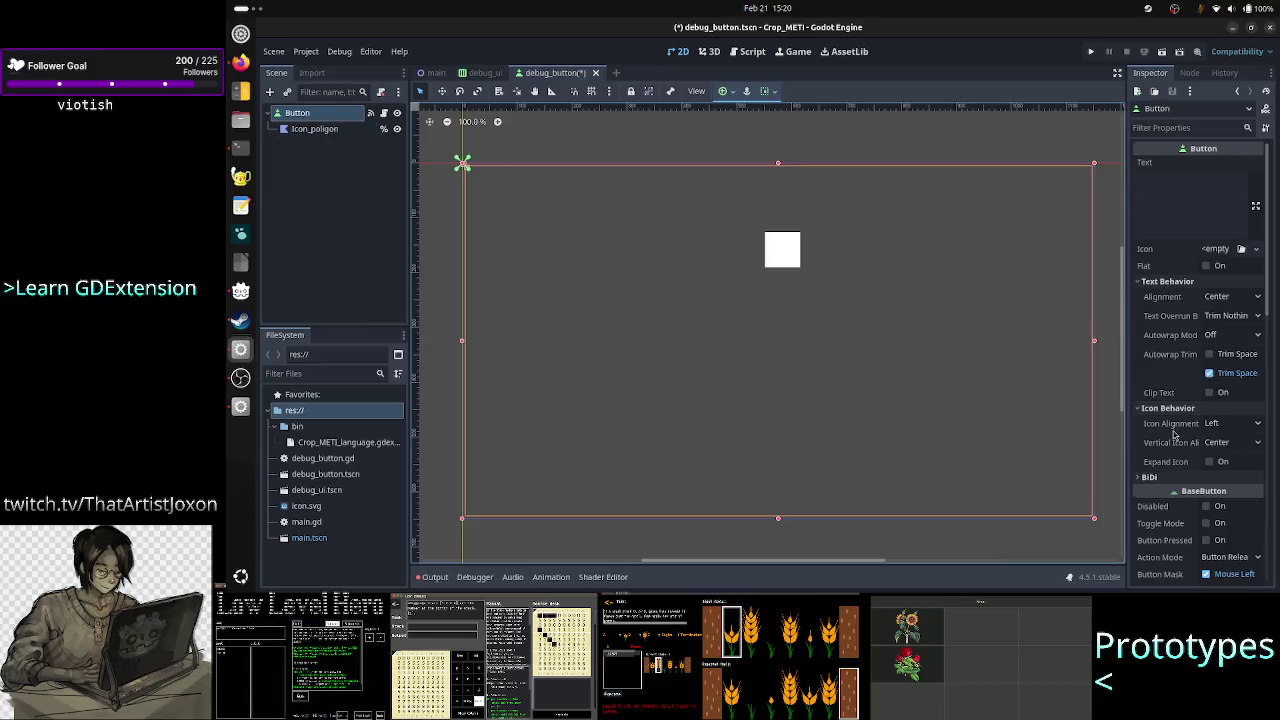
Expand the Button's Layout section and its Transform subsection in the Inspector
{"action": "scroll", "coordinate": [1175, 432], "scroll_direction": "down", "scroll_amount": 3}
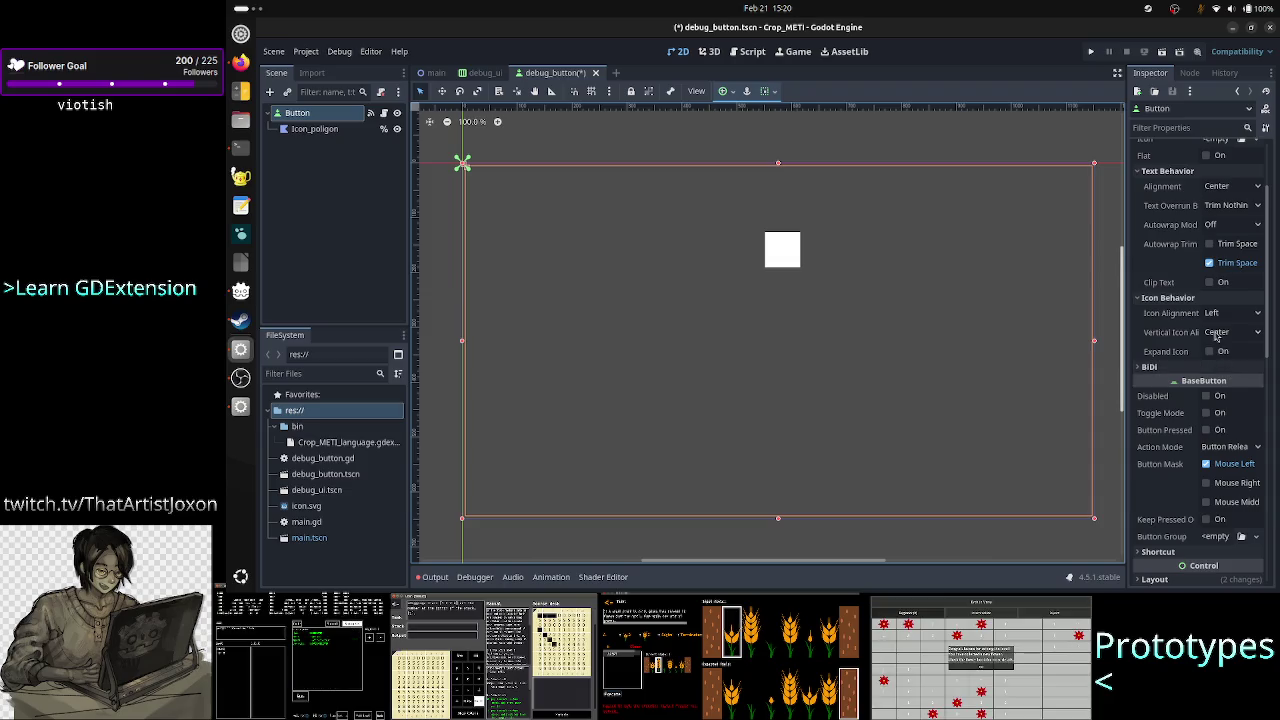
{"action": "scroll", "coordinate": [1187, 426], "scroll_direction": "up", "scroll_amount": 3}
{"action": "scroll", "coordinate": [1187, 426], "scroll_direction": "down", "scroll_amount": 8}
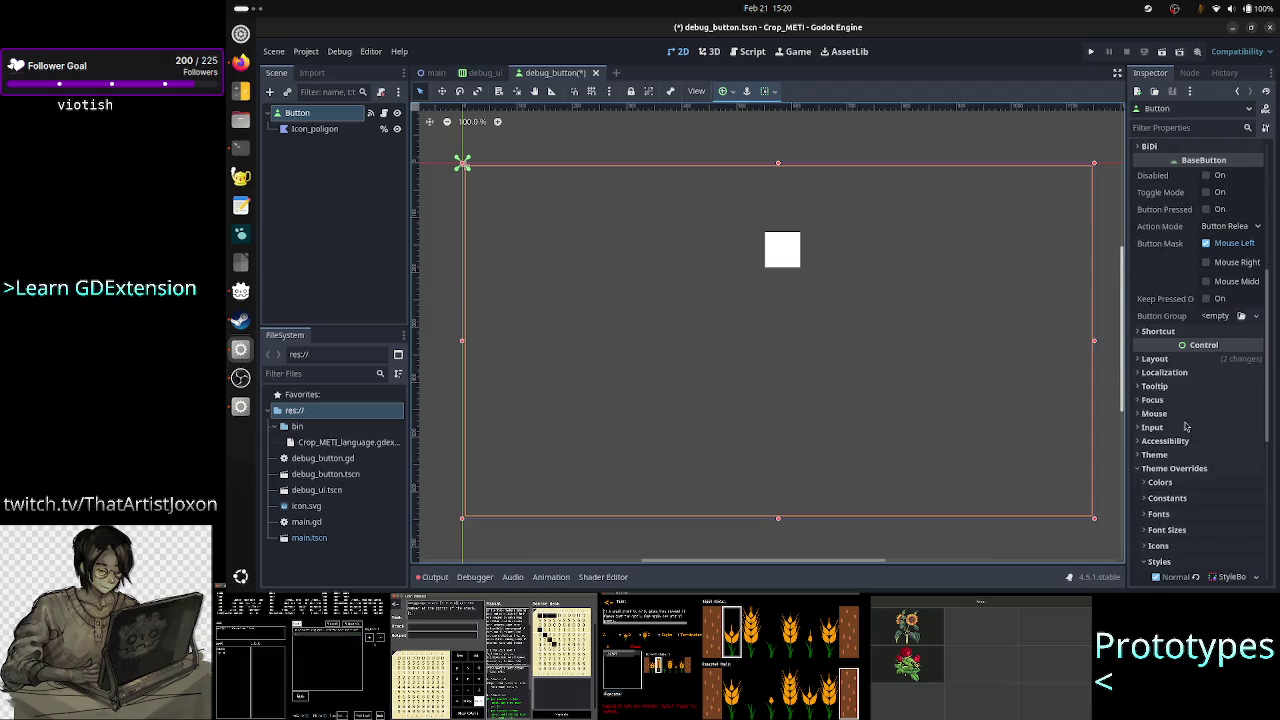
{"action": "left_click", "coordinate": [1200, 360]}
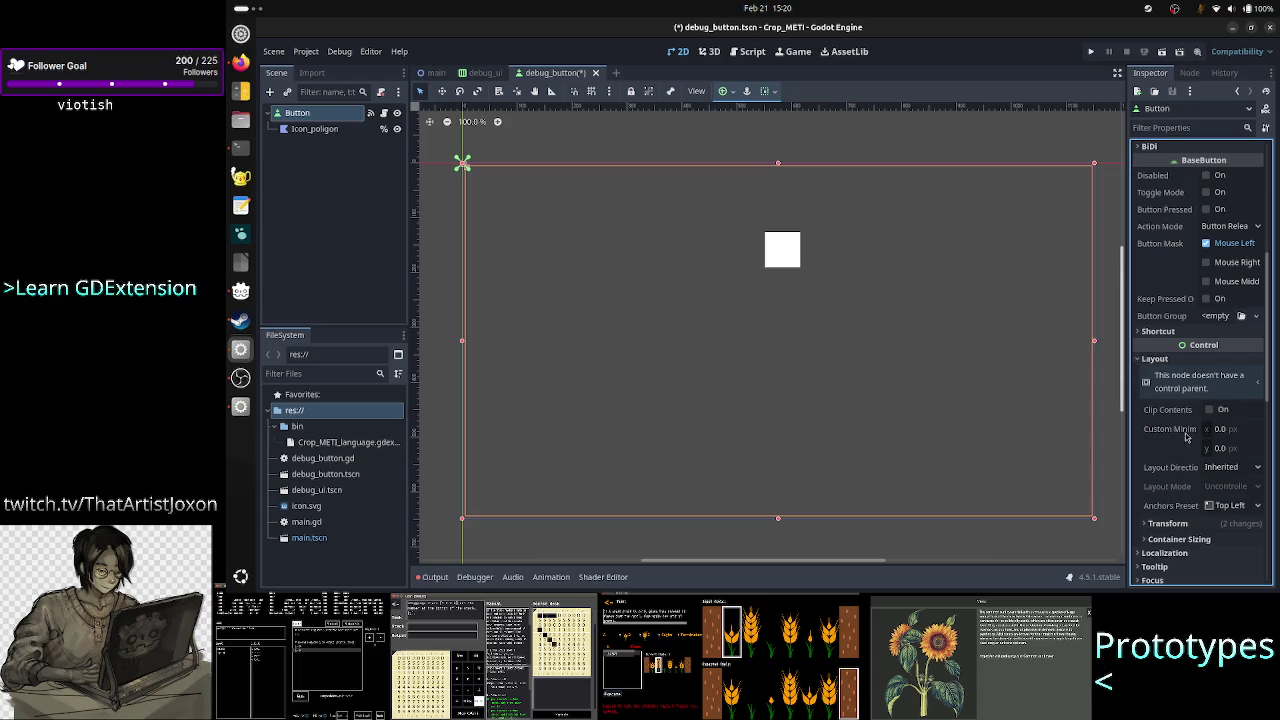
{"action": "left_click", "coordinate": [1167, 523]}
Review the button's 1142 × 638 size at position 5, 5, and select the minimum width field
{"action": "scroll", "coordinate": [1188, 515], "scroll_direction": "down", "scroll_amount": 7}
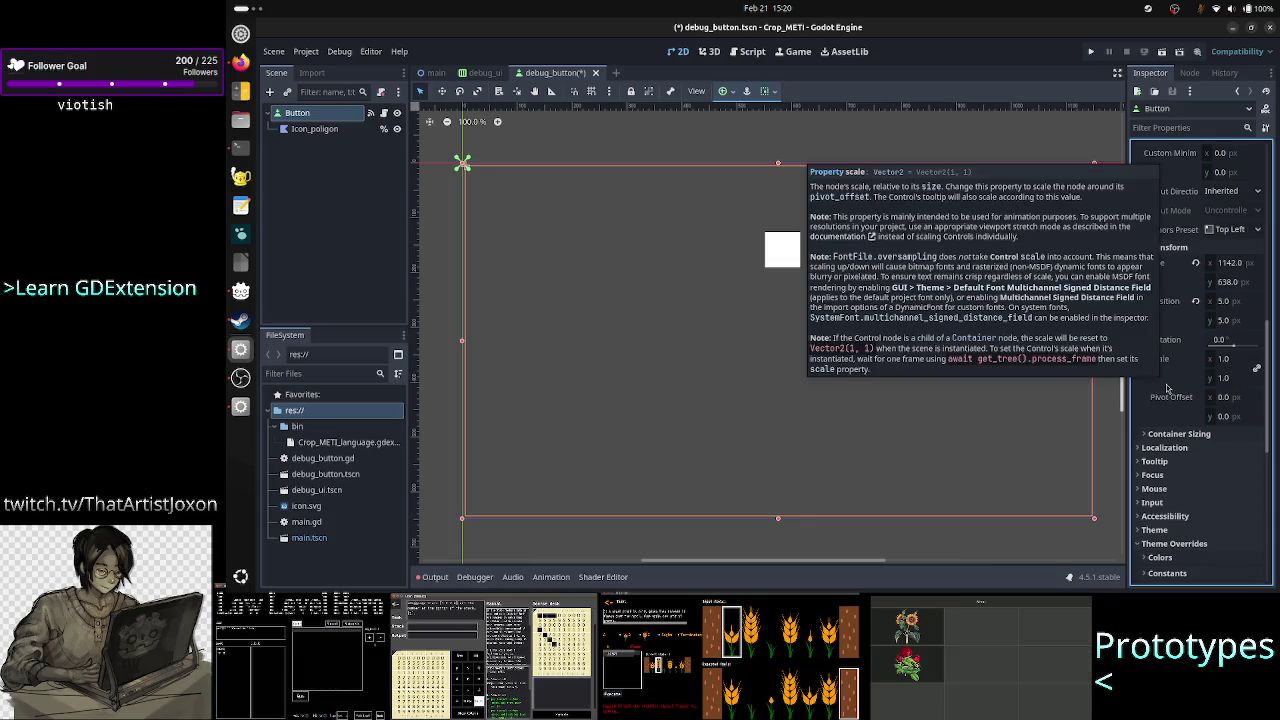
{"action": "scroll", "coordinate": [1166, 388], "scroll_direction": "up", "scroll_amount": 1}
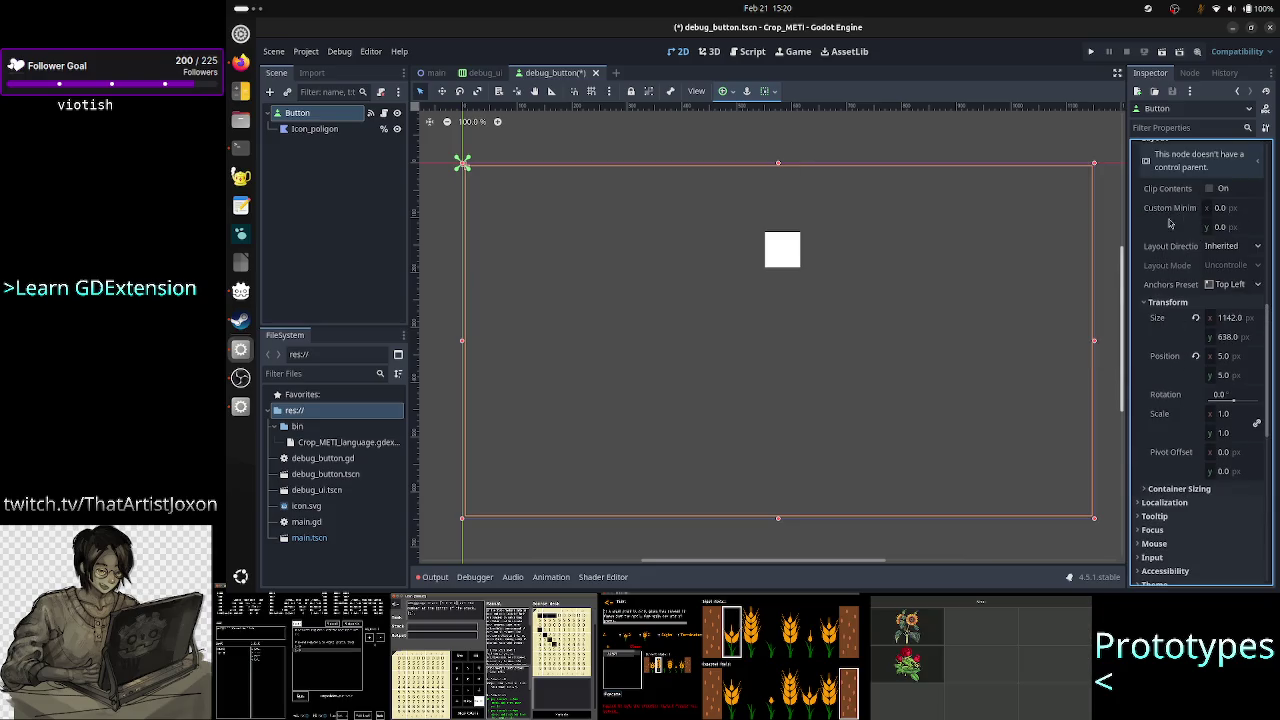
{"action": "mouse_move", "coordinate": [1176, 217]}
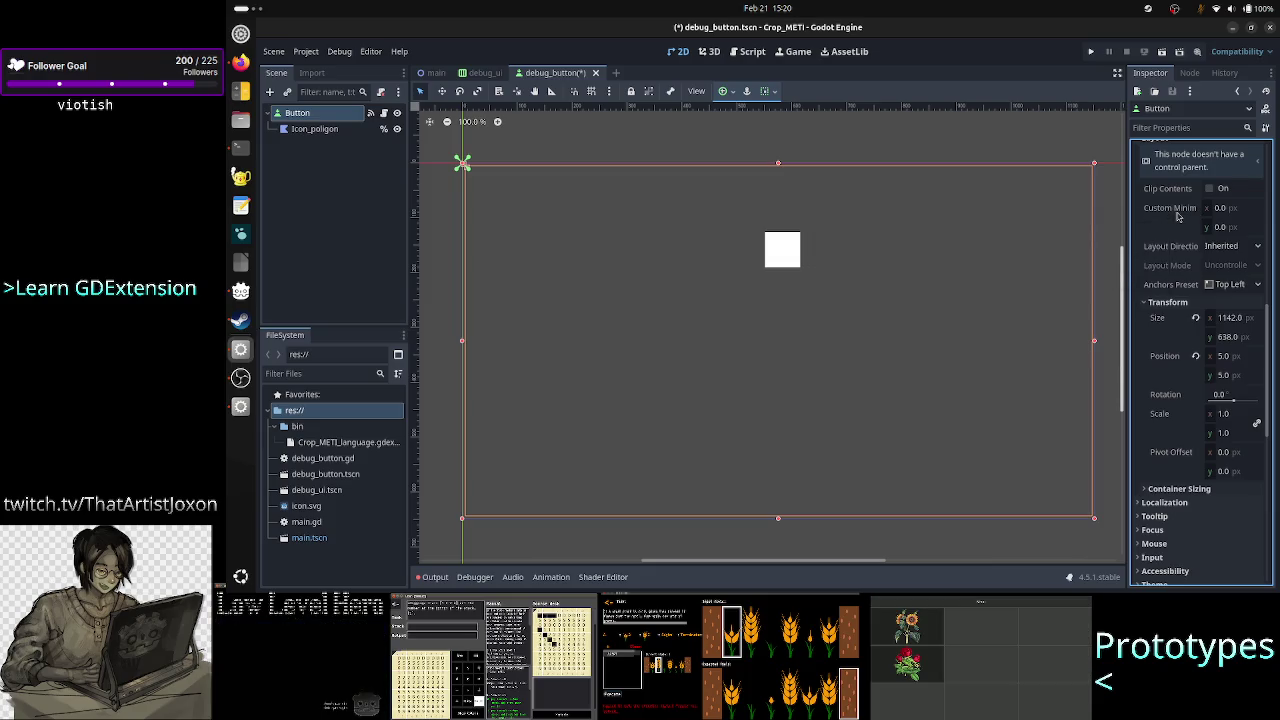
{"action": "left_click", "coordinate": [1240, 208]}
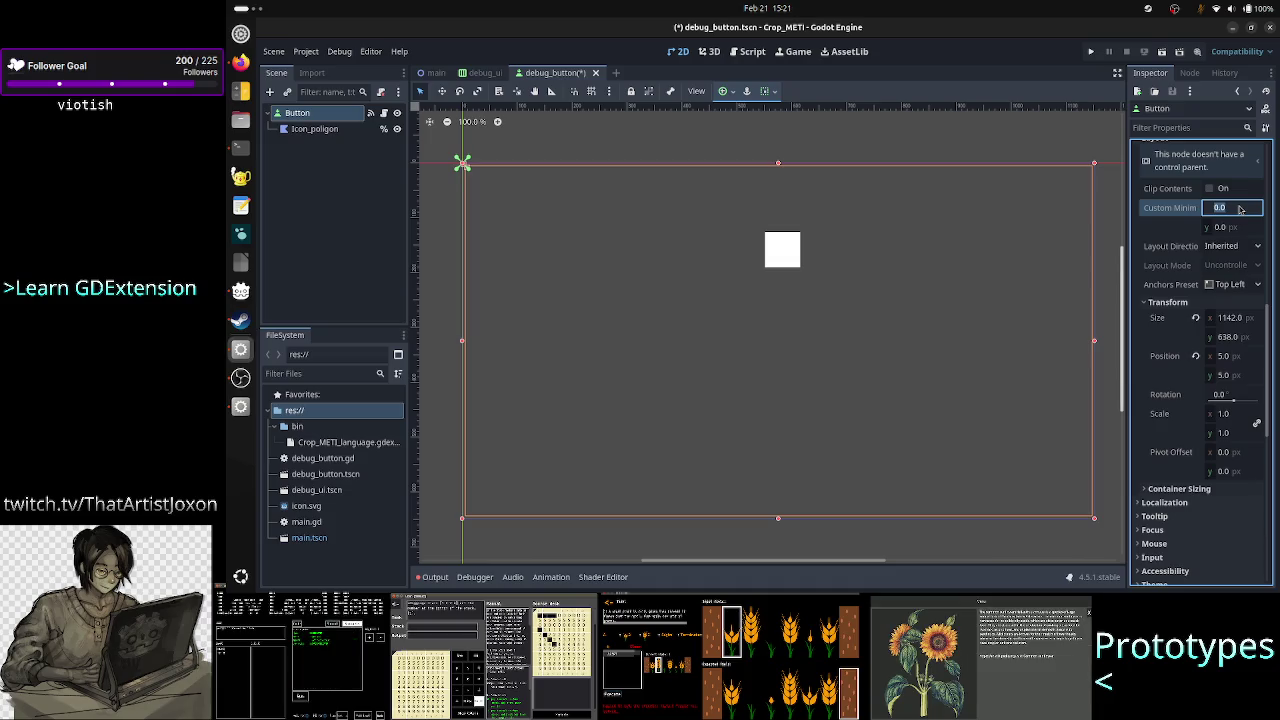
{"action": "type", "text": "64"}
Set the Button's custom minimum size to 100 × 100
{"action": "left_click", "coordinate": [1236, 229]}
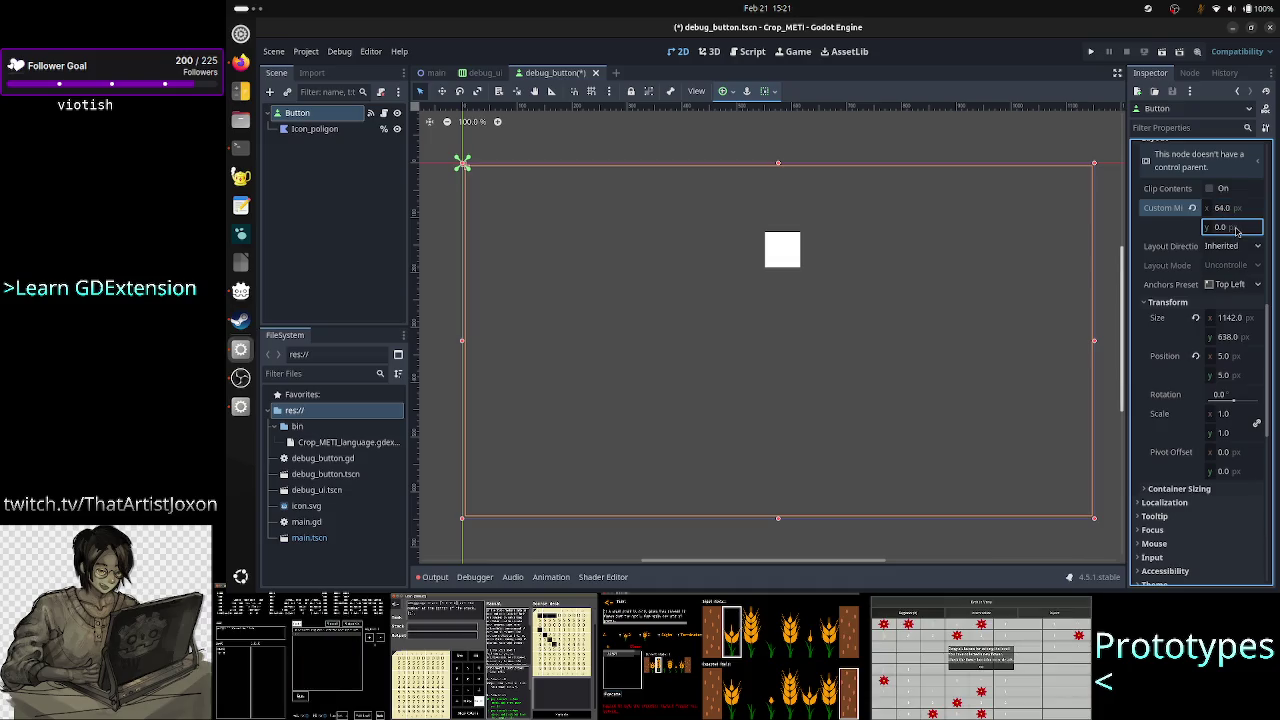
{"action": "type", "text": "64"}
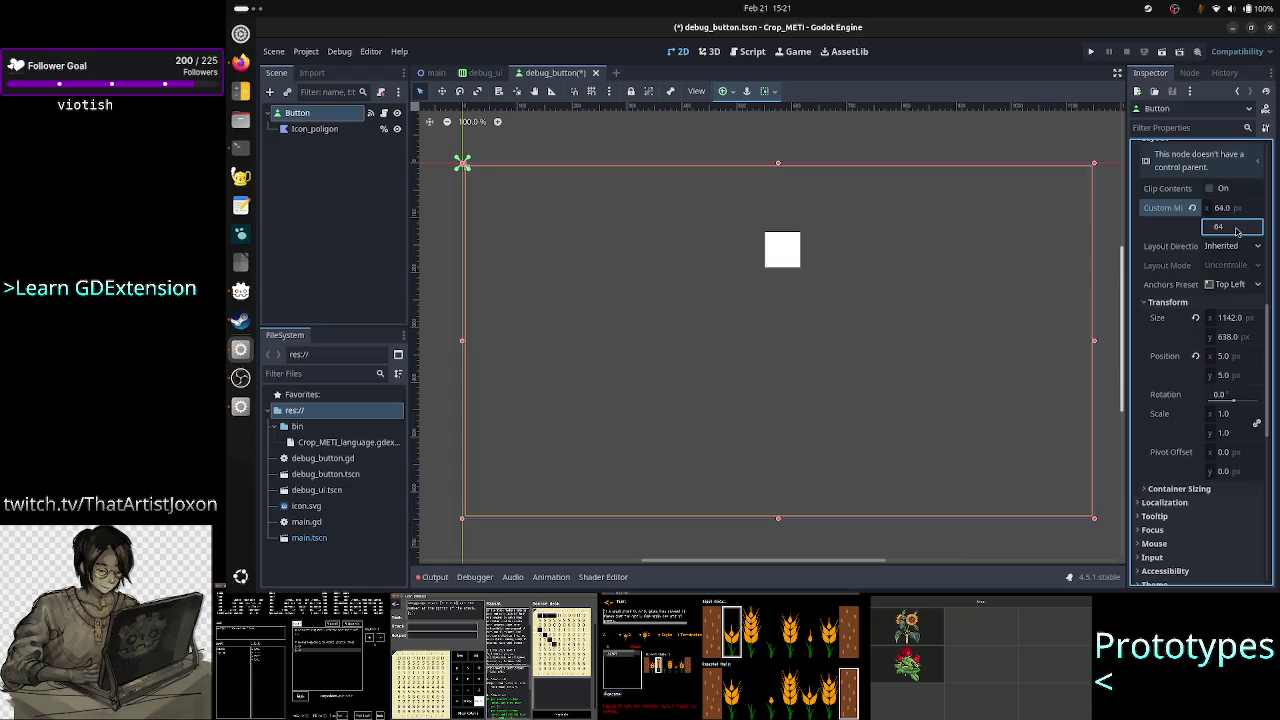
{"action": "key", "text": "Return"}
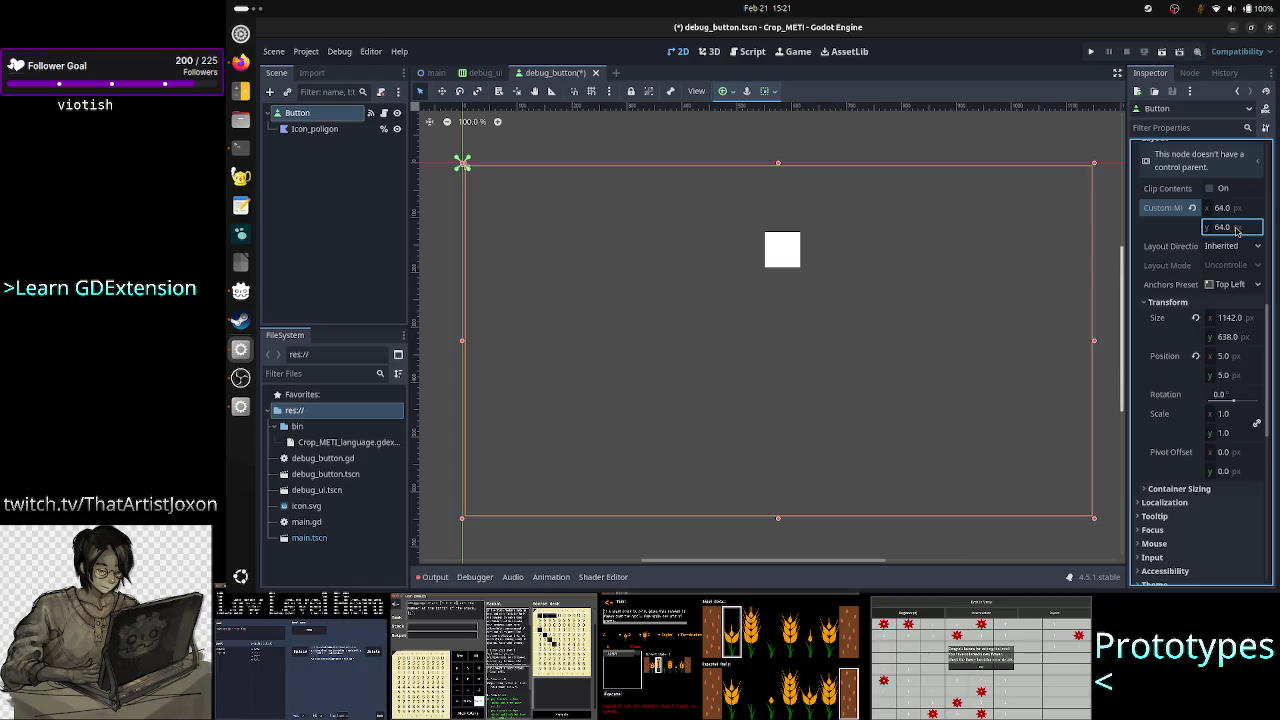
{"action": "left_click", "coordinate": [1236, 210]}
{"action": "type", "text": "10"}
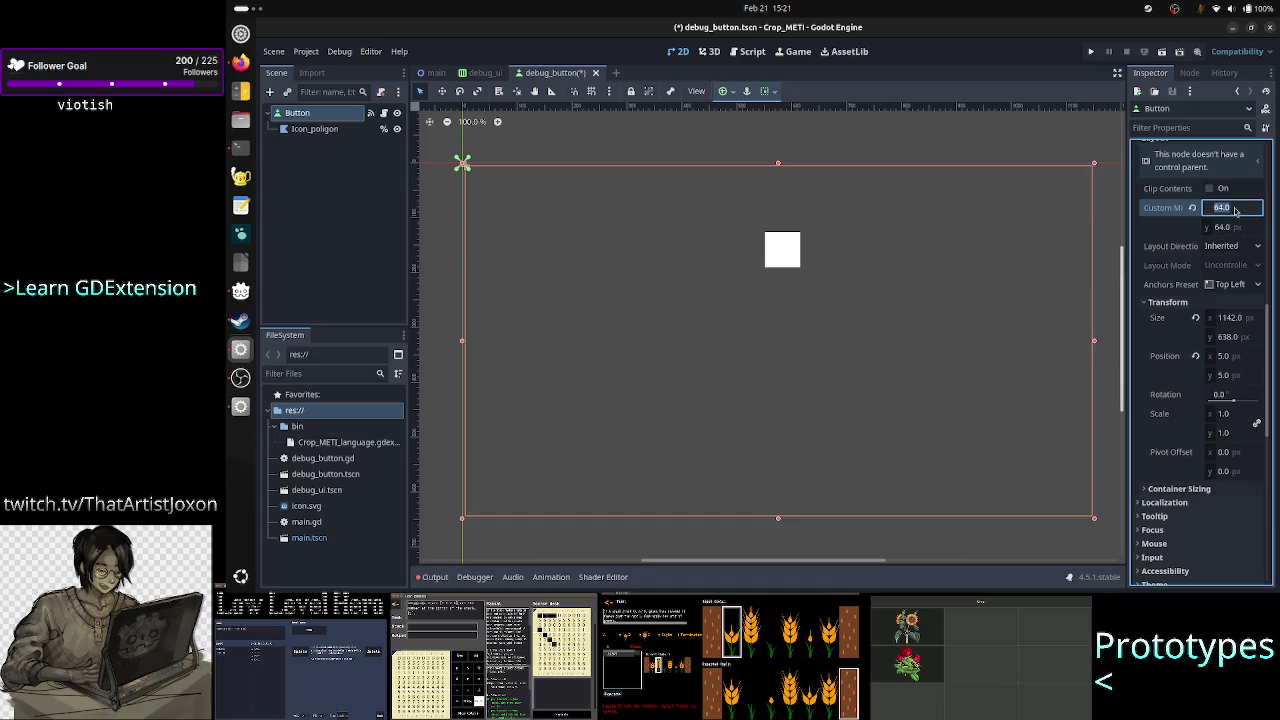
{"action": "type", "text": "0"}
{"action": "key", "text": "Return"}
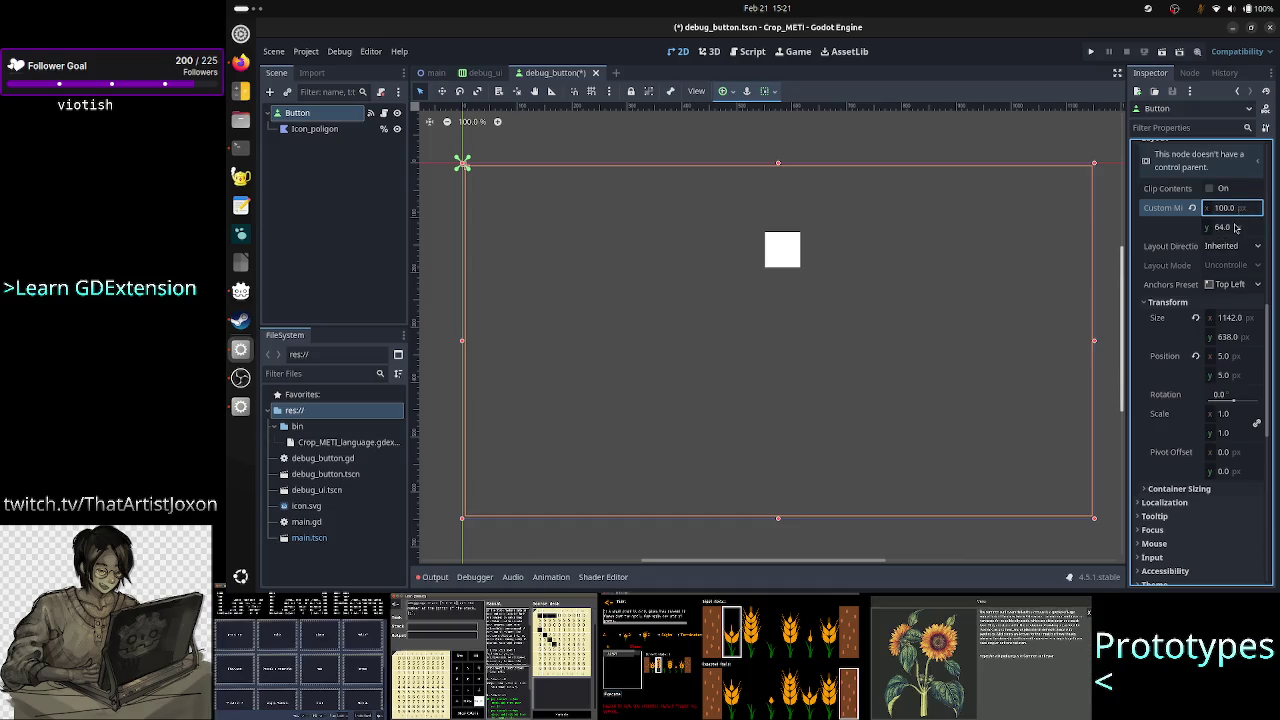
{"action": "left_click", "coordinate": [1236, 228]}
{"action": "type", "text": "100"}
{"action": "key", "text": "Return"}
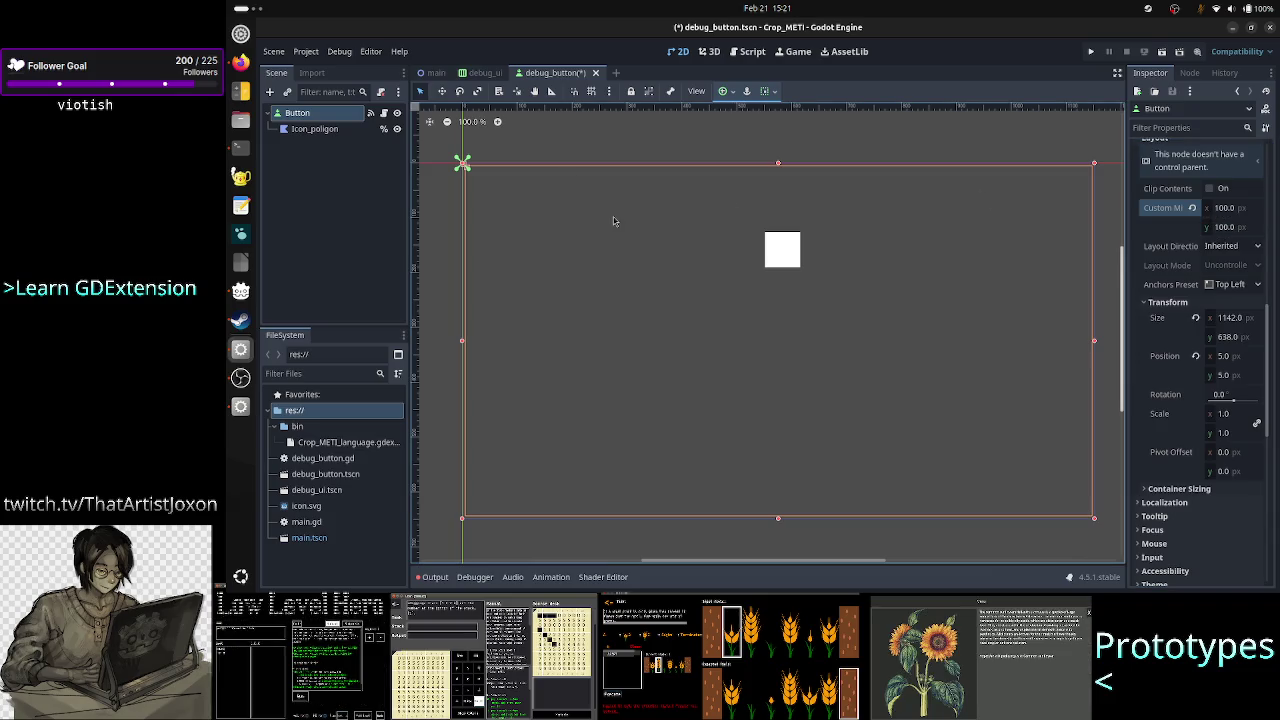
Save the debug_button scene and switch to the debug_ui scene
{"action": "key", "text": "ctrl+s"}
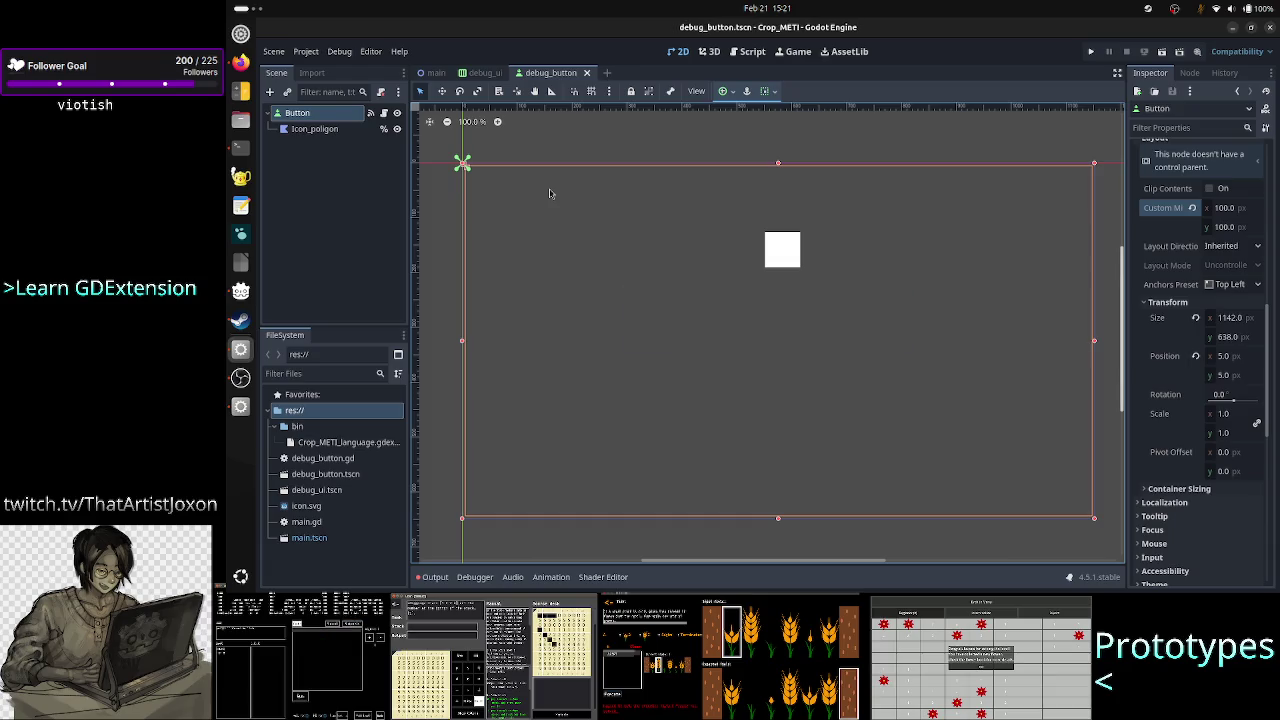
{"action": "left_click", "coordinate": [481, 74]}
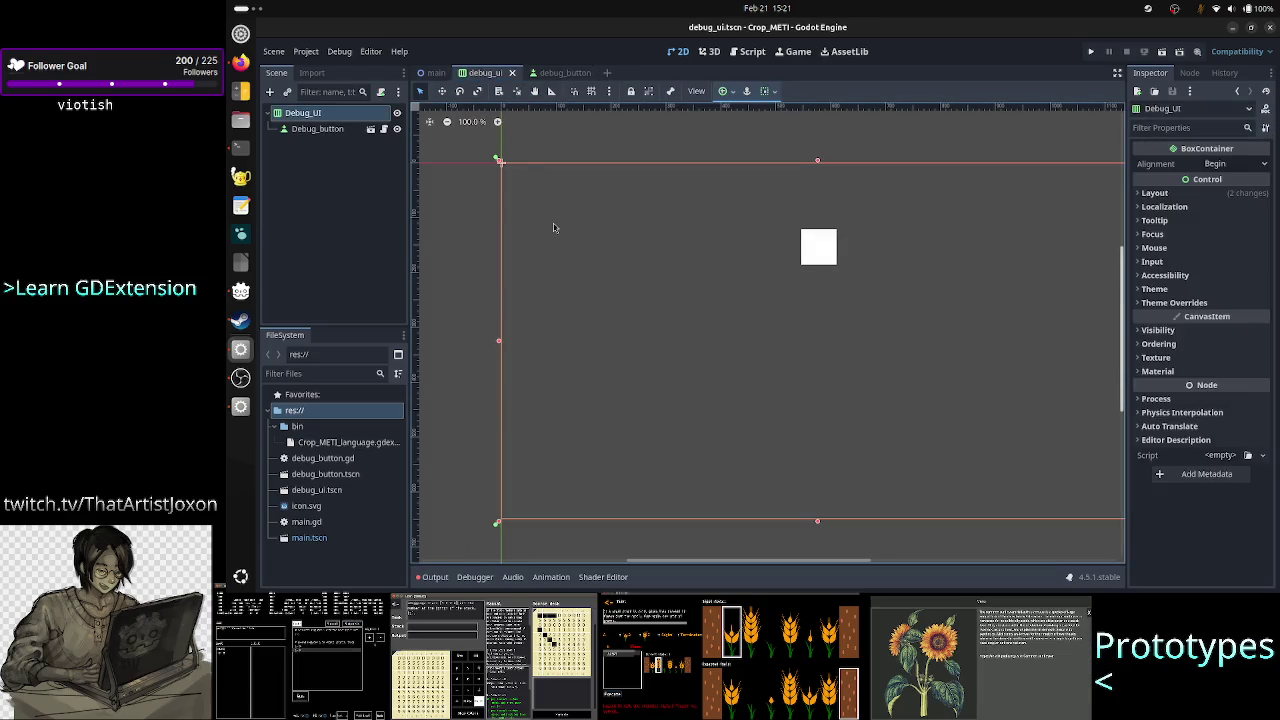
Select the Debug_button instance and expand Layout > Container Sizing to show the Vertical options
{"action": "left_click", "coordinate": [330, 130]}
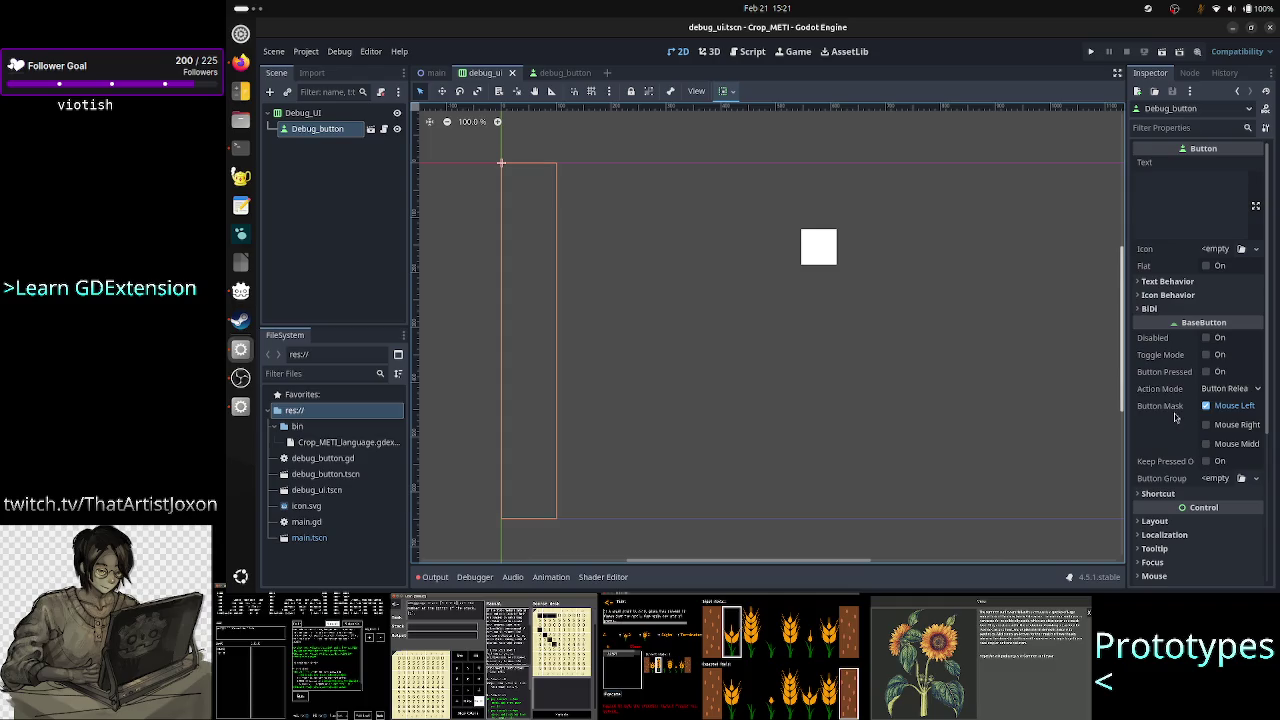
{"action": "scroll", "coordinate": [1193, 376], "scroll_direction": "down", "scroll_amount": 3}
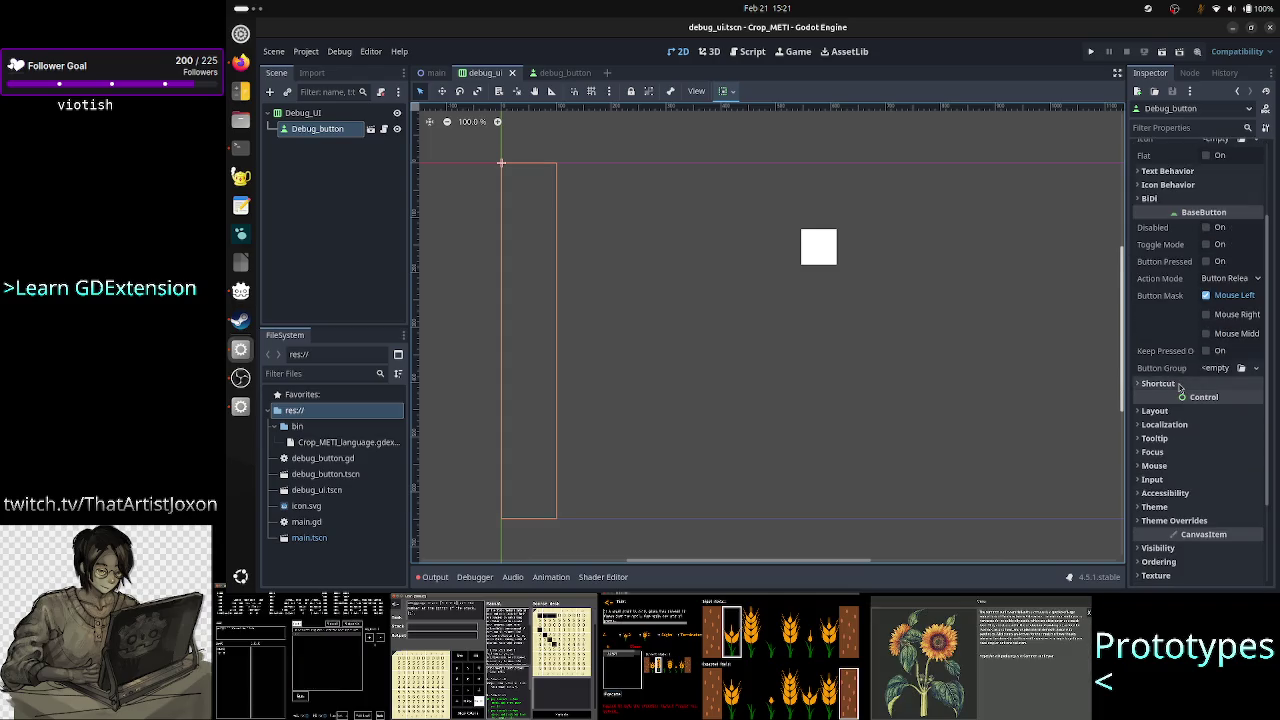
{"action": "scroll", "coordinate": [1182, 373], "scroll_direction": "up", "scroll_amount": 3}
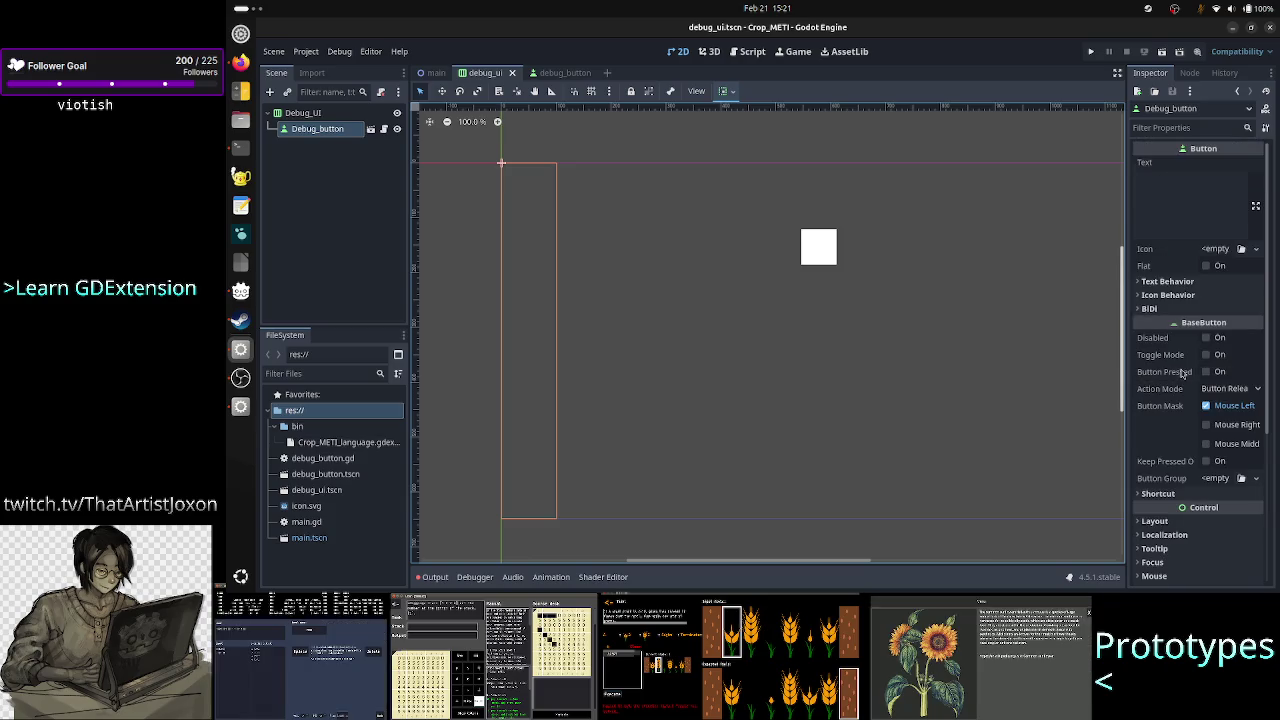
{"action": "scroll", "coordinate": [1182, 452], "scroll_direction": "down", "scroll_amount": 4}
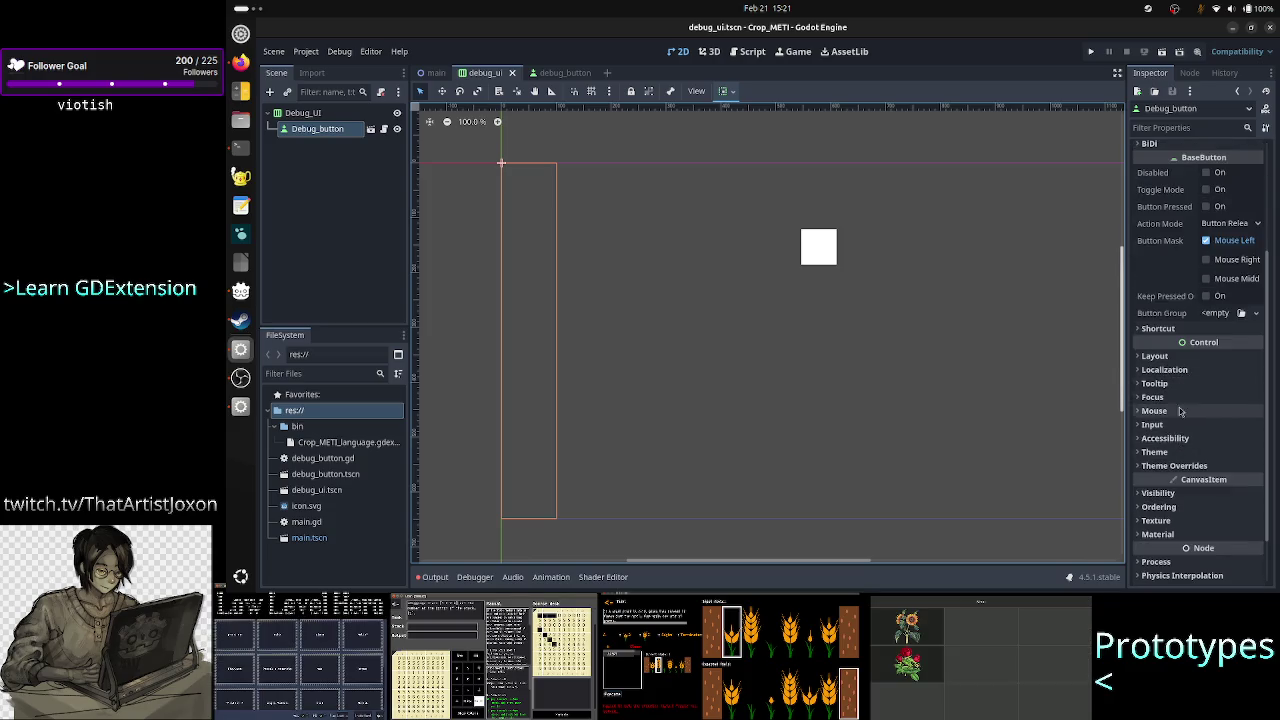
{"action": "left_click", "coordinate": [1188, 357]}
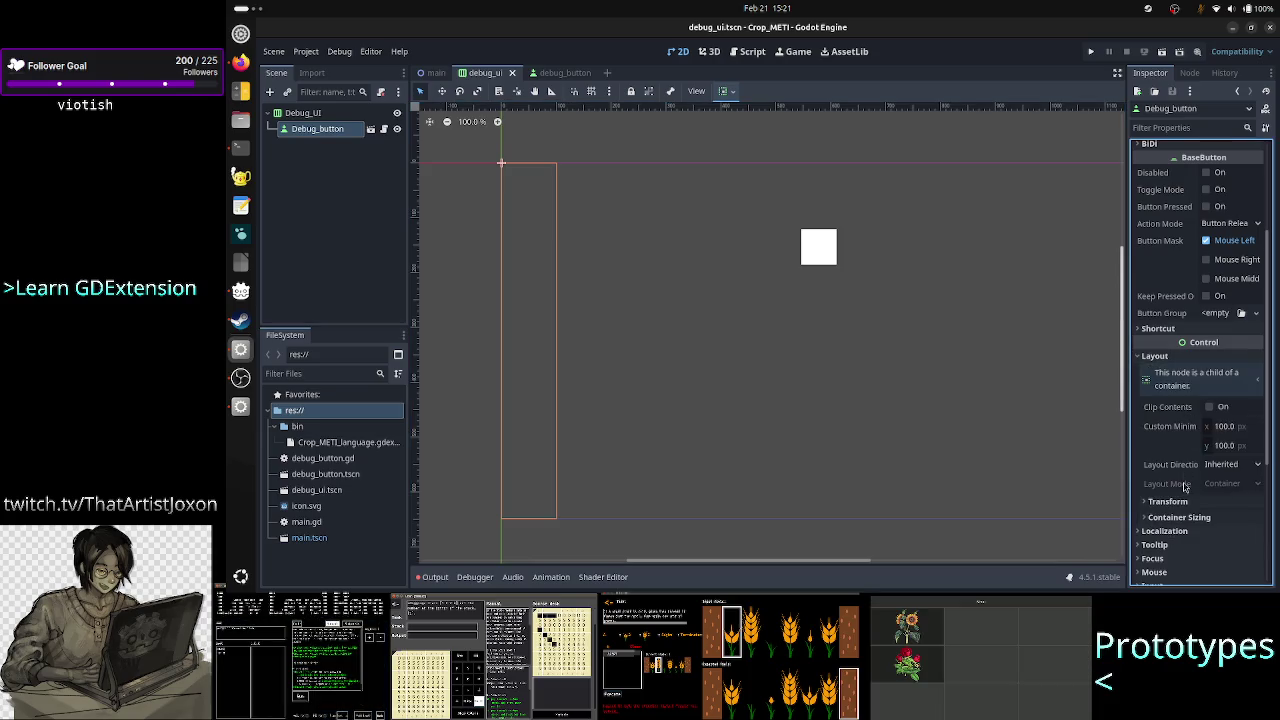
{"action": "left_click", "coordinate": [1190, 517]}
{"action": "scroll", "coordinate": [1185, 480], "scroll_direction": "down", "scroll_amount": 3}
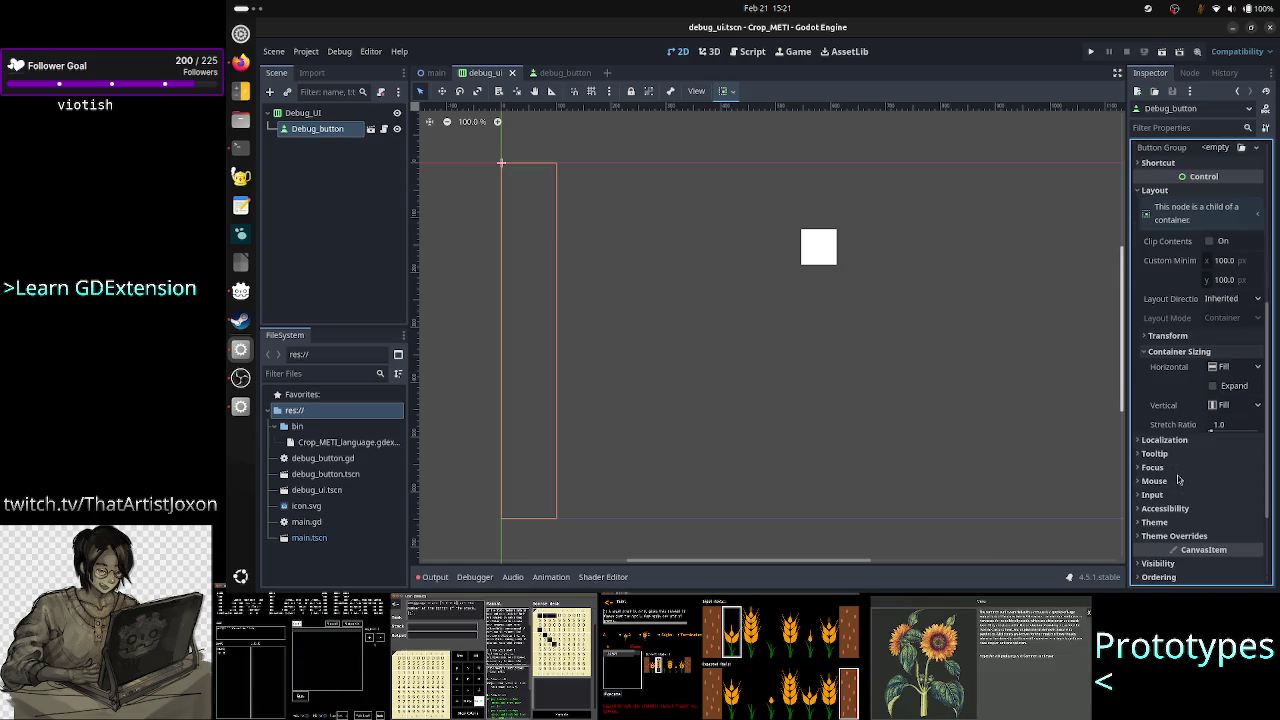
{"action": "left_click", "coordinate": [1232, 405]}
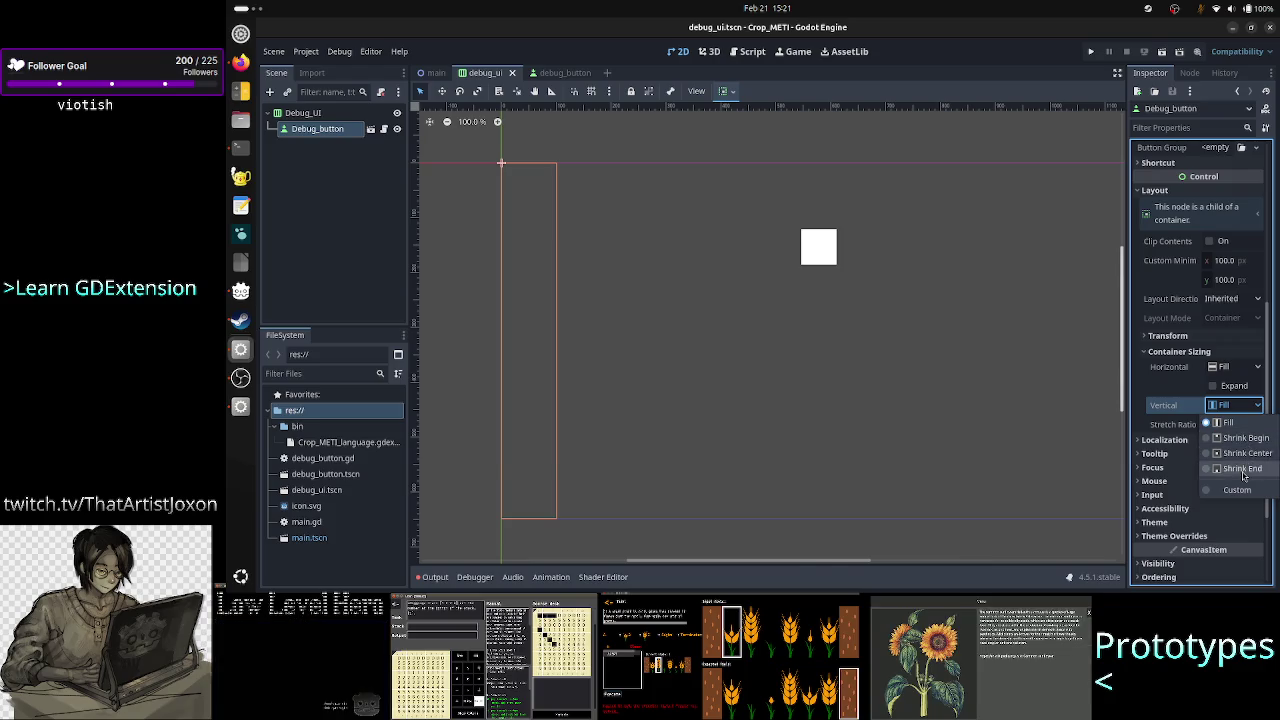
Try Shrink End and Shrink Begin, then set Debug_button's vertical sizing to Shrink Center
{"action": "left_click", "coordinate": [1244, 468]}
{"action": "left_click", "coordinate": [1254, 410]}
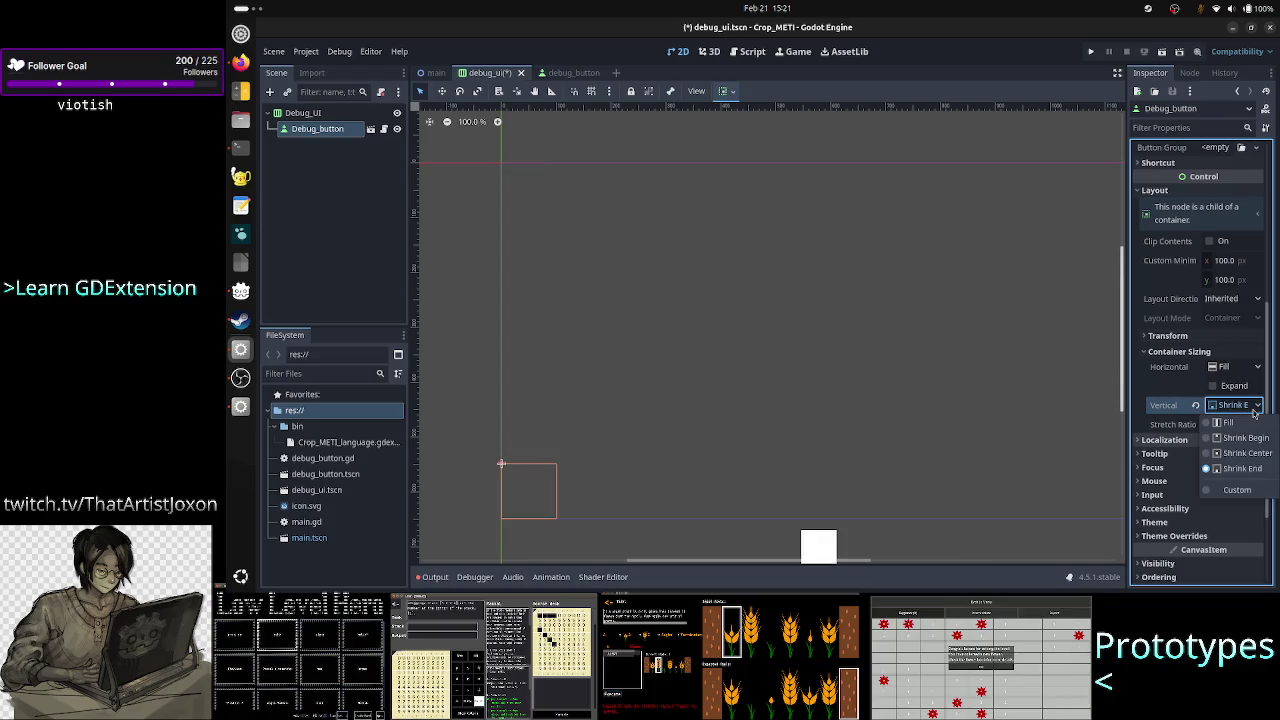
{"action": "left_click", "coordinate": [1244, 440]}
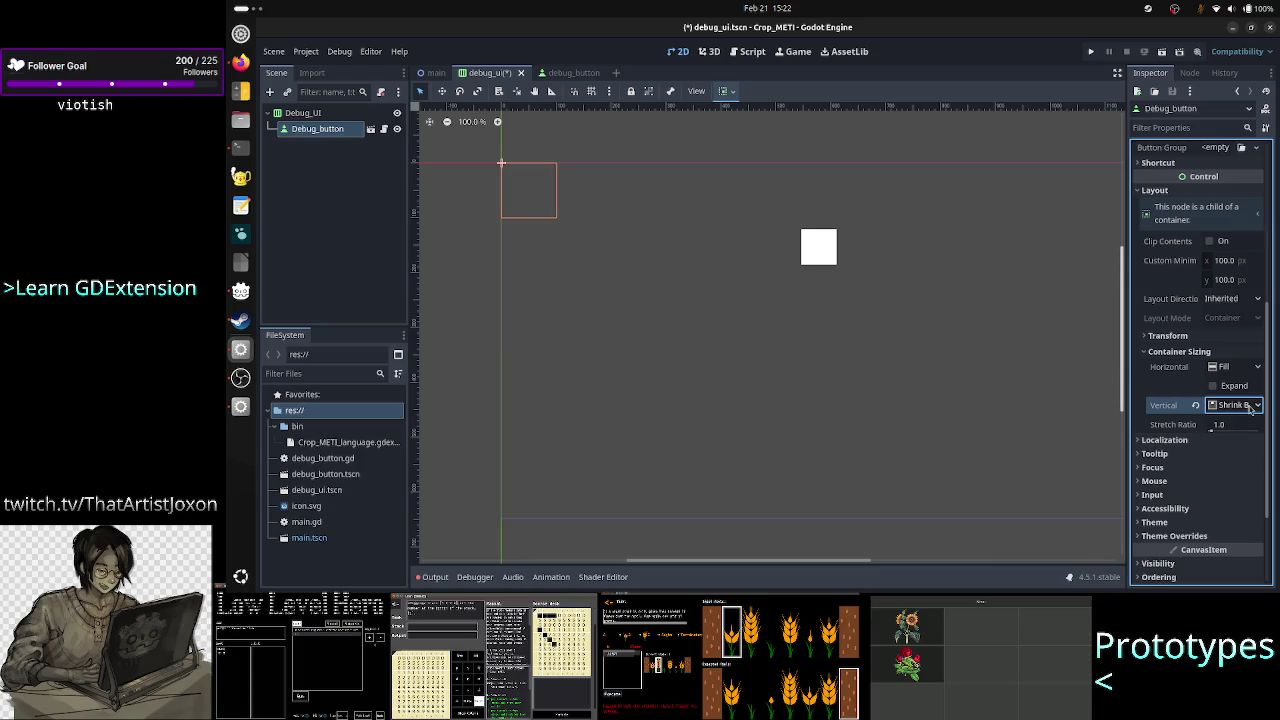
{"action": "left_click", "coordinate": [1250, 406]}
{"action": "left_click", "coordinate": [1246, 454]}
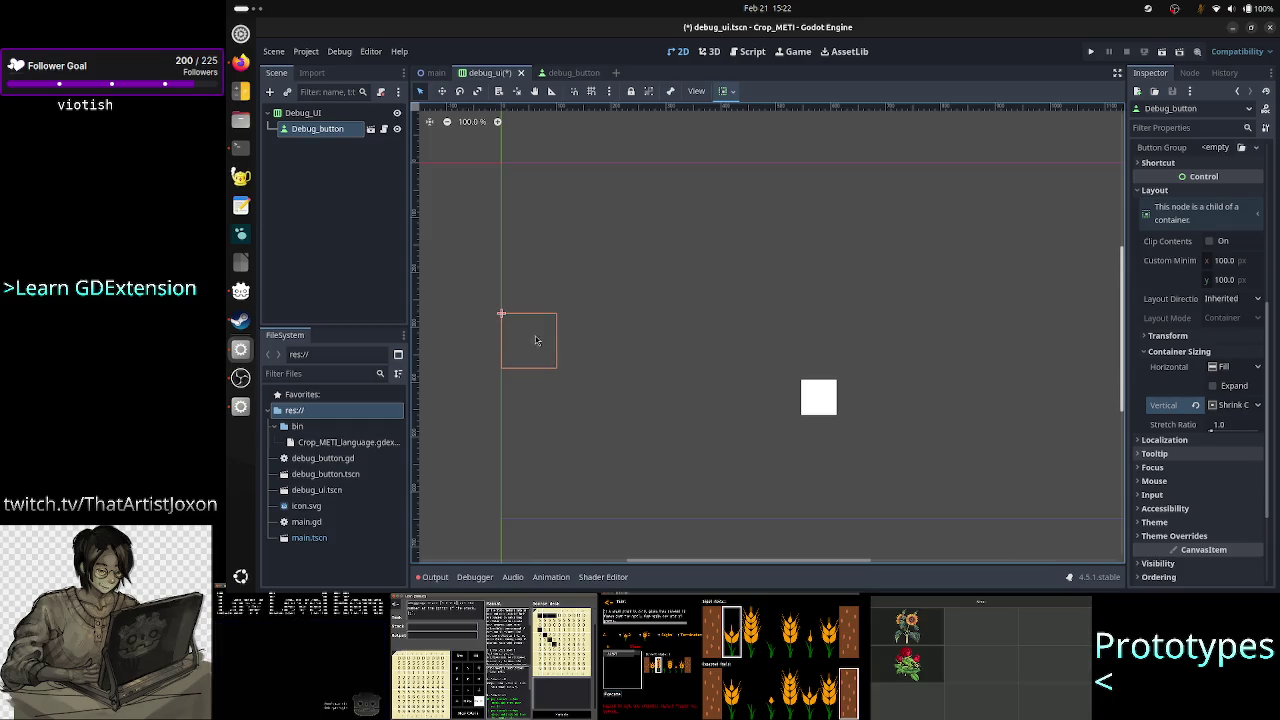
{"action": "key", "text": "alt+Tab"}
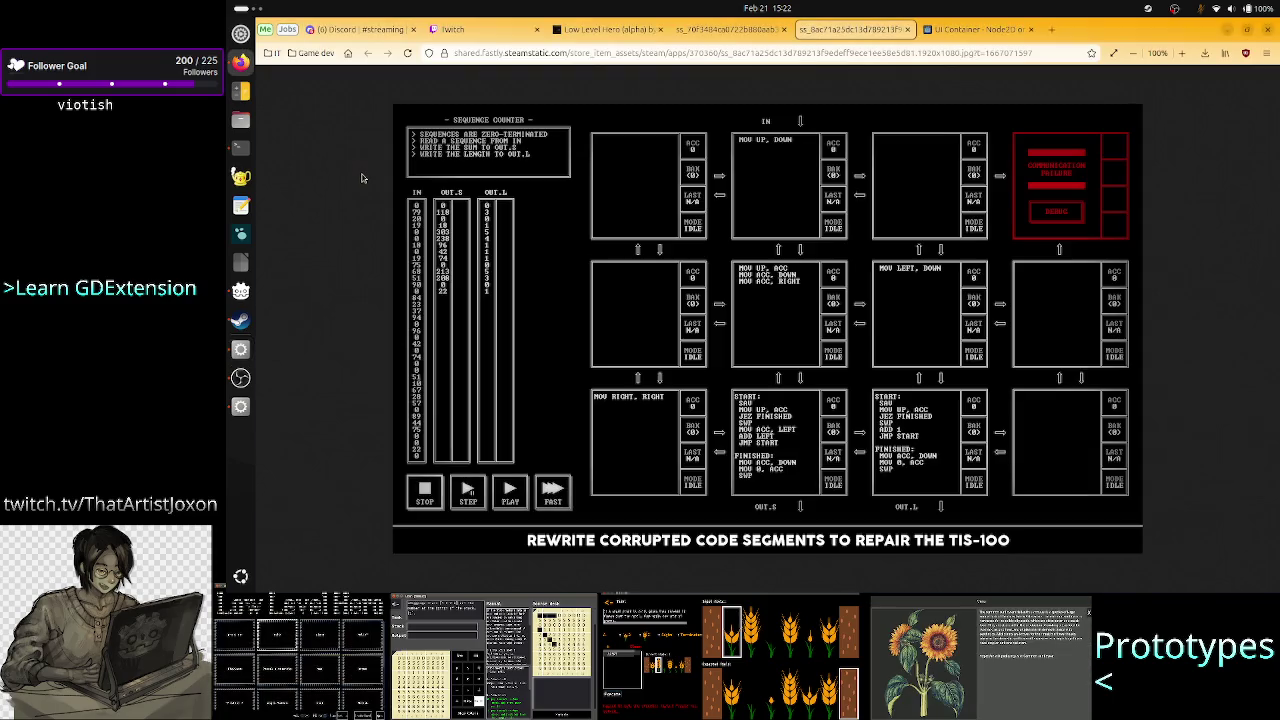
Read the forum thread's Polygon2D _ready() example, then reopen the debug_button scene in Godot
{"action": "left_click", "coordinate": [969, 27]}
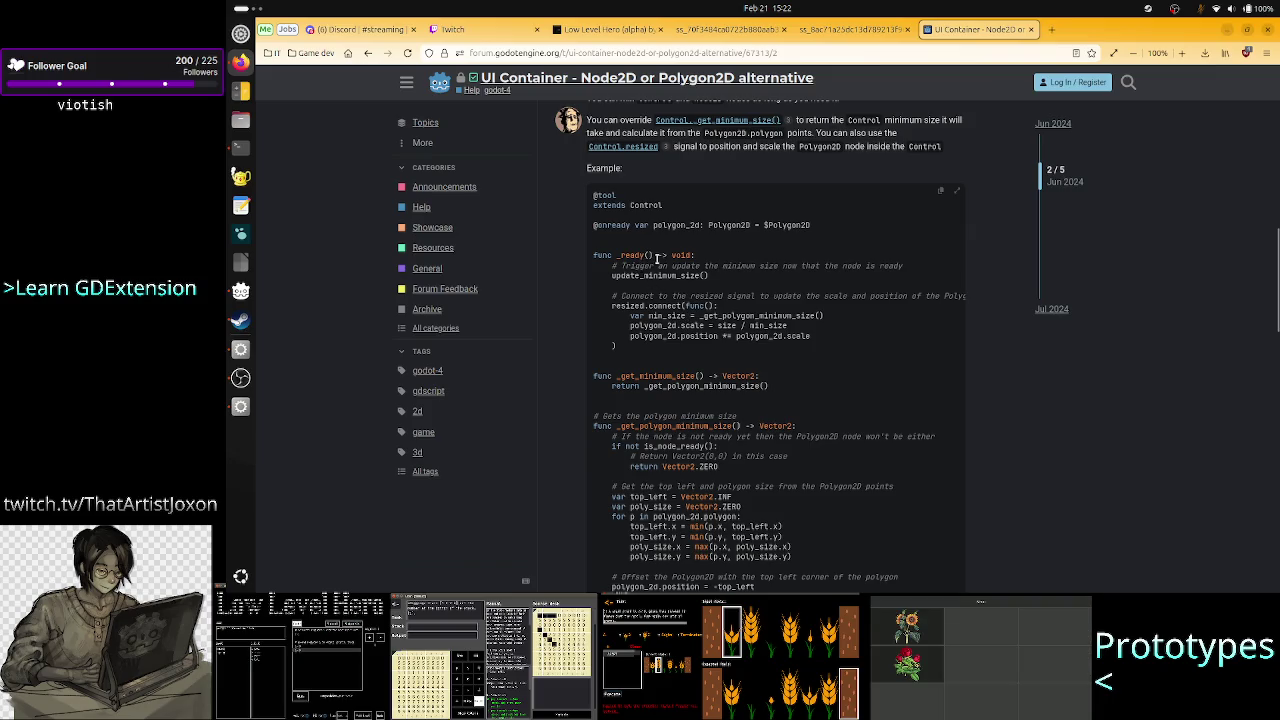
{"action": "left_click_drag", "start_coordinate": [666, 257], "coordinate": [617, 257]}
{"action": "left_click", "coordinate": [740, 290]}
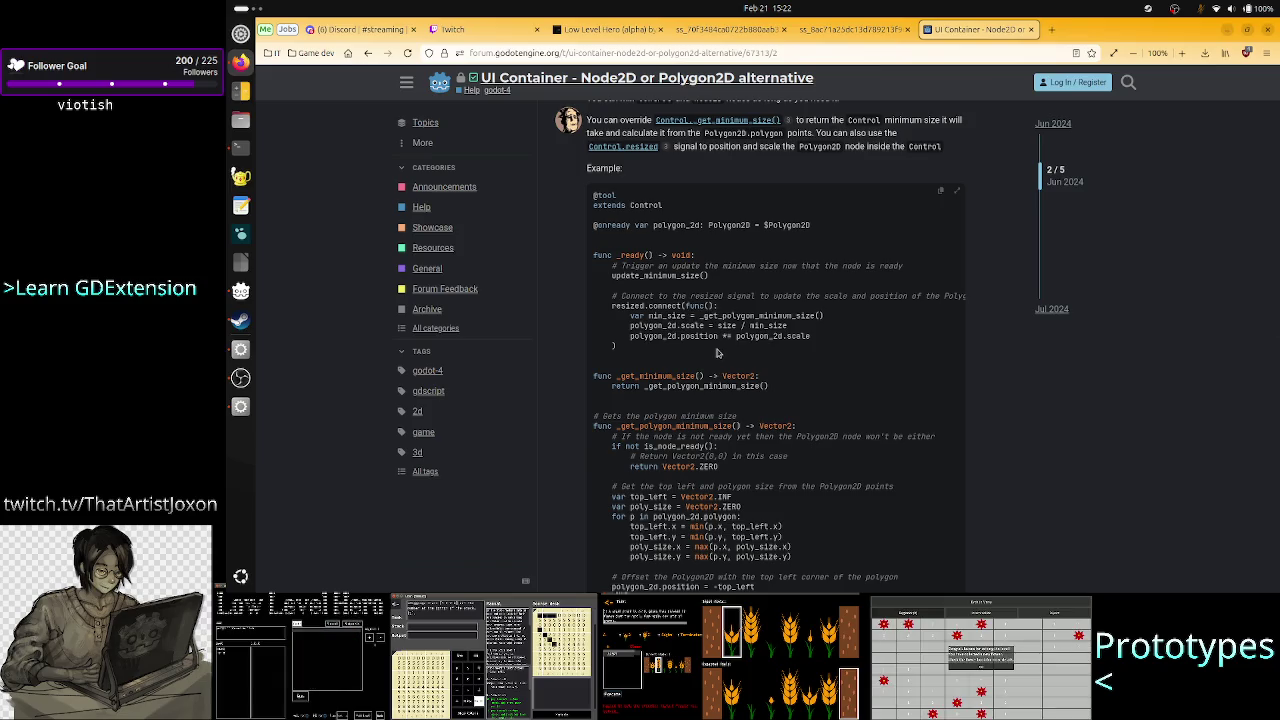
{"action": "key", "text": "alt+Tab"}
{"action": "left_click", "coordinate": [384, 129]}
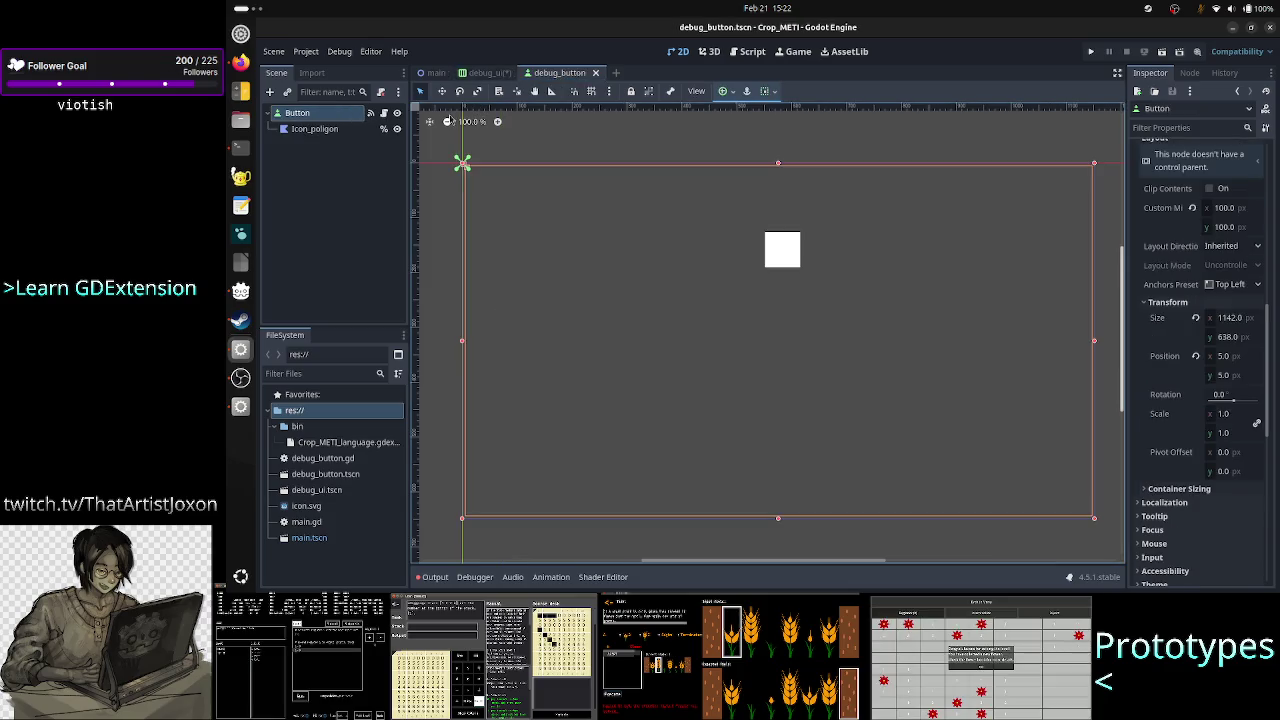
Connect the Button's resized() signal to a new _on_resized method in debug_button.gd
{"action": "left_click", "coordinate": [1189, 72]}
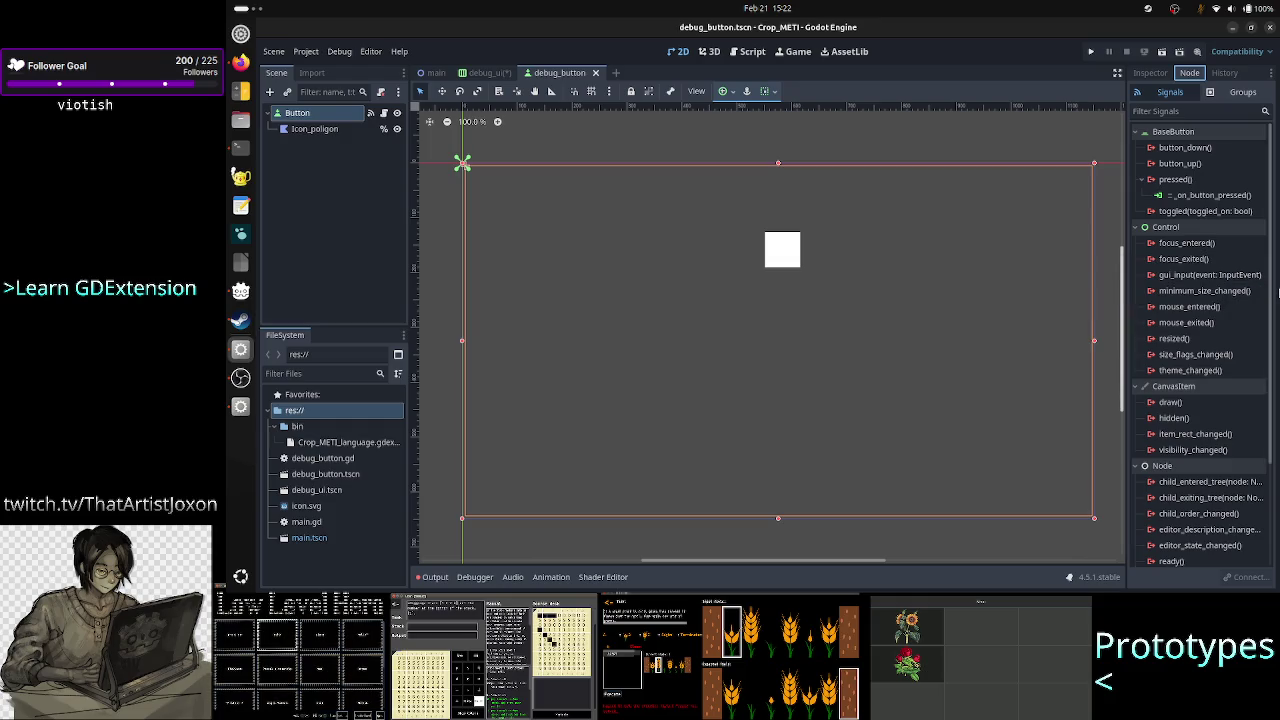
{"action": "double_click", "coordinate": [1199, 341]}
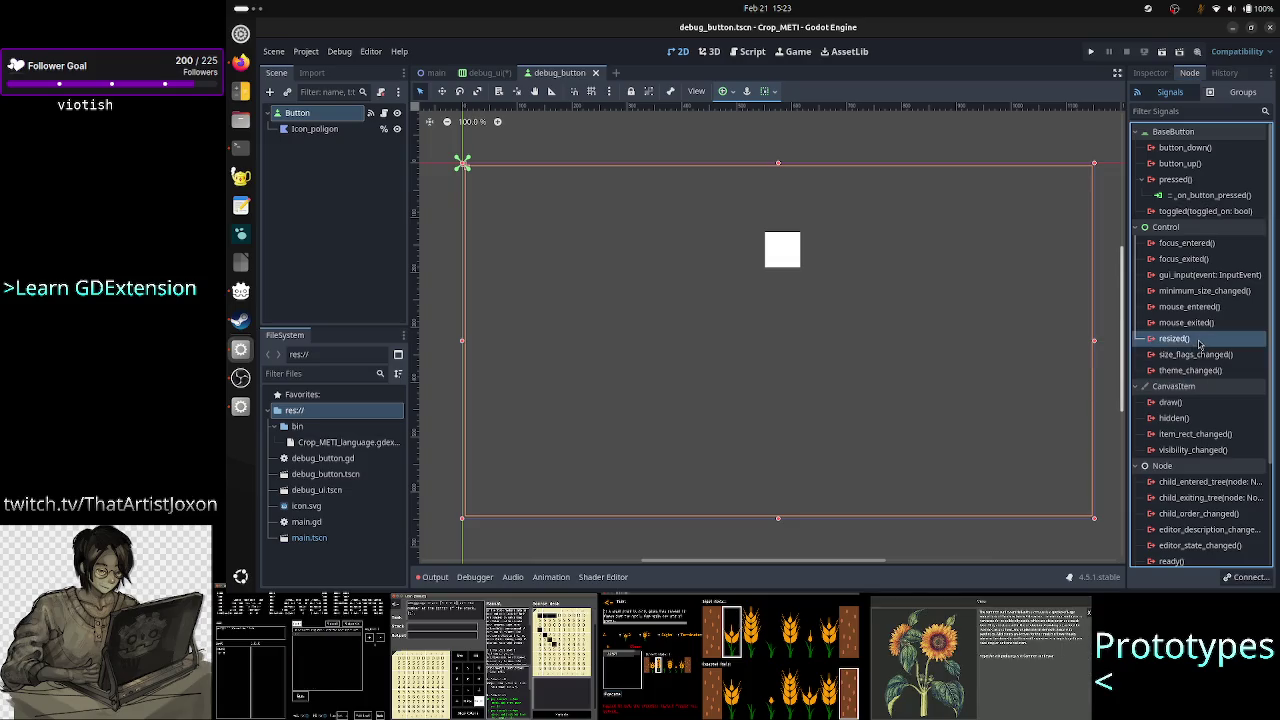
{"action": "left_click", "coordinate": [799, 418]}
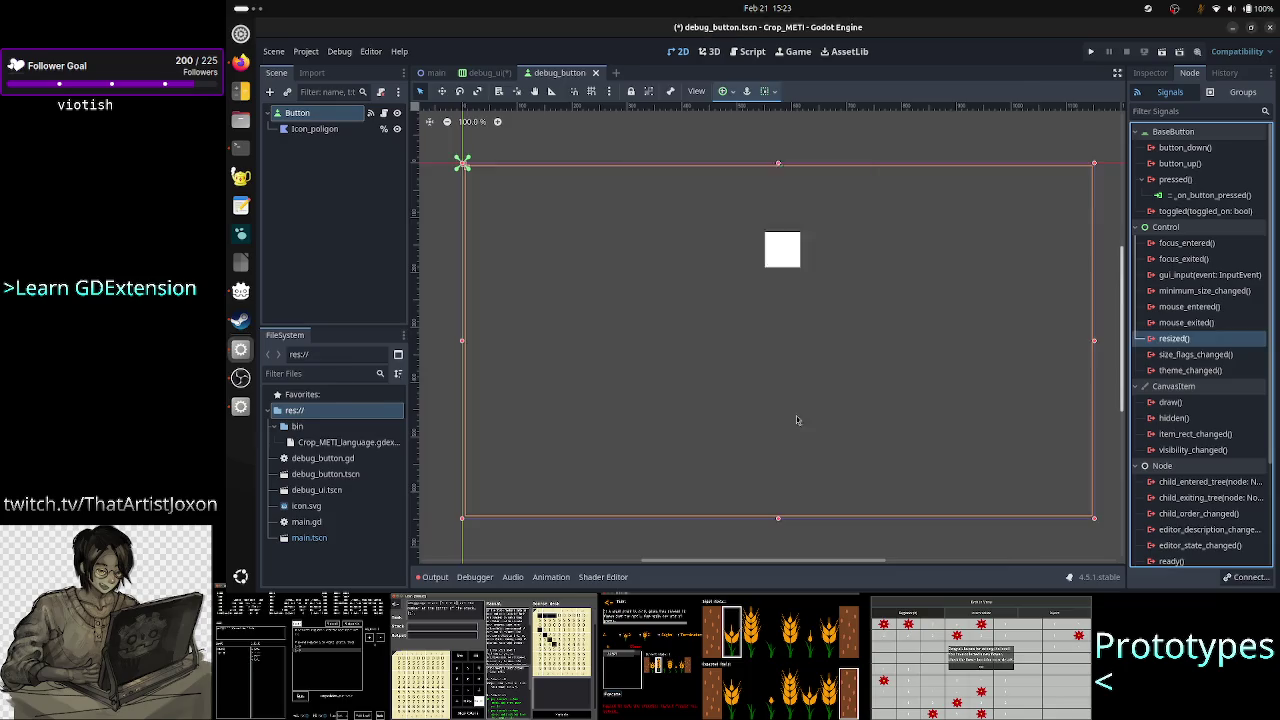
{"action": "key", "text": "Up"}
{"action": "key", "text": "Up"}
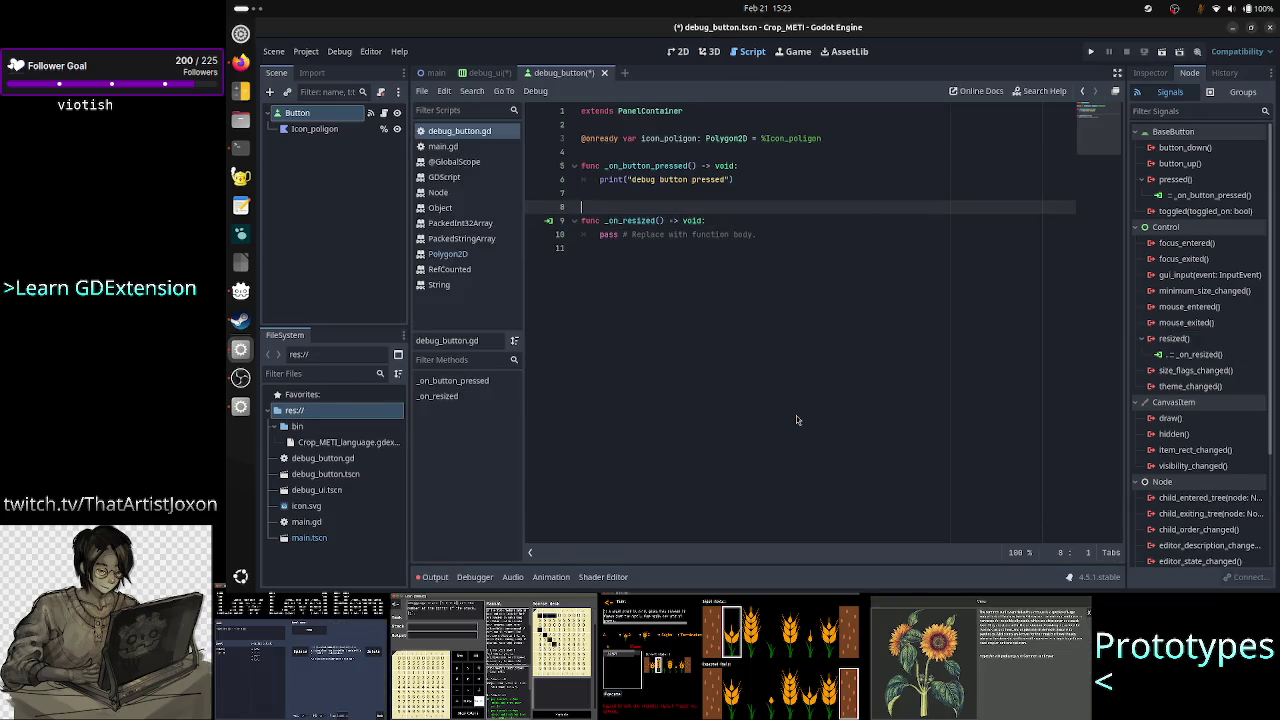
Delete the blank line and the placeholder pass line from _on_resized, then return to the forum thread
{"action": "key", "text": "BackSpace"}
{"action": "key", "text": "Down"}
{"action": "key", "text": "Down"}
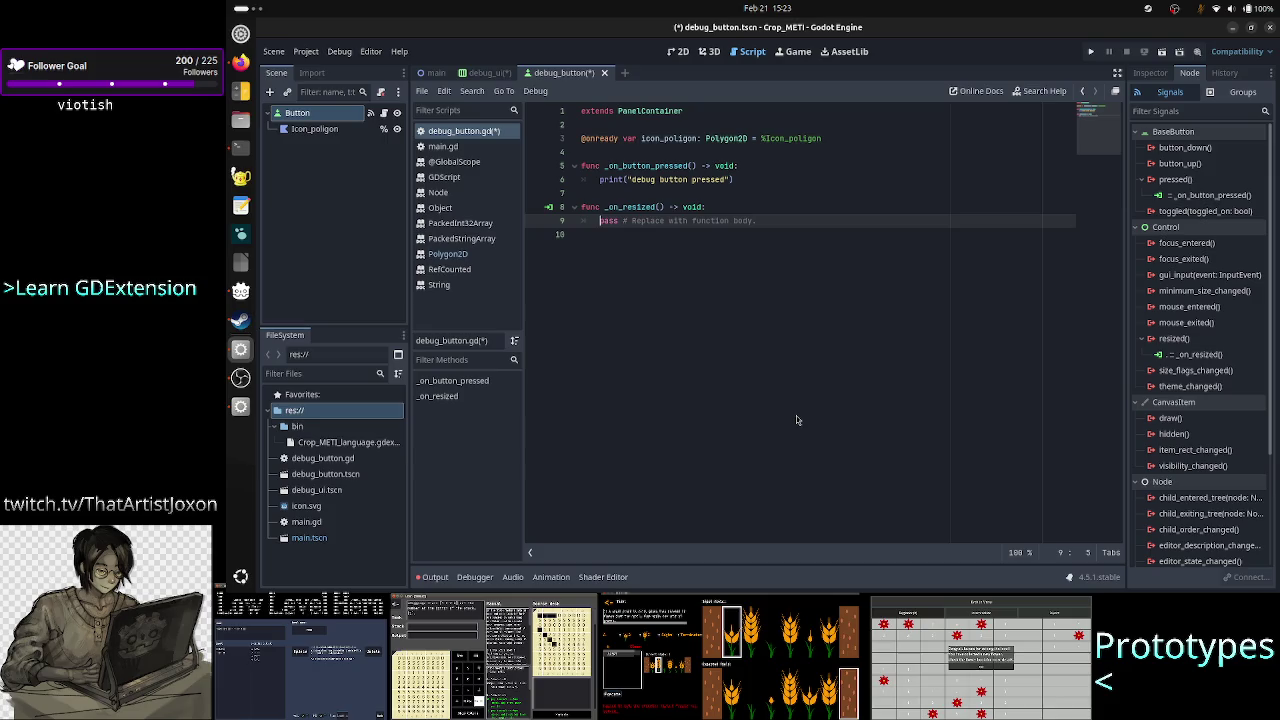
{"action": "key", "text": "shift+Down"}
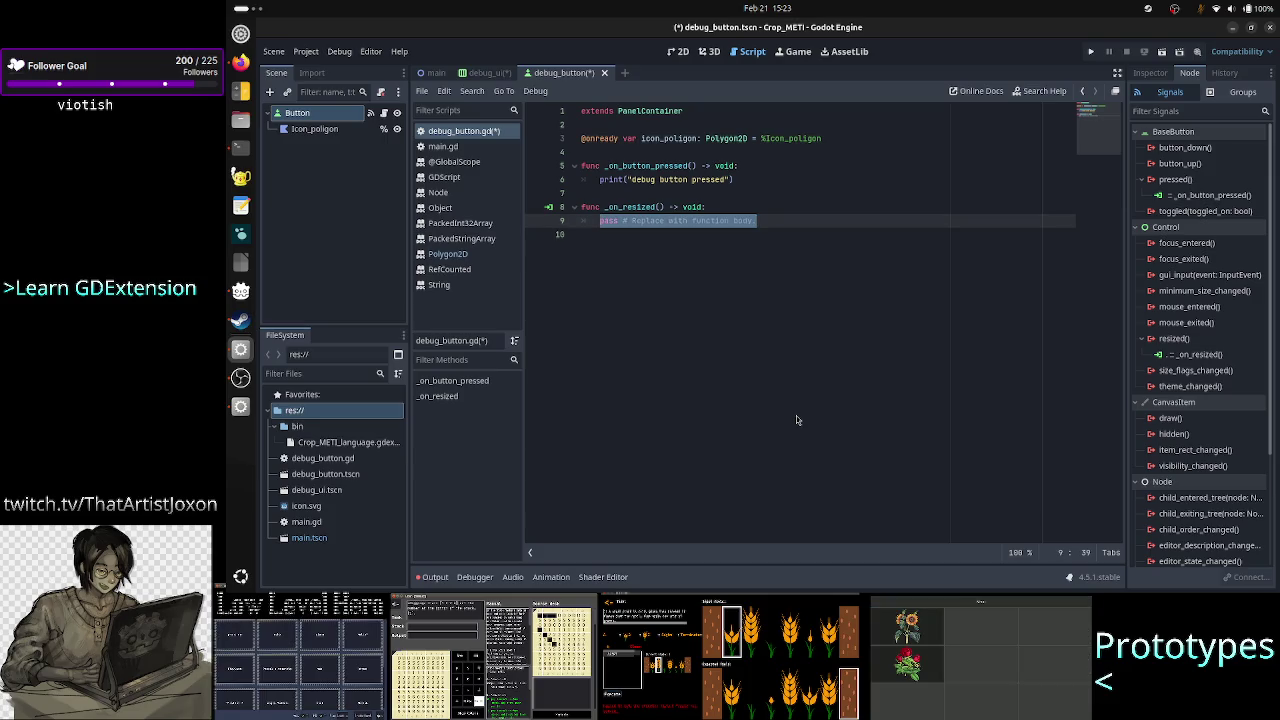
{"action": "key", "text": "BackSpace"}
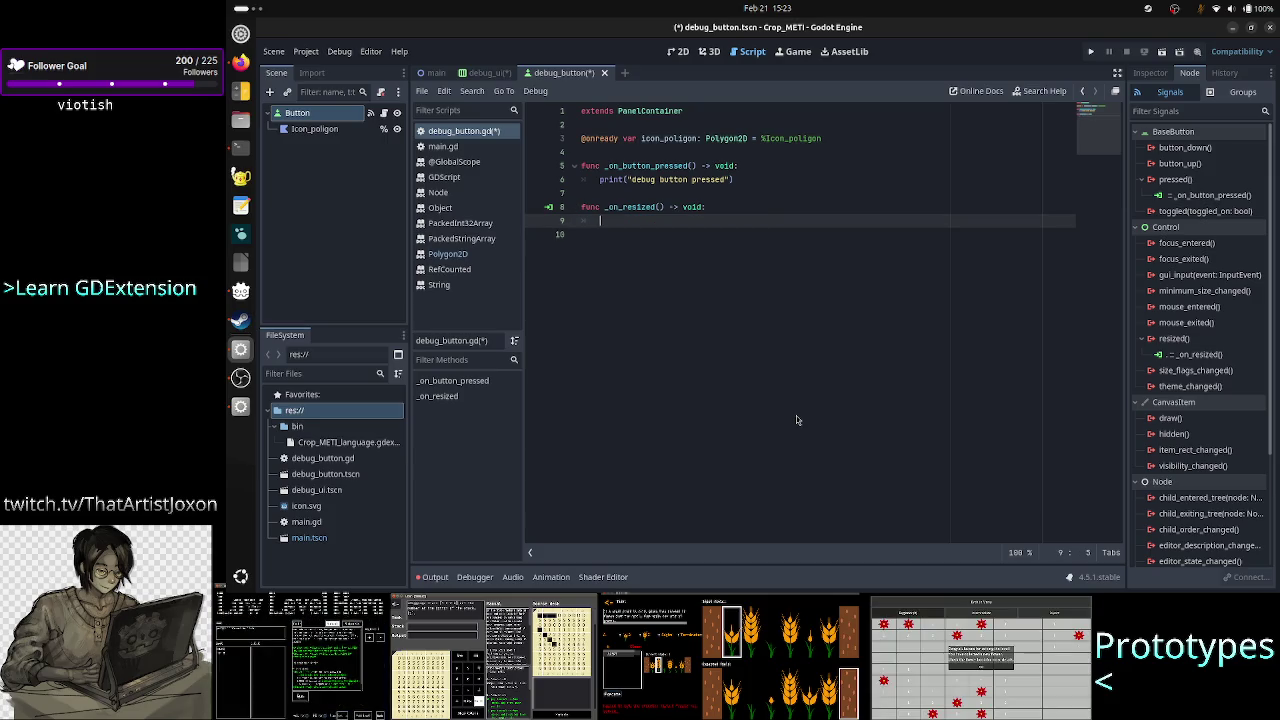
{"action": "key", "text": "alt+Tab"}
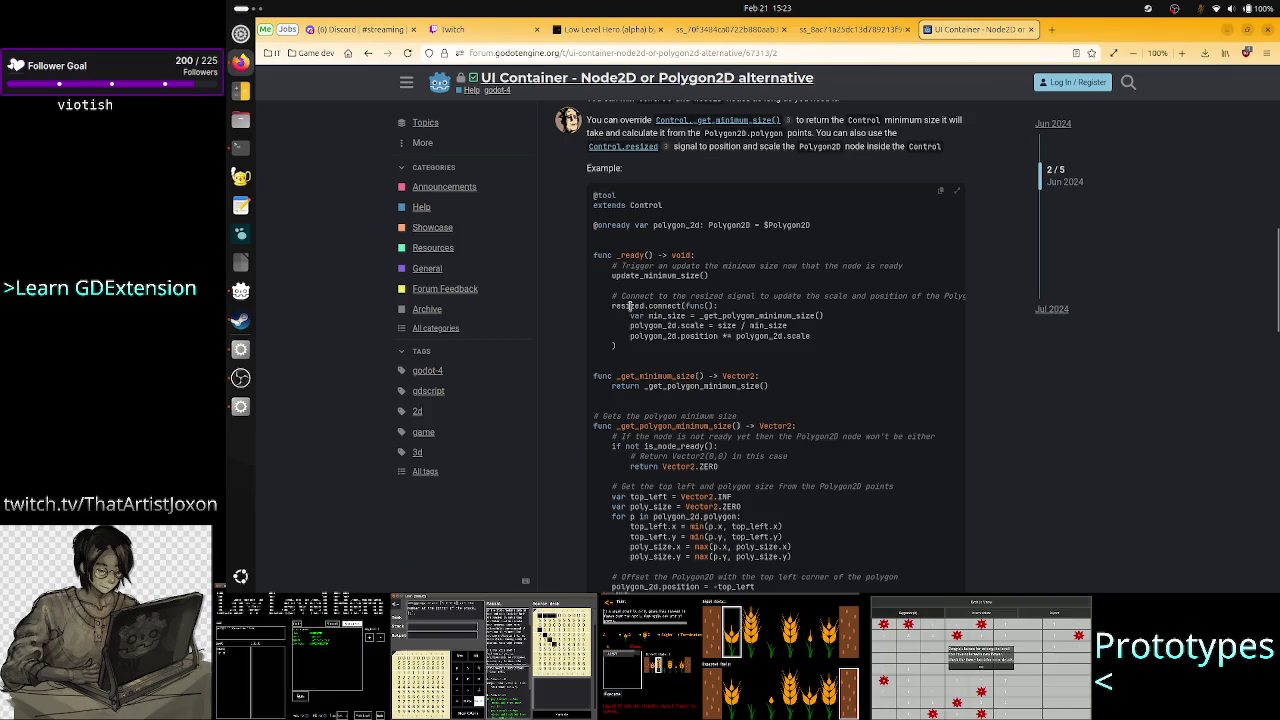
{"action": "left_click_drag", "start_coordinate": [630, 306], "coordinate": [678, 303]}
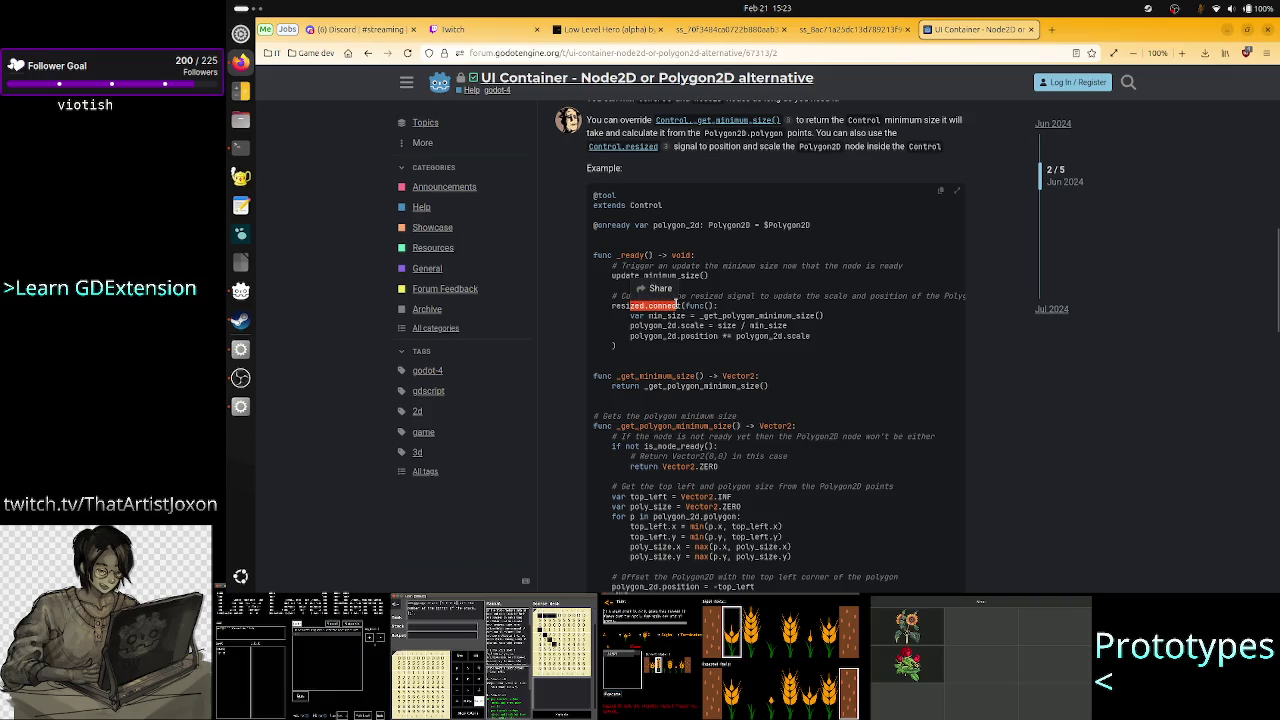
{"action": "left_click", "coordinate": [676, 304]}
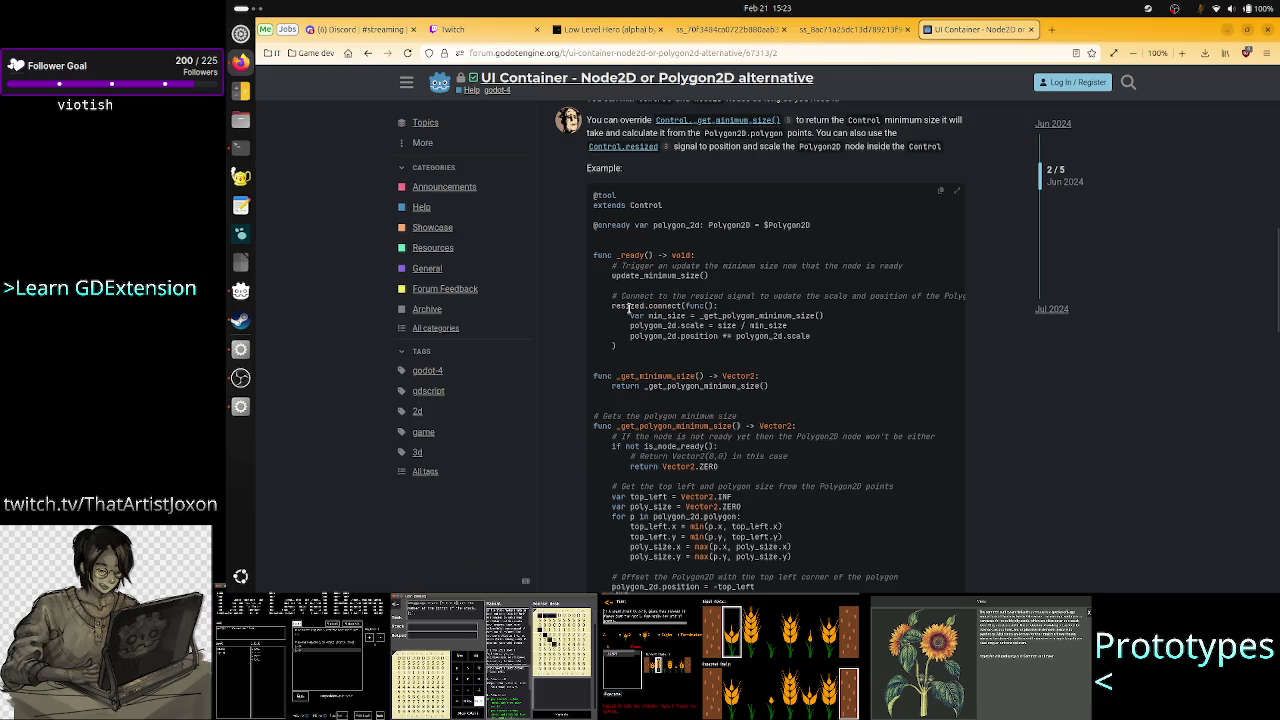
{"action": "double_click", "coordinate": [626, 306]}
{"action": "left_click_drag", "start_coordinate": [667, 316], "coordinate": [686, 336]}
{"action": "left_click", "coordinate": [687, 338]}
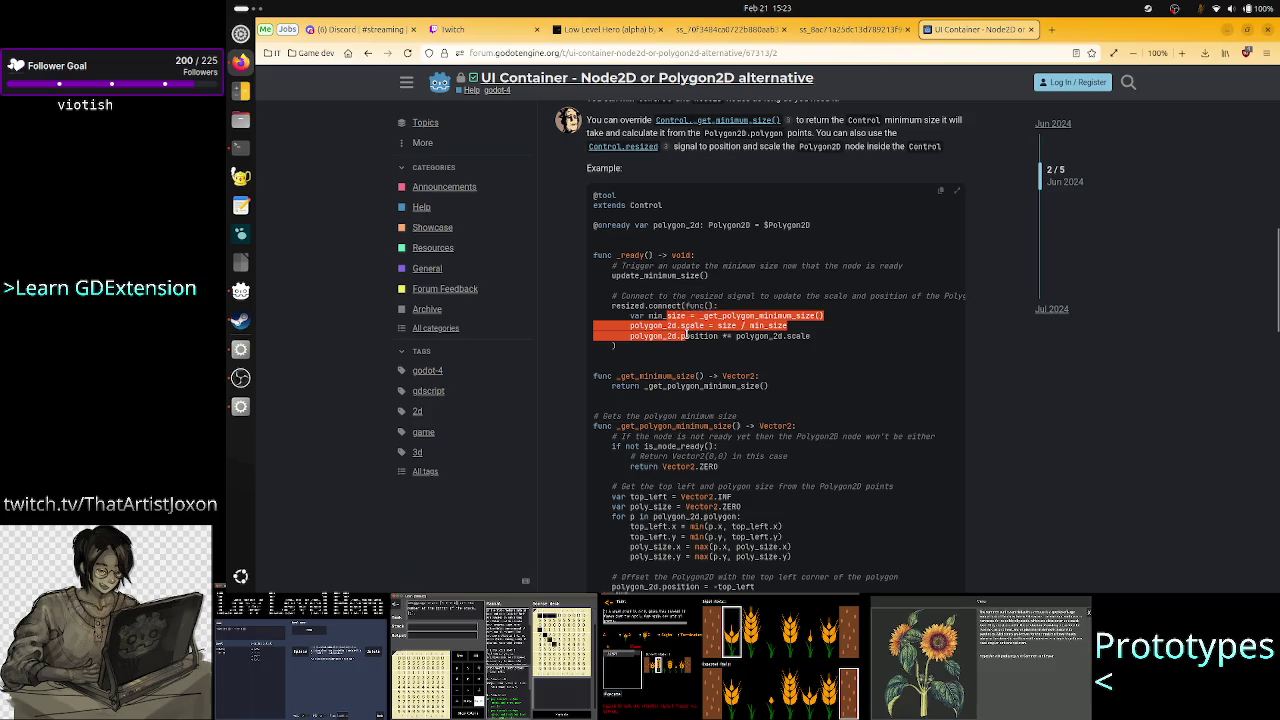
{"action": "key", "text": "alt+Tab"}
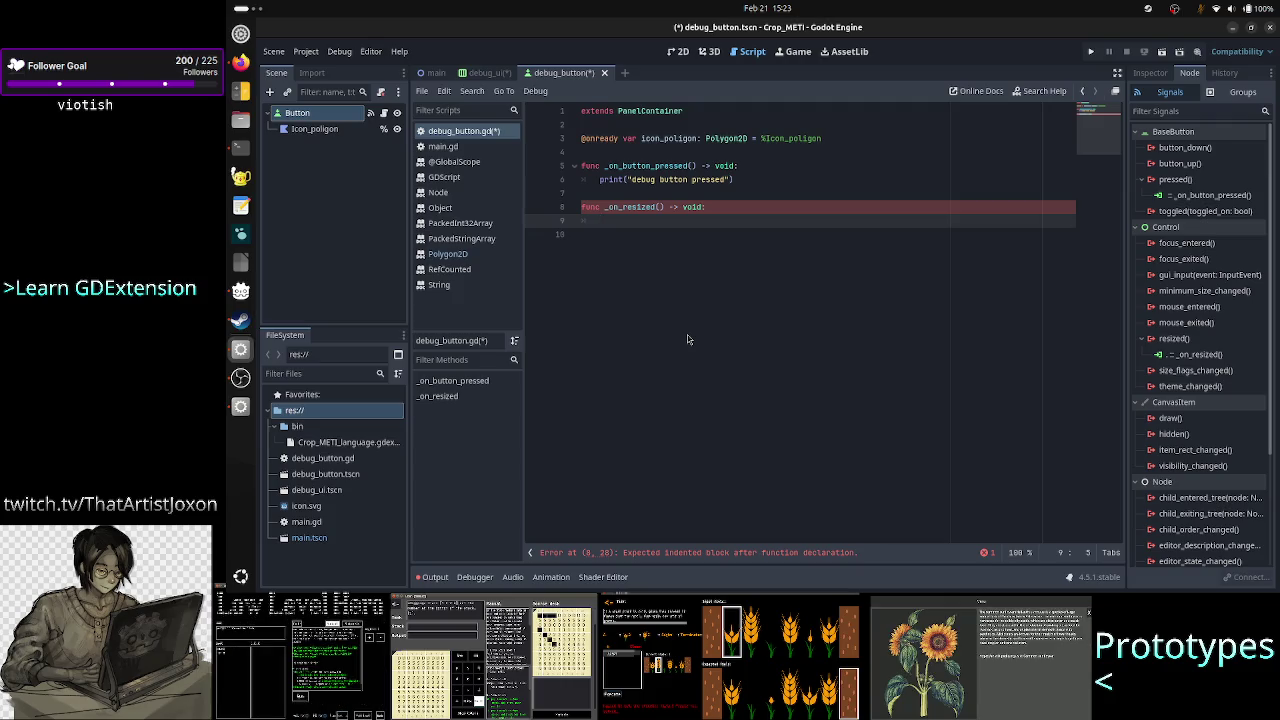
Select the _on_resized function name, place the cursor in its empty body, then reopen the Inspector
{"action": "left_click", "coordinate": [640, 212]}
{"action": "double_click", "coordinate": [640, 212]}
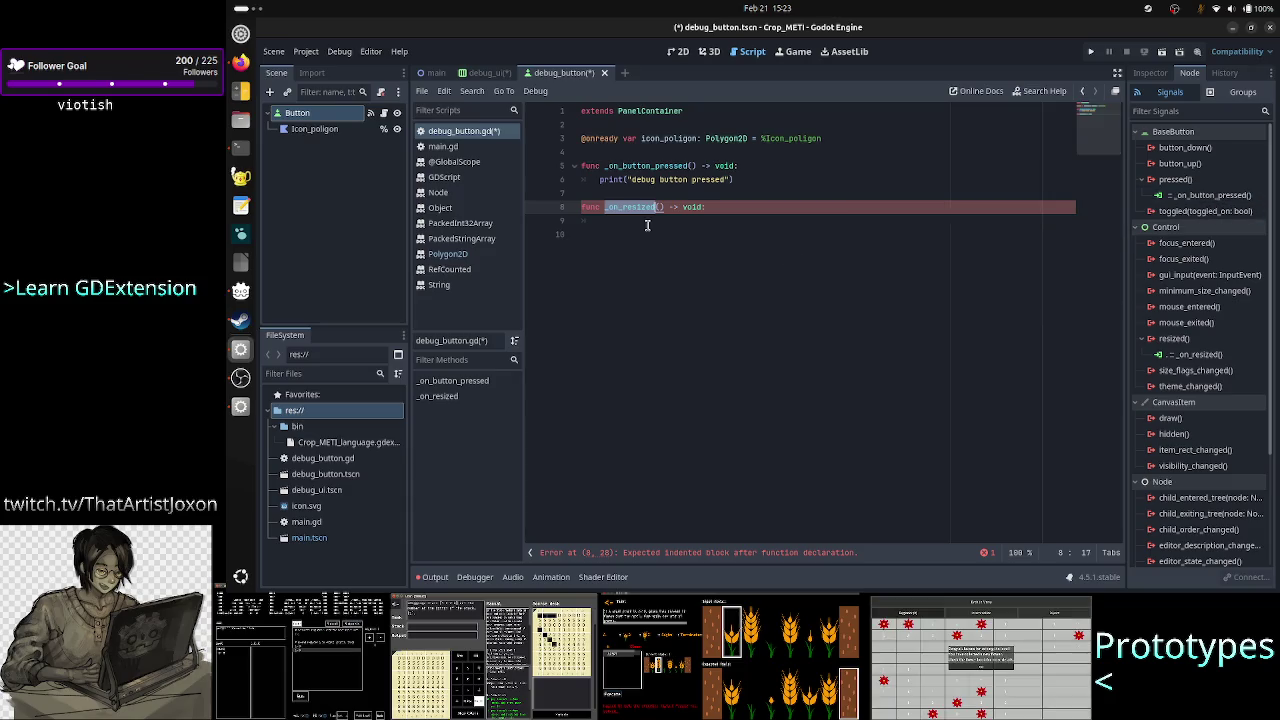
{"action": "left_click", "coordinate": [646, 221]}
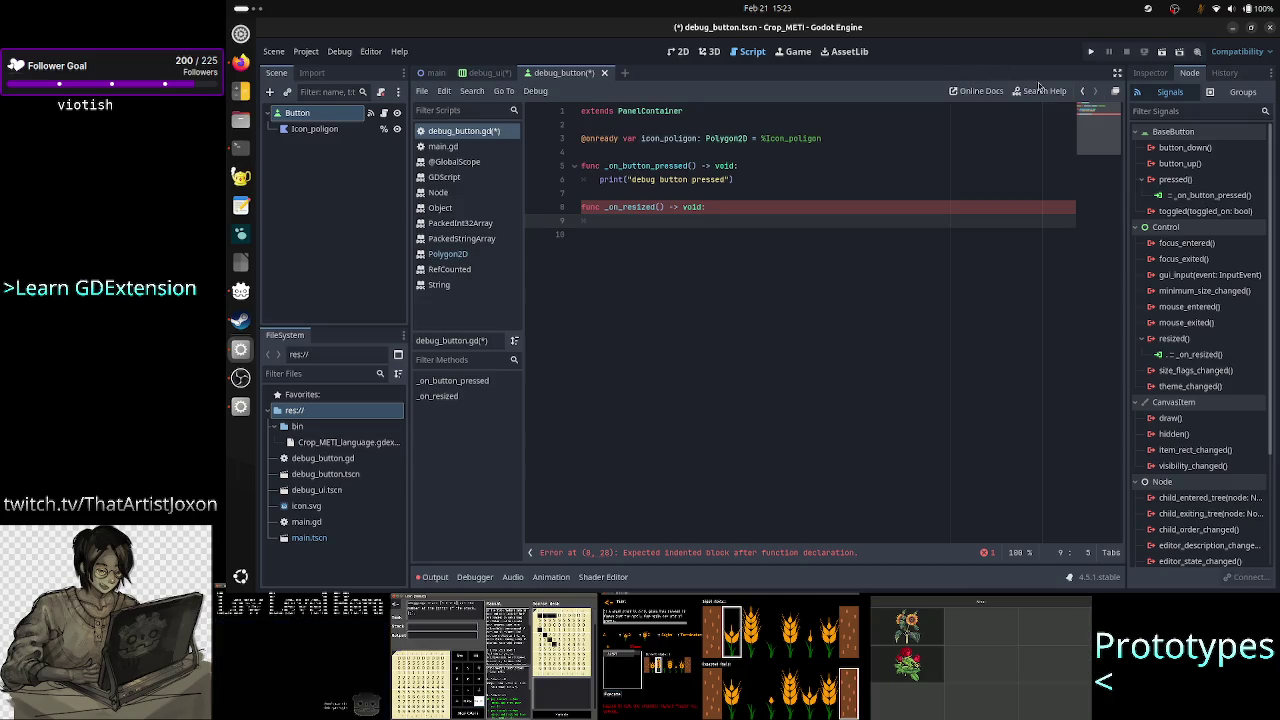
{"action": "left_click", "coordinate": [1150, 73]}
Open the Button class documentation and read through it
{"action": "left_click", "coordinate": [1265, 107]}
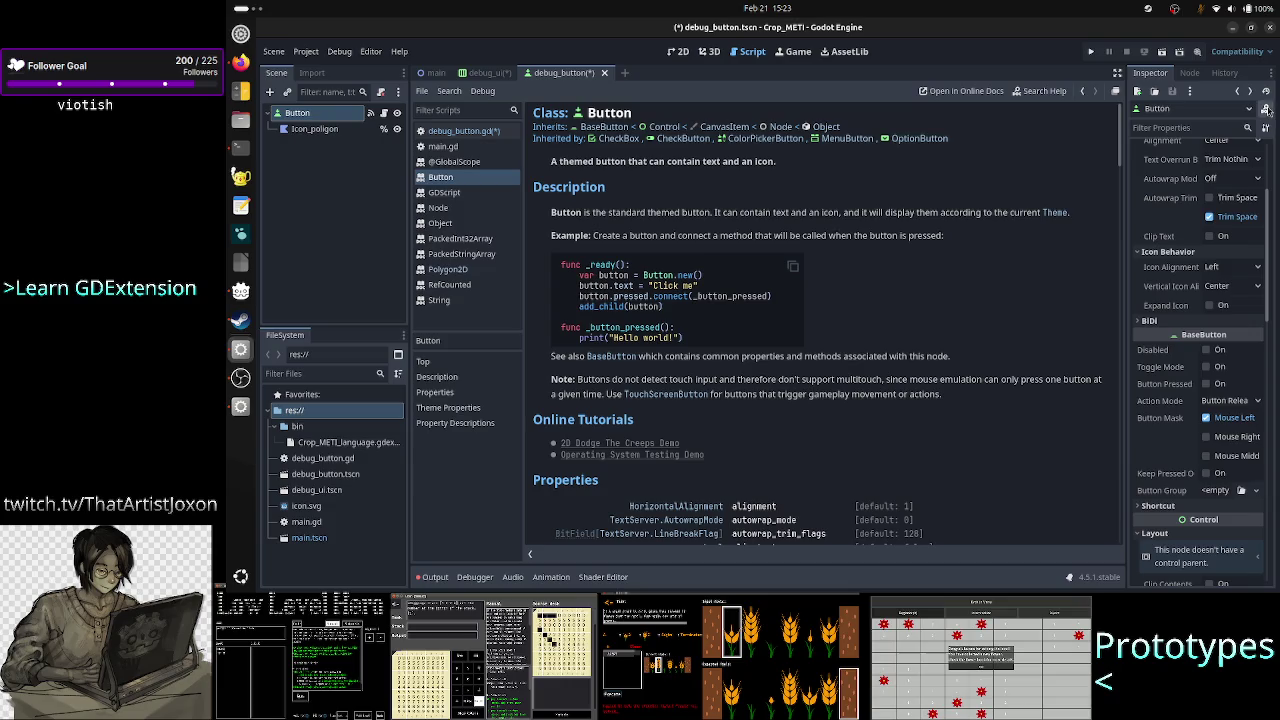
{"action": "scroll", "coordinate": [727, 387], "scroll_direction": "down", "scroll_amount": 15}
{"action": "scroll", "coordinate": [727, 387], "scroll_direction": "up", "scroll_amount": 3}
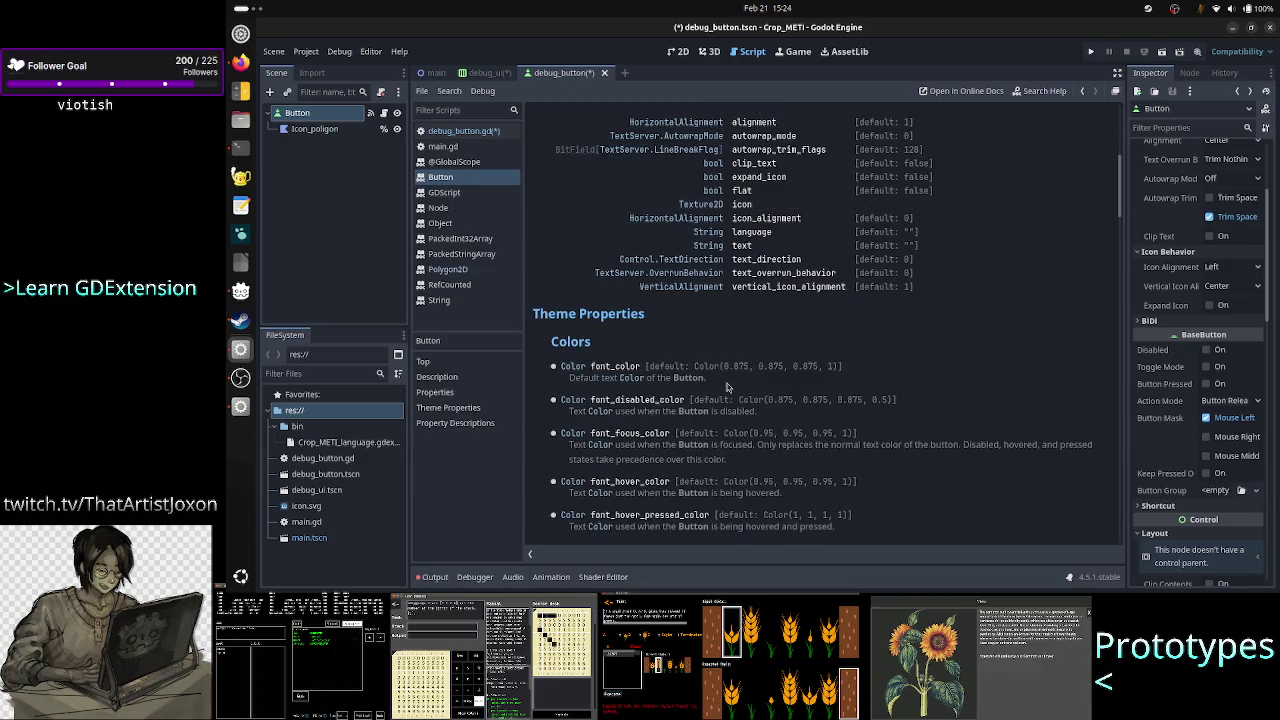
{"action": "scroll", "coordinate": [727, 387], "scroll_direction": "down", "scroll_amount": 20}
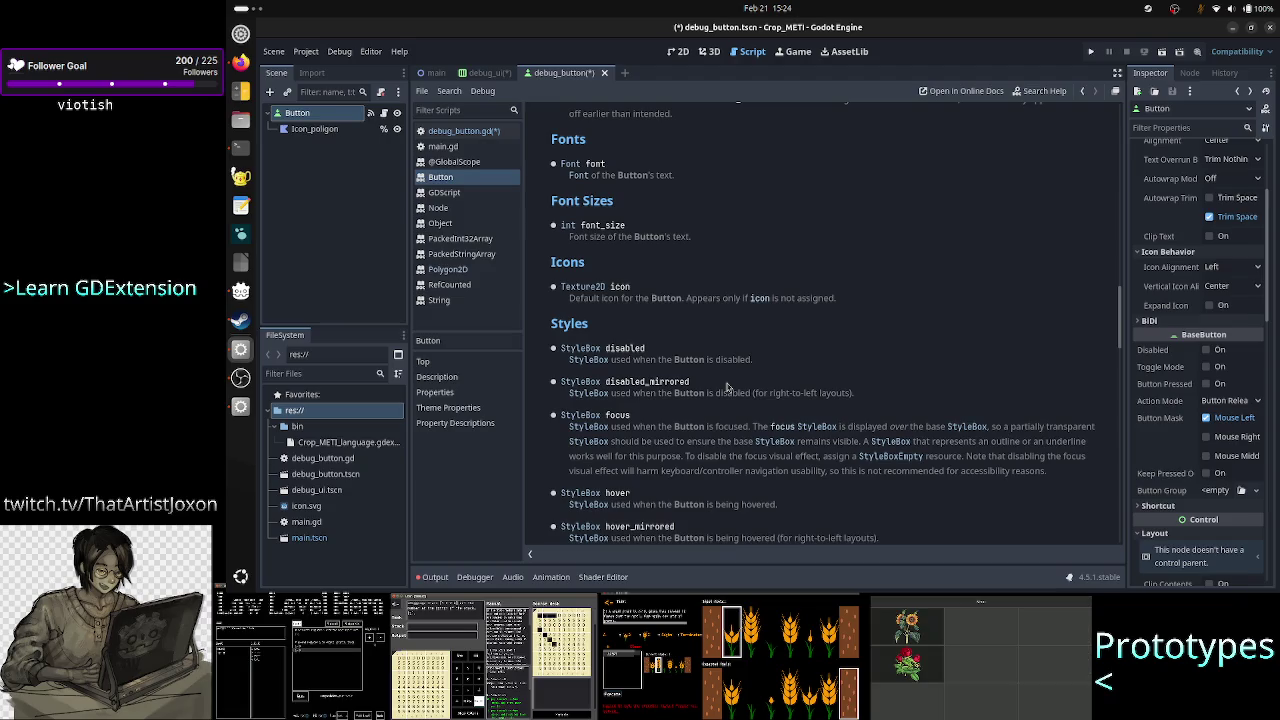
{"action": "scroll", "coordinate": [727, 387], "scroll_direction": "down", "scroll_amount": 10}
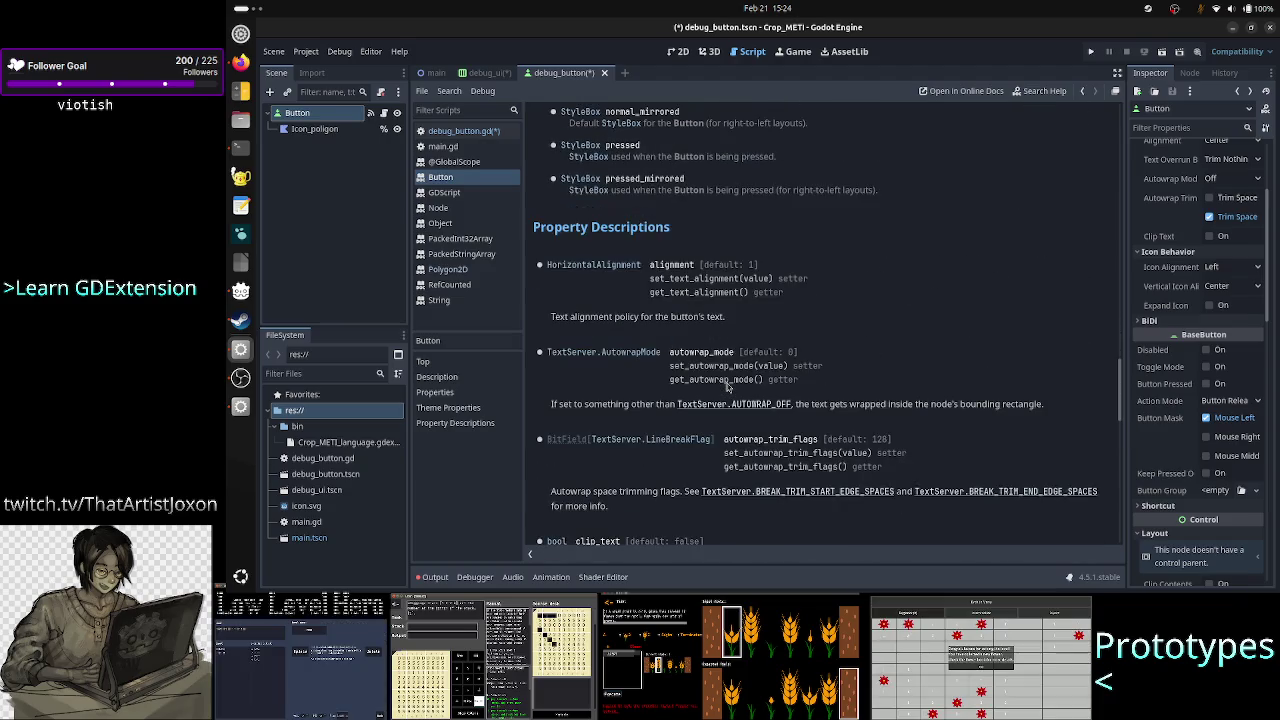
{"action": "scroll", "coordinate": [727, 387], "scroll_direction": "down", "scroll_amount": 8}
{"action": "scroll", "coordinate": [727, 387], "scroll_direction": "down", "scroll_amount": 8}
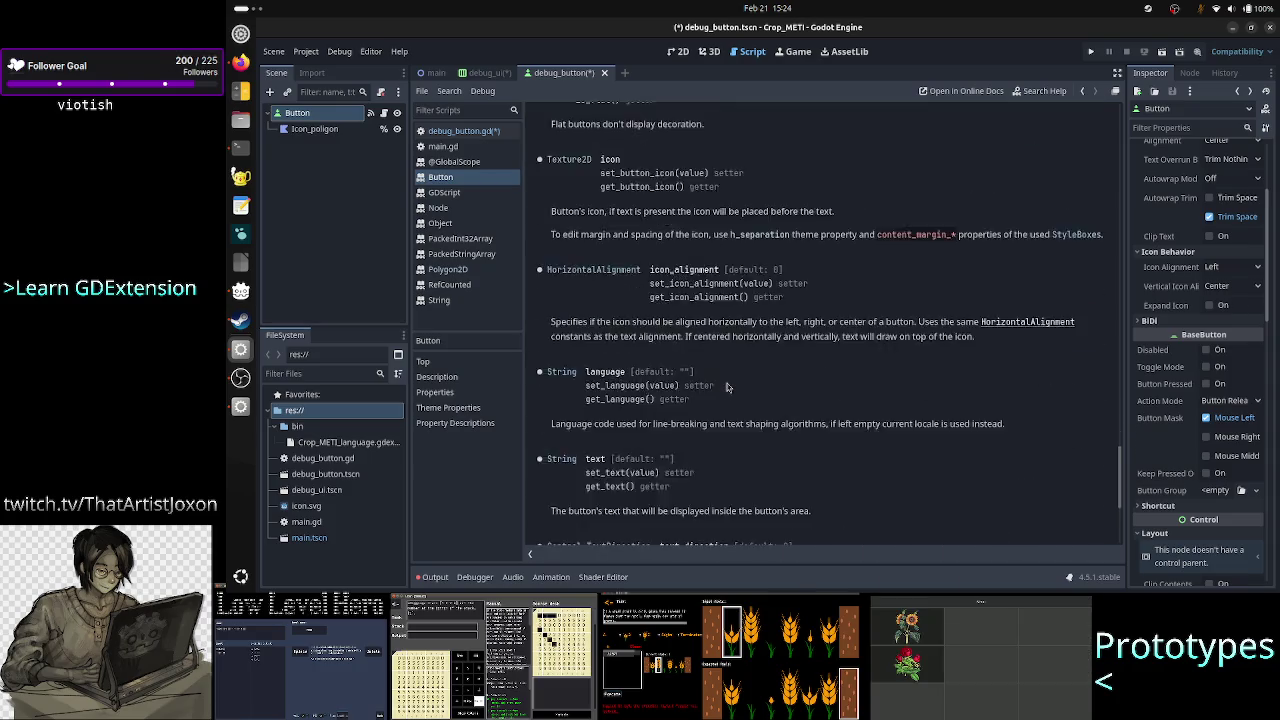
{"action": "scroll", "coordinate": [727, 388], "scroll_direction": "up", "scroll_amount": 20}
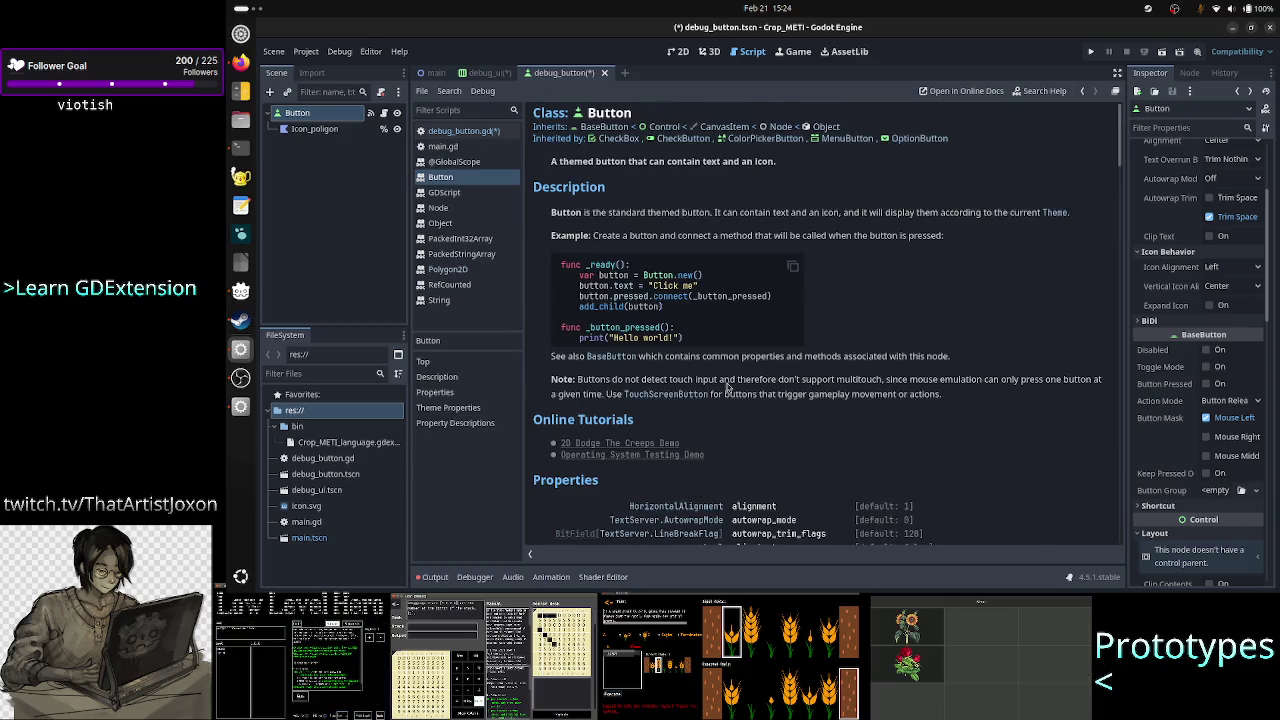
{"action": "scroll", "coordinate": [704, 373], "scroll_direction": "down", "scroll_amount": 3}
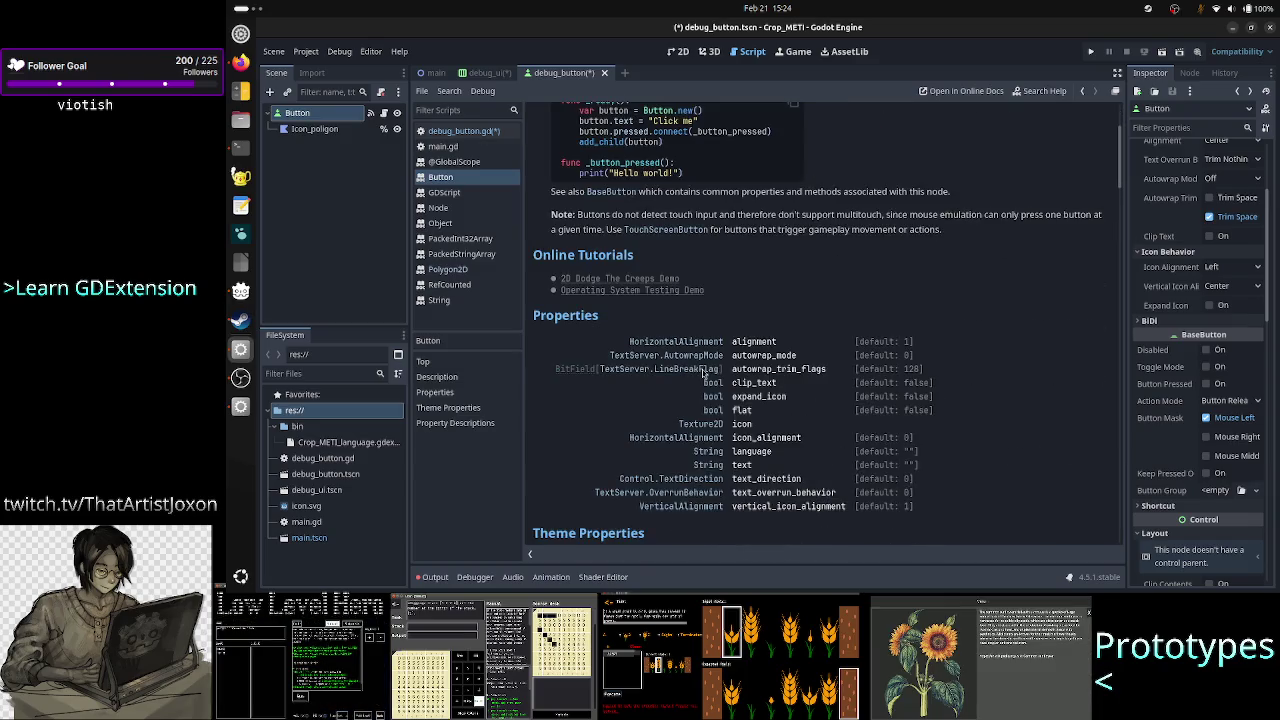
{"action": "scroll", "coordinate": [704, 373], "scroll_direction": "up", "scroll_amount": 3}
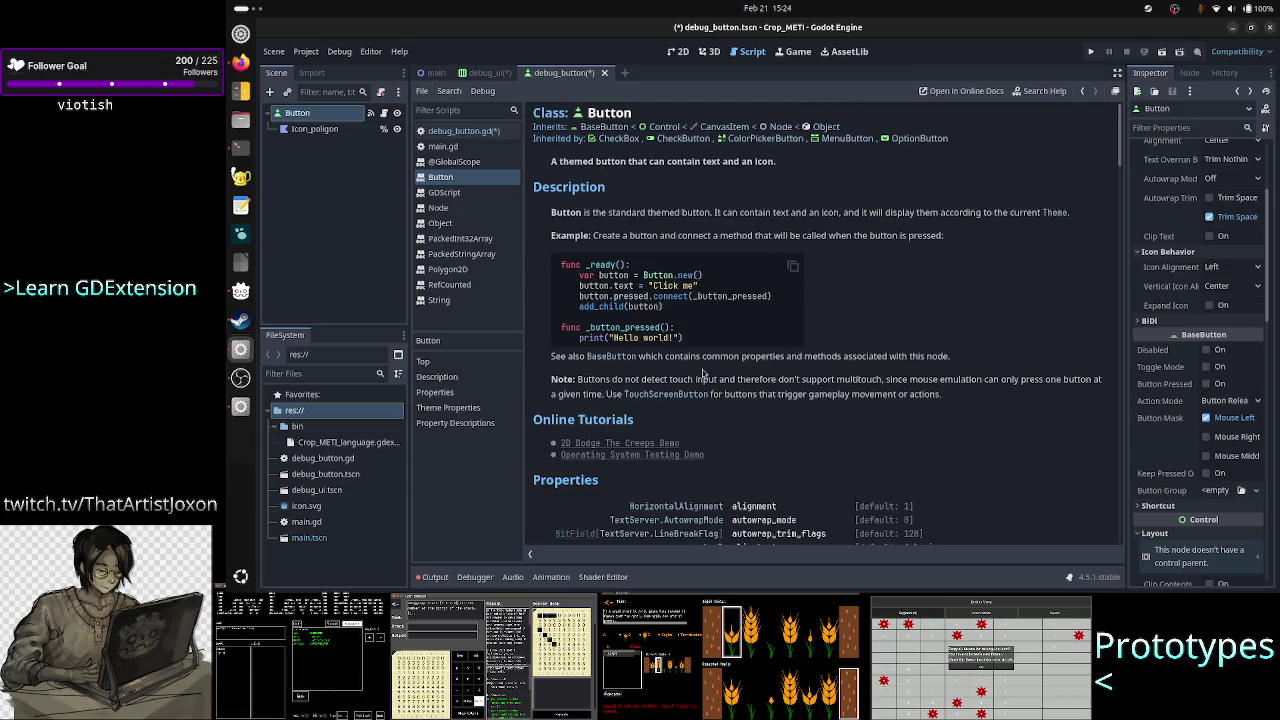
Open the BaseButton parent class reference and browse its signals like pressed and toggled
{"action": "left_click", "coordinate": [614, 128]}
{"action": "scroll", "coordinate": [675, 370], "scroll_direction": "down", "scroll_amount": 3}
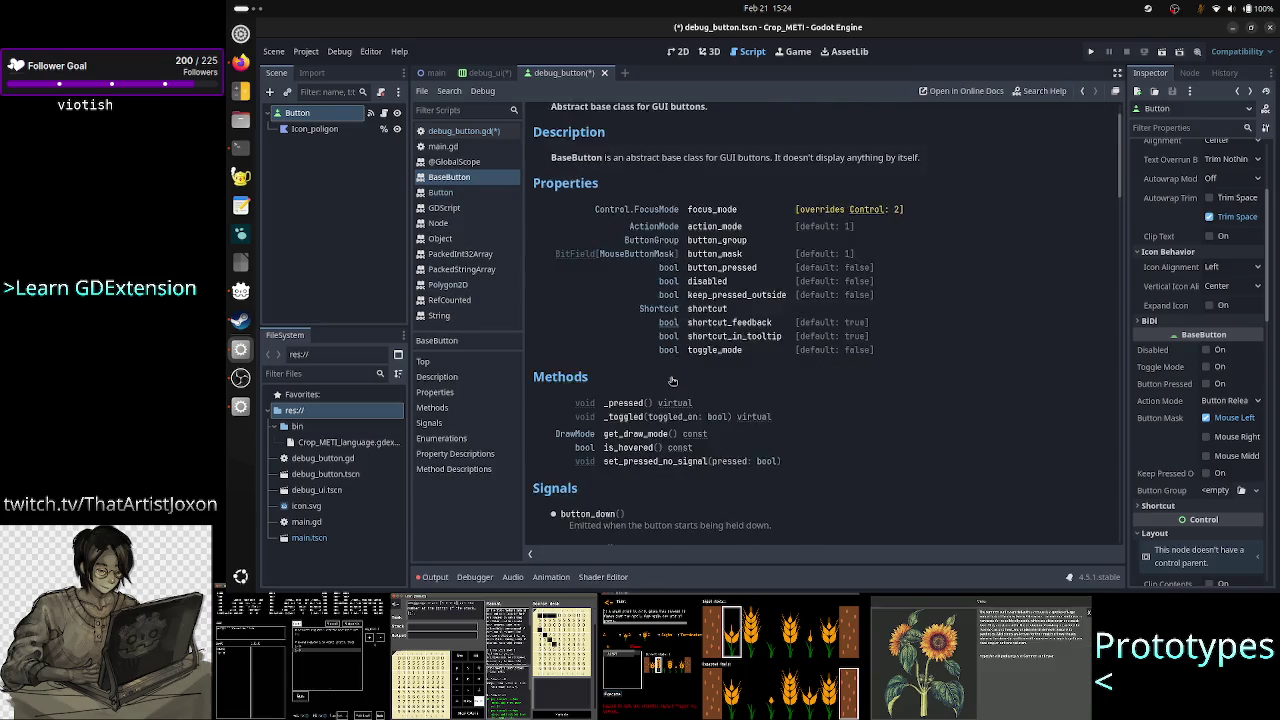
{"action": "scroll", "coordinate": [690, 390], "scroll_direction": "down", "scroll_amount": 3}
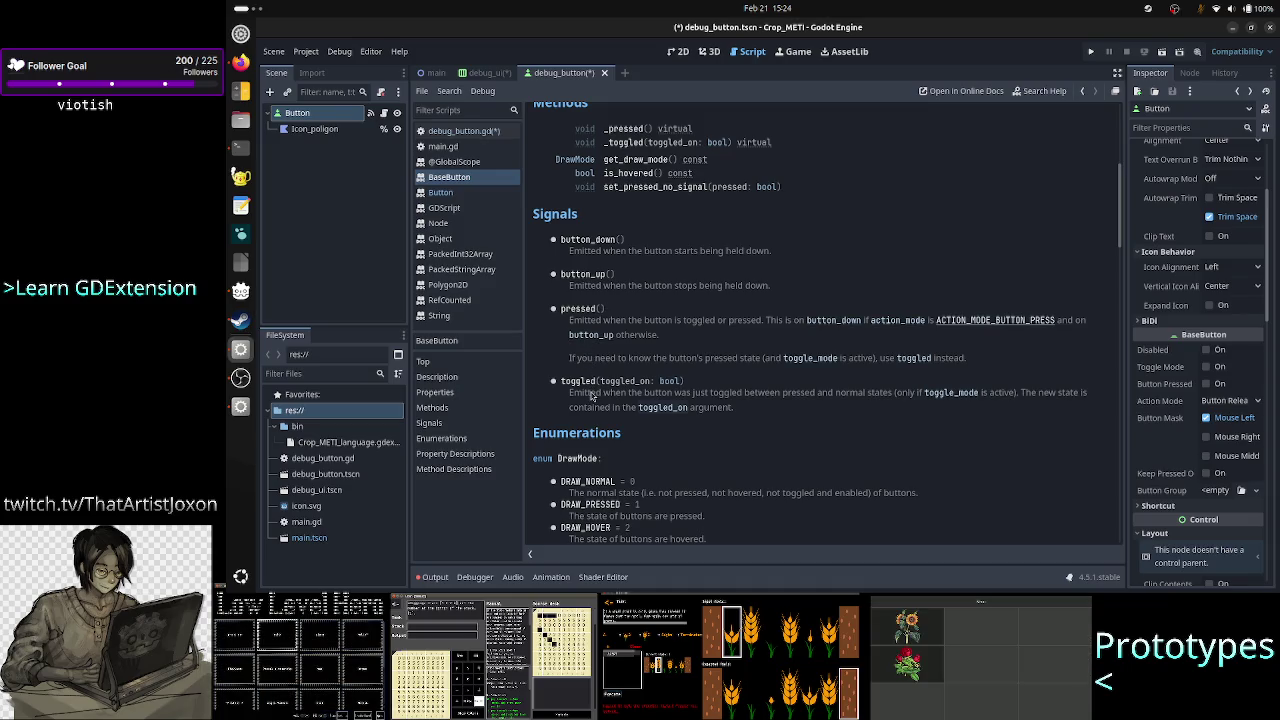
{"action": "scroll", "coordinate": [590, 394], "scroll_direction": "up", "scroll_amount": 6}
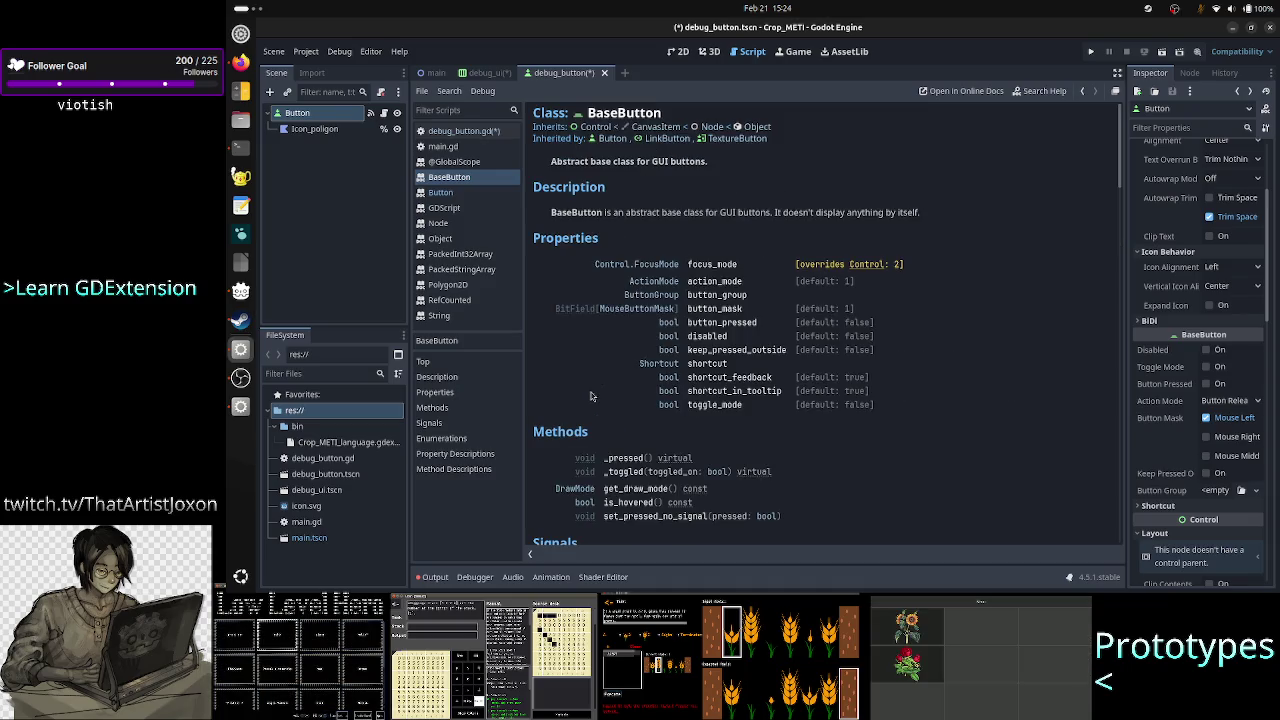
Open the Control class docs and locate the minimum_size_changed and resized signals
{"action": "left_click", "coordinate": [605, 128]}
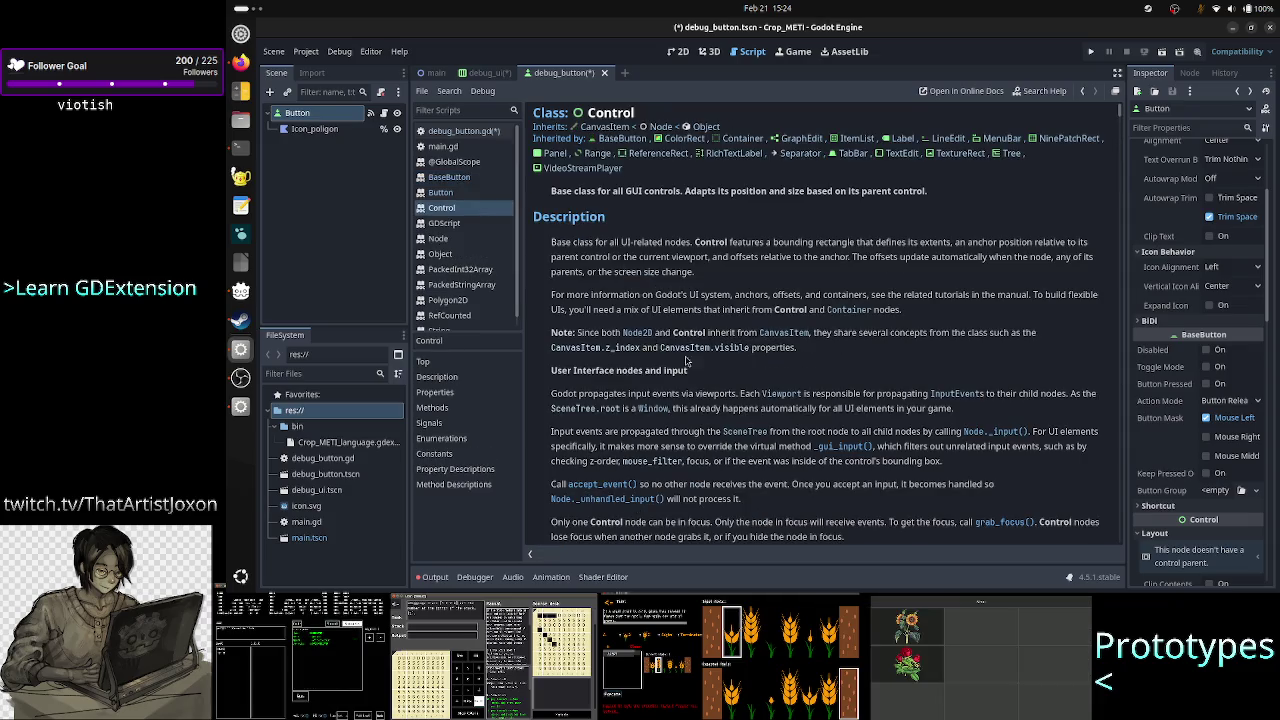
{"action": "scroll", "coordinate": [686, 361], "scroll_direction": "down", "scroll_amount": 5}
{"action": "scroll", "coordinate": [686, 361], "scroll_direction": "down", "scroll_amount": 10}
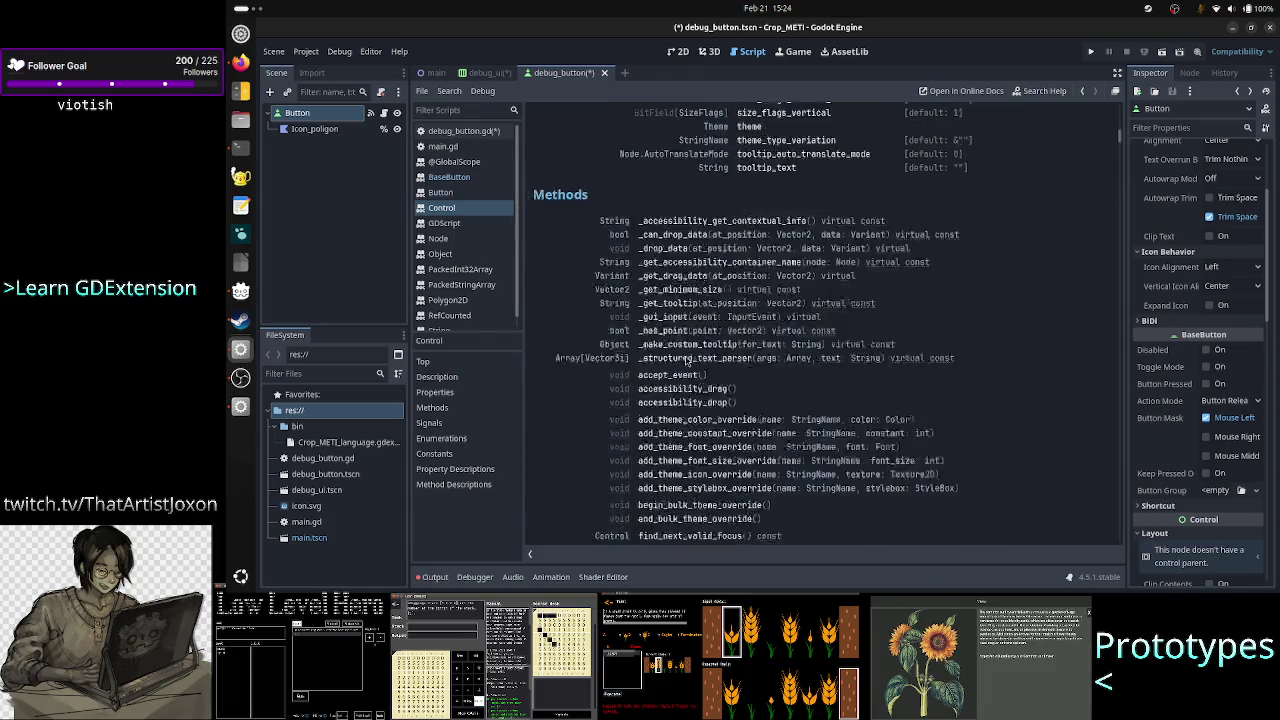
{"action": "scroll", "coordinate": [686, 361], "scroll_direction": "down", "scroll_amount": 15}
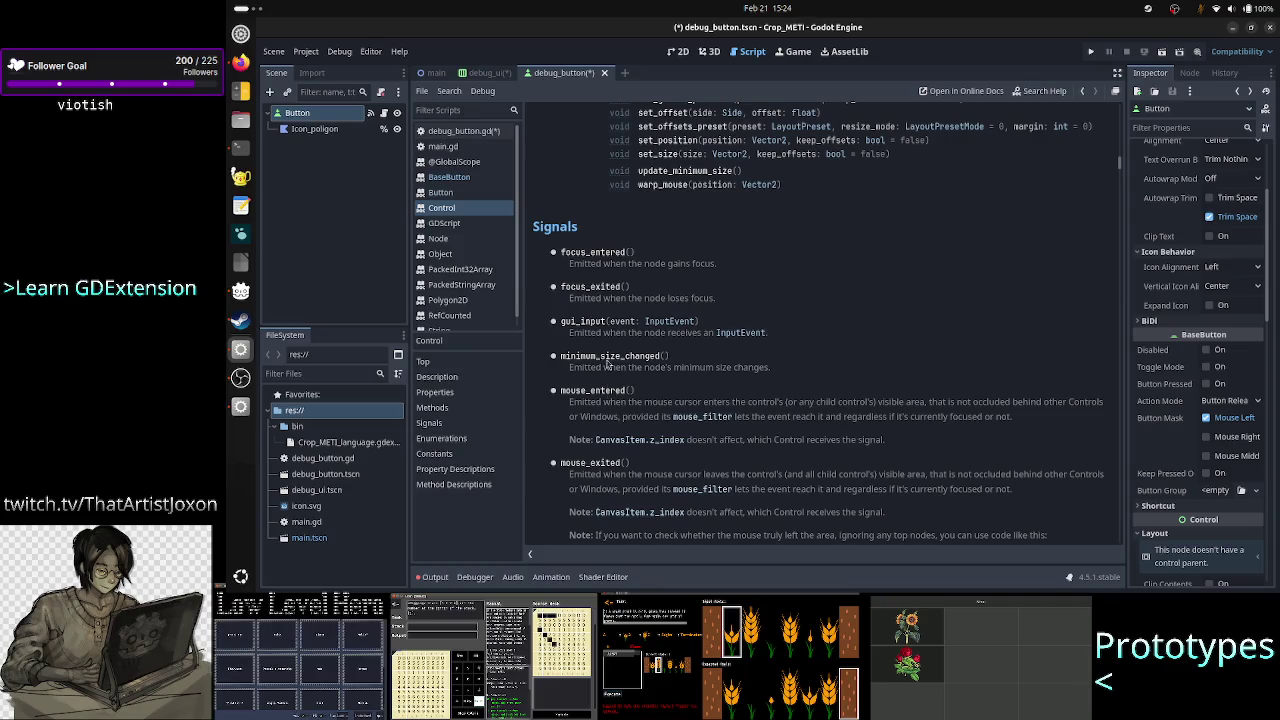
{"action": "left_click_drag", "start_coordinate": [597, 358], "coordinate": [659, 358]}
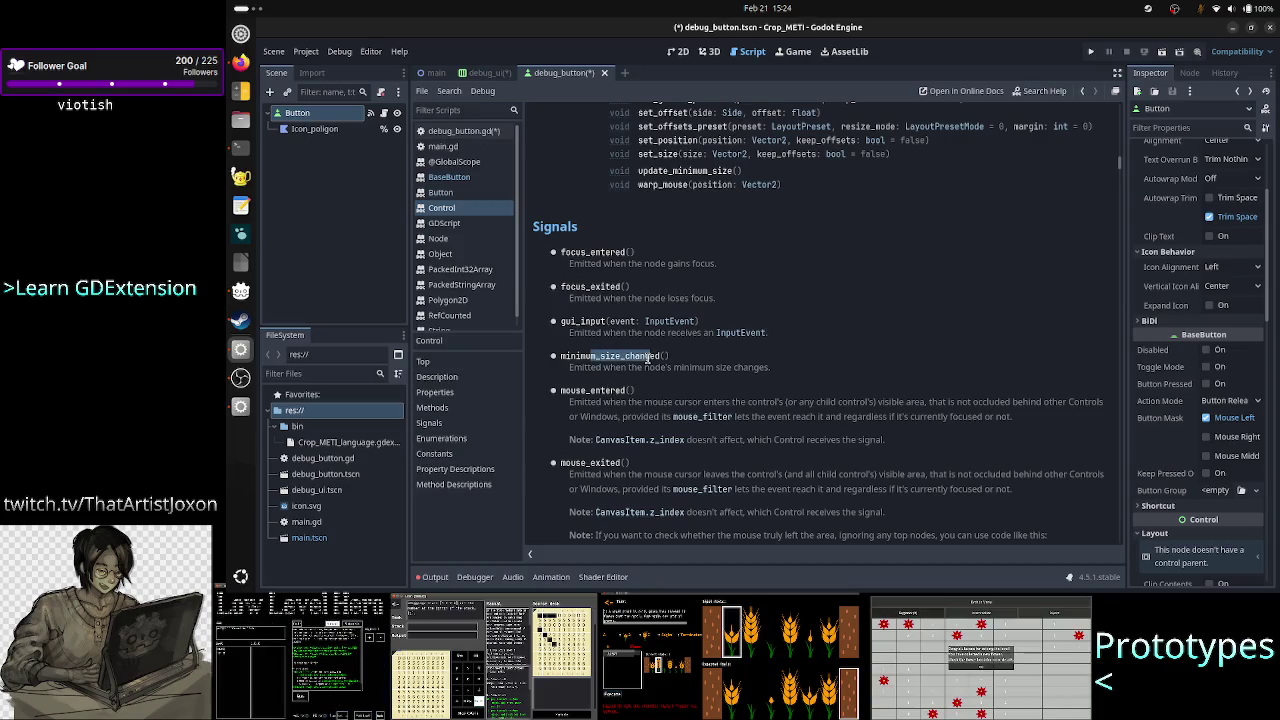
{"action": "scroll", "coordinate": [604, 407], "scroll_direction": "down", "scroll_amount": 1}
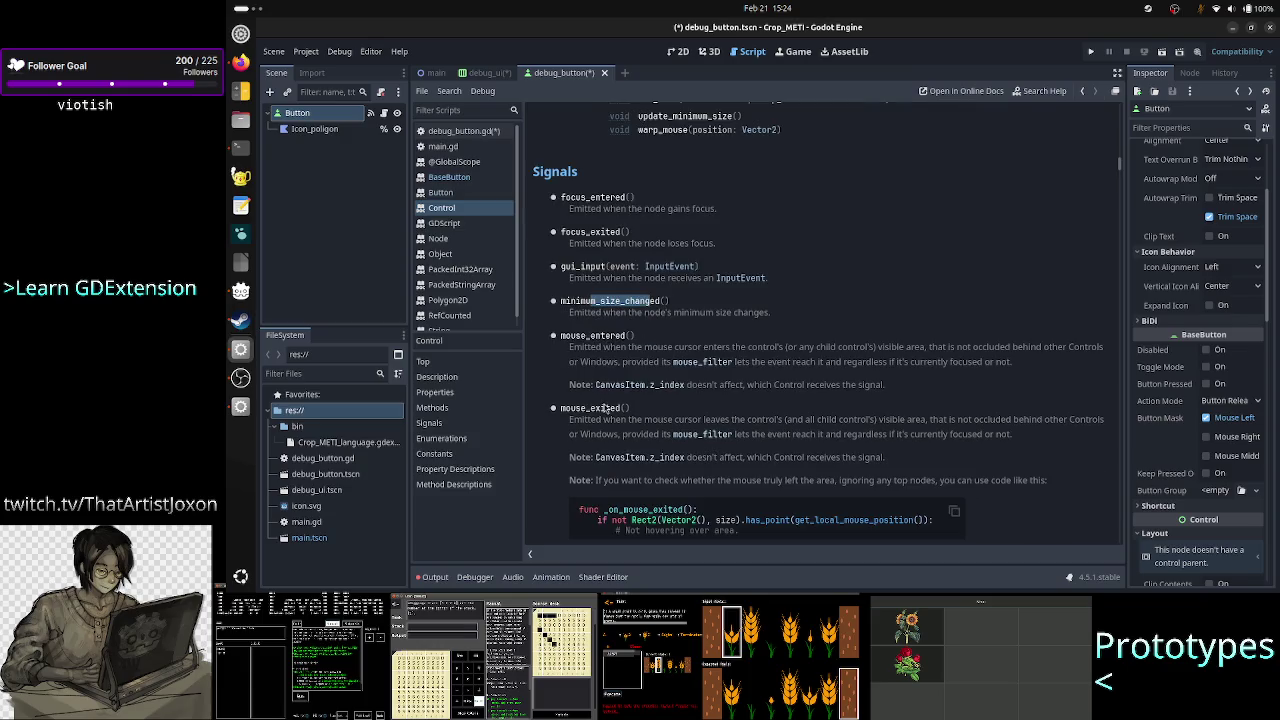
{"action": "scroll", "coordinate": [604, 408], "scroll_direction": "down", "scroll_amount": 4}
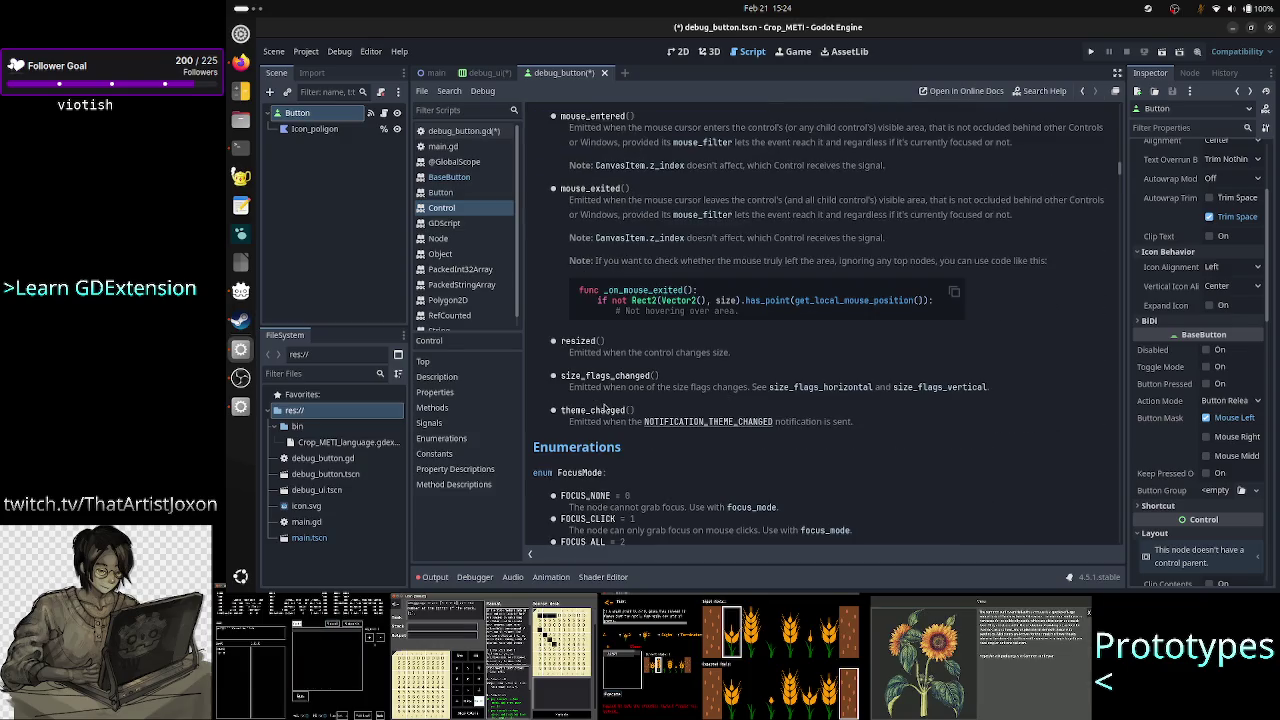
{"action": "double_click", "coordinate": [580, 341]}
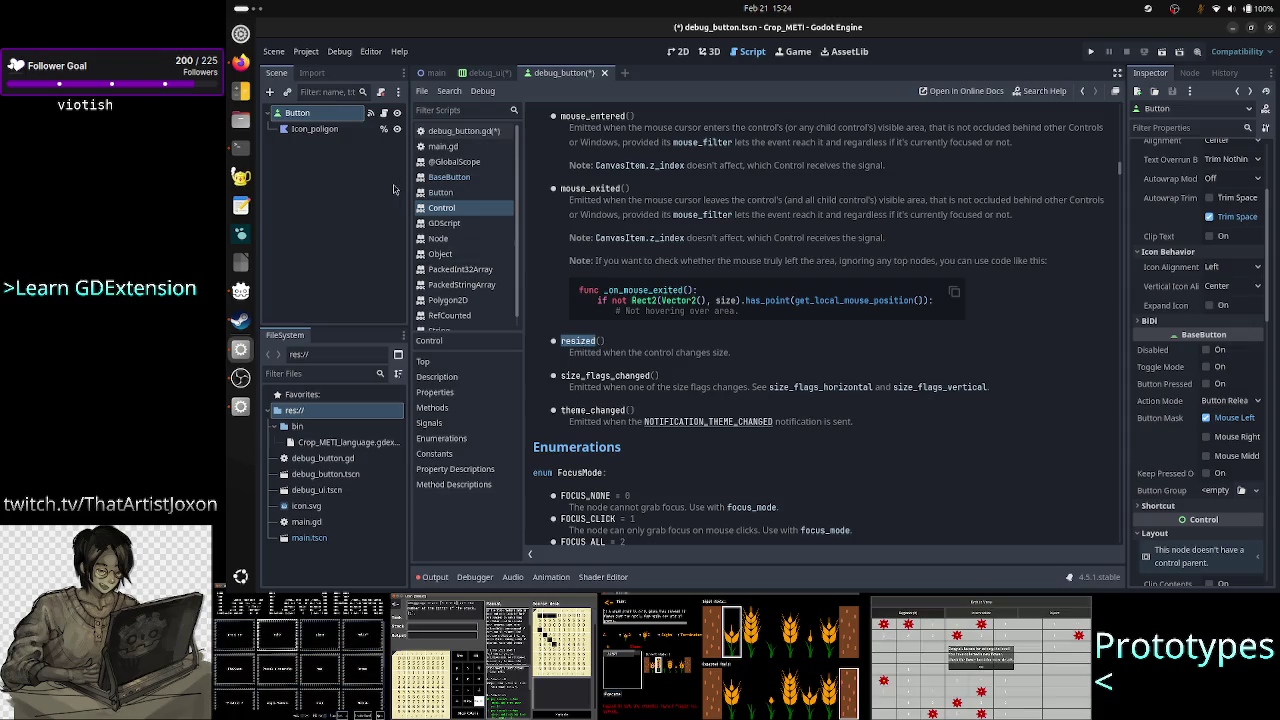
Pick the Button's resized signal in the Signals list, then go back to the forum thread
{"action": "left_click", "coordinate": [1192, 73]}
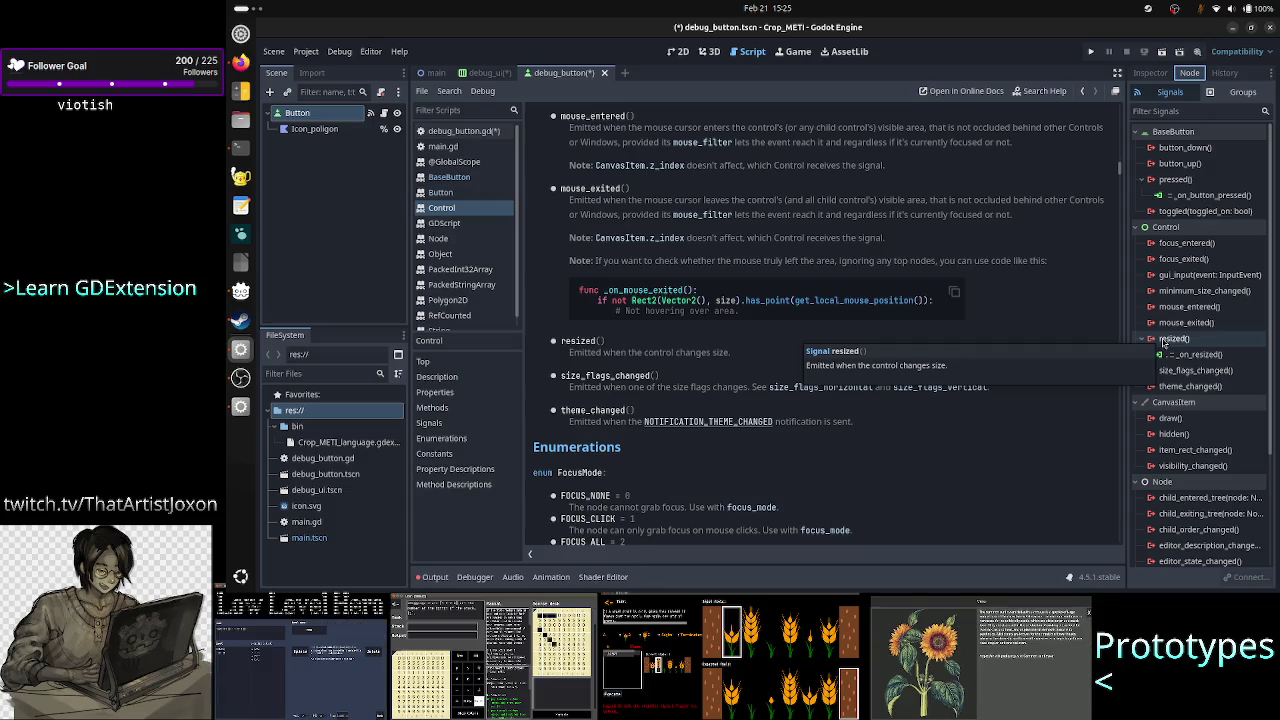
{"action": "left_click", "coordinate": [1165, 341]}
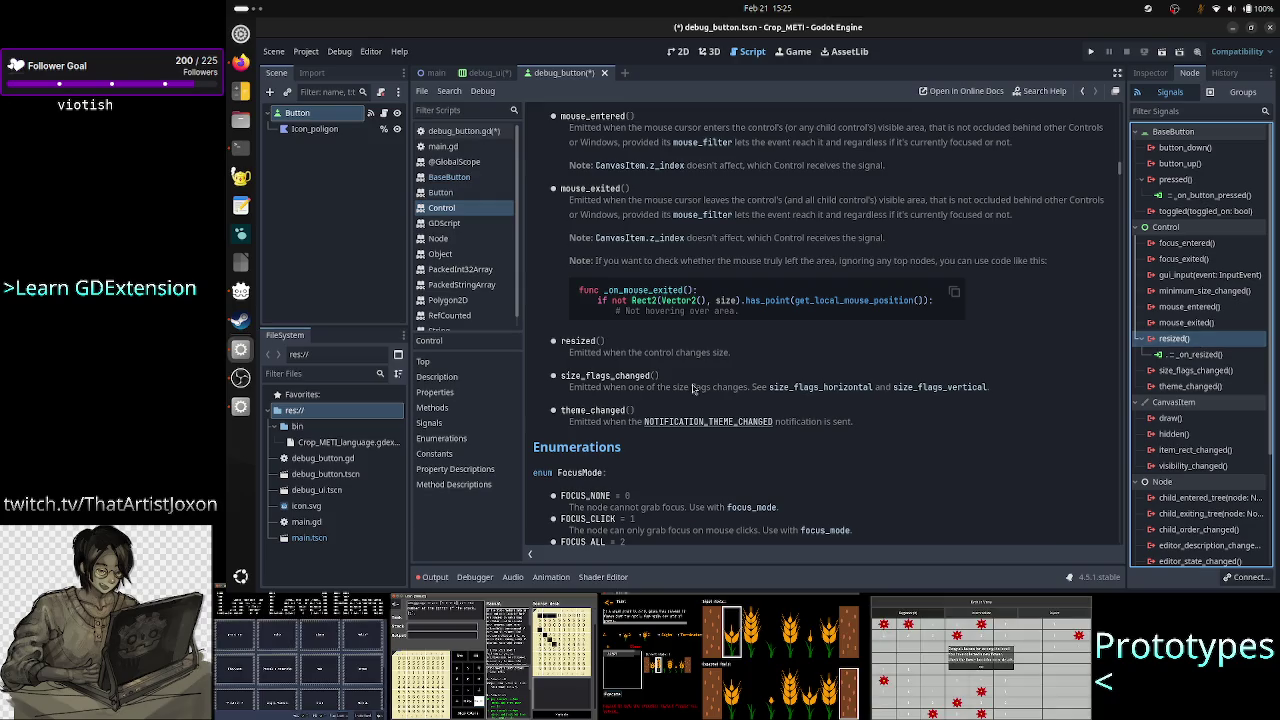
{"action": "double_click", "coordinate": [579, 341]}
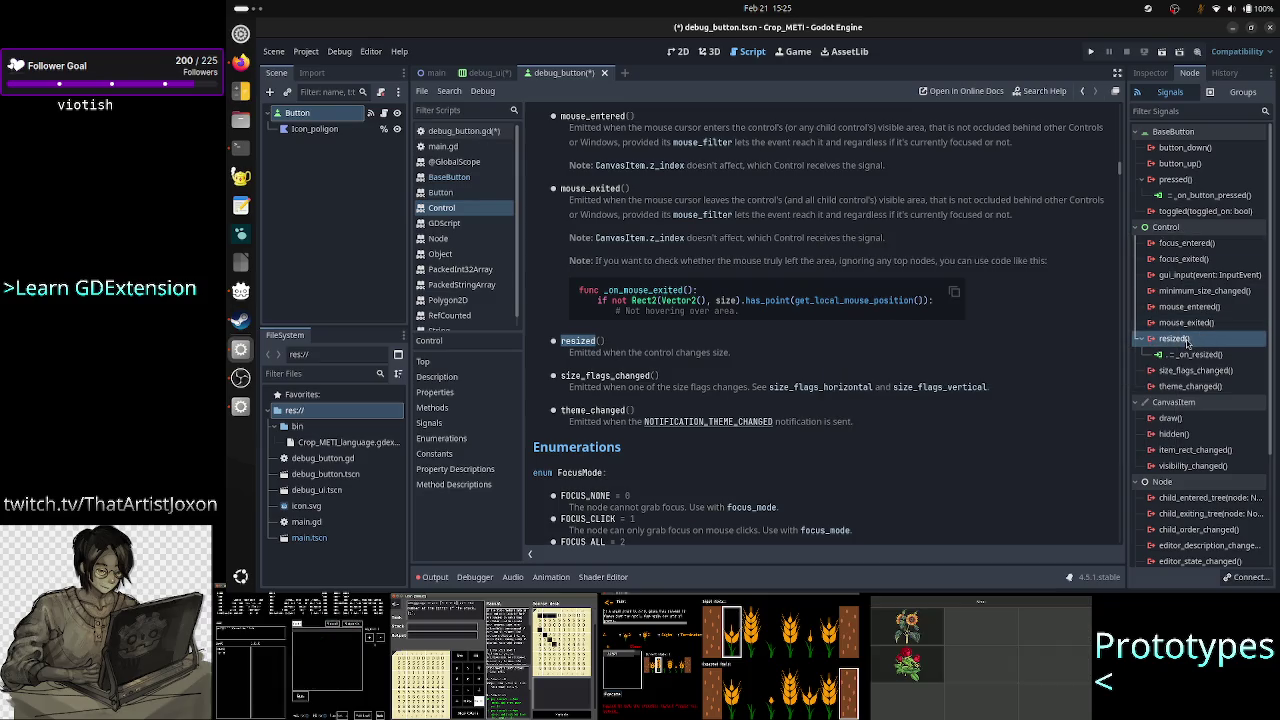
{"action": "left_click", "coordinate": [238, 64]}
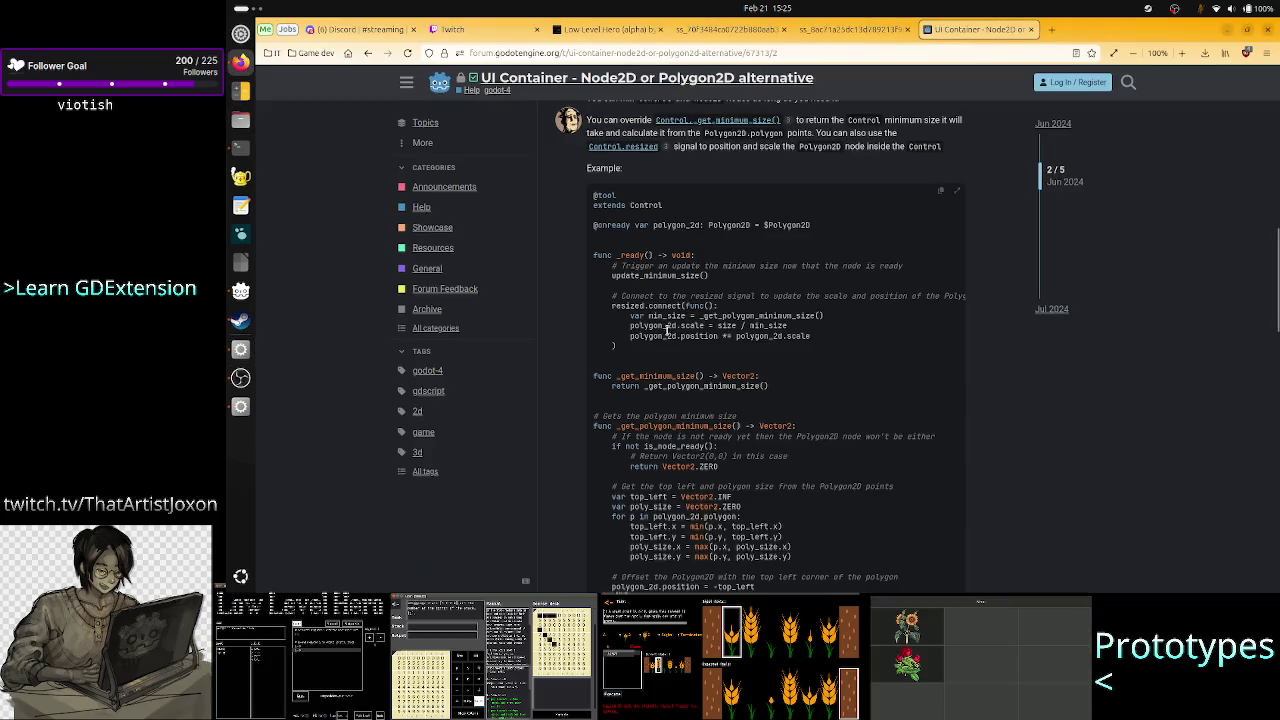
Compare the forum's resized.connect example with the _on_resized declaration in debug_button.gd
{"action": "left_click_drag", "start_coordinate": [641, 306], "coordinate": [684, 316]}
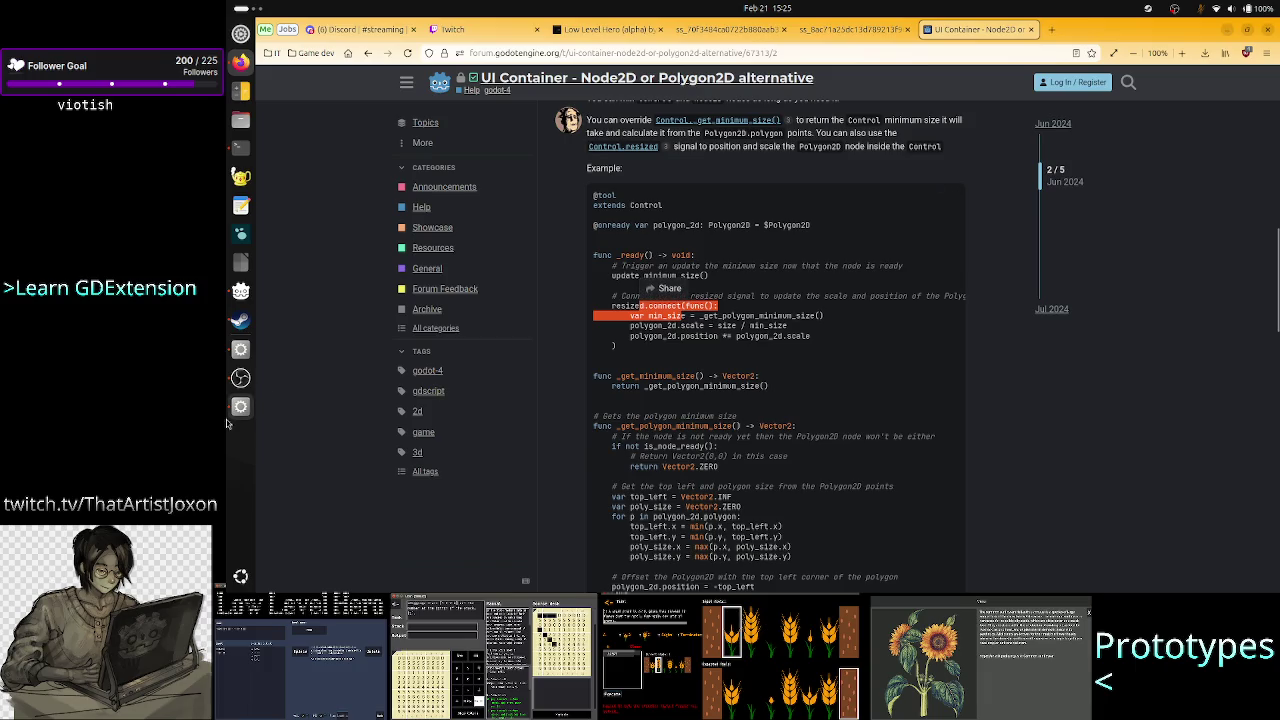
{"action": "left_click", "coordinate": [240, 352]}
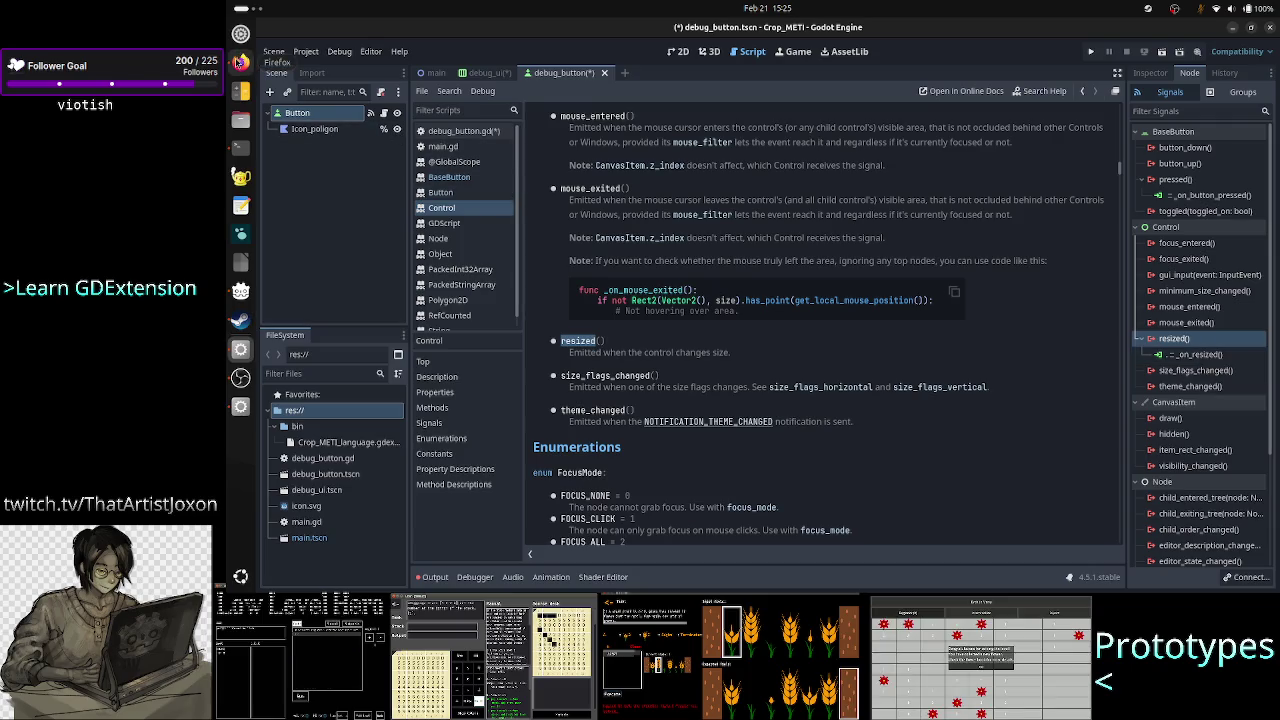
{"action": "left_click", "coordinate": [240, 62]}
{"action": "mouse_move", "coordinate": [686, 305]}
{"action": "left_mouse_down"}
{"action": "mouse_move", "coordinate": [700, 359]}
{"action": "mouse_move", "coordinate": [626, 357]}
{"action": "left_mouse_up"}
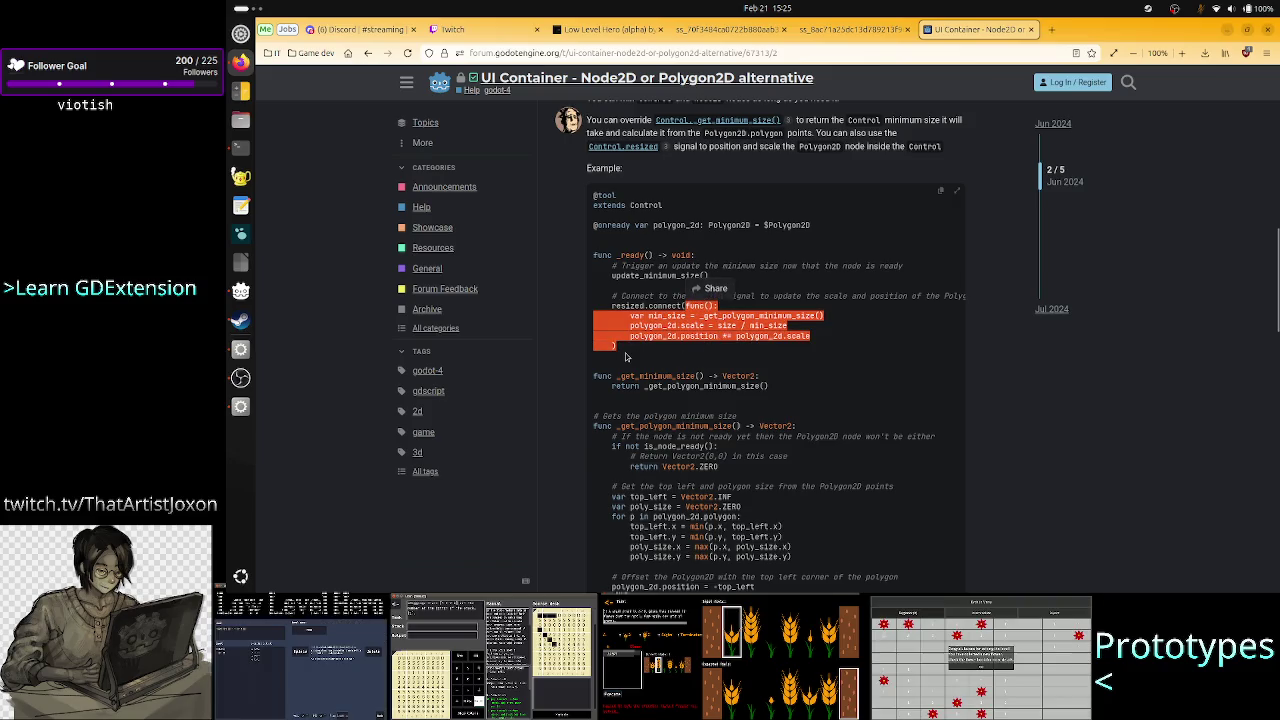
{"action": "key", "text": "alt+Tab"}
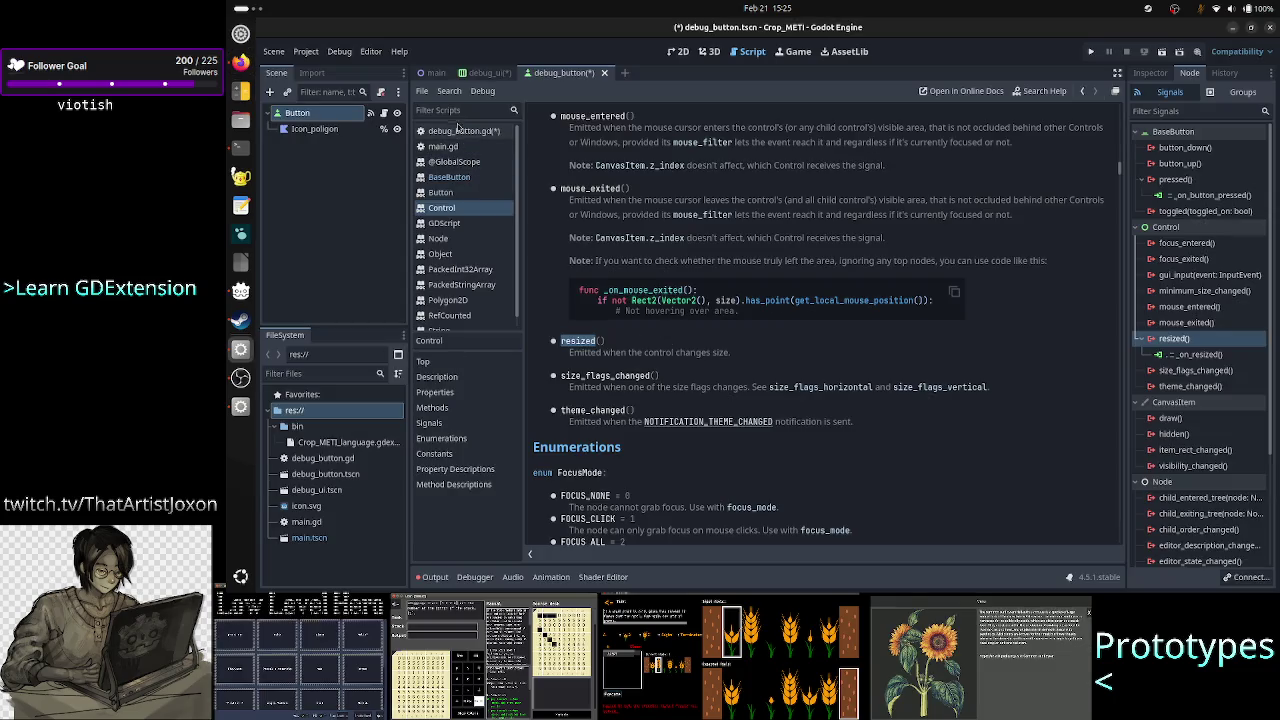
{"action": "left_click", "coordinate": [470, 134]}
{"action": "left_click_drag", "start_coordinate": [722, 206], "coordinate": [572, 203]}
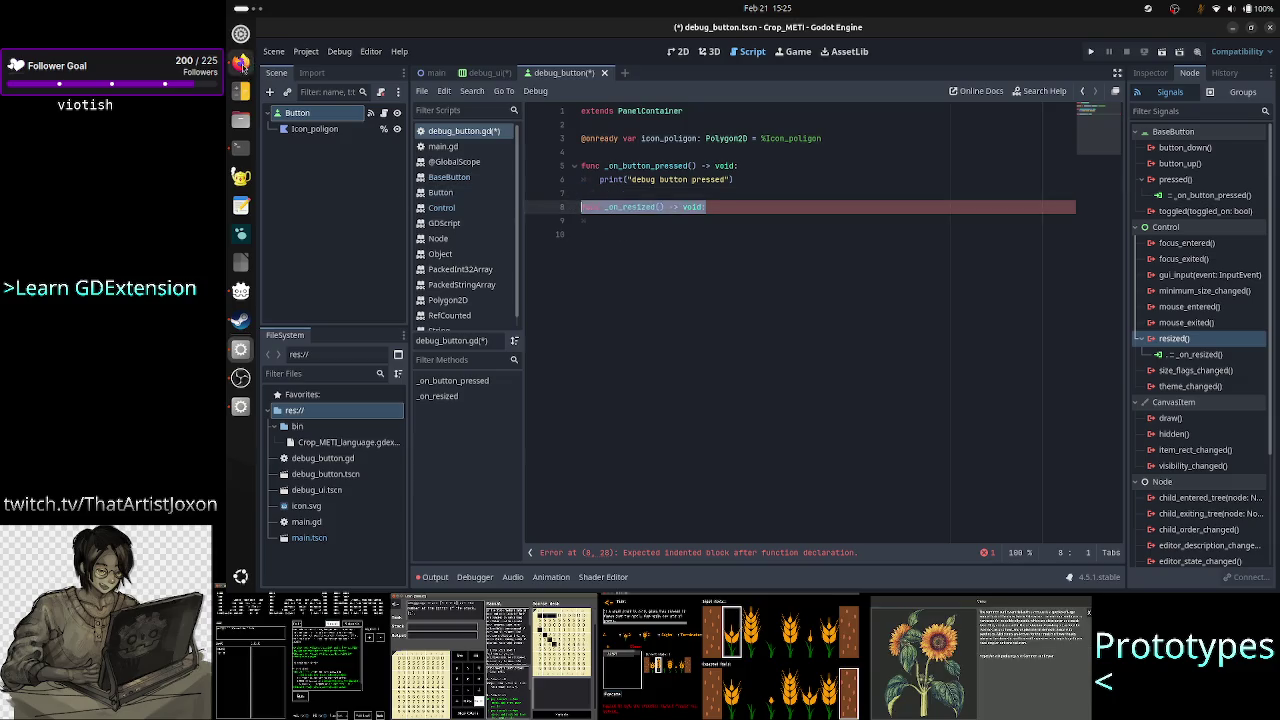
Study the example's func and connect usage, then place the caret in the _on_resized body
{"action": "left_click", "coordinate": [240, 61]}
{"action": "left_click", "coordinate": [617, 340]}
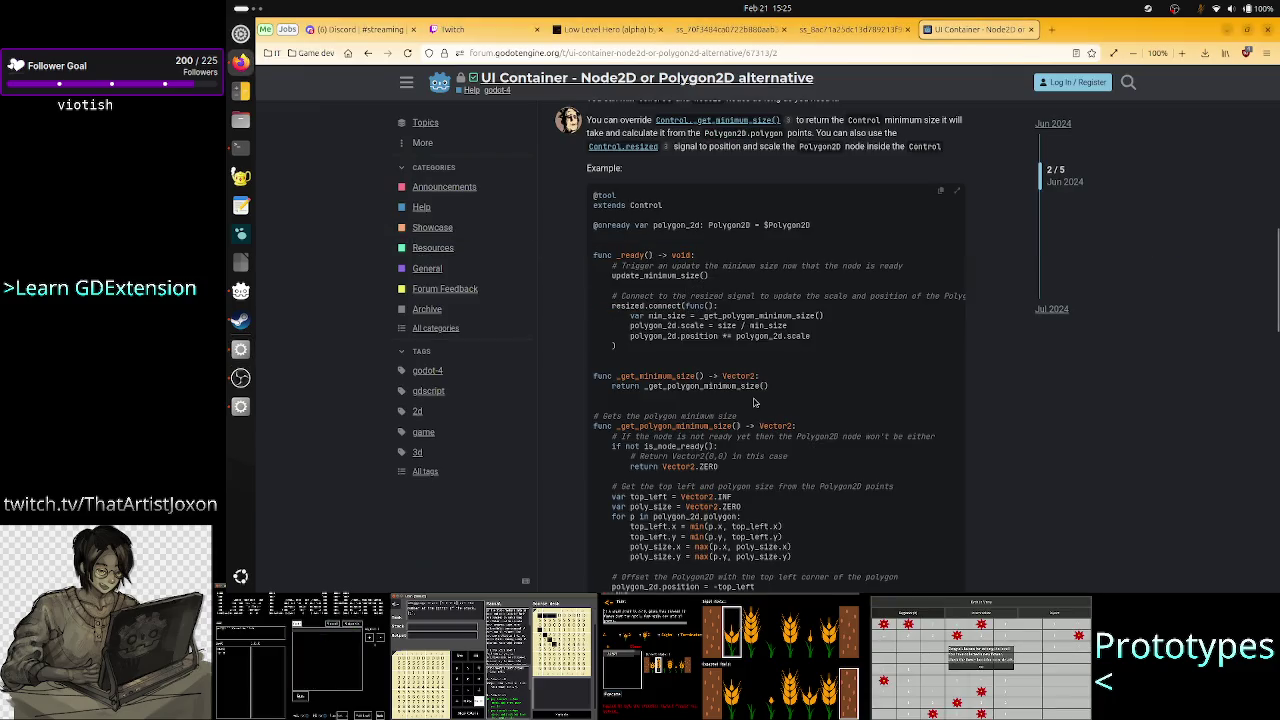
{"action": "double_click", "coordinate": [697, 306]}
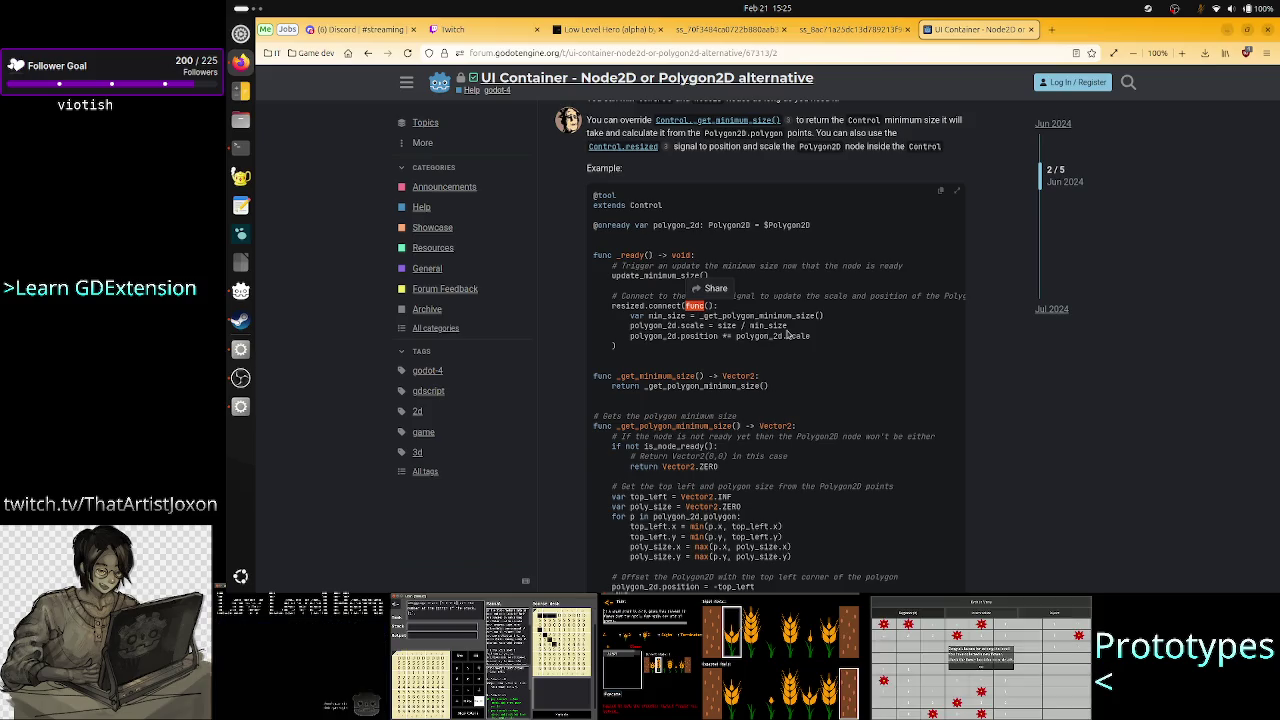
{"action": "double_click", "coordinate": [665, 306]}
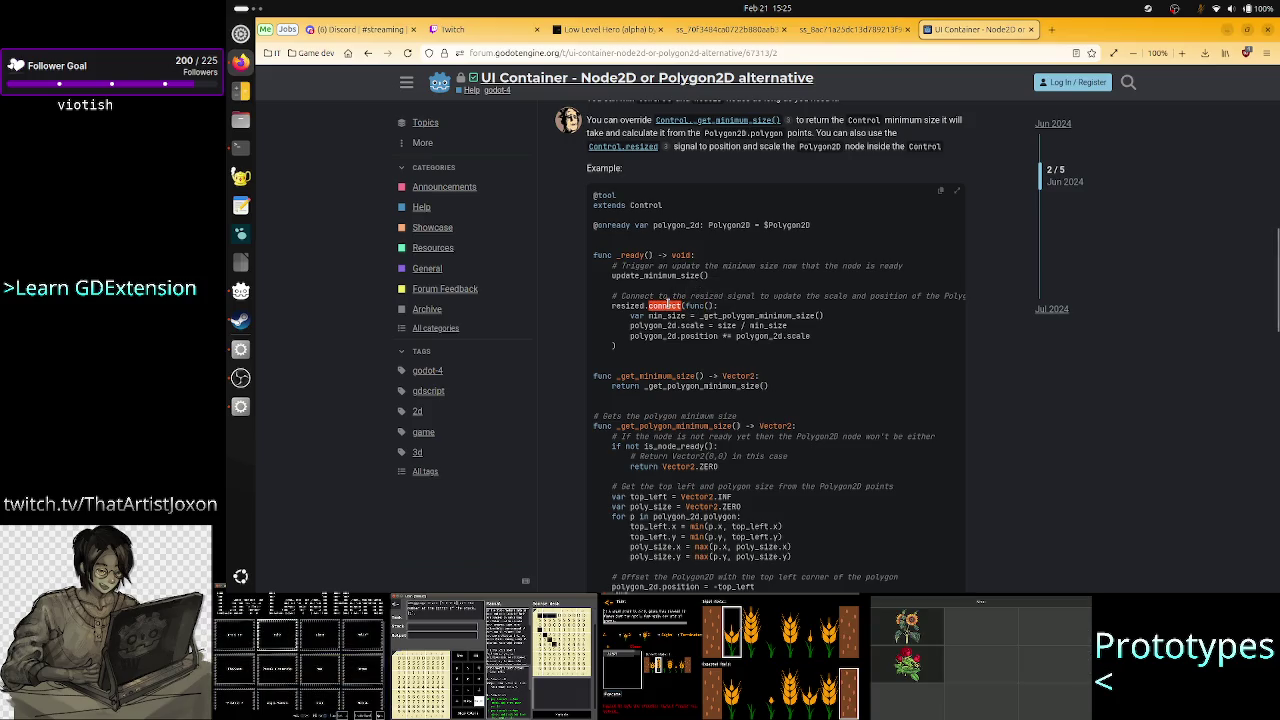
{"action": "left_click", "coordinate": [740, 315]}
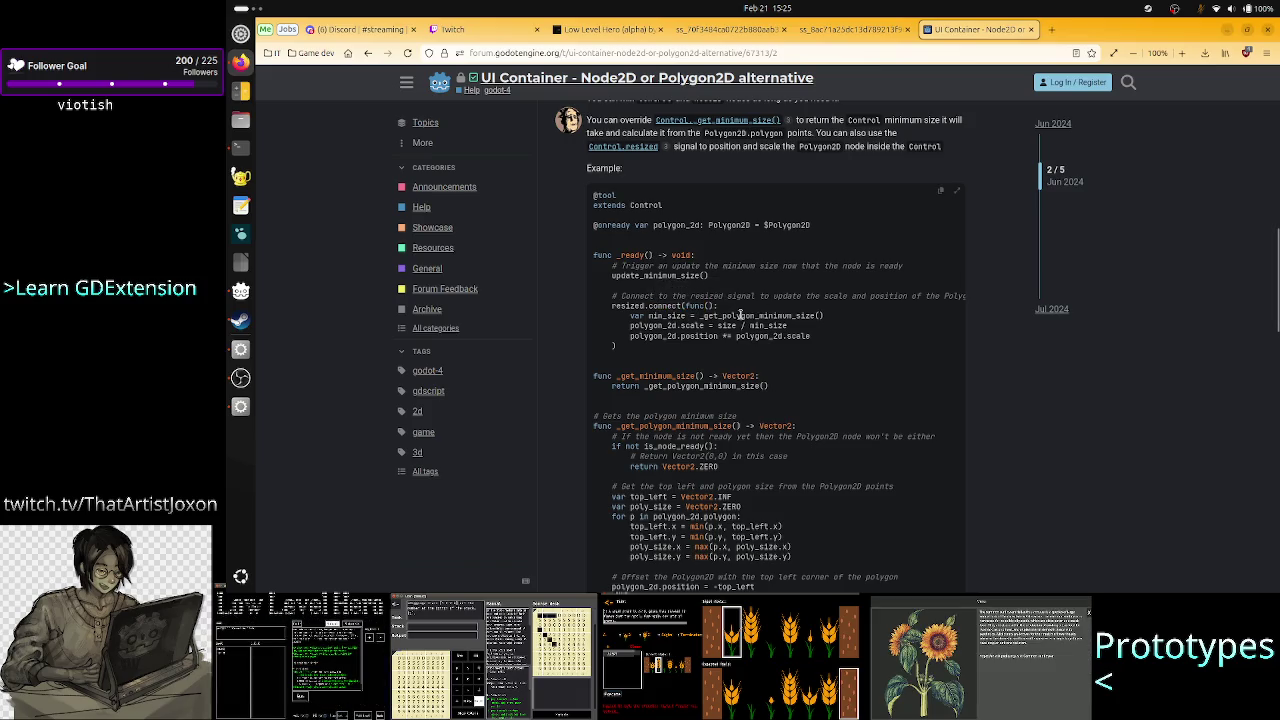
{"action": "key", "text": "alt+Tab"}
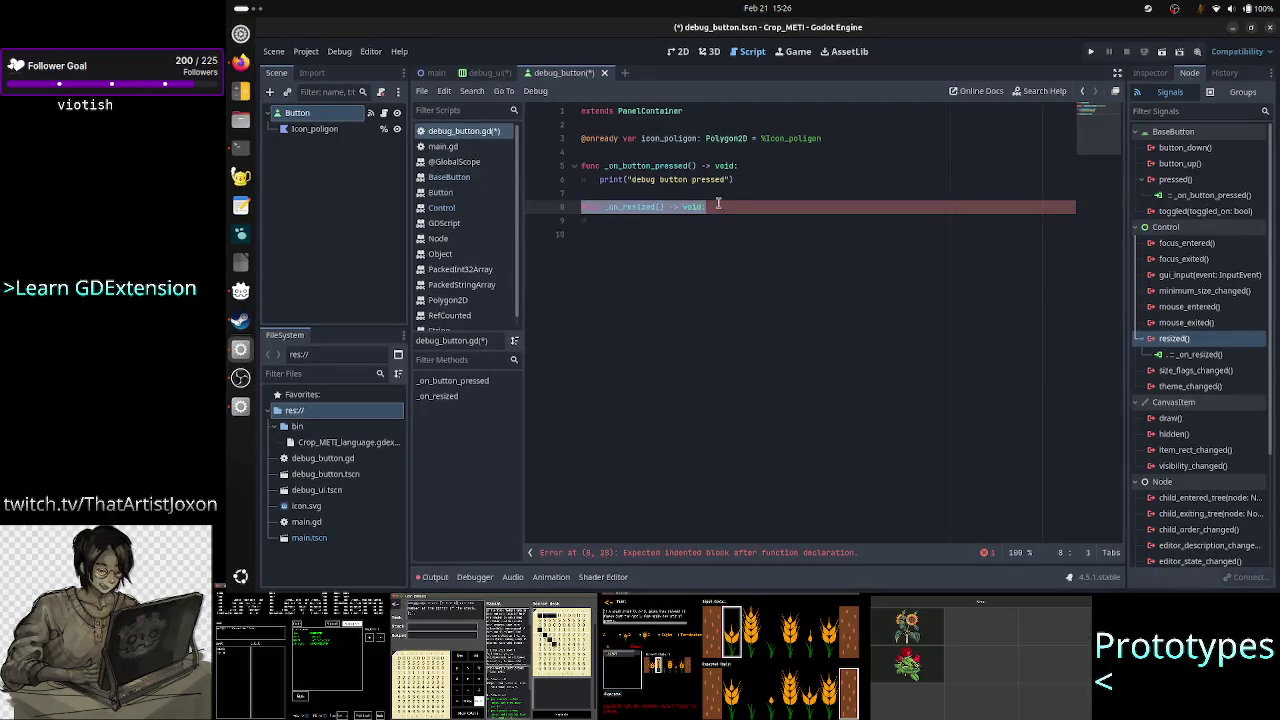
{"action": "left_click", "coordinate": [728, 224]}
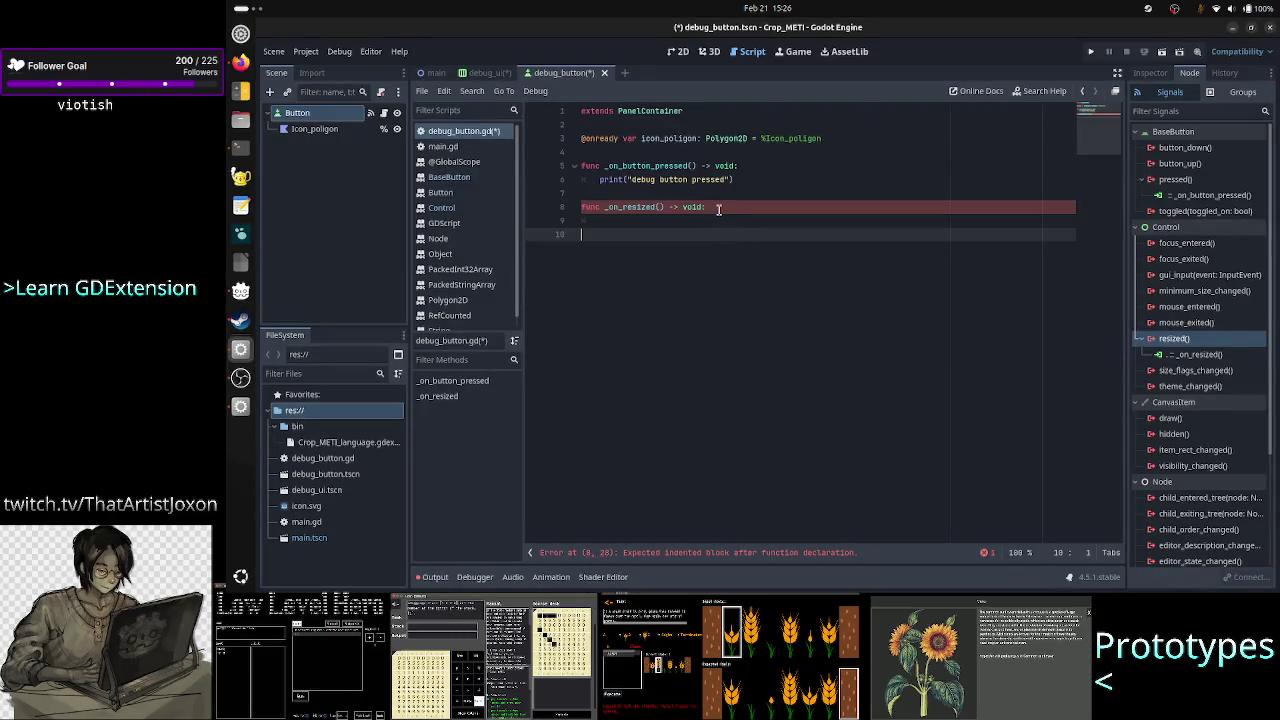
{"action": "key", "text": "alt+Tab"}
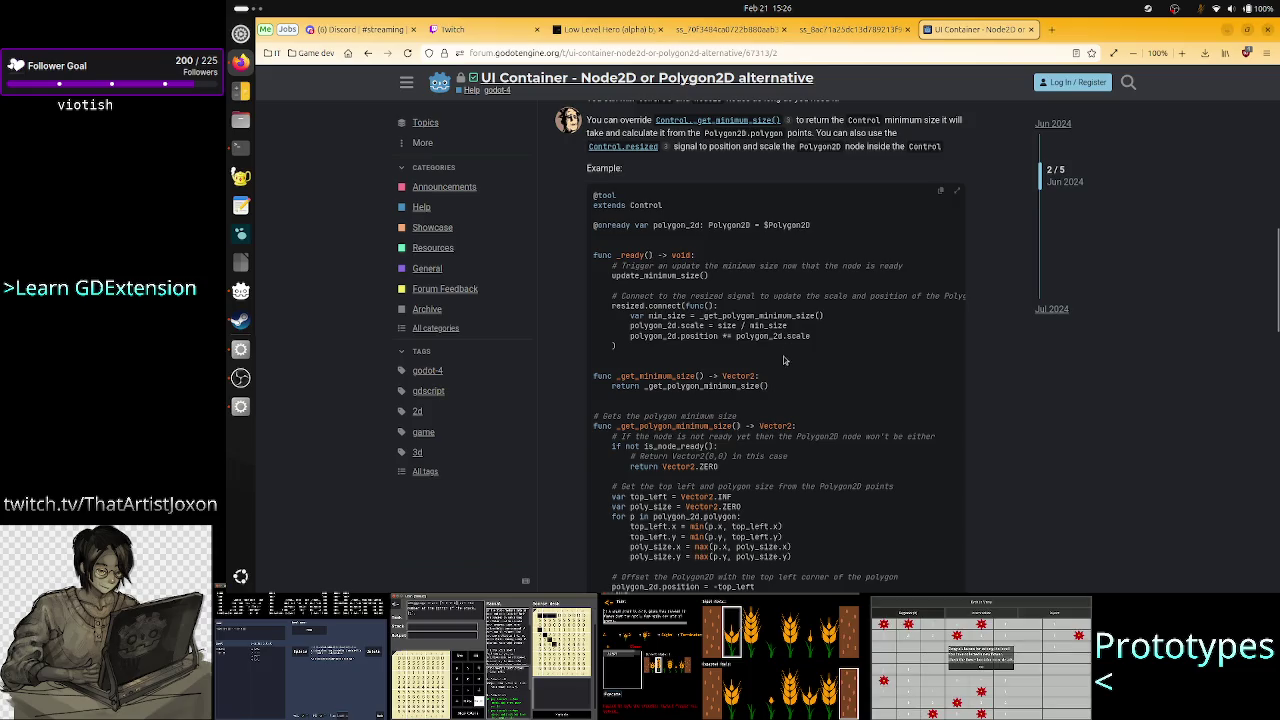
{"action": "key", "text": "alt+Tab"}
Start the _on_resized body with 'var min_size = icon.', dropping the calculate_poly call
{"action": "type", "text": "var m"}
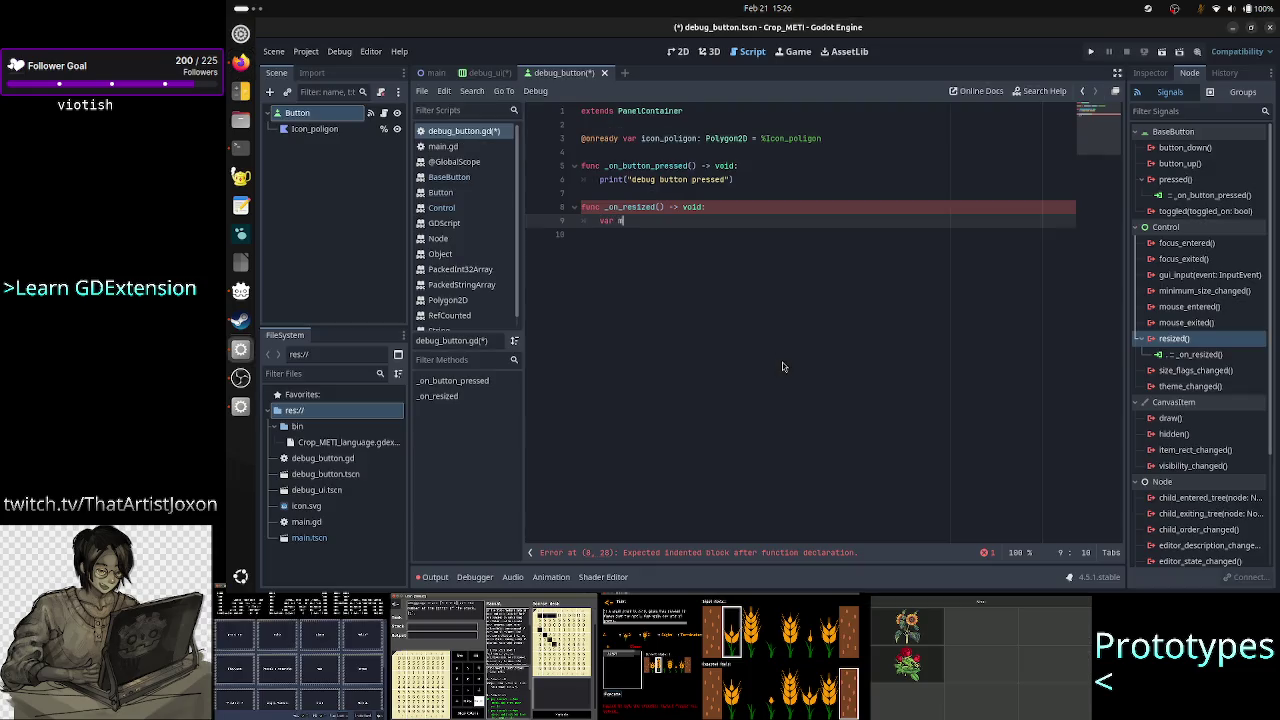
{"action": "type", "text": "in_si"}
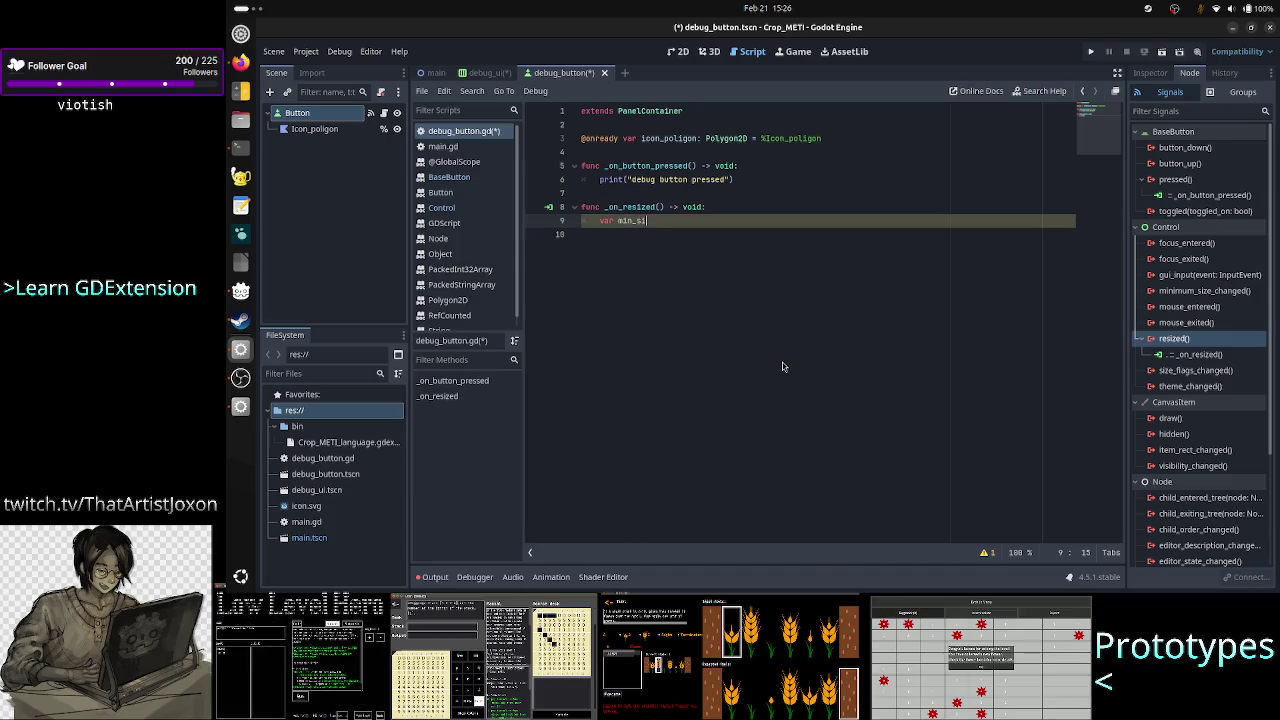
{"action": "type", "text": "ze = calcula"}
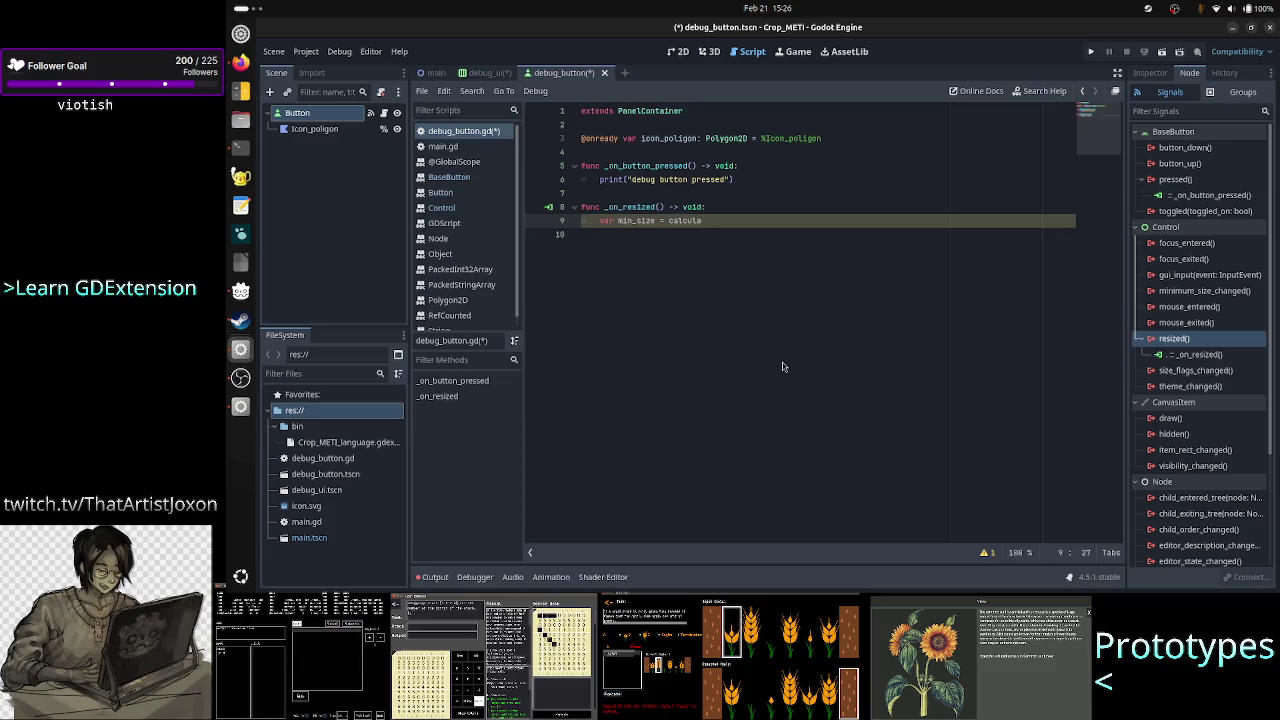
{"action": "type", "text": "te_"}
{"action": "type", "text": "poli"}
{"action": "key", "text": "BackSpace"}
{"action": "type", "text": "y"}
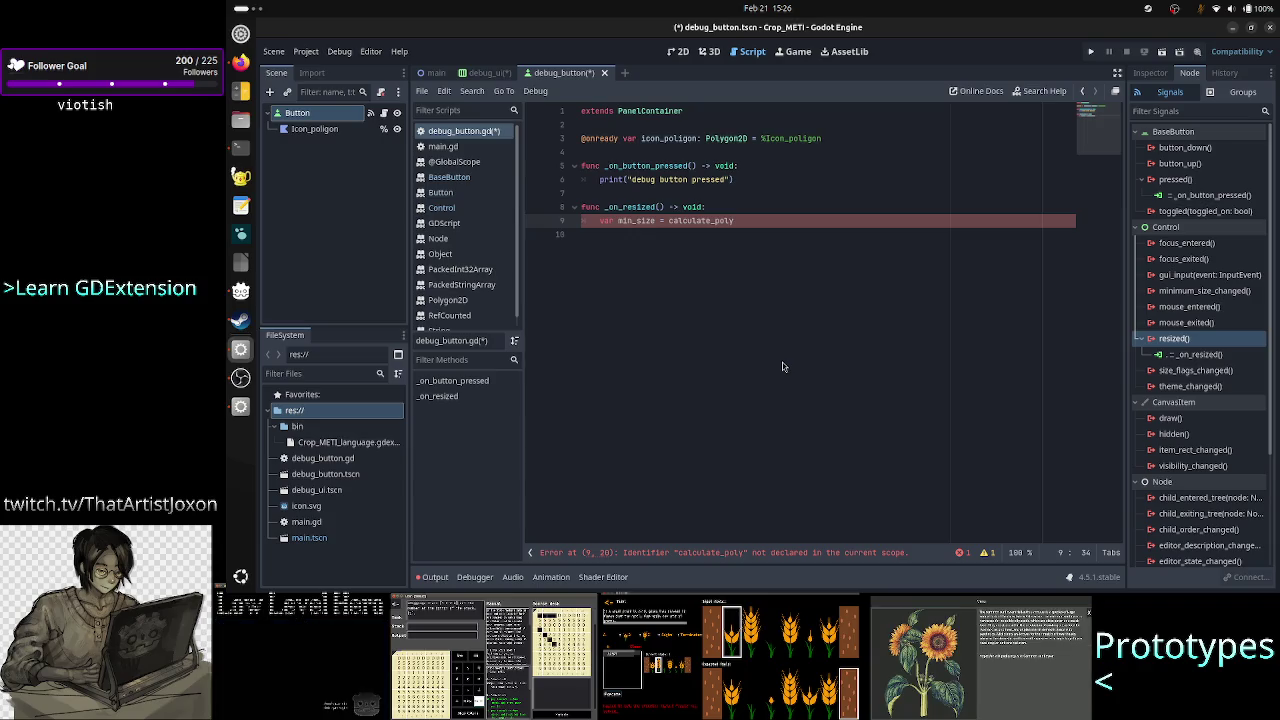
{"action": "key", "text": "BackSpace"}
{"action": "key", "text": "BackSpace"}
{"action": "key", "text": "BackSpace"}
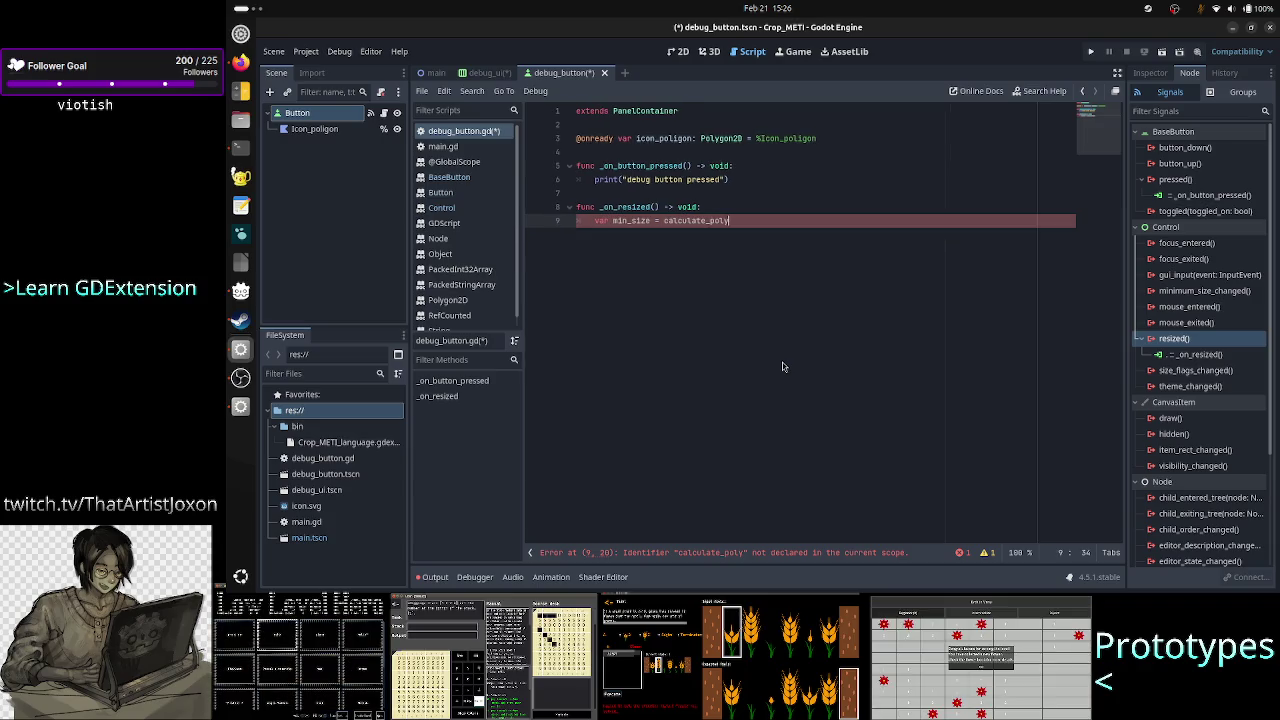
{"action": "key", "text": "ctrl+BackSpace"}
{"action": "type", "text": "icon"}
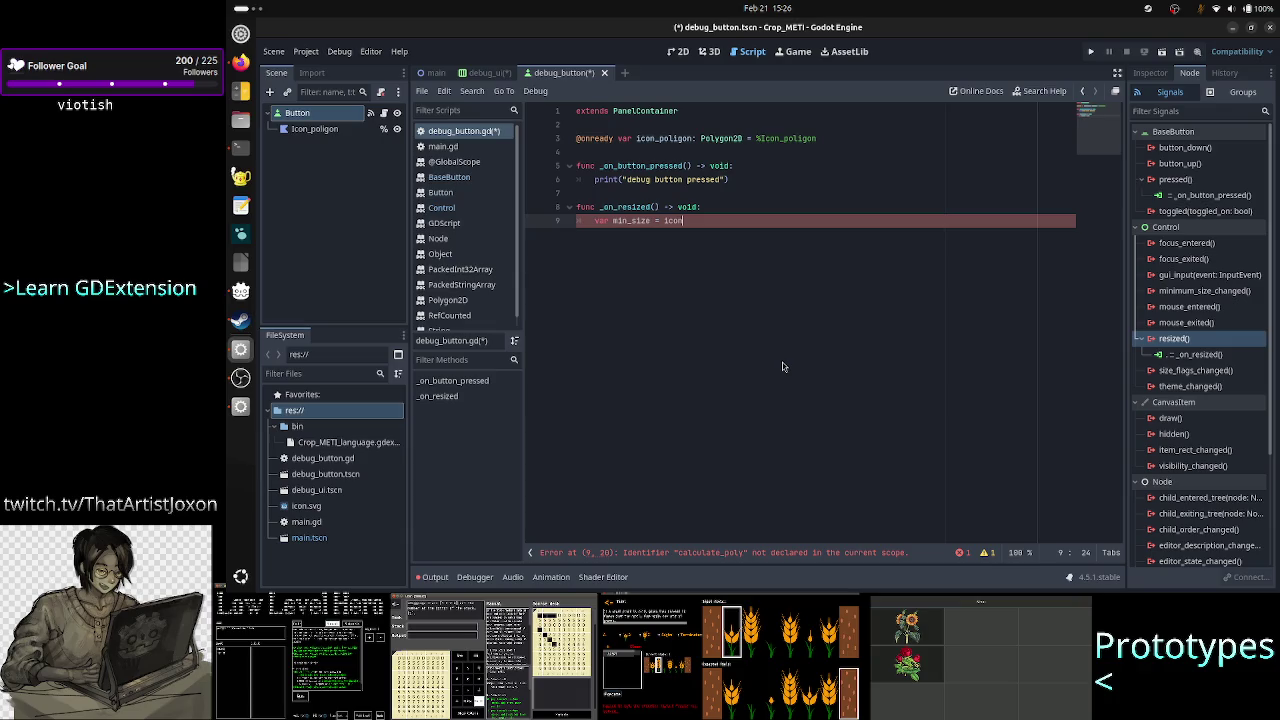
{"action": "type", "text": "."}
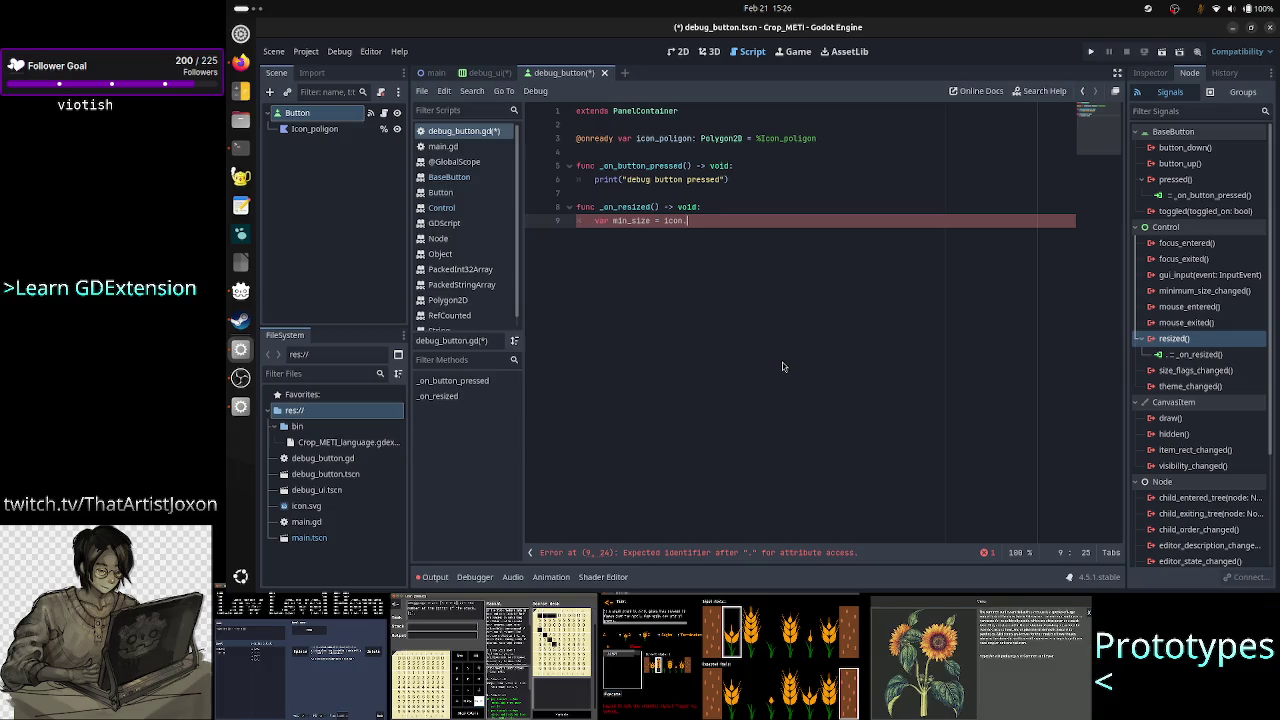
Recheck the forum example, inspect the Icon_poligon and Button nodes, and refocus the script
{"action": "key", "text": "alt+Tab"}
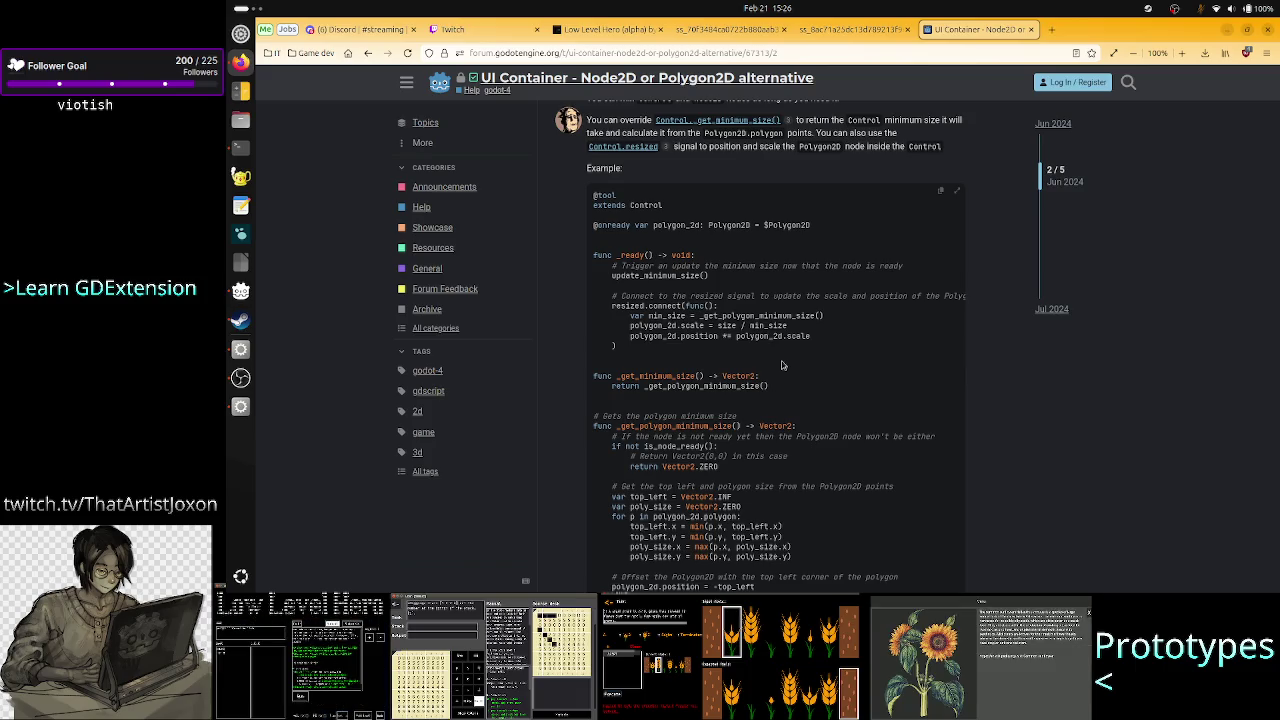
{"action": "key", "text": "alt+Tab"}
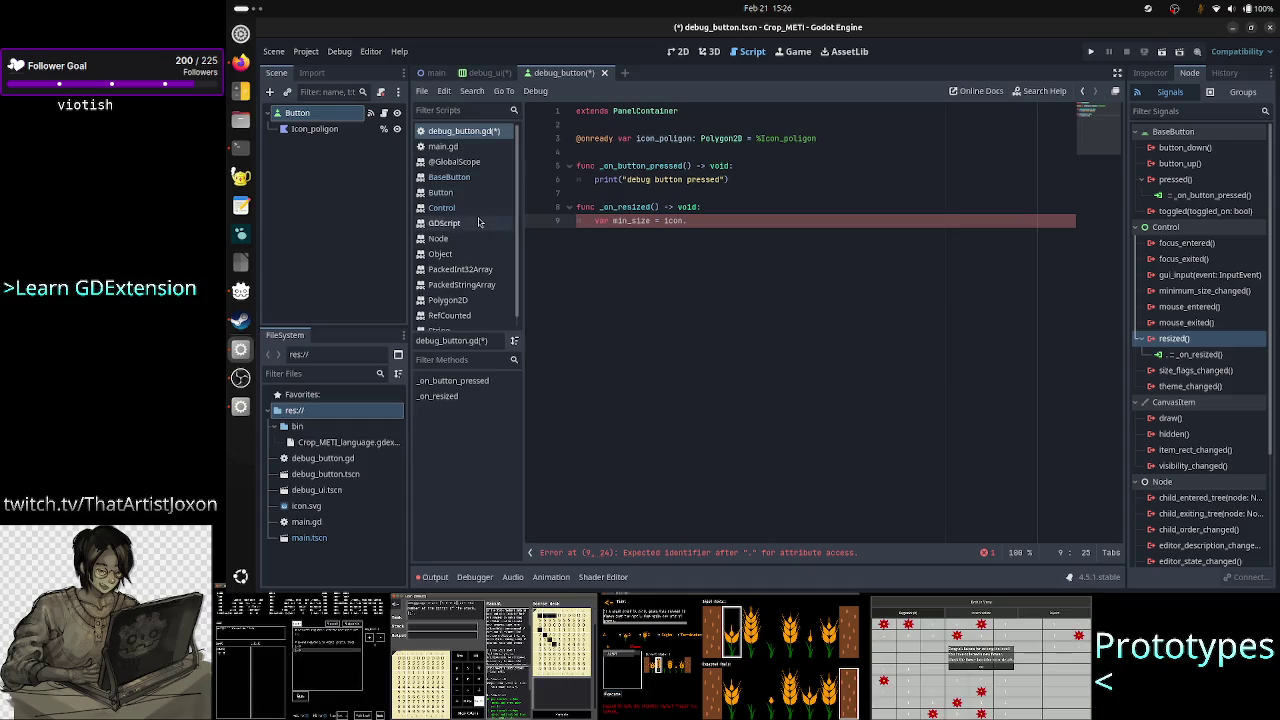
{"action": "left_click", "coordinate": [337, 134]}
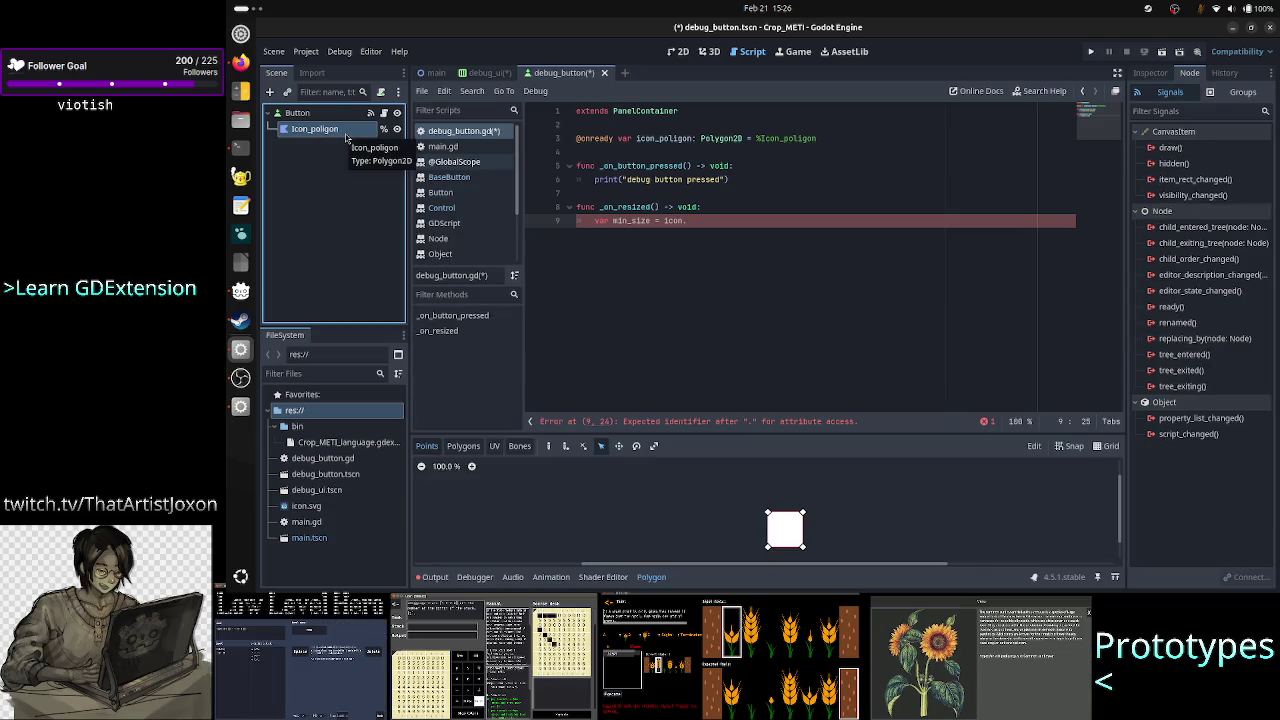
{"action": "left_click", "coordinate": [333, 114]}
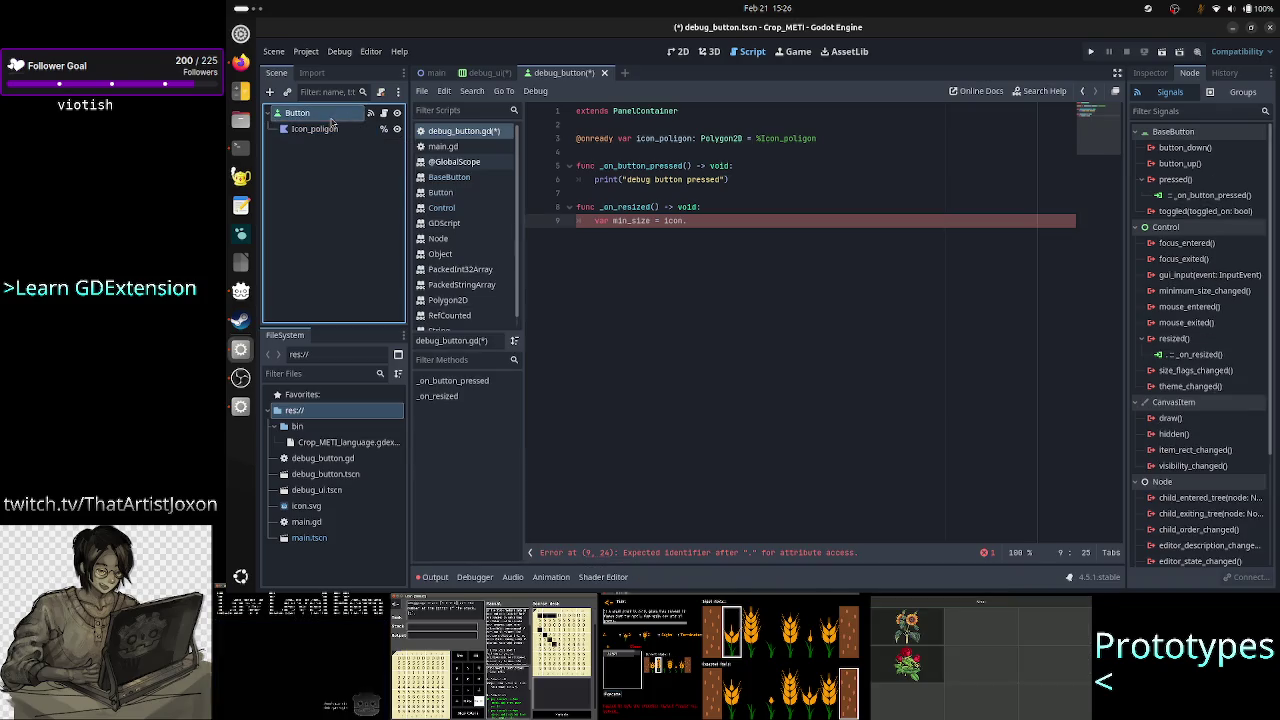
{"action": "left_click", "coordinate": [724, 253]}
{"action": "key", "text": "alt+Tab"}
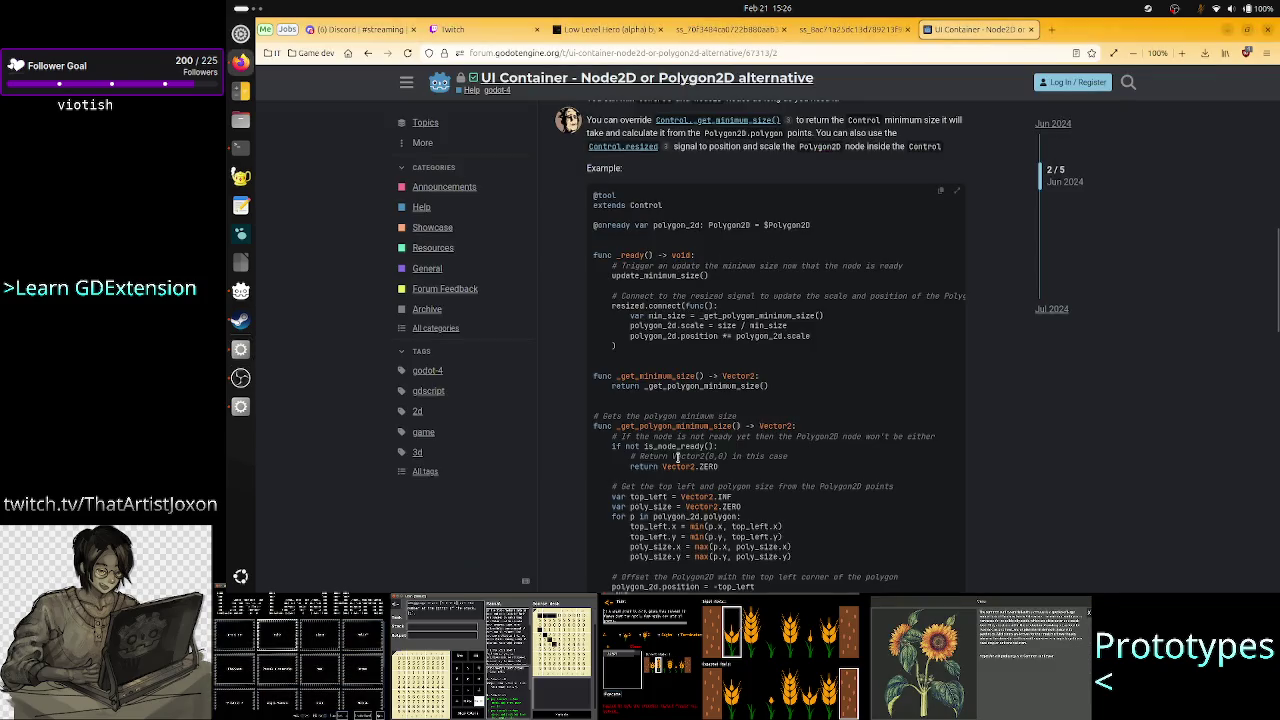
{"action": "scroll", "coordinate": [735, 369], "scroll_direction": "down", "scroll_amount": 5}
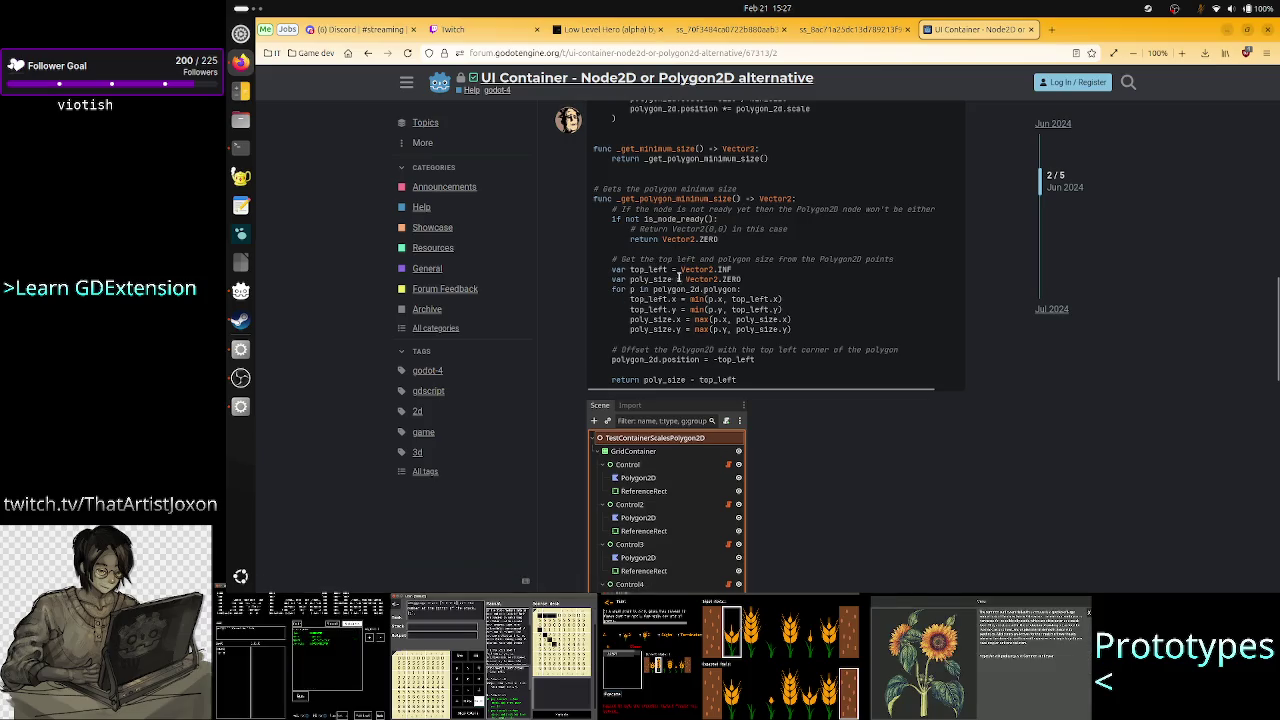
{"action": "scroll", "coordinate": [675, 272], "scroll_direction": "up", "scroll_amount": 2}
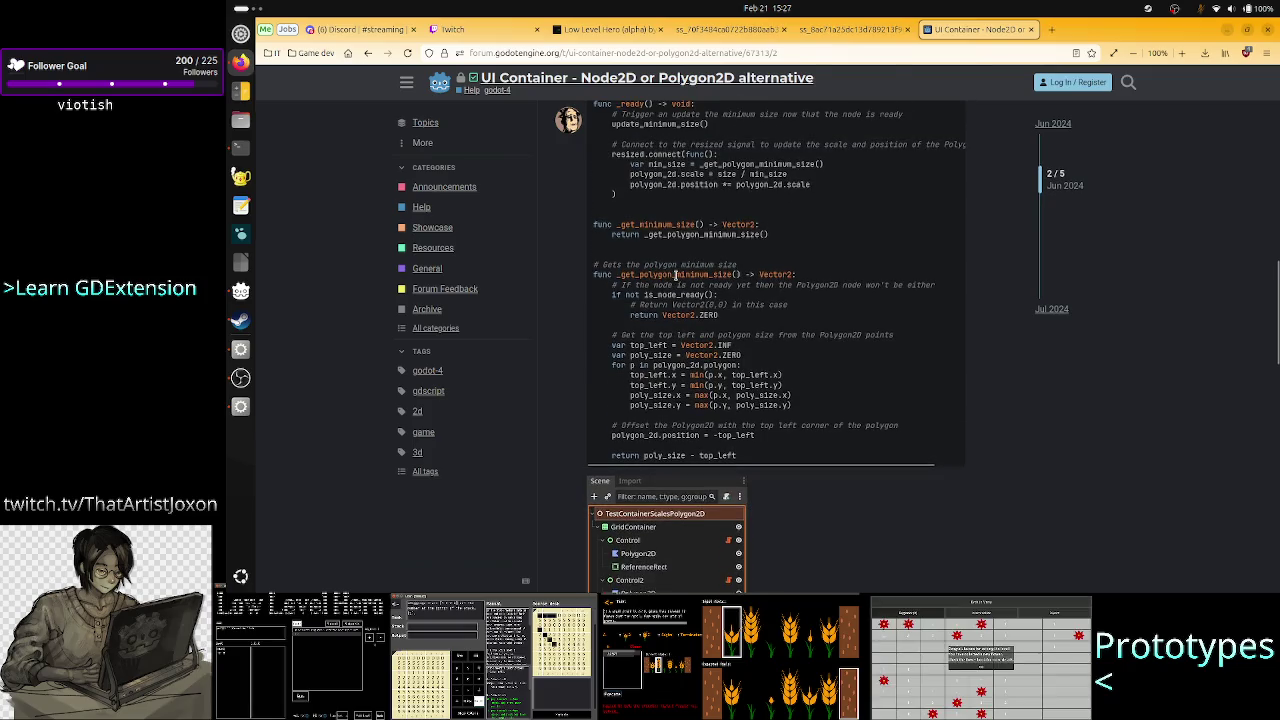
{"action": "scroll", "coordinate": [675, 274], "scroll_direction": "up", "scroll_amount": 2}
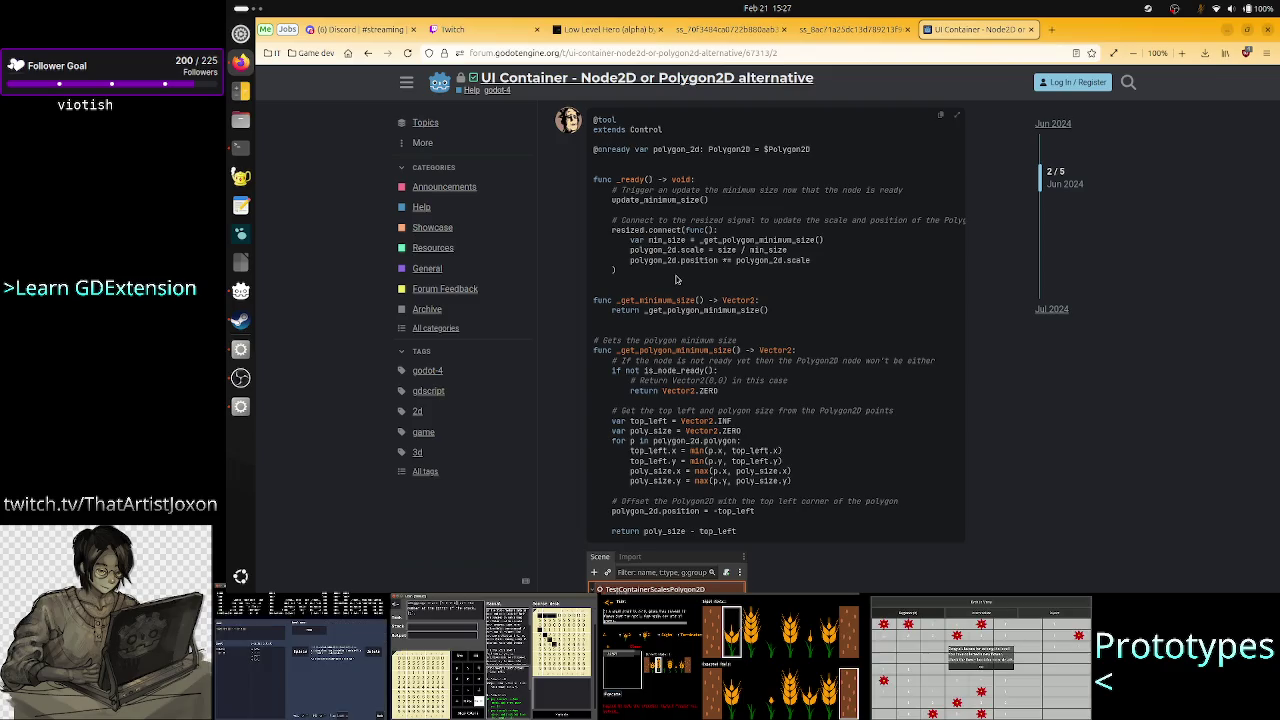
{"action": "key", "text": "alt+Tab"}
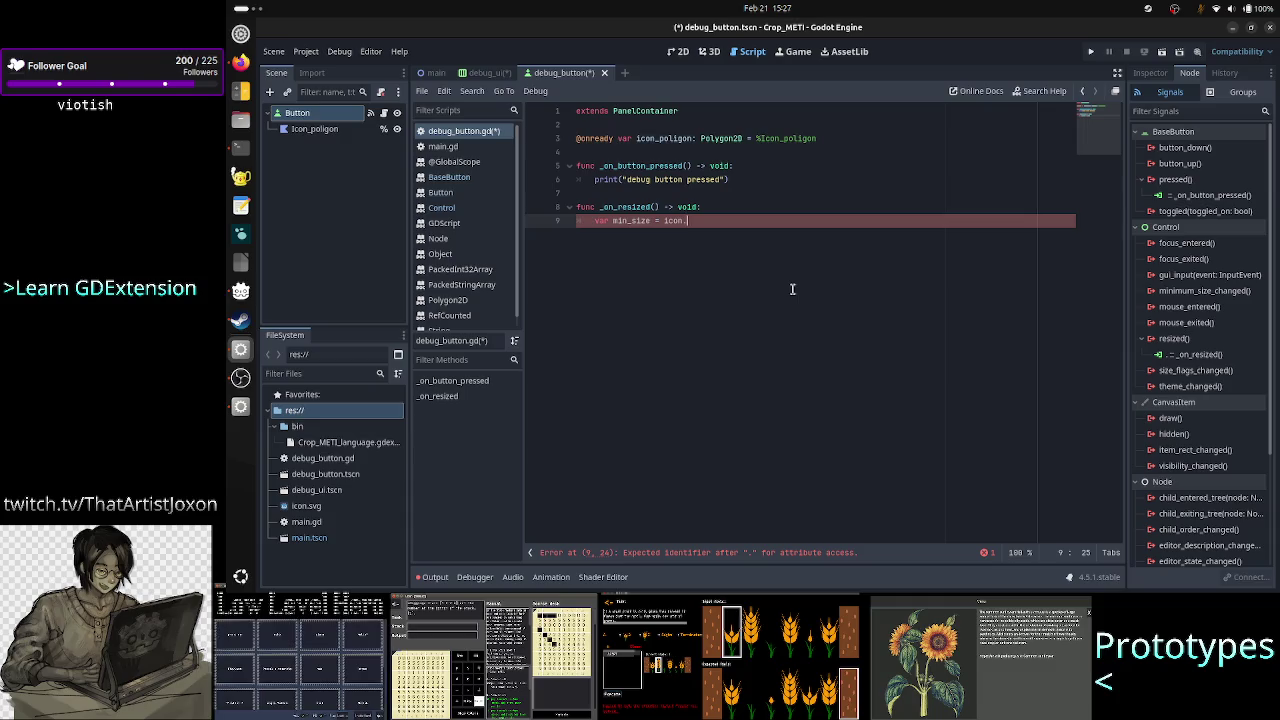
Trim 'icon.' from line 9, leaving 'var min_size =', and bring up the forum thread
{"action": "key", "text": "BackSpace"}
{"action": "key", "text": "BackSpace"}
{"action": "key", "text": "BackSpace"}
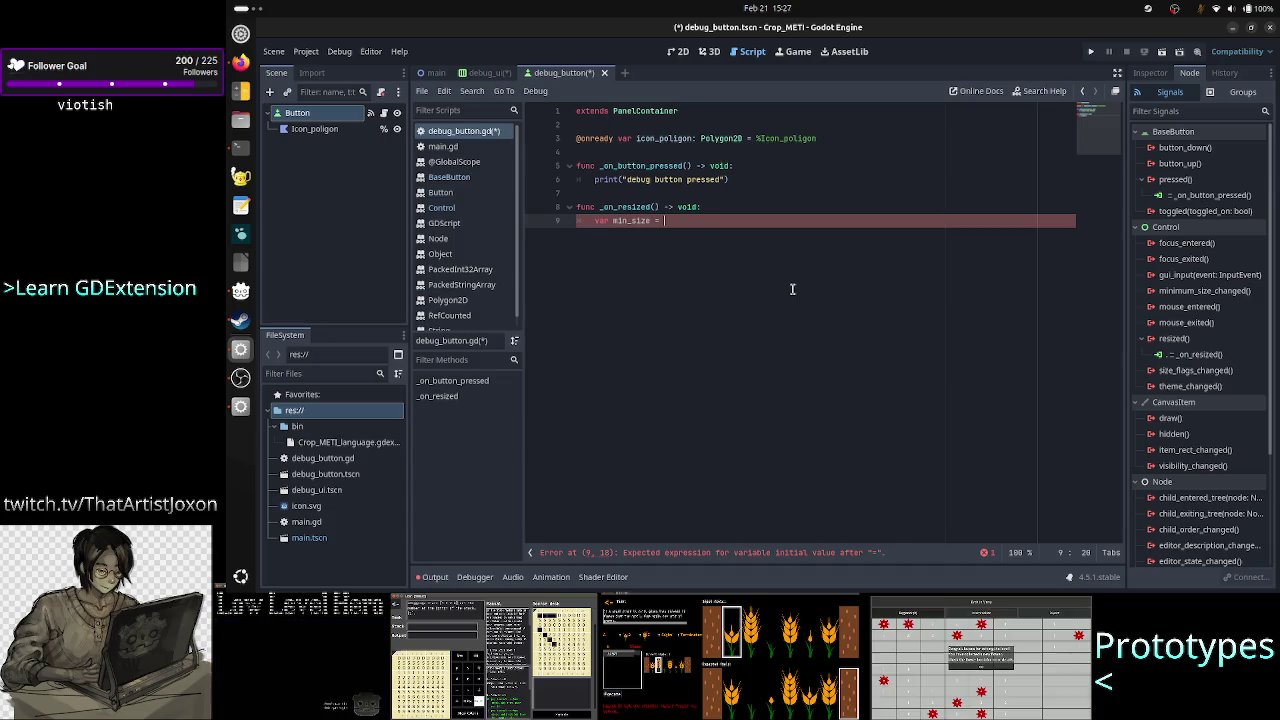
{"action": "key", "text": "alt+Tab"}
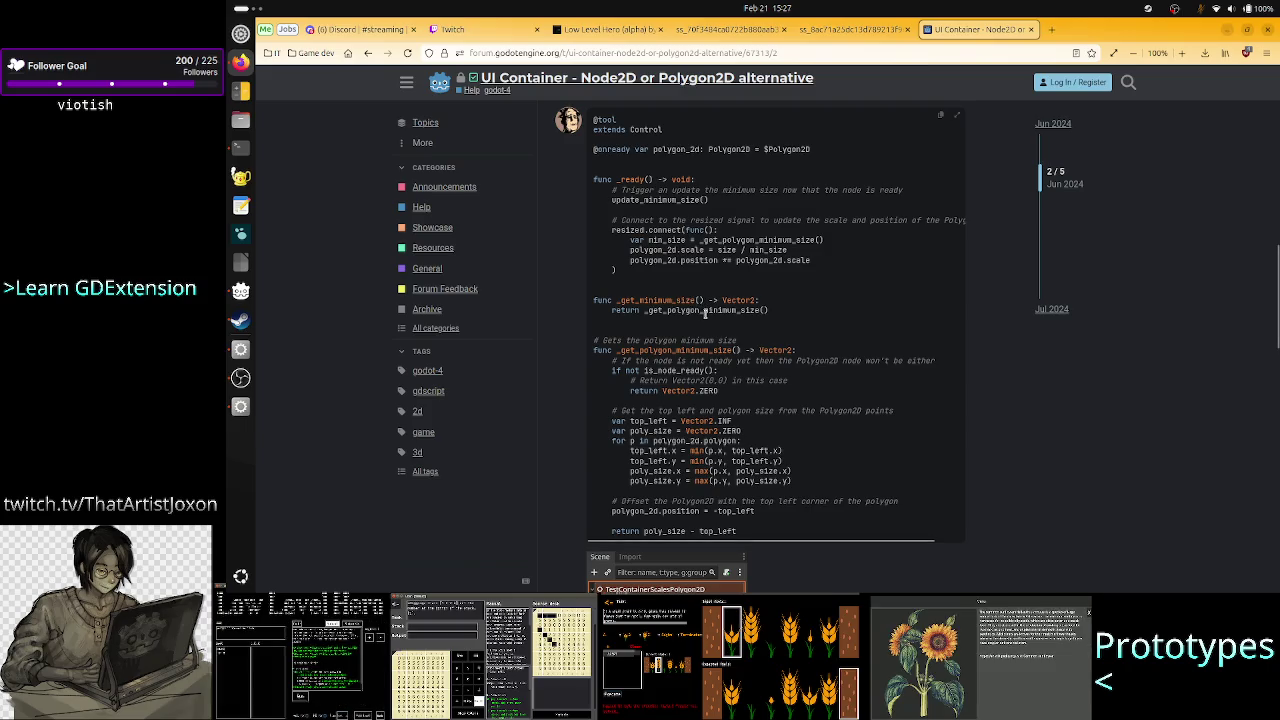
{"action": "left_click_drag", "start_coordinate": [706, 311], "coordinate": [758, 311]}
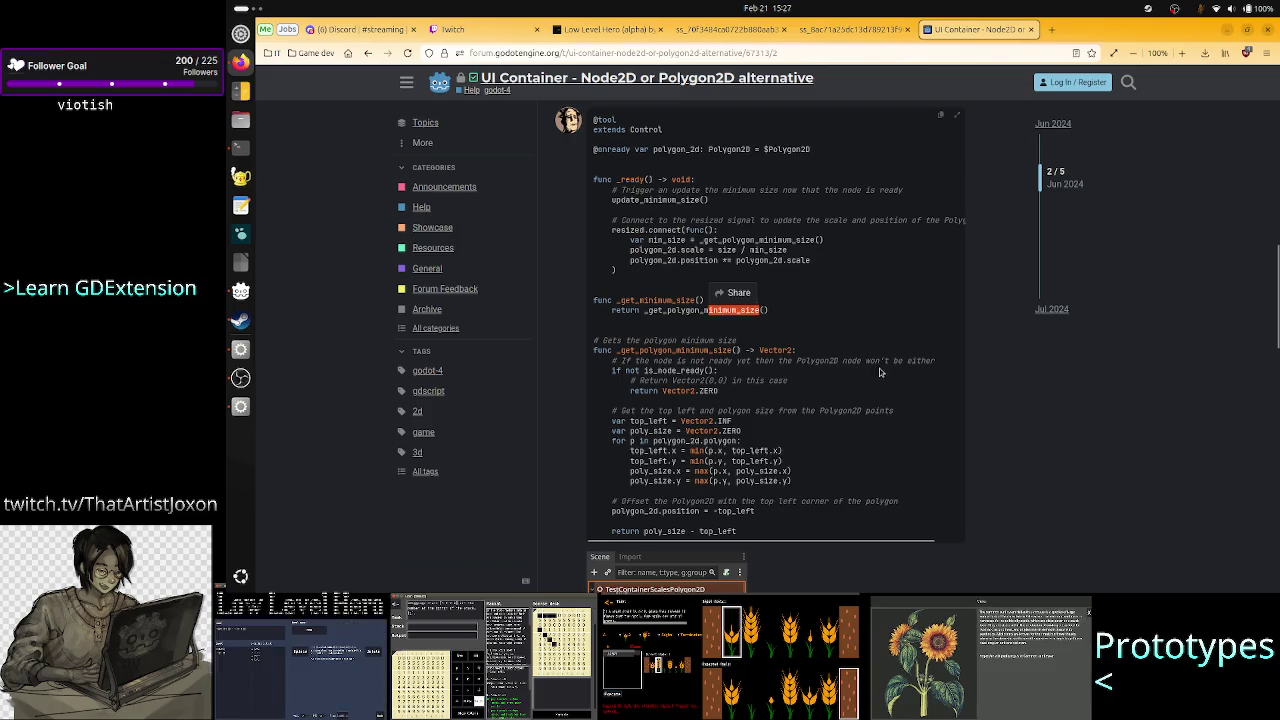
{"action": "left_click_drag", "start_coordinate": [664, 390], "coordinate": [740, 390]}
{"action": "scroll", "coordinate": [684, 416], "scroll_direction": "down", "scroll_amount": 2}
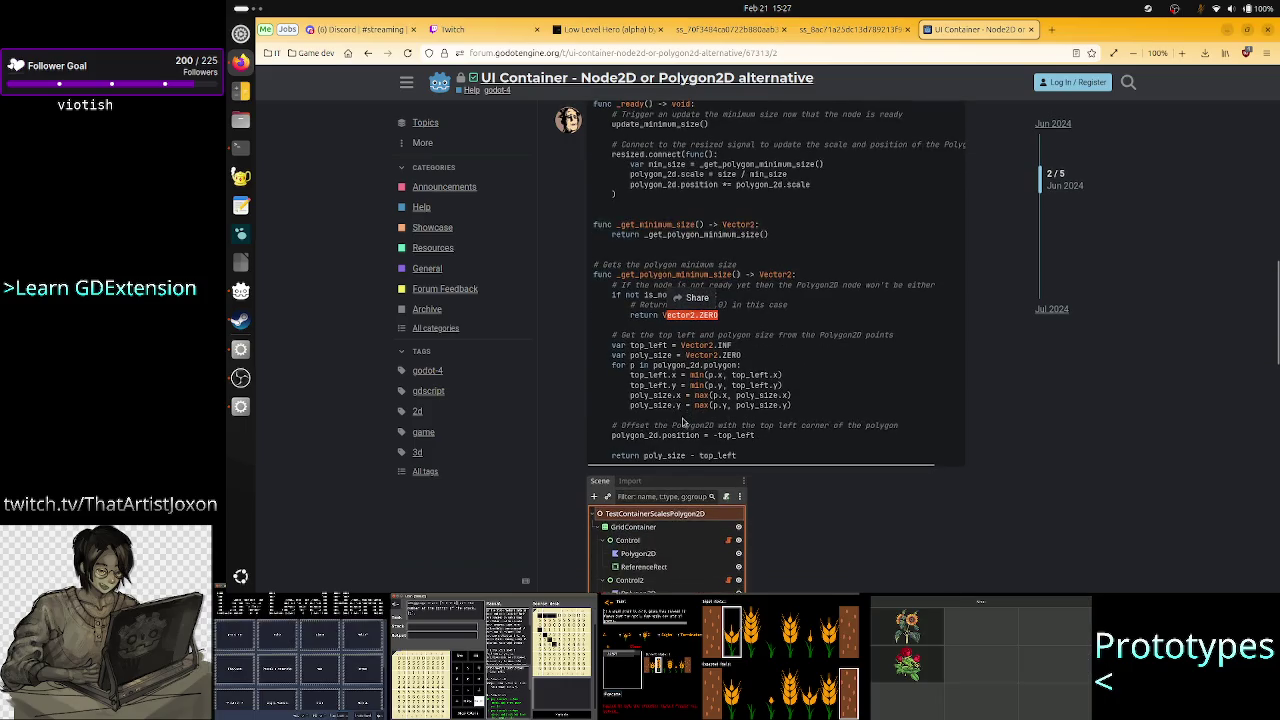
{"action": "left_click", "coordinate": [695, 342]}
{"action": "triple_click", "coordinate": [688, 336]}
{"action": "left_click_drag", "start_coordinate": [688, 336], "coordinate": [656, 338]}
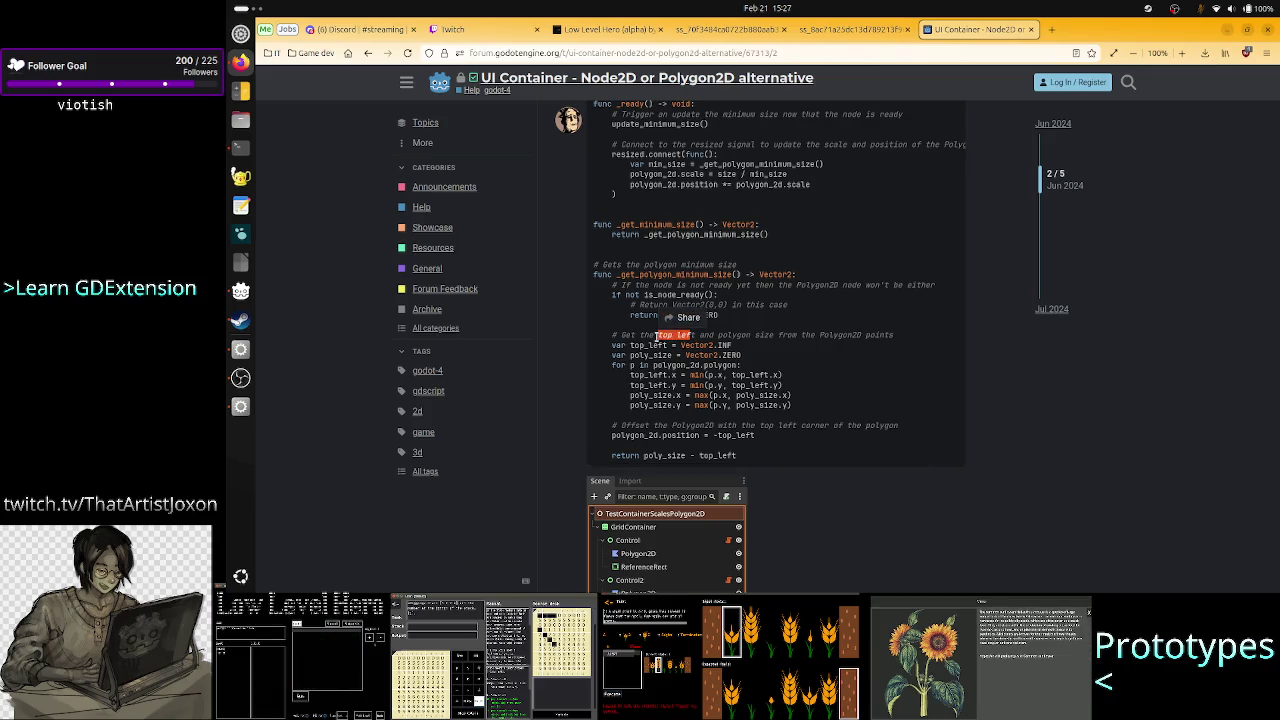
{"action": "left_click_drag", "start_coordinate": [594, 336], "coordinate": [892, 338]}
{"action": "left_click", "coordinate": [641, 355]}
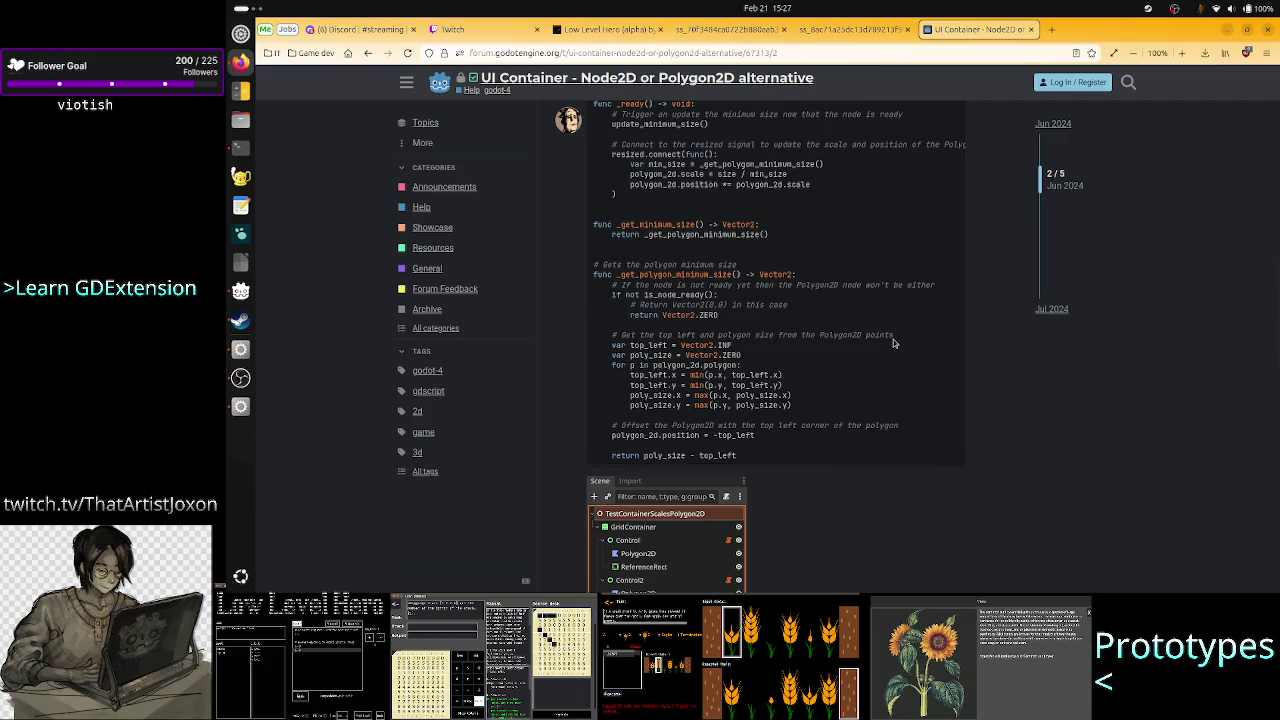
{"action": "mouse_move", "coordinate": [641, 355]}
{"action": "left_mouse_down"}
{"action": "mouse_move", "coordinate": [612, 352]}
{"action": "mouse_move", "coordinate": [732, 347]}
{"action": "left_mouse_up"}
{"action": "left_click", "coordinate": [632, 347]}
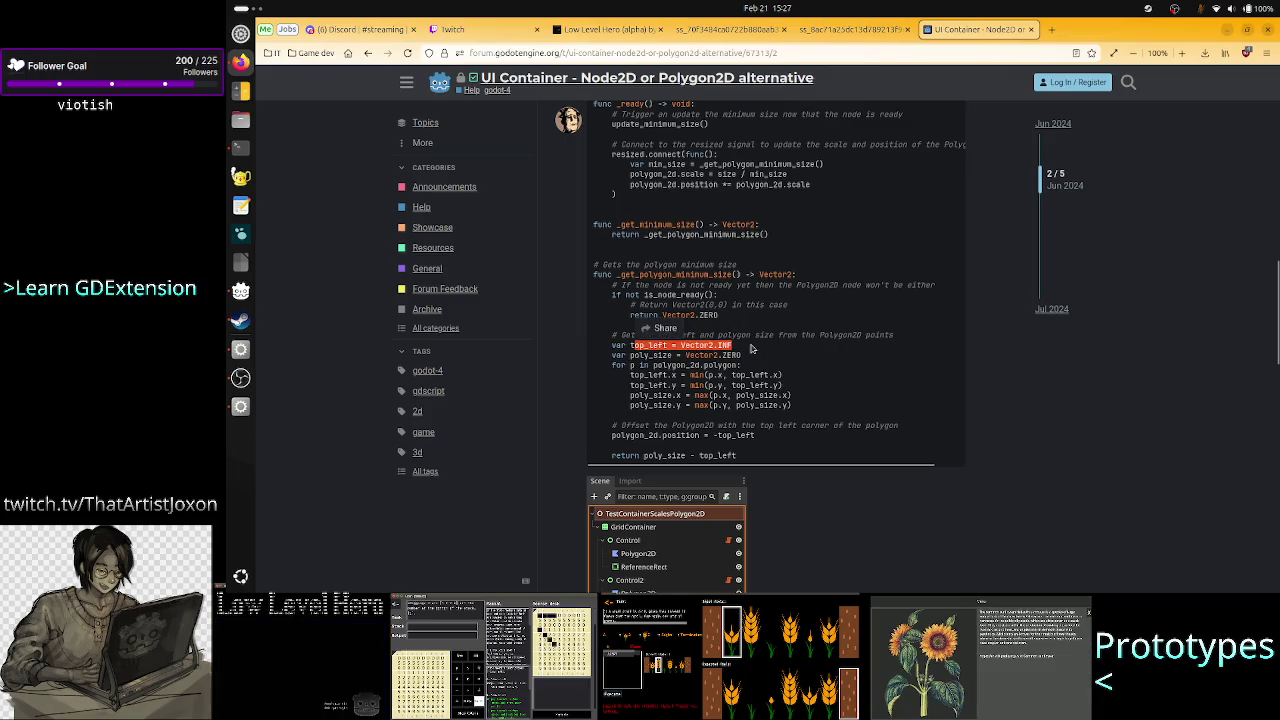
{"action": "mouse_move", "coordinate": [645, 355]}
{"action": "left_mouse_down"}
{"action": "mouse_move", "coordinate": [760, 365]}
{"action": "mouse_move", "coordinate": [736, 354]}
{"action": "left_mouse_up"}
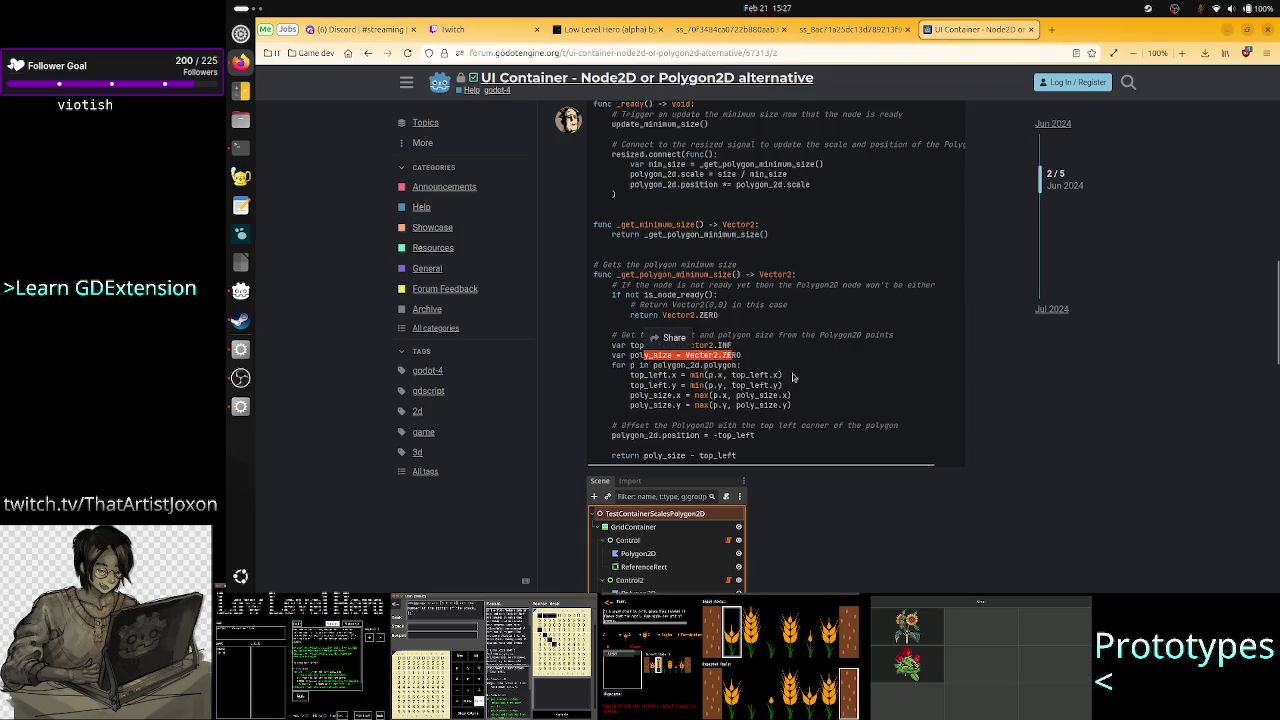
{"action": "left_click", "coordinate": [744, 362]}
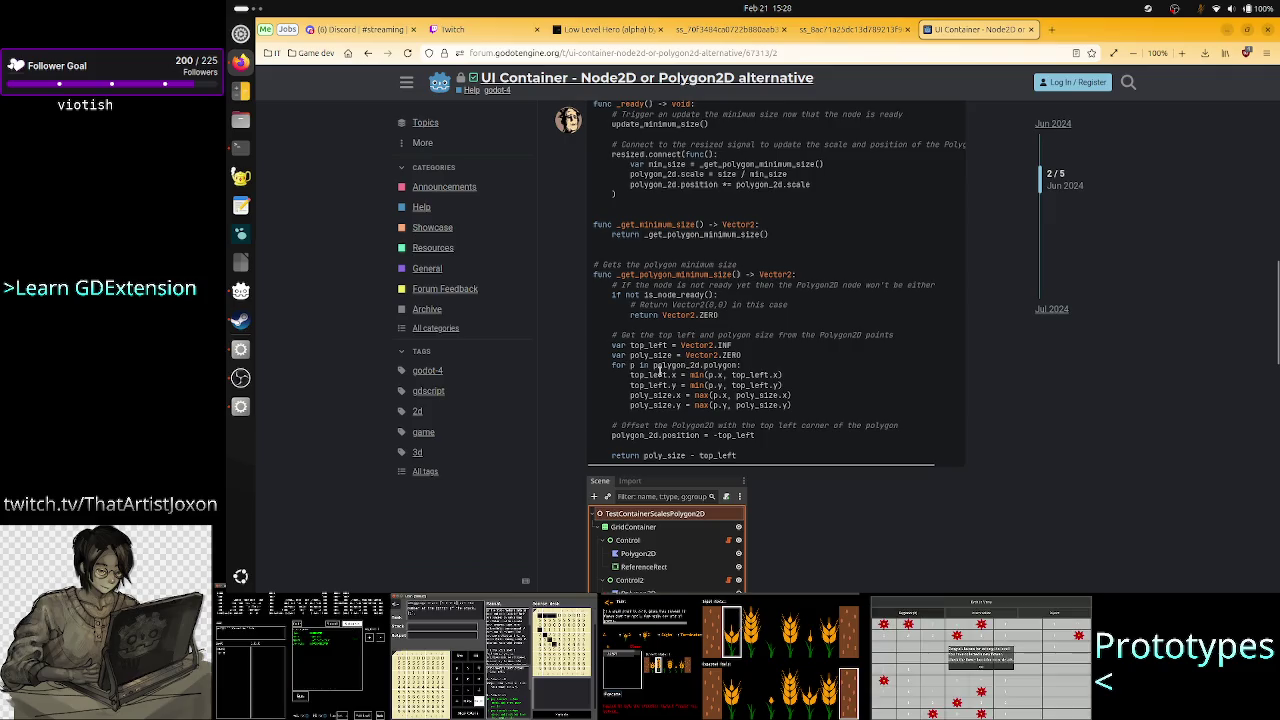
{"action": "left_click_drag", "start_coordinate": [629, 365], "coordinate": [757, 366]}
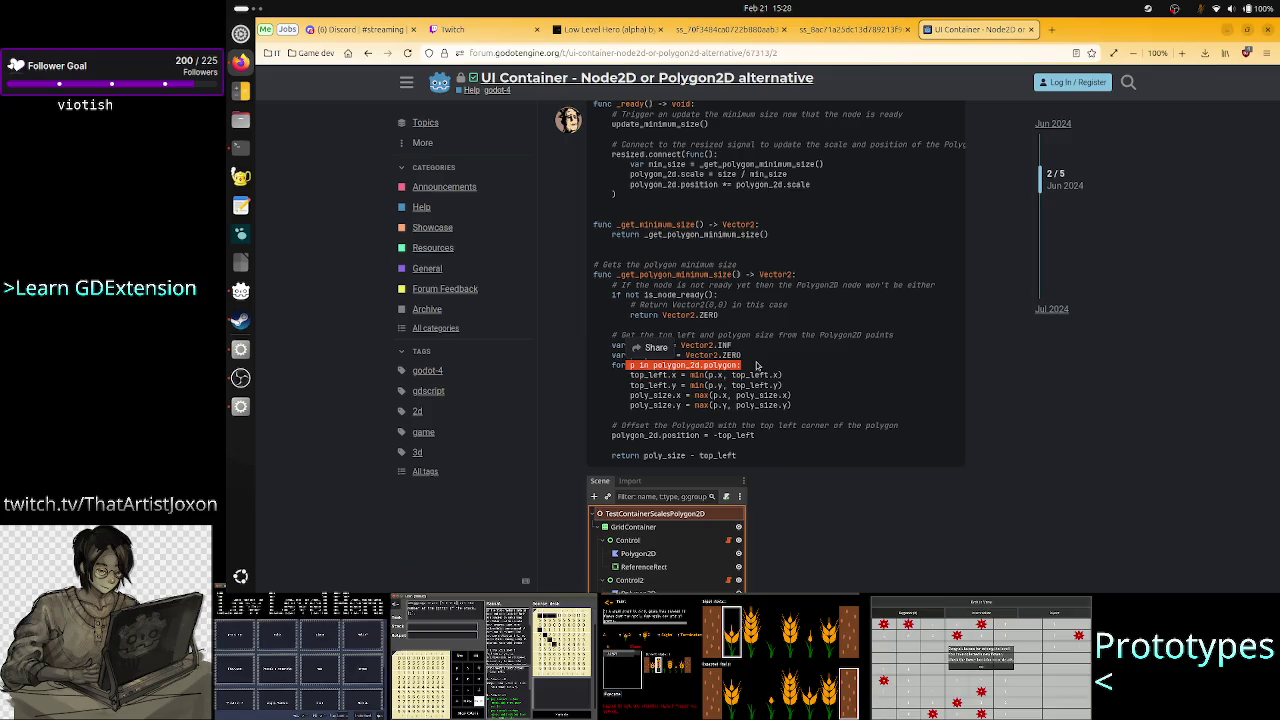
{"action": "left_click", "coordinate": [756, 365]}
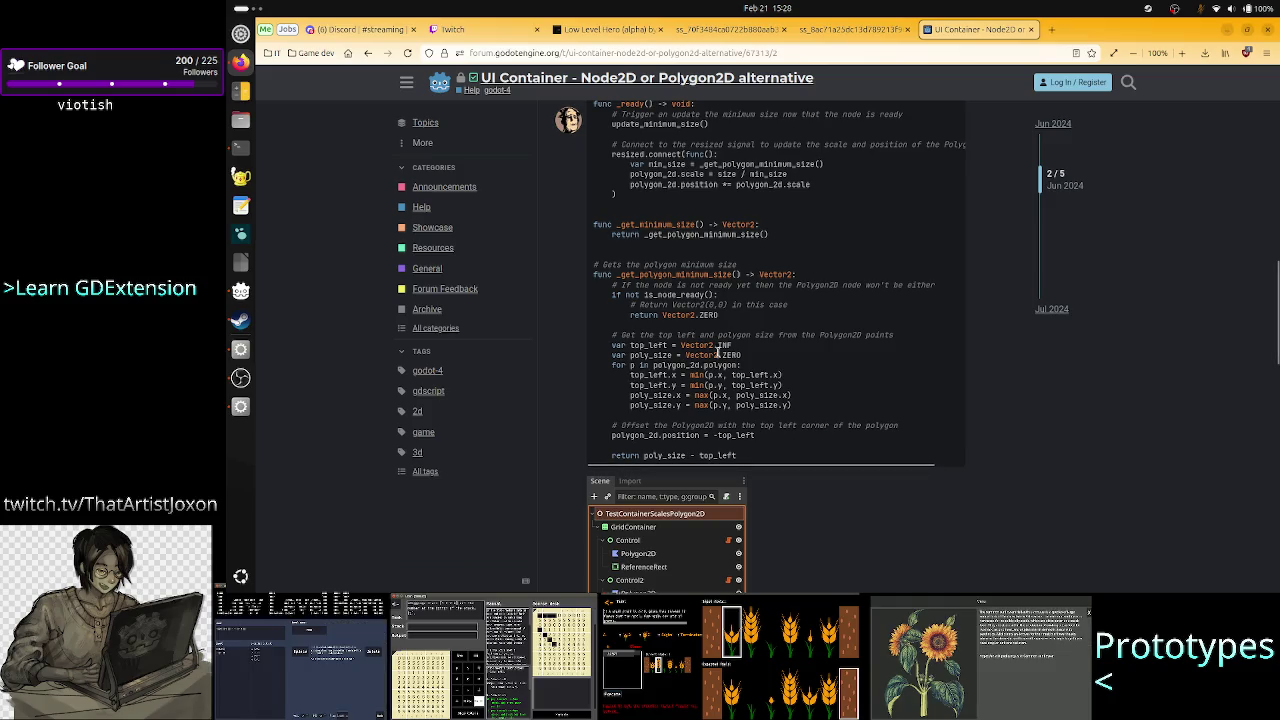
{"action": "left_click_drag", "start_coordinate": [735, 349], "coordinate": [684, 346]}
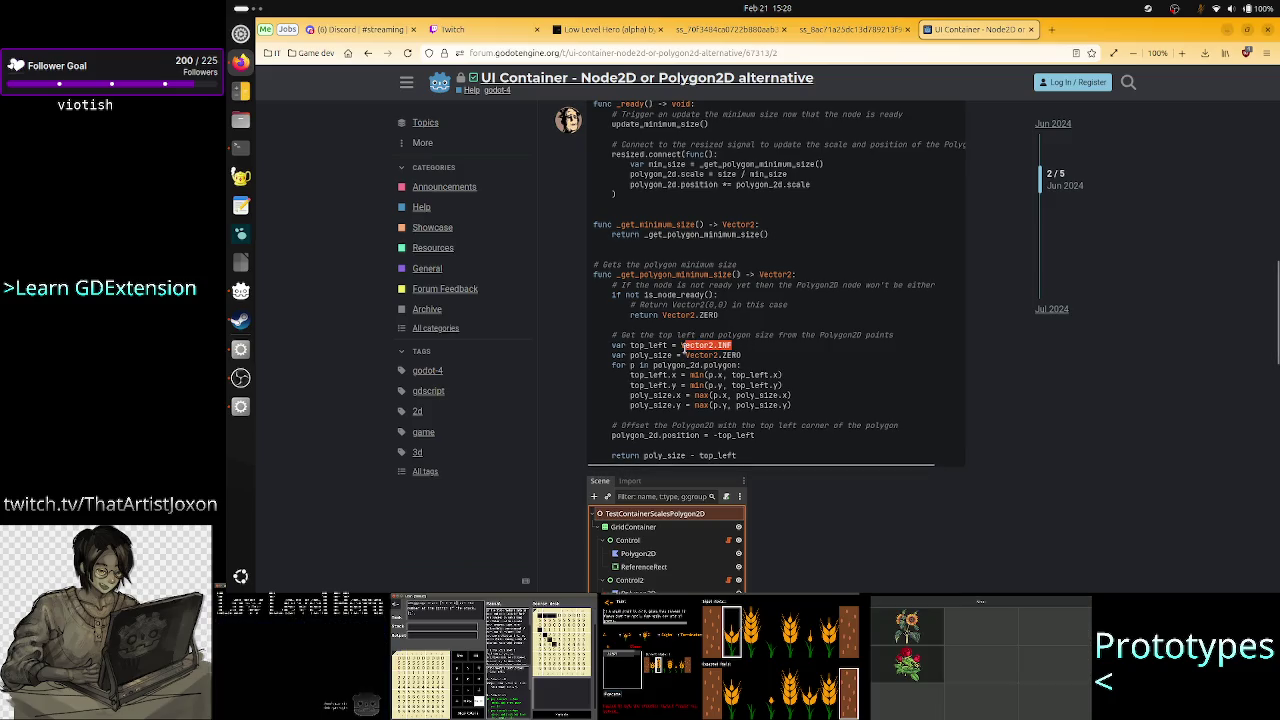
{"action": "left_click", "coordinate": [741, 345]}
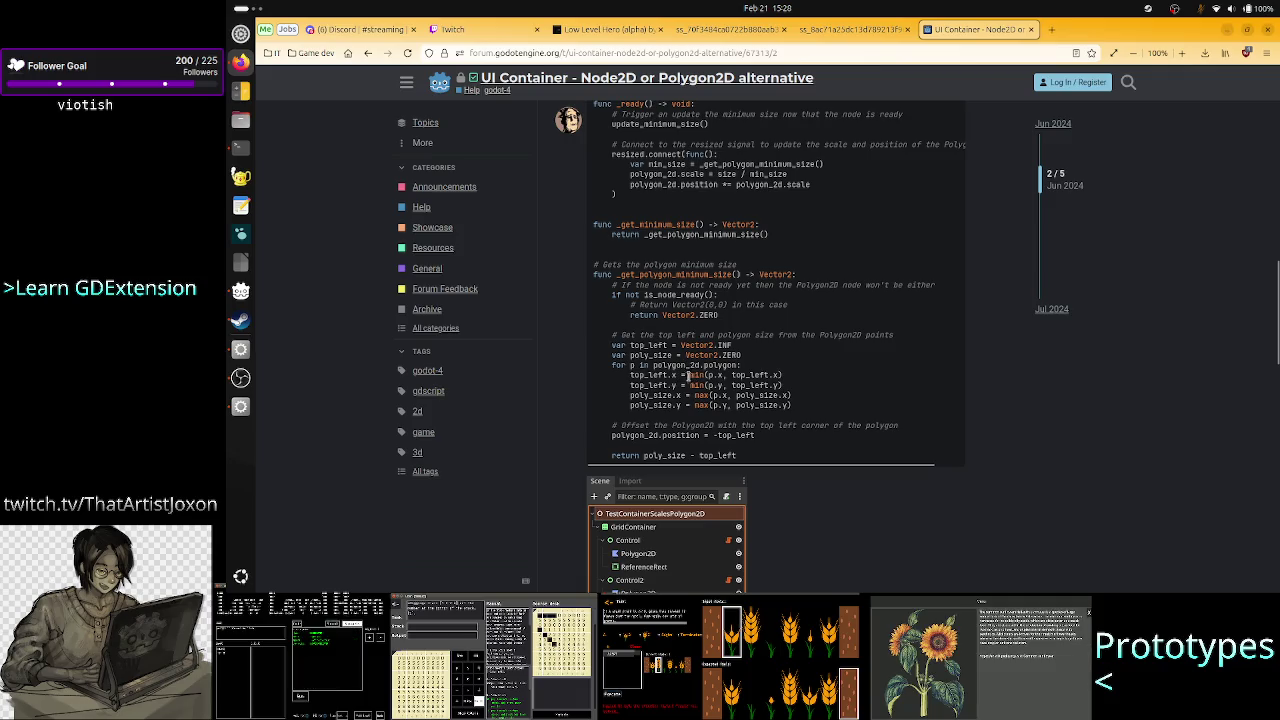
{"action": "left_click_drag", "start_coordinate": [683, 377], "coordinate": [646, 377]}
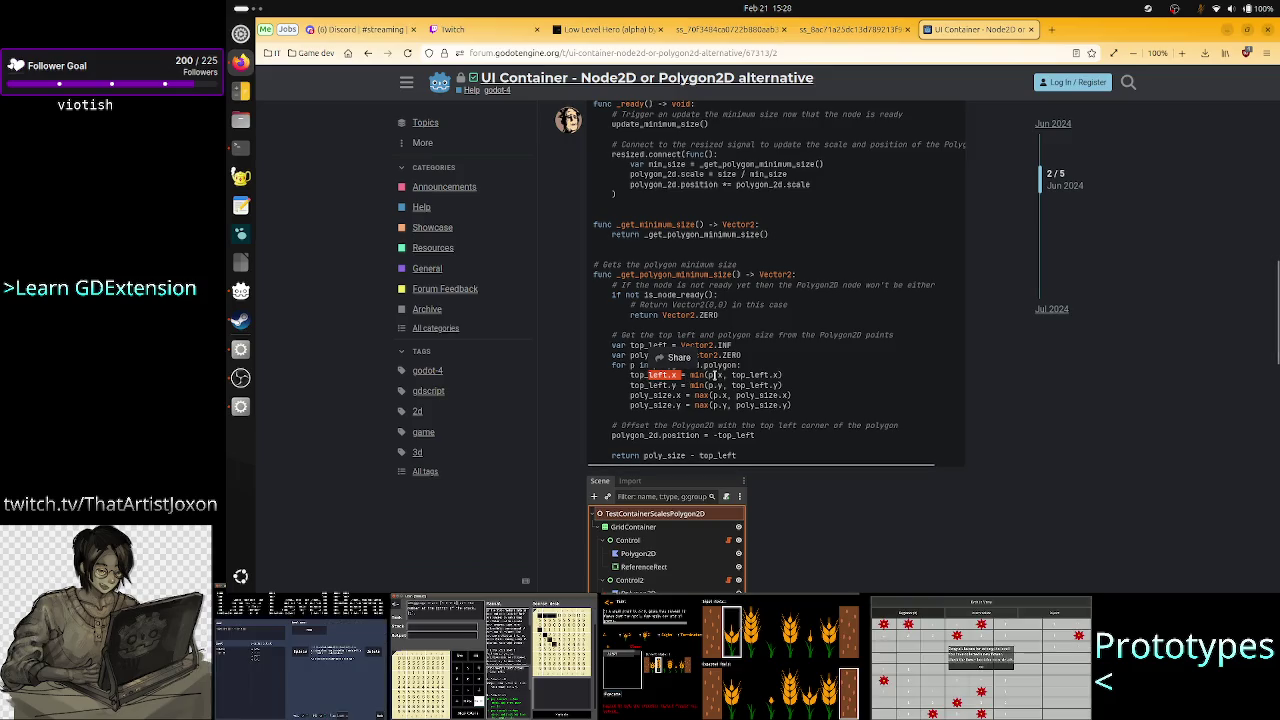
{"action": "left_click_drag", "start_coordinate": [733, 376], "coordinate": [712, 376]}
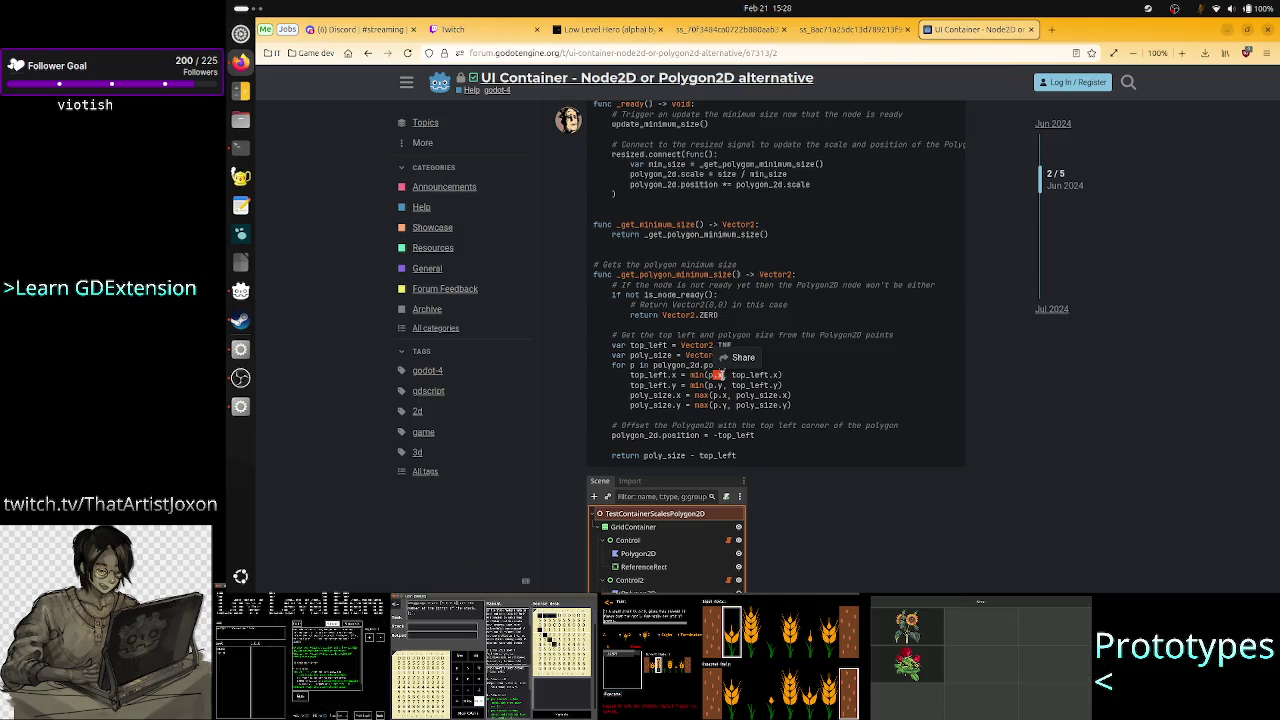
{"action": "left_click", "coordinate": [718, 380]}
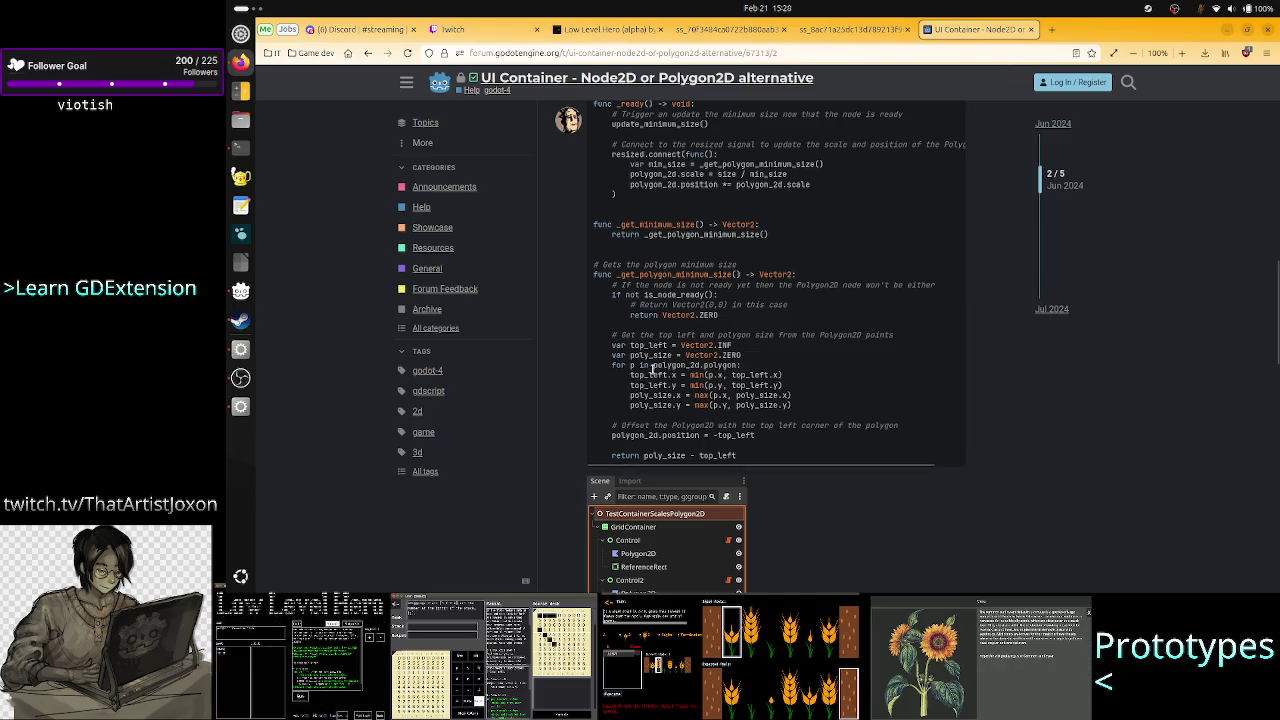
{"action": "double_click", "coordinate": [632, 366]}
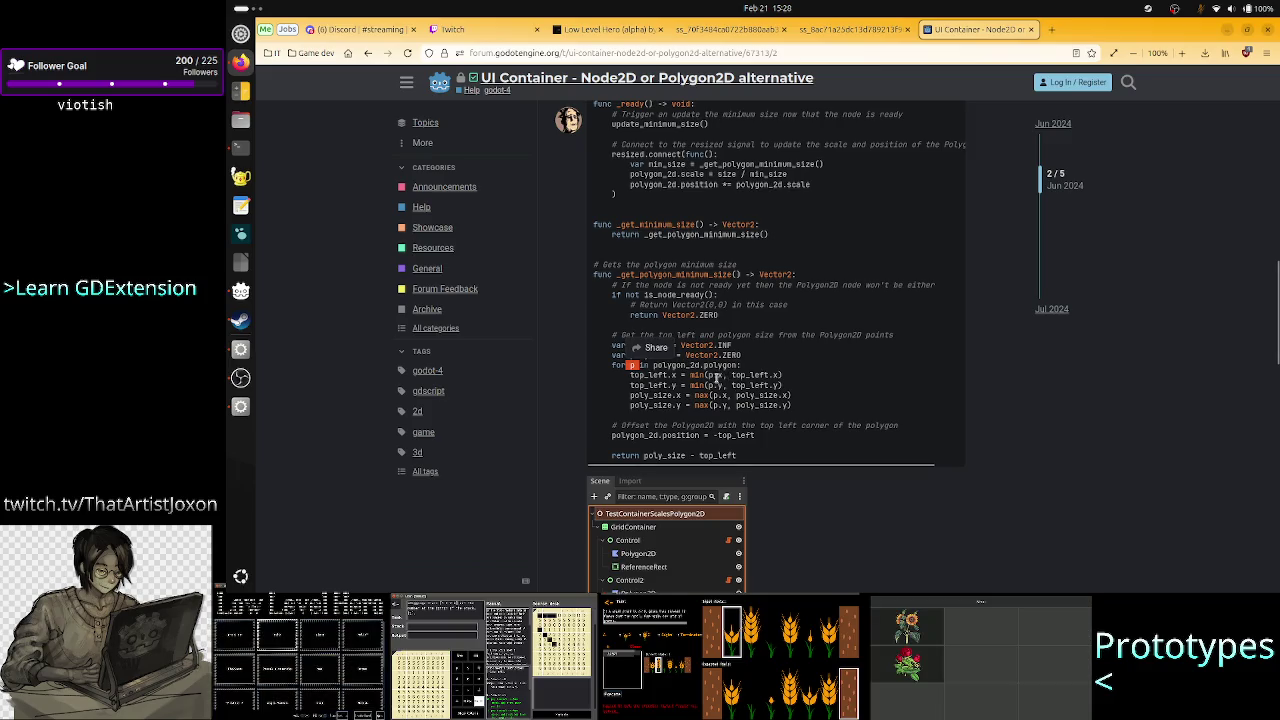
{"action": "left_click_drag", "start_coordinate": [731, 375], "coordinate": [780, 376]}
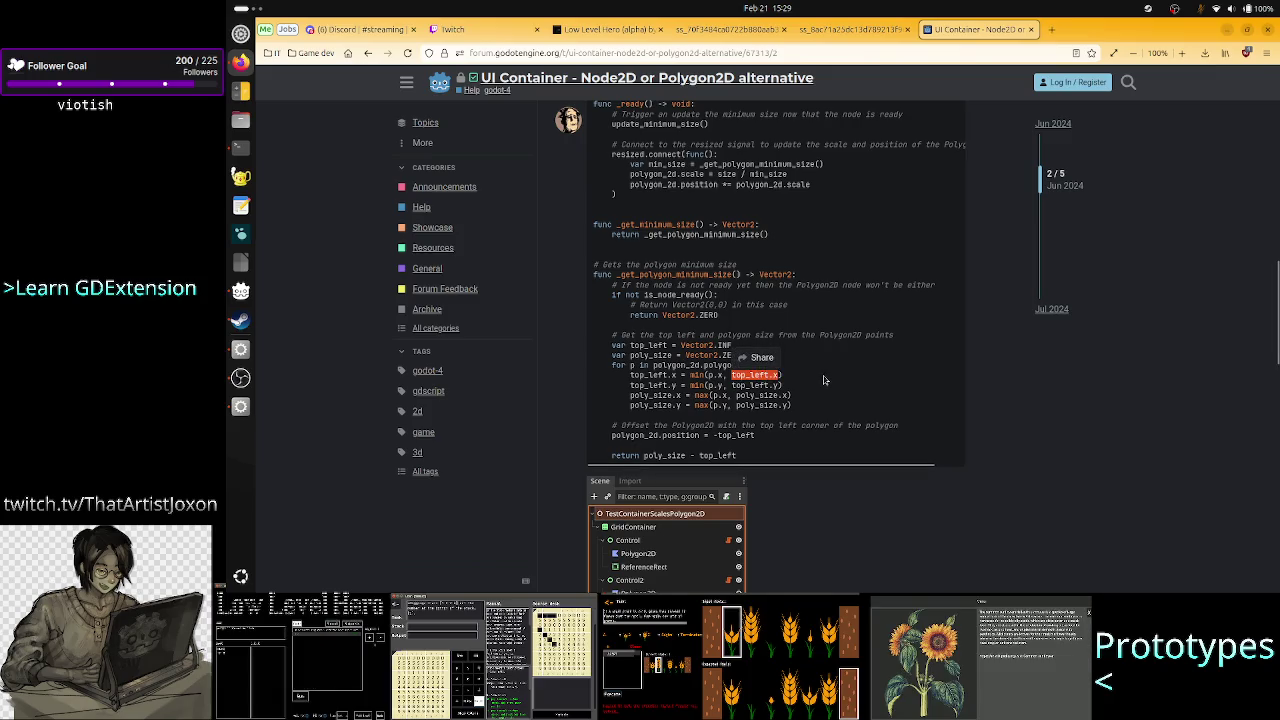
{"action": "left_click", "coordinate": [824, 380]}
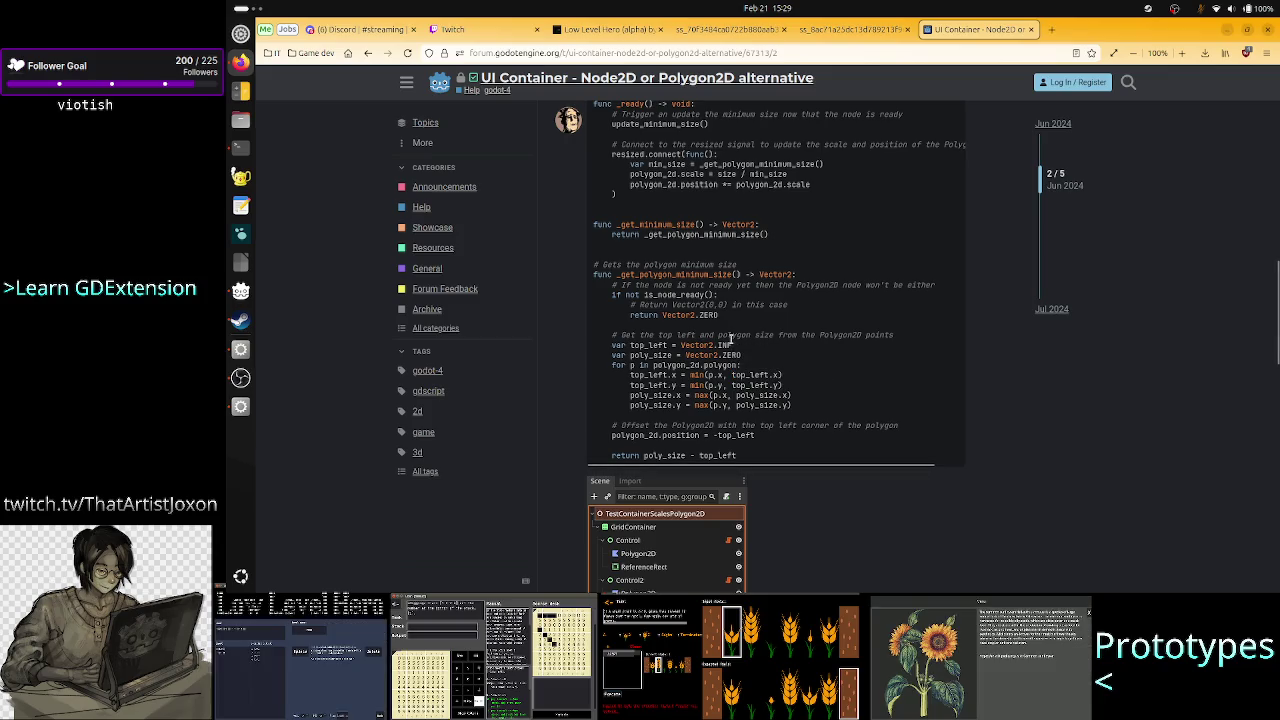
{"action": "left_click_drag", "start_coordinate": [732, 345], "coordinate": [680, 346]}
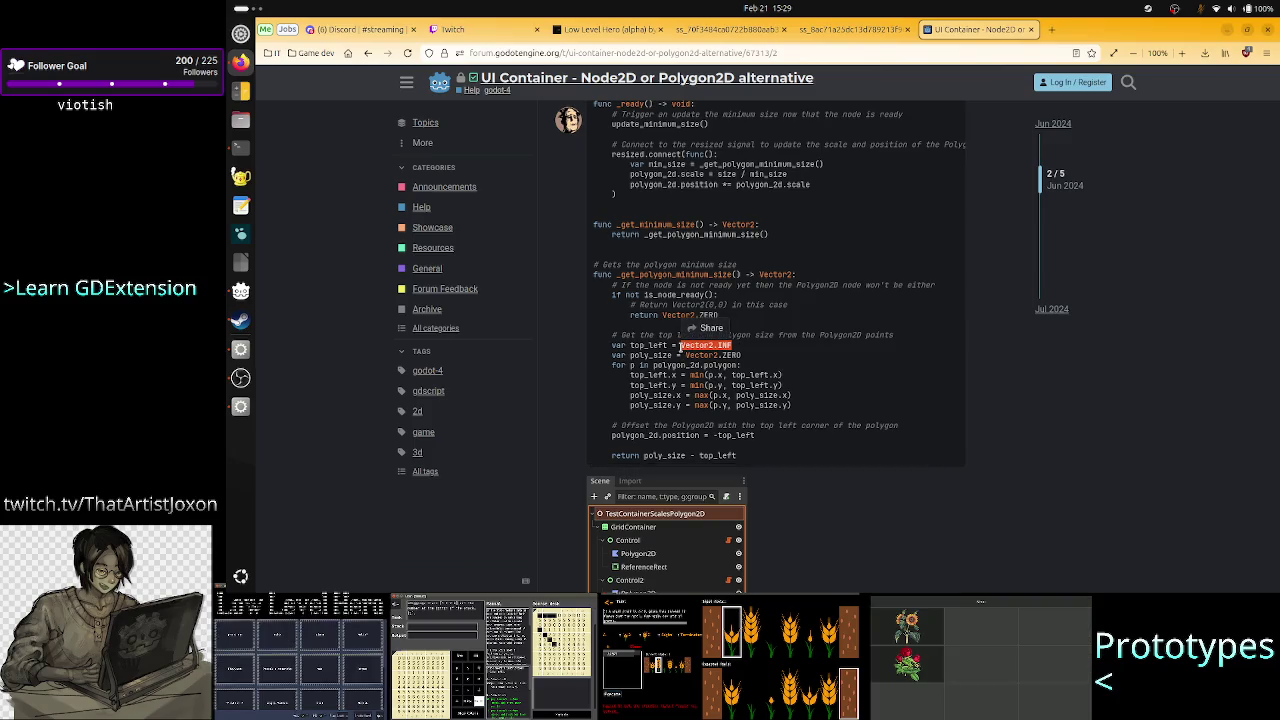
{"action": "mouse_move", "coordinate": [594, 385]}
{"action": "left_mouse_down"}
{"action": "mouse_move", "coordinate": [760, 375]}
{"action": "mouse_move", "coordinate": [710, 376]}
{"action": "left_mouse_up"}
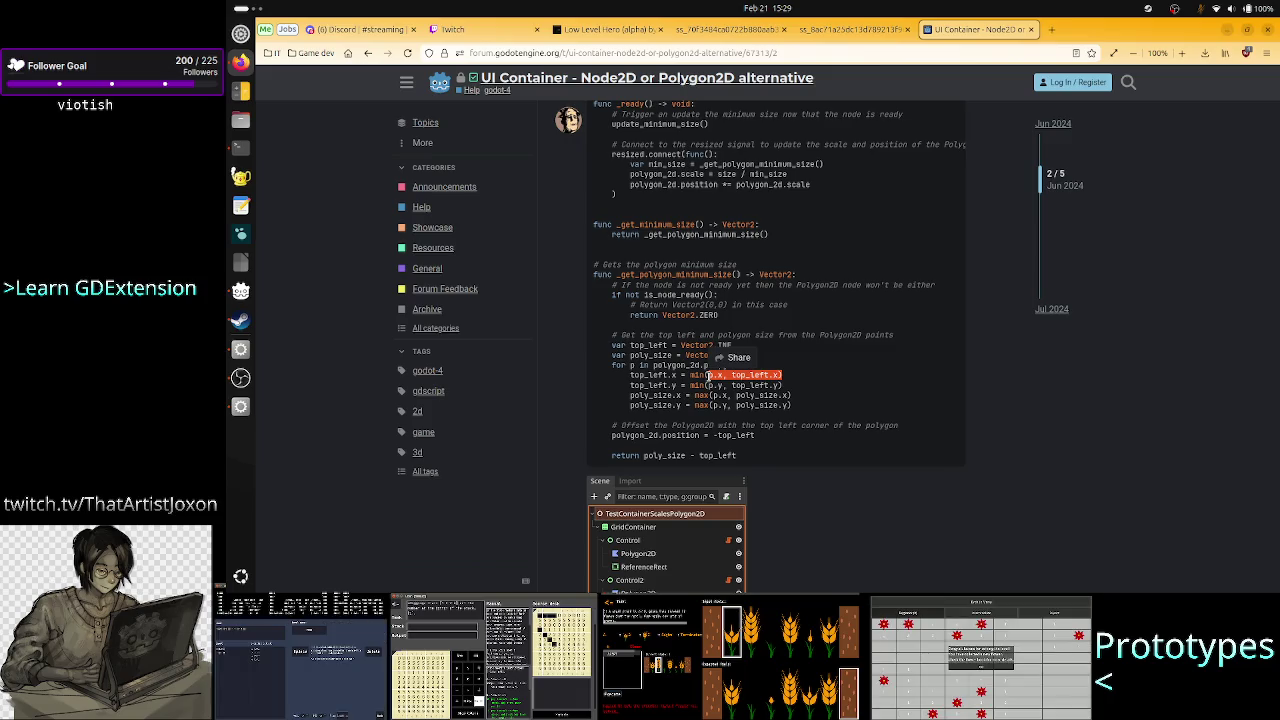
Study the forum code's poly_size declaration and the min call on top_left in the loop
{"action": "left_click", "coordinate": [771, 369]}
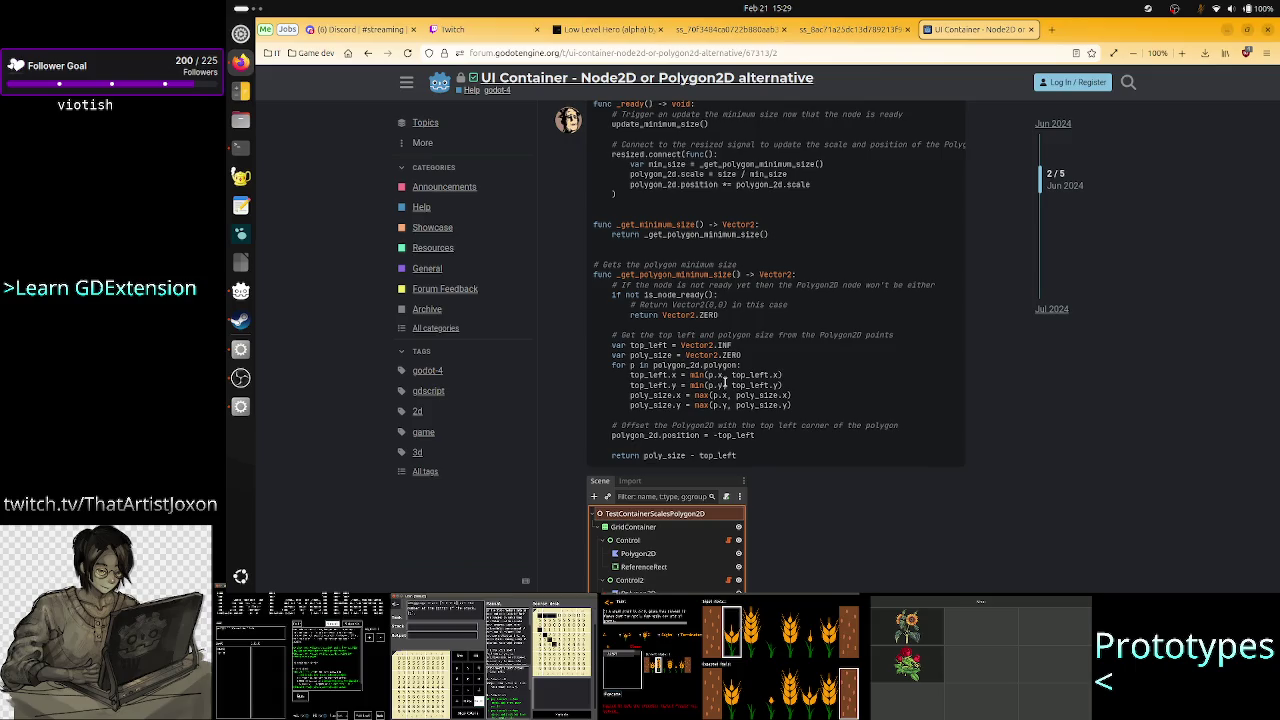
{"action": "left_click_drag", "start_coordinate": [741, 357], "coordinate": [686, 357]}
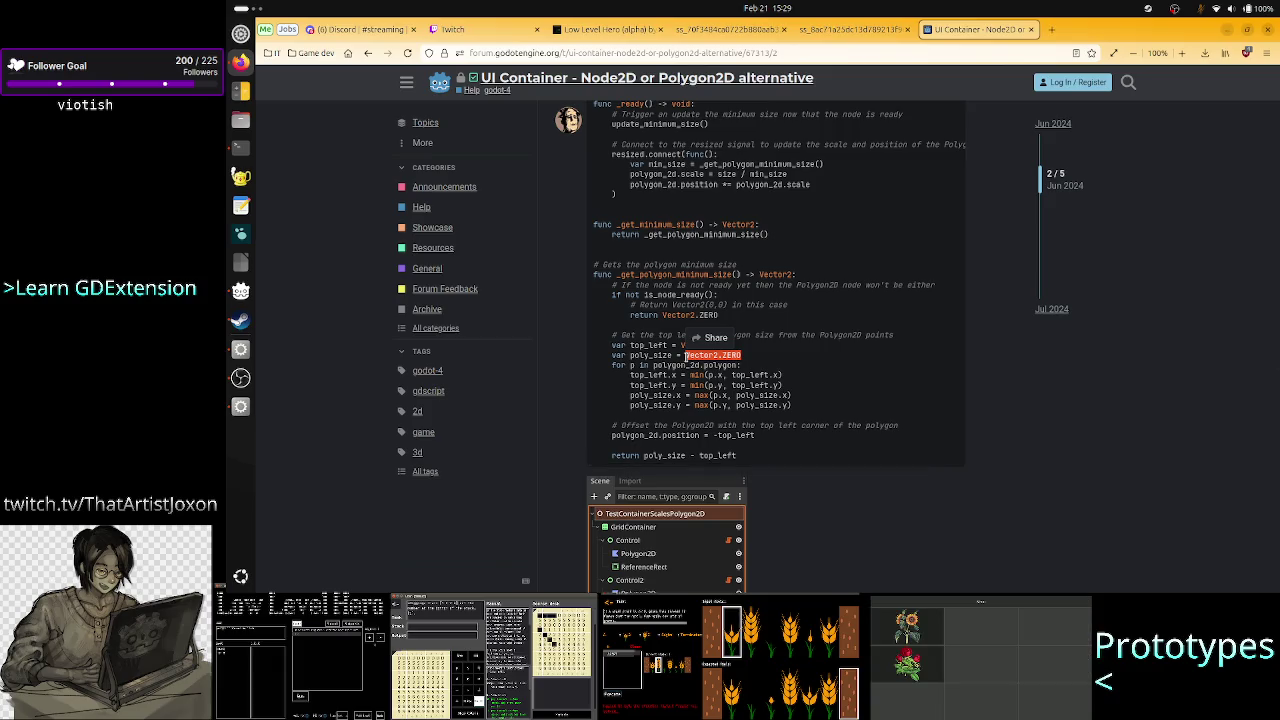
{"action": "left_click", "coordinate": [788, 379]}
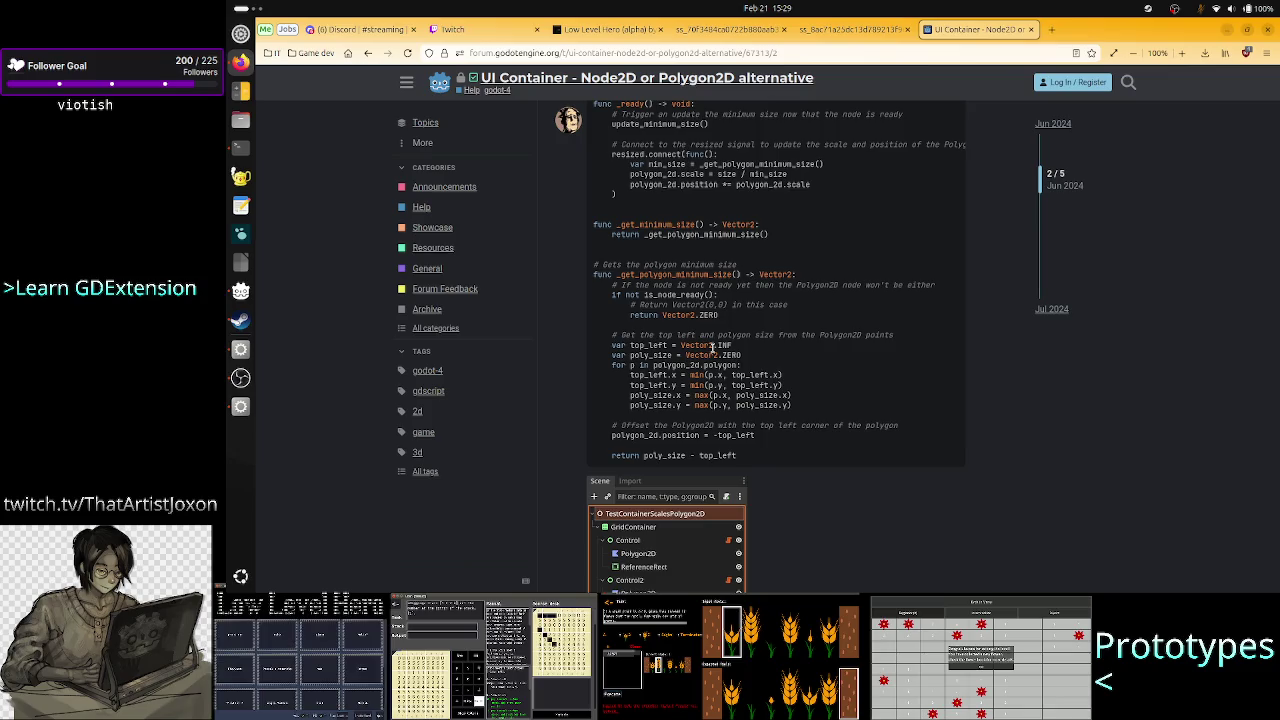
{"action": "mouse_move", "coordinate": [594, 355]}
{"action": "left_mouse_down"}
{"action": "mouse_move", "coordinate": [731, 345]}
{"action": "mouse_move", "coordinate": [708, 376]}
{"action": "left_mouse_up"}
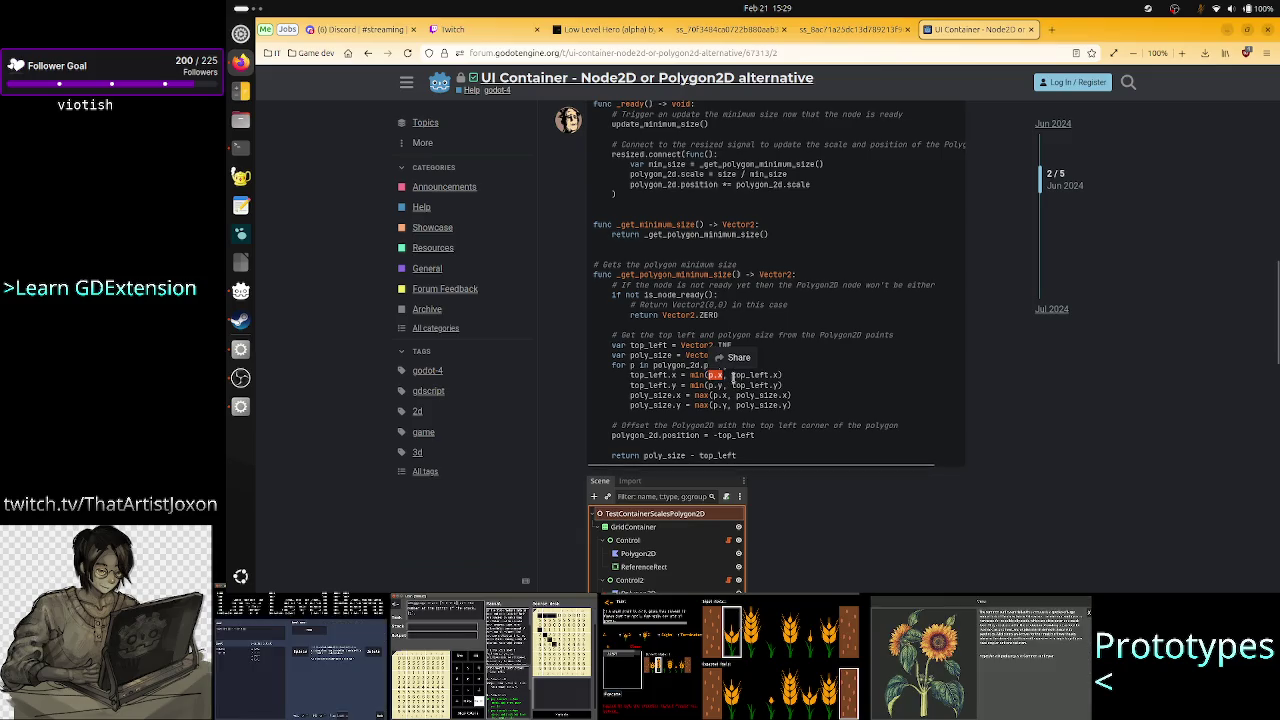
{"action": "left_click_drag", "start_coordinate": [734, 376], "coordinate": [782, 376]}
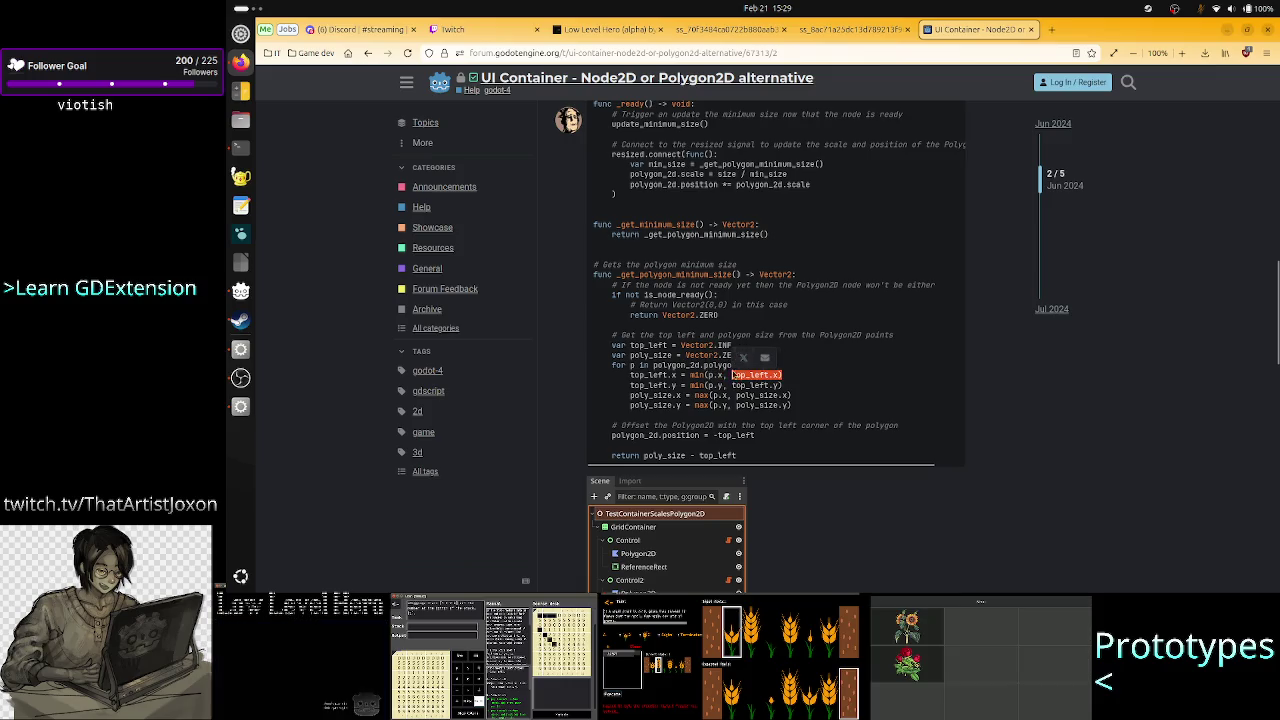
{"action": "left_click_drag", "start_coordinate": [721, 376], "coordinate": [707, 386]}
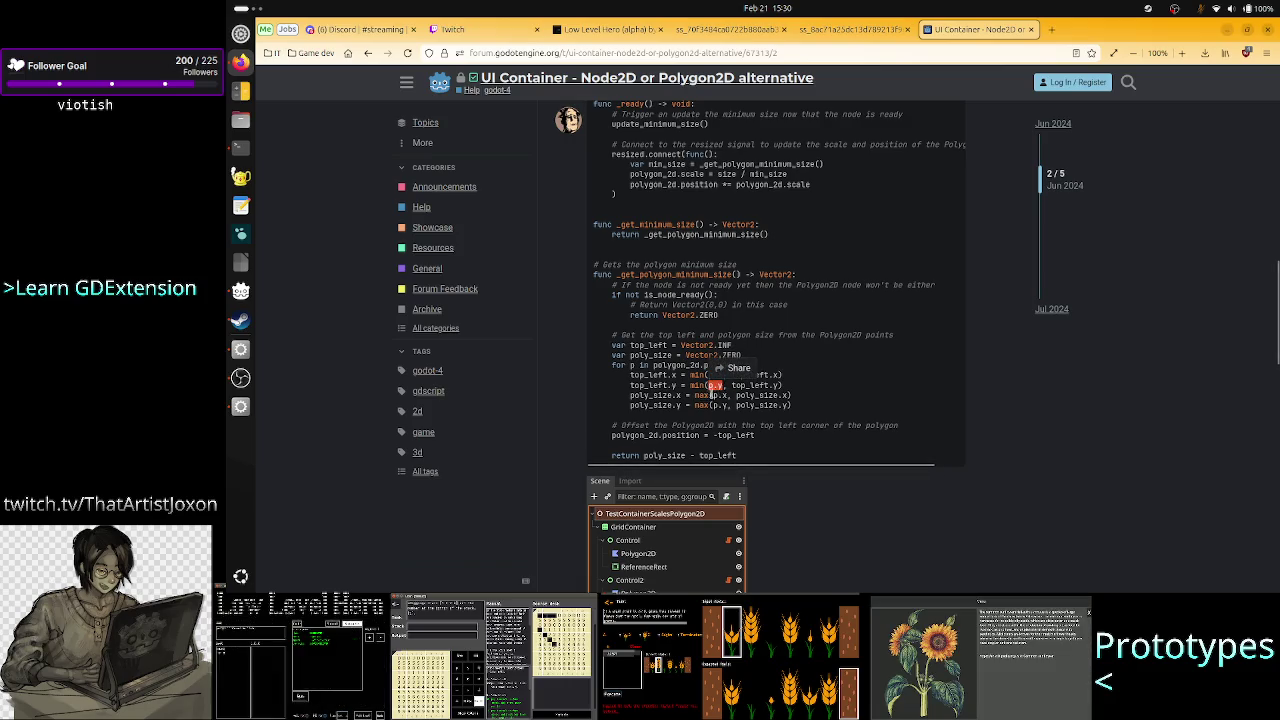
{"action": "left_click", "coordinate": [801, 390]}
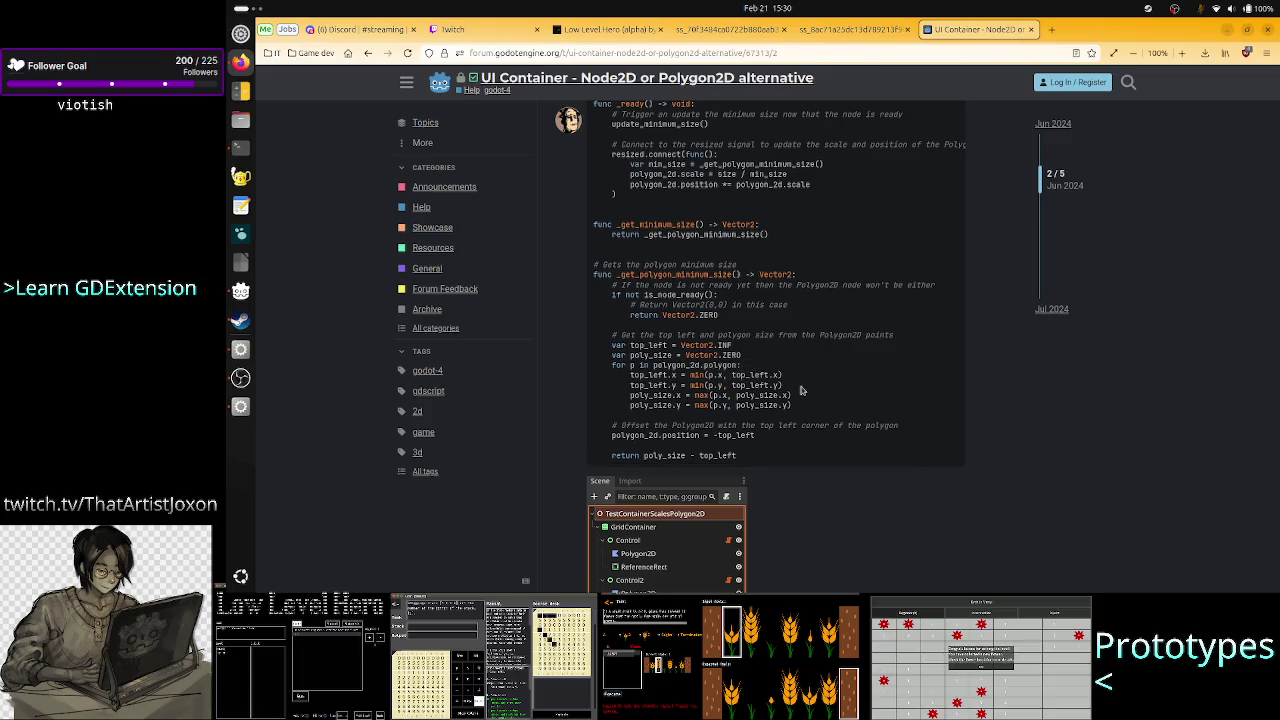
Study poly_size's Vector2.ZERO start and the max calls for x and y, then return to Godot
{"action": "left_click_drag", "start_coordinate": [595, 355], "coordinate": [740, 355]}
{"action": "left_click_drag", "start_coordinate": [650, 355], "coordinate": [744, 358]}
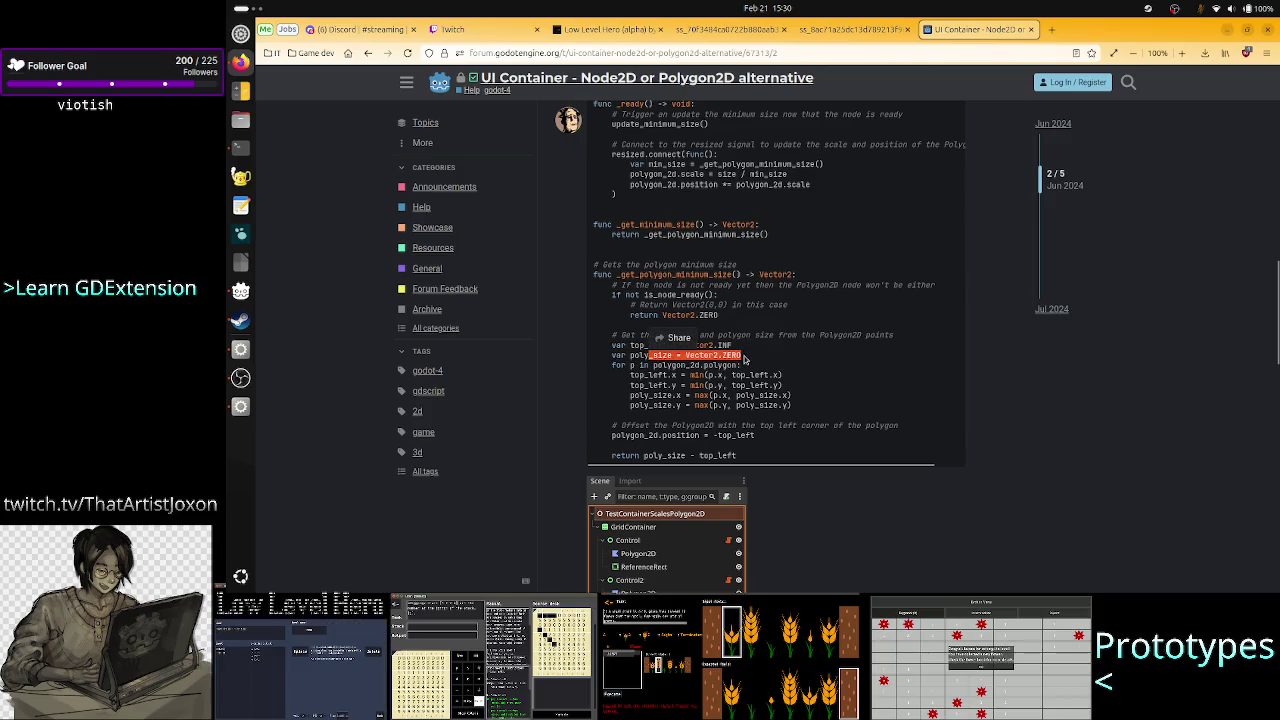
{"action": "left_click", "coordinate": [744, 358]}
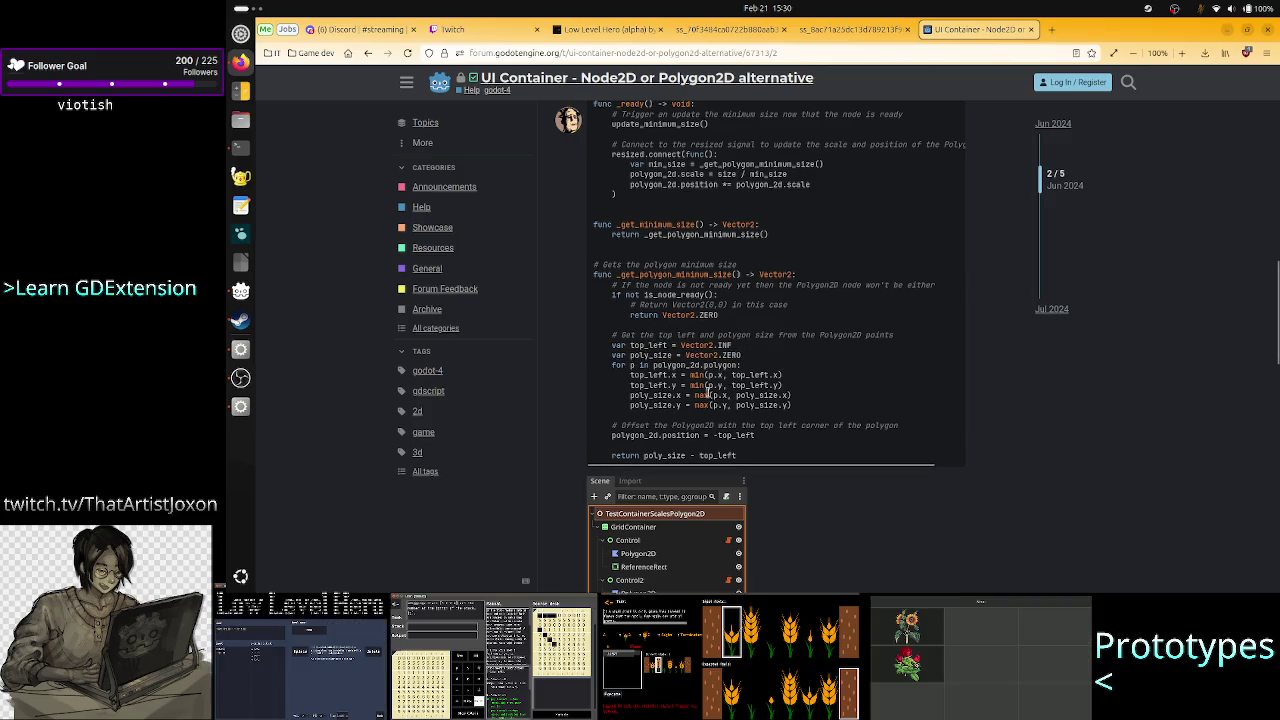
{"action": "double_click", "coordinate": [699, 396]}
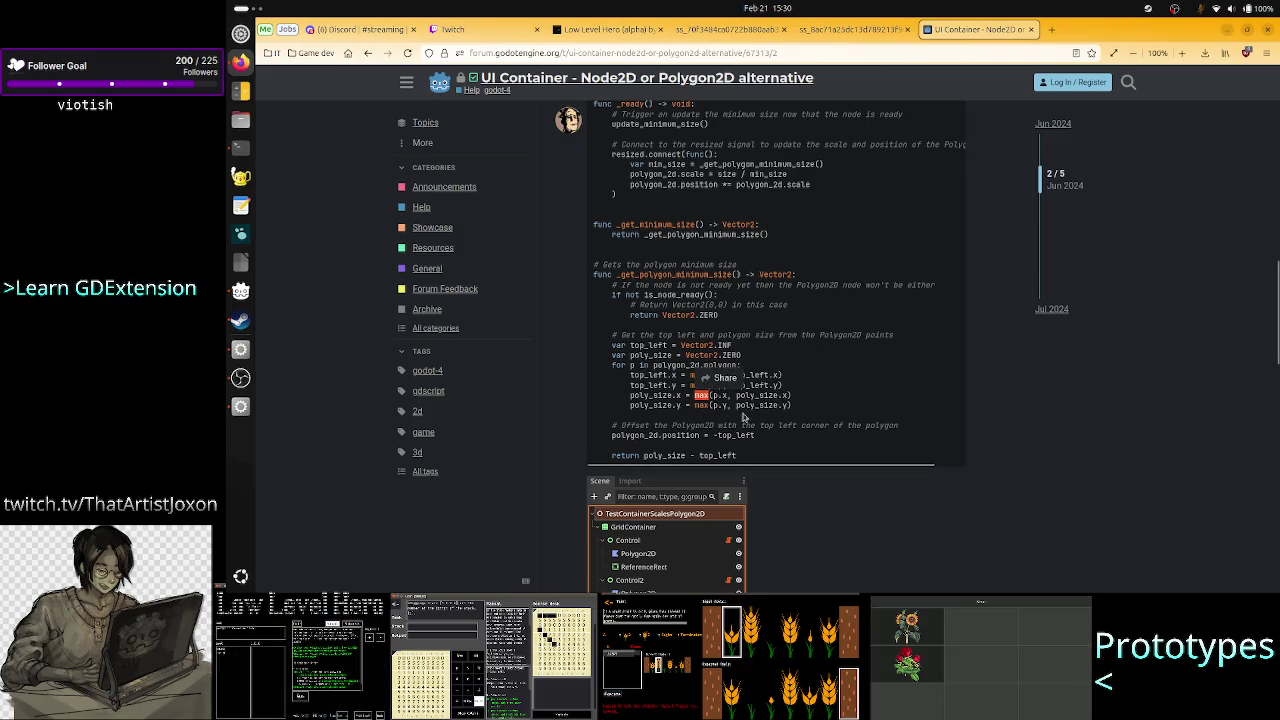
{"action": "left_click", "coordinate": [766, 403]}
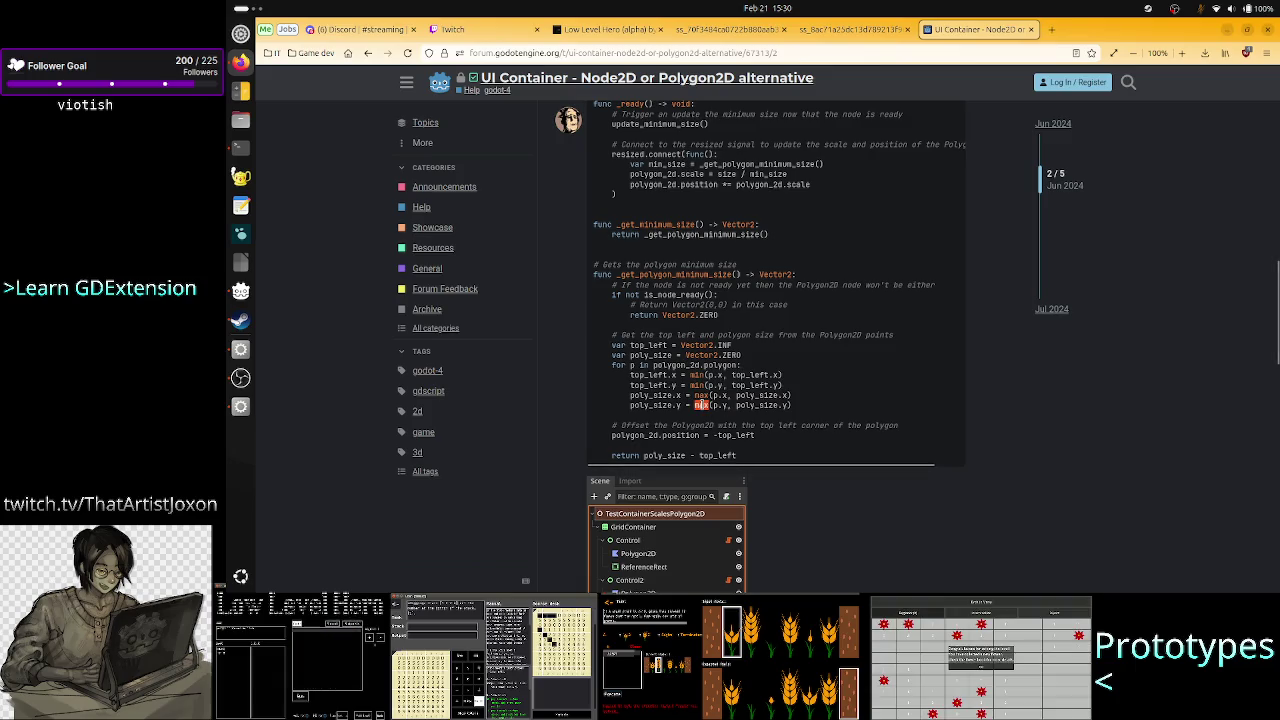
{"action": "double_click", "coordinate": [767, 405]}
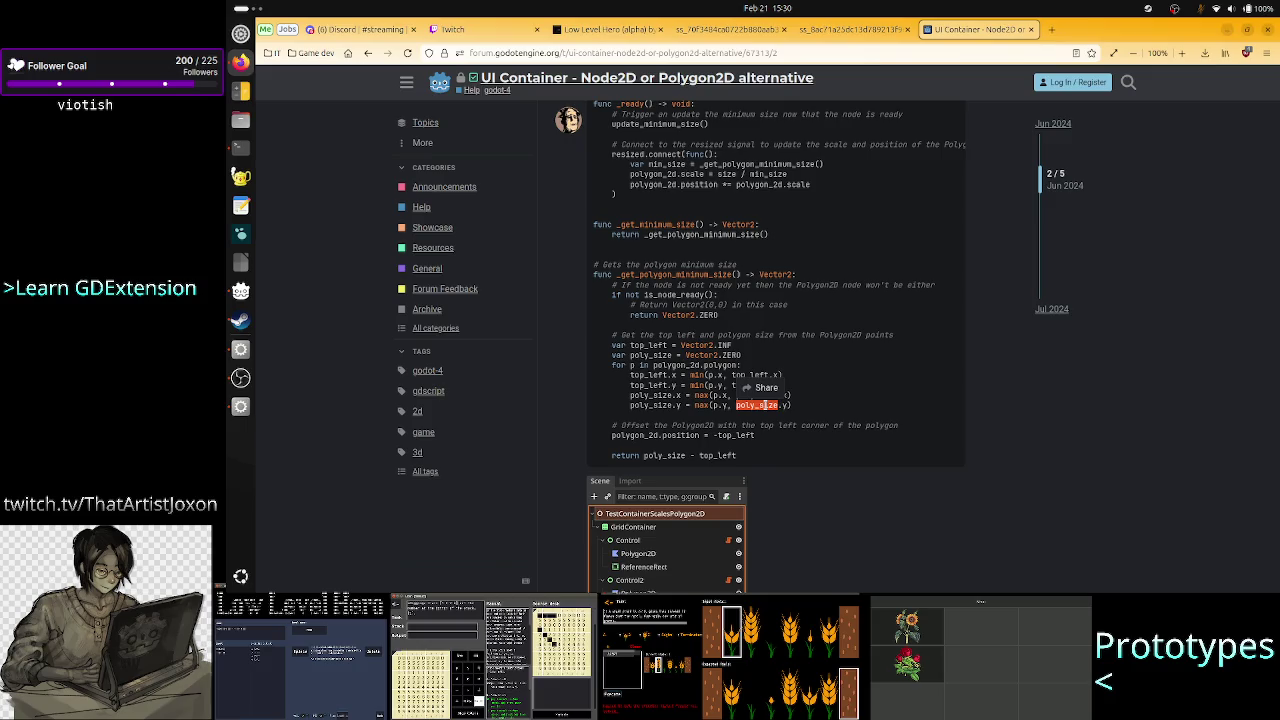
{"action": "double_click", "coordinate": [720, 405]}
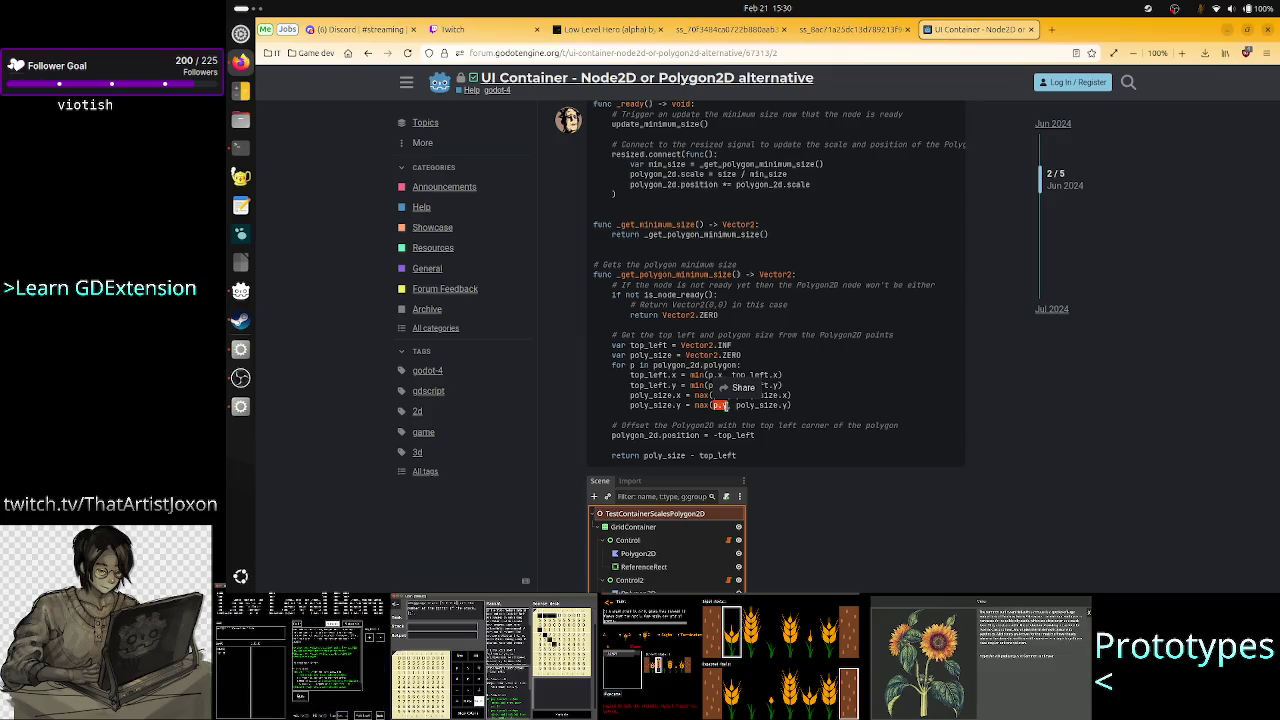
{"action": "key", "text": "alt+Tab"}
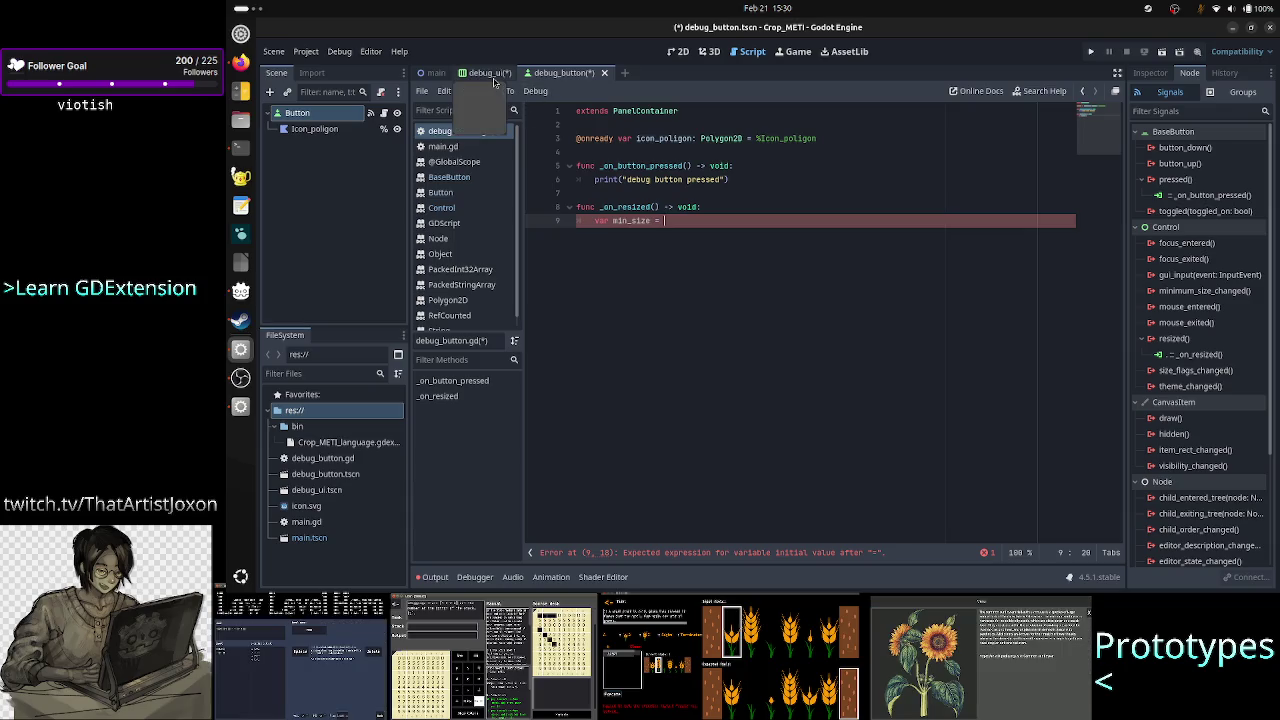
In the 2D view's Inspector, change Icon_poligon's Polygon element 0 x to -5
{"action": "left_click", "coordinate": [335, 130]}
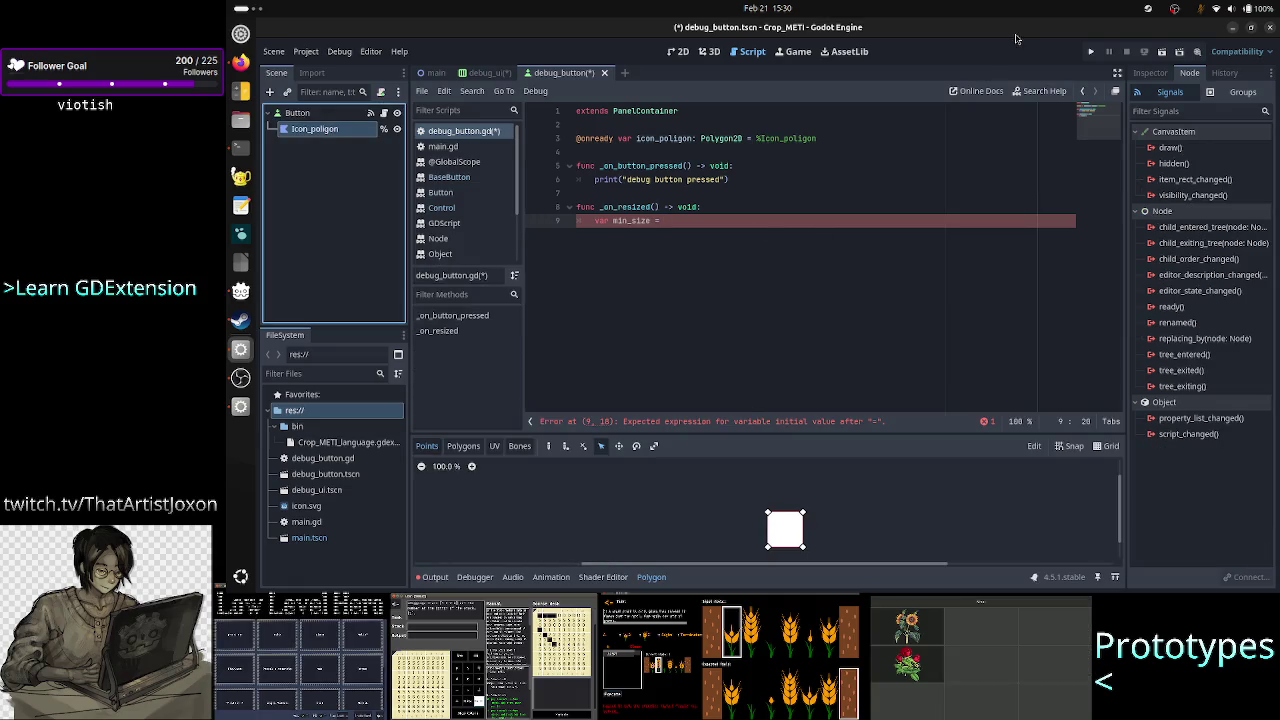
{"action": "left_click", "coordinate": [1150, 74]}
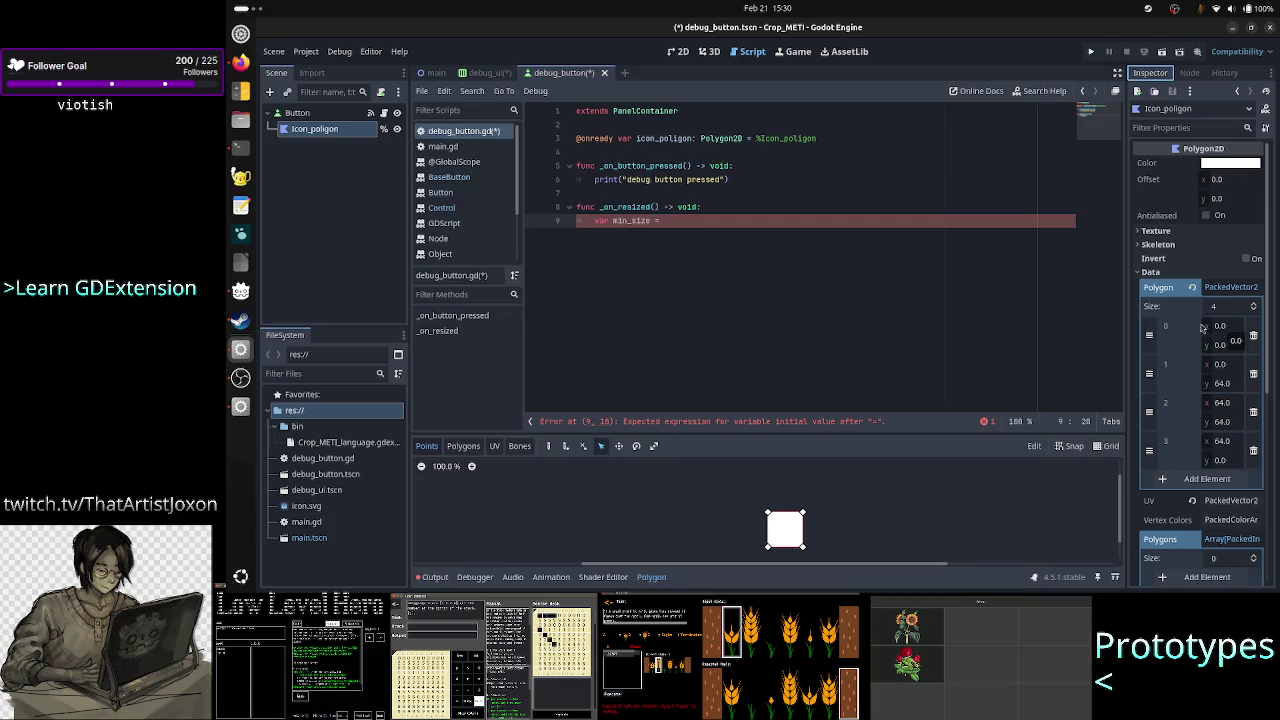
{"action": "left_click", "coordinate": [687, 56]}
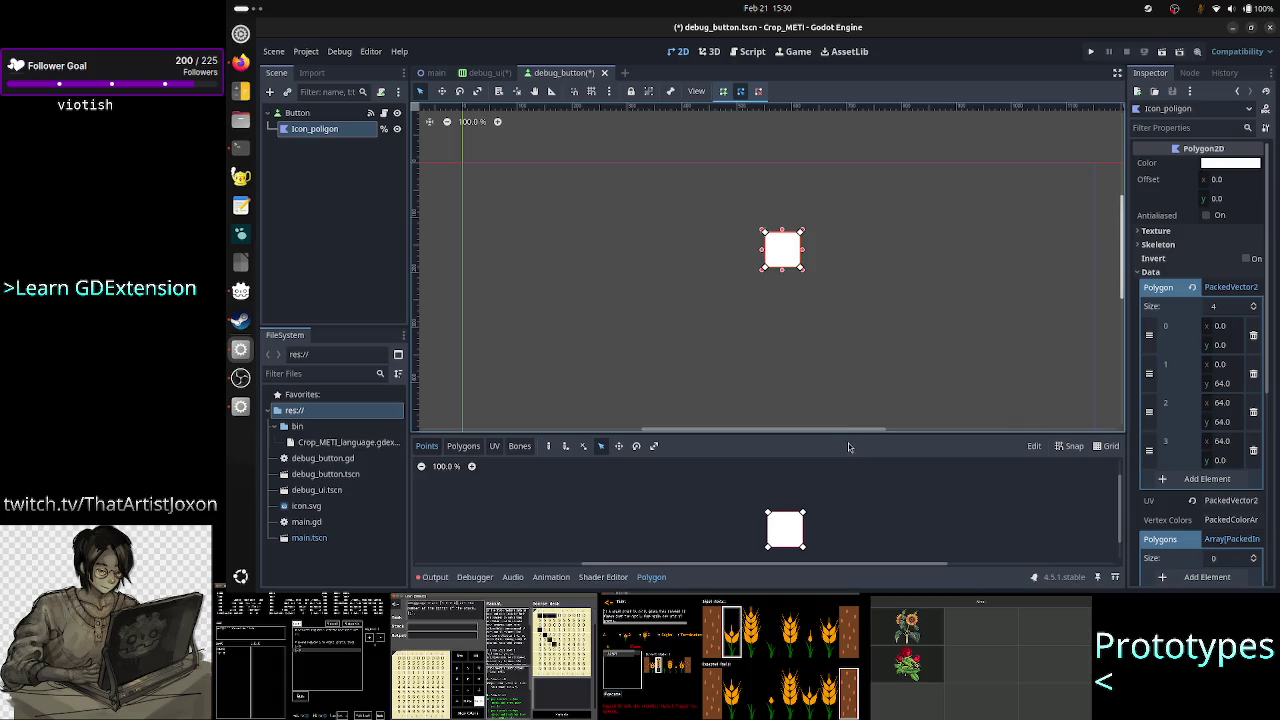
{"action": "left_click", "coordinate": [1225, 327]}
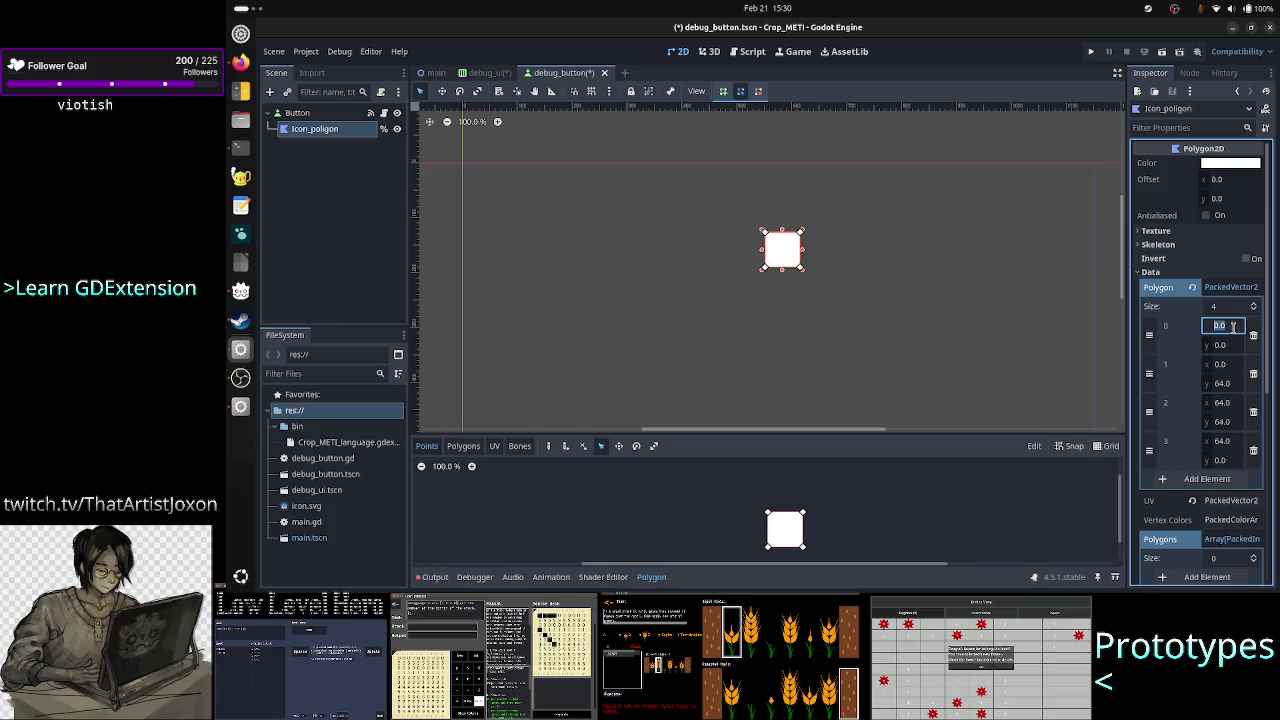
{"action": "type", "text": "-"}
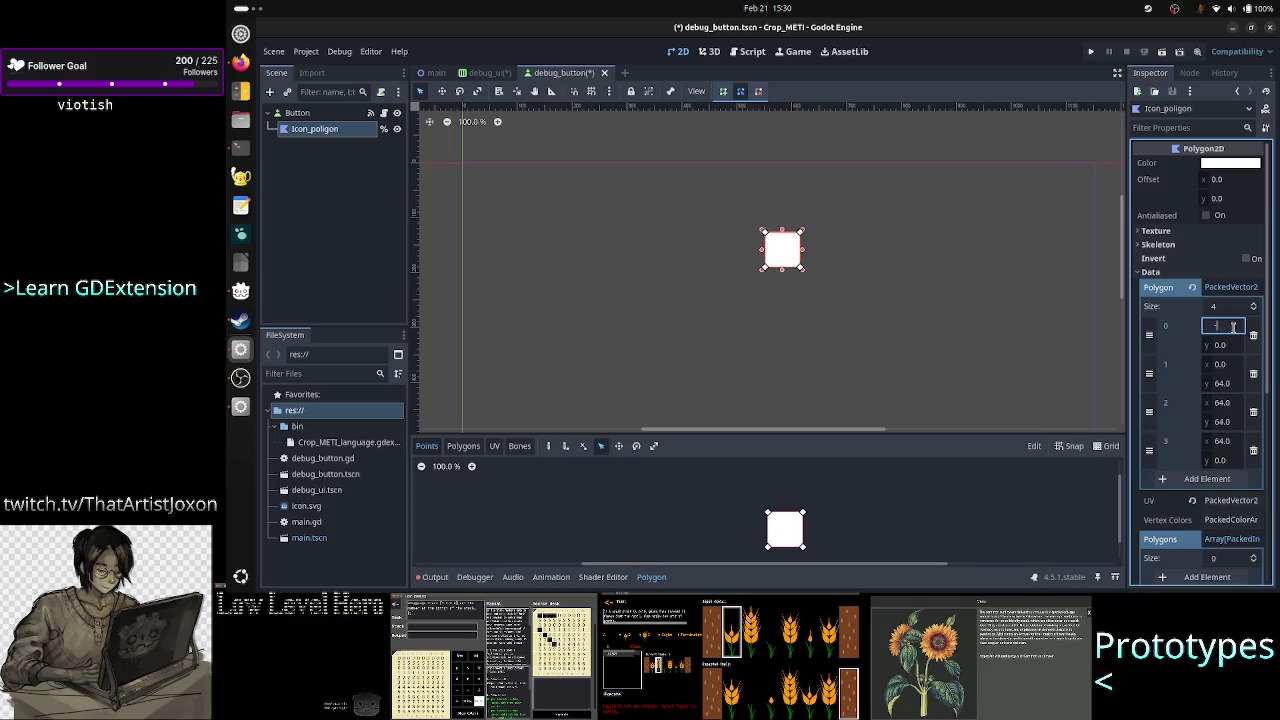
{"action": "type", "text": "5"}
{"action": "key", "text": "Return"}
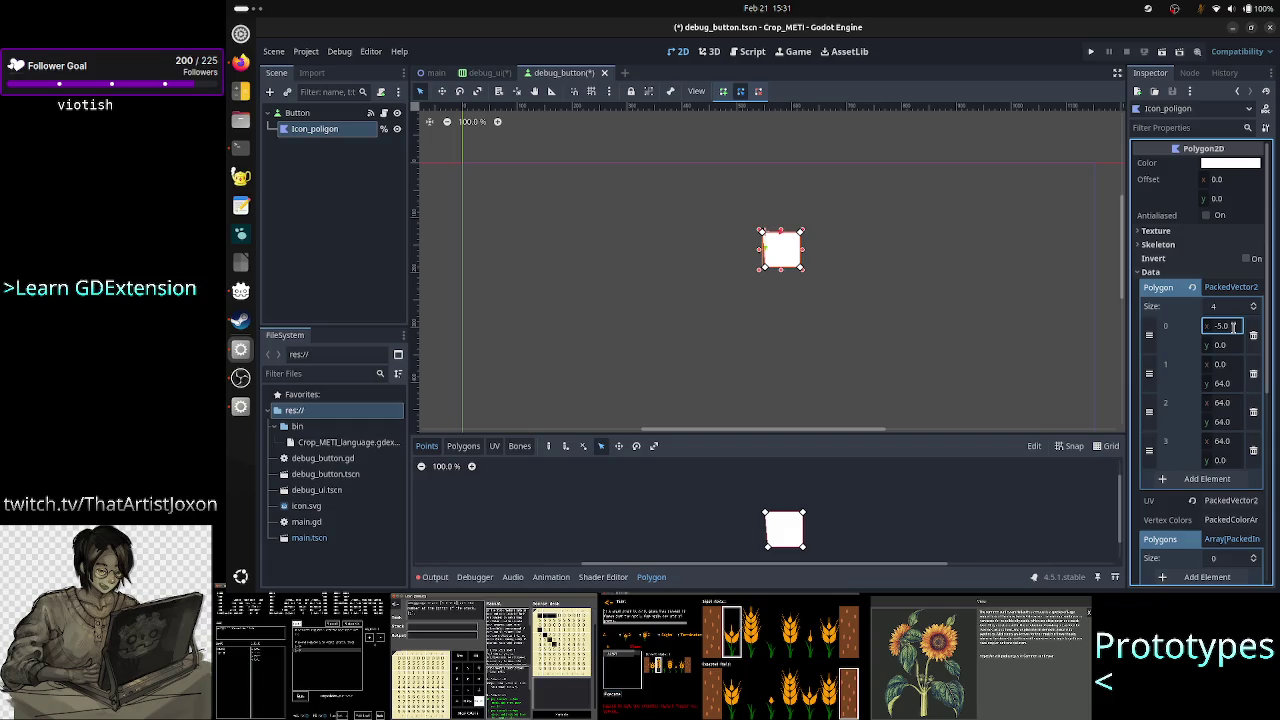
{"action": "key", "text": "alt+Tab"}
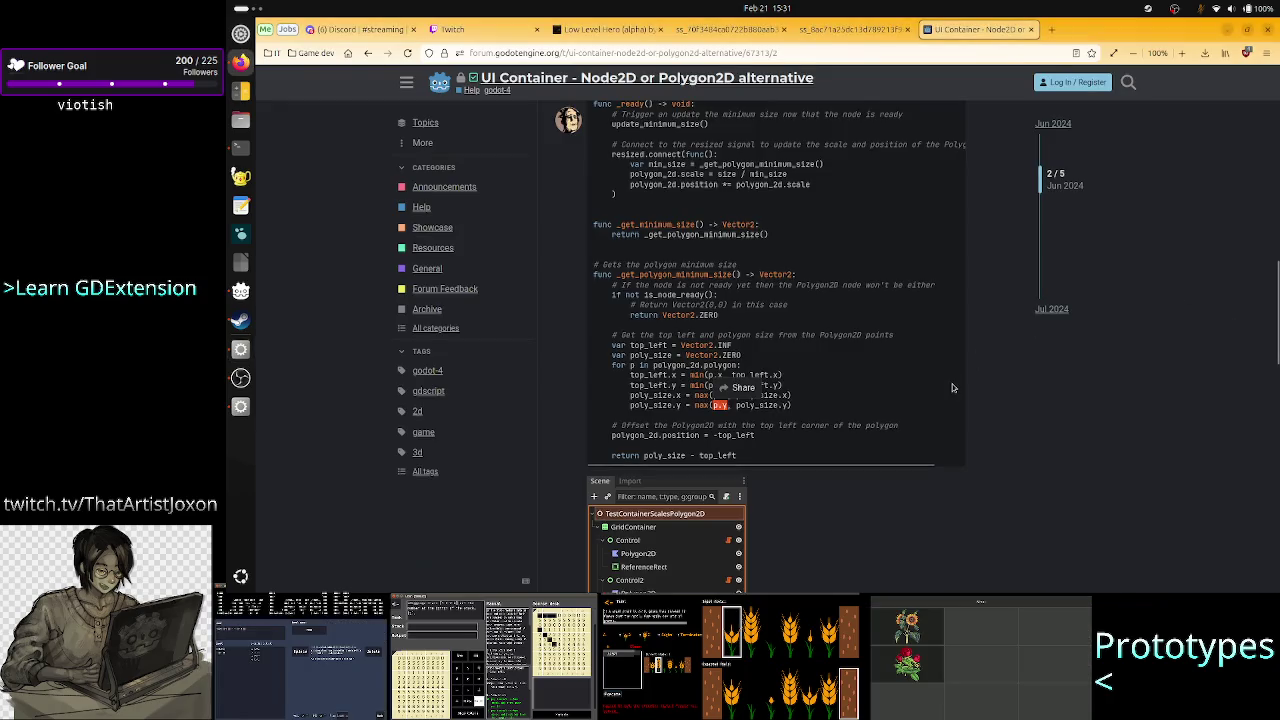
{"action": "left_click", "coordinate": [871, 372]}
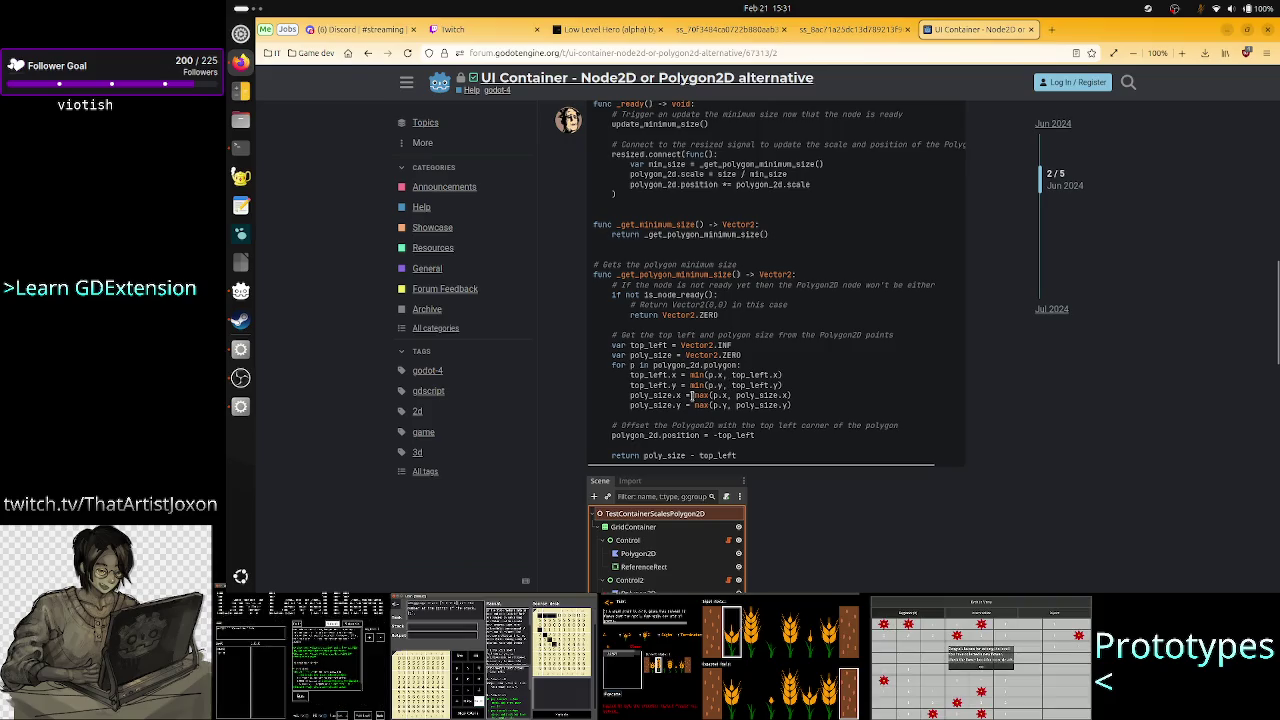
{"action": "left_click_drag", "start_coordinate": [694, 396], "coordinate": [730, 396]}
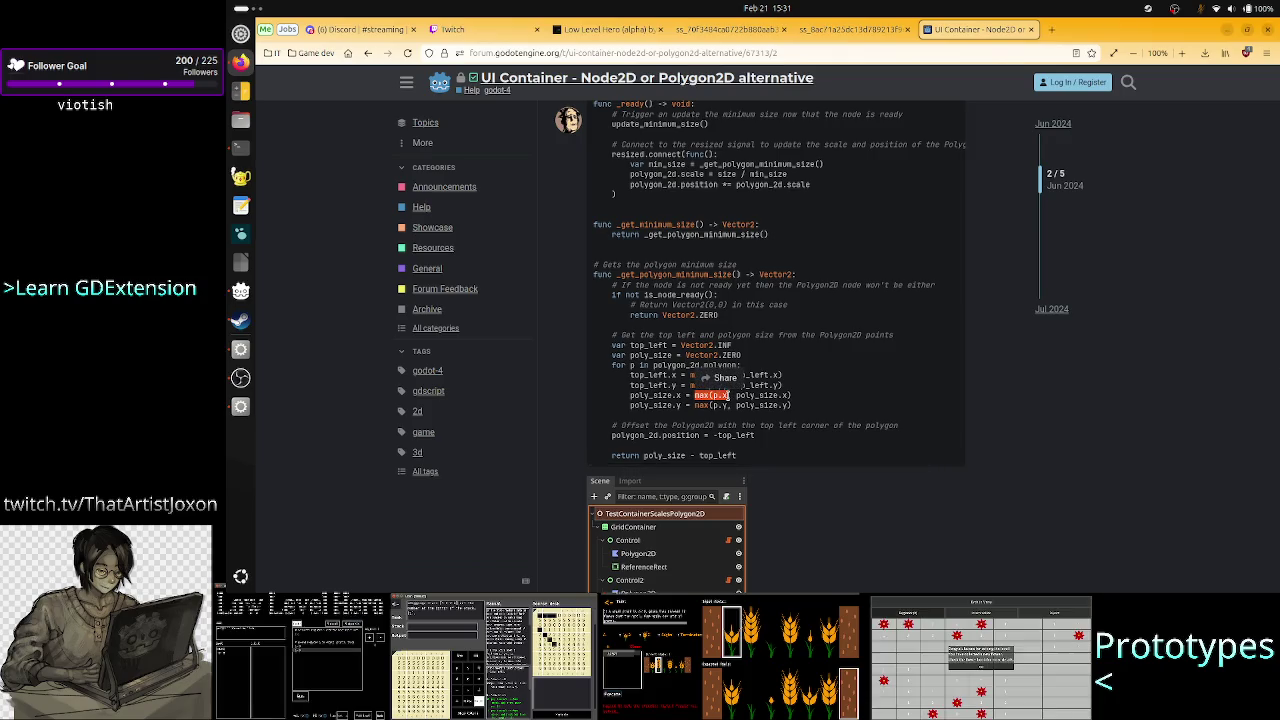
{"action": "left_click", "coordinate": [799, 416], "text": "shift"}
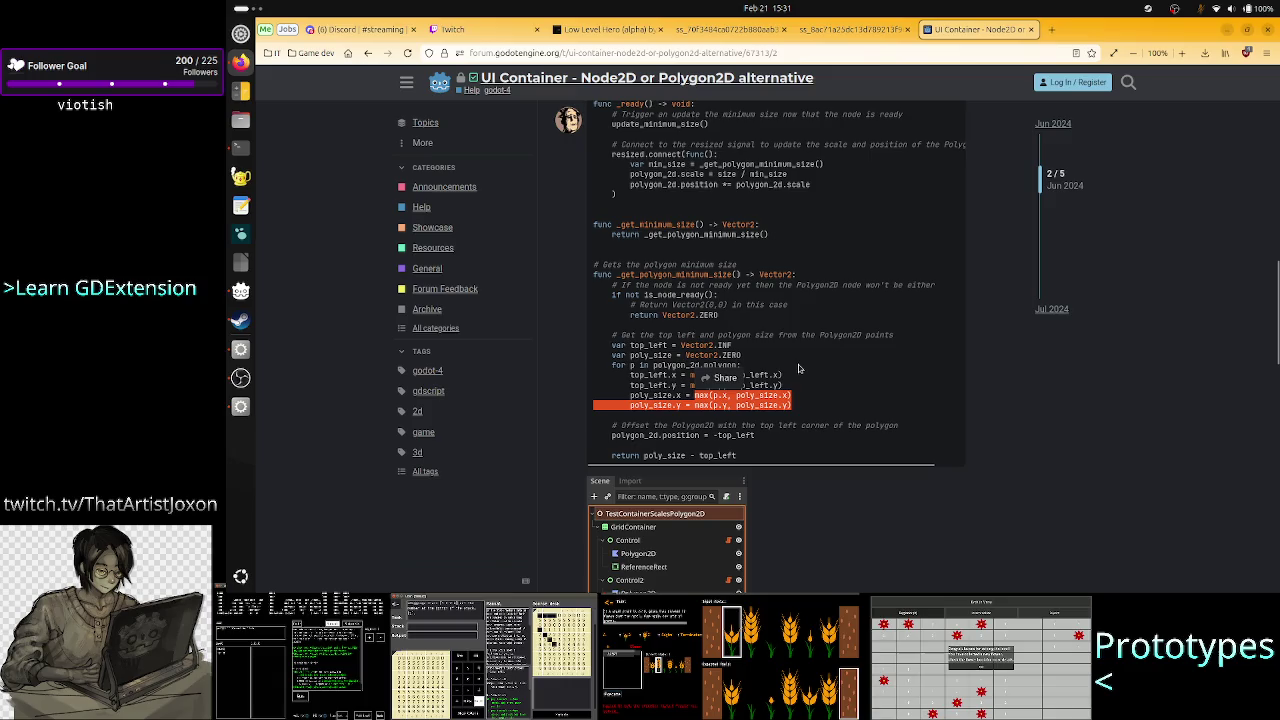
{"action": "left_click", "coordinate": [797, 411]}
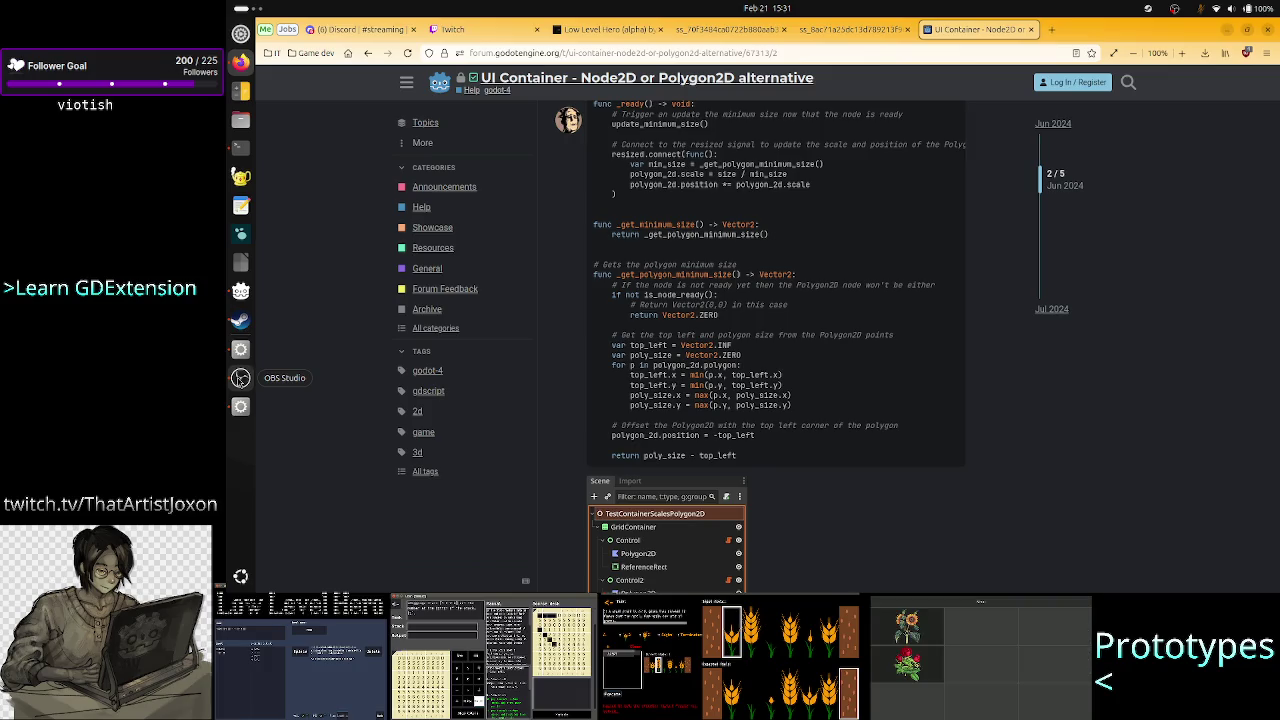
{"action": "left_click", "coordinate": [240, 378]}
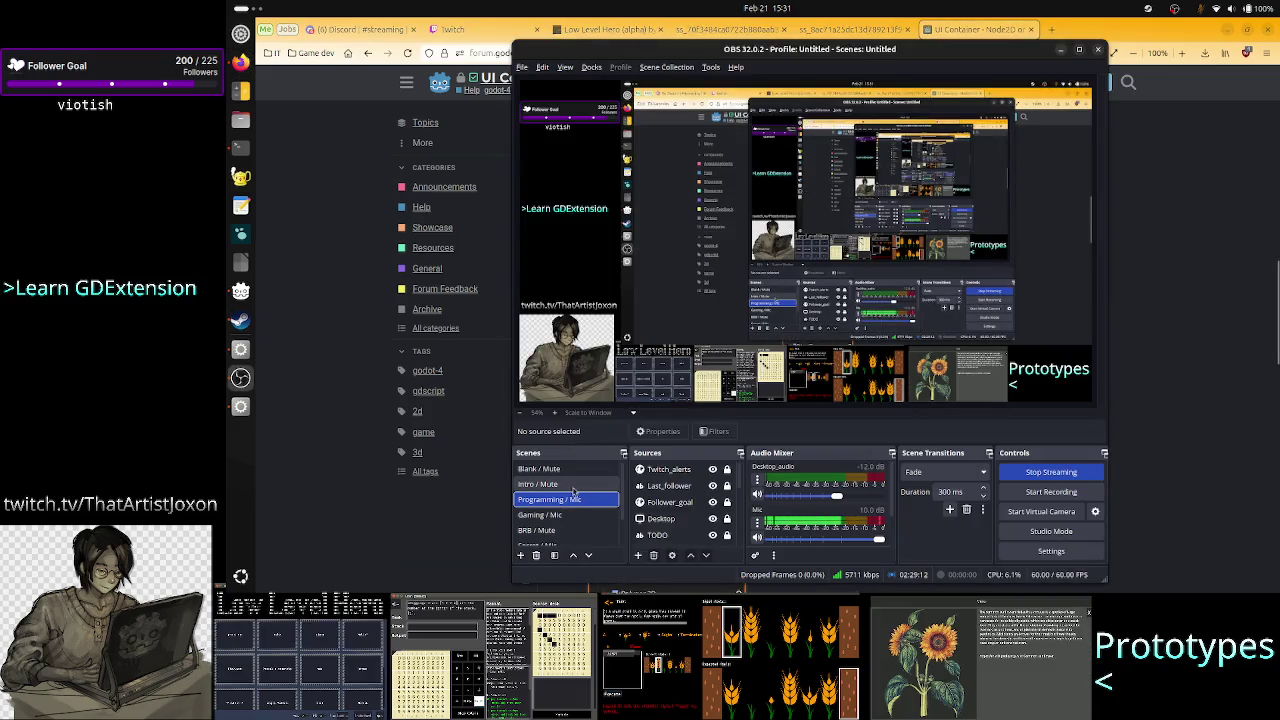
Scroll the OBS Scenes list and select the BRB / Mute scene
{"action": "scroll", "coordinate": [572, 510], "scroll_direction": "down", "scroll_amount": 1}
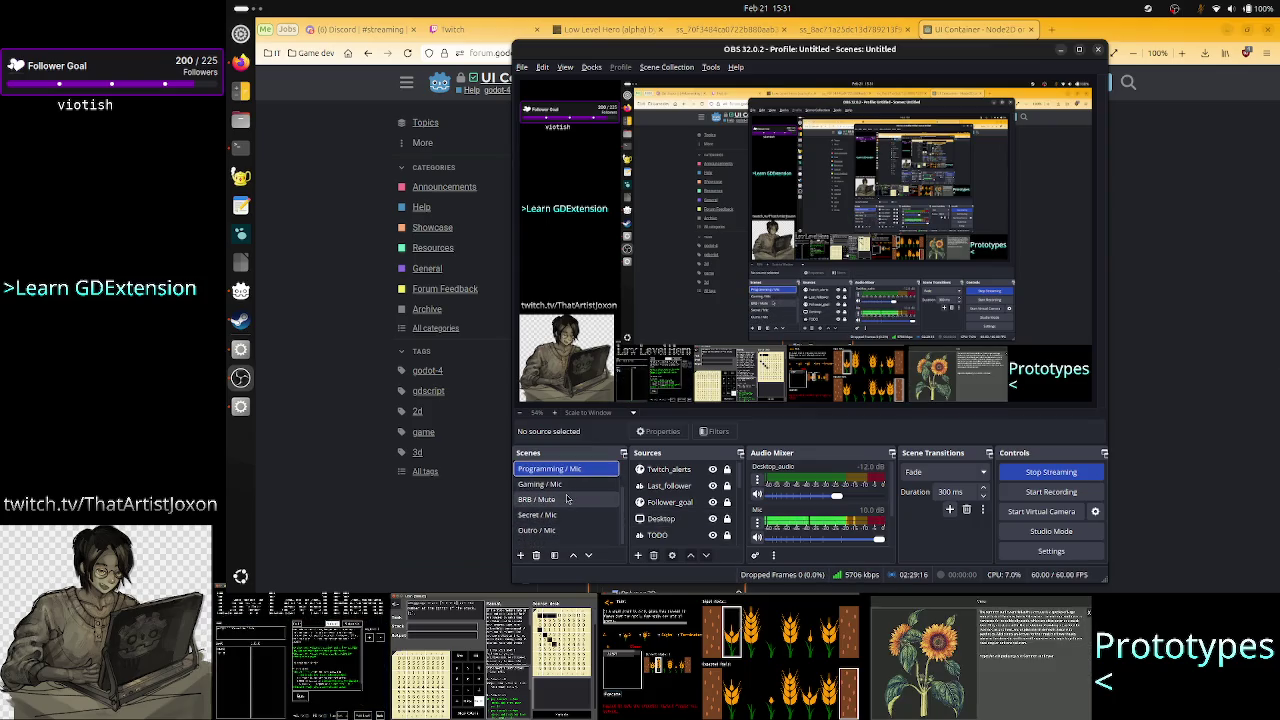
{"action": "left_click", "coordinate": [566, 500]}
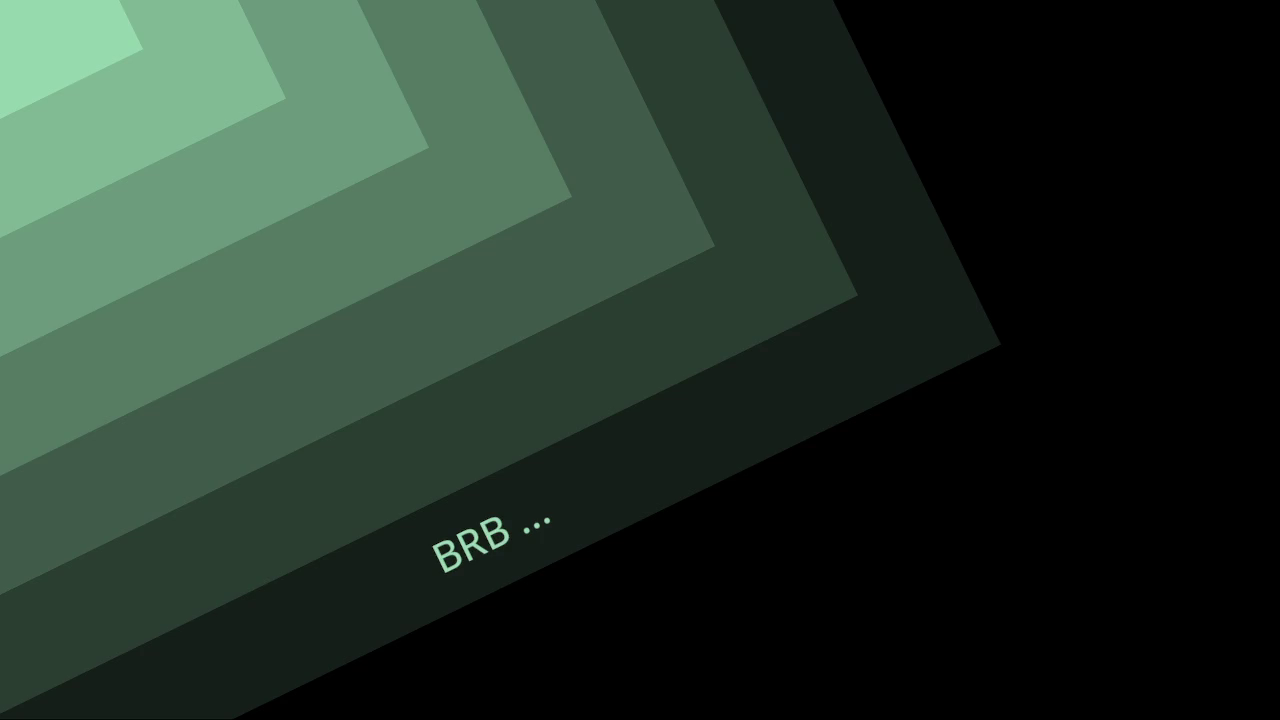
{"action": "left_click", "coordinate": [552, 469]}
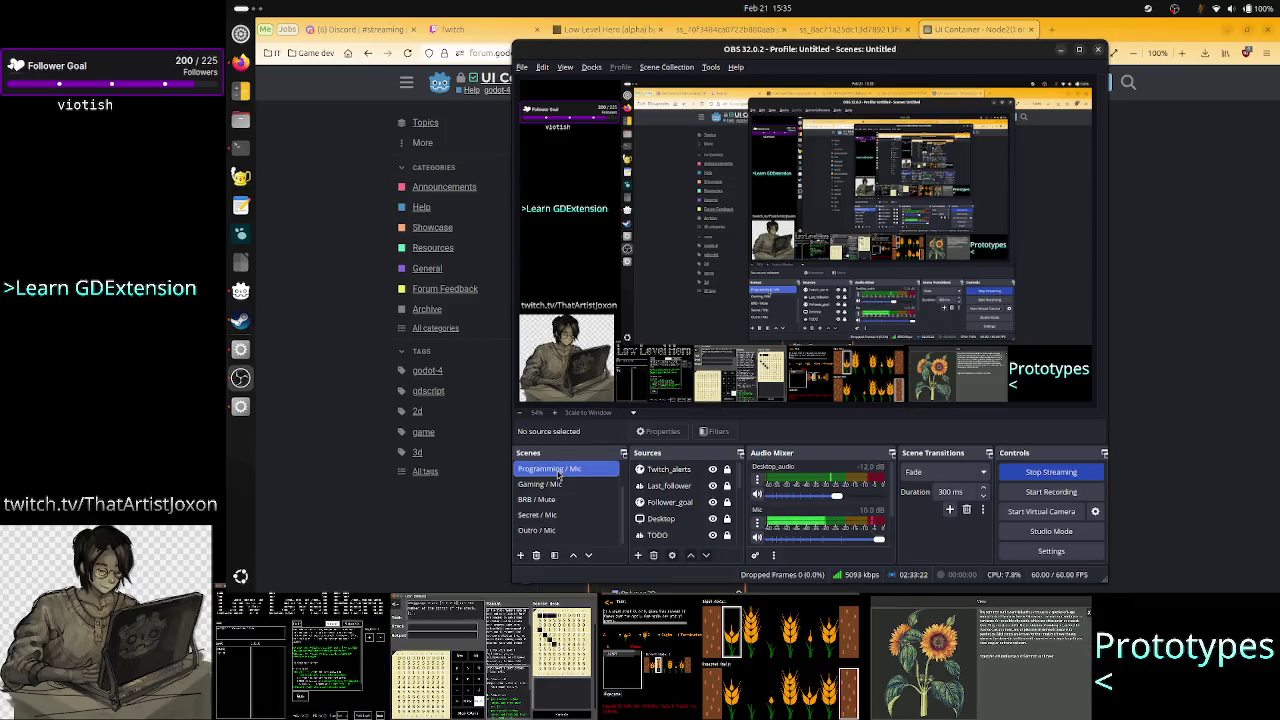
Bring the forum page forward and highlight Vector2.ZERO in the code snippet
{"action": "left_click", "coordinate": [1164, 413]}
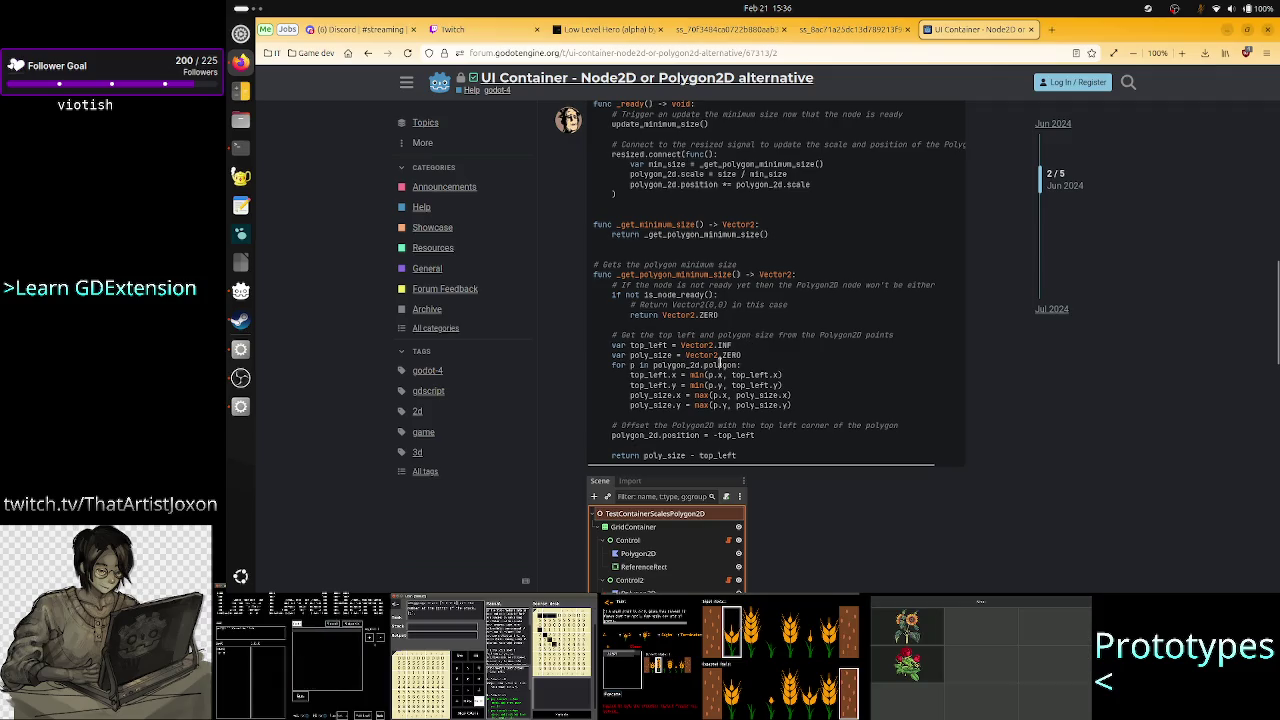
{"action": "left_click_drag", "start_coordinate": [704, 356], "coordinate": [755, 362]}
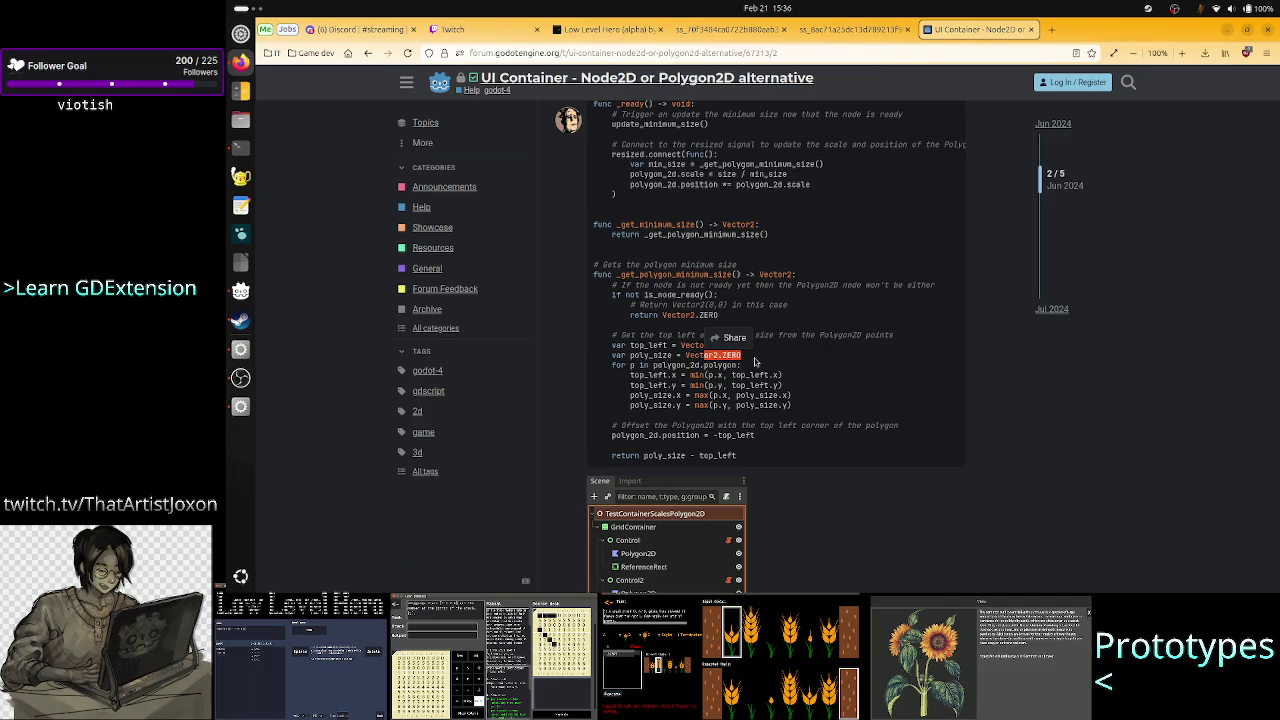
Deselect Vector2.ZERO and cycle windows past OBS back to the Godot editor
{"action": "left_click", "coordinate": [662, 397]}
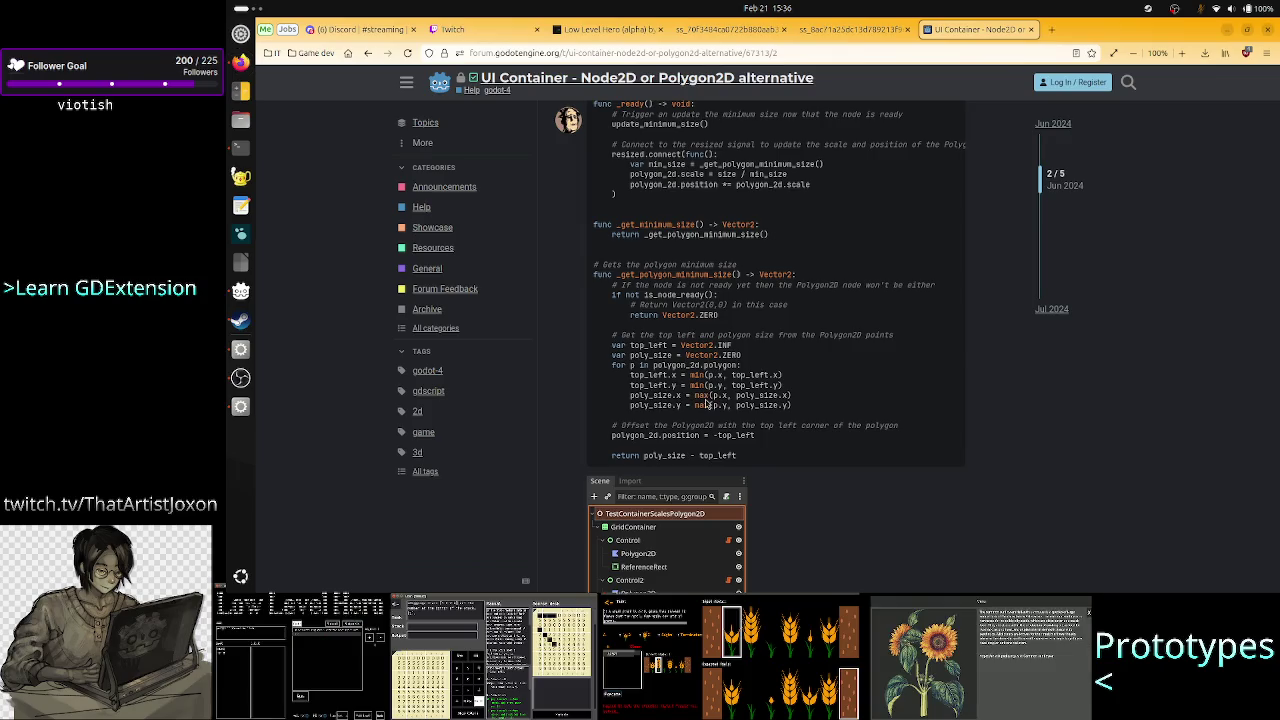
{"action": "key", "text": "alt+Tab"}
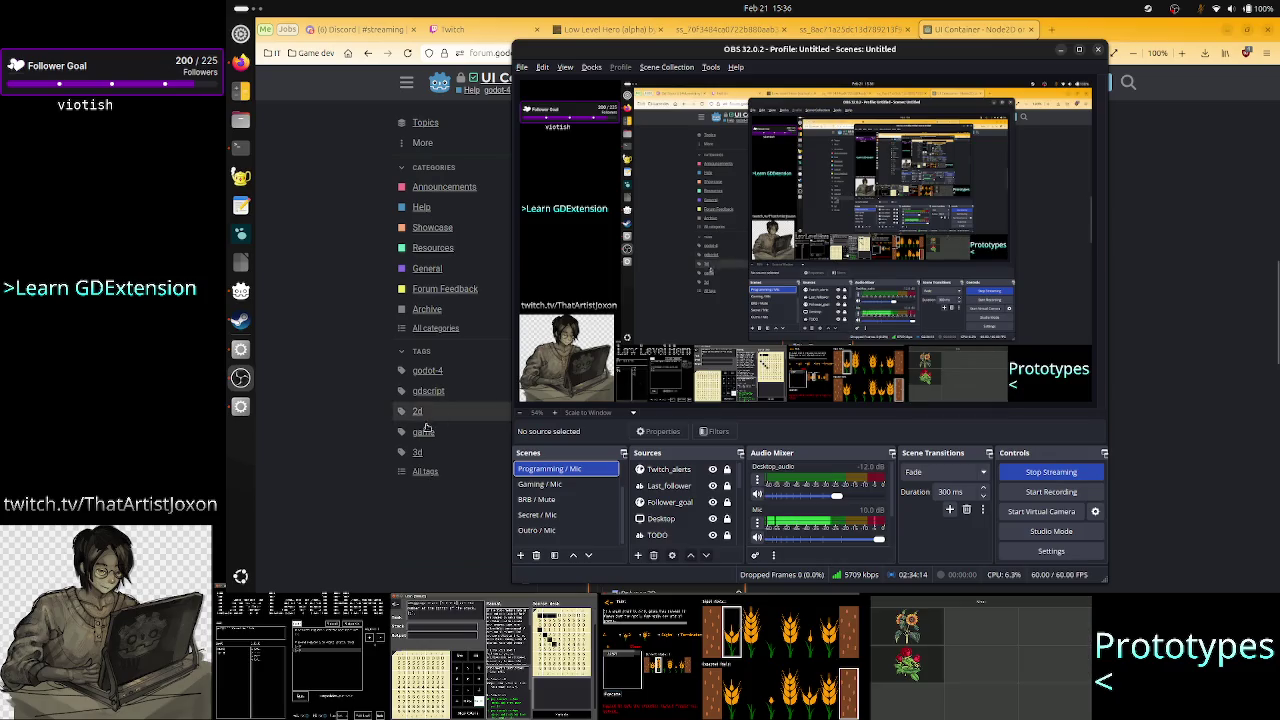
{"action": "left_click", "coordinate": [450, 522]}
{"action": "key", "text": "alt+Tab"}
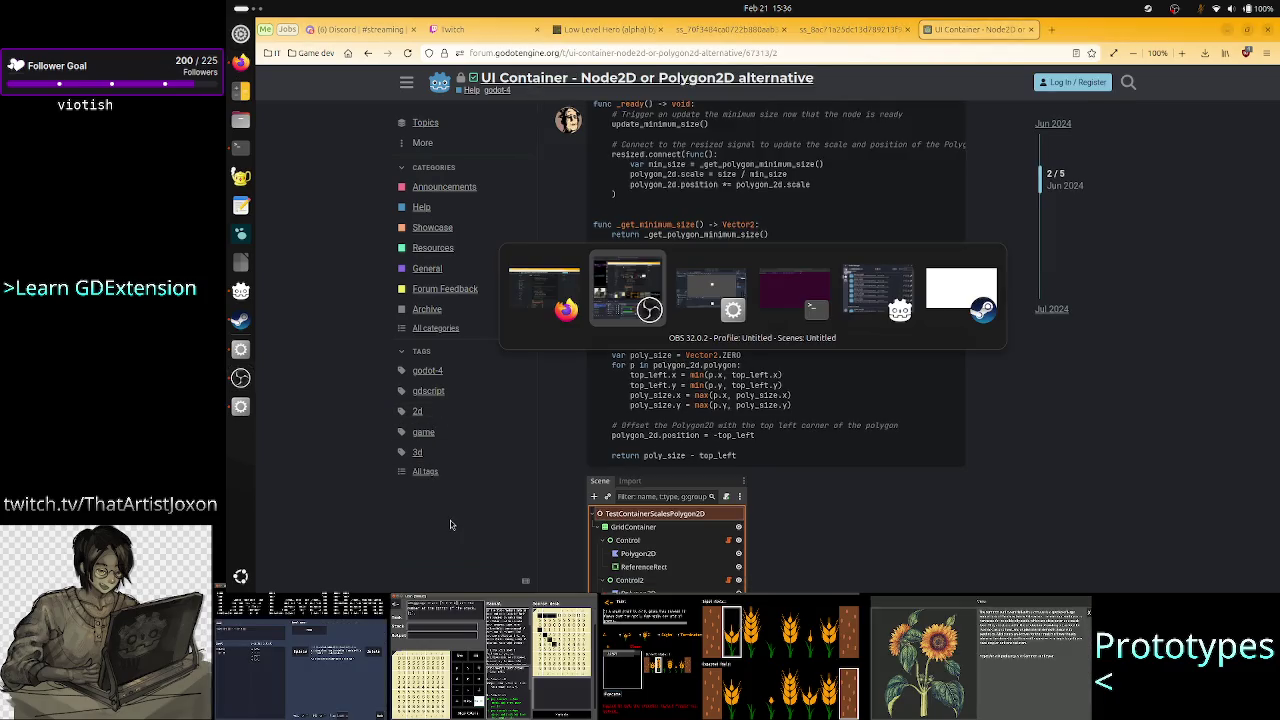
{"action": "key", "text": "alt+Tab"}
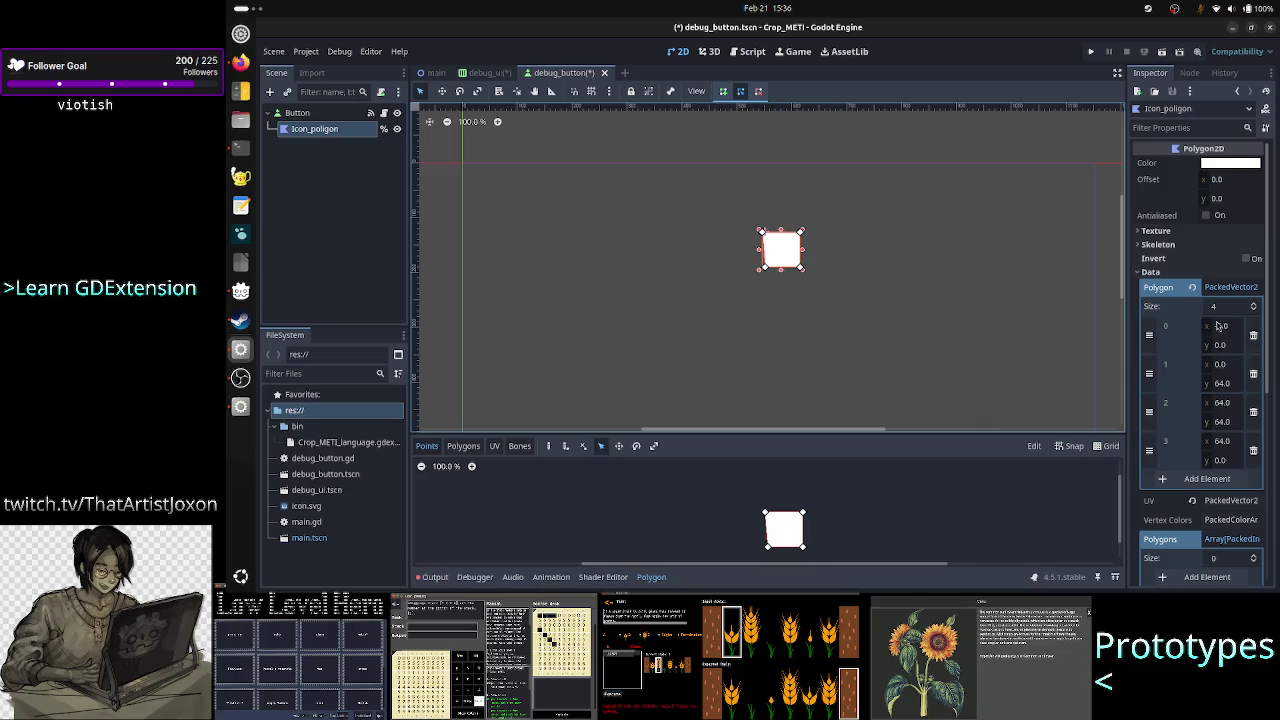
Drag Icon_poligon's Polygon element 0 x value to -5.0 in the Inspector
{"action": "left_click_drag", "start_coordinate": [1220, 327], "coordinate": [1205, 327]}
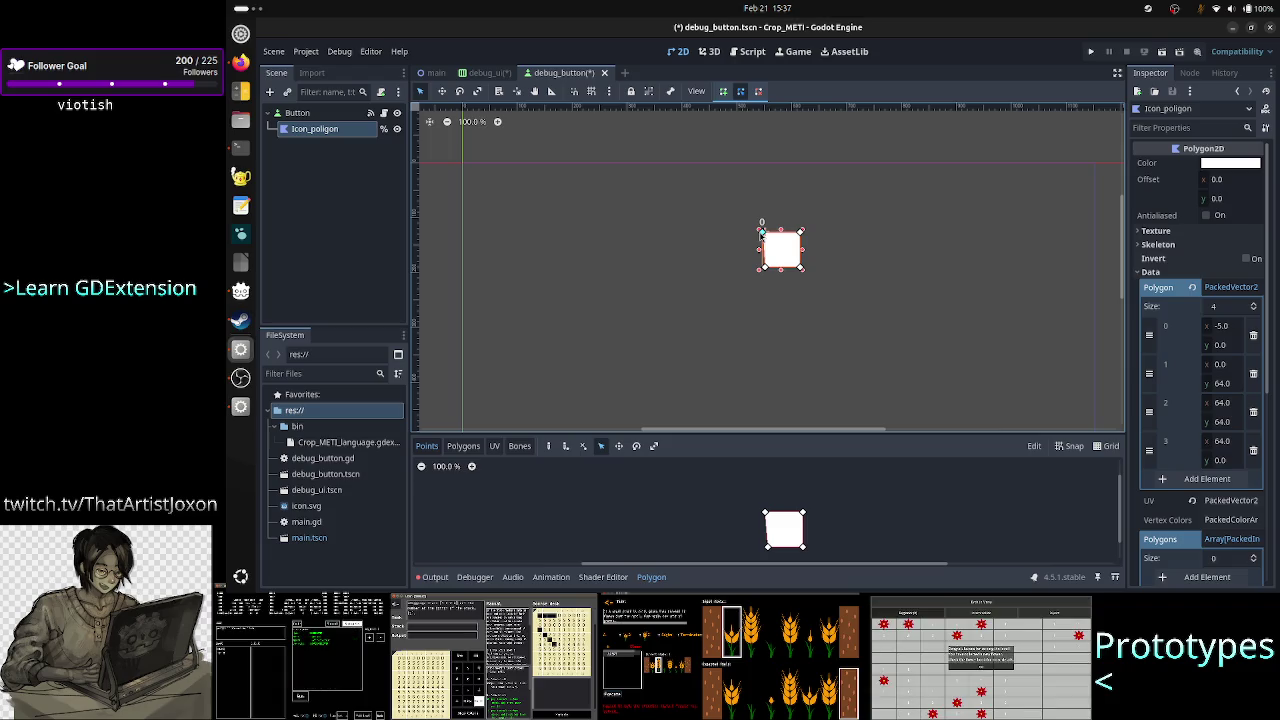
{"action": "key", "text": "alt+Tab"}
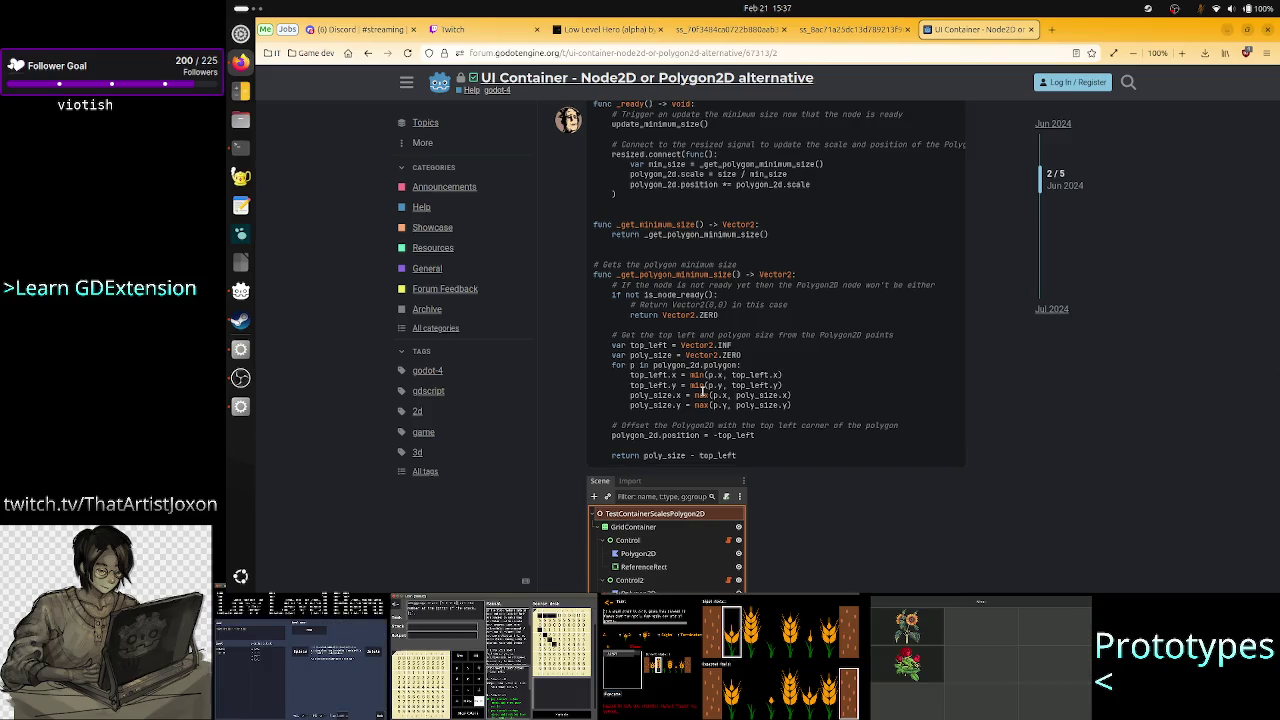
Highlight the _get_polygon_minimum_size function and its top_left / poly_size bounds lines
{"action": "mouse_move", "coordinate": [676, 274]}
{"action": "left_mouse_down"}
{"action": "mouse_move", "coordinate": [707, 369]}
{"action": "mouse_move", "coordinate": [790, 405]}
{"action": "left_mouse_up"}
{"action": "left_click", "coordinate": [716, 314]}
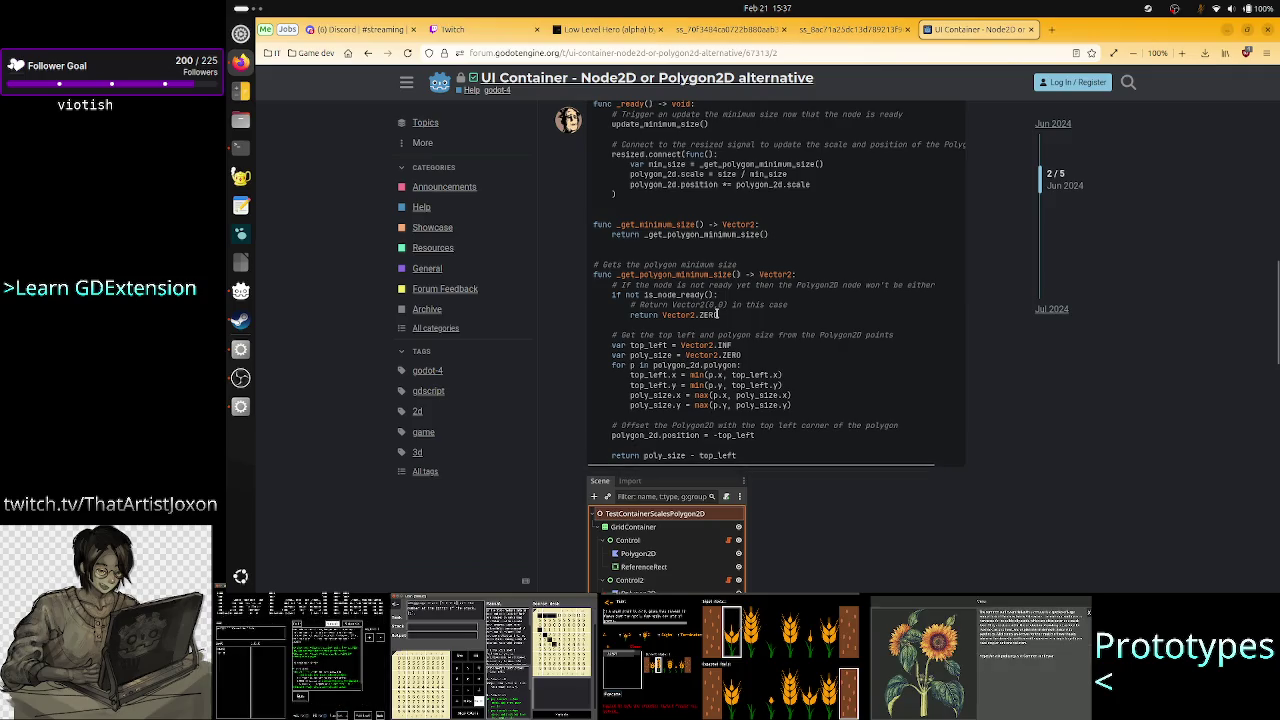
{"action": "mouse_move", "coordinate": [676, 293]}
{"action": "left_mouse_down"}
{"action": "mouse_move", "coordinate": [782, 378]}
{"action": "mouse_move", "coordinate": [731, 395]}
{"action": "left_mouse_up"}
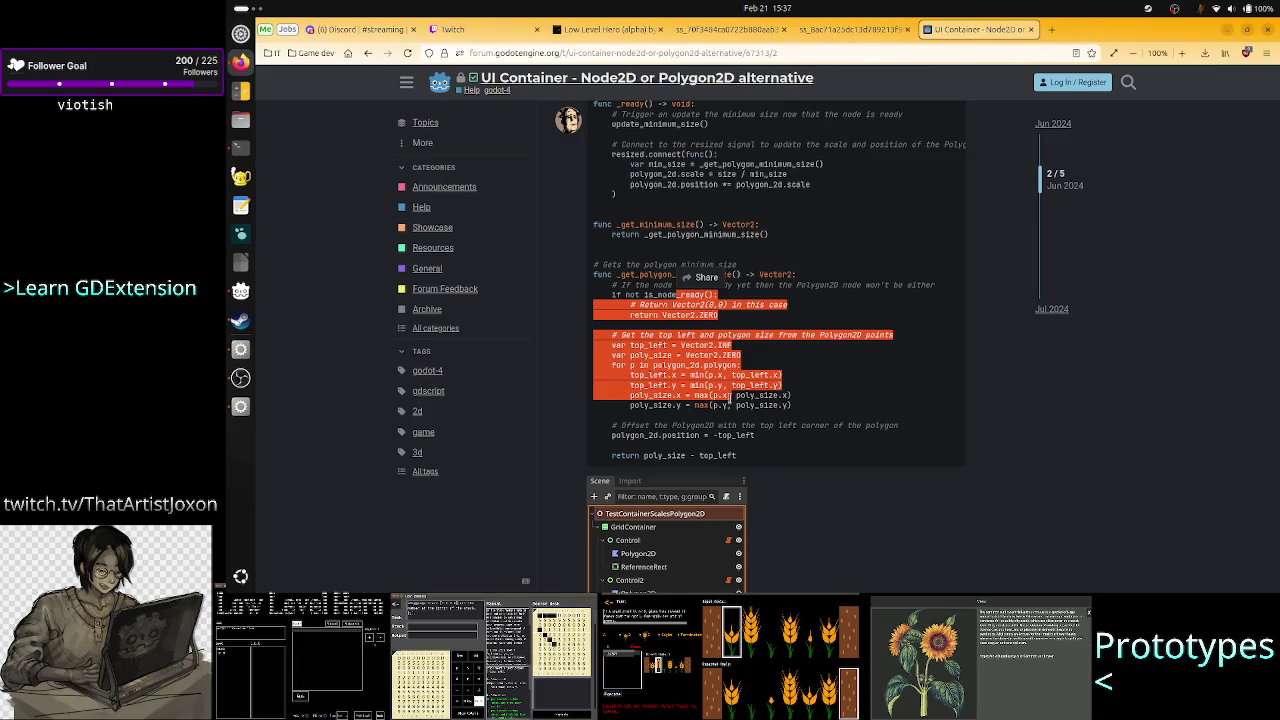
{"action": "key", "text": "alt+Tab"}
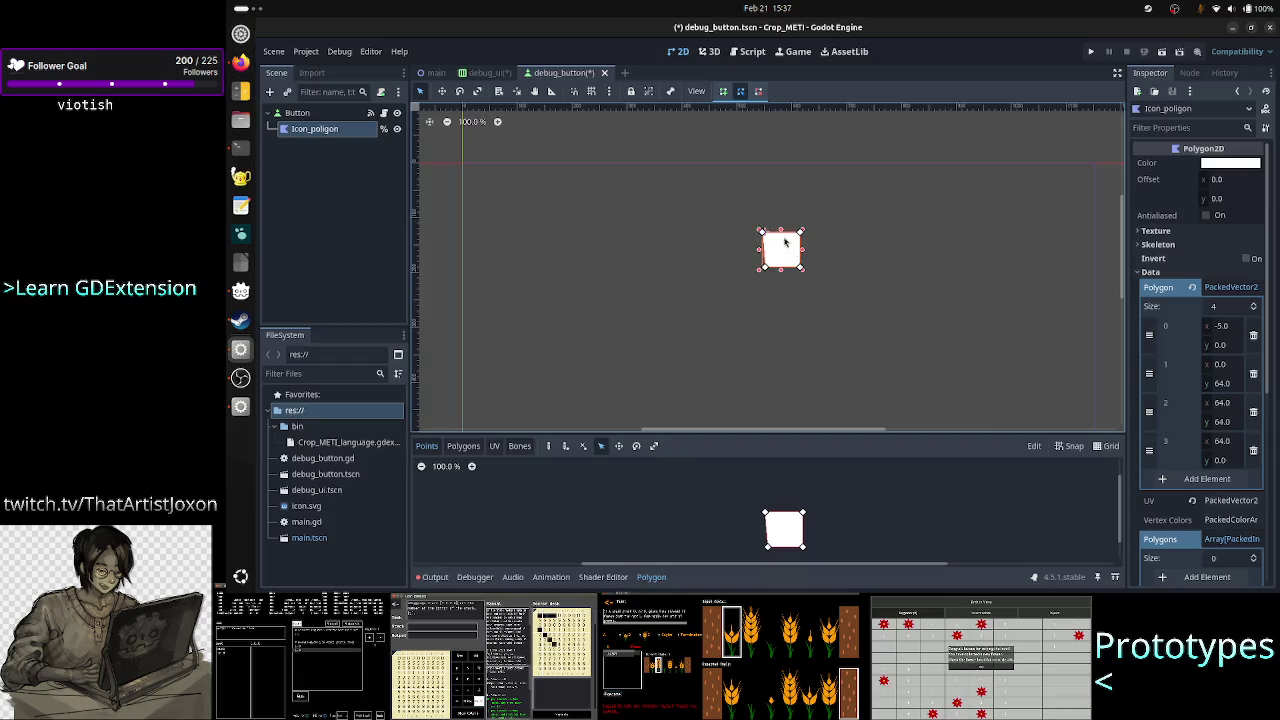
Reset Icon_polygon's first vertex x to 0 and return to the forum code in Firefox
{"action": "left_click", "coordinate": [1224, 326]}
{"action": "type", "text": "0"}
{"action": "key", "text": "Return"}
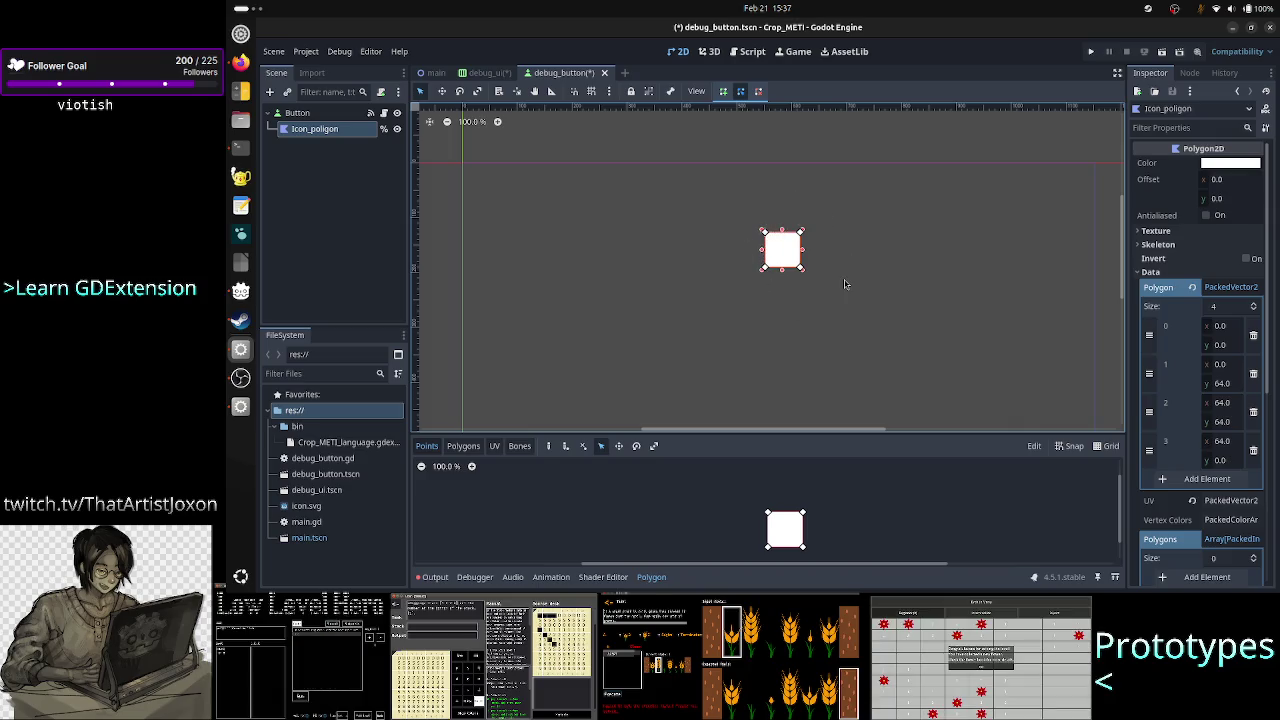
{"action": "key", "text": "alt+Tab"}
{"action": "left_click", "coordinate": [711, 323]}
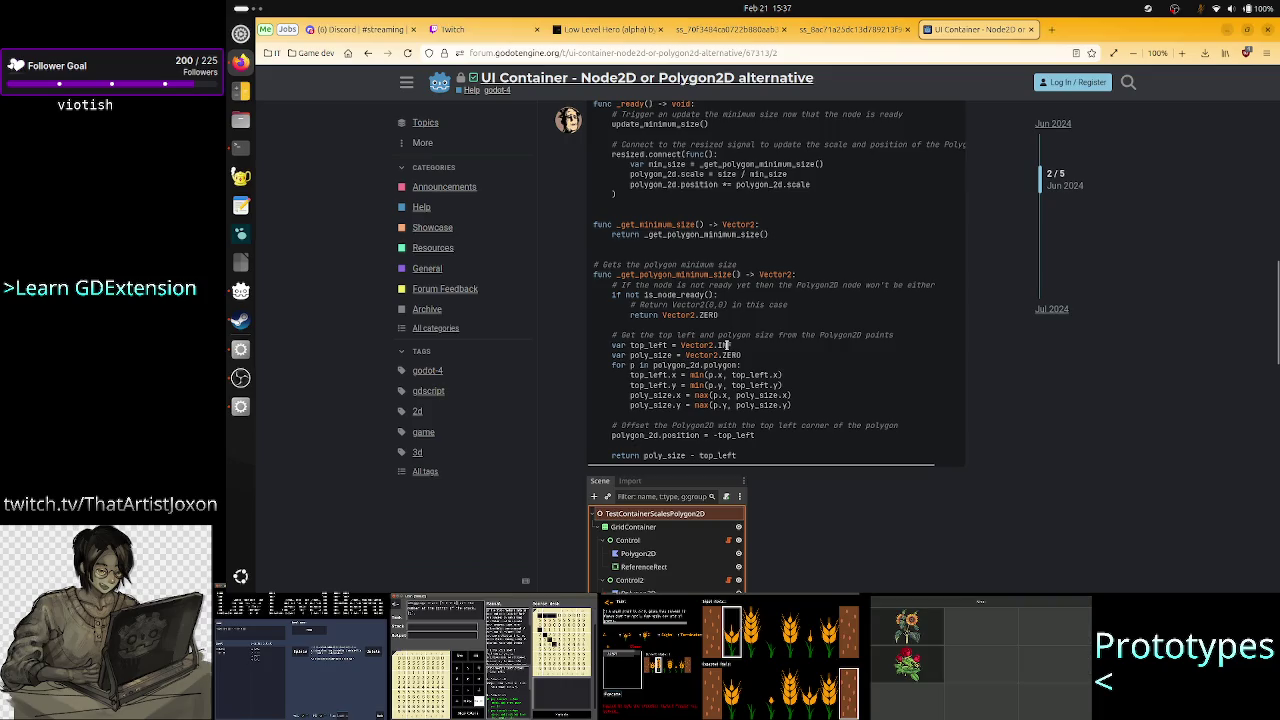
{"action": "scroll", "coordinate": [727, 344], "scroll_direction": "up", "scroll_amount": 1}
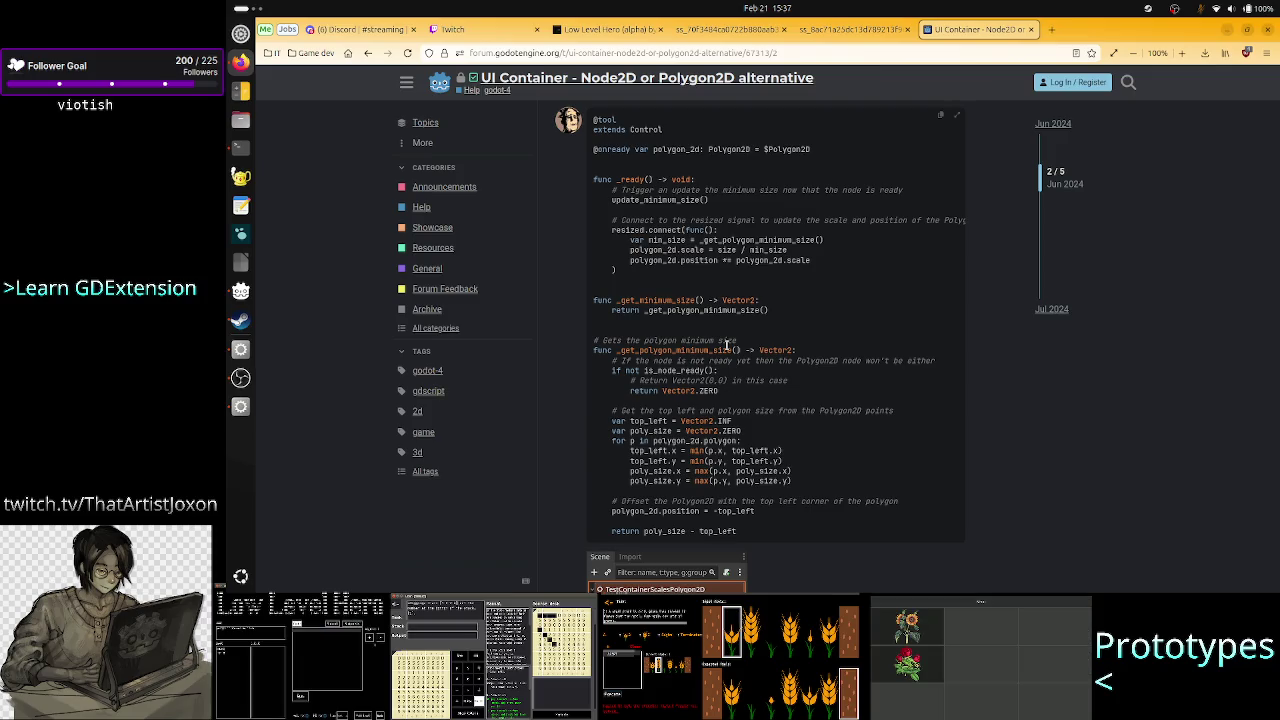
{"action": "key", "text": "alt+Tab"}
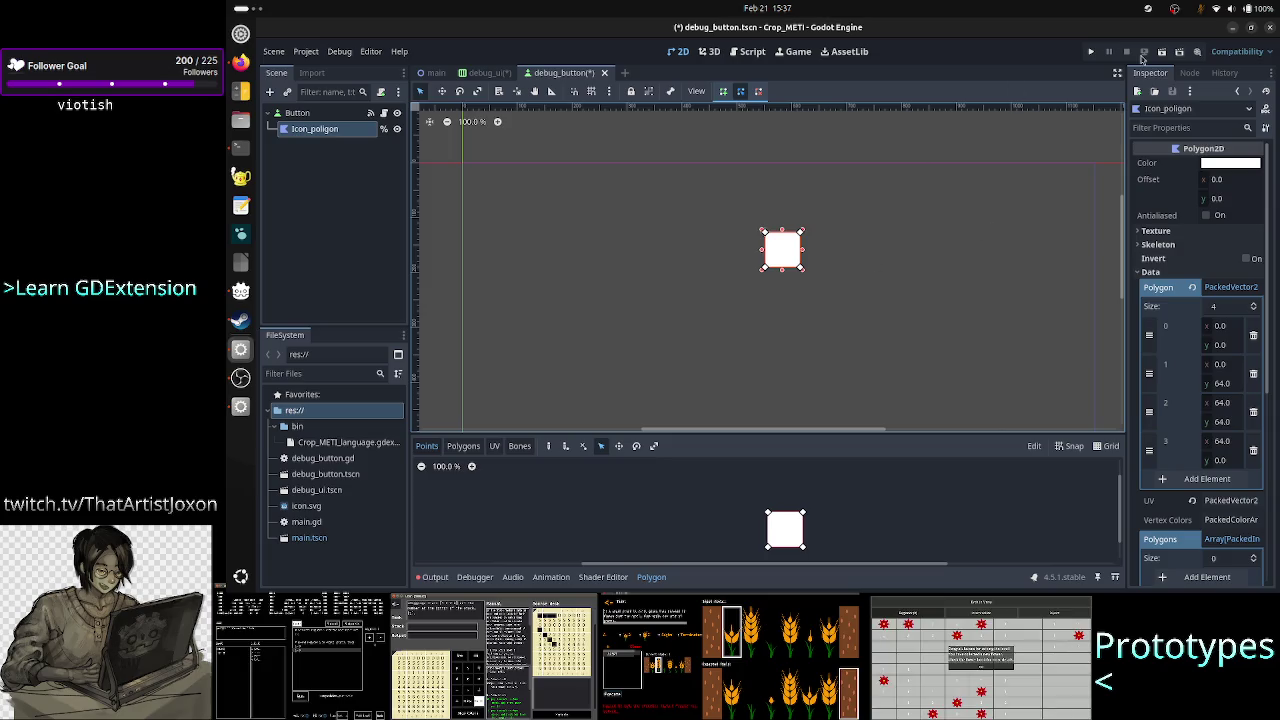
Save debug_button, glance at the debug_ui scene, then reselect the Button root node
{"action": "key", "text": "ctrl+s"}
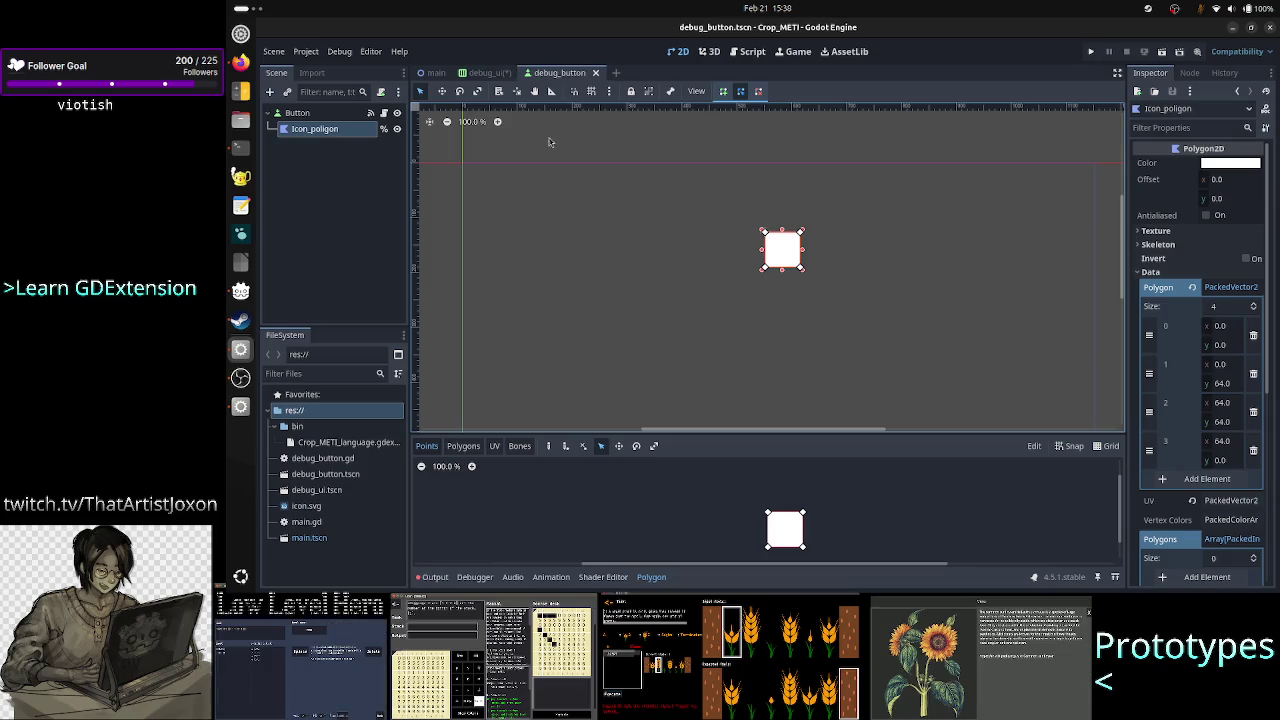
{"action": "left_click", "coordinate": [486, 72]}
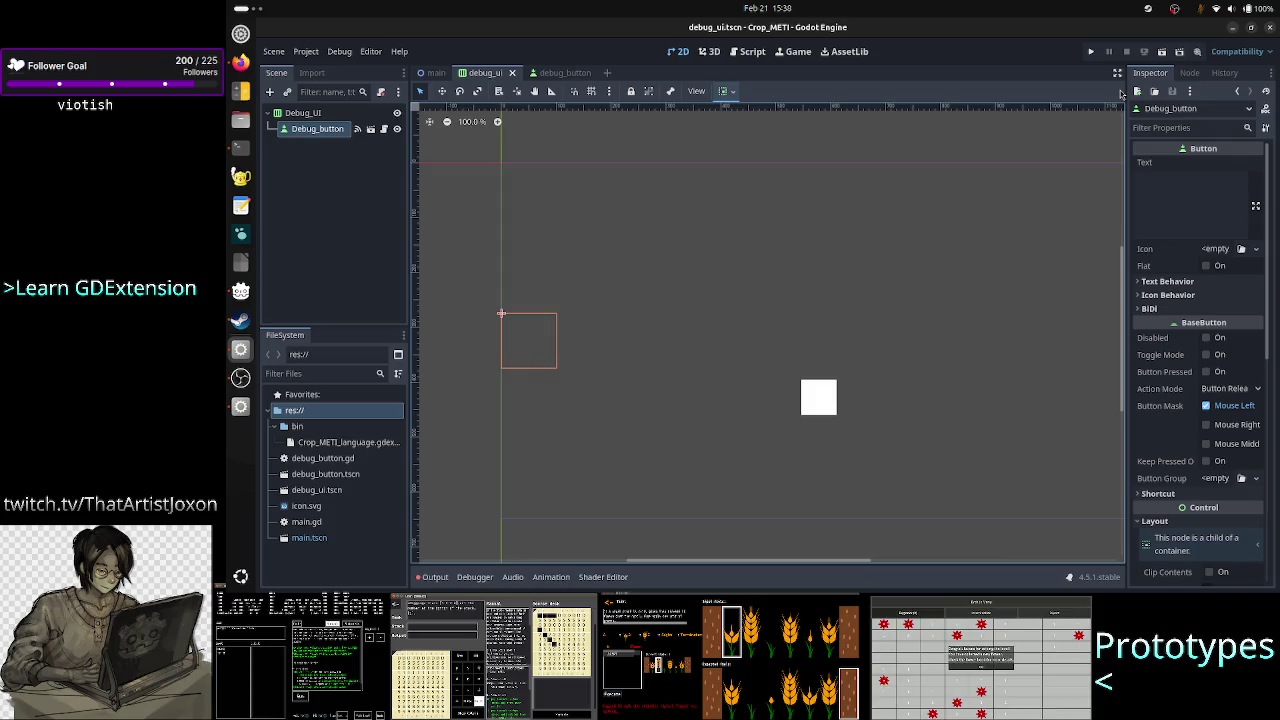
{"action": "left_click", "coordinate": [550, 72]}
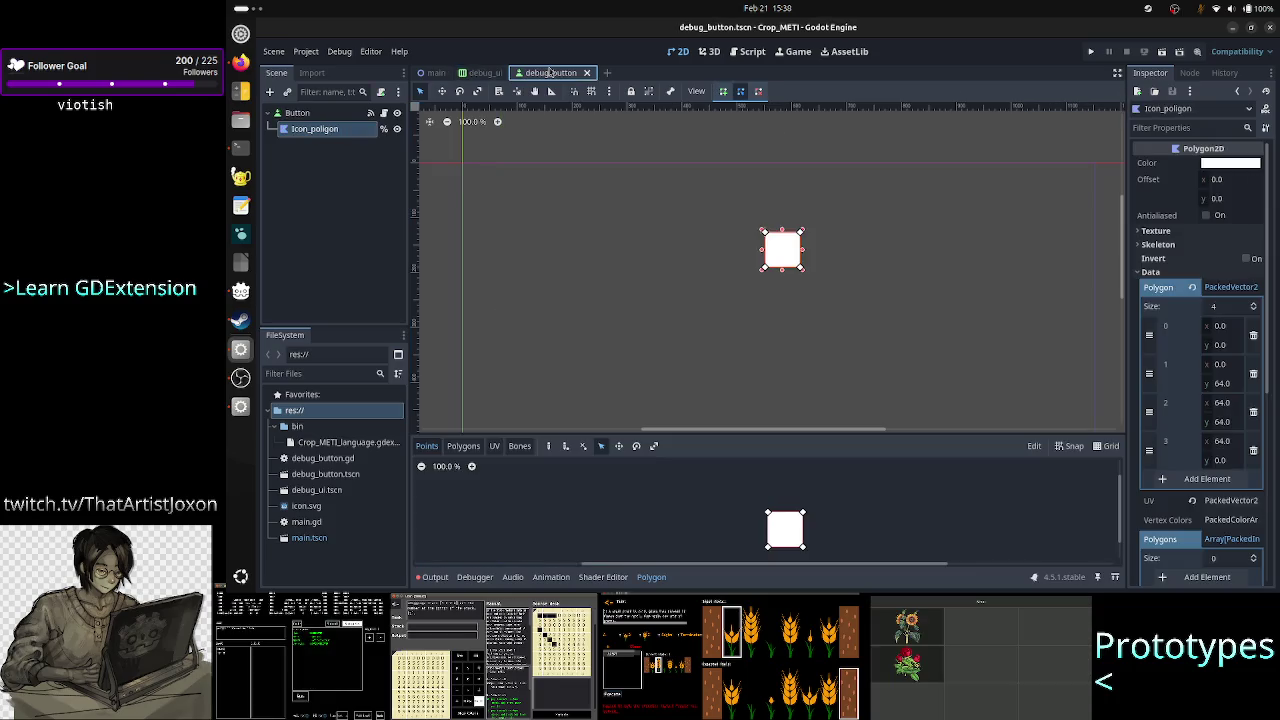
{"action": "left_click", "coordinate": [314, 116]}
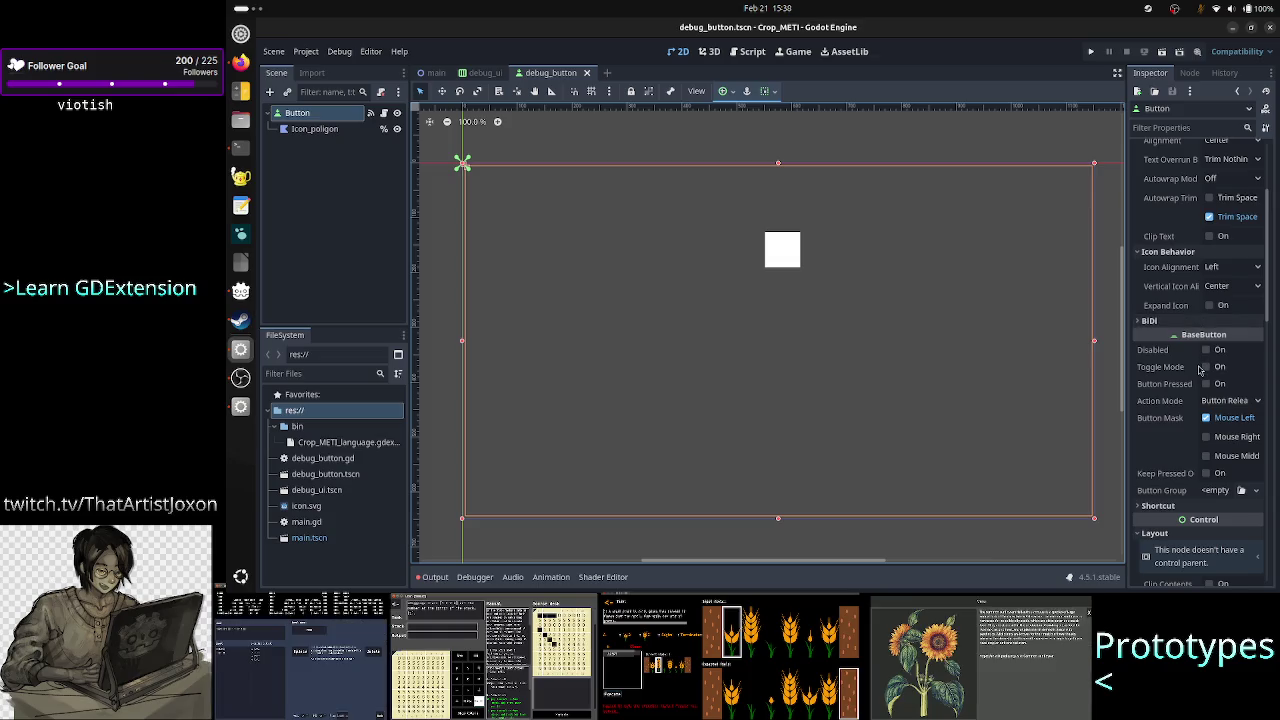
Override the Button's Normal theme style with a new StyleBoxFlat and open its BG Color
{"action": "scroll", "coordinate": [1230, 400], "scroll_direction": "down", "scroll_amount": 10}
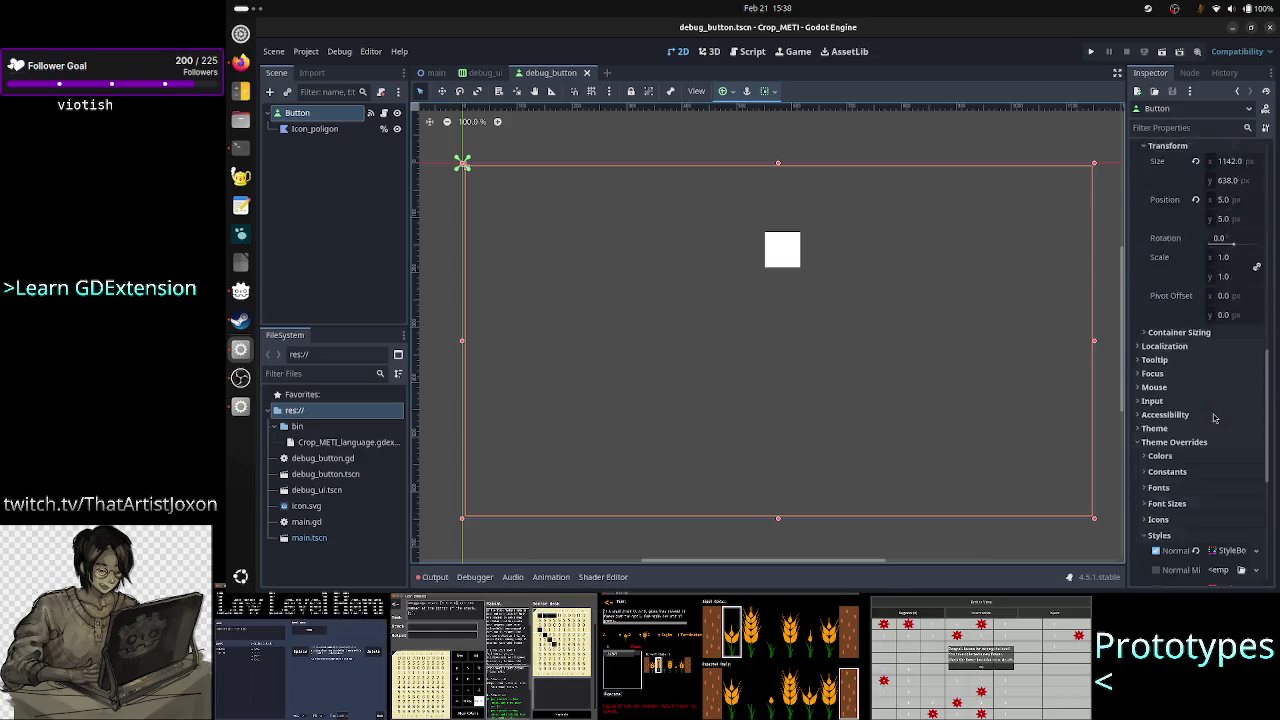
{"action": "scroll", "coordinate": [1225, 380], "scroll_direction": "down", "scroll_amount": 3}
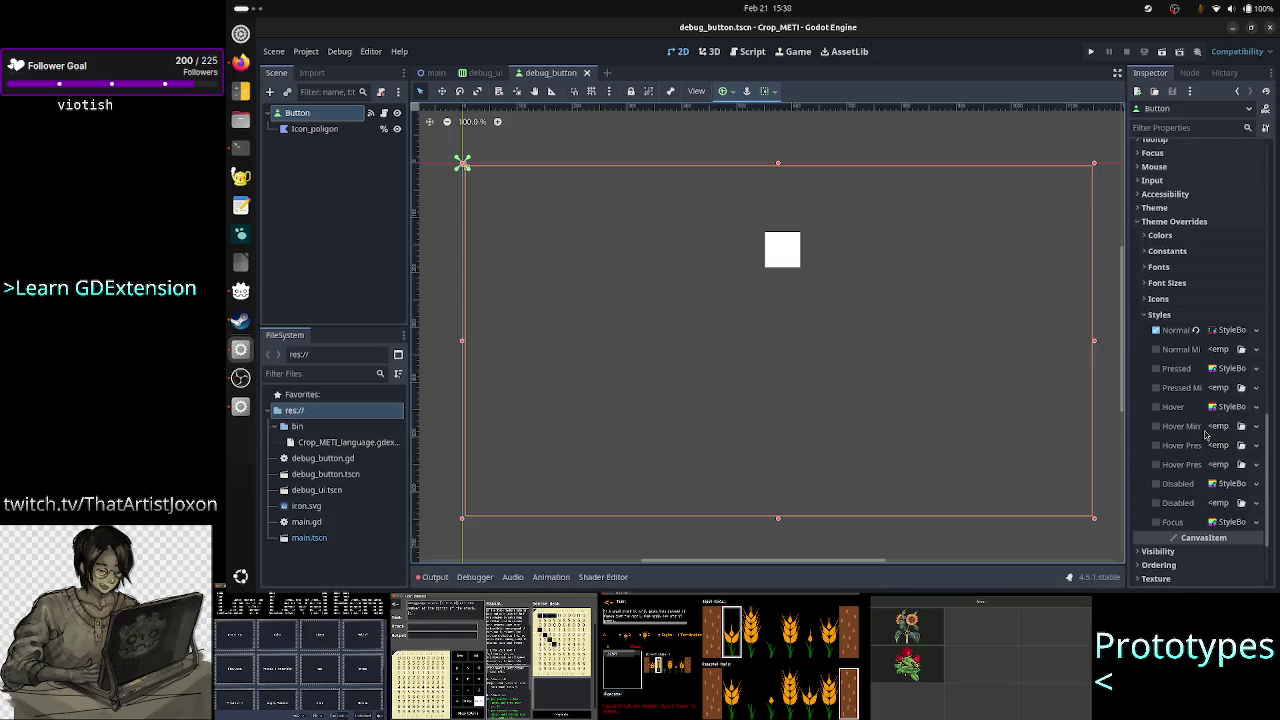
{"action": "left_click", "coordinate": [1255, 330]}
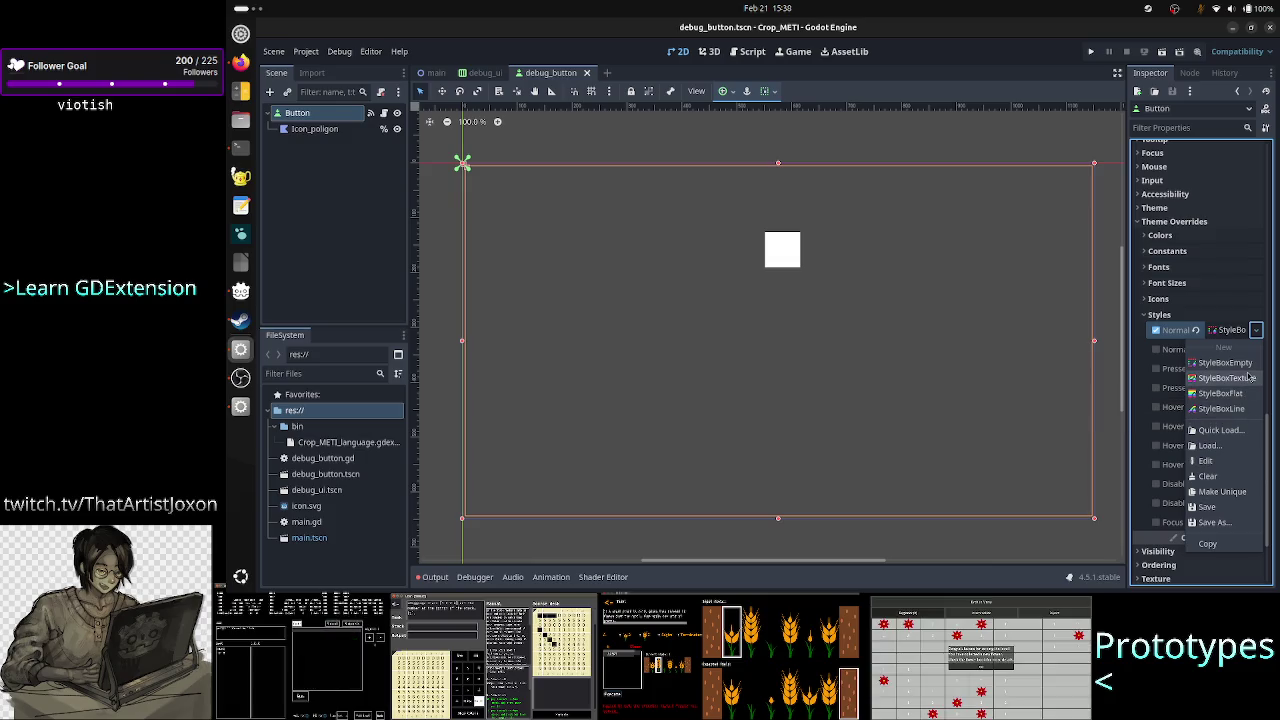
{"action": "left_click", "coordinate": [1246, 395]}
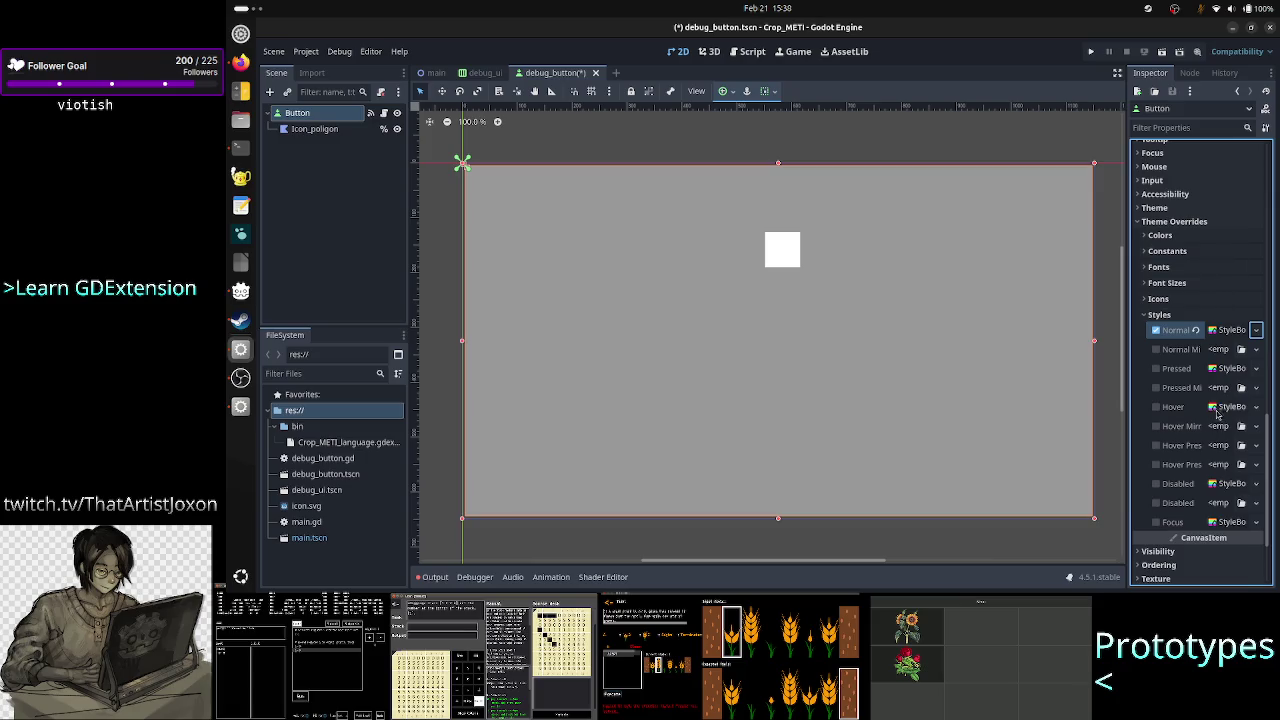
{"action": "left_click", "coordinate": [1221, 333]}
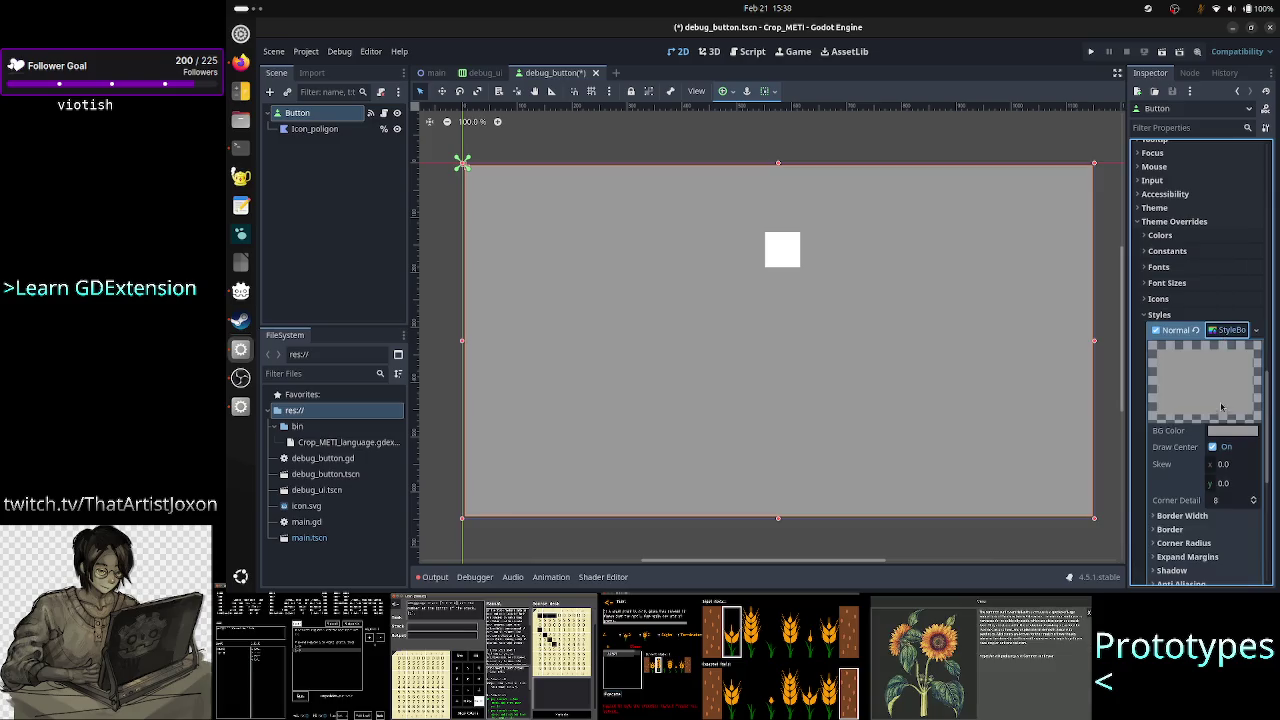
{"action": "left_click", "coordinate": [1238, 432]}
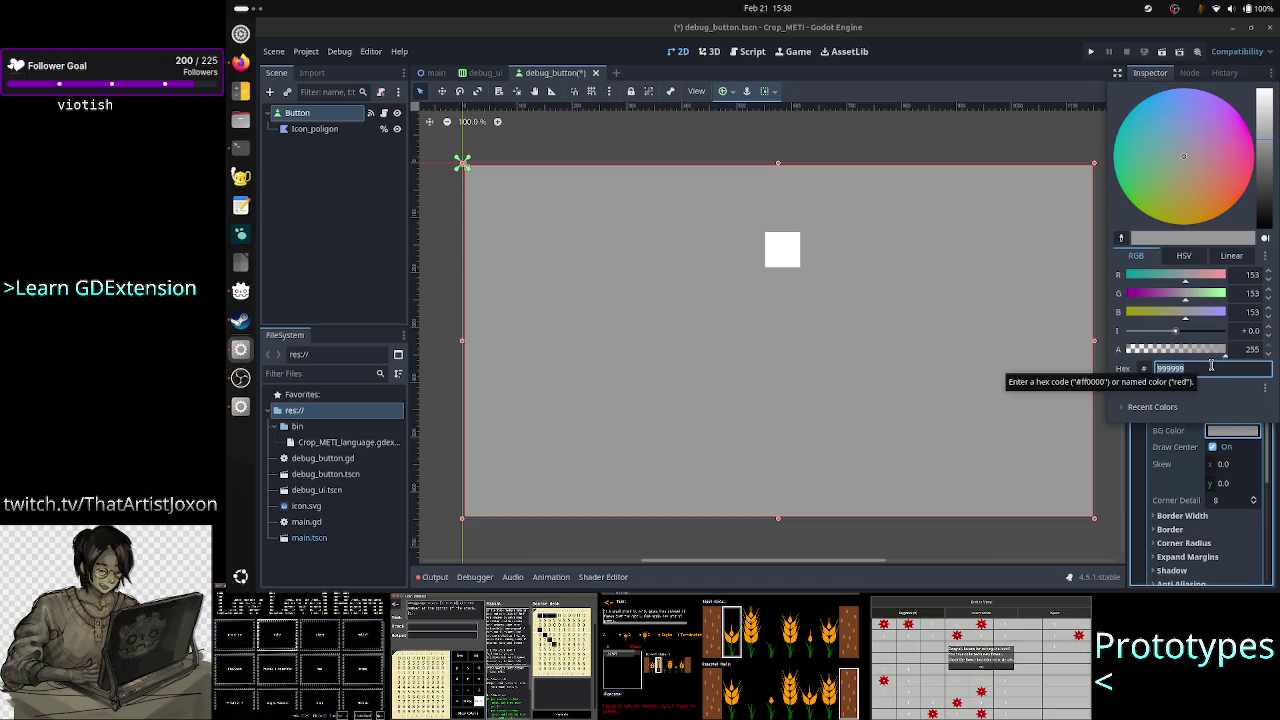
Make the Normal StyleBoxFlat background fully transparent (ffffff00), cancelling the attempted black
{"action": "left_click", "coordinate": [1198, 368]}
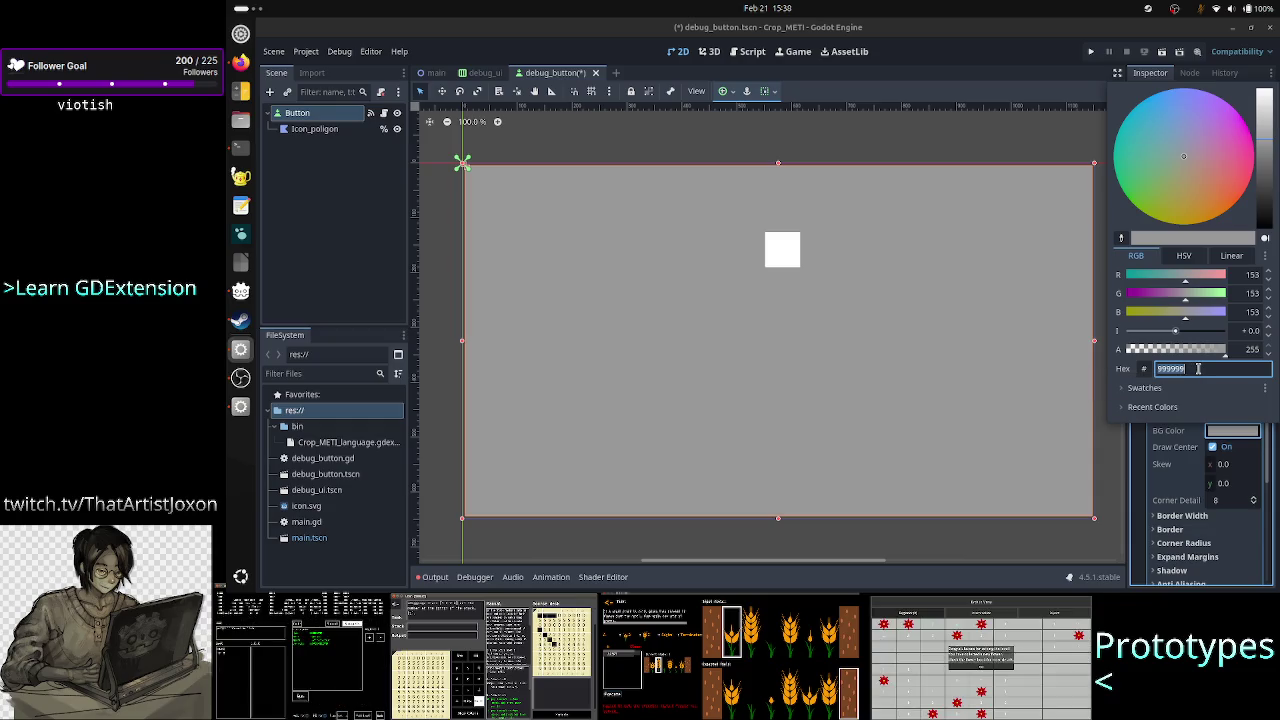
{"action": "type", "text": "ff"}
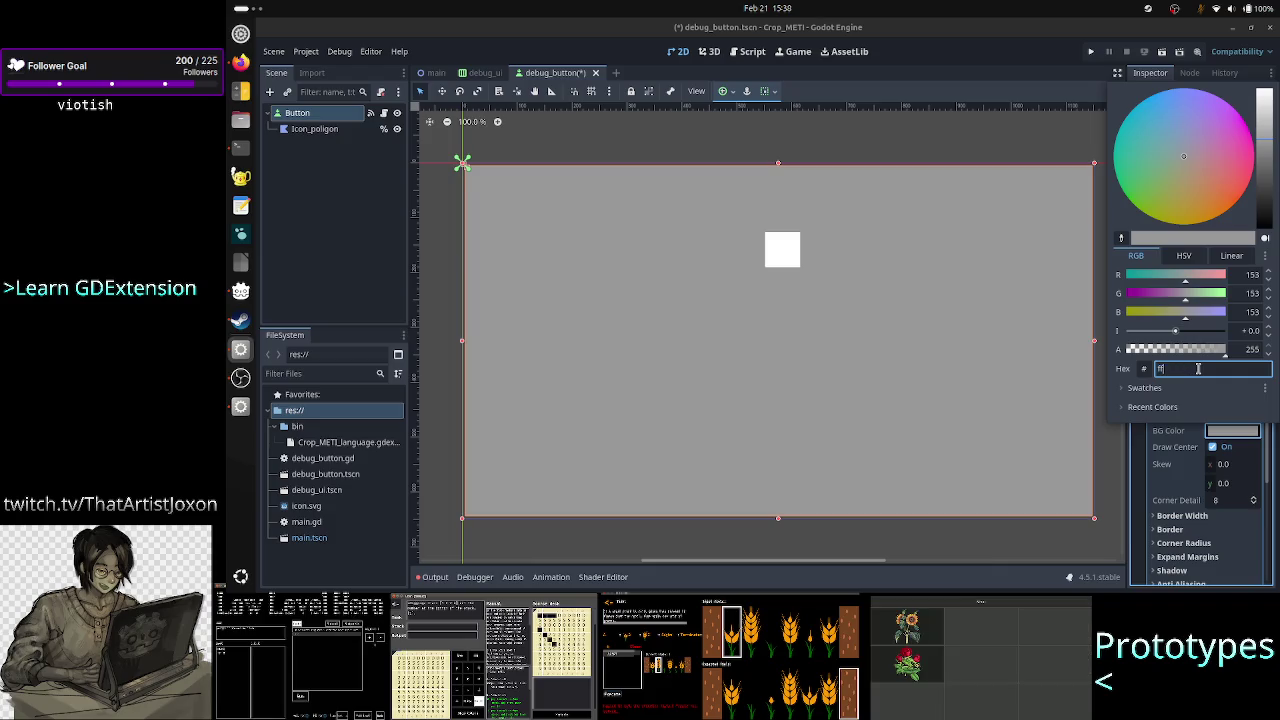
{"action": "type", "text": "ff"}
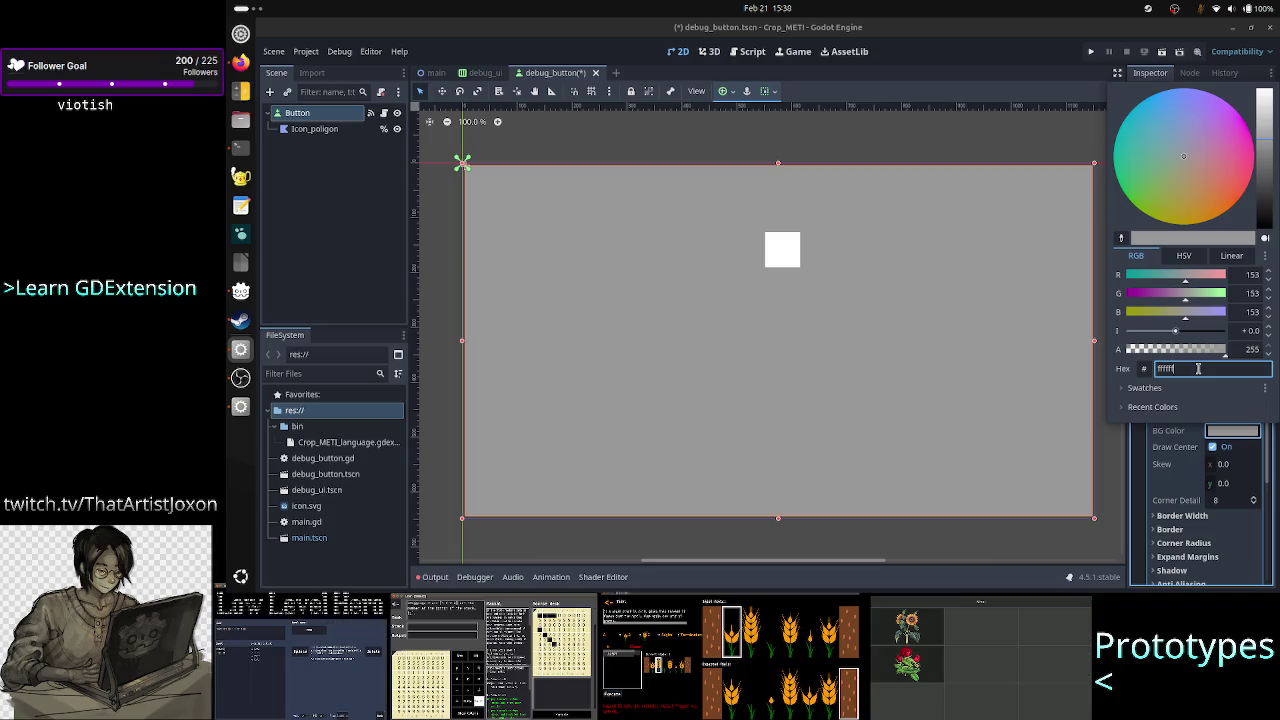
{"action": "key", "text": "Return"}
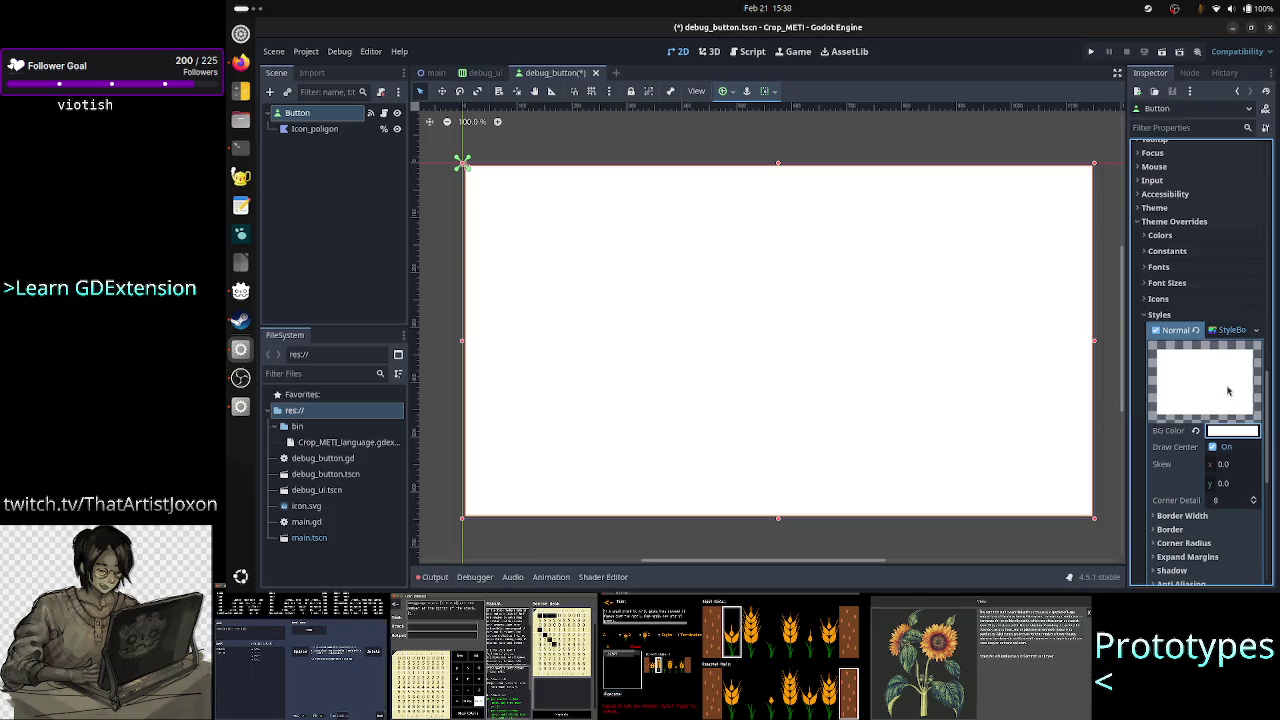
{"action": "left_click", "coordinate": [1230, 431]}
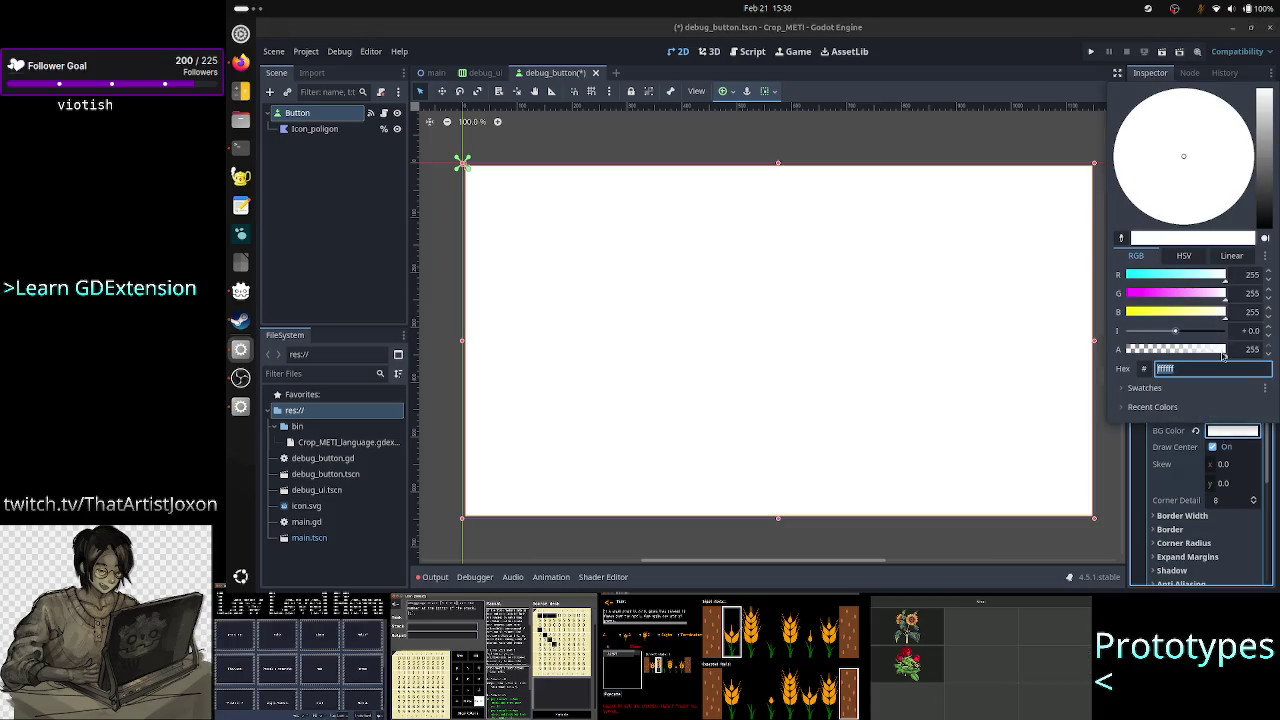
{"action": "left_click_drag", "start_coordinate": [1224, 356], "coordinate": [1121, 354]}
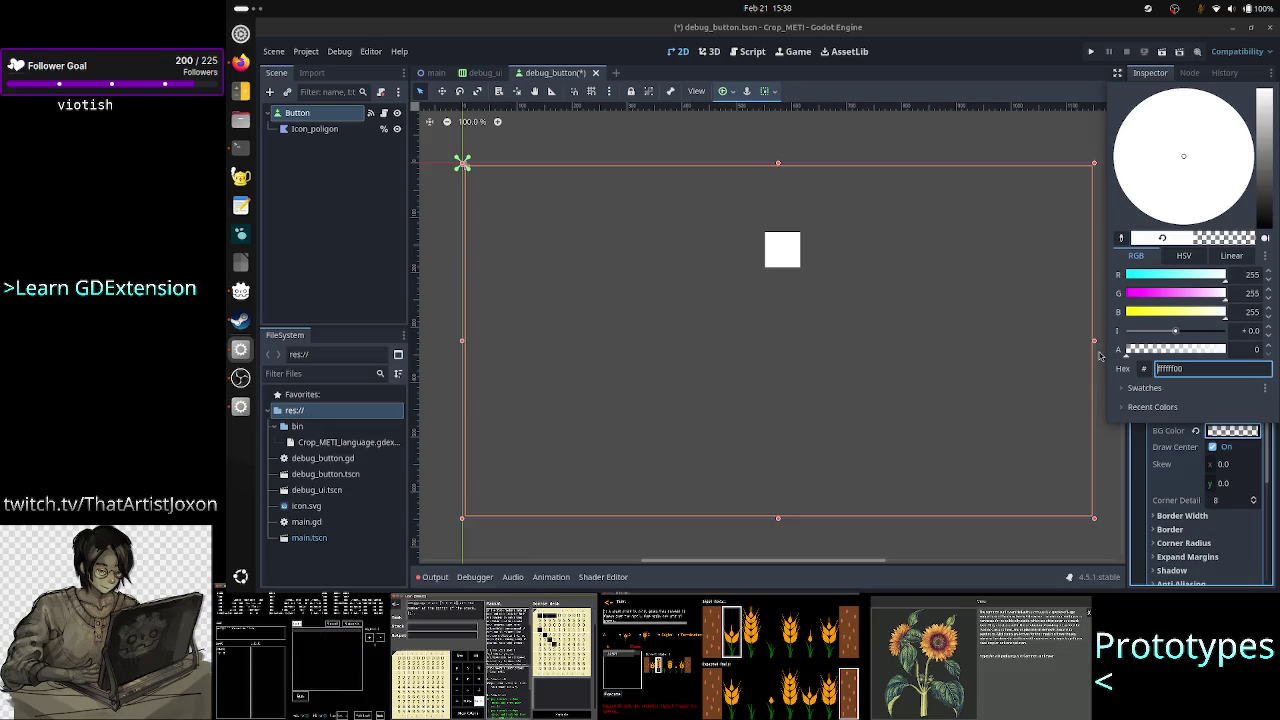
{"action": "double_click", "coordinate": [1190, 369]}
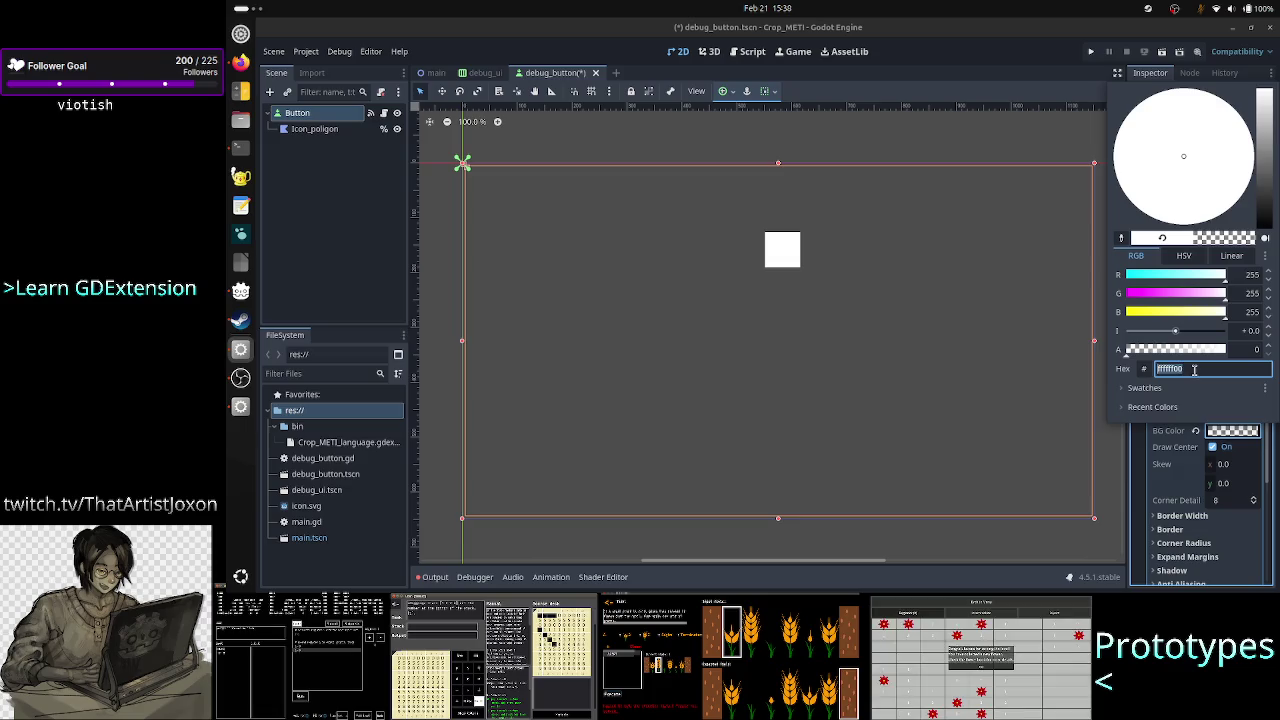
{"action": "type", "text": "00"}
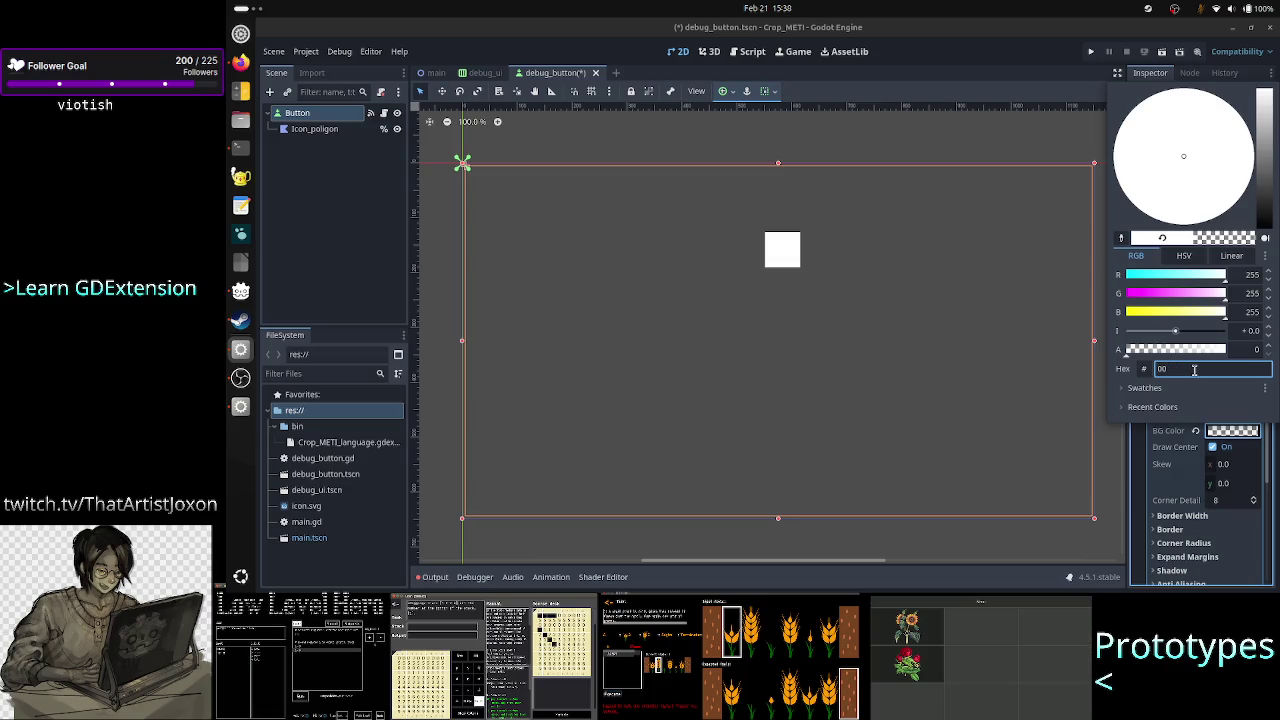
{"action": "type", "text": "00000"}
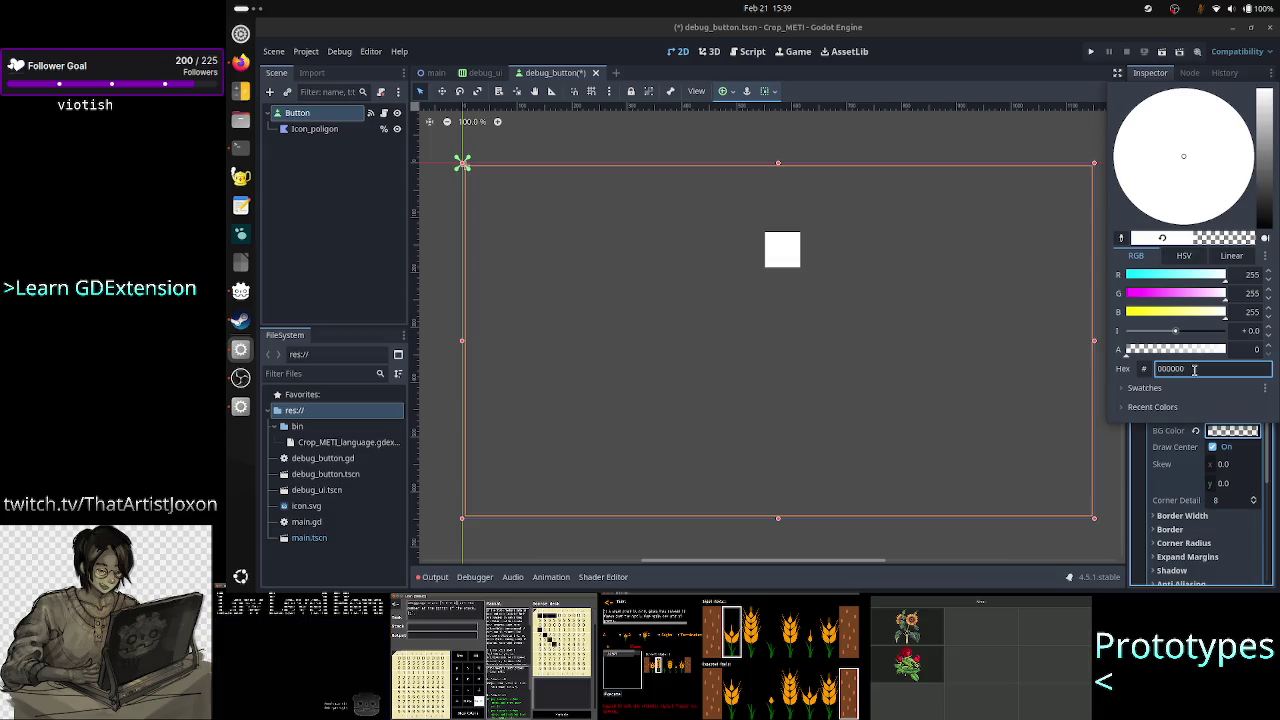
{"action": "key", "text": "Escape"}
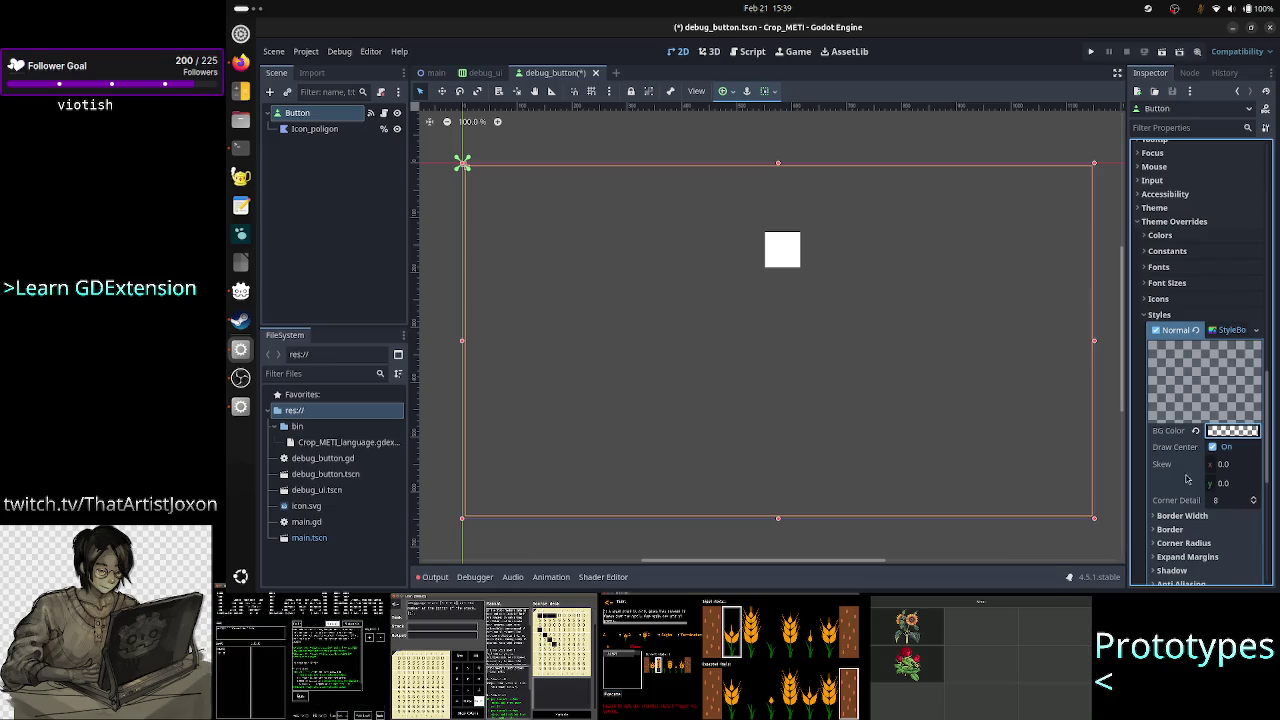
{"action": "left_click", "coordinate": [1184, 515]}
Set the StyleBoxFlat border width to 5 on left, top, right and bottom
{"action": "left_click", "coordinate": [1228, 532]}
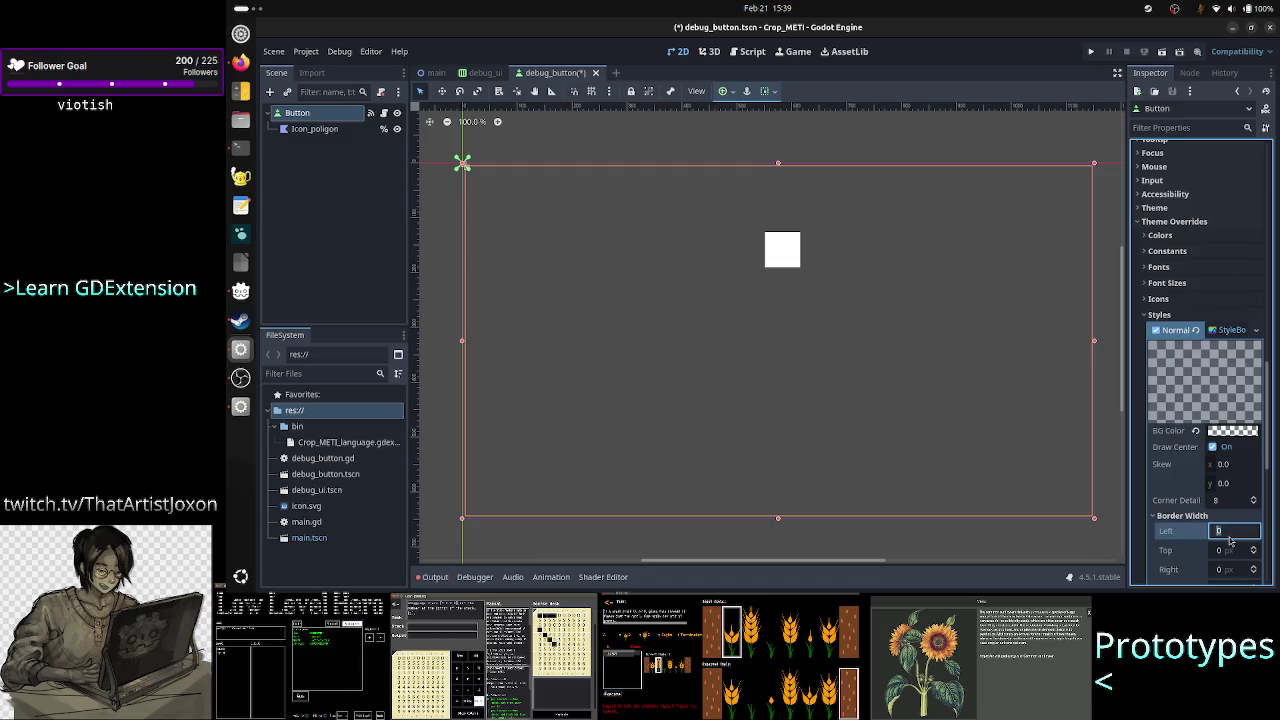
{"action": "type", "text": "5"}
{"action": "left_click", "coordinate": [1235, 553]}
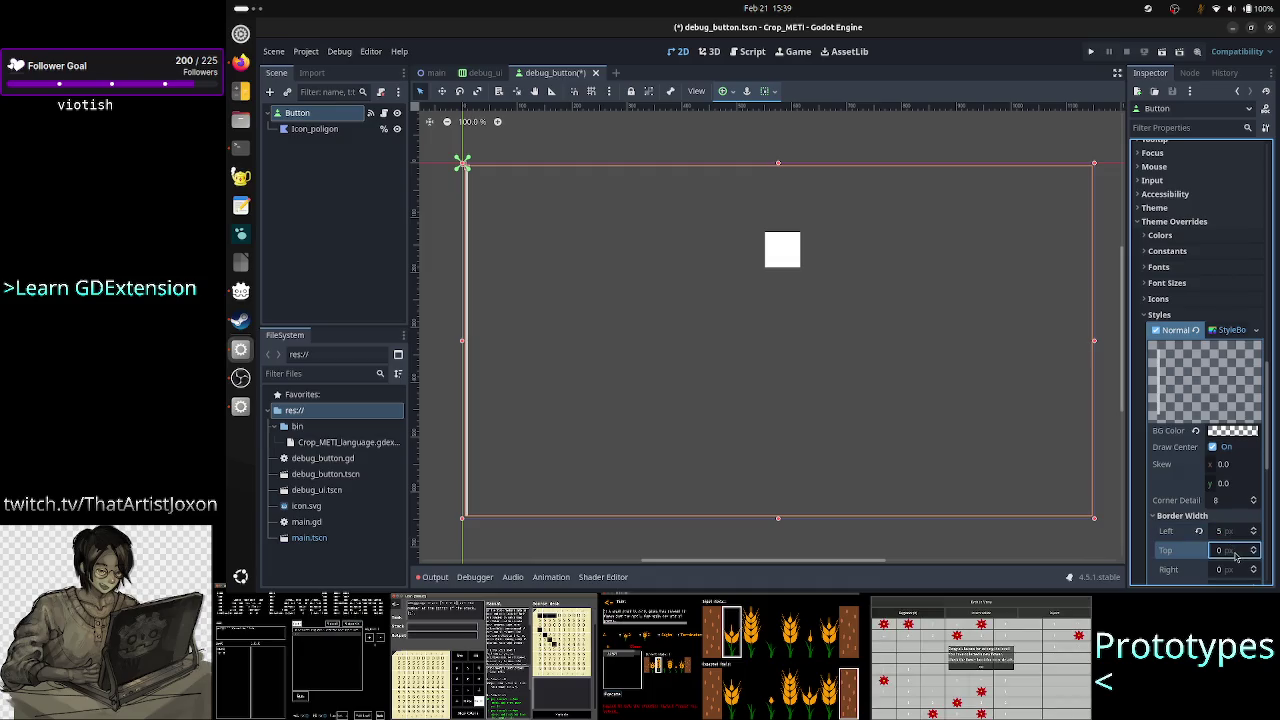
{"action": "type", "text": "5"}
{"action": "key", "text": "Return"}
{"action": "left_click", "coordinate": [1230, 570]}
{"action": "type", "text": "5"}
{"action": "key", "text": "Return"}
{"action": "scroll", "coordinate": [1222, 542], "scroll_direction": "down", "scroll_amount": 2}
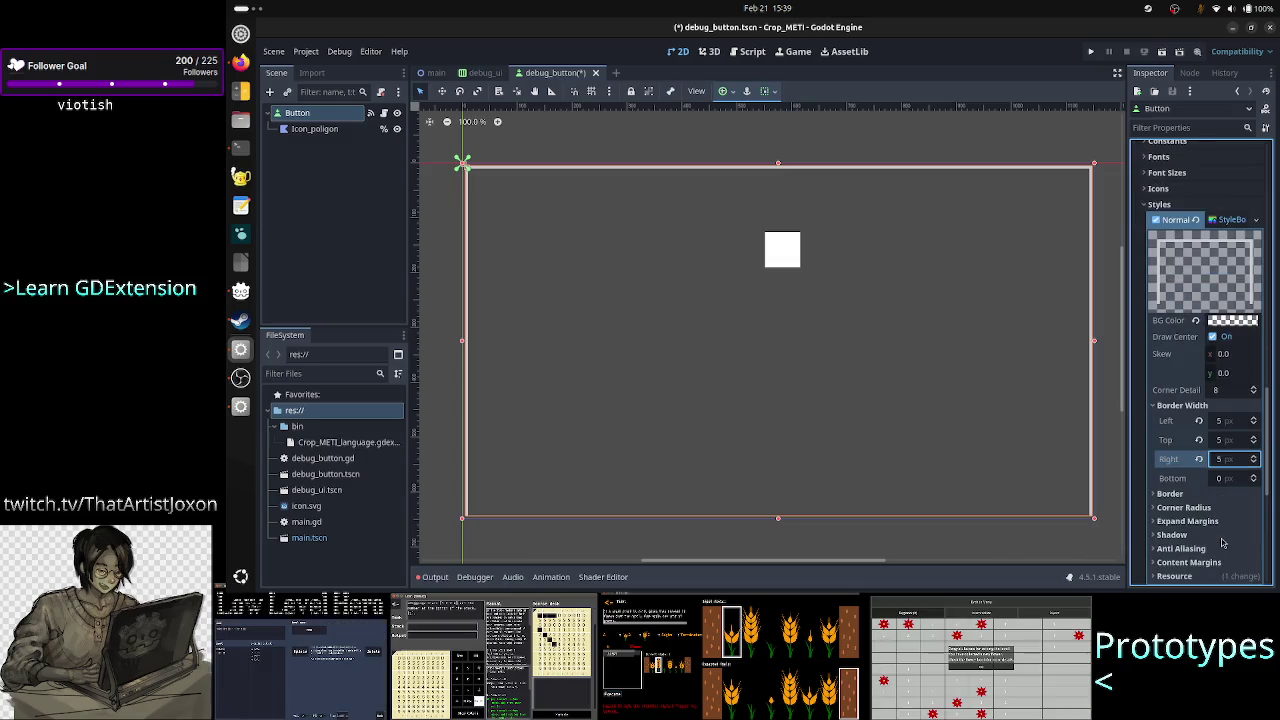
{"action": "left_click", "coordinate": [1233, 479]}
{"action": "type", "text": "5"}
{"action": "key", "text": "Return"}
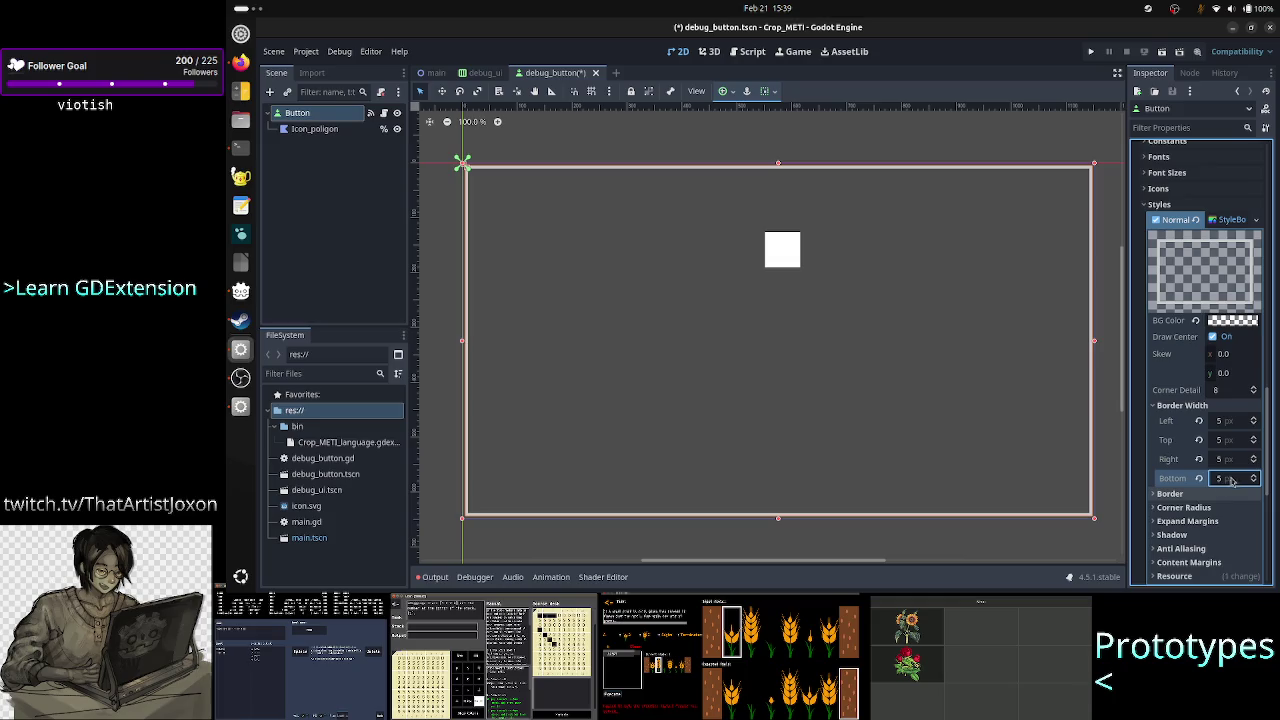
Set the border colour to mid grey #939393 and save the debug_button scene
{"action": "left_click", "coordinate": [1200, 494]}
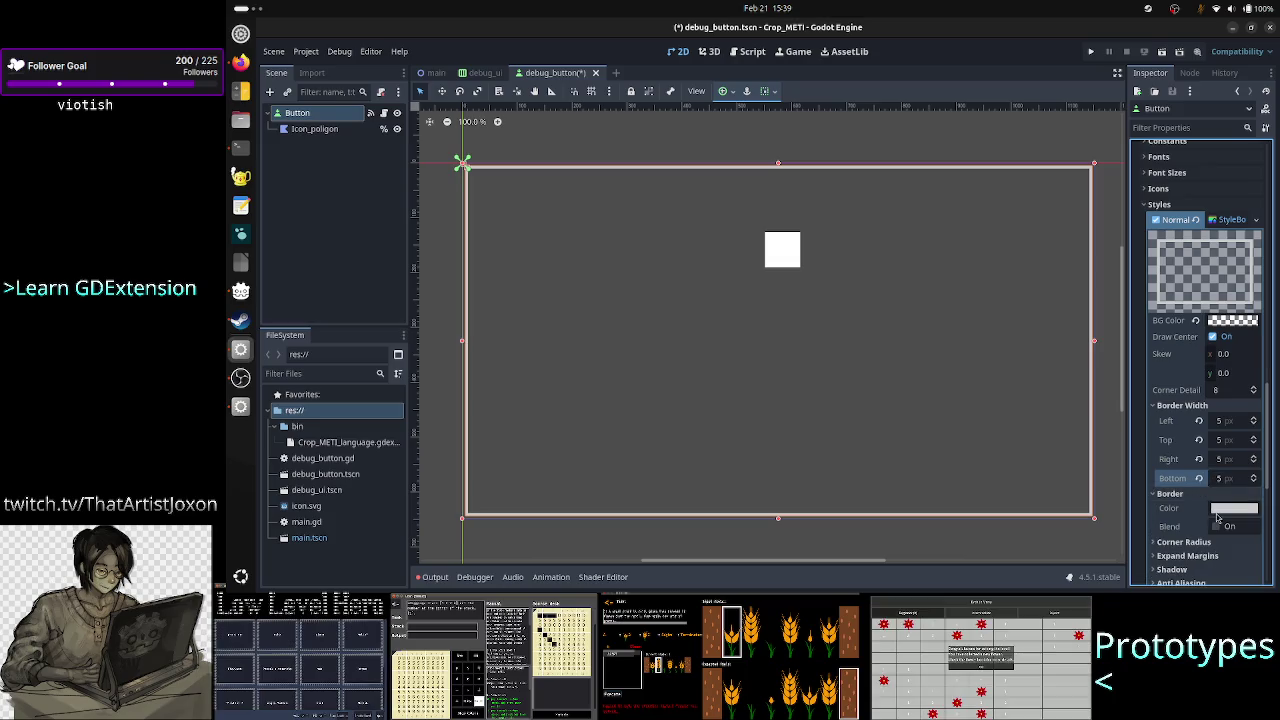
{"action": "left_click", "coordinate": [1230, 510]}
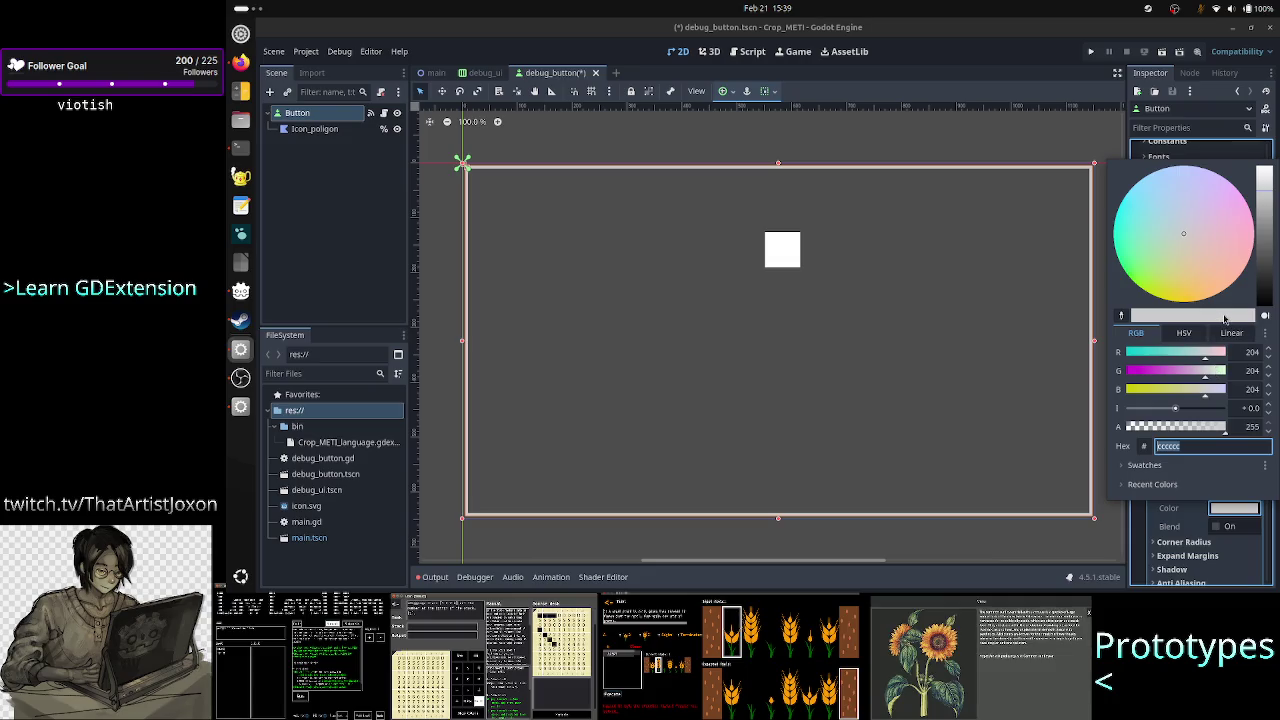
{"action": "left_click_drag", "start_coordinate": [1263, 272], "coordinate": [1266, 225]}
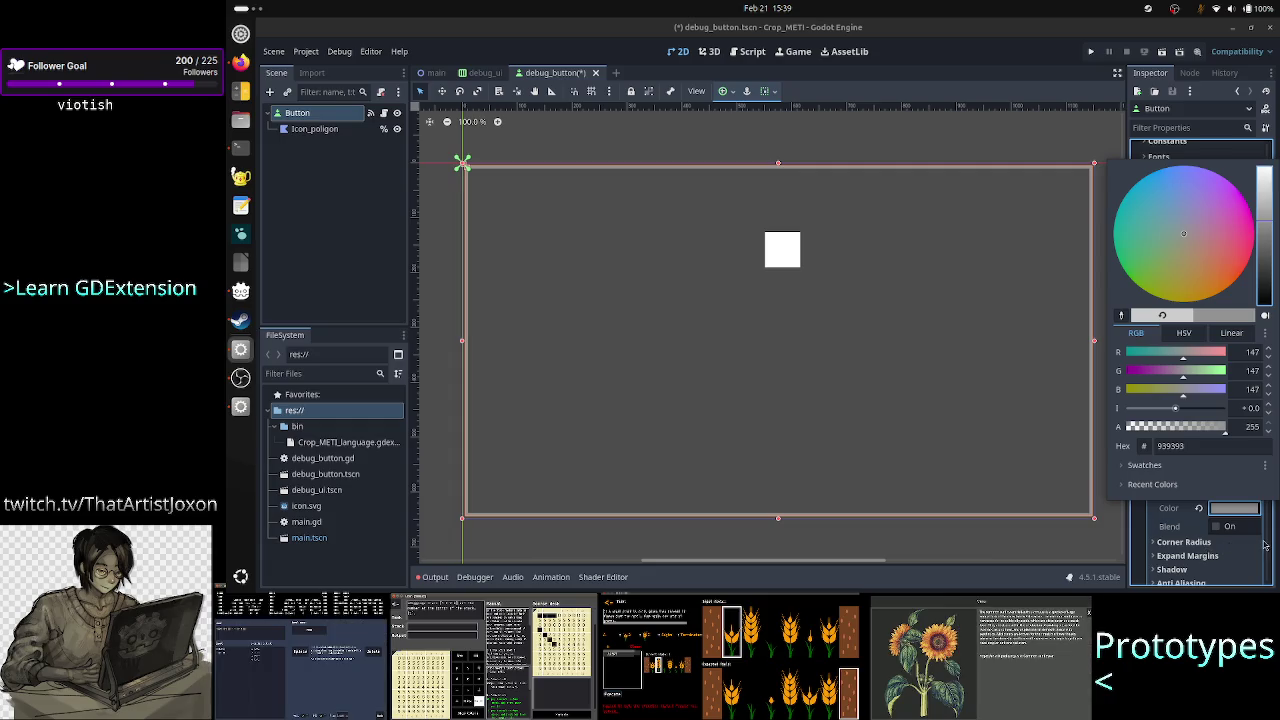
{"action": "left_click", "coordinate": [1226, 547]}
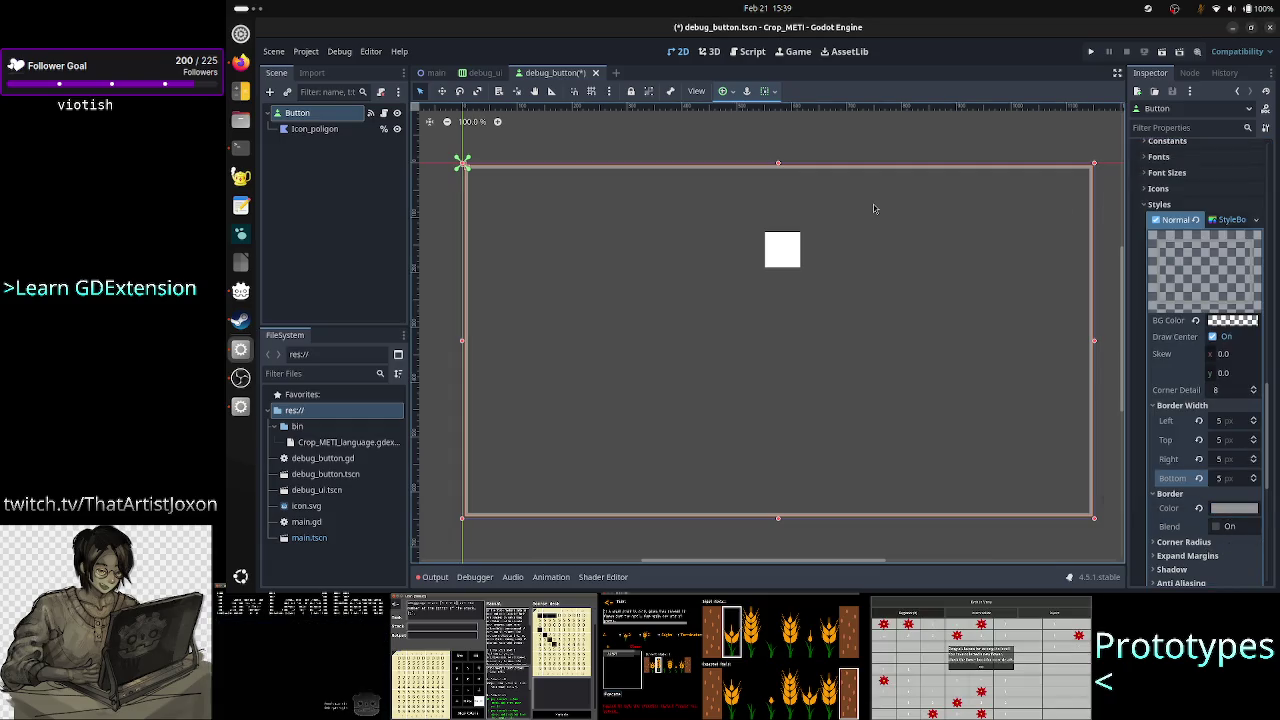
{"action": "key", "text": "ctrl+s"}
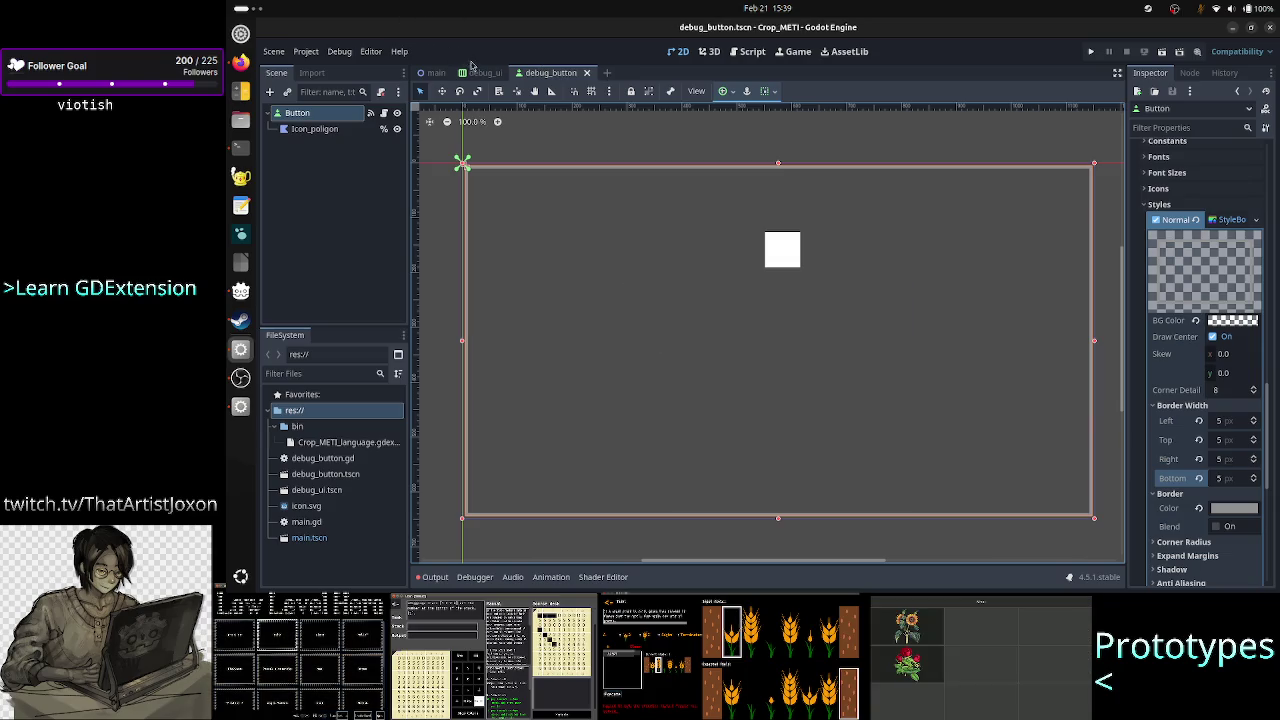
Run debug_ui, then comment out the min_size line in _on_resized and add pass
{"action": "left_click", "coordinate": [480, 72]}
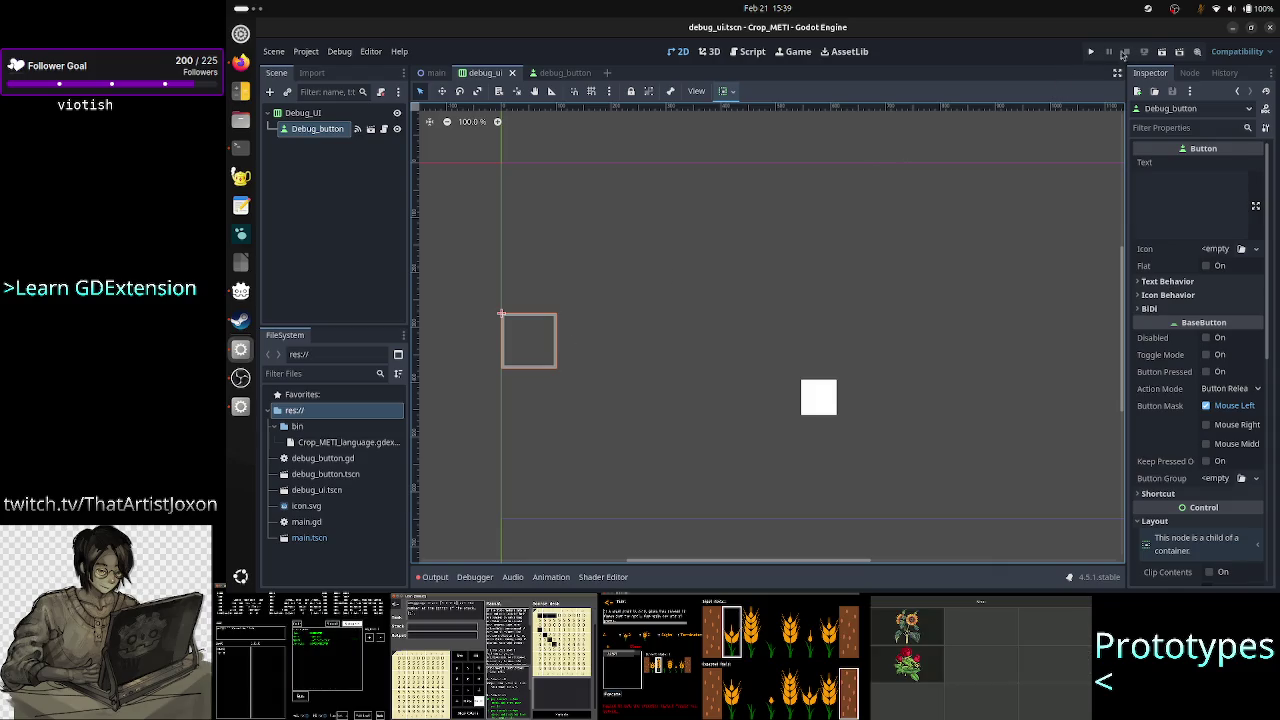
{"action": "left_click", "coordinate": [1162, 54]}
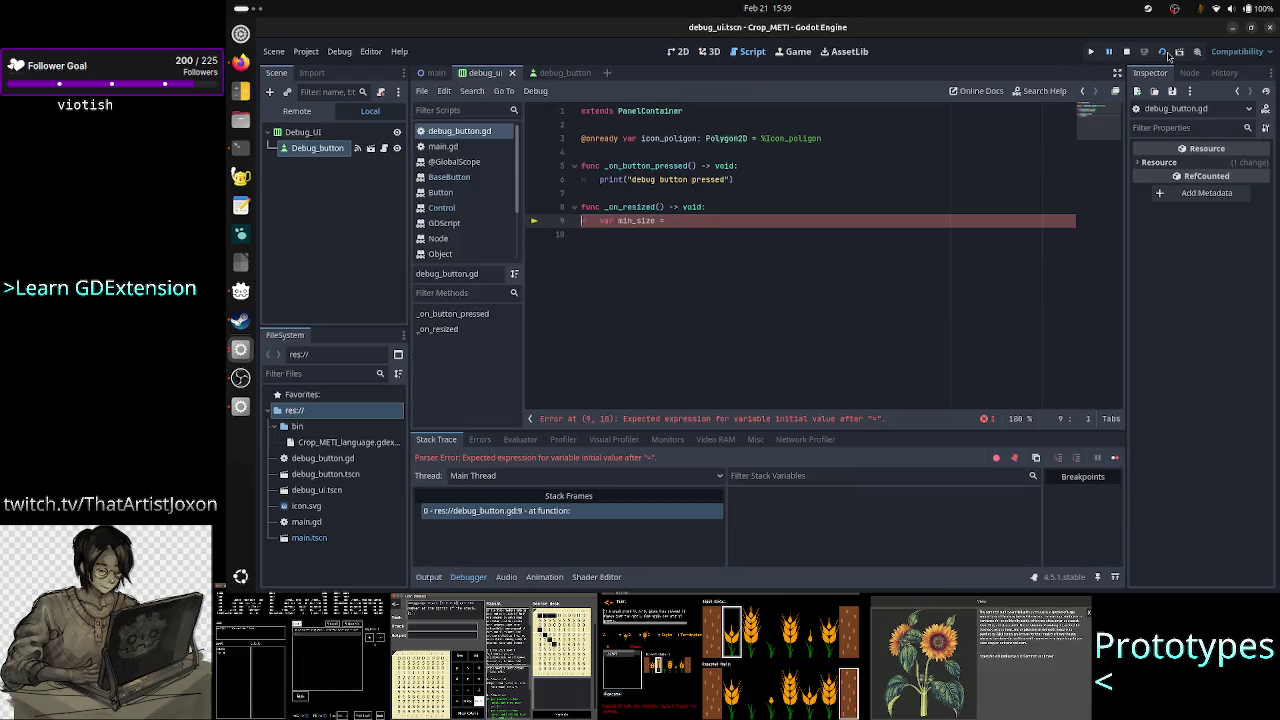
{"action": "left_click", "coordinate": [817, 209]}
{"action": "key", "text": "Right"}
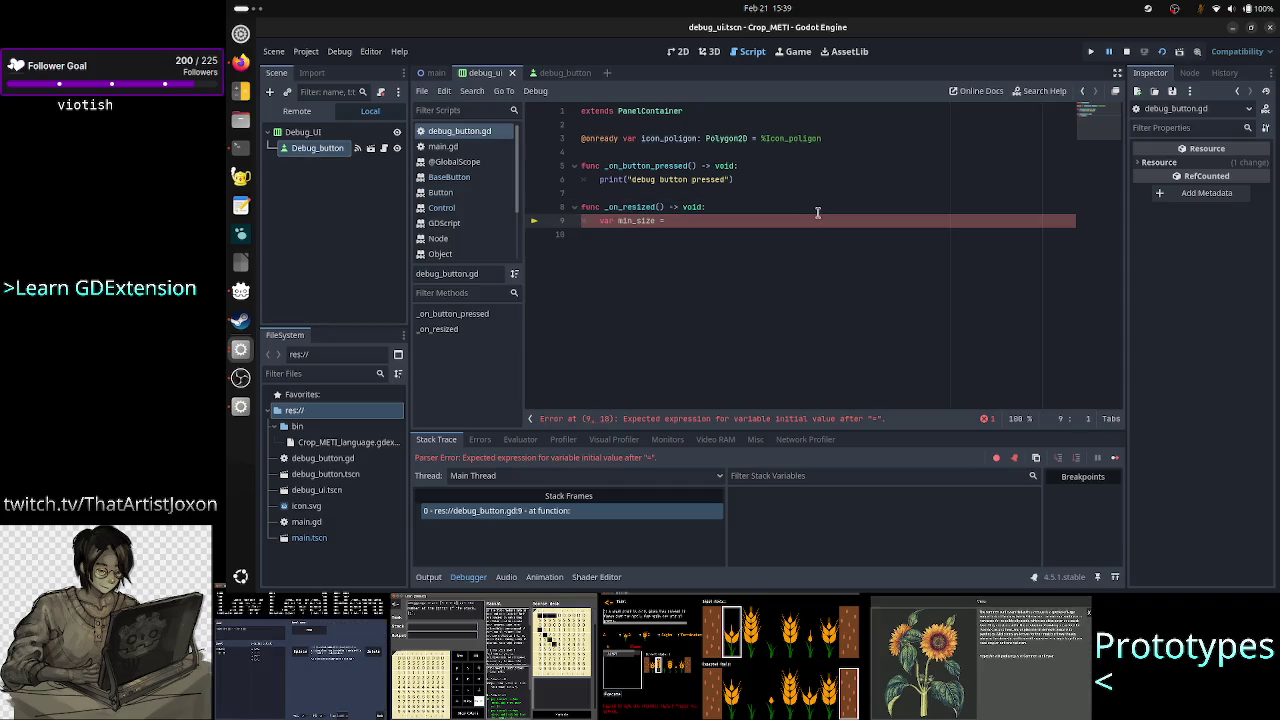
{"action": "key", "text": "ctrl+k"}
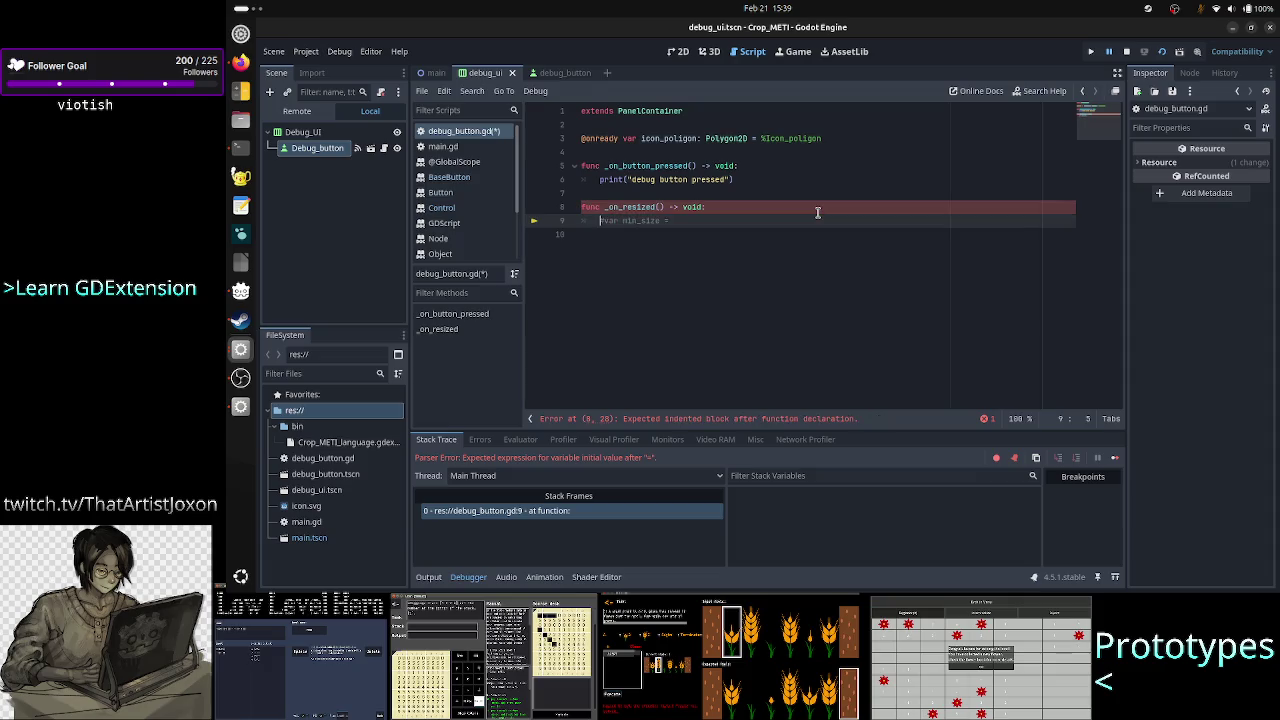
{"action": "key", "text": "Down"}
{"action": "type", "text": "pass"}
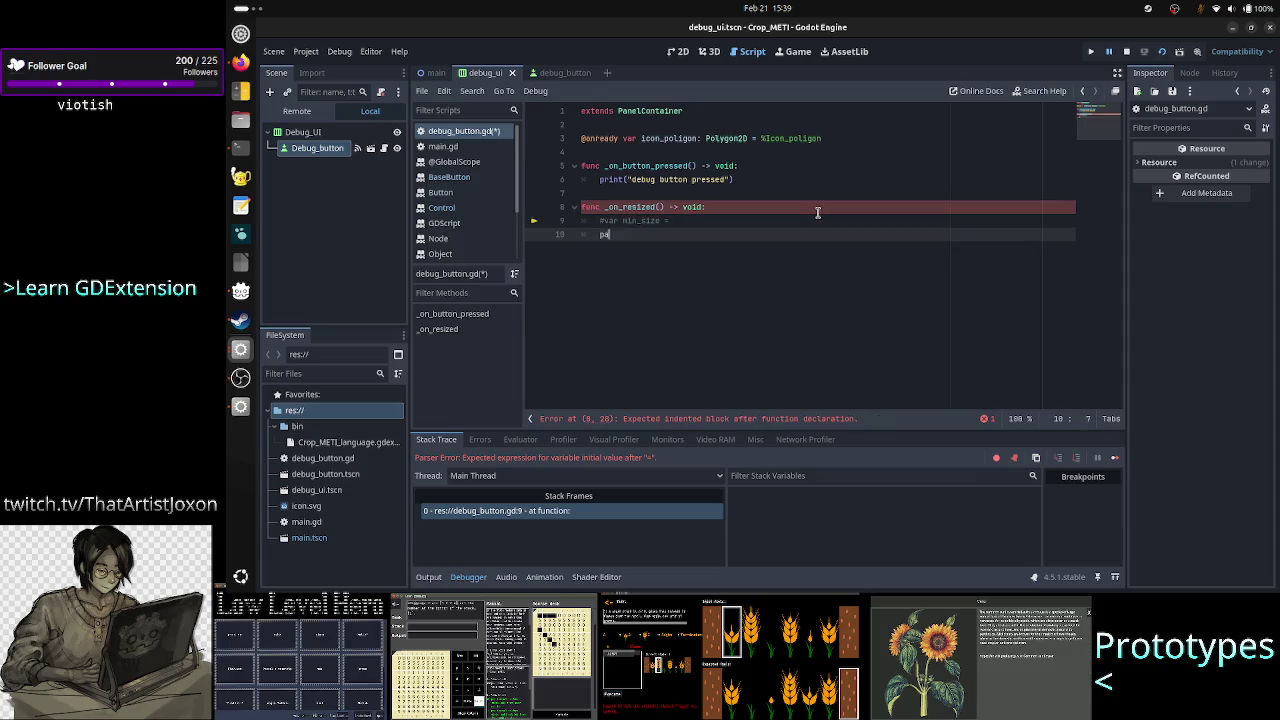
{"action": "key", "text": "Return"}
Save debug_button.gd and restart the running game
{"action": "key", "text": "ctrl+s"}
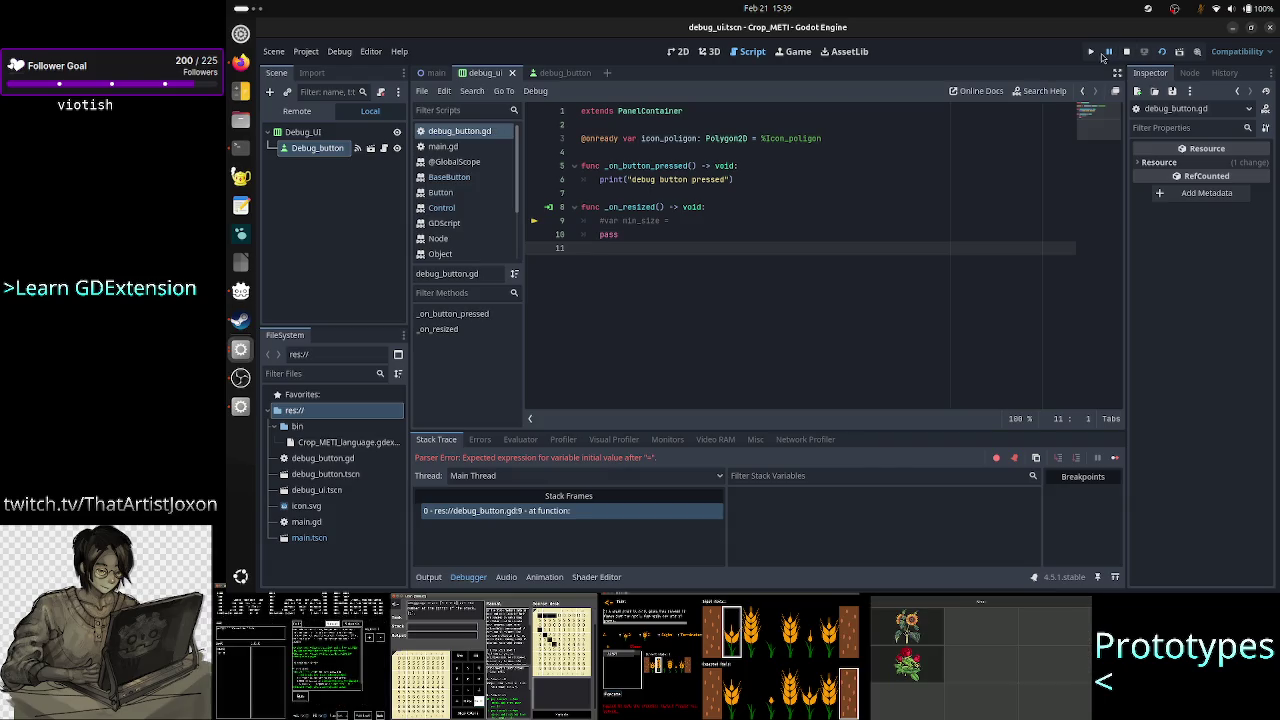
{"action": "left_click", "coordinate": [1098, 57]}
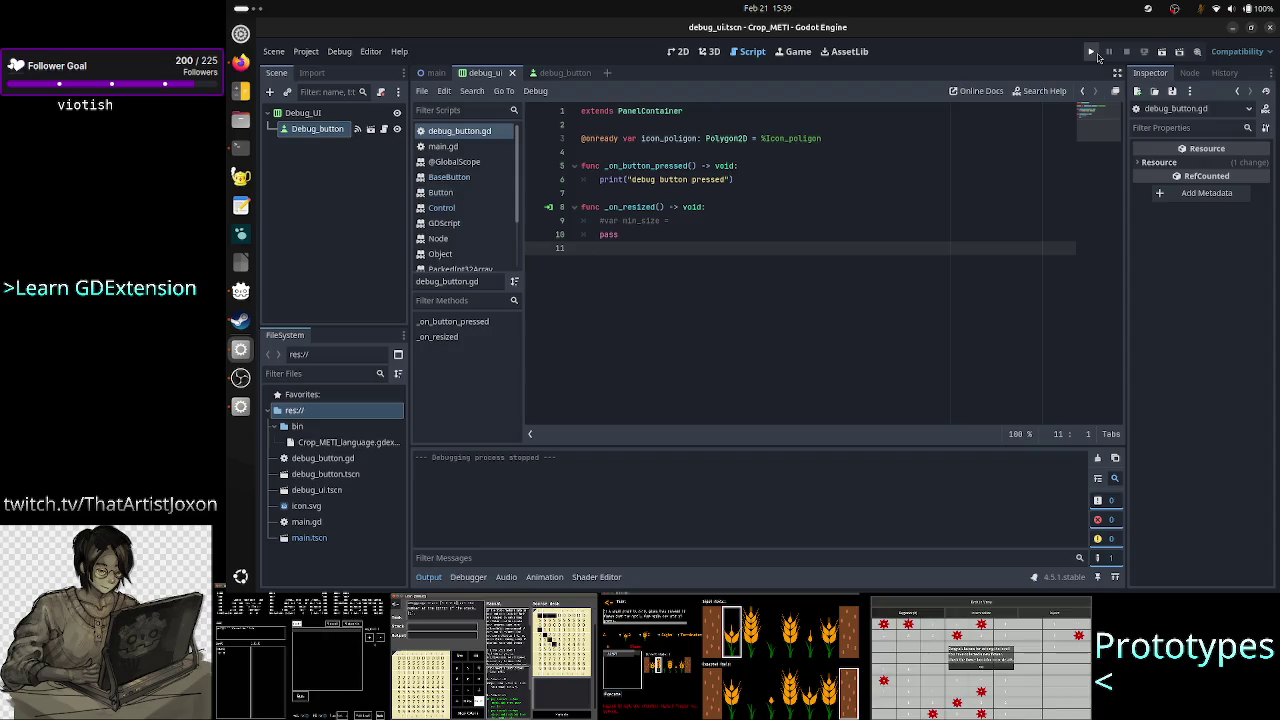
{"action": "left_click", "coordinate": [1161, 52]}
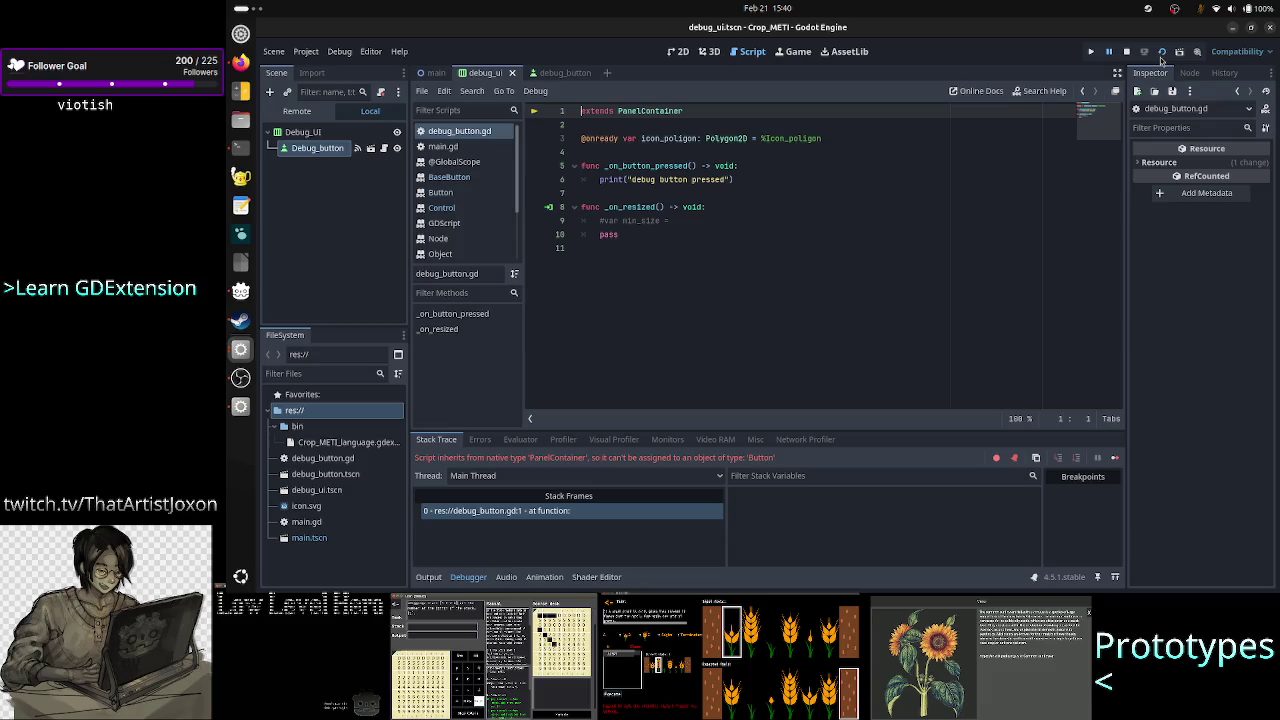
Change debug_button.gd's line 1 to extend Button instead of PanelContainer and rerun the game
{"action": "left_click", "coordinate": [1127, 52]}
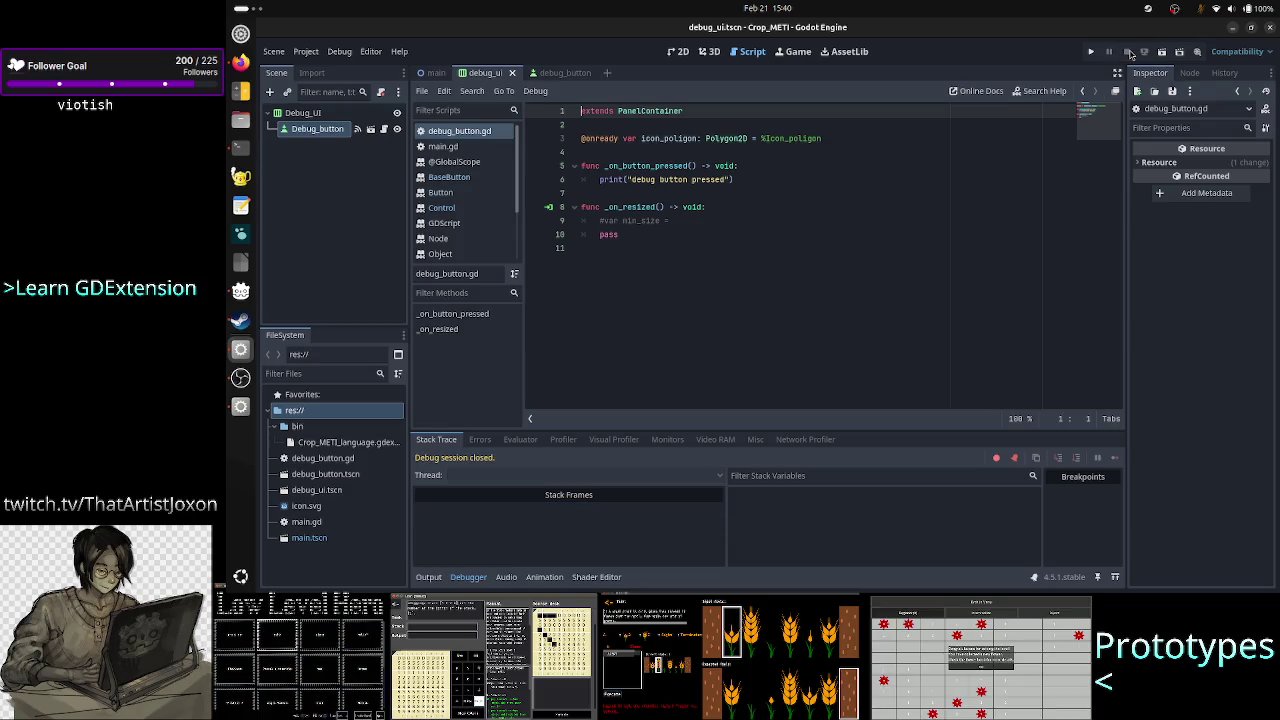
{"action": "left_click", "coordinate": [357, 128]}
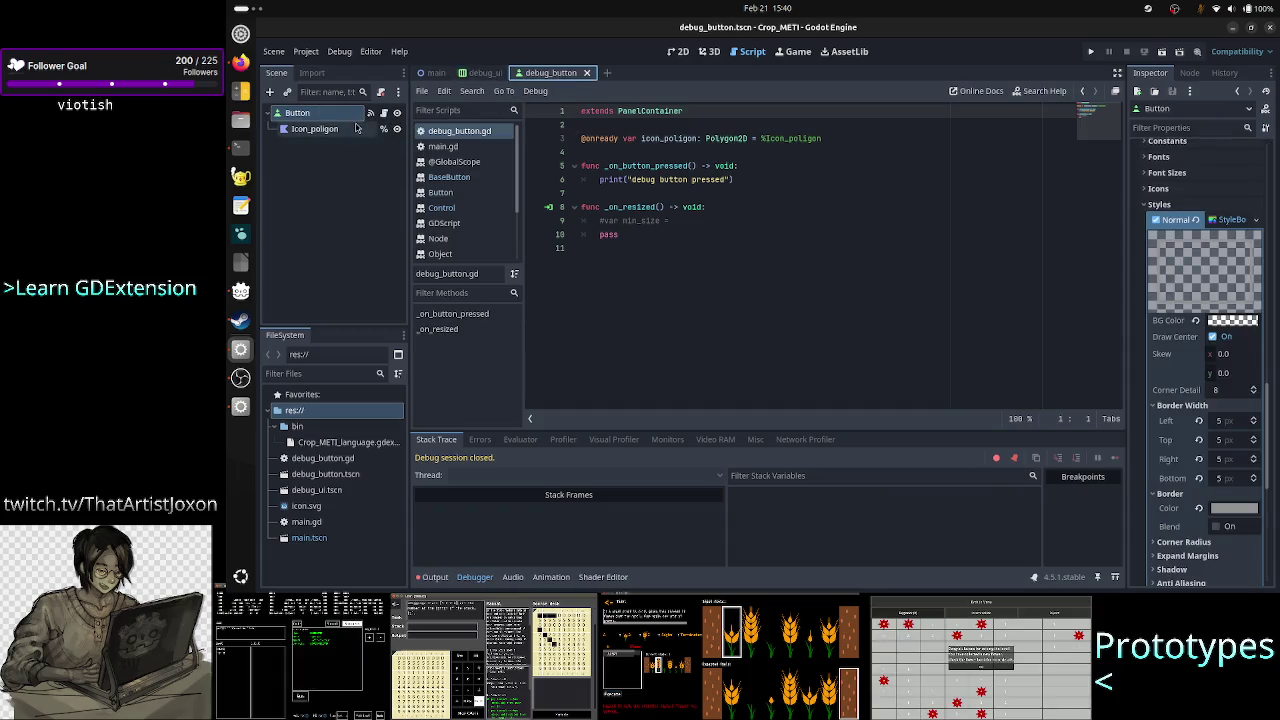
{"action": "double_click", "coordinate": [657, 111]}
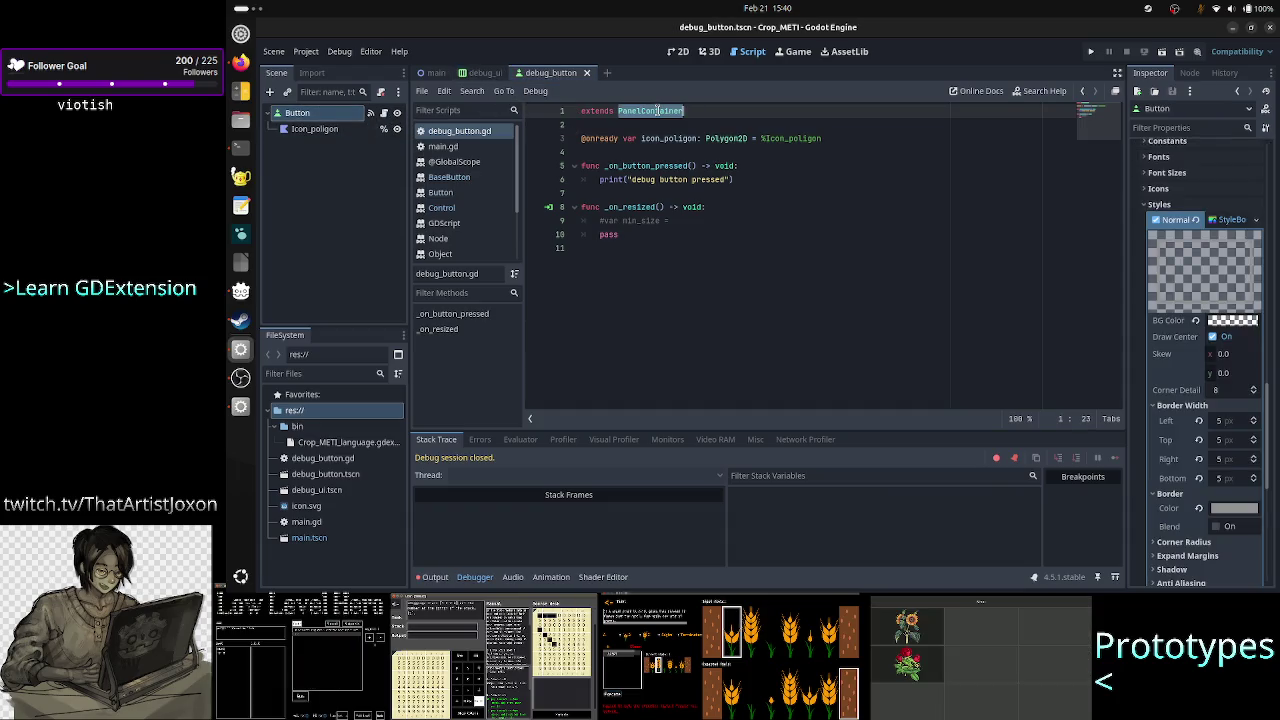
{"action": "type", "text": "Button"}
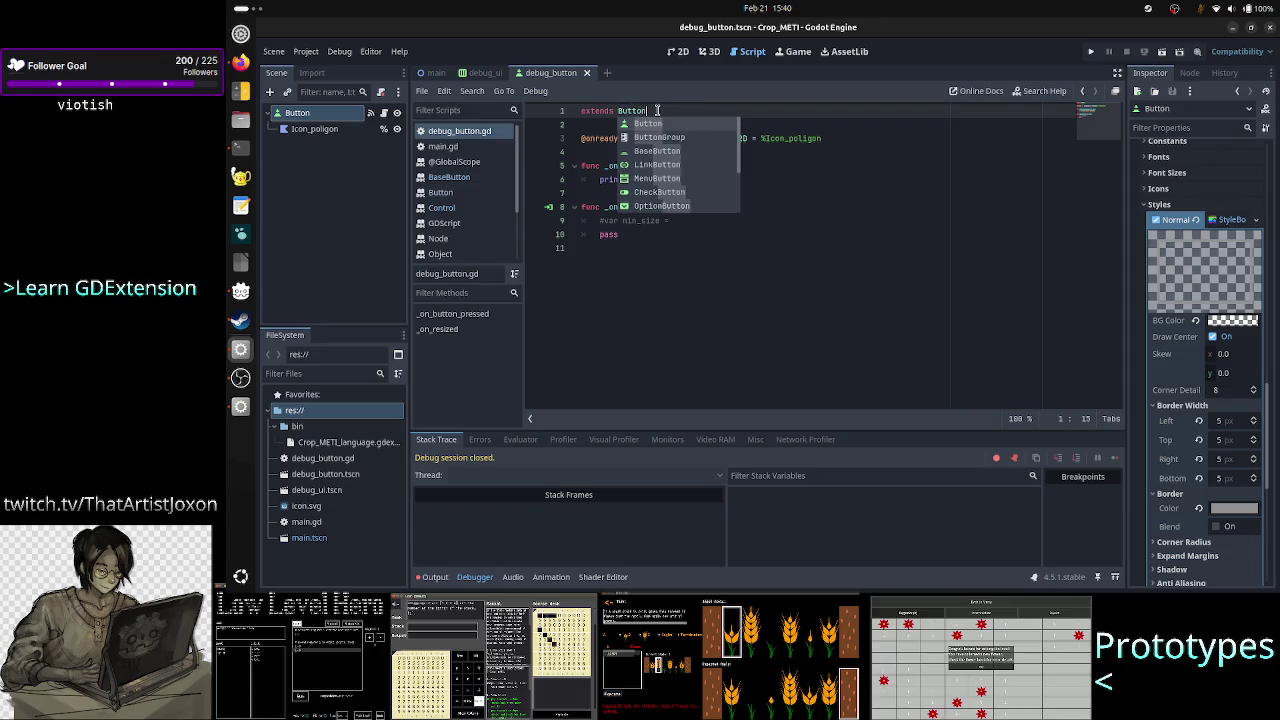
{"action": "left_click", "coordinate": [829, 142]}
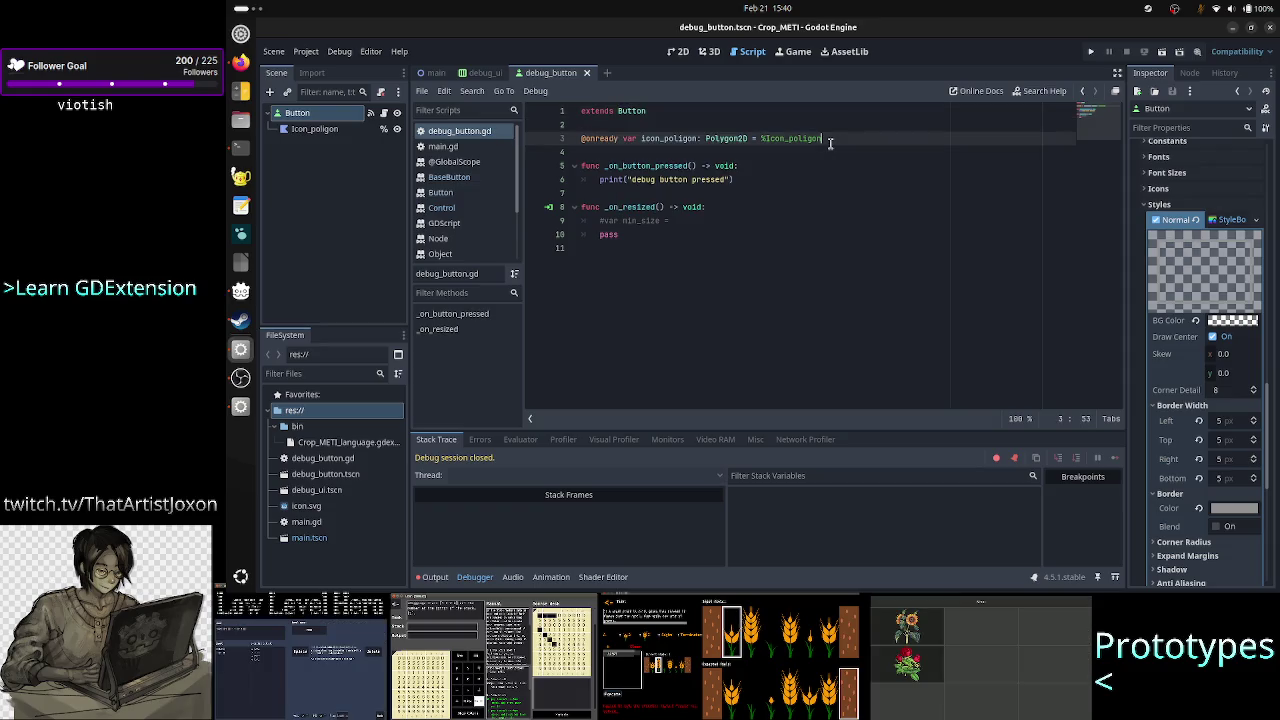
{"action": "key", "text": "F6"}
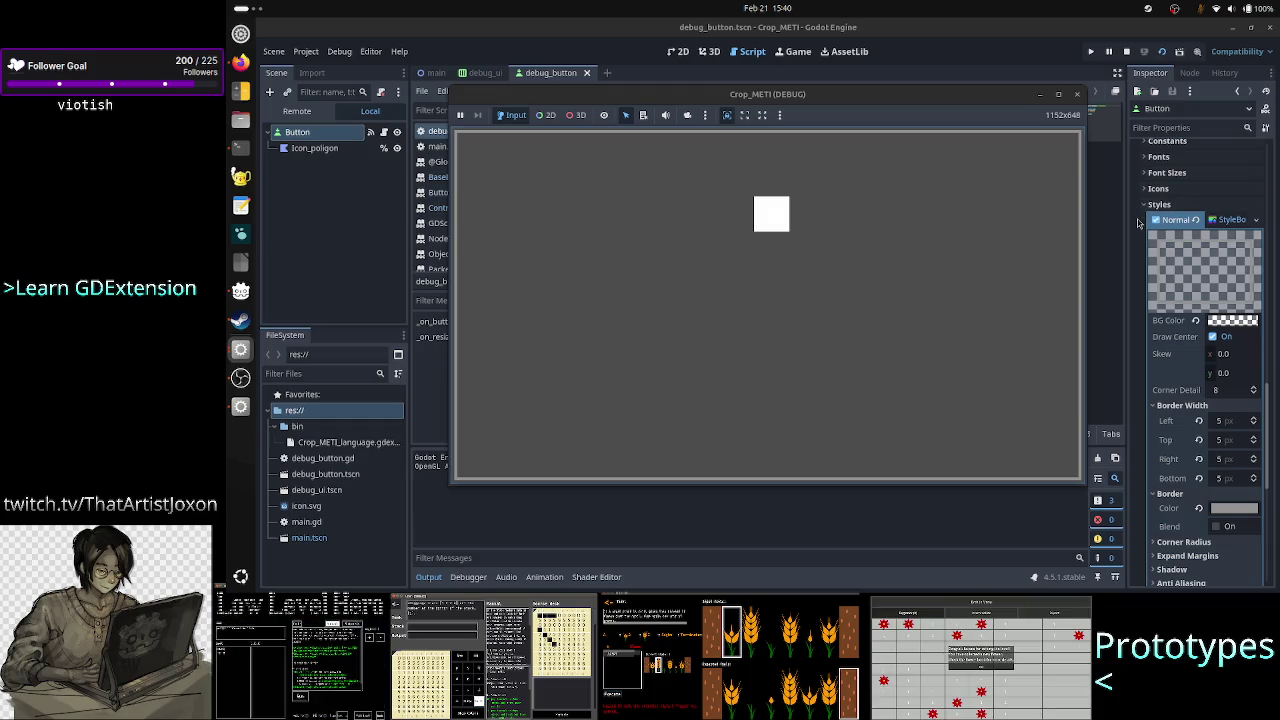
Run the debug_ui scene and resize its window twice to test the layout
{"action": "left_click", "coordinate": [1077, 95]}
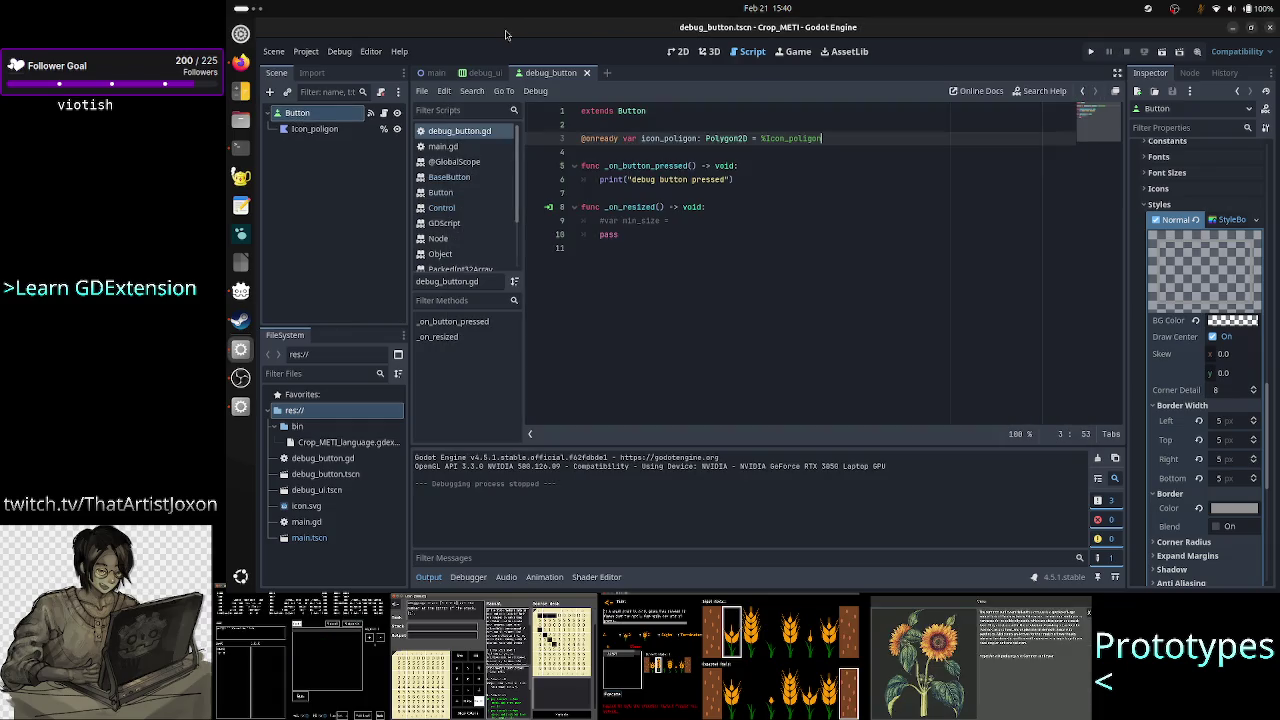
{"action": "left_click", "coordinate": [485, 72]}
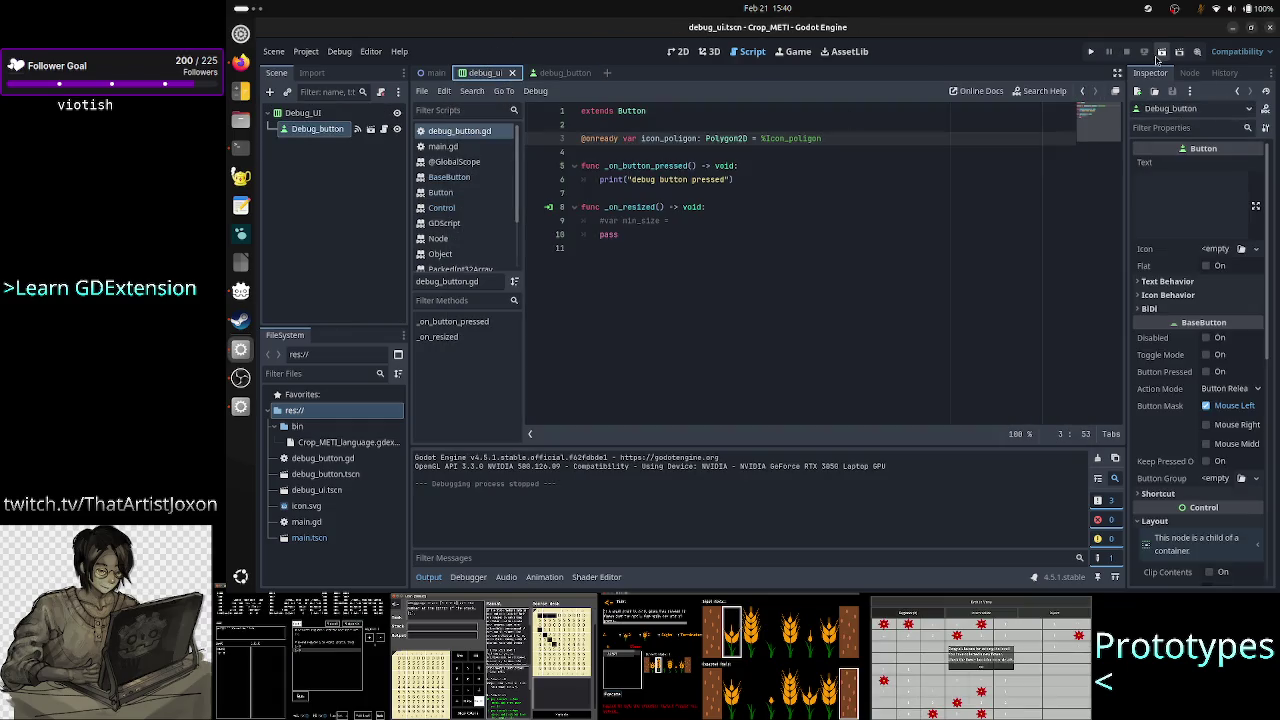
{"action": "left_click", "coordinate": [1160, 54]}
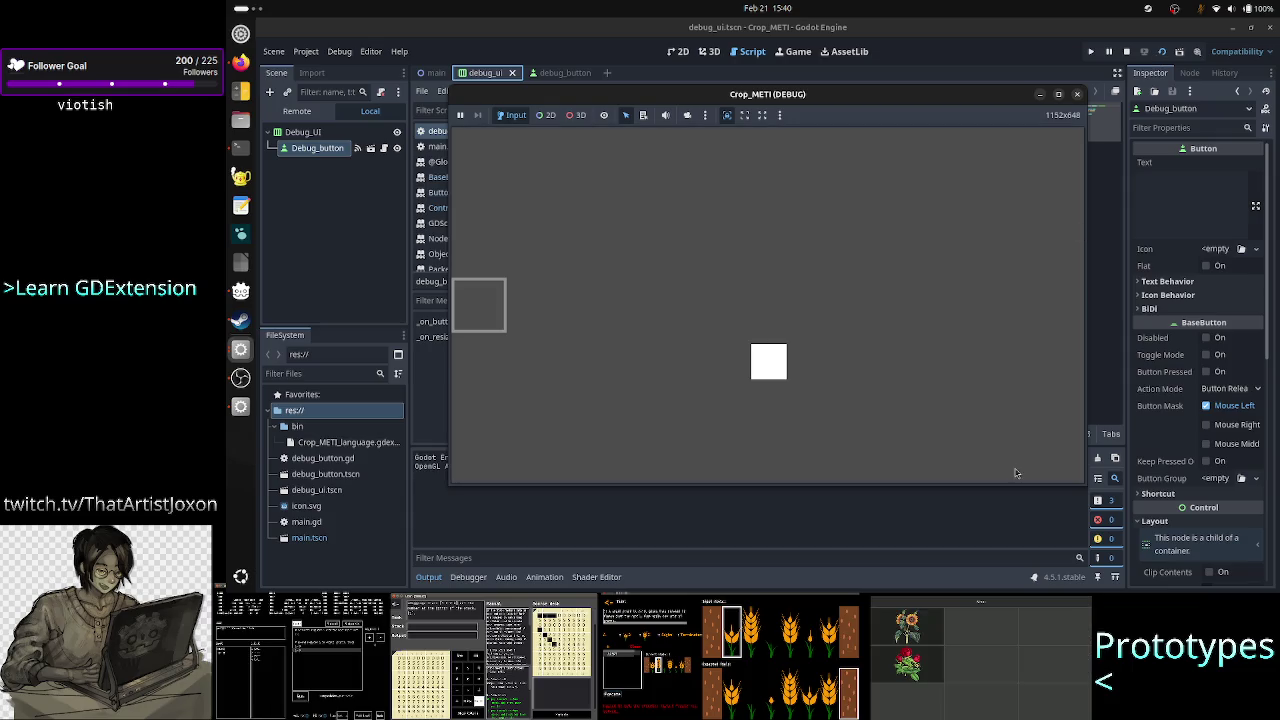
{"action": "mouse_move", "coordinate": [1024, 392]}
{"action": "left_mouse_down"}
{"action": "mouse_move", "coordinate": [840, 408]}
{"action": "mouse_move", "coordinate": [1205, 400]}
{"action": "mouse_move", "coordinate": [1026, 386]}
{"action": "mouse_move", "coordinate": [1205, 400]}
{"action": "mouse_move", "coordinate": [1100, 394]}
{"action": "left_mouse_up"}
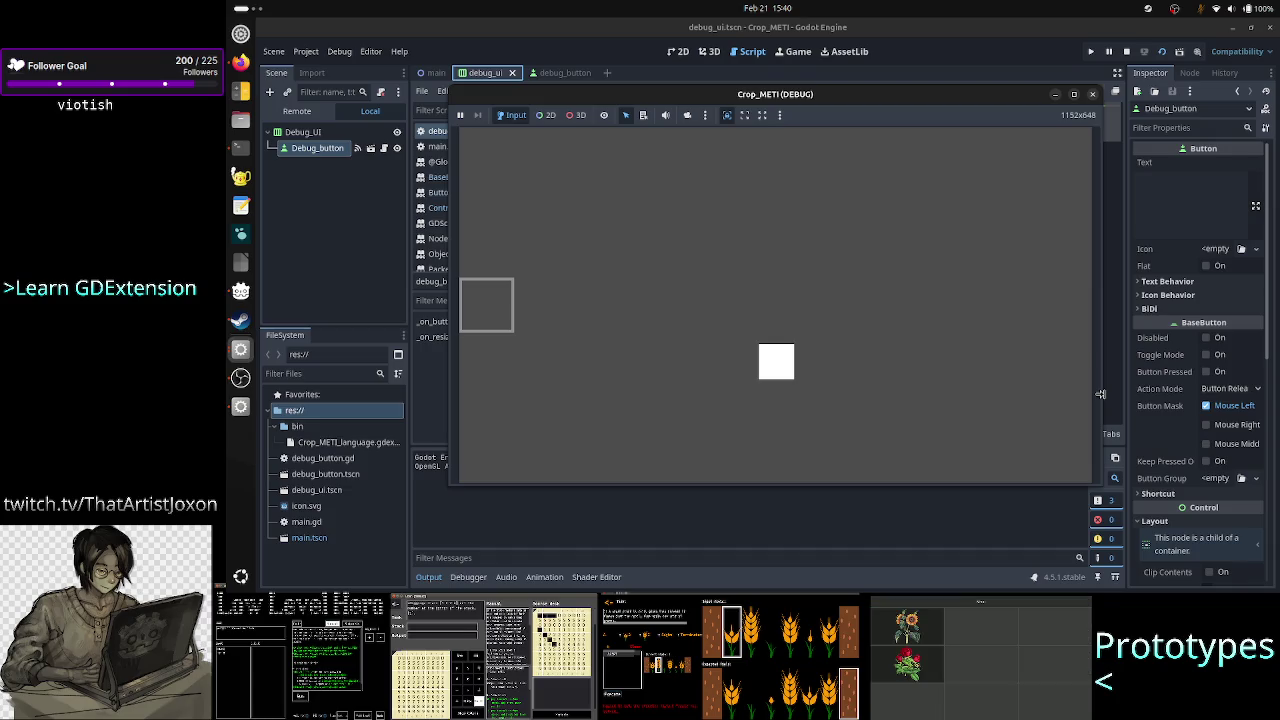
{"action": "mouse_move", "coordinate": [1100, 394]}
{"action": "left_mouse_down"}
{"action": "mouse_move", "coordinate": [1208, 400]}
{"action": "mouse_move", "coordinate": [1049, 391]}
{"action": "mouse_move", "coordinate": [1210, 410]}
{"action": "left_mouse_up"}
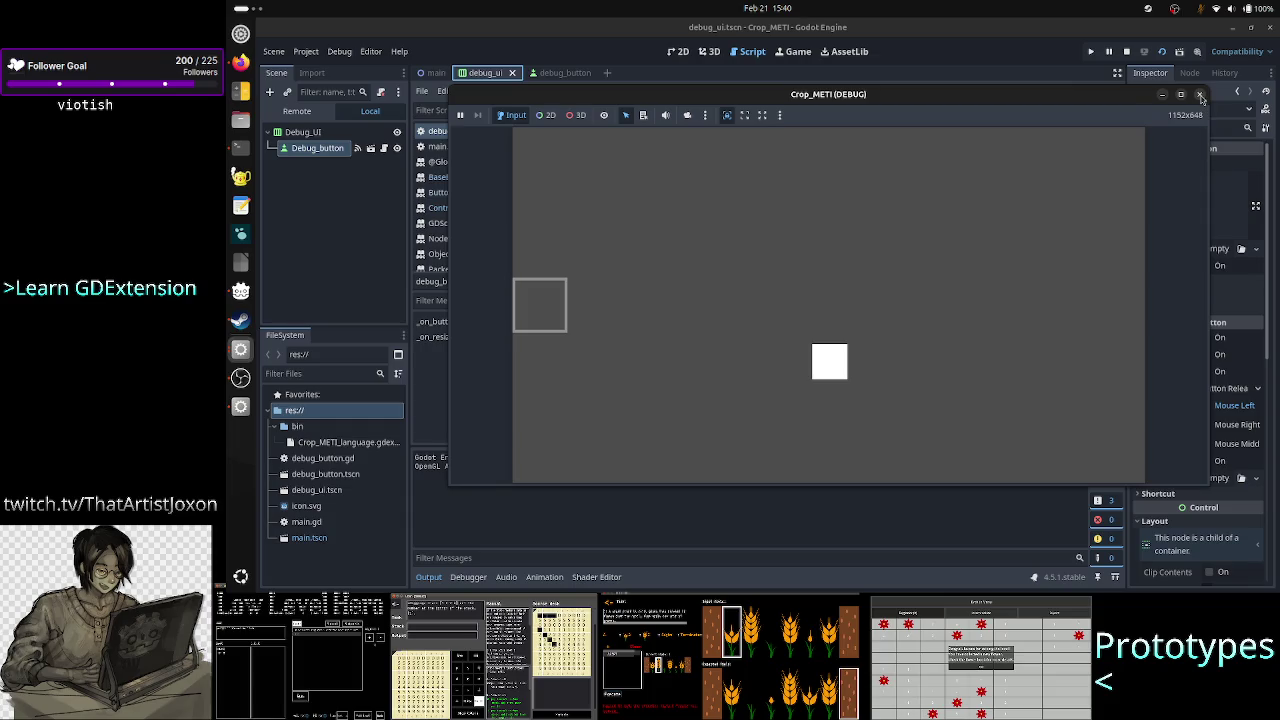
{"action": "left_click", "coordinate": [1201, 95]}
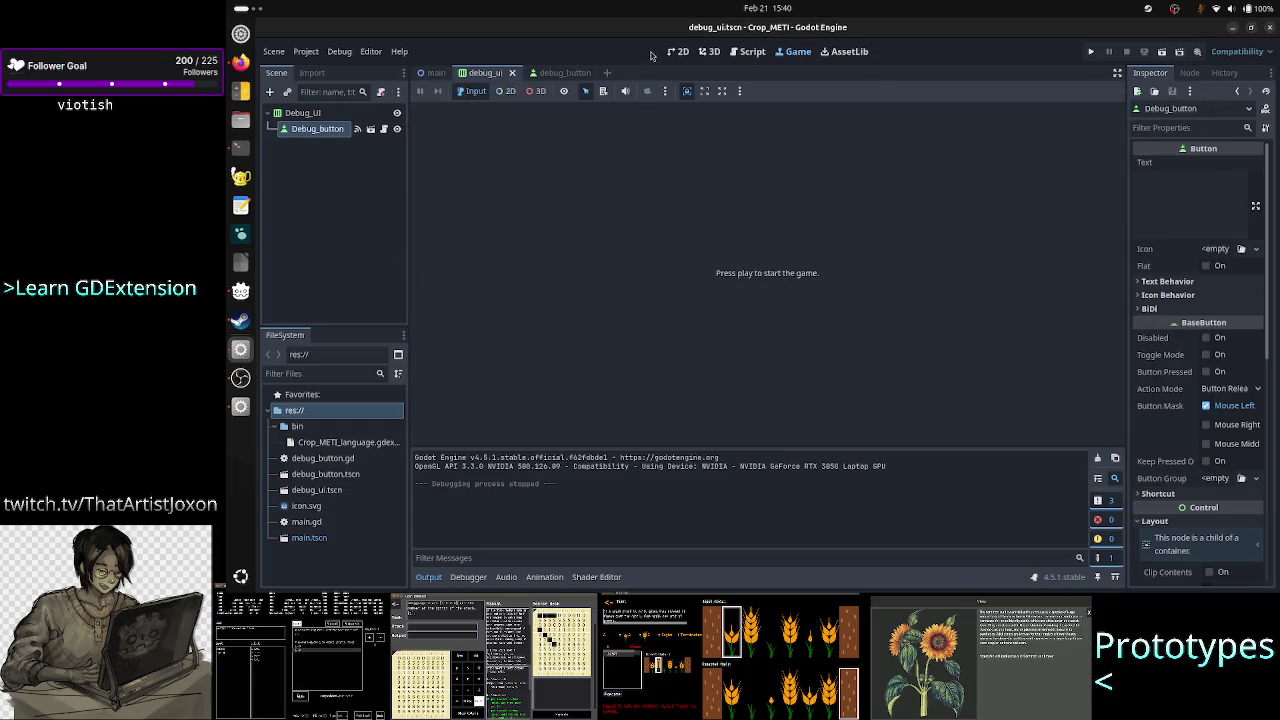
Back in the 2D view, give Debug_button horizontal Expand container sizing
{"action": "left_click", "coordinate": [678, 51]}
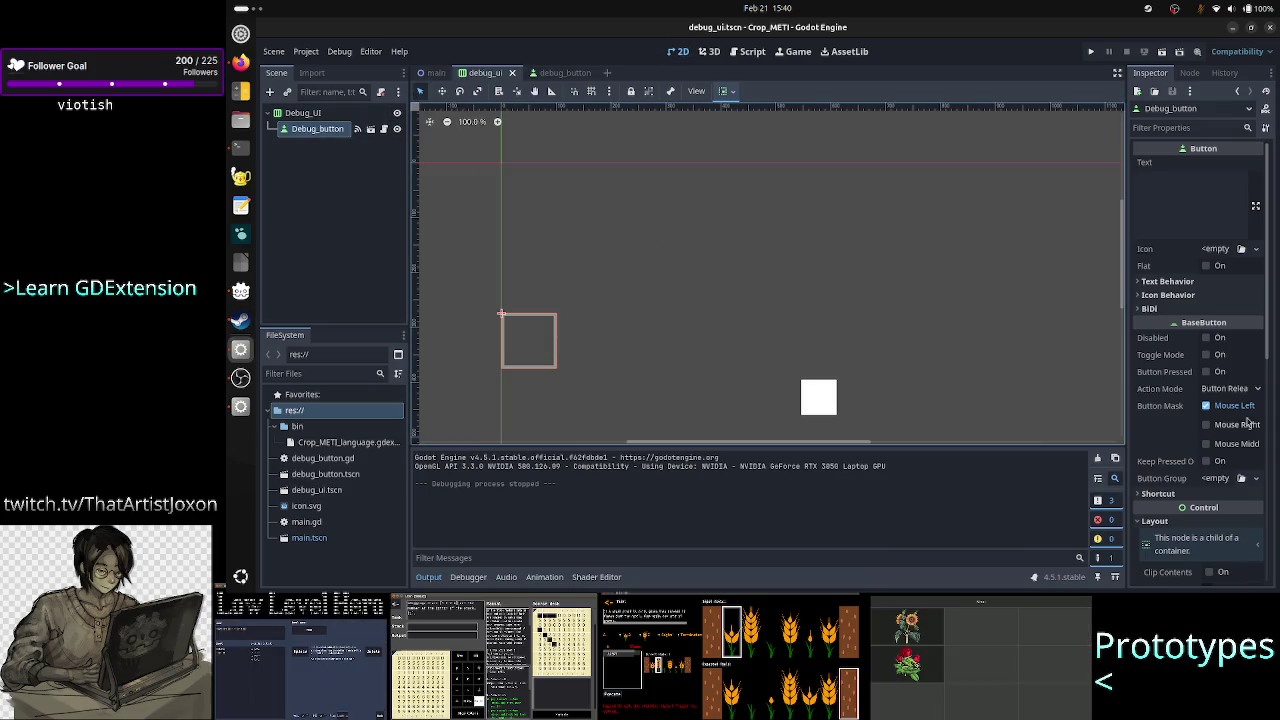
{"action": "scroll", "coordinate": [1180, 437], "scroll_direction": "down", "scroll_amount": 3}
{"action": "scroll", "coordinate": [1180, 437], "scroll_direction": "down", "scroll_amount": 5}
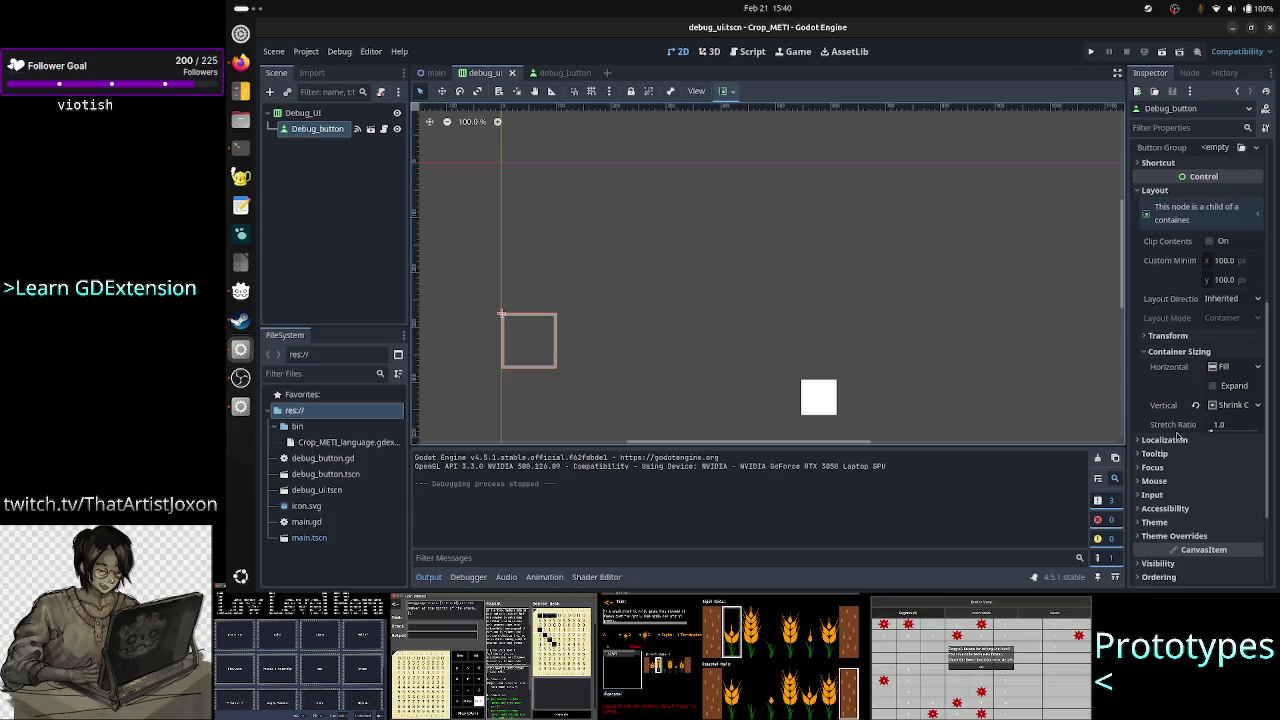
{"action": "left_click", "coordinate": [1213, 387]}
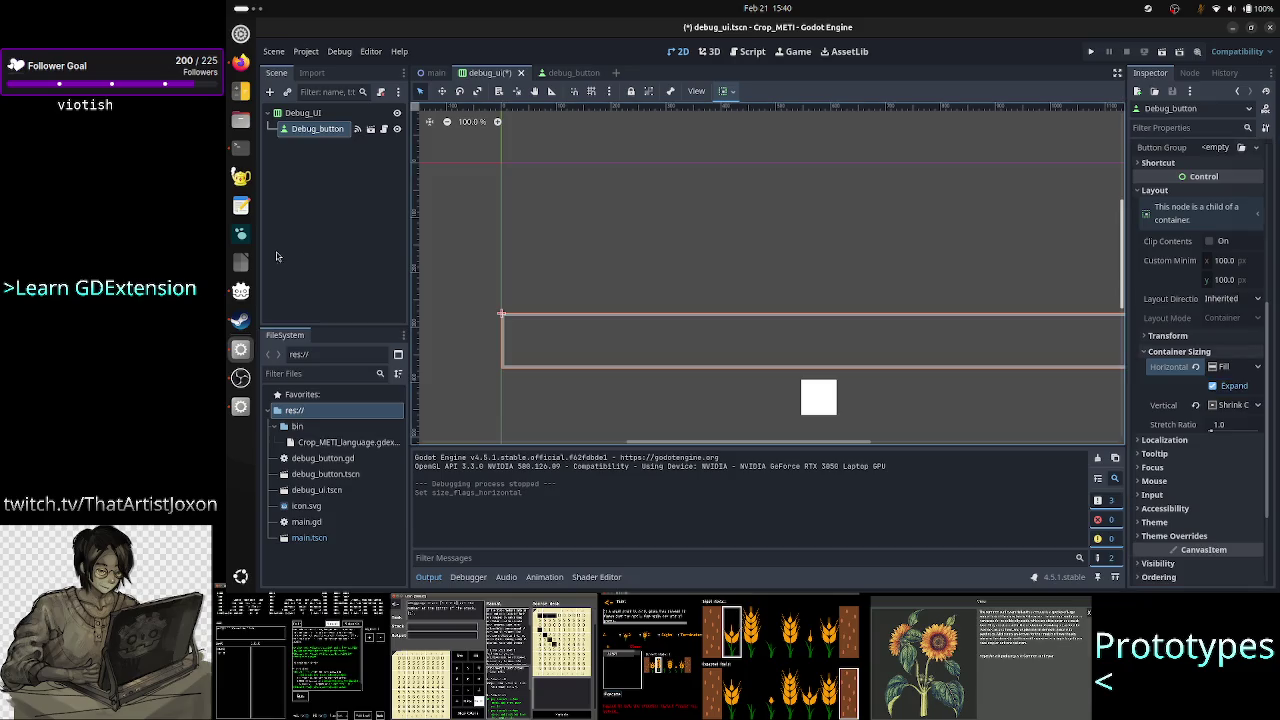
Select the Debug_button node in the scene tree, then switch to Firefox
{"action": "left_click", "coordinate": [332, 134]}
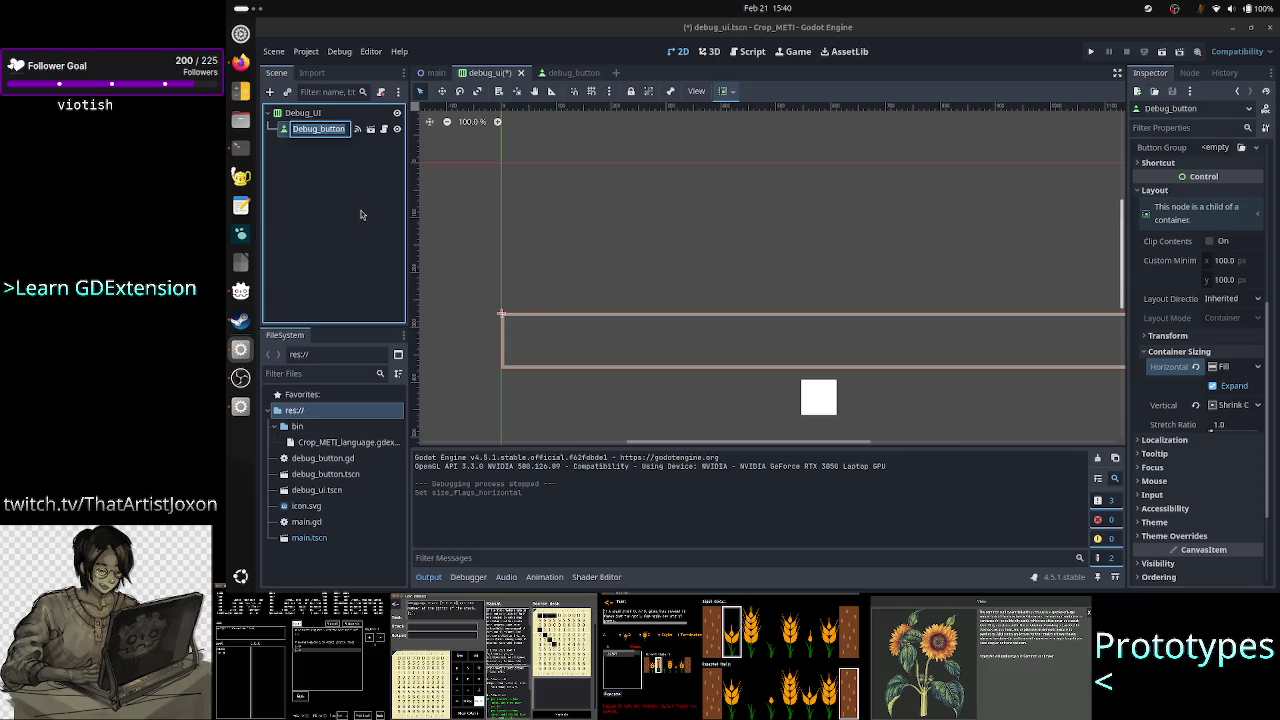
{"action": "key", "text": "alt+Tab"}
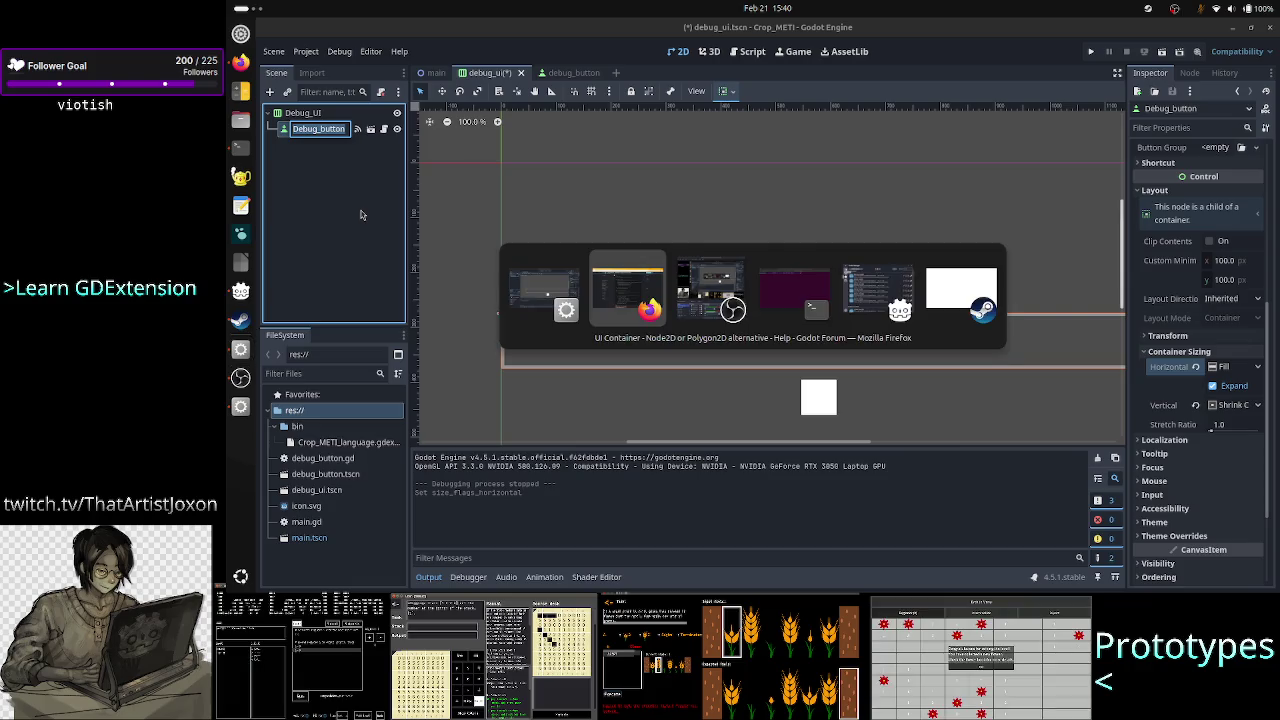
Flip through the TIS-100 control screenshots in Firefox, then switch back to Godot
{"action": "left_click", "coordinate": [738, 31]}
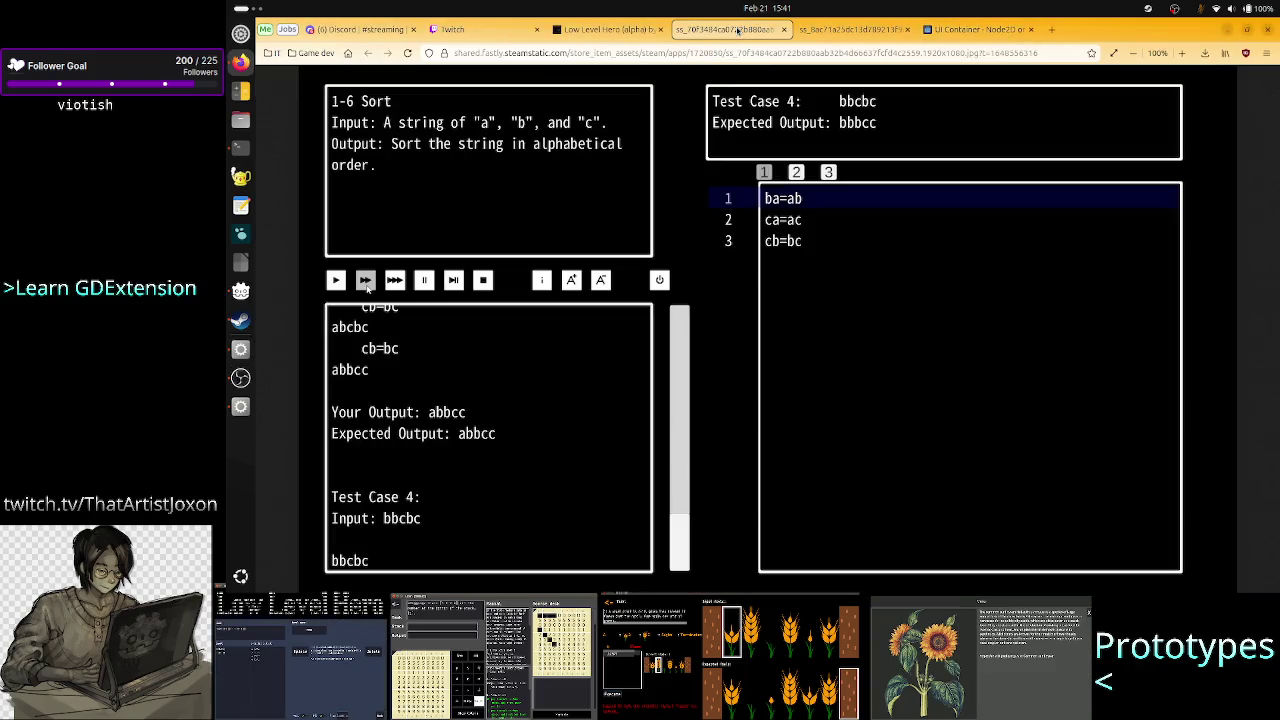
{"action": "key", "text": "ctrl+Tab"}
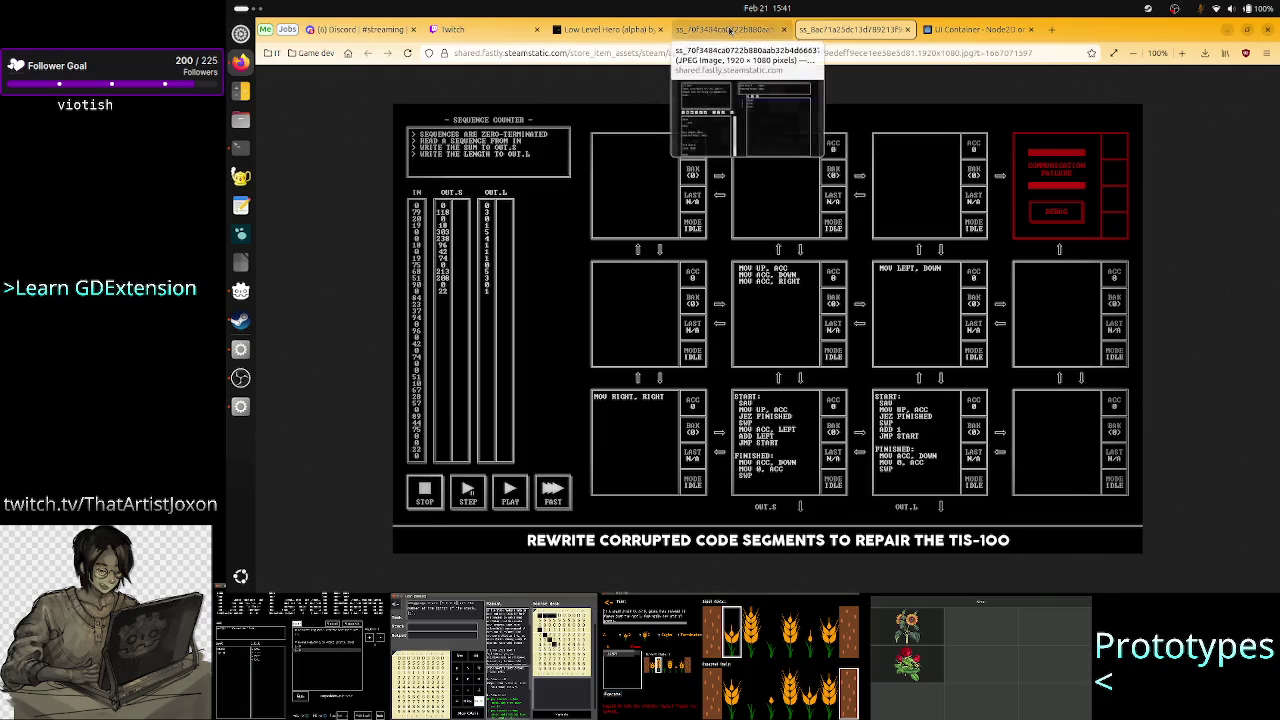
{"action": "key", "text": "alt+Tab"}
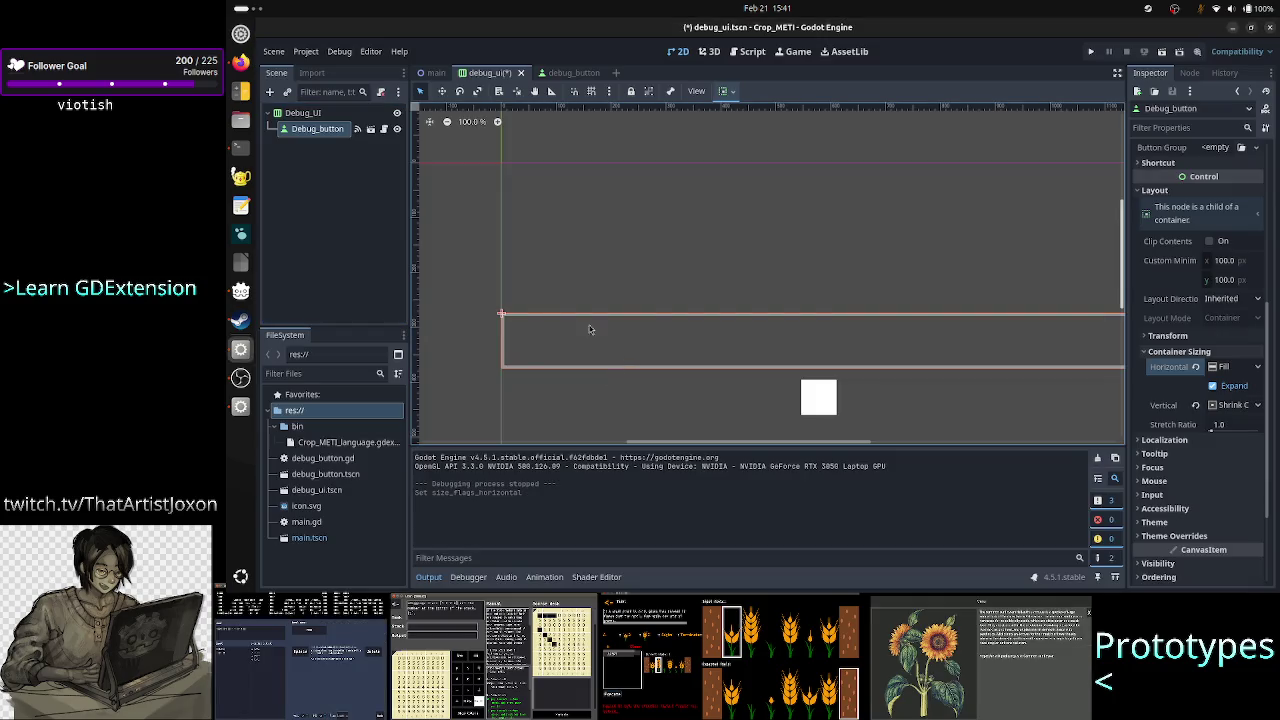
Rename the Debug_button node to Play
{"action": "left_click", "coordinate": [318, 131]}
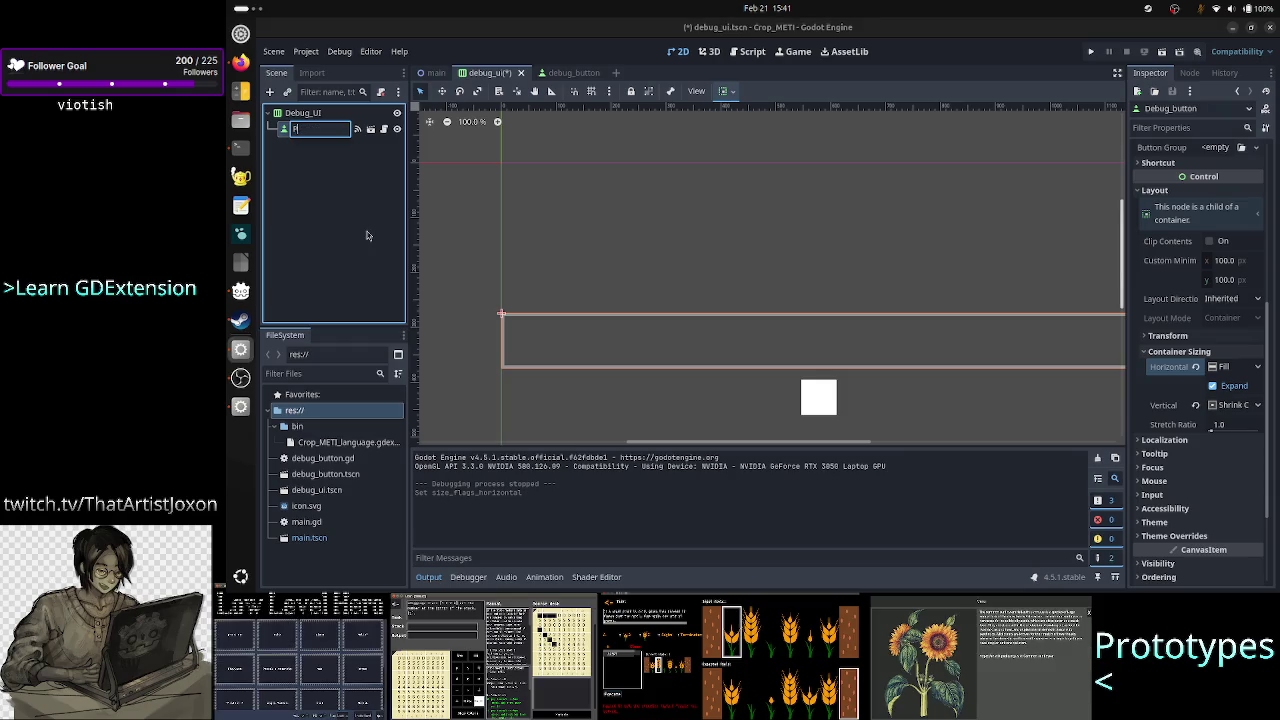
{"action": "type", "text": "Play"}
{"action": "key", "text": "Return"}
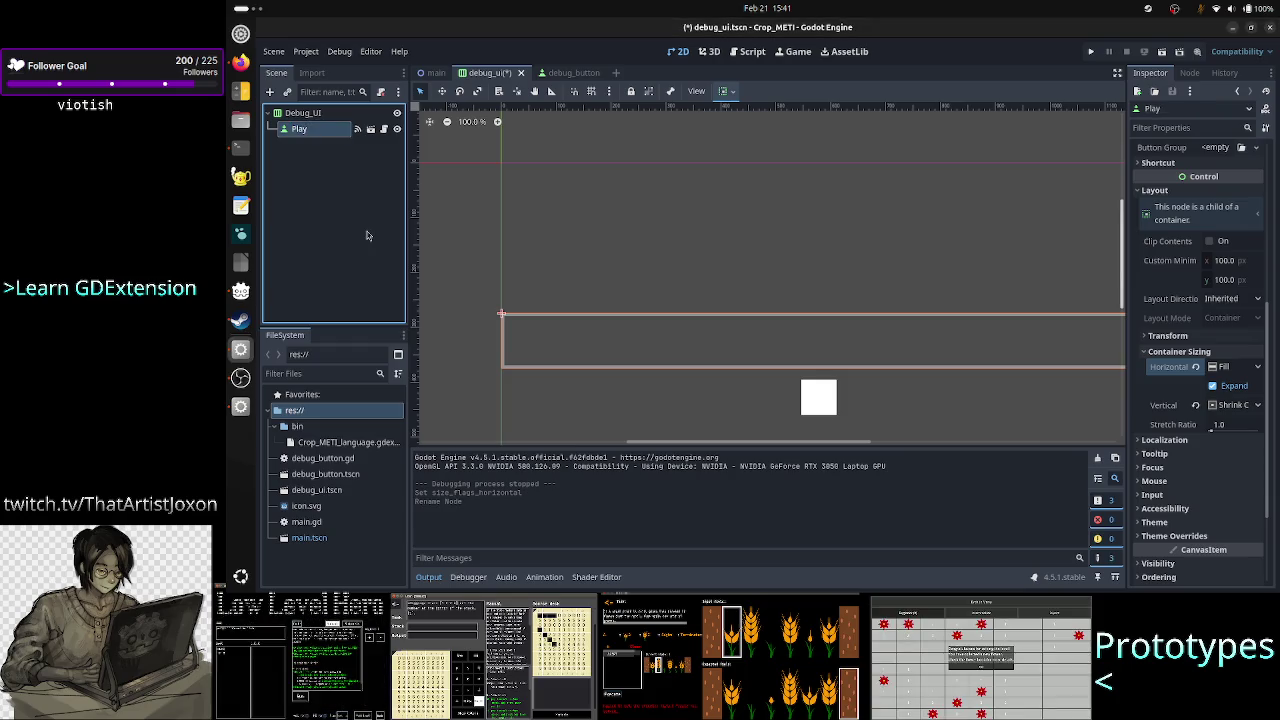
Instance debug_button.tscn under Debug_UI and name the new node Stop
{"action": "left_click", "coordinate": [292, 113]}
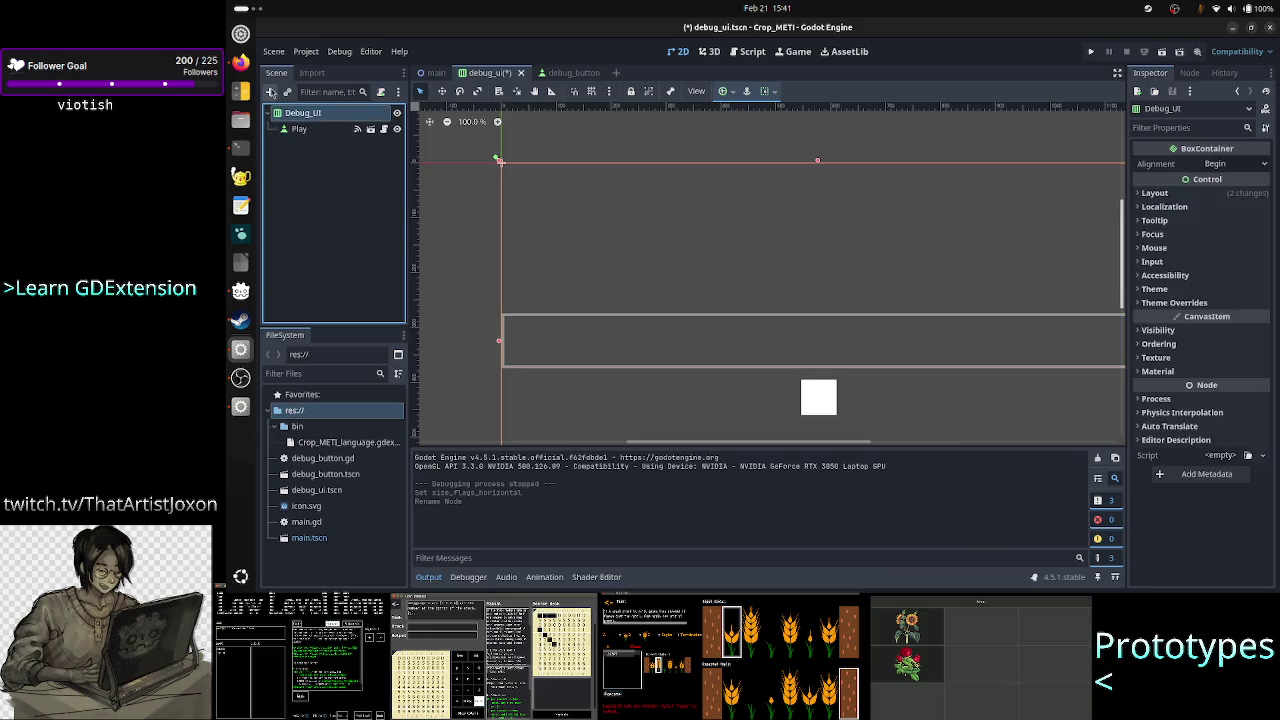
{"action": "left_click", "coordinate": [269, 91]}
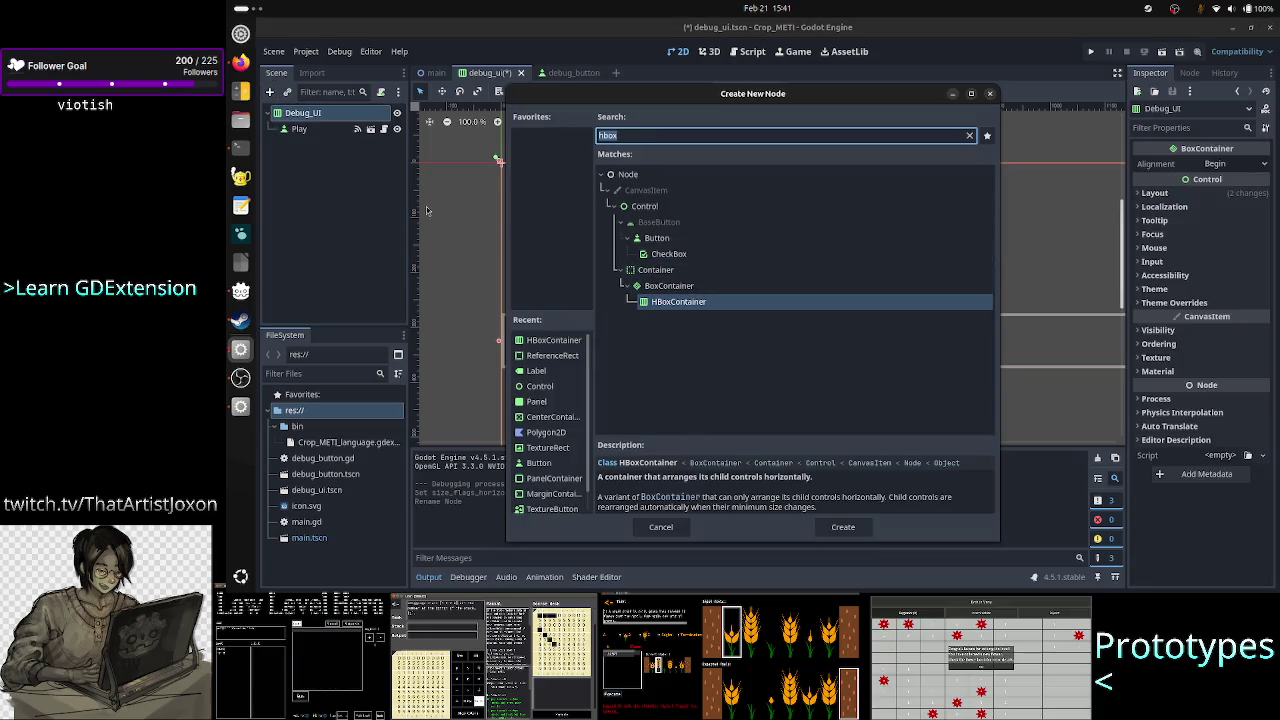
{"action": "key", "text": "Escape"}
{"action": "left_click", "coordinate": [287, 91]}
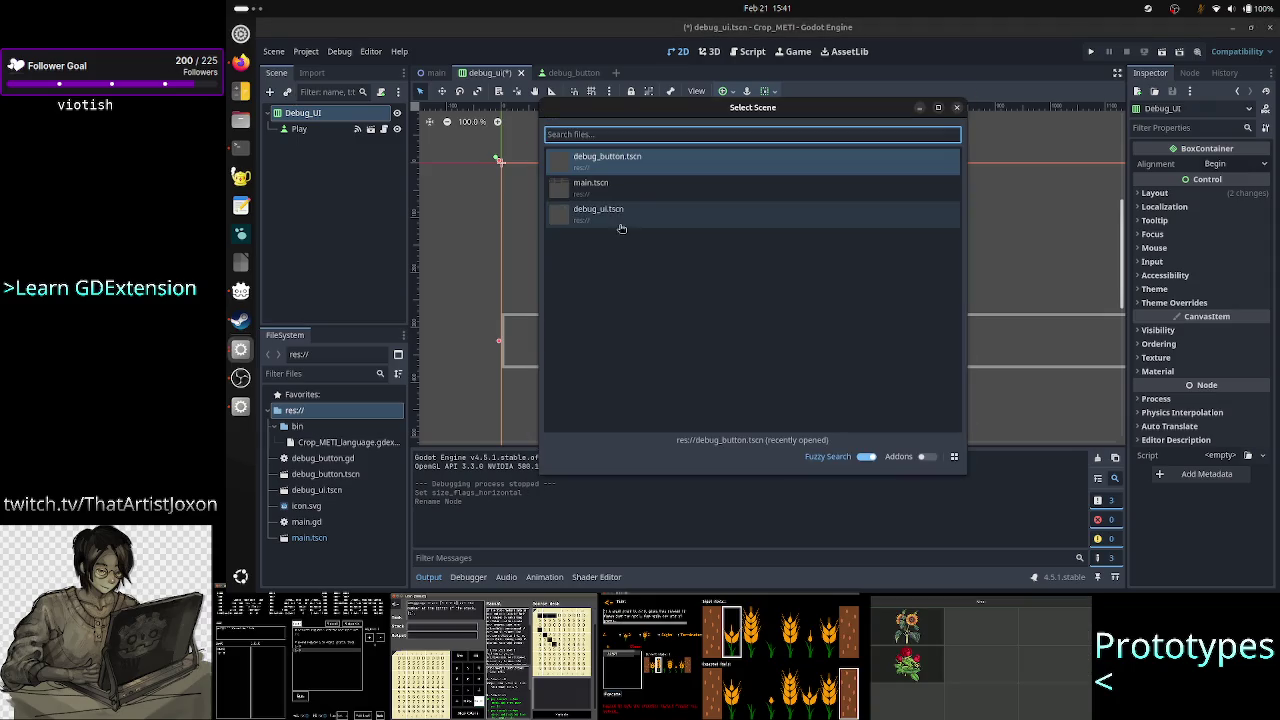
{"action": "double_click", "coordinate": [645, 163]}
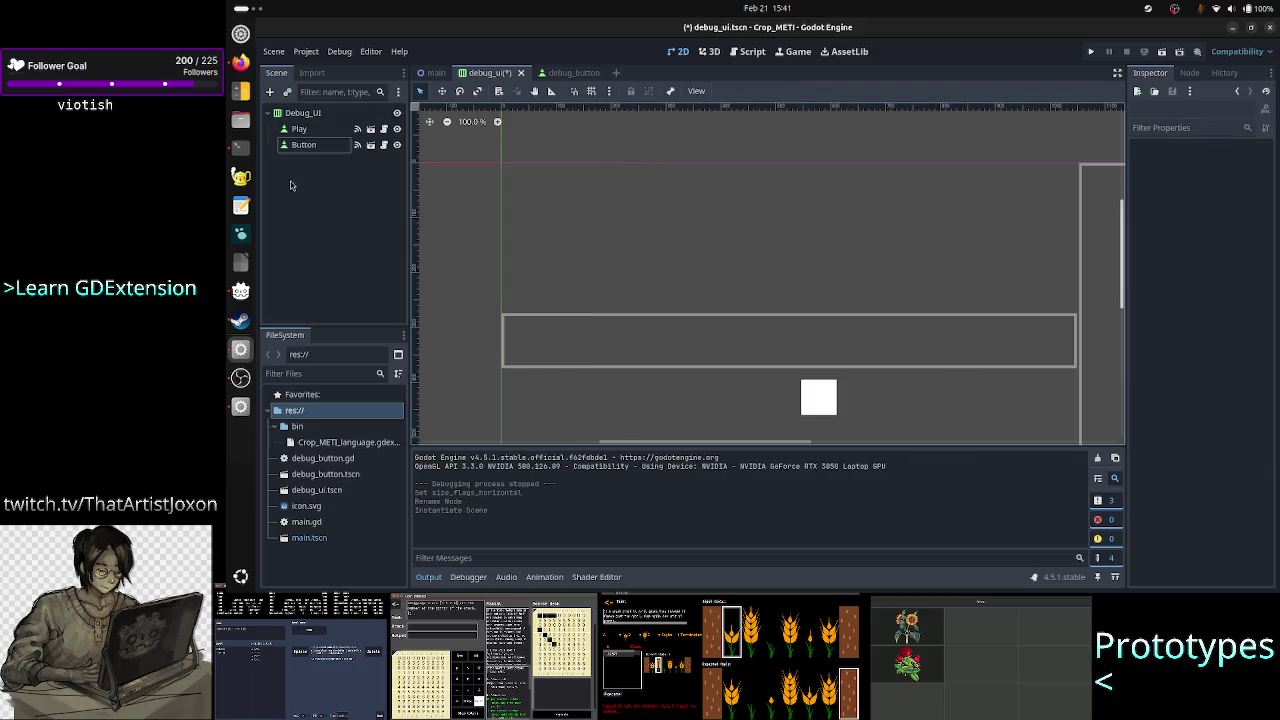
{"action": "double_click", "coordinate": [318, 150]}
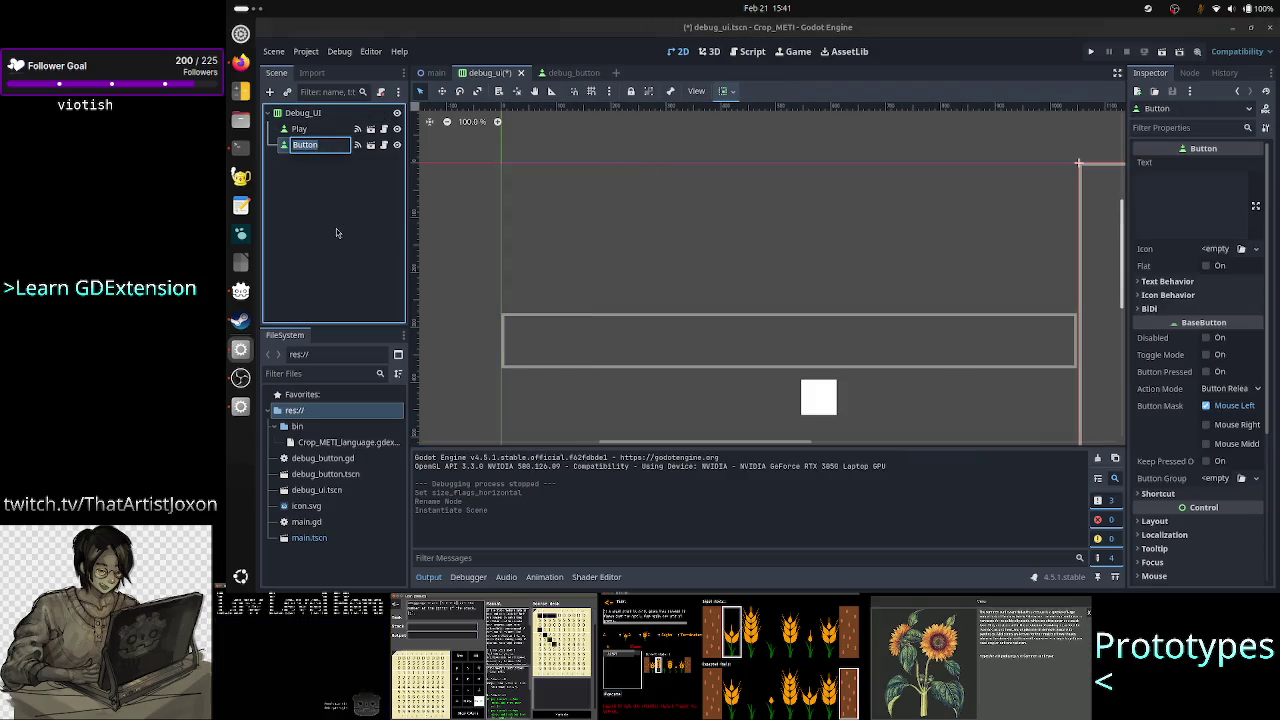
{"action": "type", "text": "Stop"}
{"action": "key", "text": "Return"}
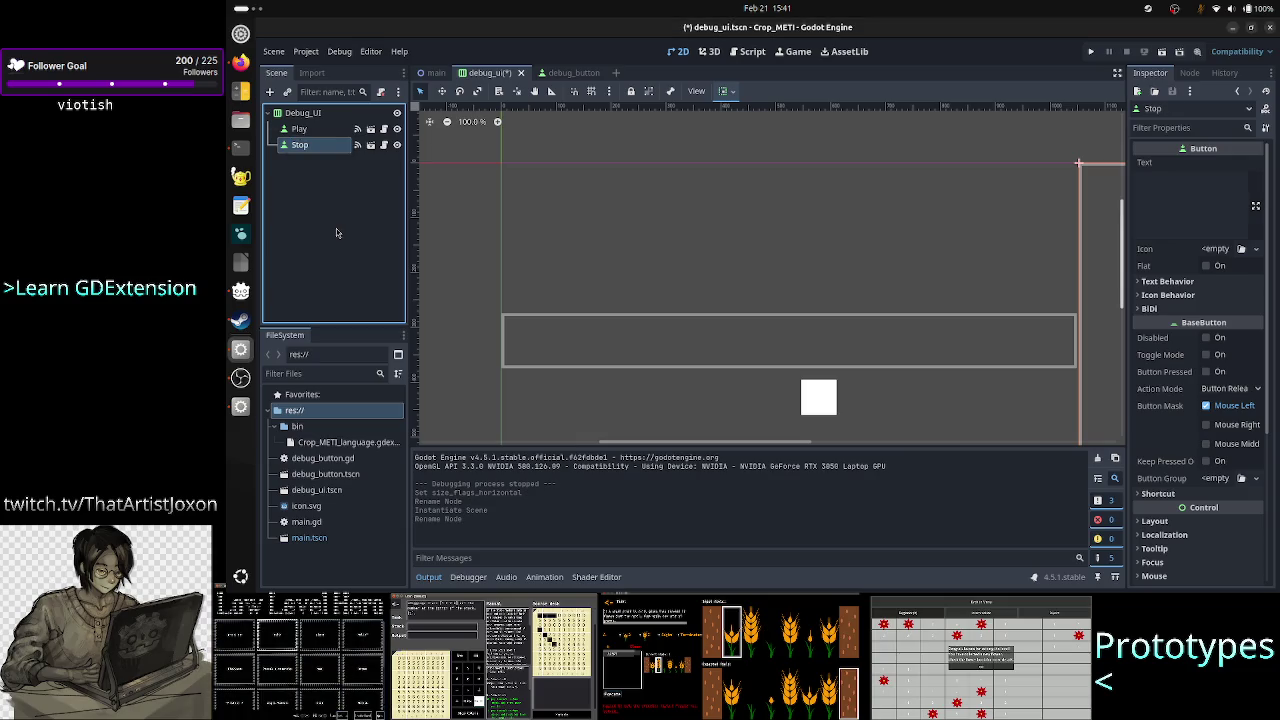
Instance another debug_button.tscn under Debug_UI and name it StepIn
{"action": "left_click", "coordinate": [302, 113]}
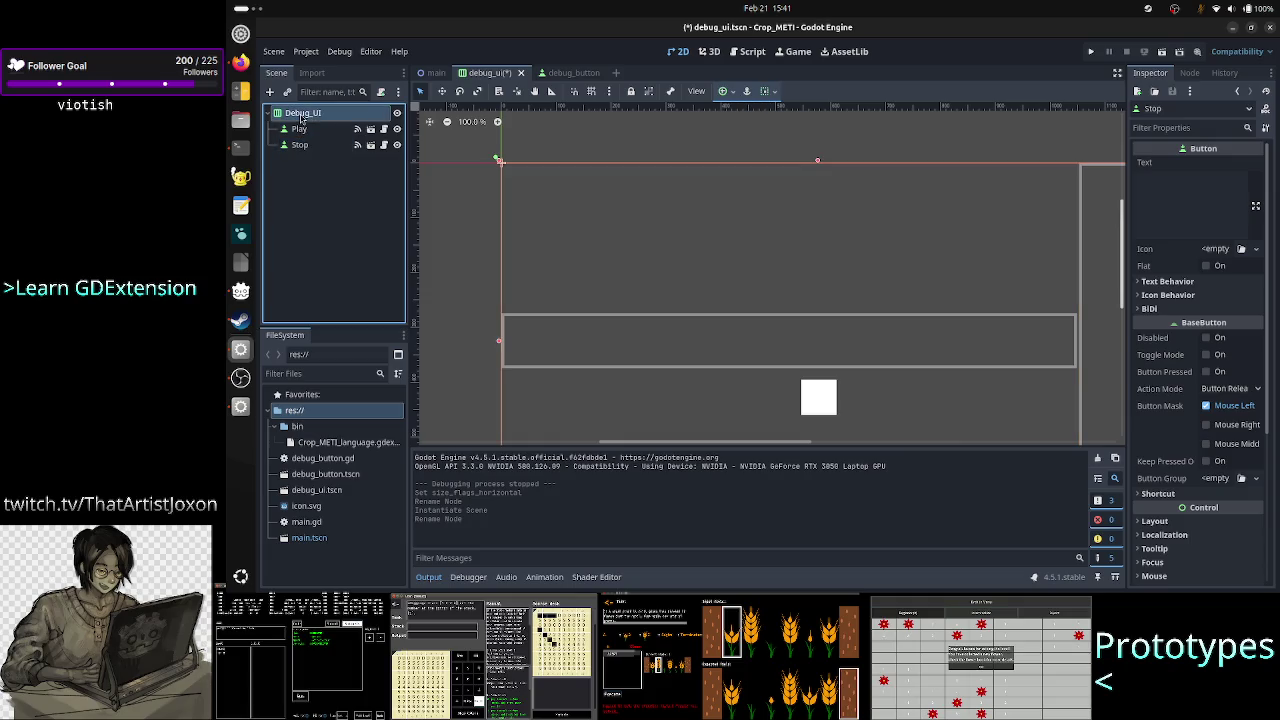
{"action": "left_click", "coordinate": [269, 91]}
{"action": "key", "text": "BackSpace"}
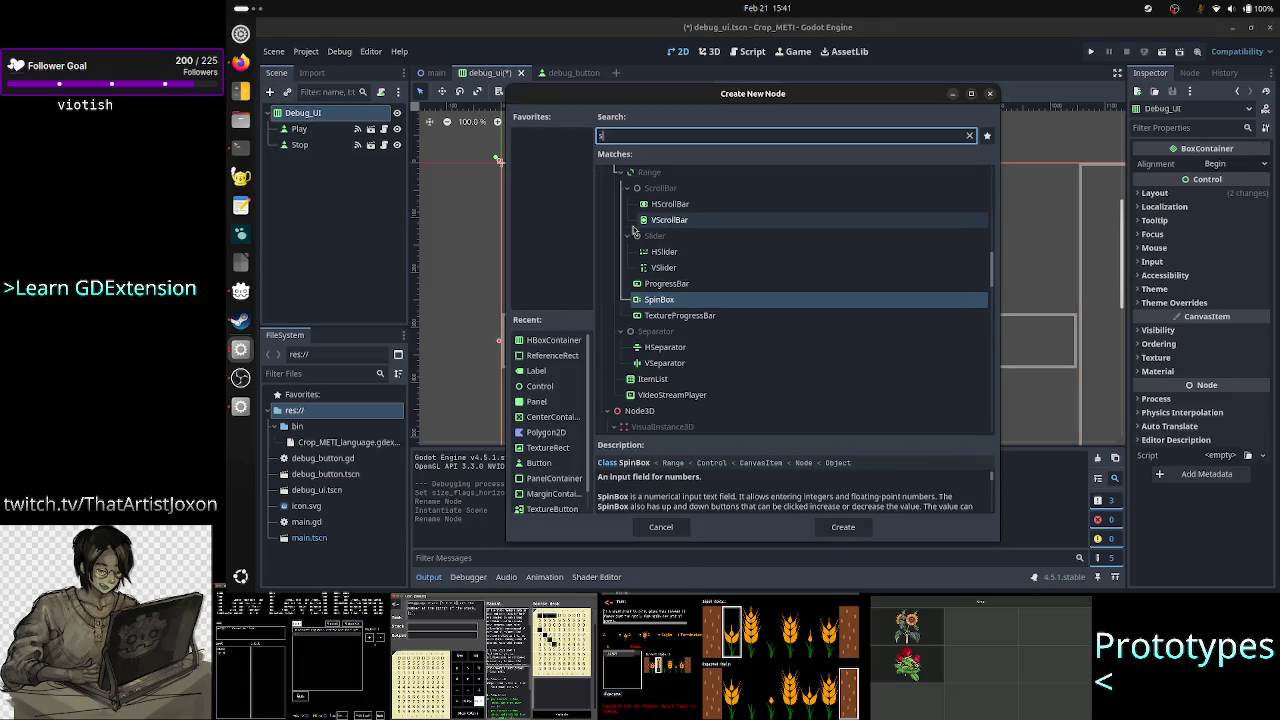
{"action": "key", "text": "Escape"}
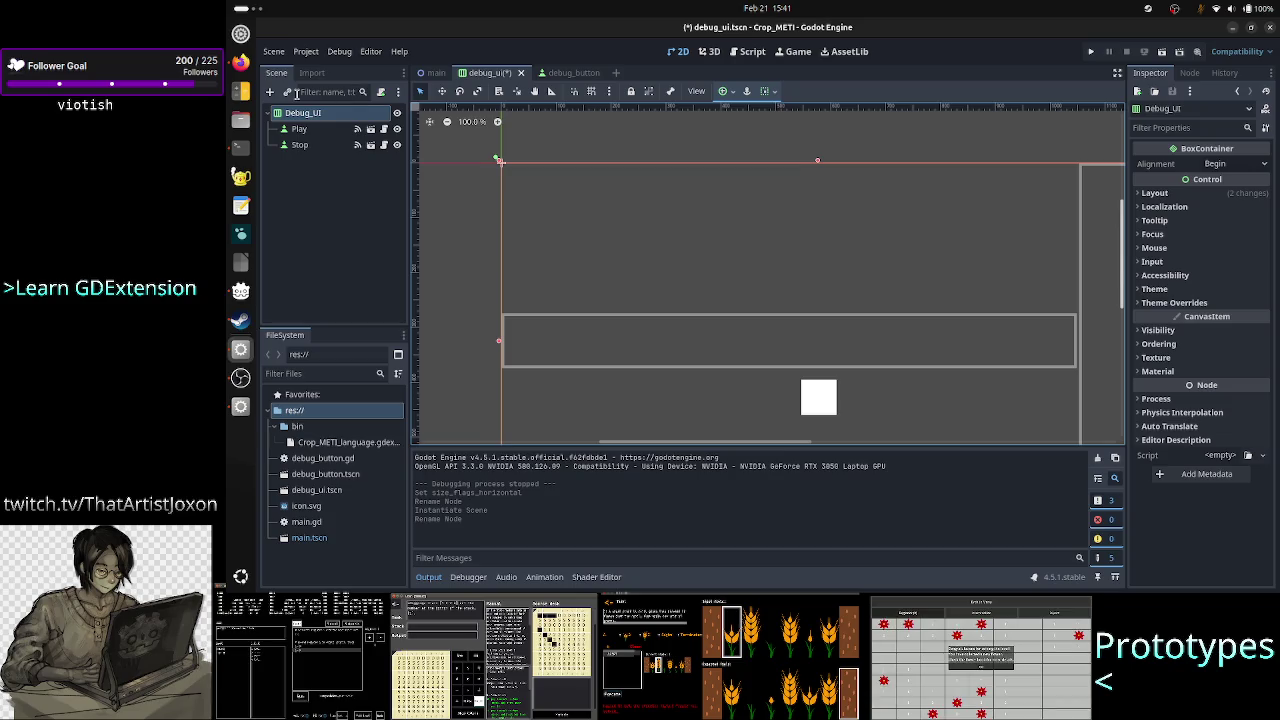
{"action": "left_click", "coordinate": [287, 91]}
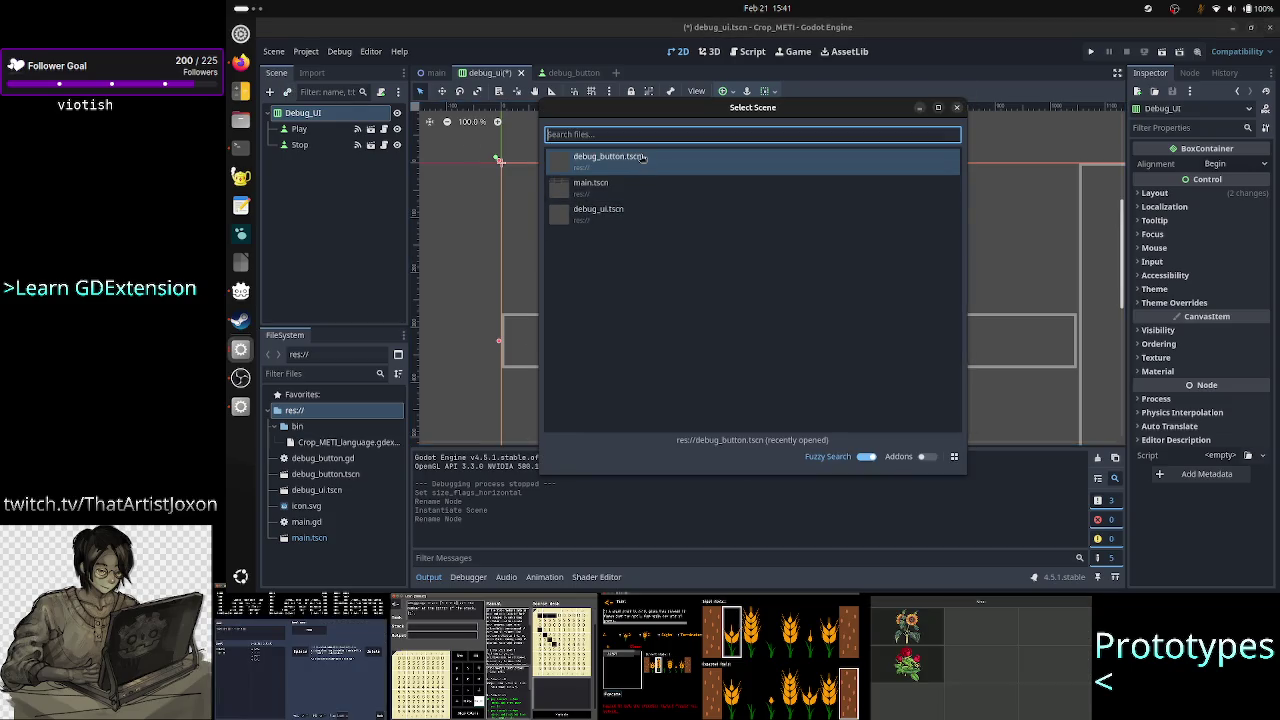
{"action": "double_click", "coordinate": [643, 159]}
{"action": "double_click", "coordinate": [305, 161]}
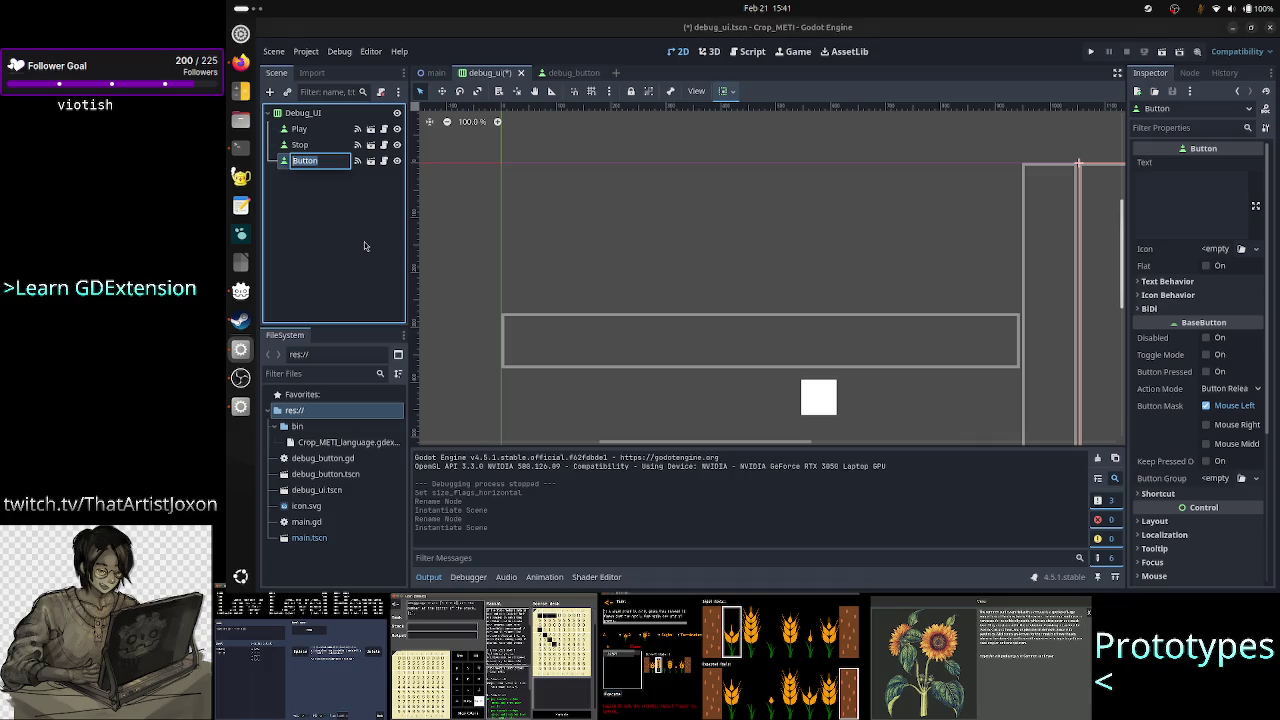
{"action": "type", "text": "Step"}
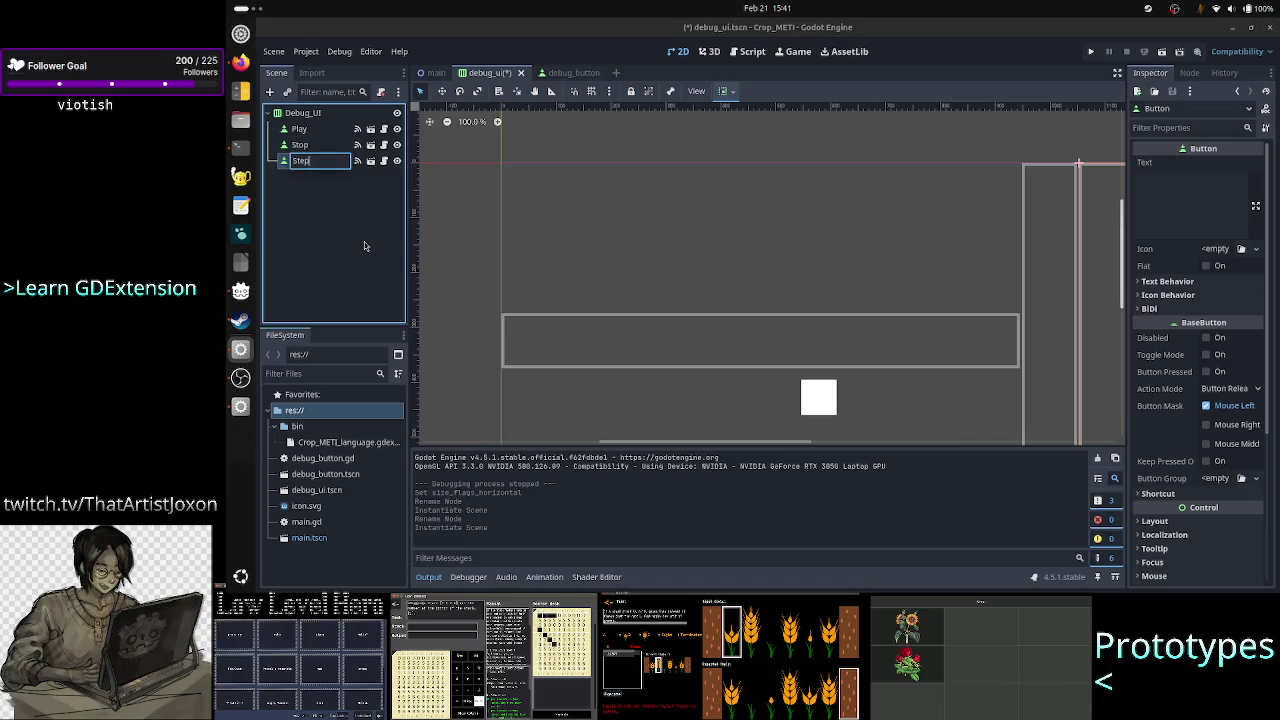
{"action": "type", "text": "In"}
{"action": "key", "text": "Return"}
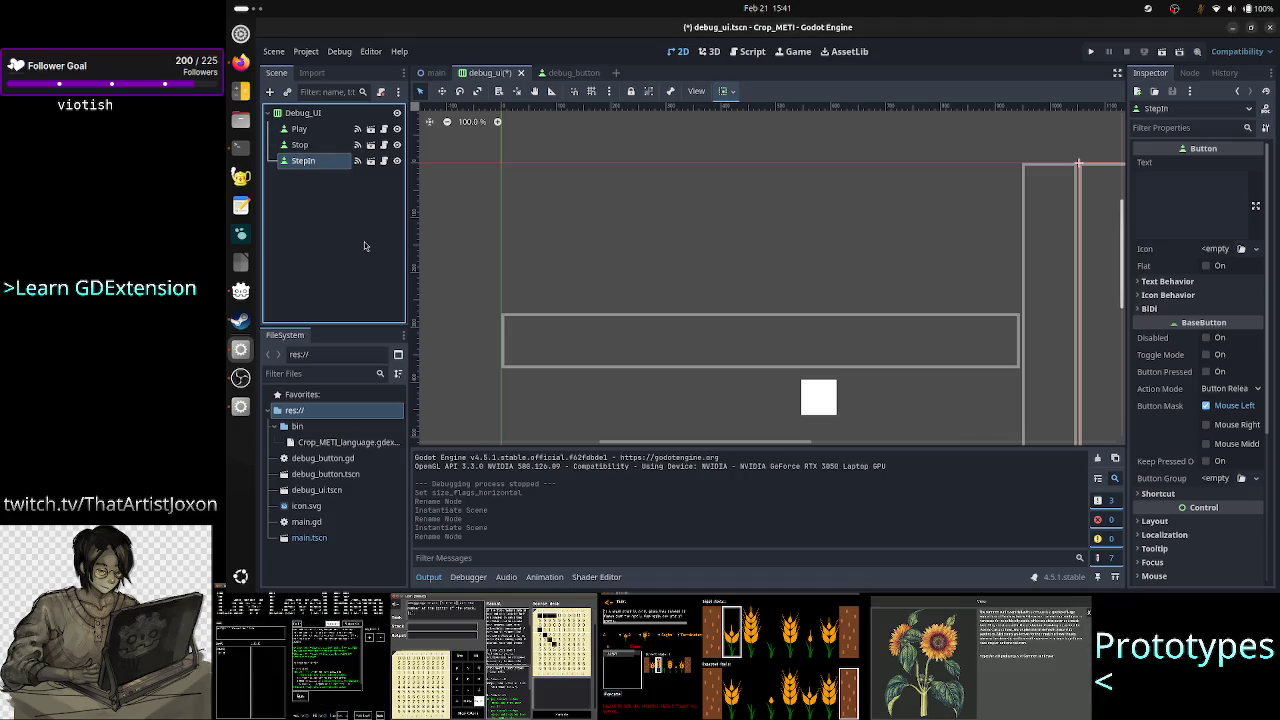
Collapse the output panel and set Play's vertical container sizing to Fill
{"action": "left_click", "coordinate": [305, 113]}
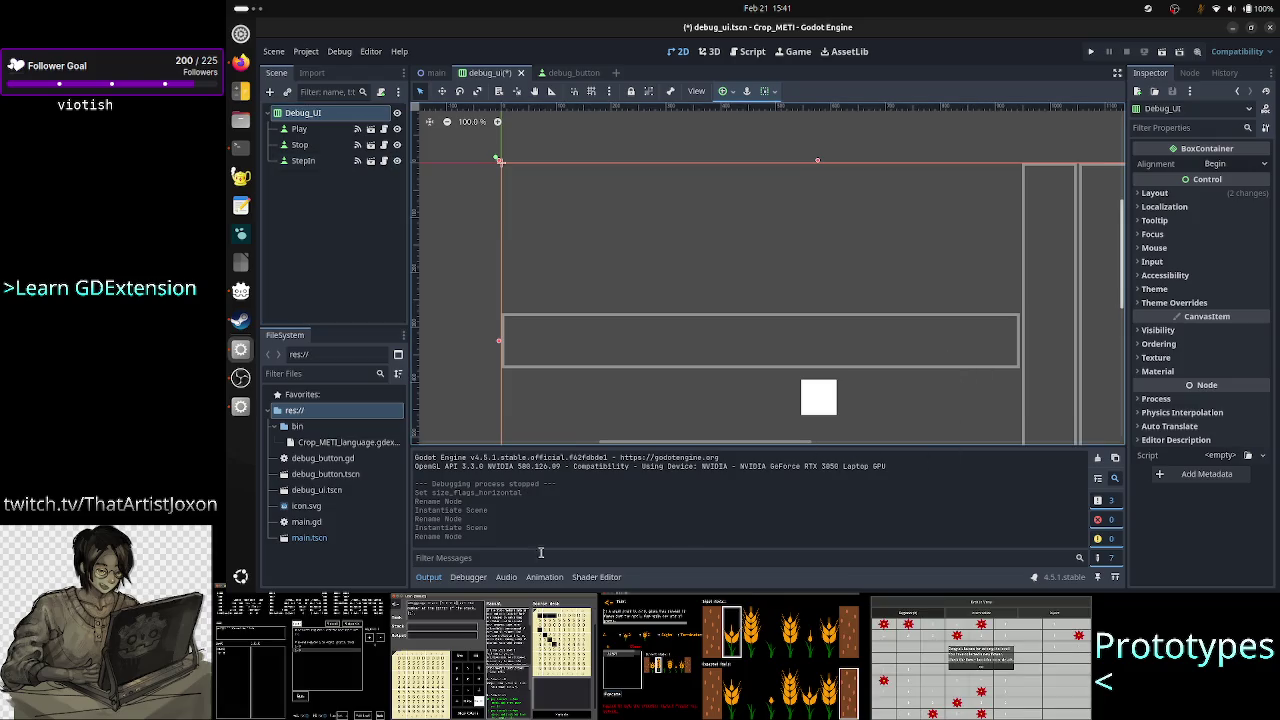
{"action": "left_click", "coordinate": [432, 580]}
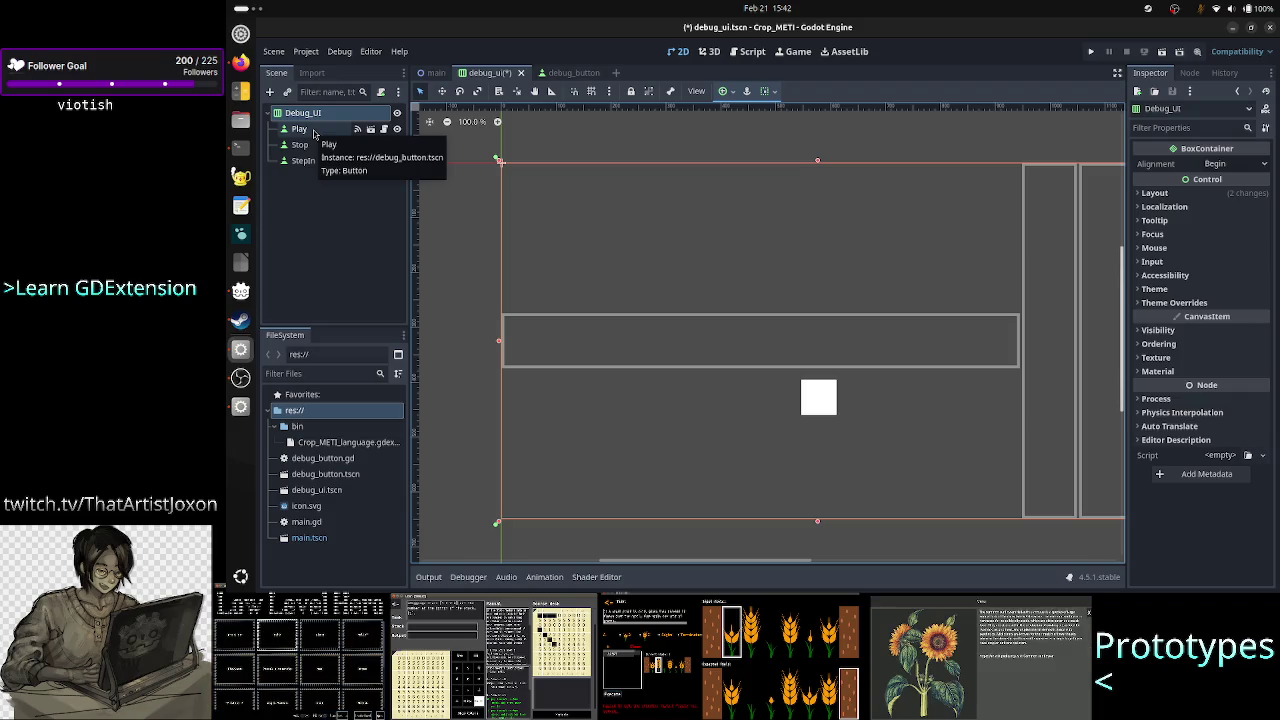
{"action": "left_click", "coordinate": [312, 131]}
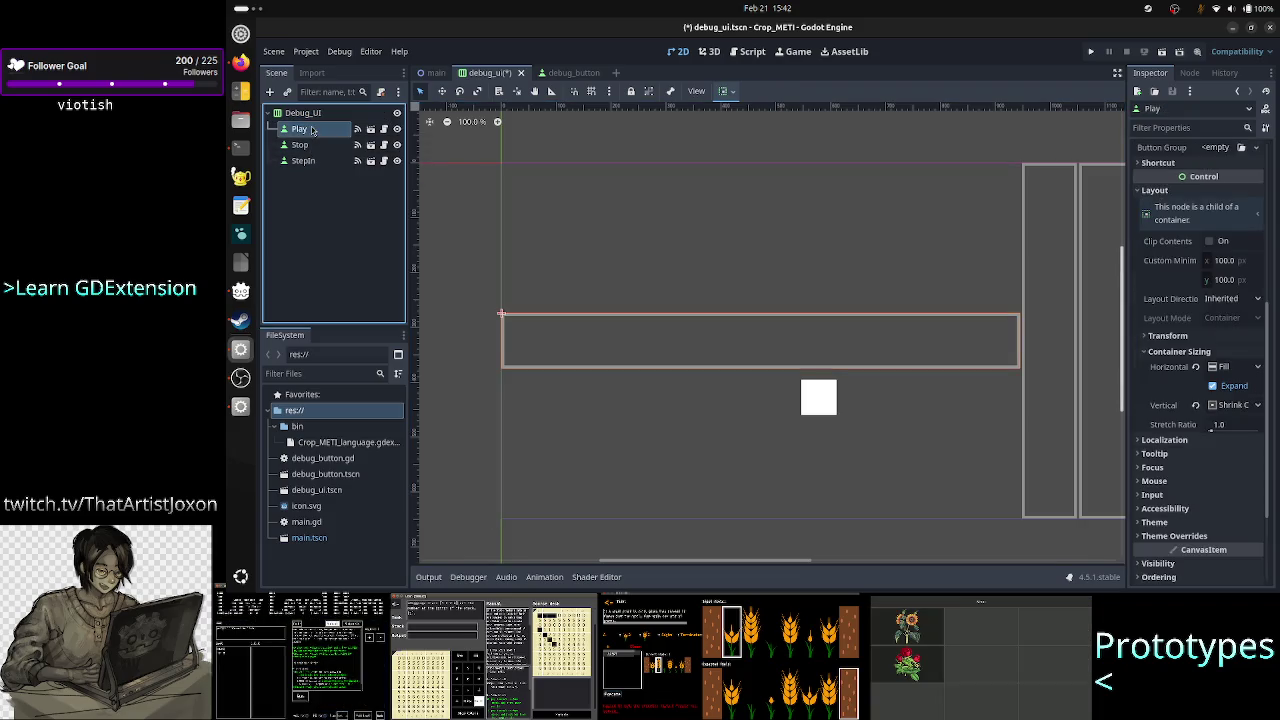
{"action": "left_click", "coordinate": [1243, 405]}
{"action": "left_click", "coordinate": [1240, 422]}
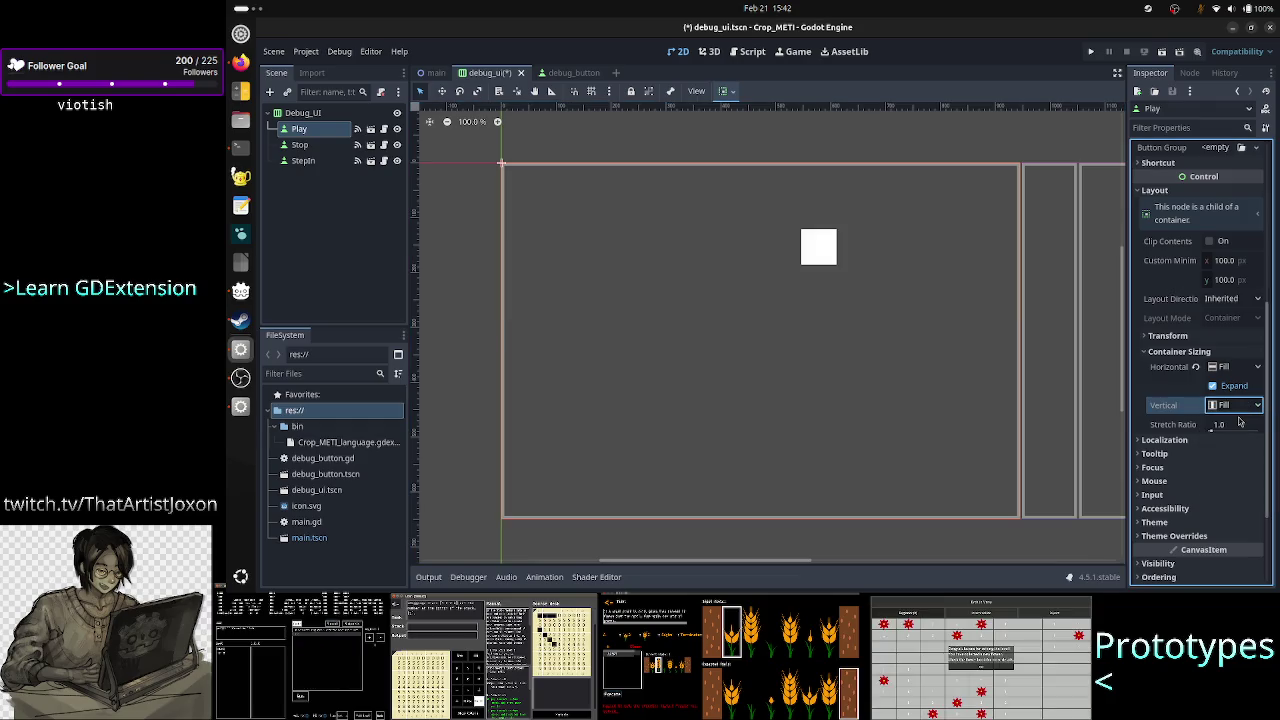
Turn on horizontal Expand in the Stop button's container sizing
{"action": "left_click", "coordinate": [300, 145]}
{"action": "scroll", "coordinate": [1235, 482], "scroll_direction": "down", "scroll_amount": 3}
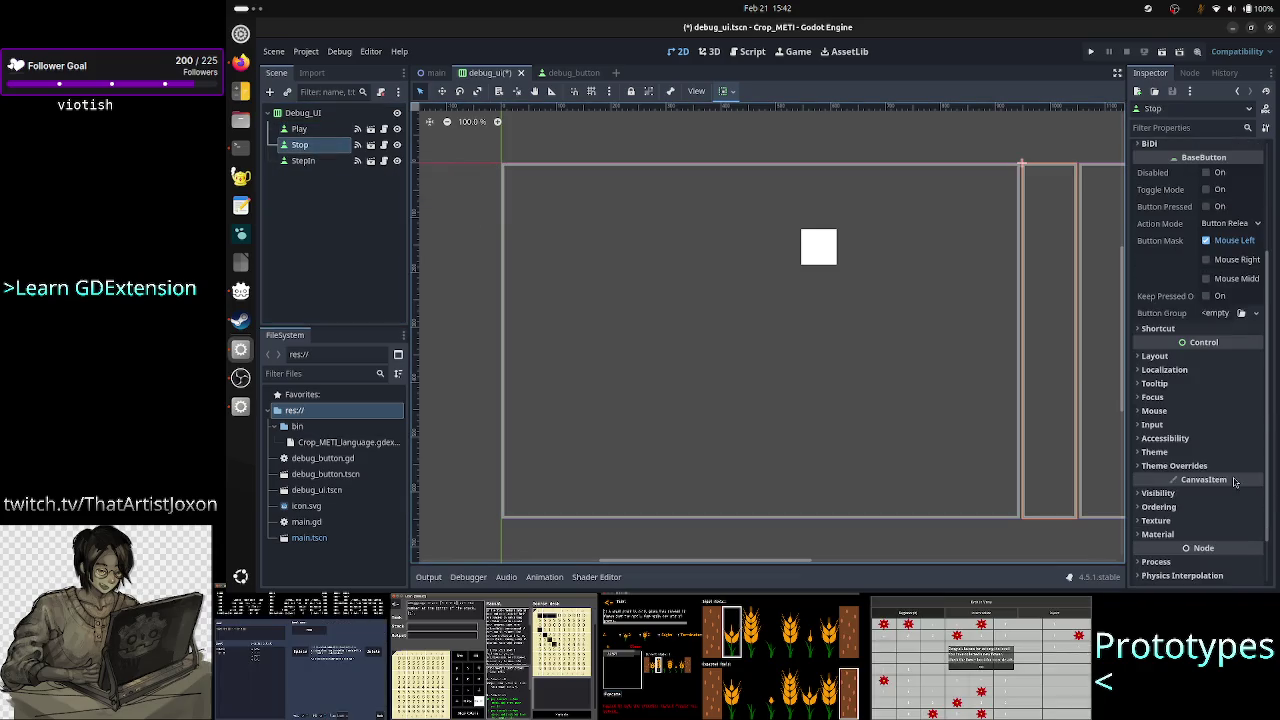
{"action": "left_click", "coordinate": [1210, 359]}
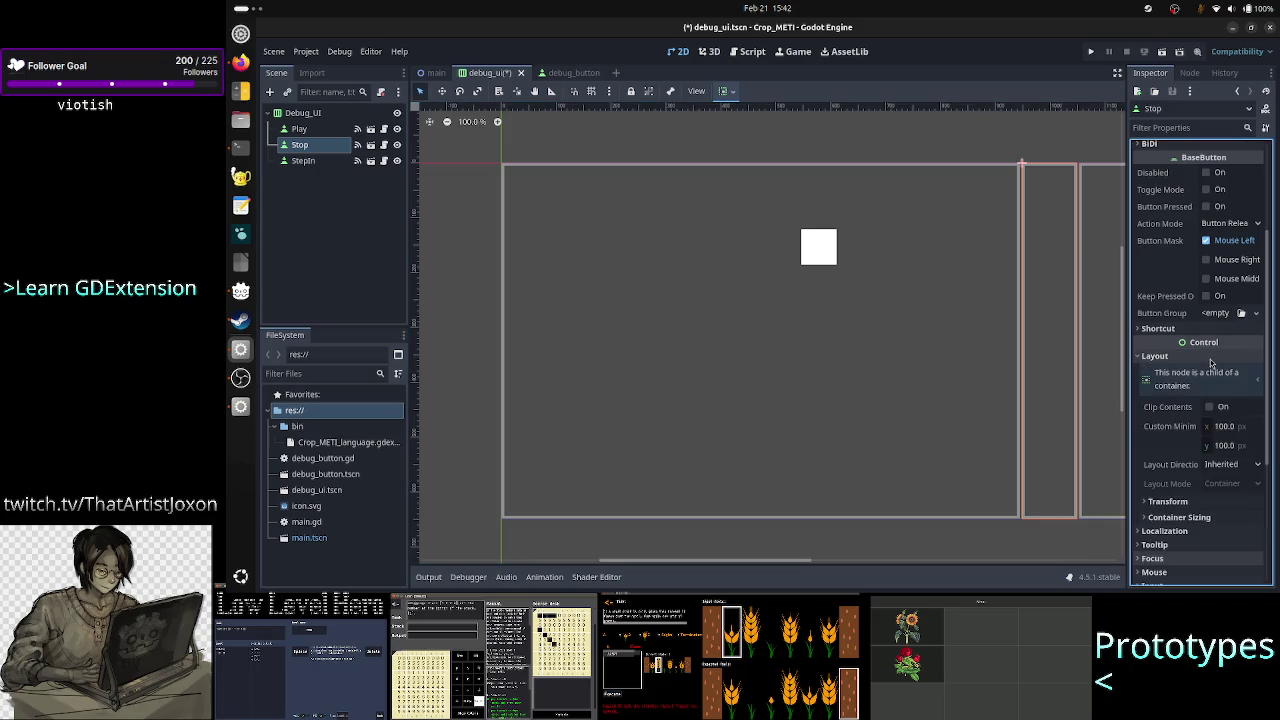
{"action": "left_click", "coordinate": [1188, 517]}
{"action": "scroll", "coordinate": [1190, 524], "scroll_direction": "down", "scroll_amount": 1}
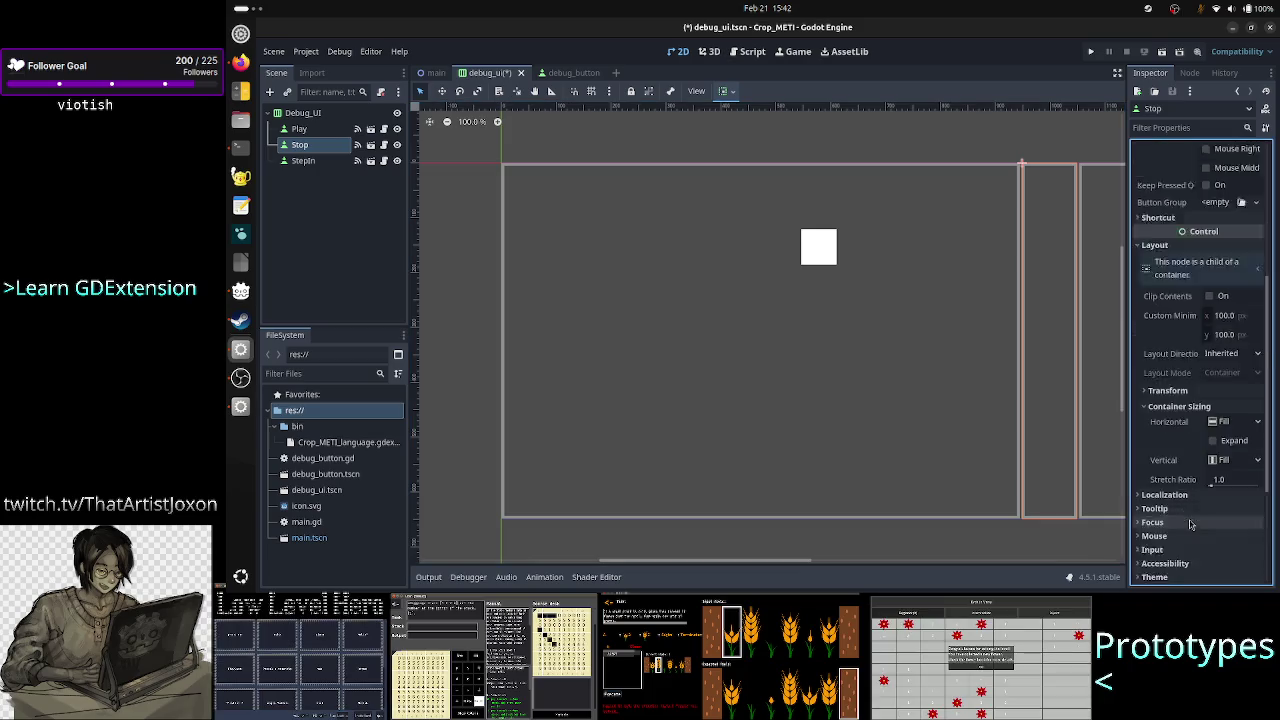
{"action": "scroll", "coordinate": [1190, 524], "scroll_direction": "down", "scroll_amount": 5}
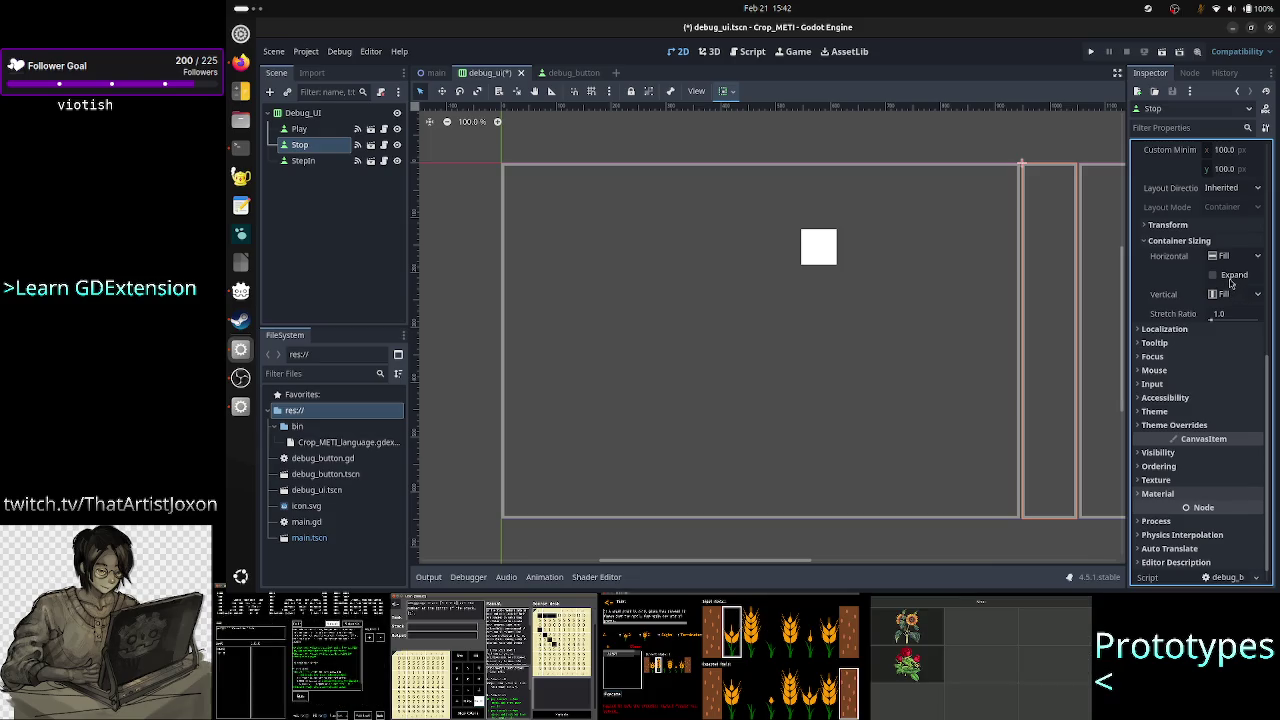
{"action": "left_click", "coordinate": [1230, 279]}
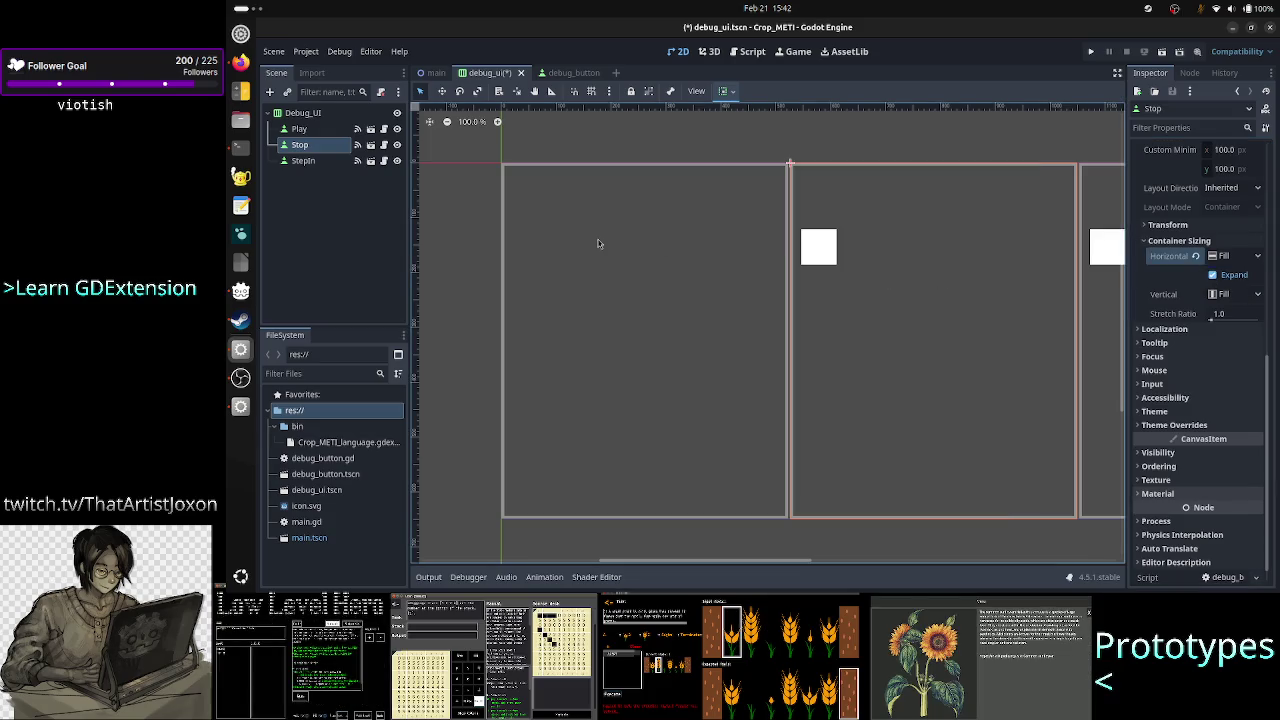
Turn on horizontal Expand in the StepIn button's container sizing
{"action": "left_click", "coordinate": [320, 162]}
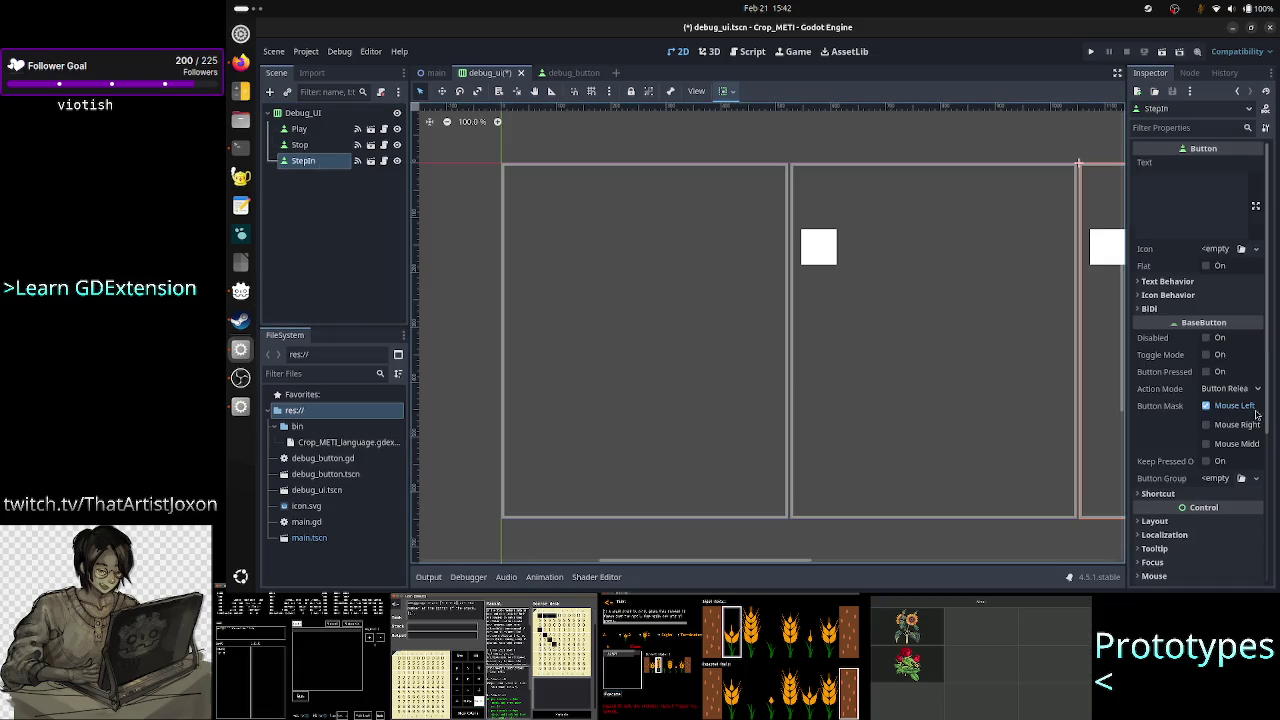
{"action": "scroll", "coordinate": [1203, 406], "scroll_direction": "down", "scroll_amount": 5}
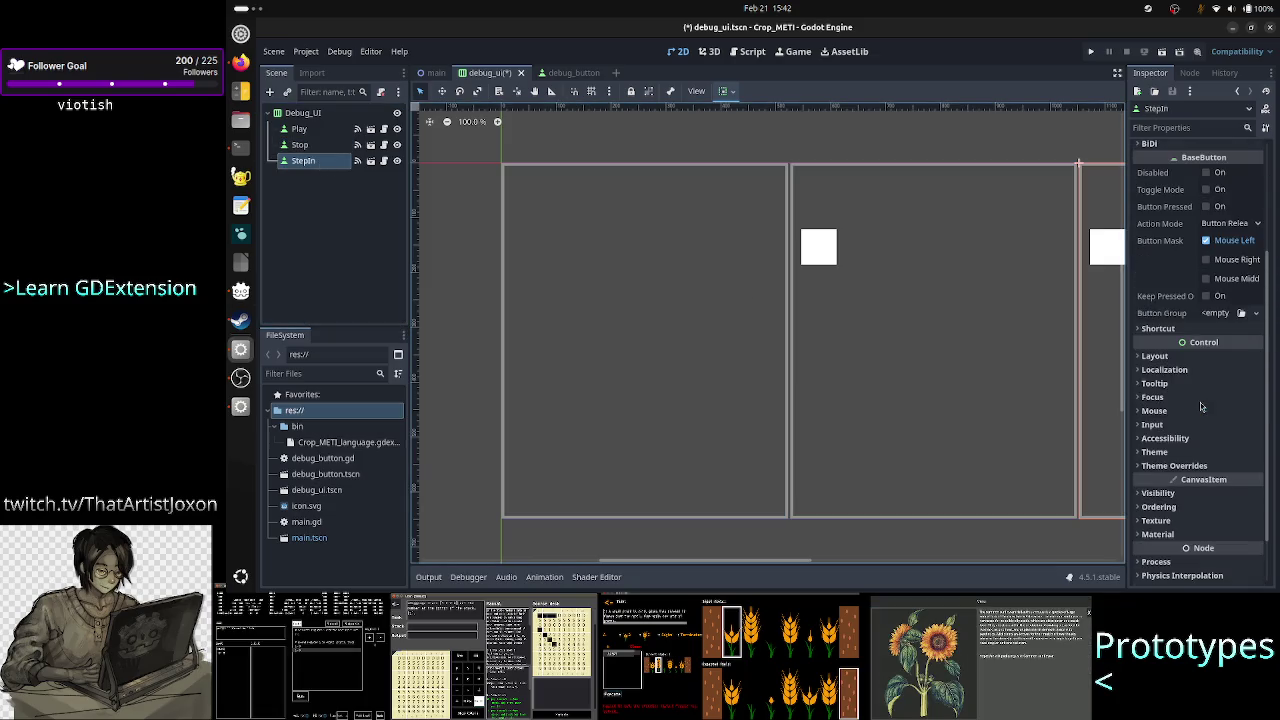
{"action": "left_click", "coordinate": [1160, 357]}
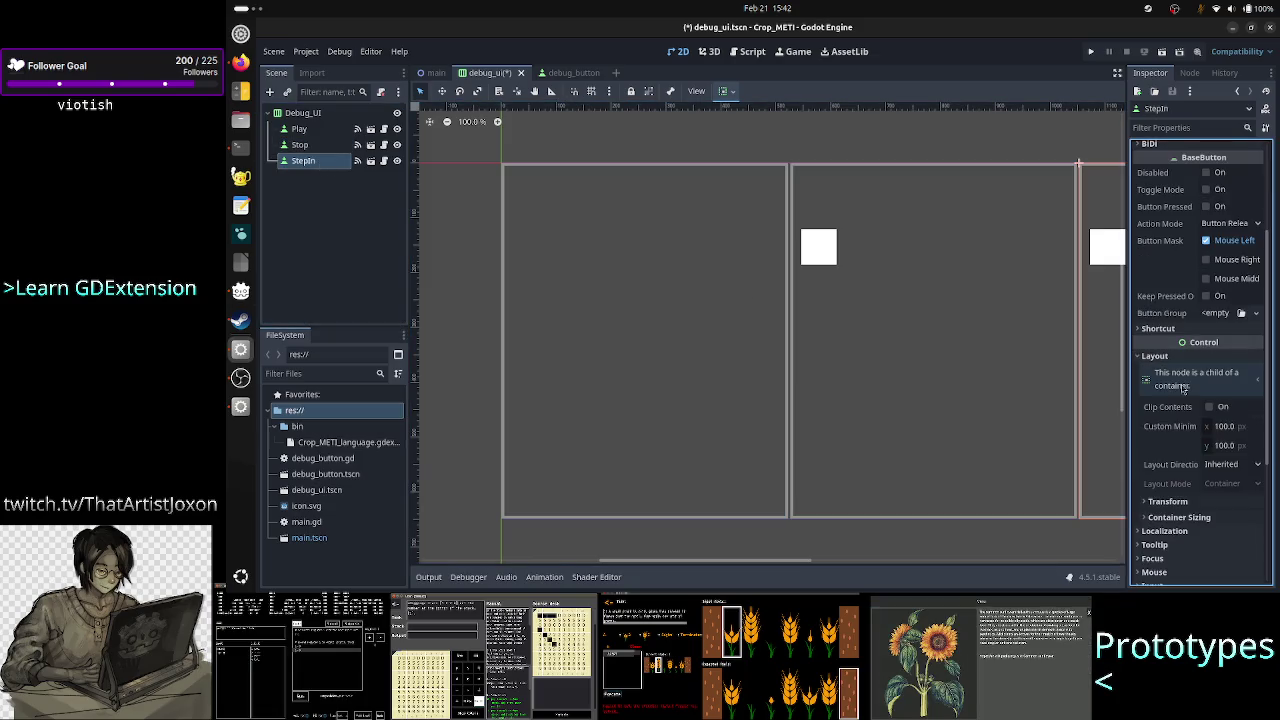
{"action": "left_click", "coordinate": [1180, 517]}
{"action": "scroll", "coordinate": [1197, 542], "scroll_direction": "down", "scroll_amount": 1}
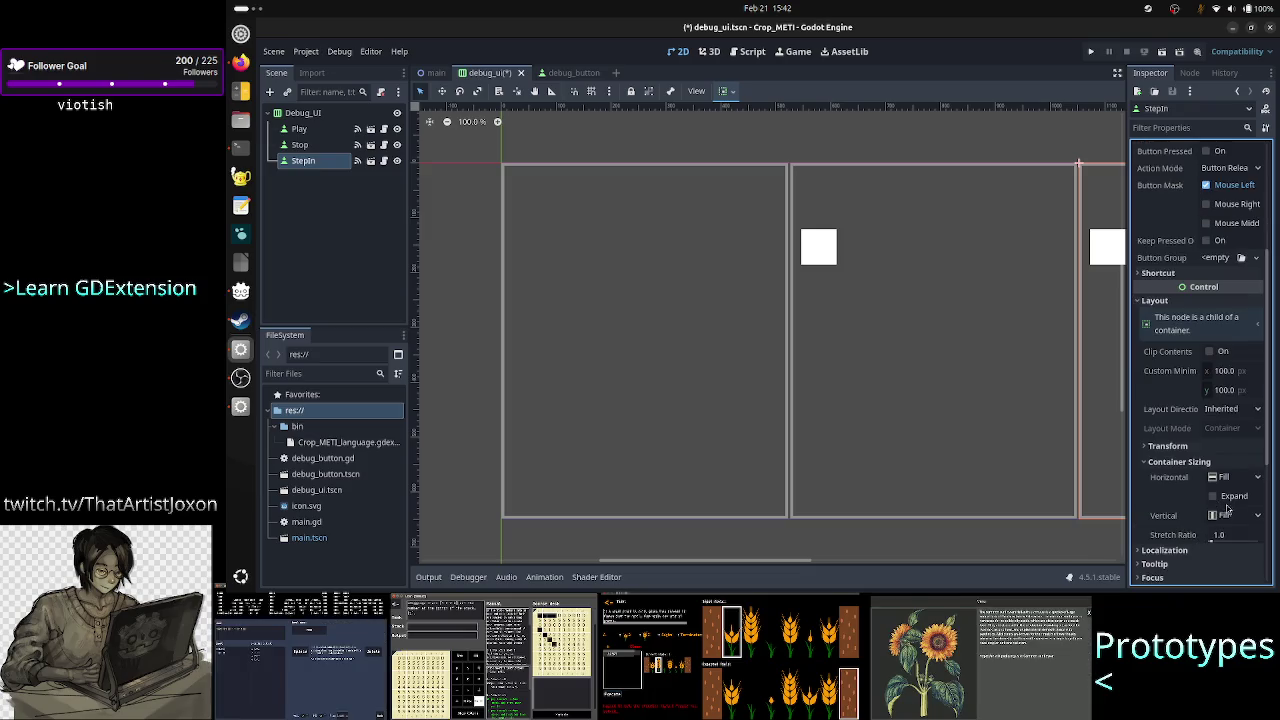
{"action": "left_click", "coordinate": [1225, 497]}
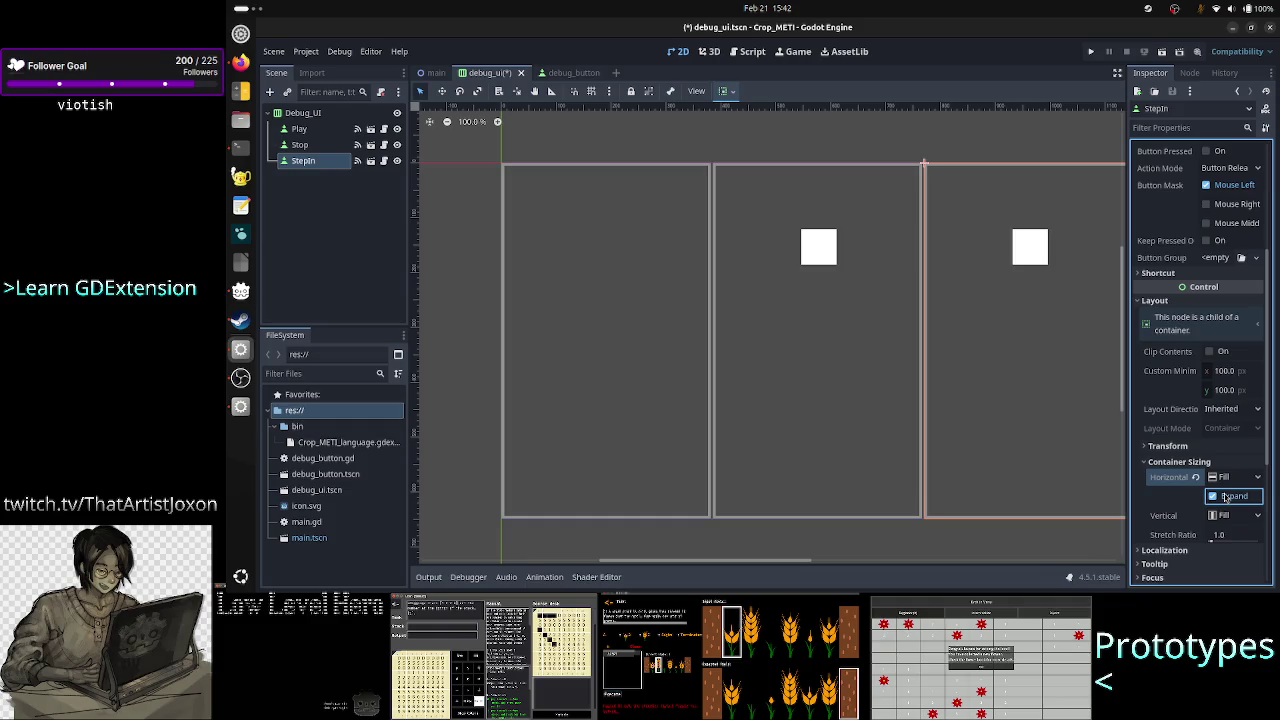
{"action": "left_click", "coordinate": [320, 115]}
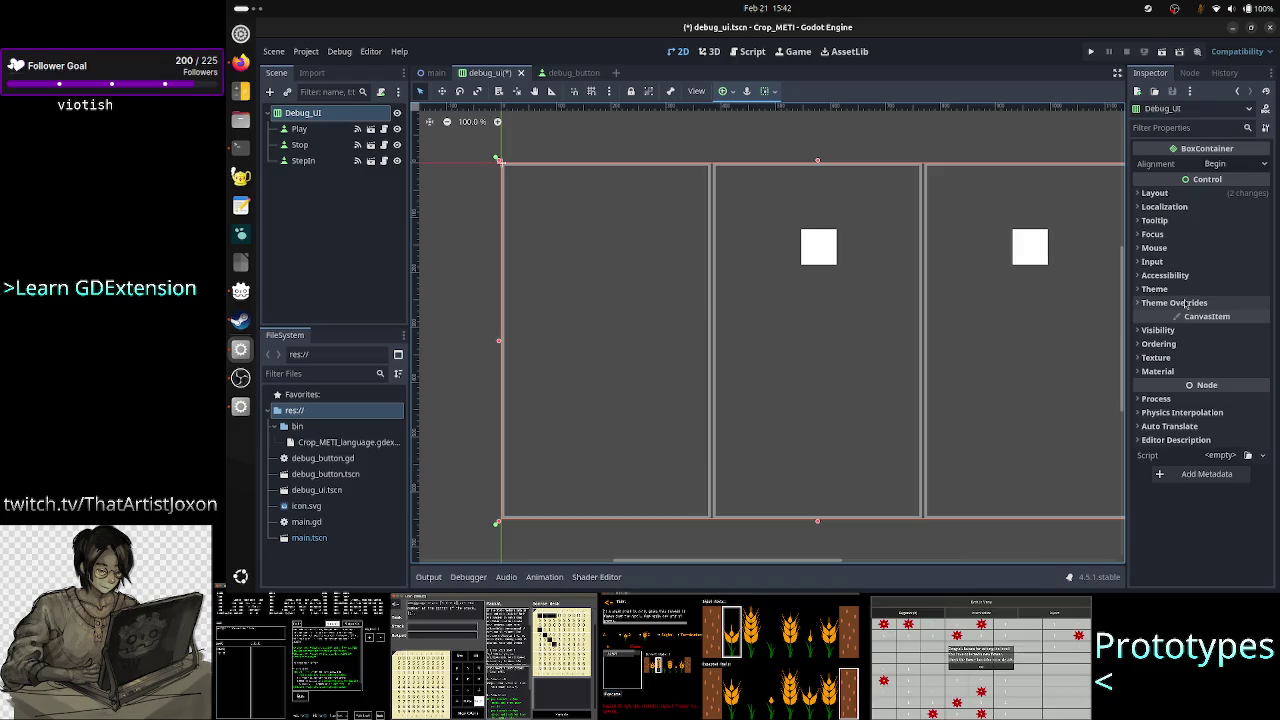
Override Debug_UI's Separation theme constant to 20 and run the scene
{"action": "left_click", "coordinate": [1186, 303]}
{"action": "left_click", "coordinate": [1170, 316]}
{"action": "left_click", "coordinate": [1227, 335]}
{"action": "type", "text": "2"}
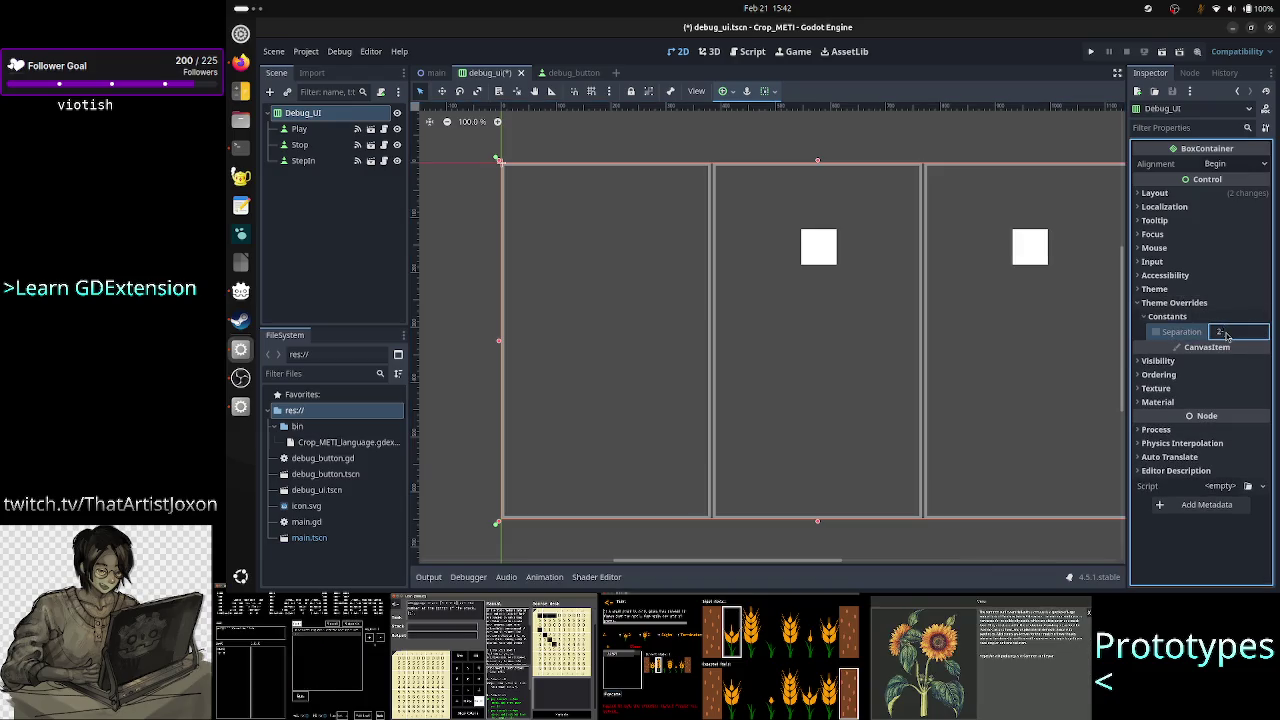
{"action": "type", "text": "0"}
{"action": "key", "text": "Return"}
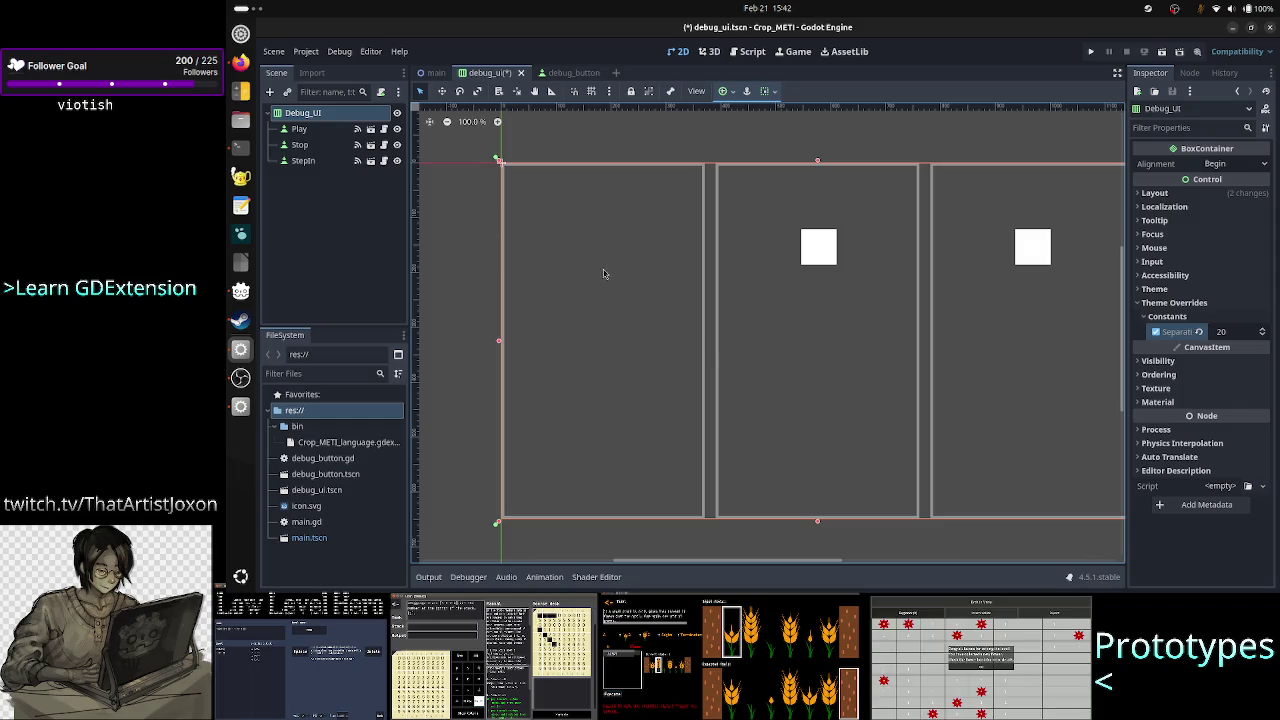
{"action": "left_click", "coordinate": [1163, 52]}
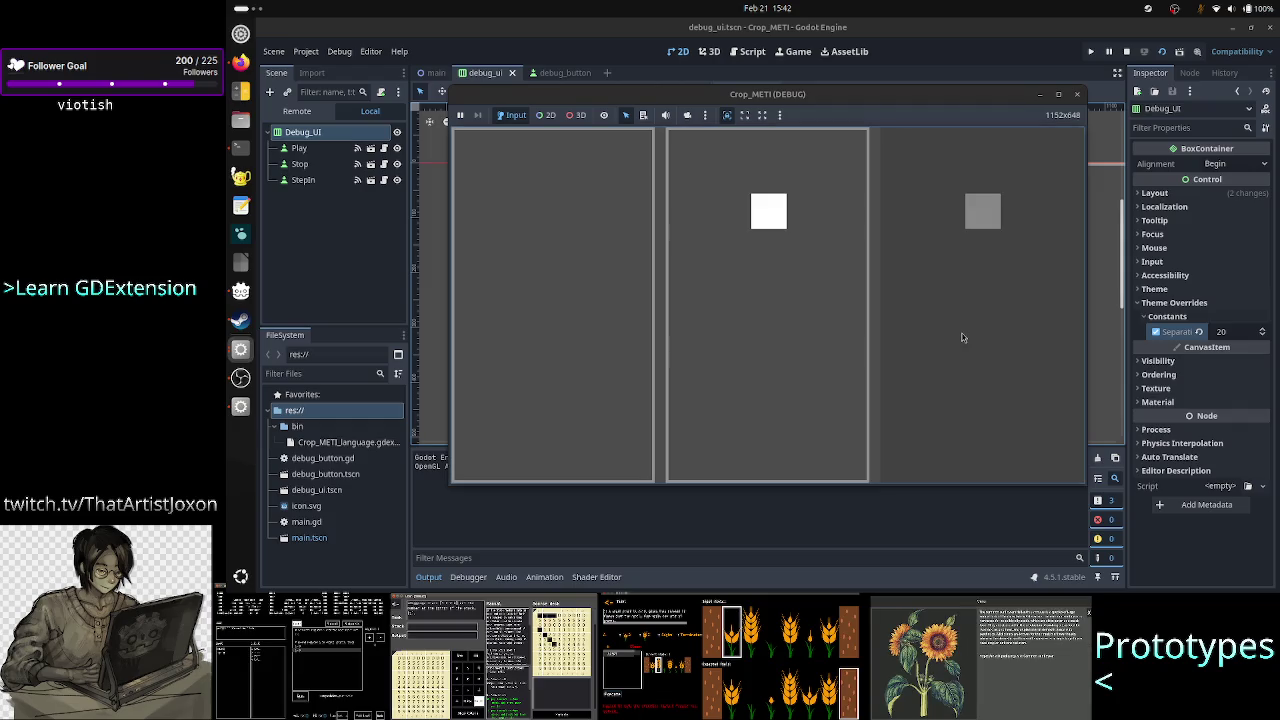
Focus a button and resize the running game window to check the layout, then close it
{"action": "left_click", "coordinate": [912, 333]}
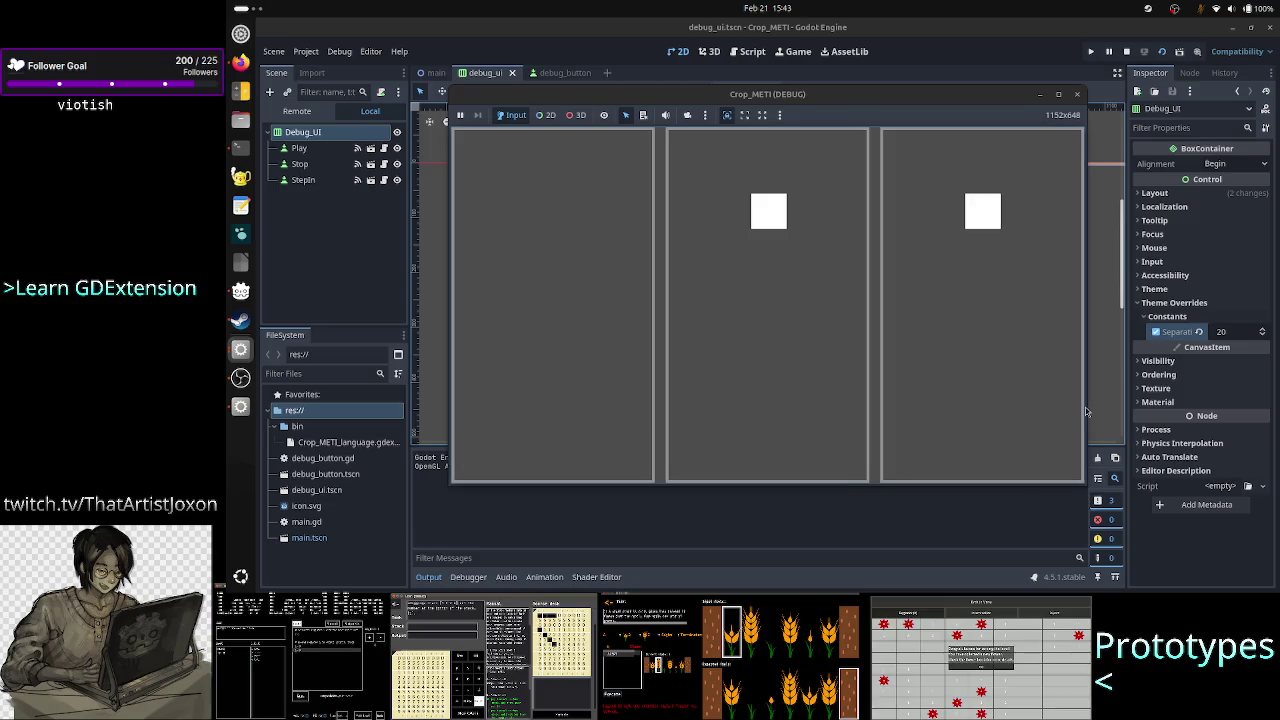
{"action": "mouse_move", "coordinate": [1085, 407]}
{"action": "left_mouse_down"}
{"action": "mouse_move", "coordinate": [889, 398]}
{"action": "mouse_move", "coordinate": [1091, 384]}
{"action": "mouse_move", "coordinate": [850, 384]}
{"action": "mouse_move", "coordinate": [1106, 392]}
{"action": "mouse_move", "coordinate": [838, 385]}
{"action": "mouse_move", "coordinate": [1014, 409]}
{"action": "mouse_move", "coordinate": [870, 390]}
{"action": "mouse_move", "coordinate": [1001, 394]}
{"action": "mouse_move", "coordinate": [878, 392]}
{"action": "left_mouse_up"}
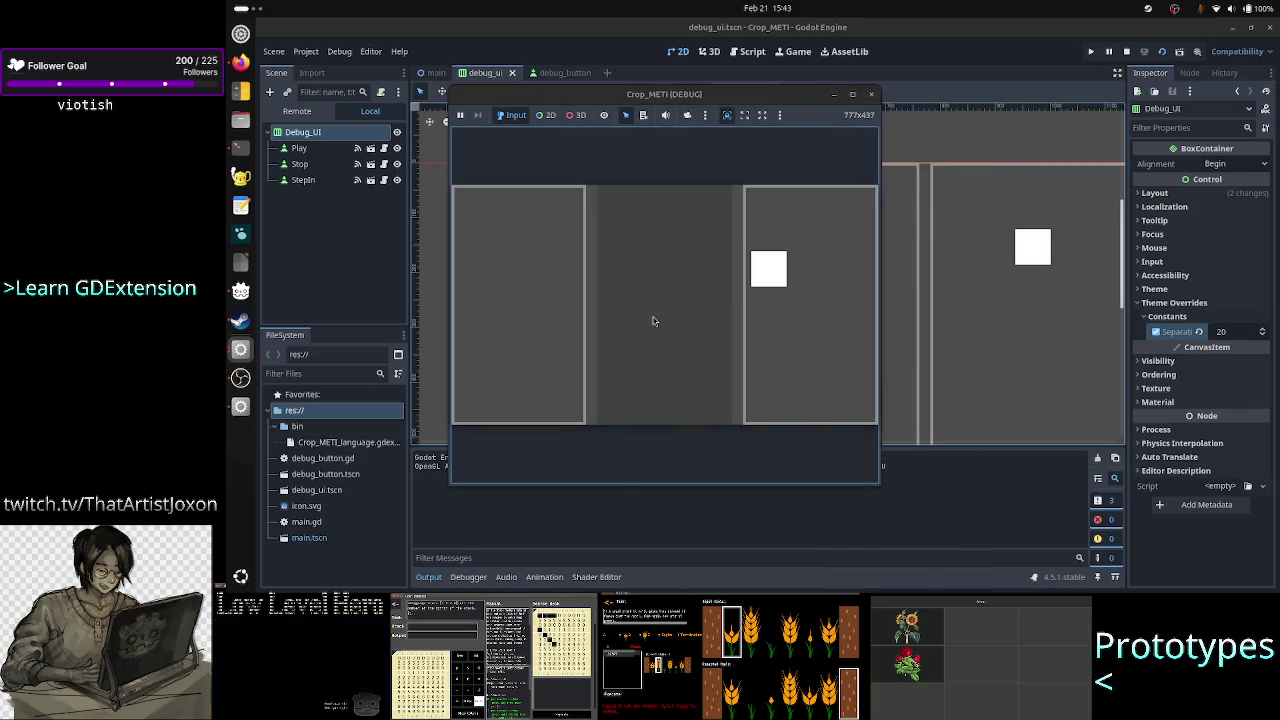
{"action": "left_click", "coordinate": [880, 452]}
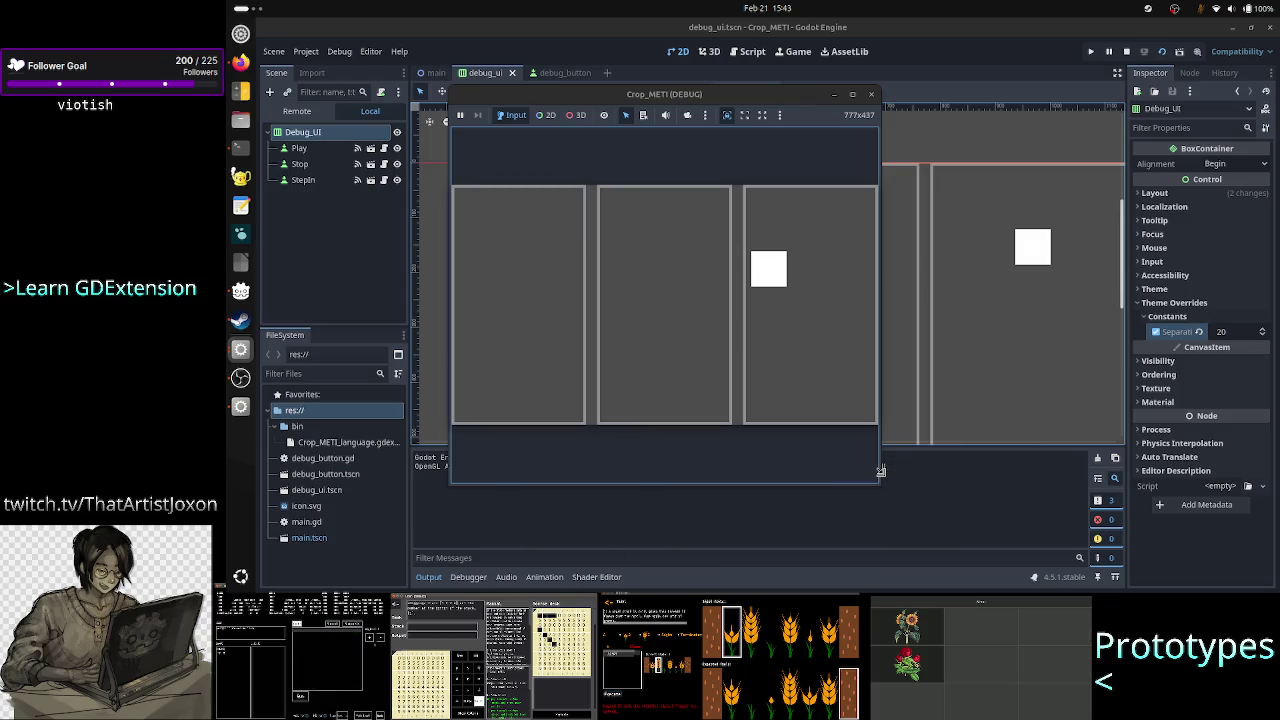
{"action": "mouse_move", "coordinate": [880, 470]}
{"action": "left_mouse_down"}
{"action": "mouse_move", "coordinate": [838, 455]}
{"action": "mouse_move", "coordinate": [891, 477]}
{"action": "mouse_move", "coordinate": [846, 463]}
{"action": "mouse_move", "coordinate": [885, 493]}
{"action": "left_mouse_up"}
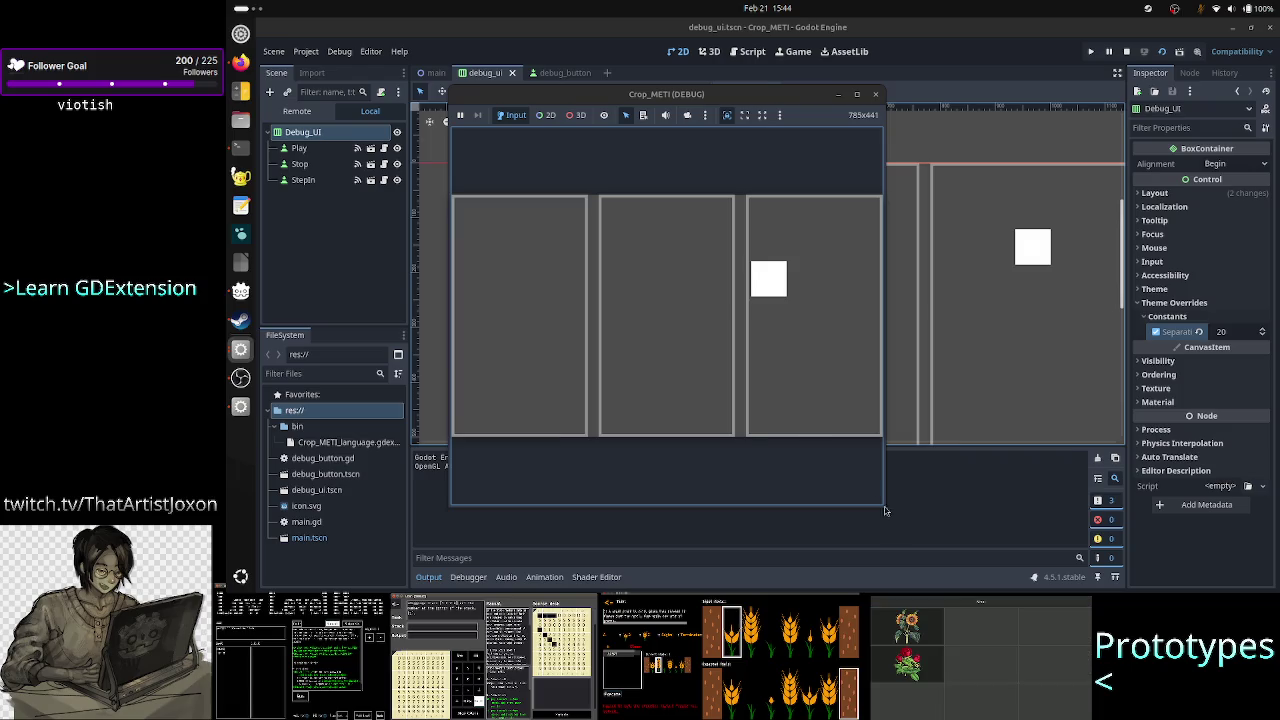
{"action": "mouse_move", "coordinate": [884, 507]}
{"action": "left_mouse_down"}
{"action": "mouse_move", "coordinate": [840, 462]}
{"action": "mouse_move", "coordinate": [840, 416]}
{"action": "mouse_move", "coordinate": [957, 569]}
{"action": "mouse_move", "coordinate": [1075, 530]}
{"action": "mouse_move", "coordinate": [843, 405]}
{"action": "mouse_move", "coordinate": [880, 474]}
{"action": "mouse_move", "coordinate": [895, 425]}
{"action": "mouse_move", "coordinate": [843, 390]}
{"action": "left_mouse_up"}
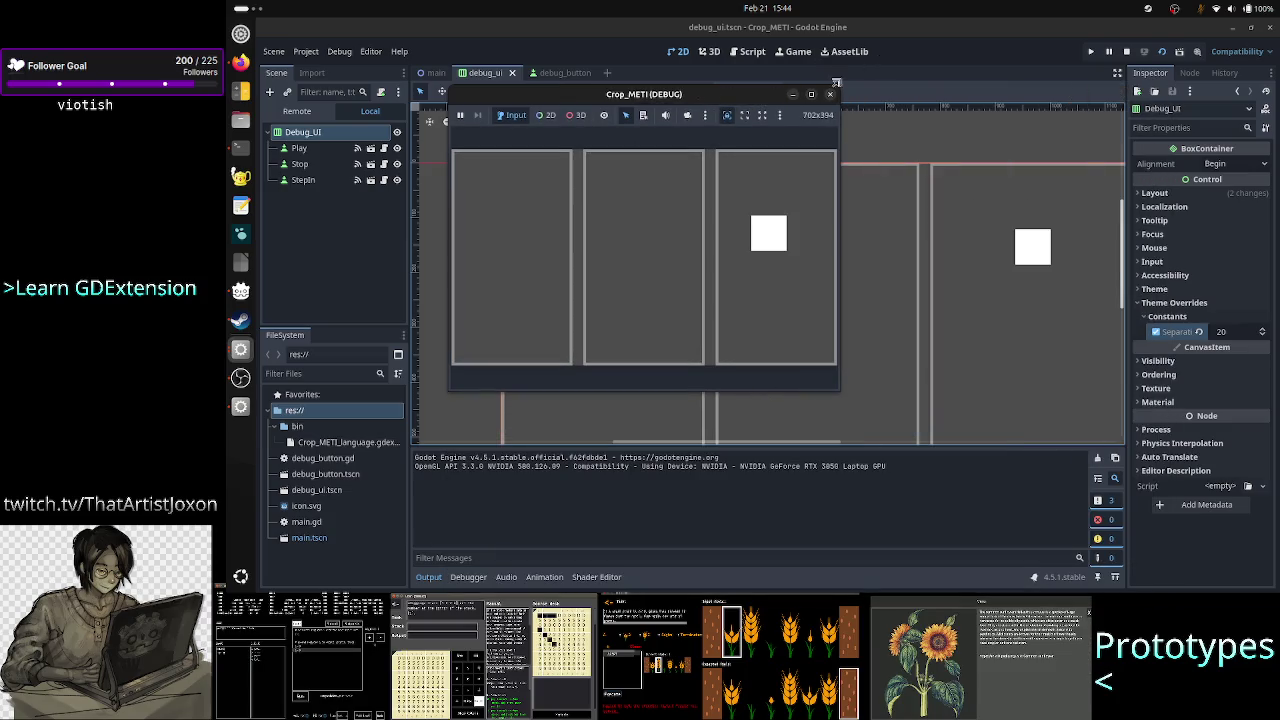
{"action": "left_click", "coordinate": [834, 94]}
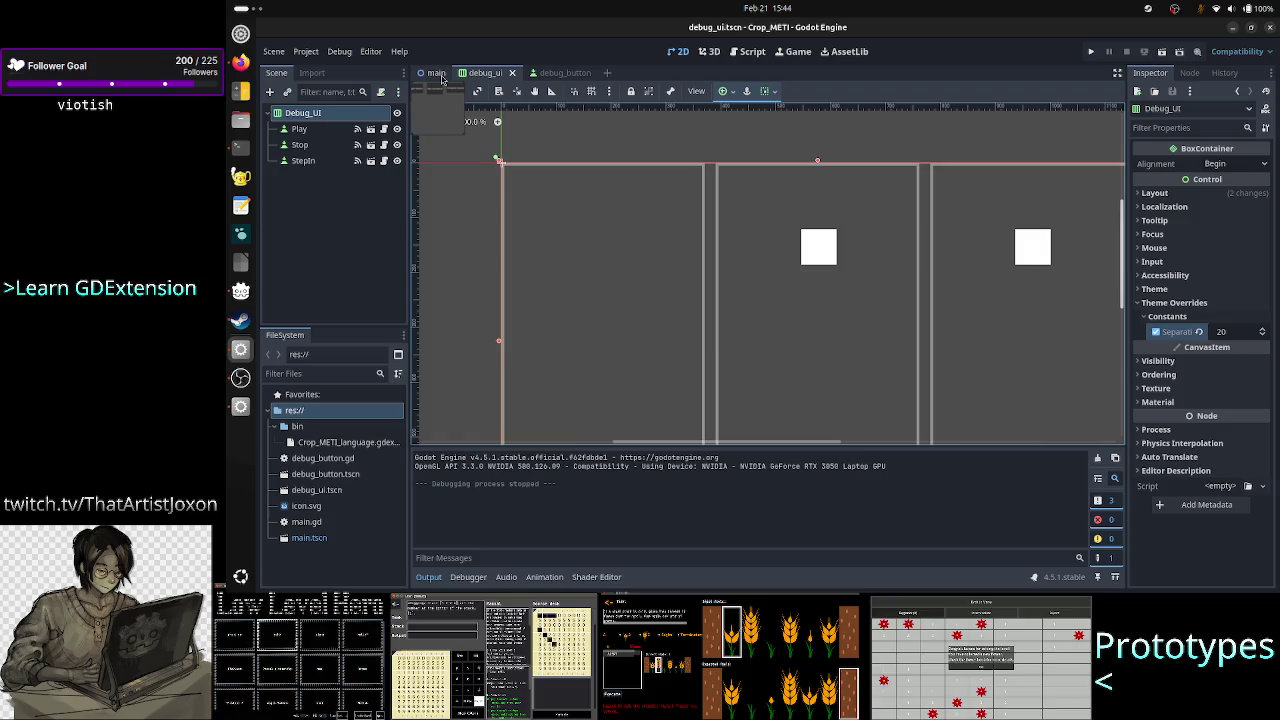
{"action": "left_click", "coordinate": [306, 51]}
Set the project's Main Scene to res://debug_ui.tscn in Project Settings > Run
{"action": "left_click", "coordinate": [325, 63]}
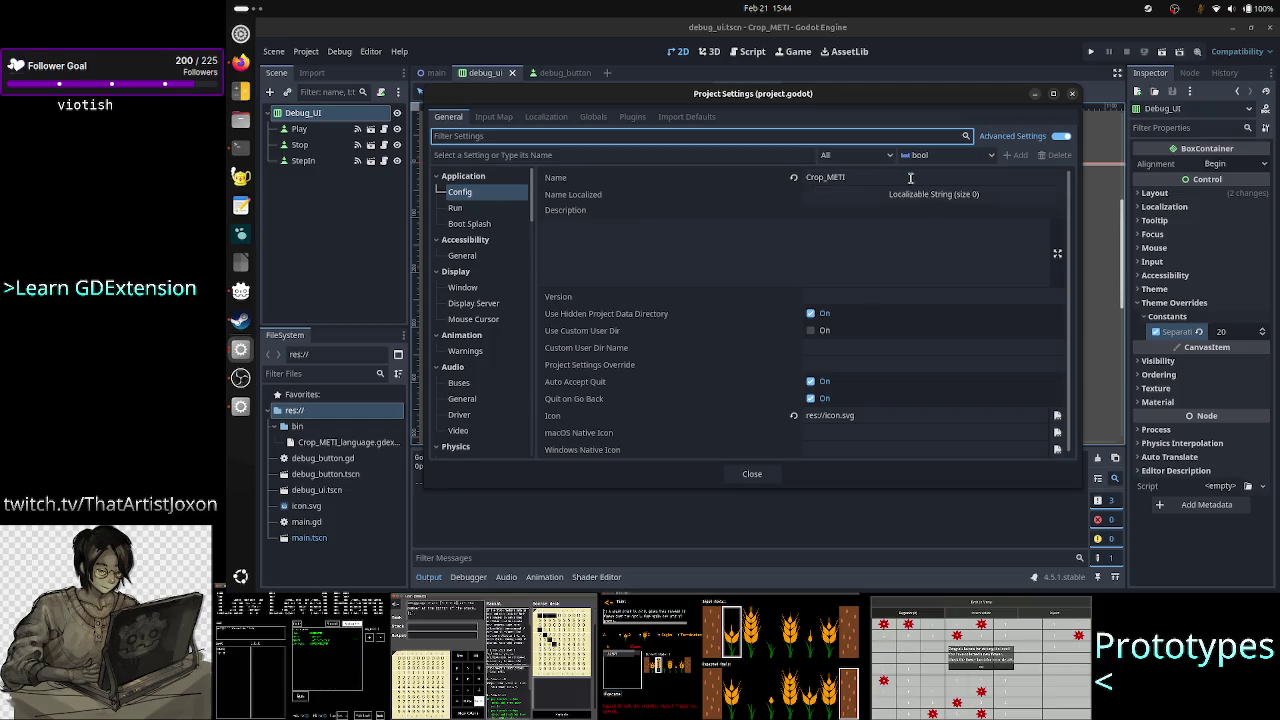
{"action": "mouse_move", "coordinate": [604, 216]}
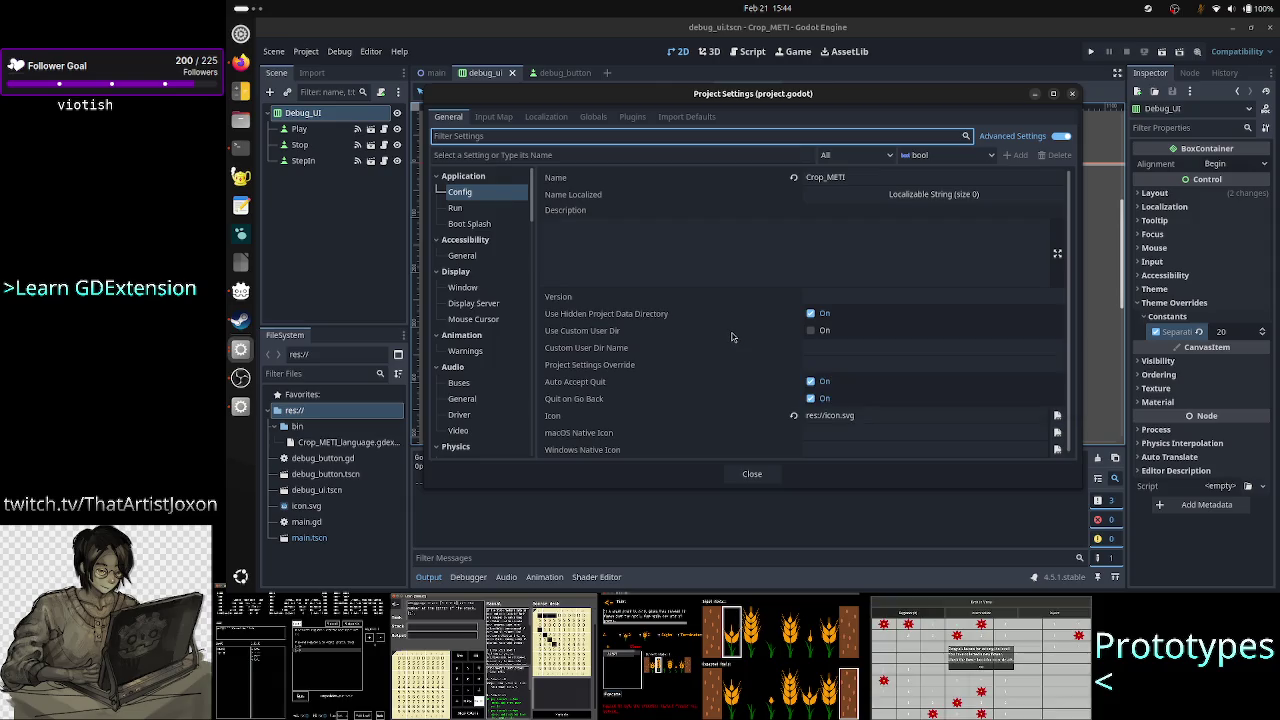
{"action": "scroll", "coordinate": [740, 340], "scroll_direction": "down", "scroll_amount": 1}
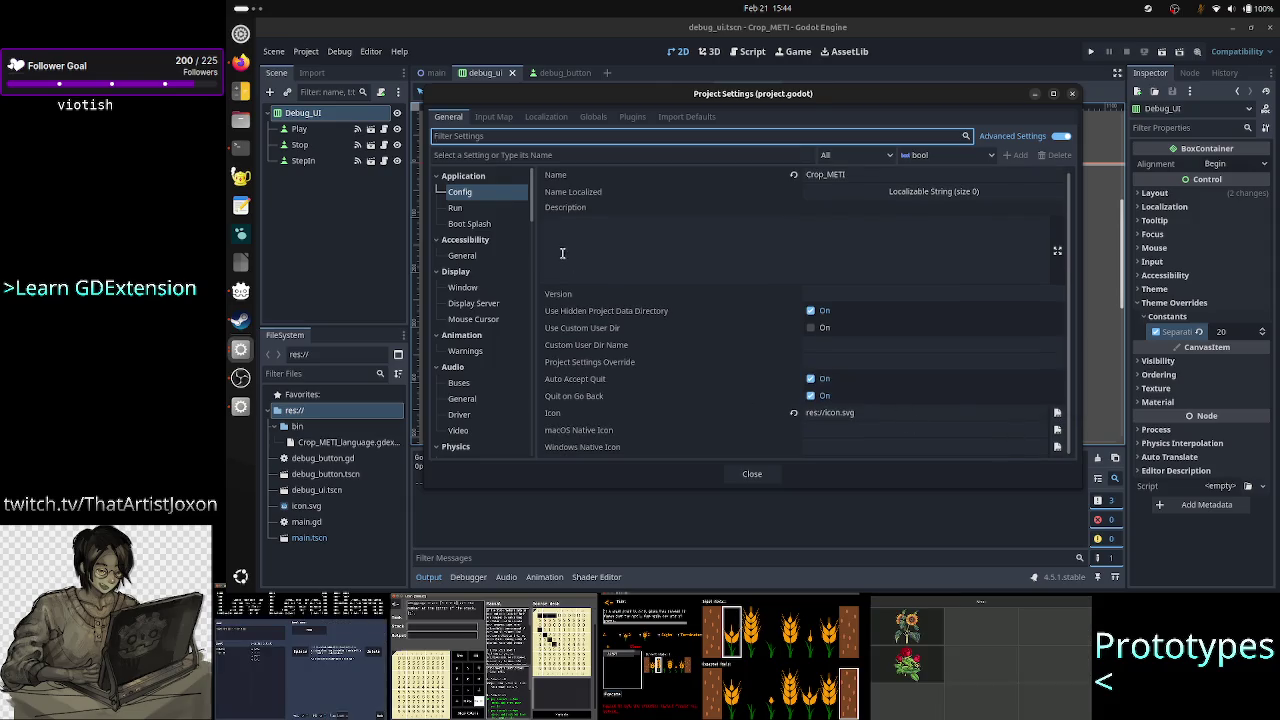
{"action": "left_click", "coordinate": [487, 214]}
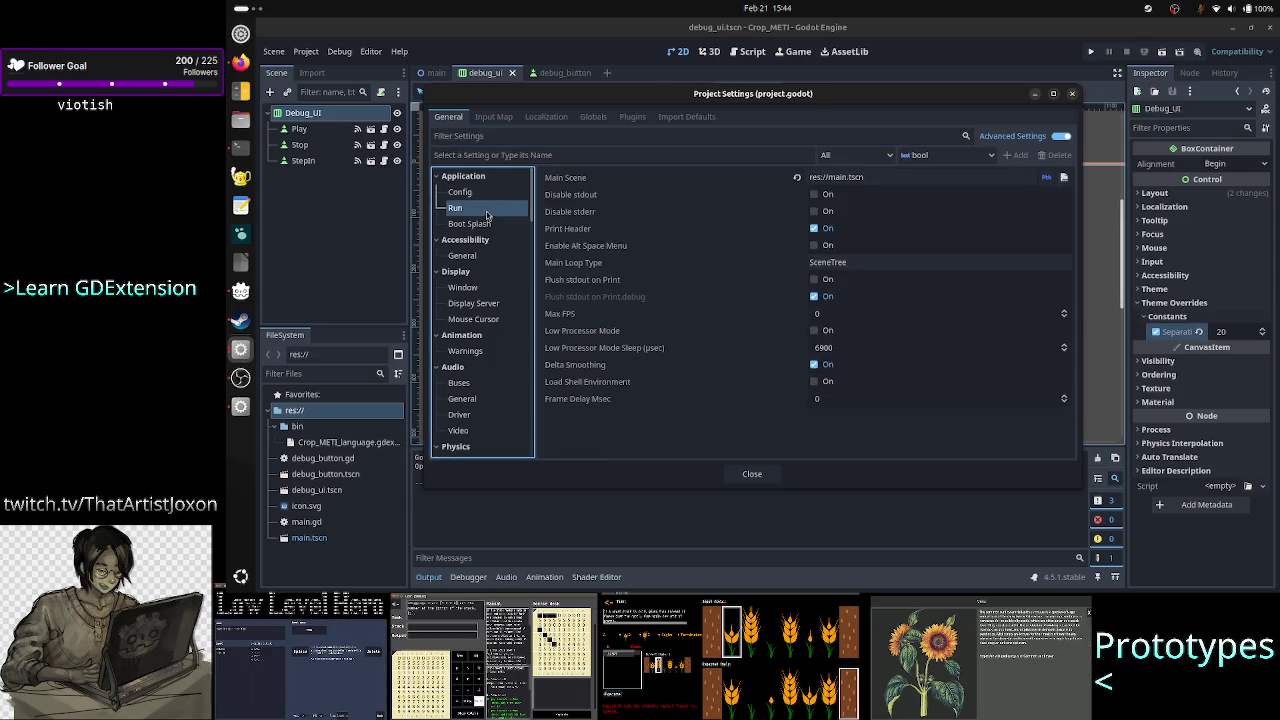
{"action": "left_click", "coordinate": [1047, 180]}
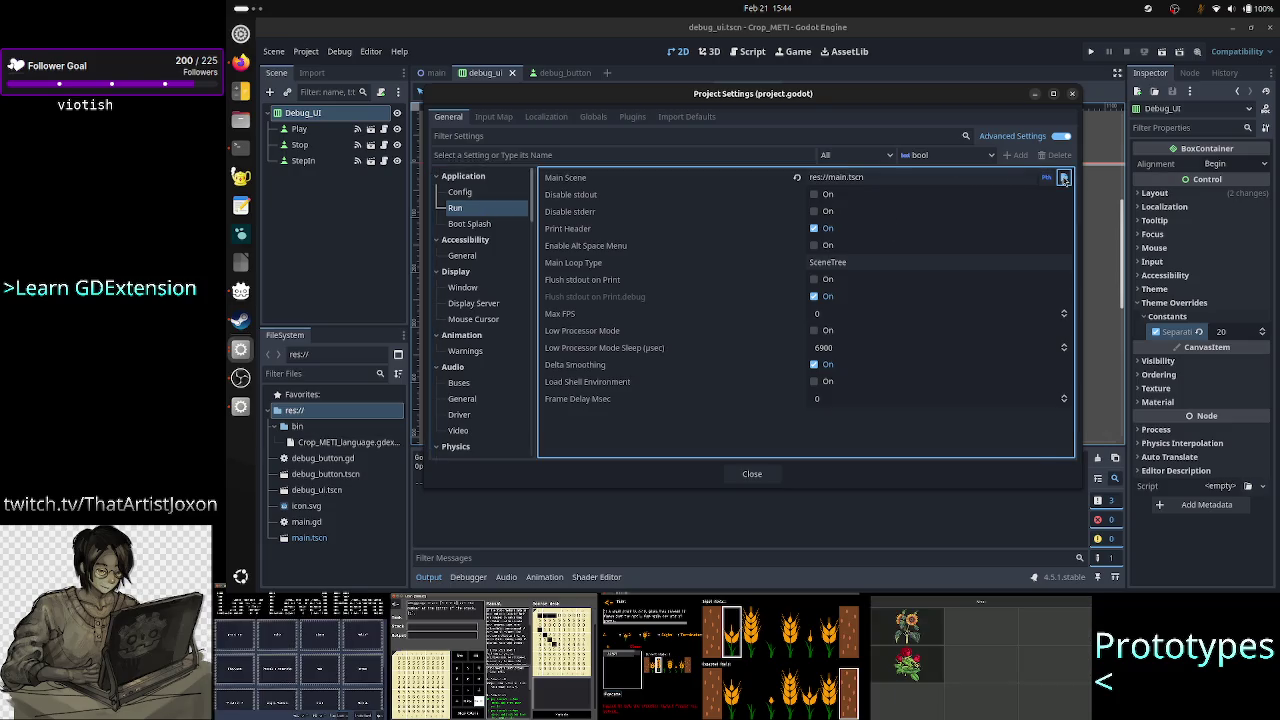
{"action": "left_click", "coordinate": [640, 180]}
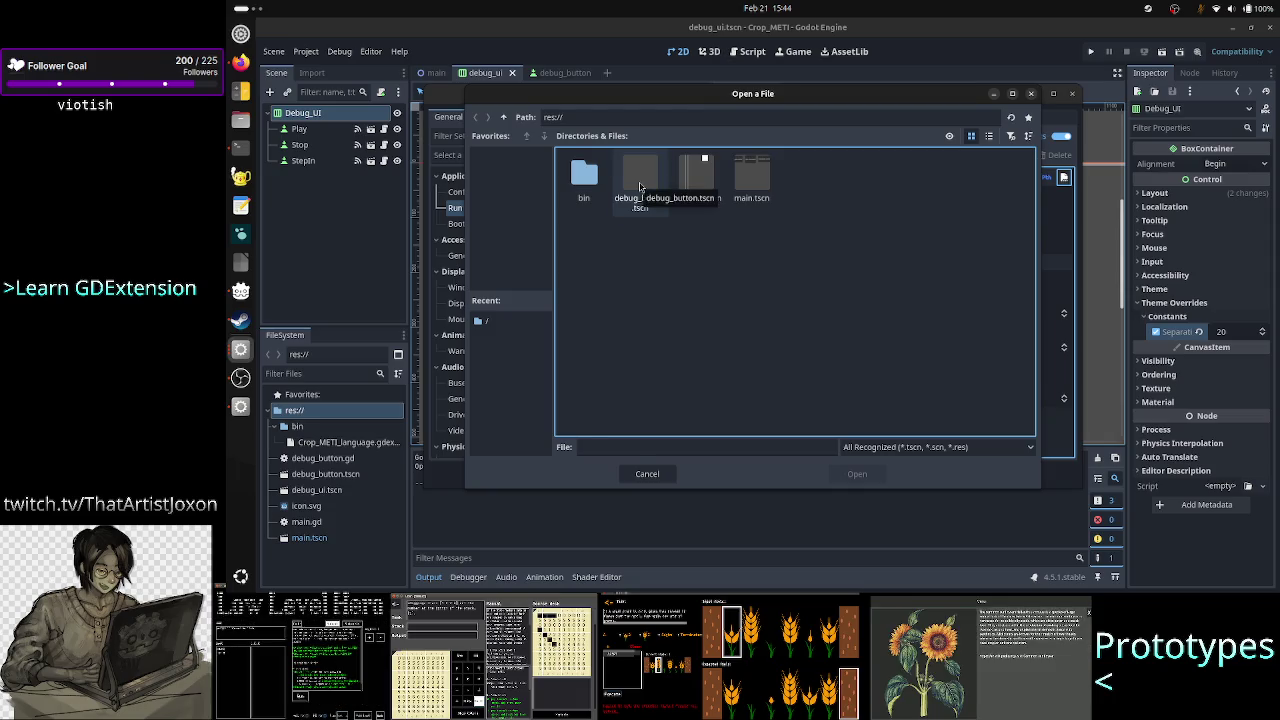
{"action": "double_click", "coordinate": [640, 182]}
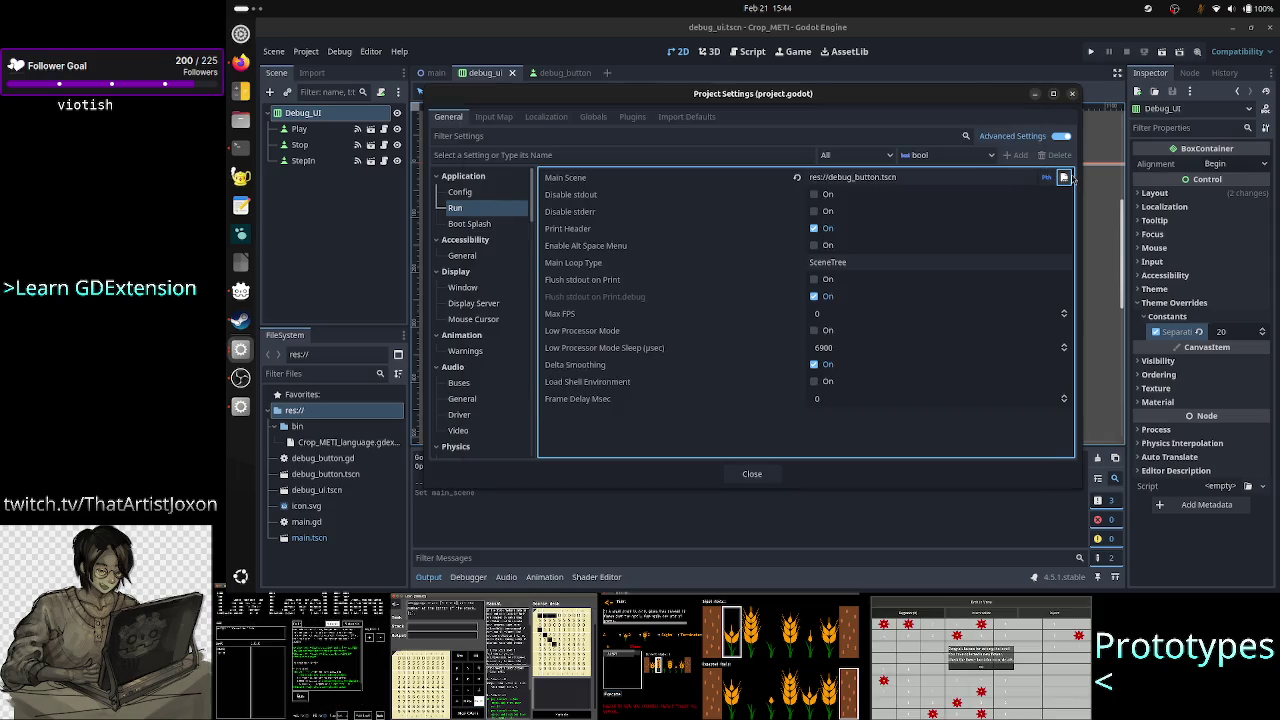
{"action": "left_click", "coordinate": [1064, 177]}
{"action": "left_click", "coordinate": [696, 180]}
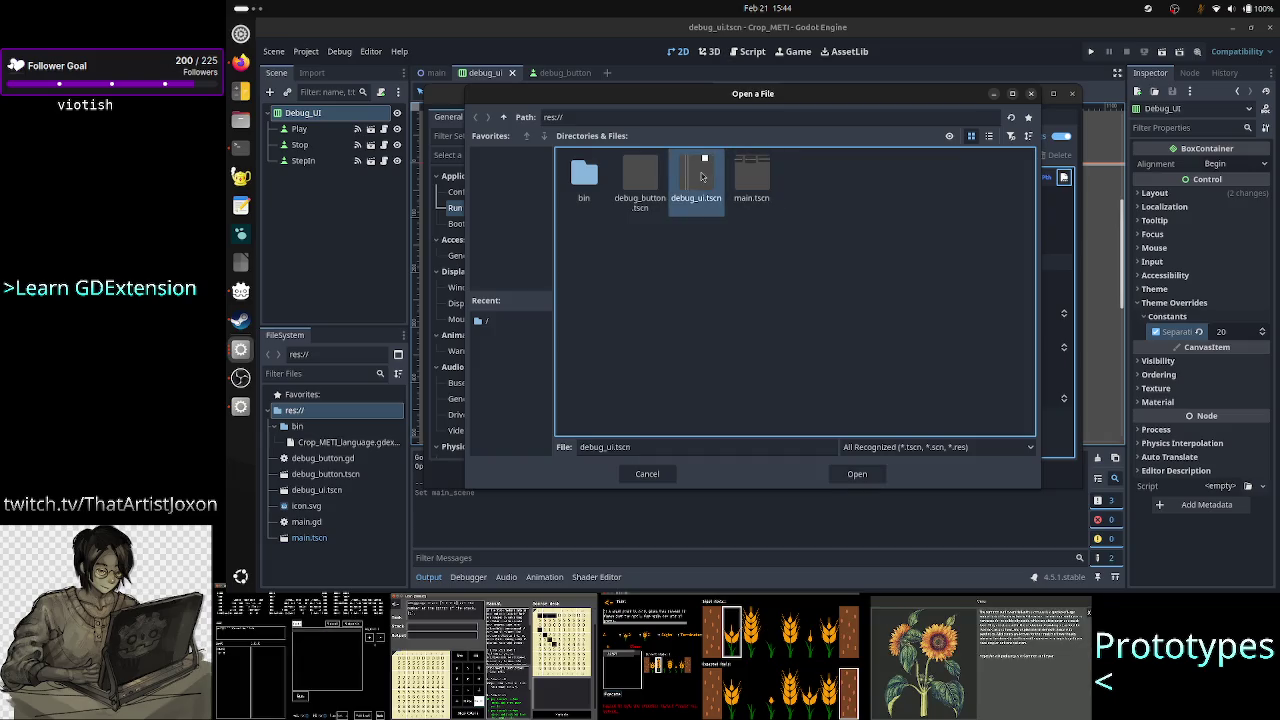
{"action": "left_click", "coordinate": [857, 474]}
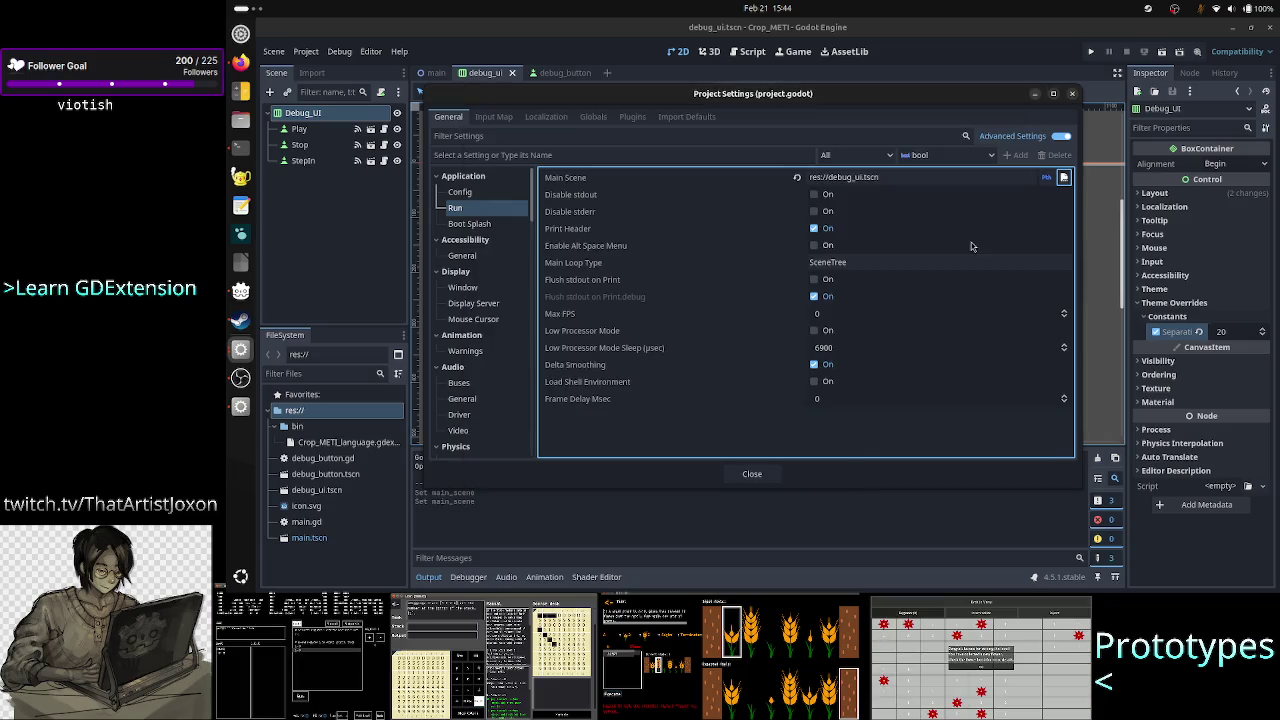
{"action": "left_click", "coordinate": [1072, 93]}
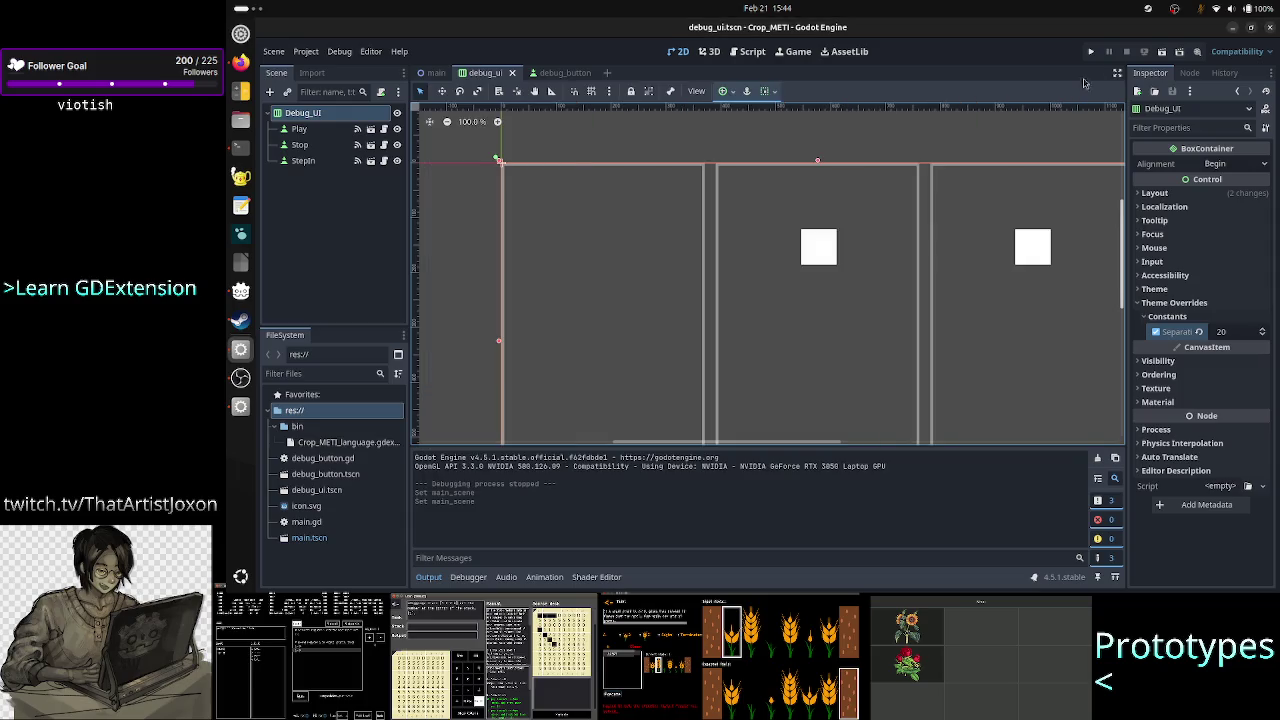
Run the project to check the buttons, then switch to the debug_button scene
{"action": "left_click", "coordinate": [1091, 52]}
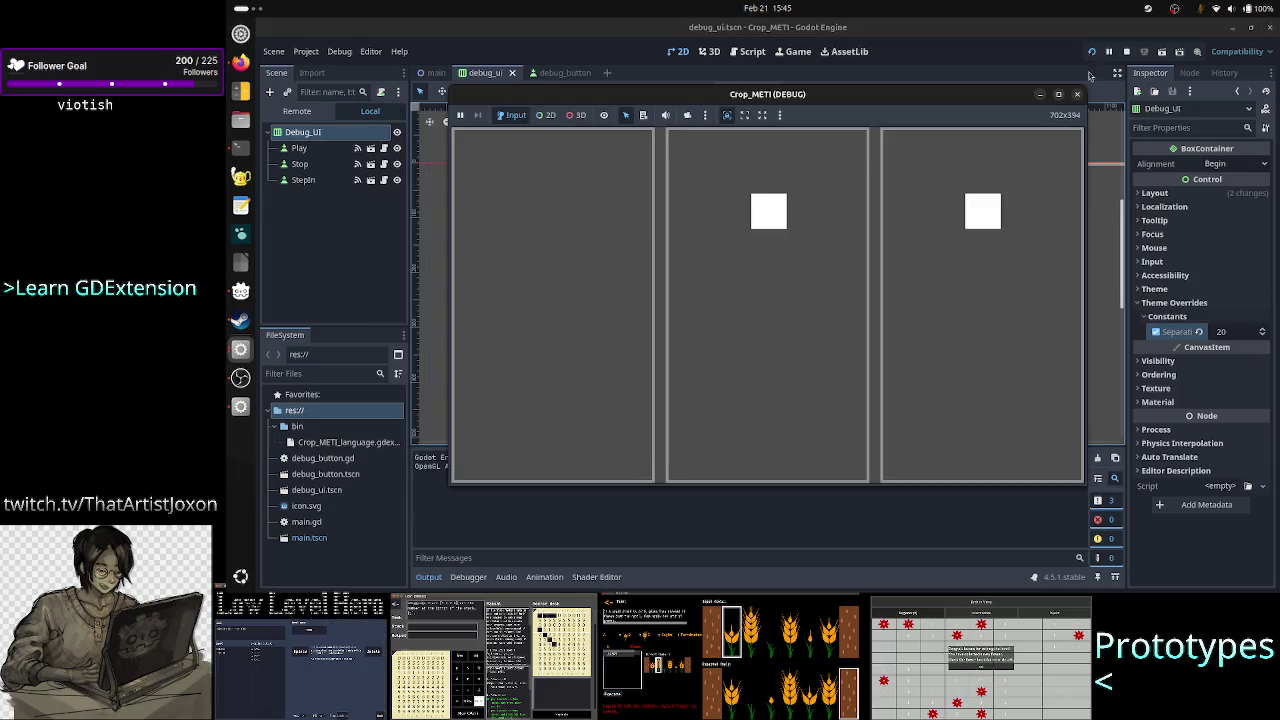
{"action": "left_click", "coordinate": [1077, 95]}
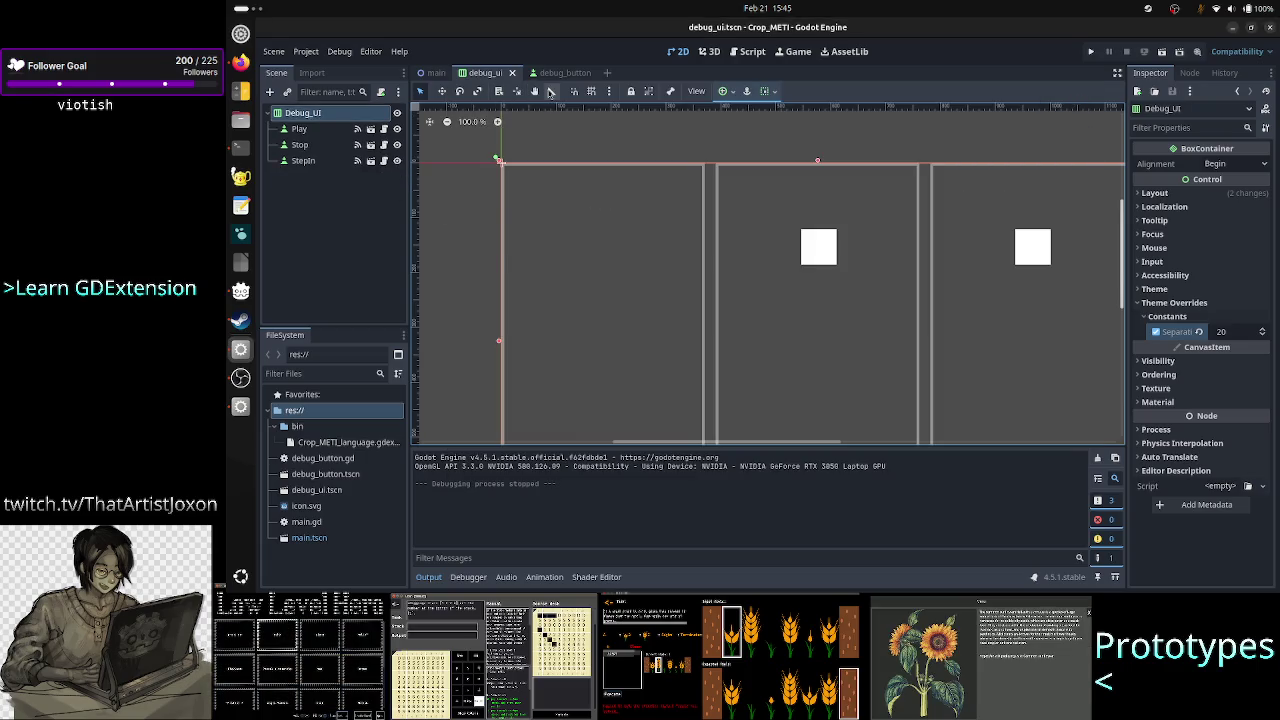
{"action": "left_click", "coordinate": [560, 73]}
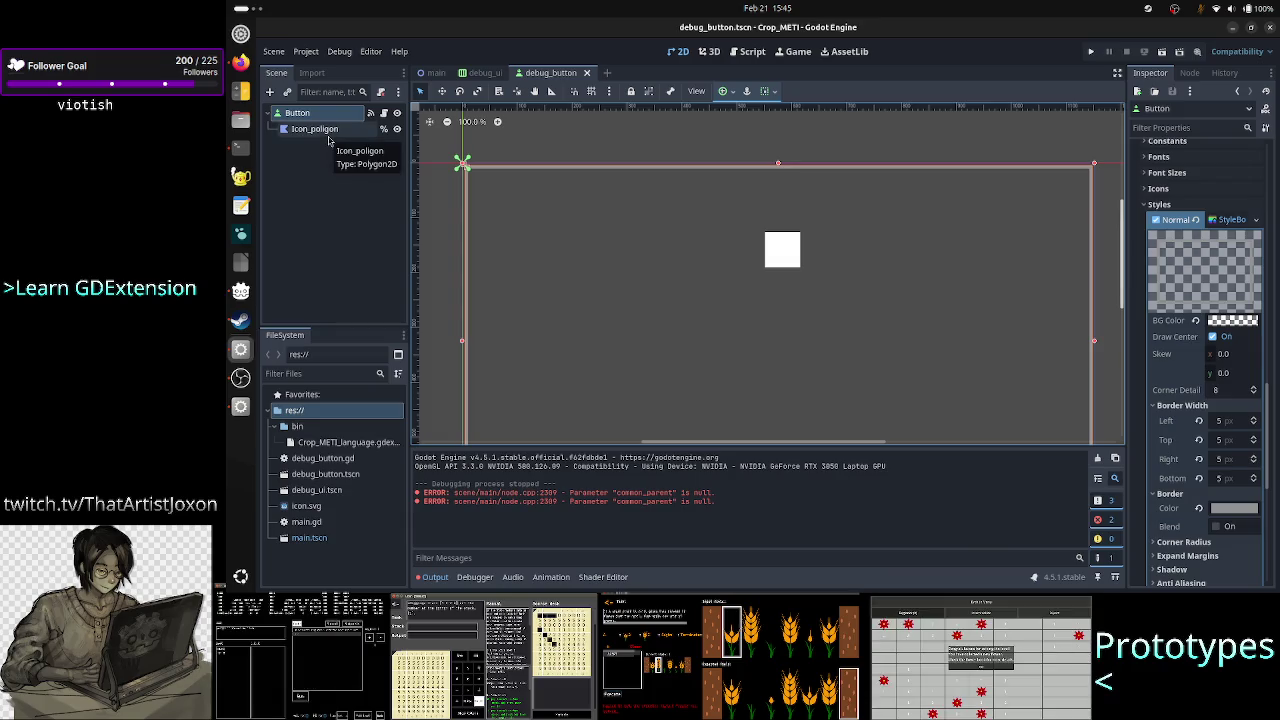
Try Icon_polygon x offsets of 5 and 20, then reset the offset to 0
{"action": "left_click", "coordinate": [328, 138]}
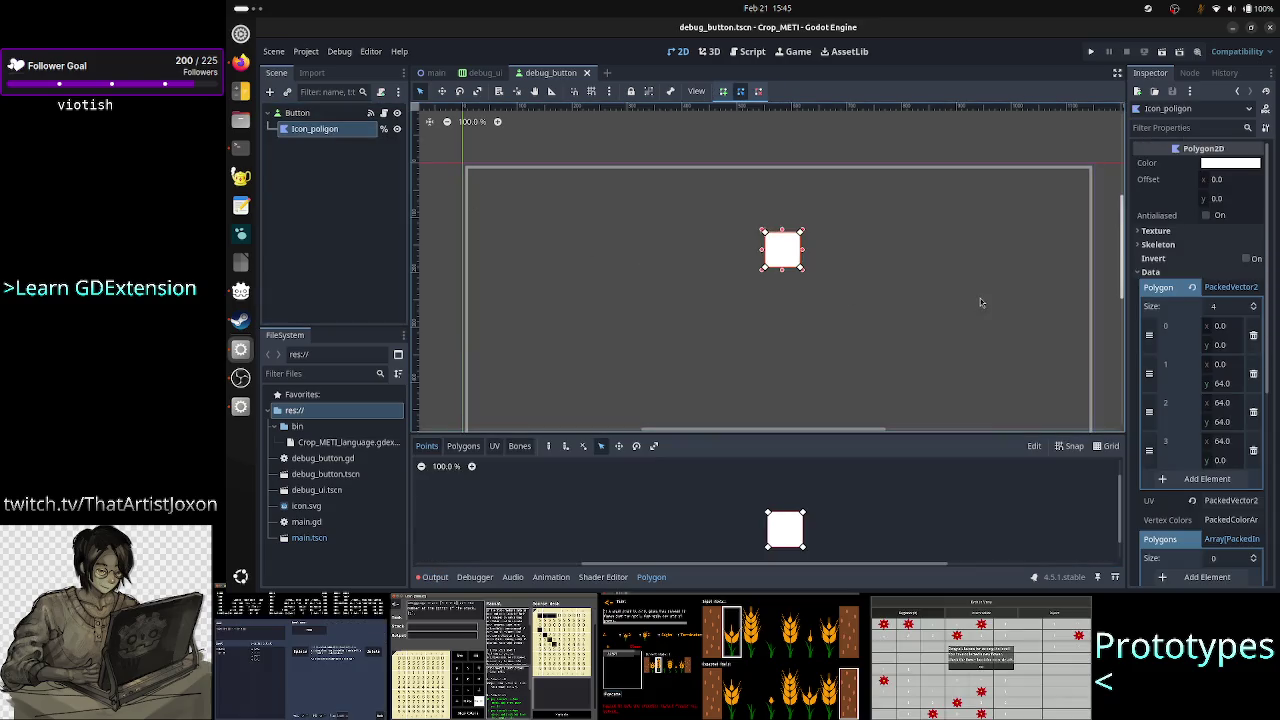
{"action": "left_click", "coordinate": [1236, 182]}
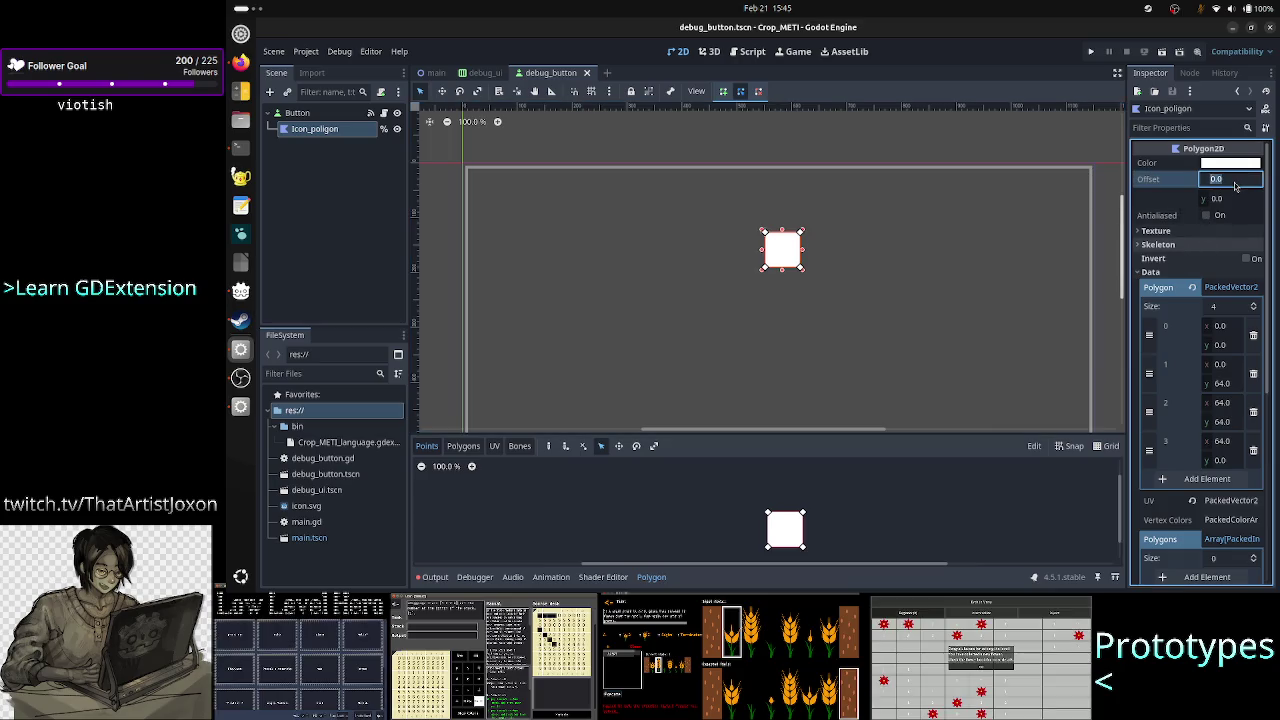
{"action": "type", "text": "5"}
{"action": "key", "text": "Return"}
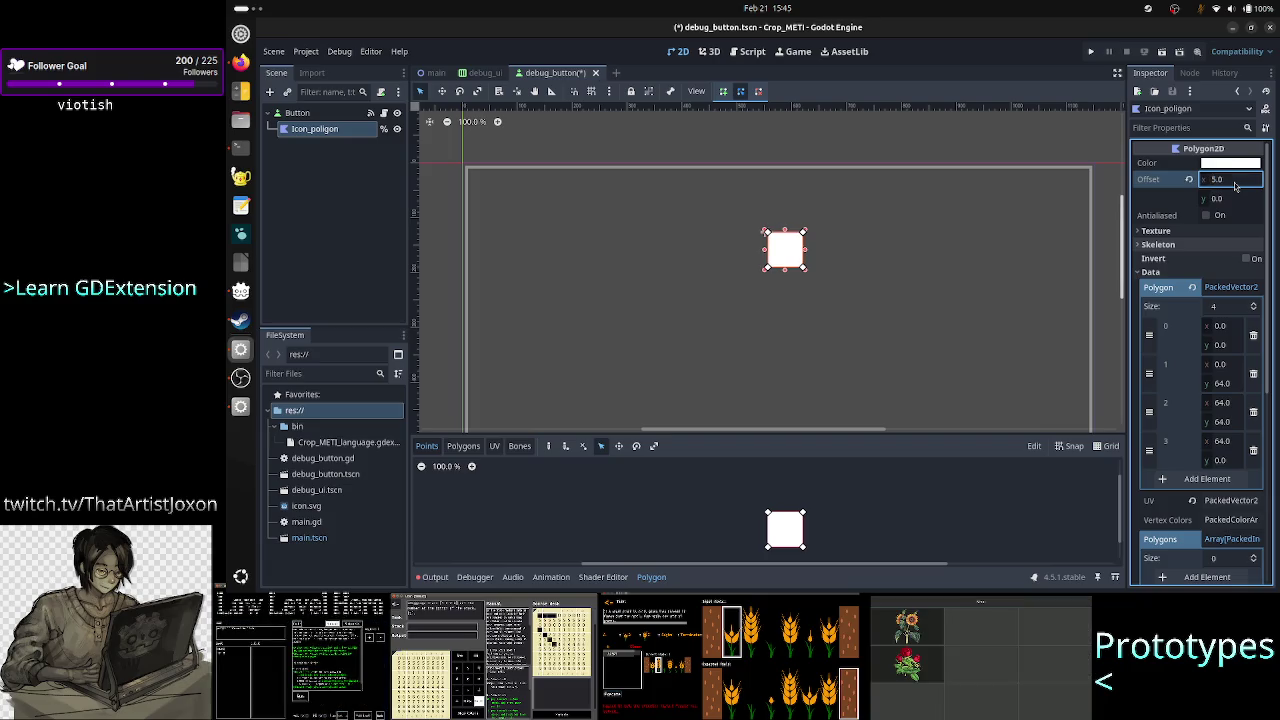
{"action": "left_click", "coordinate": [1235, 184]}
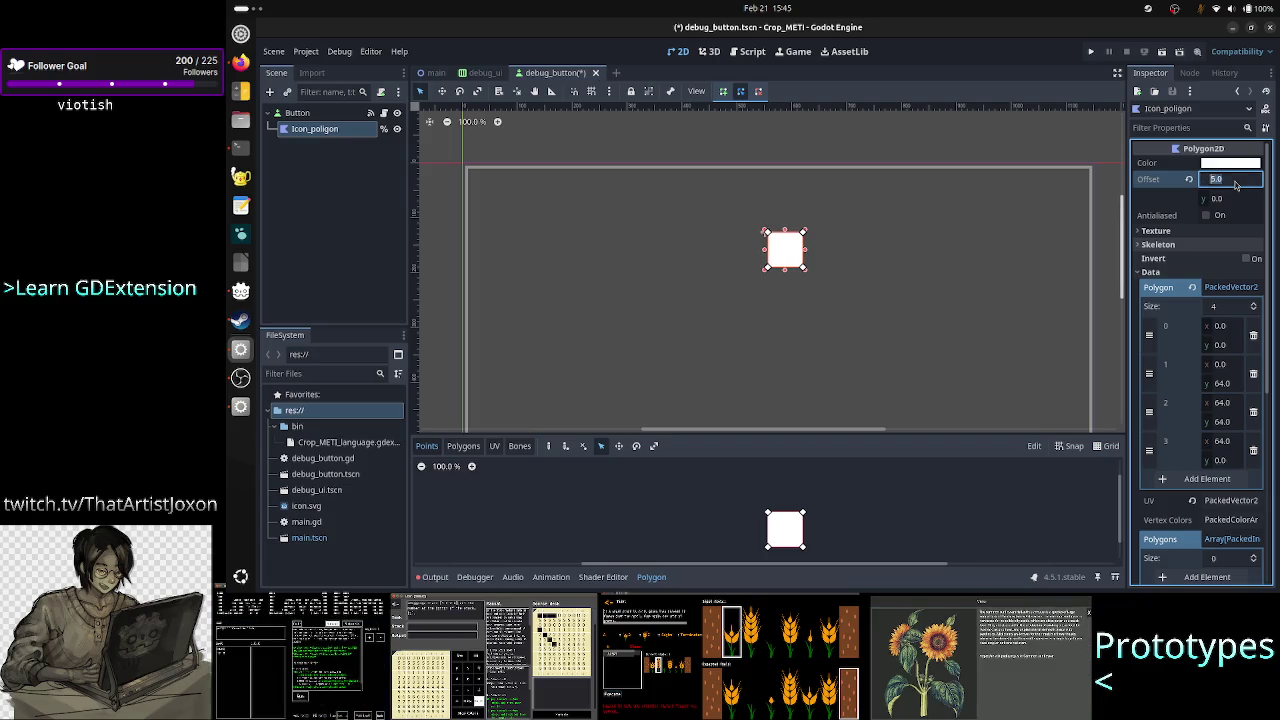
{"action": "type", "text": "20"}
{"action": "key", "text": "Return"}
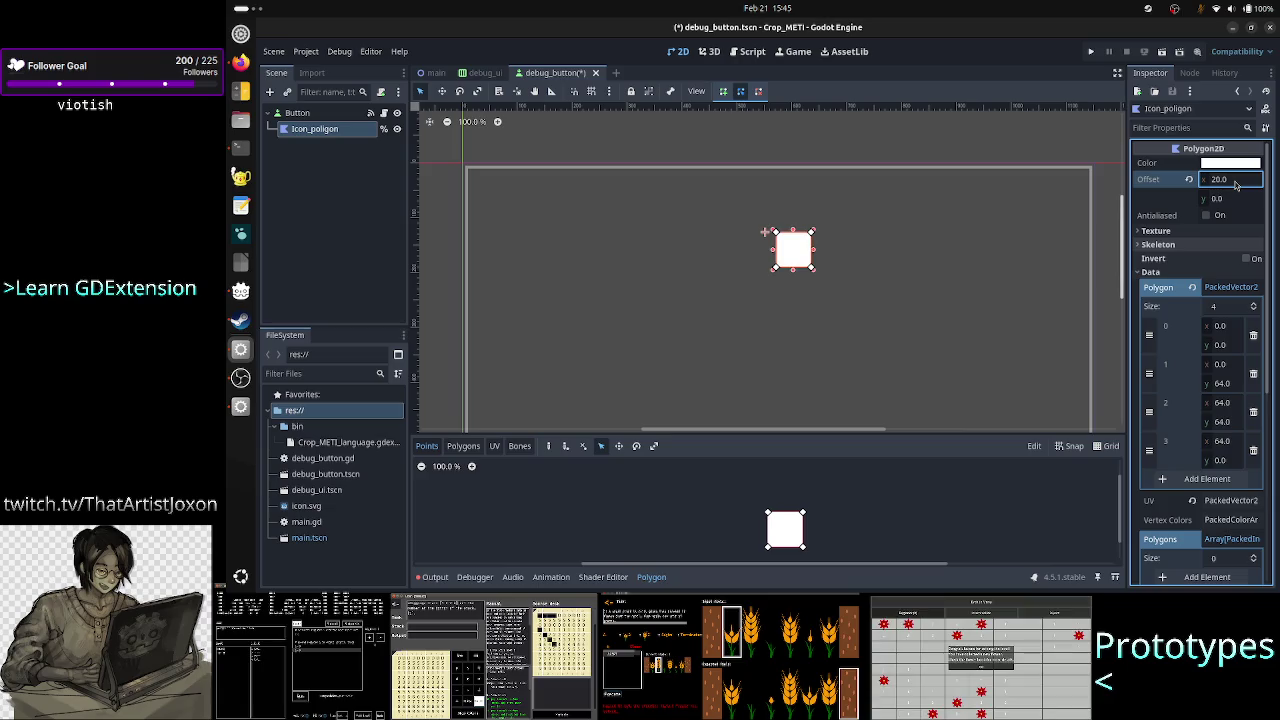
{"action": "left_click", "coordinate": [1236, 184]}
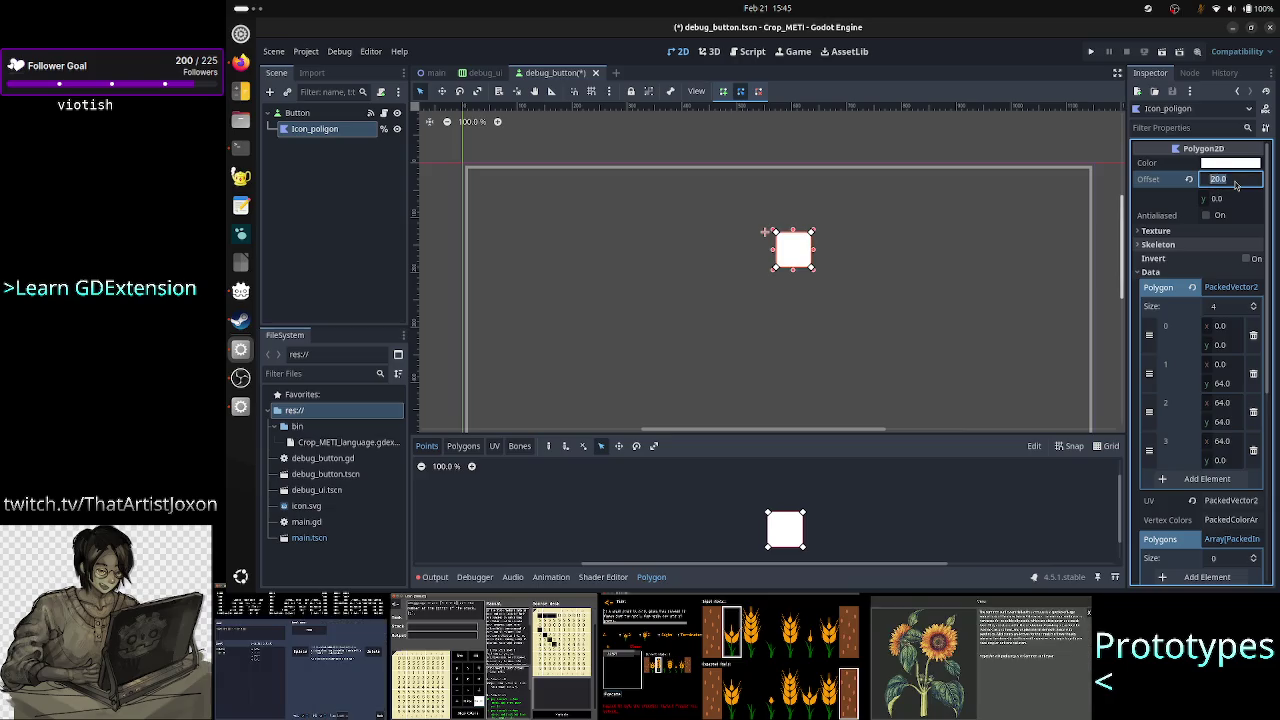
{"action": "type", "text": "0"}
{"action": "key", "text": "Return"}
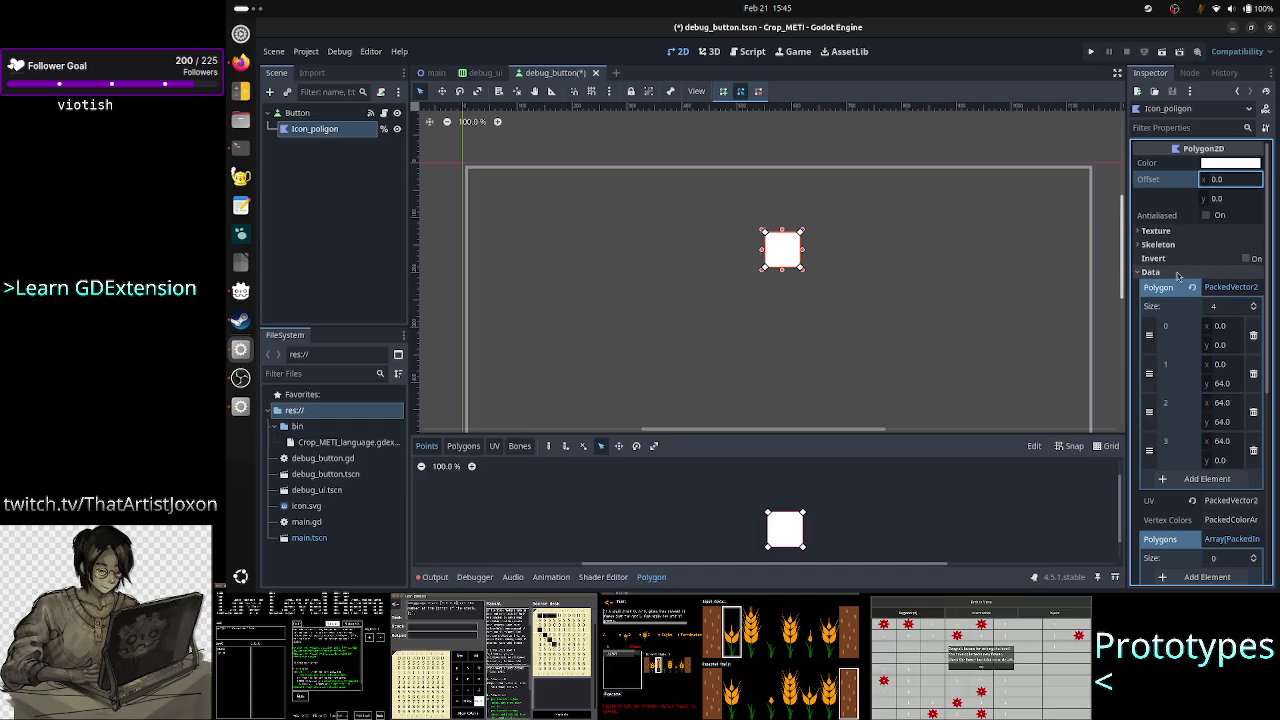
{"action": "left_click", "coordinate": [1178, 273]}
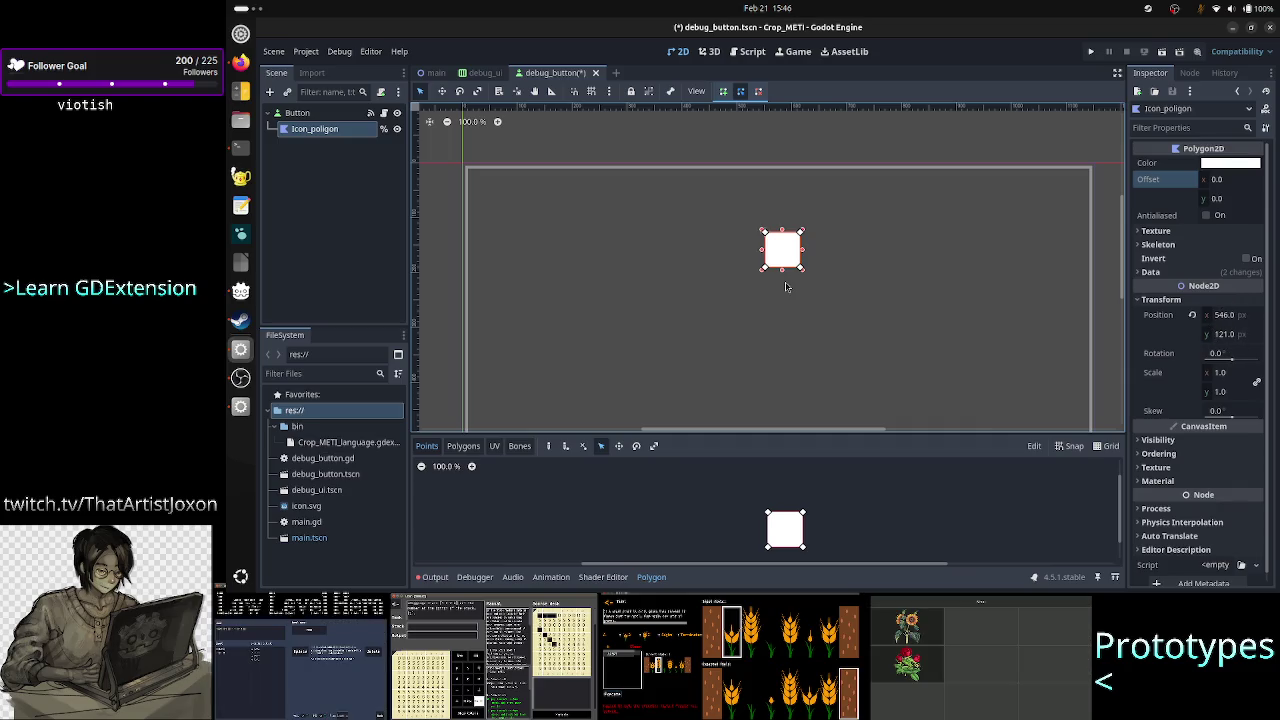
{"action": "left_click", "coordinate": [383, 116]}
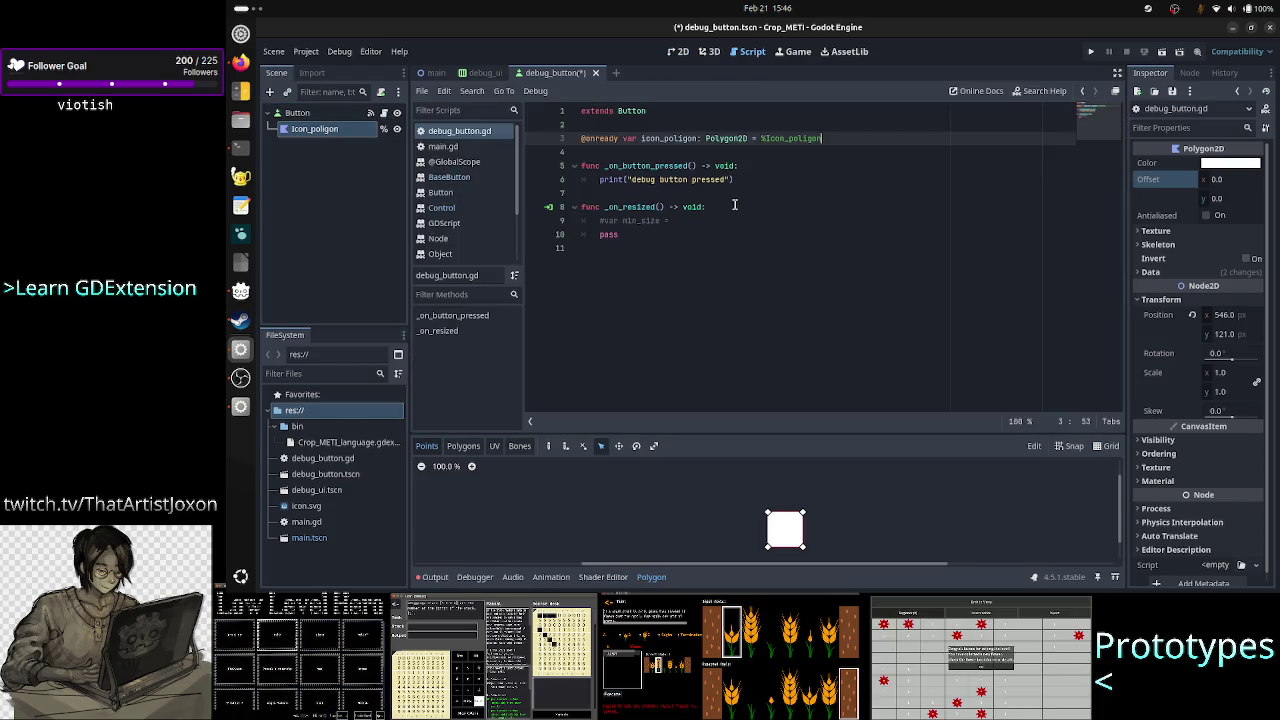
Delete the commented min_size line and pass from _on_resized in debug_button.gd
{"action": "left_click", "coordinate": [705, 222]}
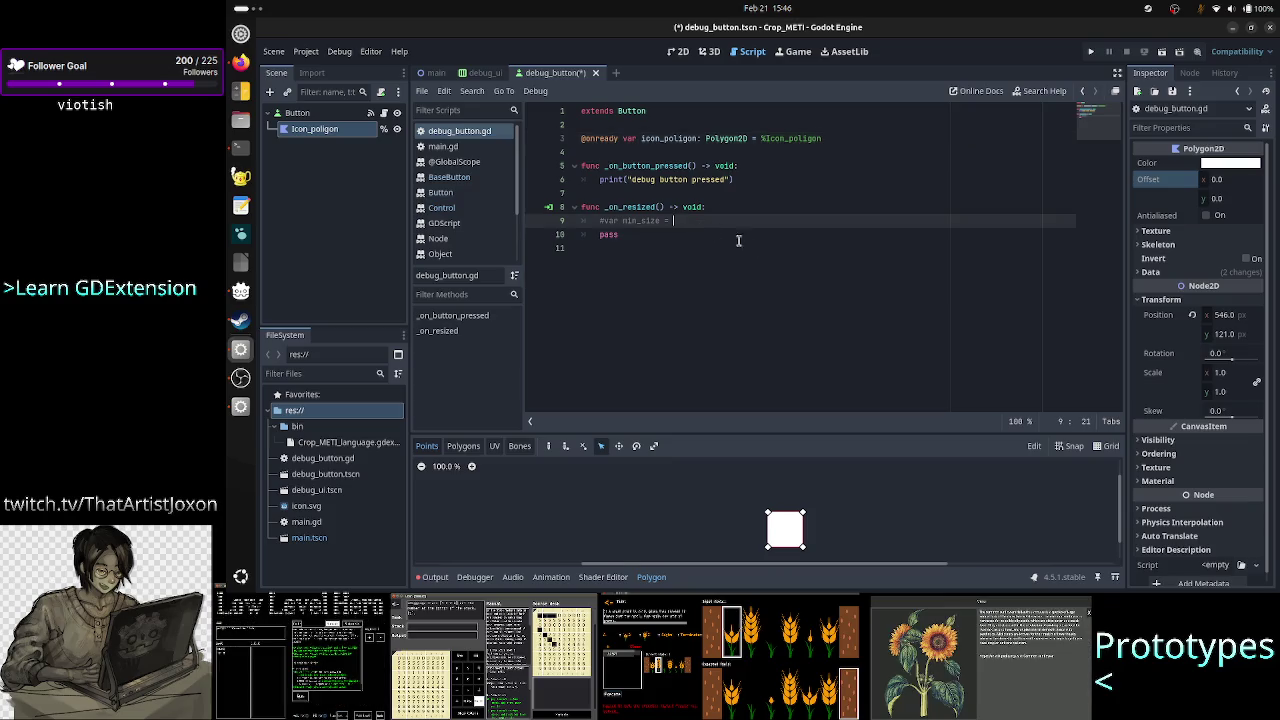
{"action": "key", "text": "Down"}
{"action": "key", "text": "Up"}
{"action": "key", "text": "Home"}
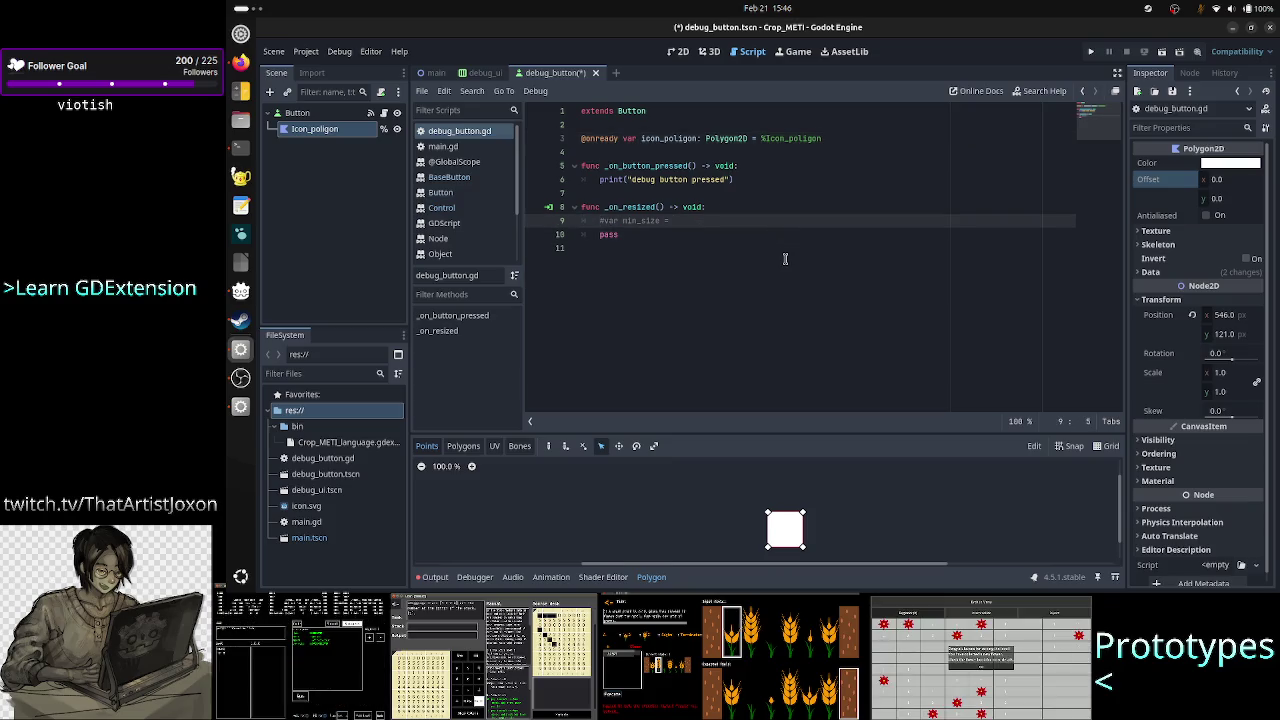
{"action": "key", "text": "shift+Down"}
{"action": "key", "text": "shift+Down"}
{"action": "key", "text": "Delete"}
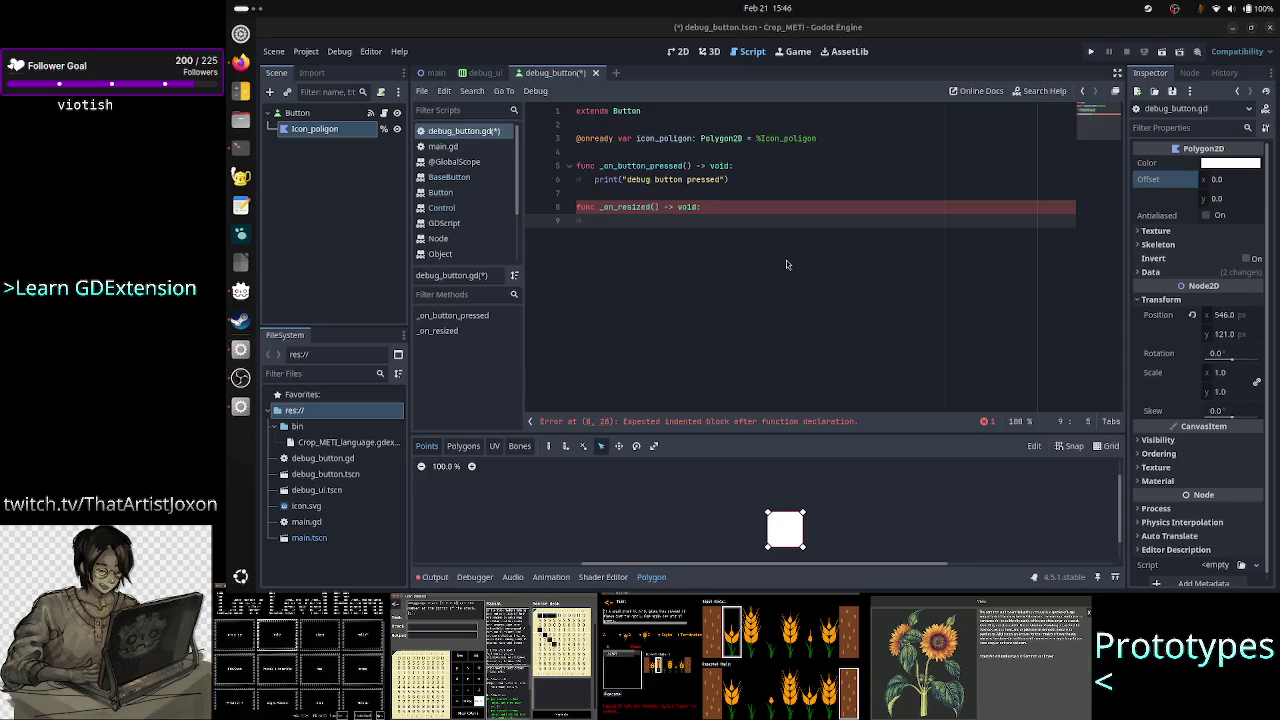
{"action": "key", "text": "alt+Tab"}
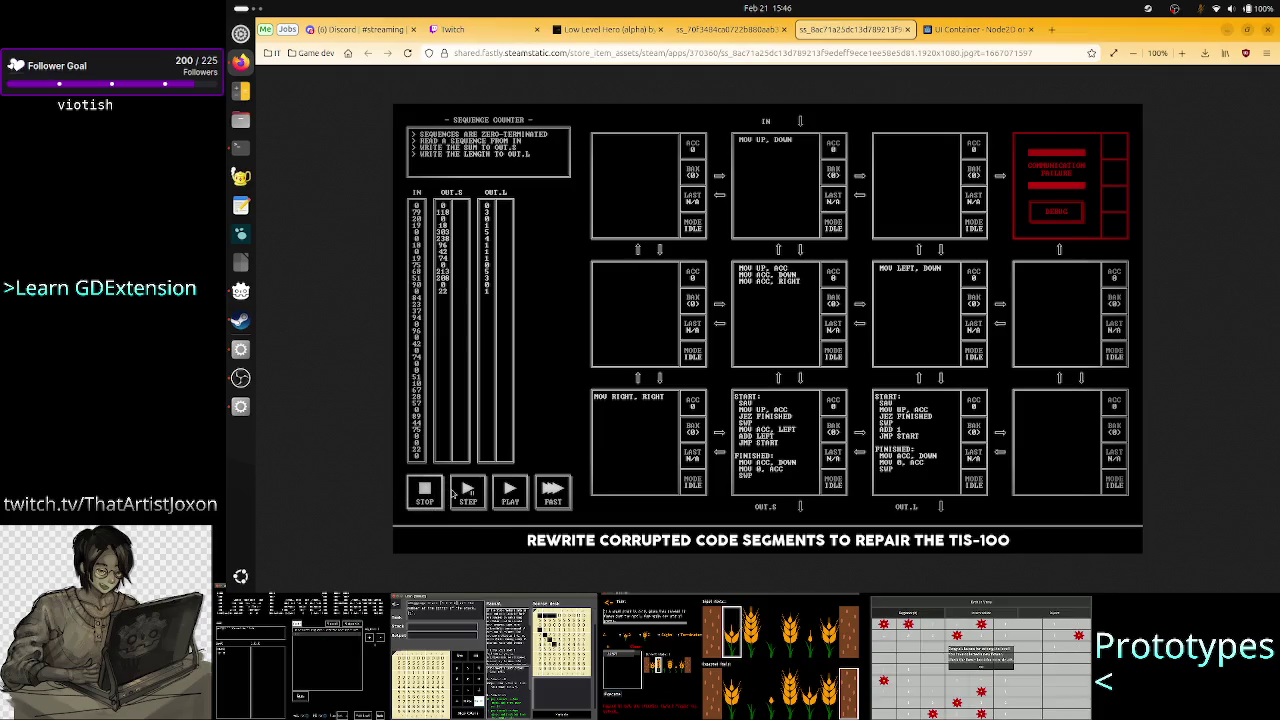
Leave the TIS-100 screenshot and return to the Godot script editor
{"action": "key", "text": "alt+Tab"}
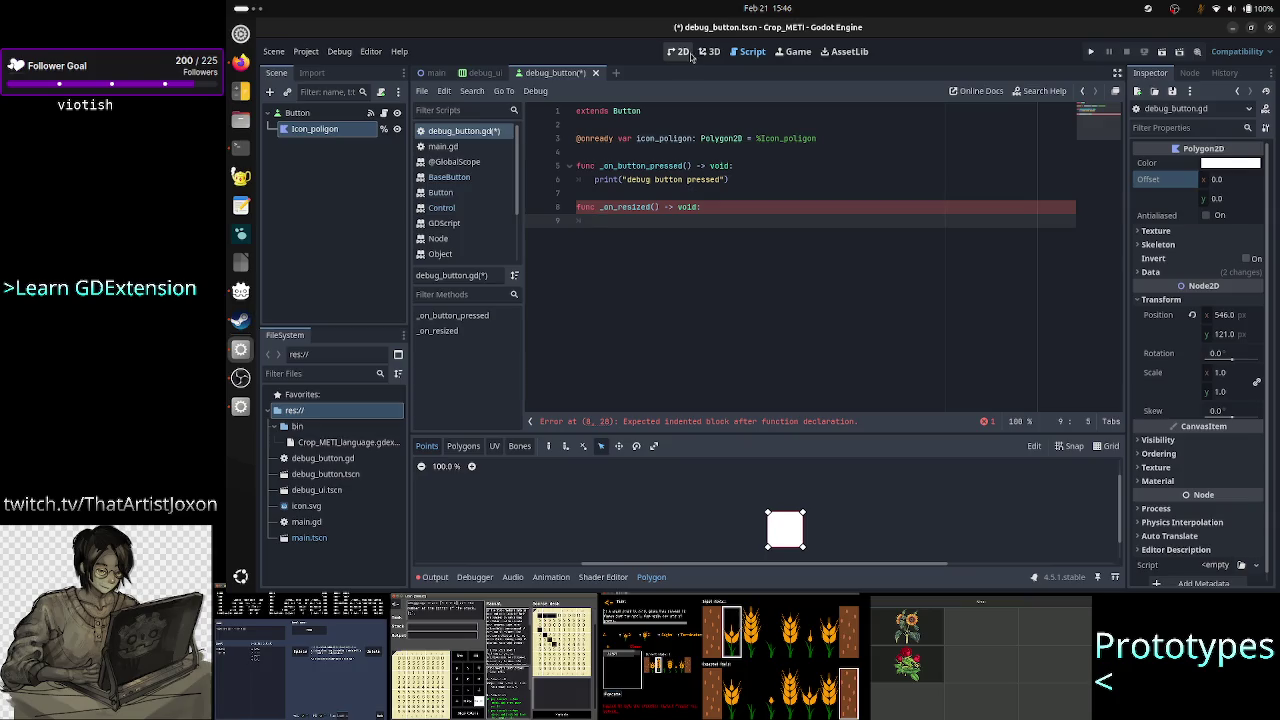
In the debug_ui scene, set the Play button's horizontal container sizing to Custom
{"action": "left_click", "coordinate": [476, 78]}
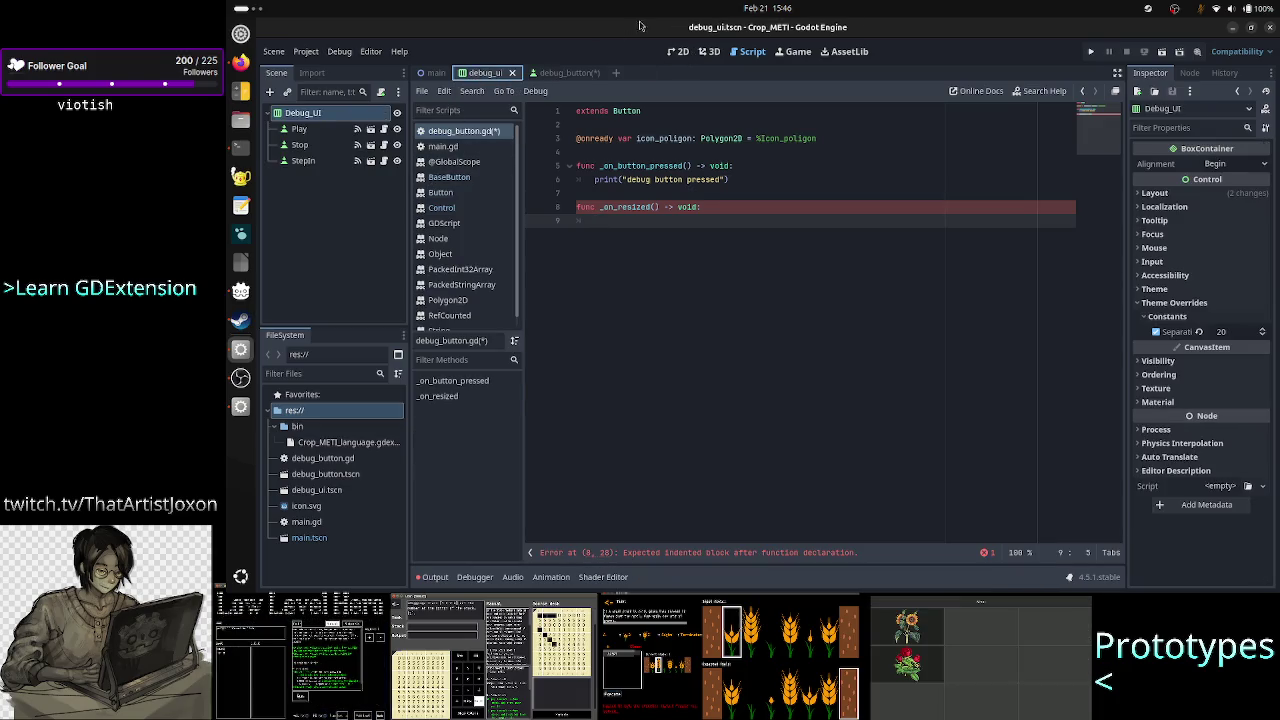
{"action": "left_click", "coordinate": [679, 52]}
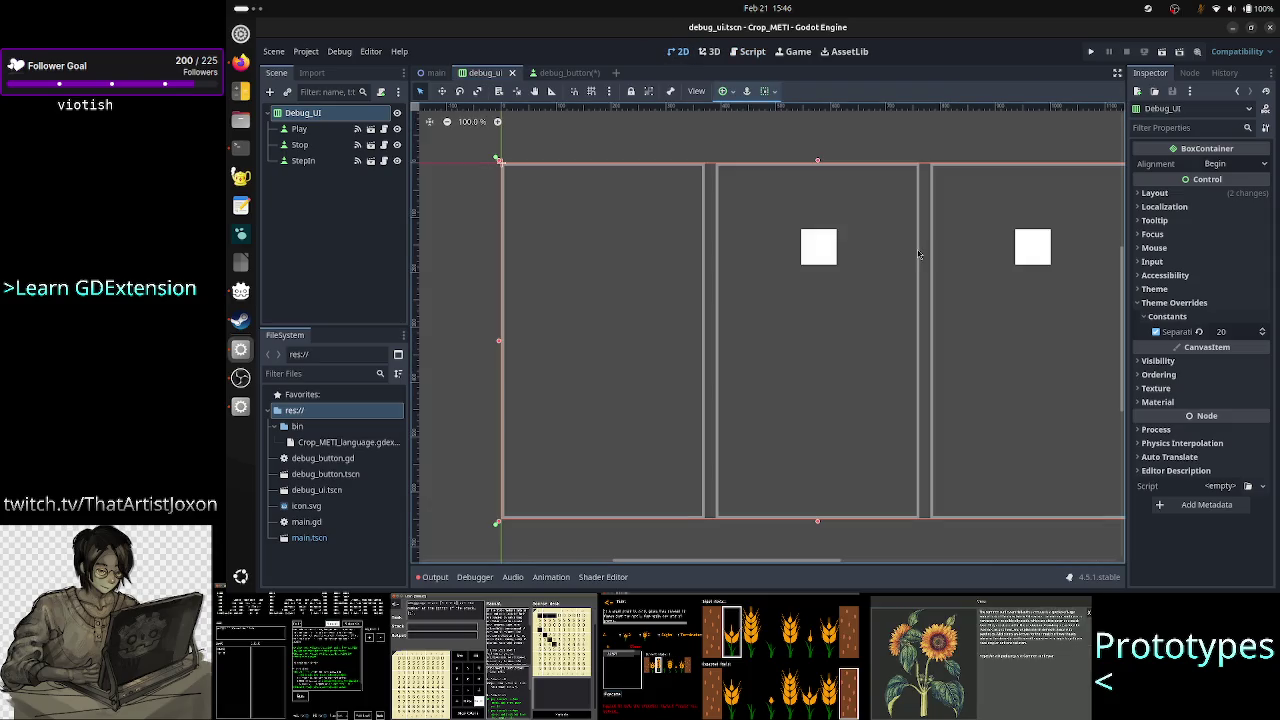
{"action": "left_click", "coordinate": [300, 129]}
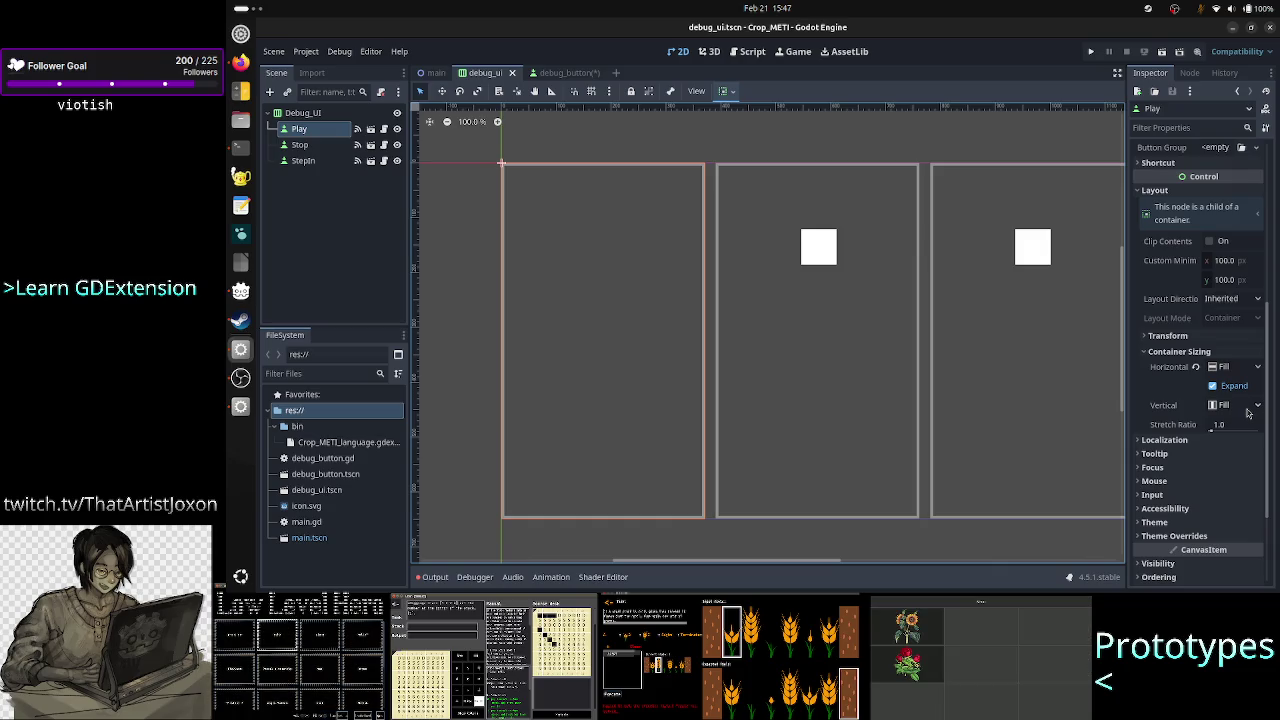
{"action": "left_click", "coordinate": [1200, 340]}
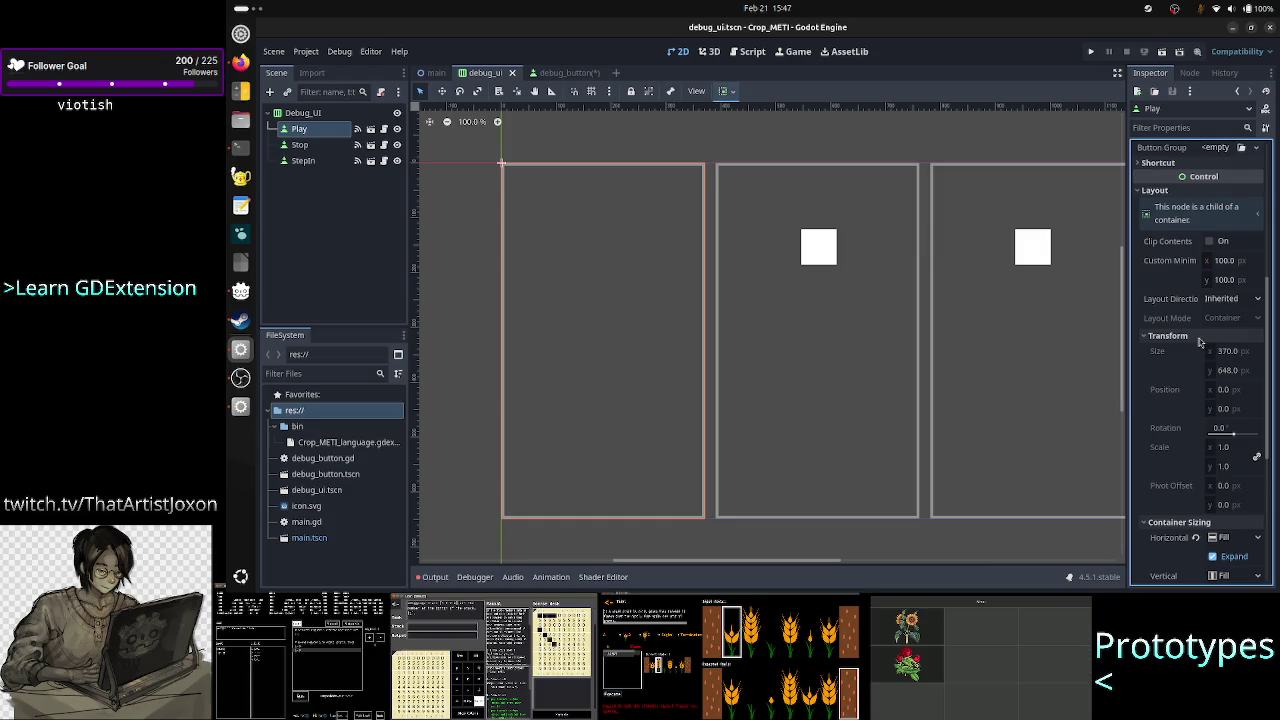
{"action": "left_click", "coordinate": [1200, 340]}
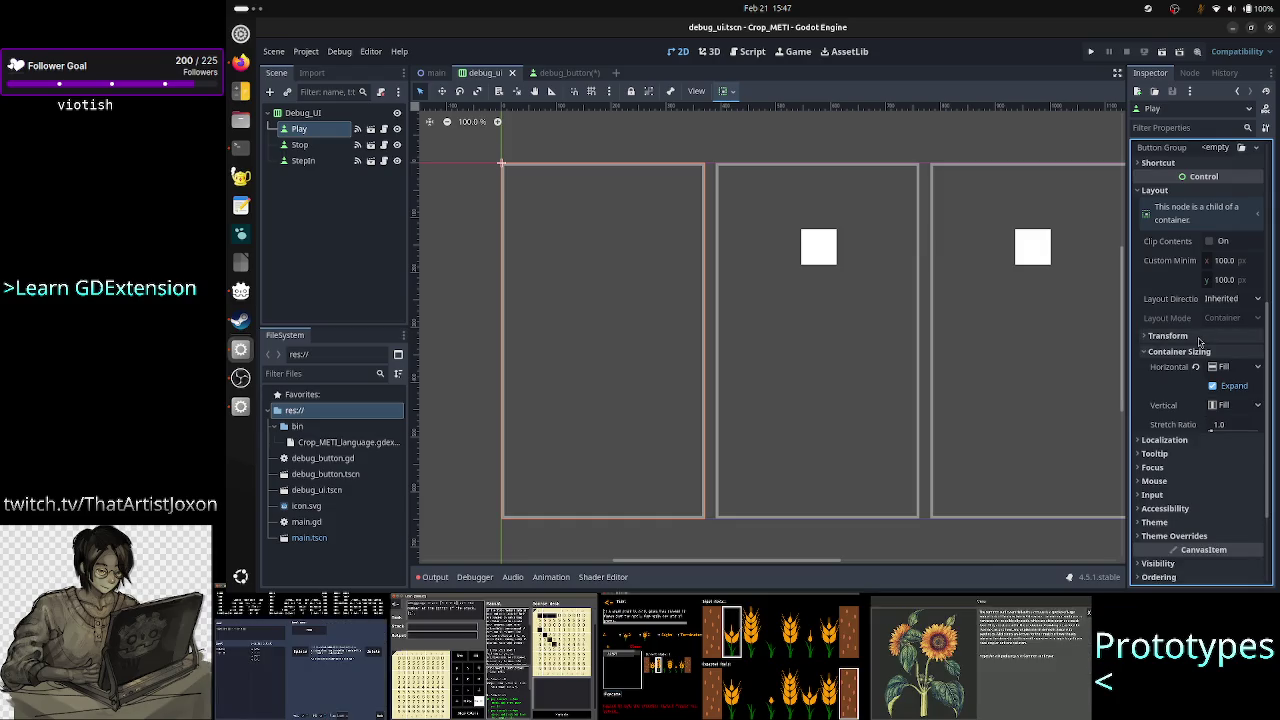
{"action": "left_click", "coordinate": [1243, 409]}
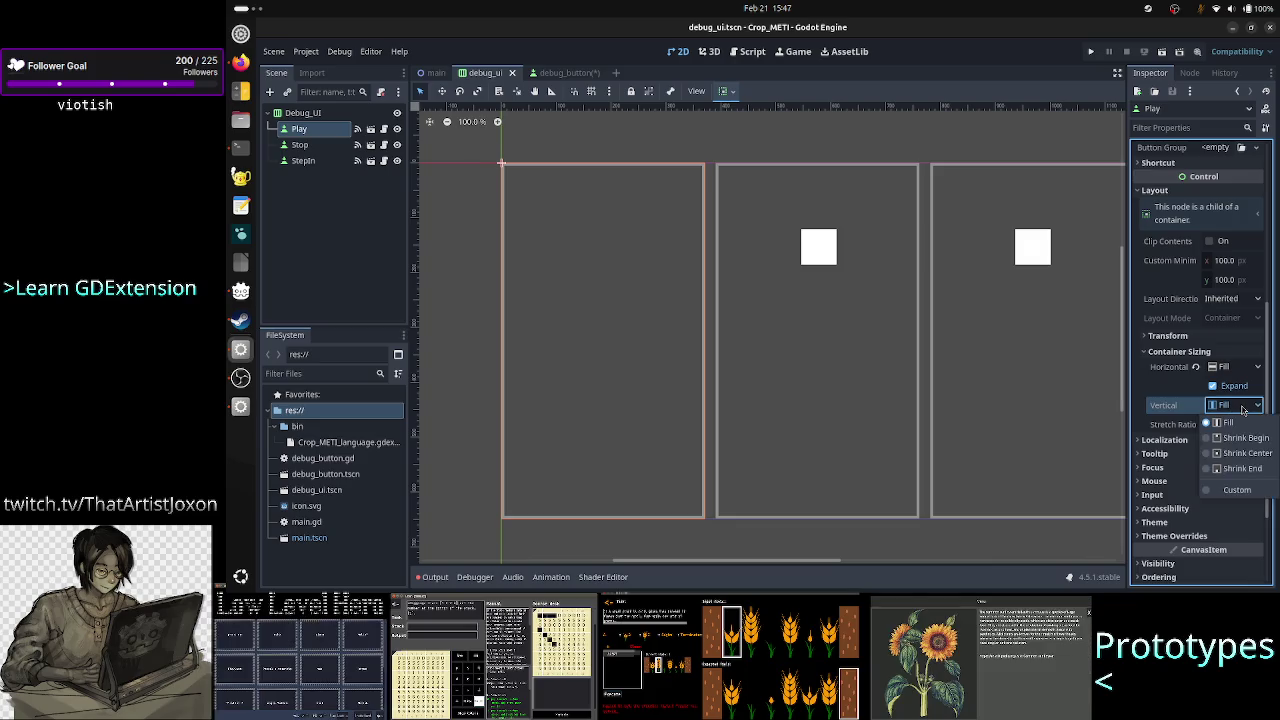
{"action": "left_click", "coordinate": [1246, 368]}
{"action": "left_click", "coordinate": [1246, 368]}
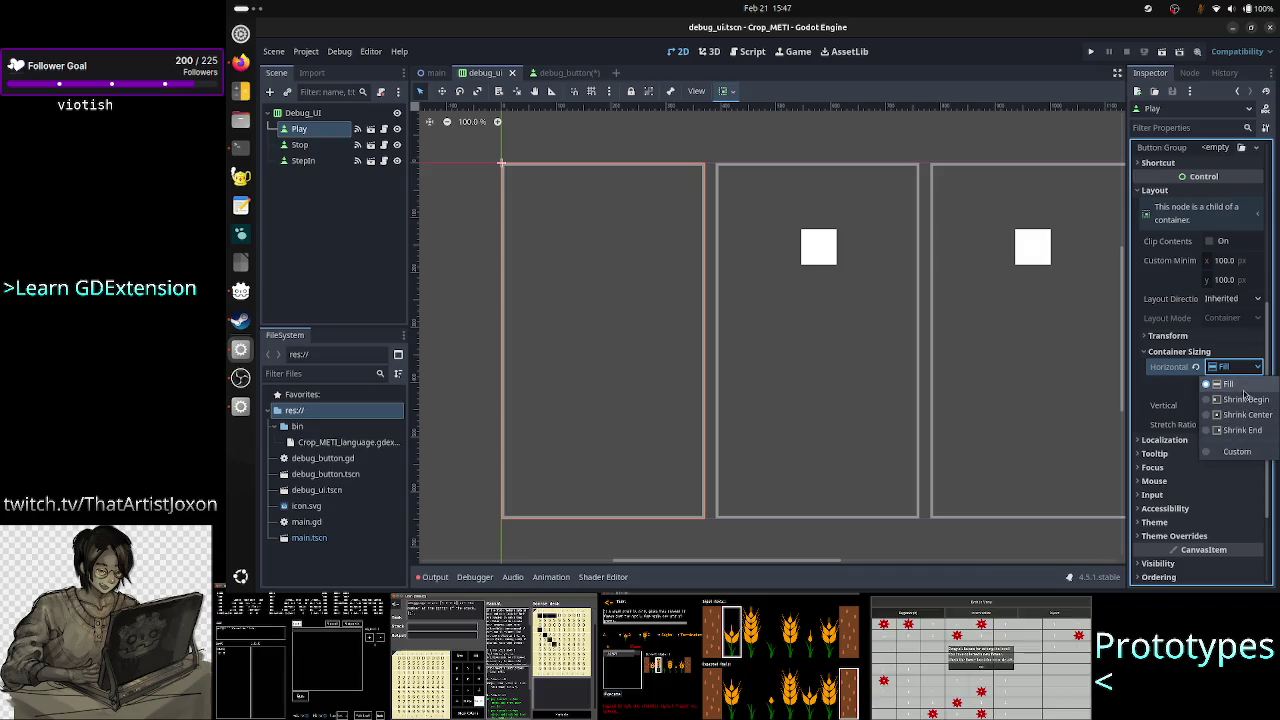
{"action": "left_click", "coordinate": [1239, 453]}
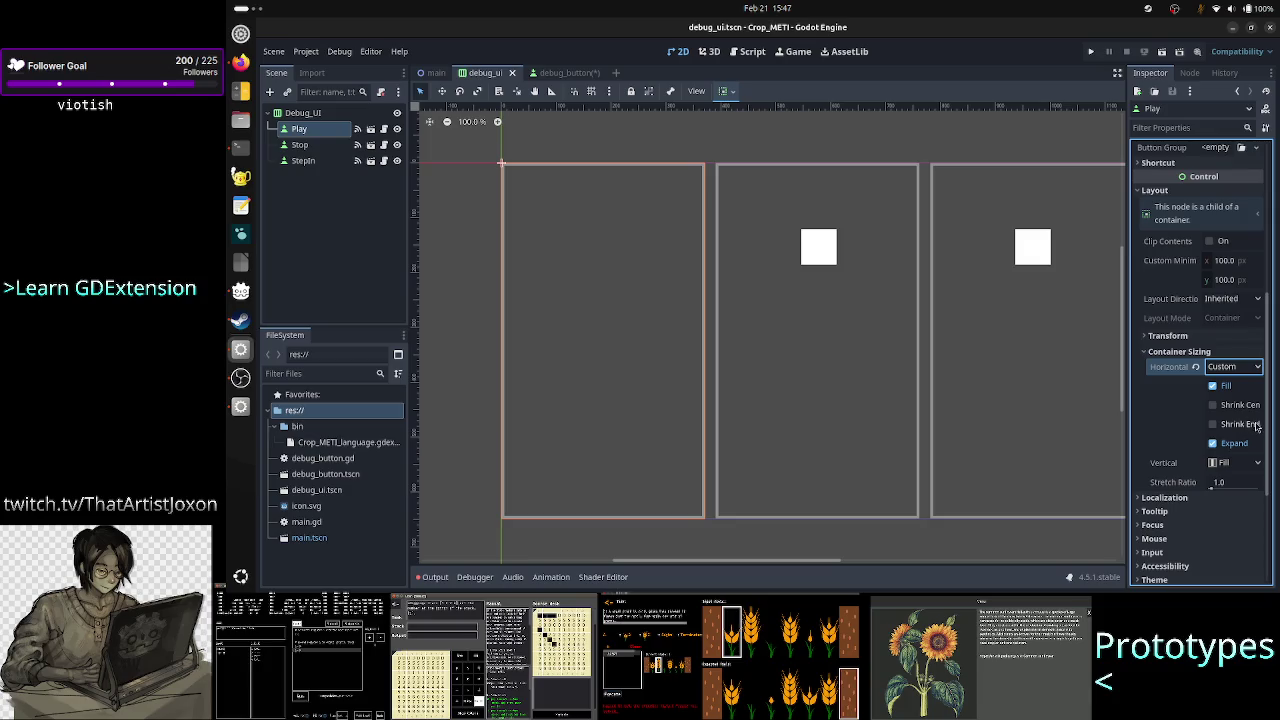
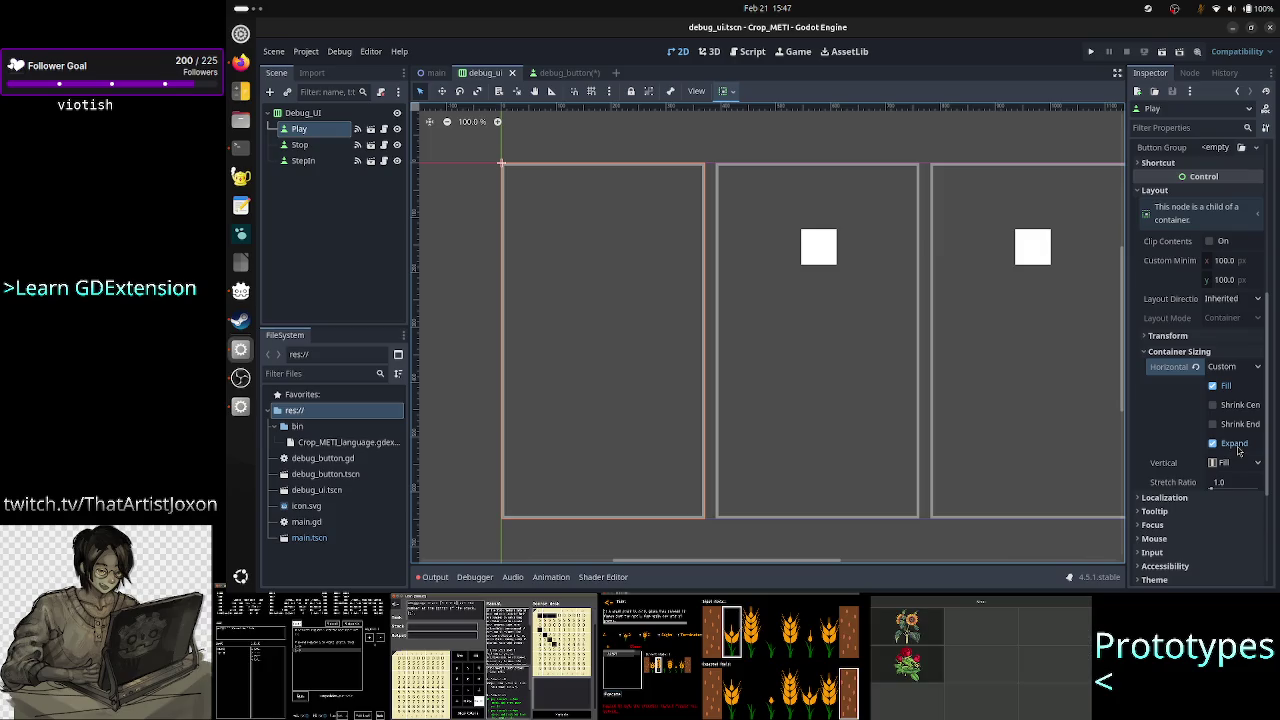
Change the Debug_UI node's type to AspectRatioContainer
{"action": "left_click", "coordinate": [298, 114]}
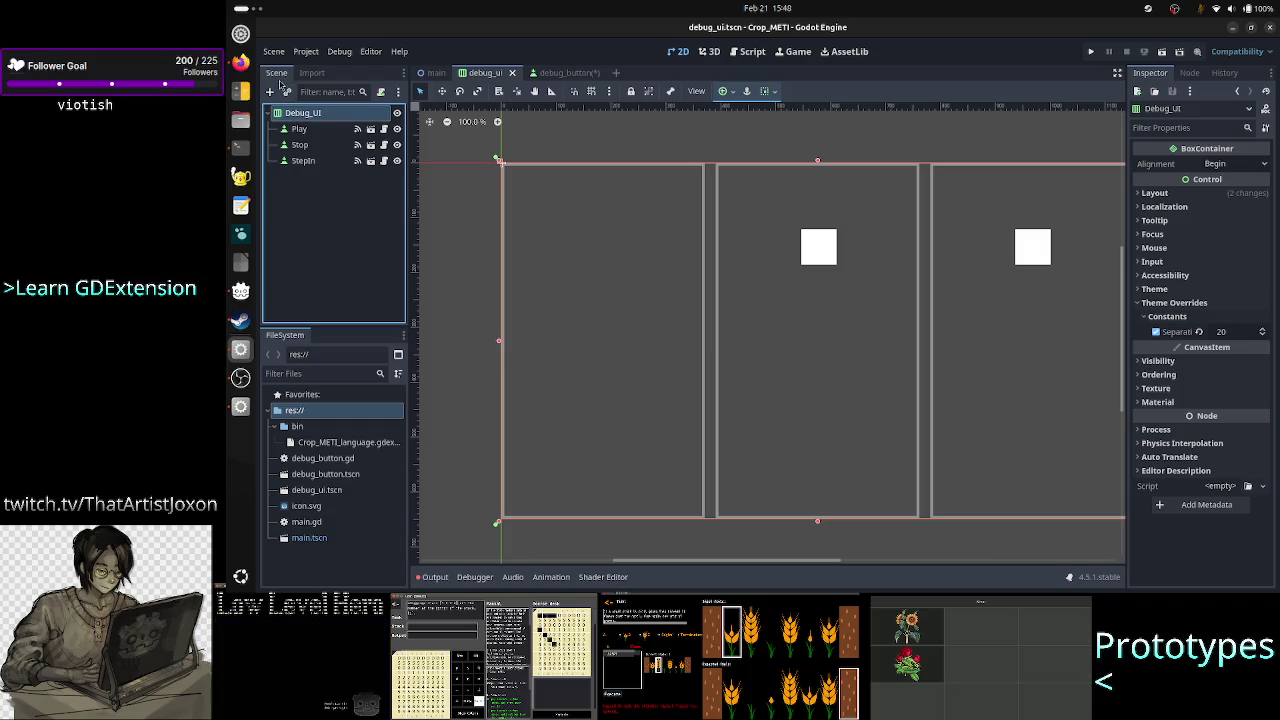
{"action": "right_click", "coordinate": [329, 114]}
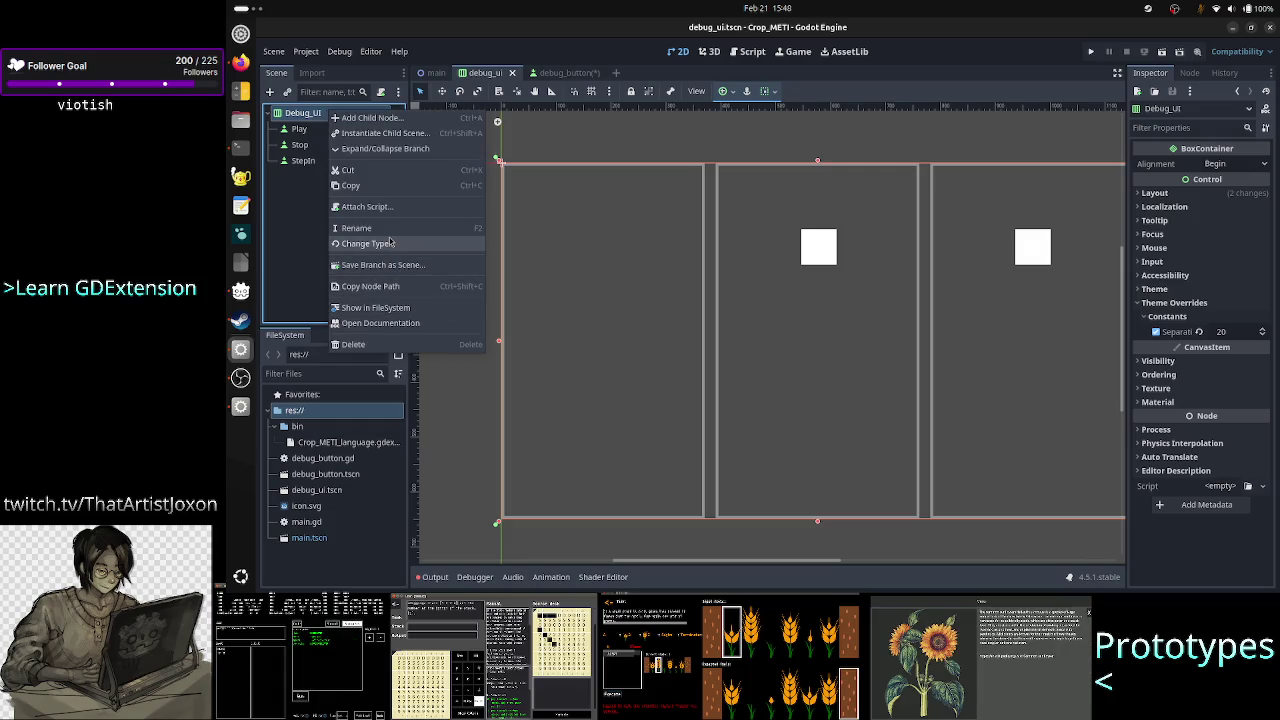
{"action": "left_click", "coordinate": [389, 244]}
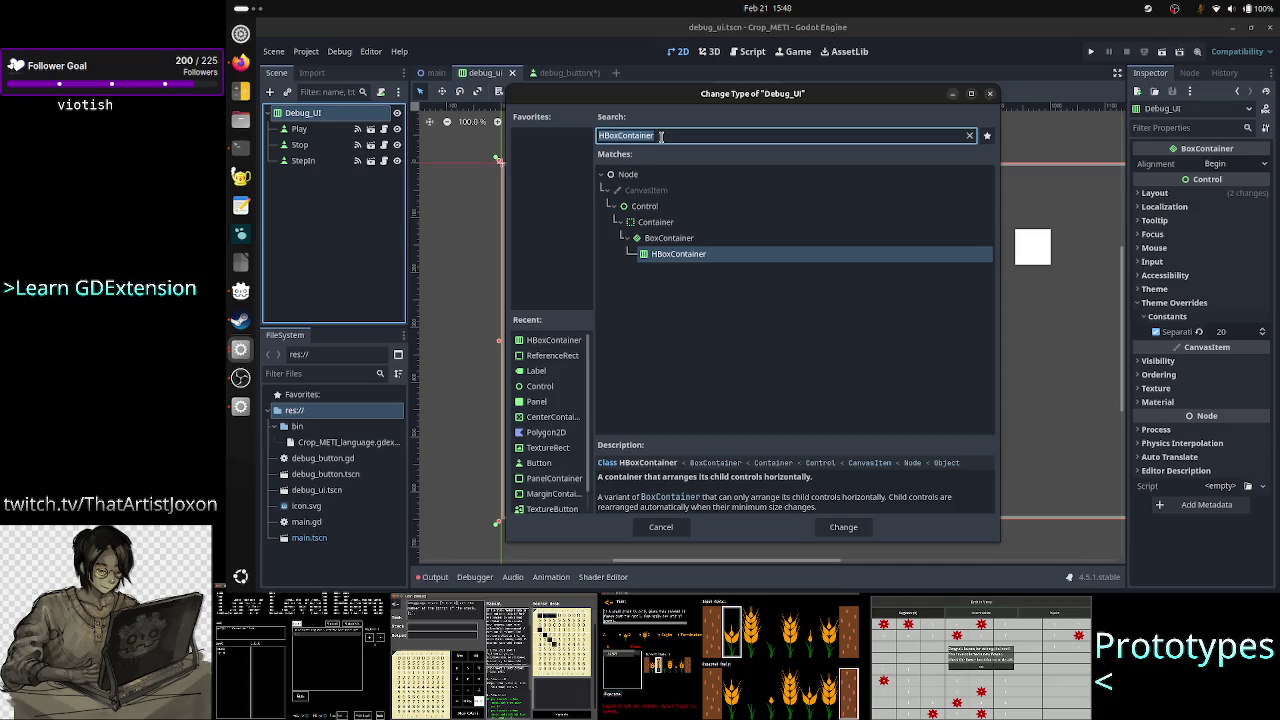
{"action": "type", "text": "container"}
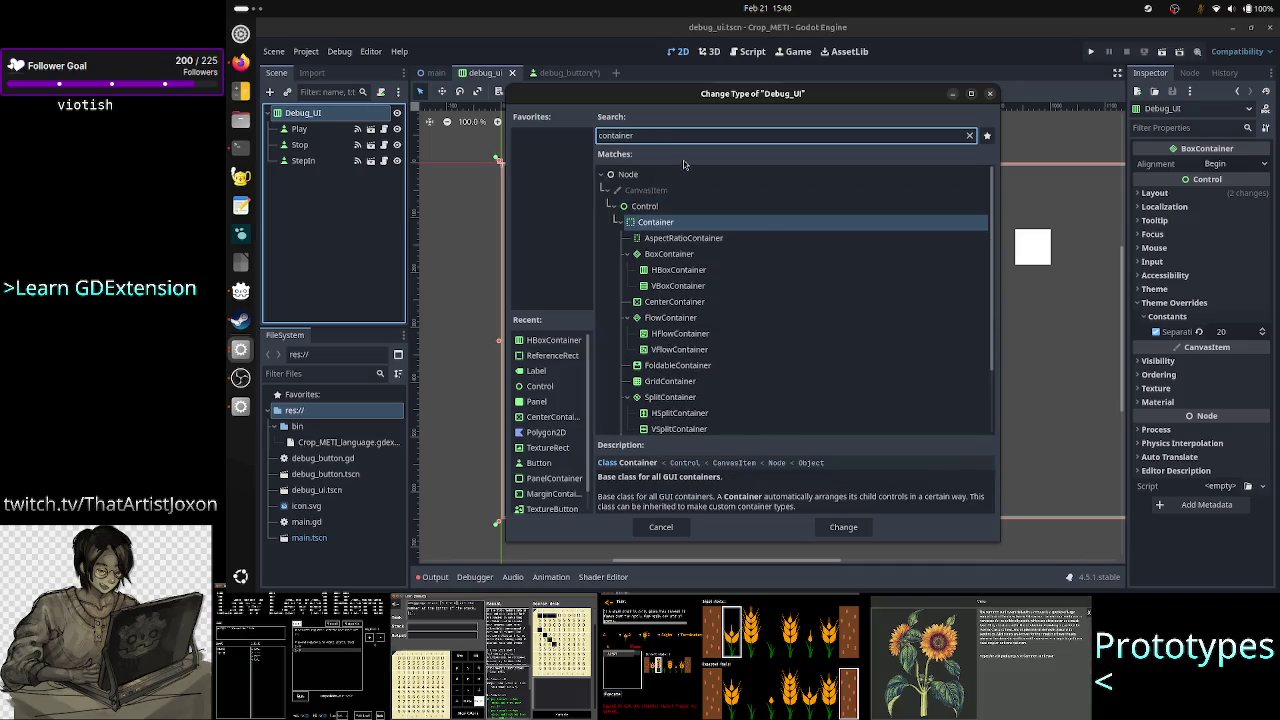
{"action": "left_click", "coordinate": [736, 237]}
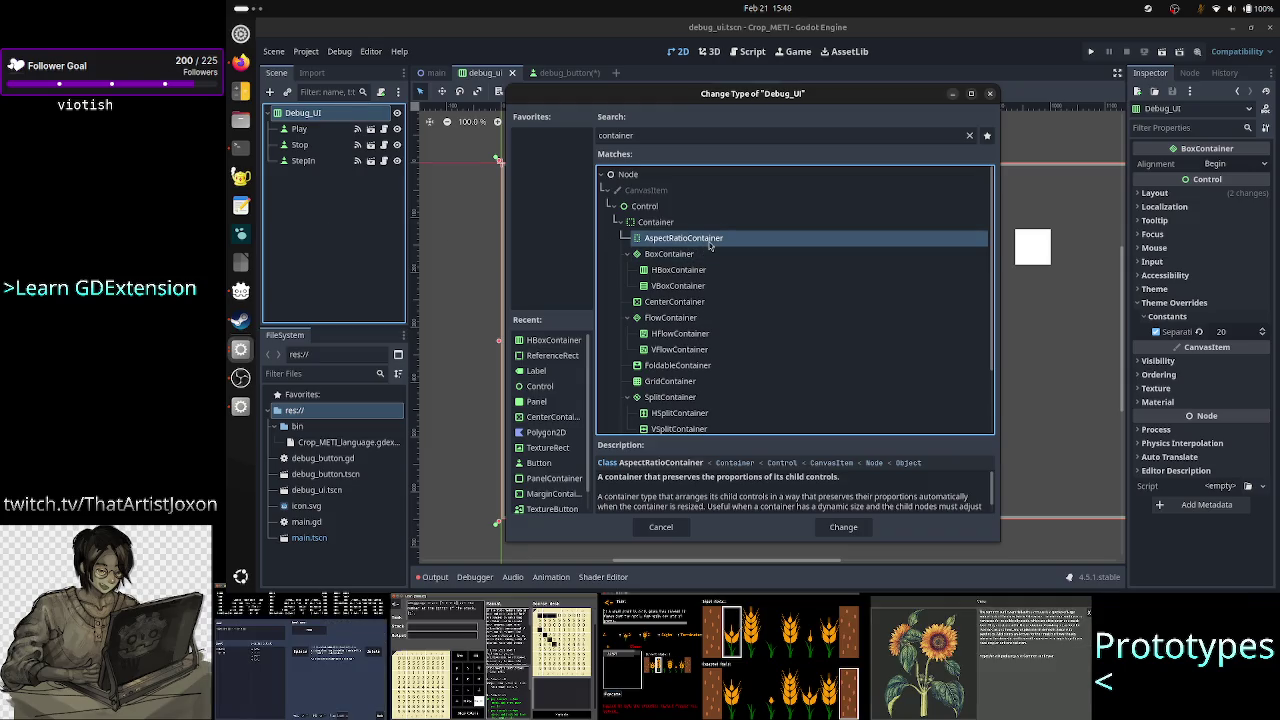
{"action": "double_click", "coordinate": [709, 240]}
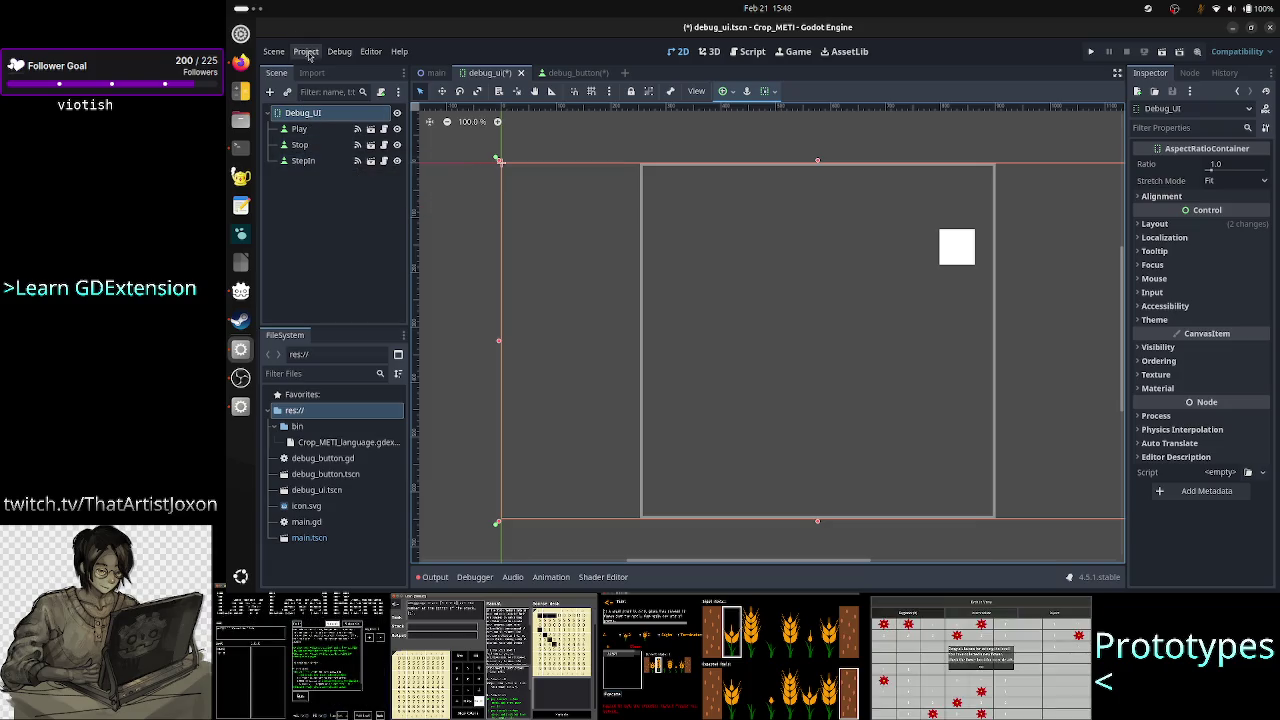
Undo the type change so Debug_UI is a BoxContainer again
{"action": "right_click", "coordinate": [310, 116]}
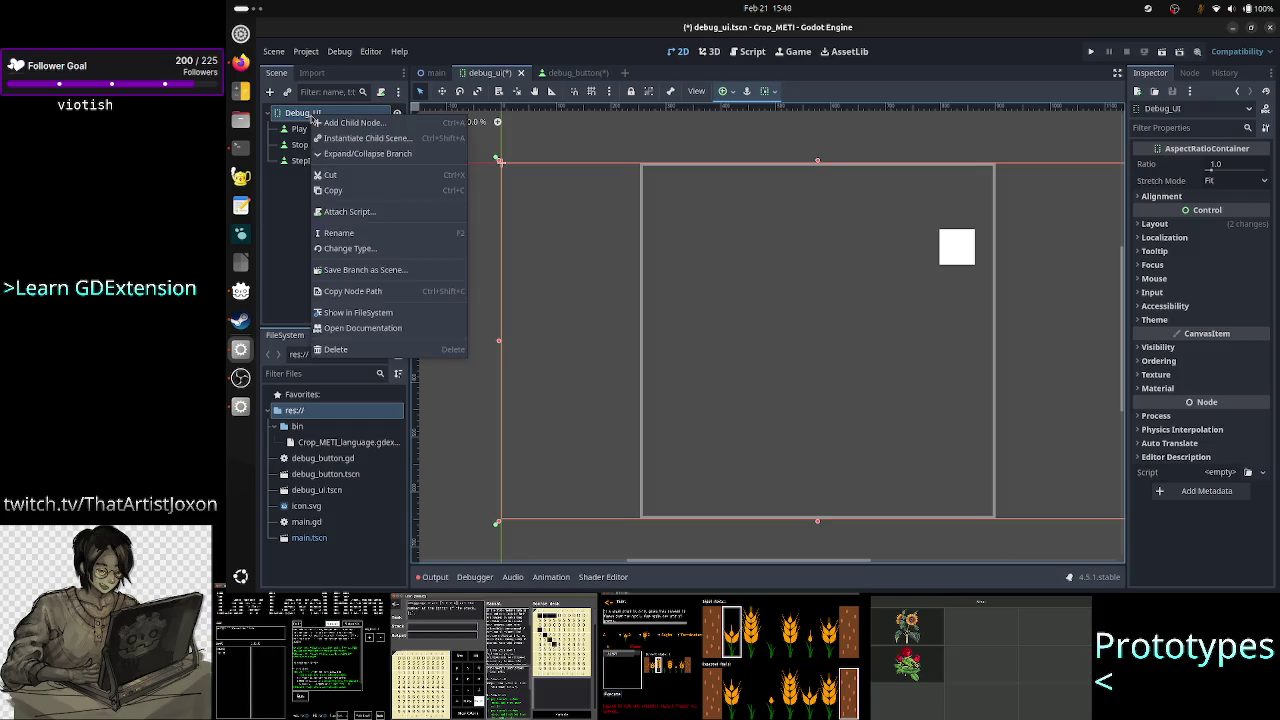
{"action": "left_click", "coordinate": [290, 220]}
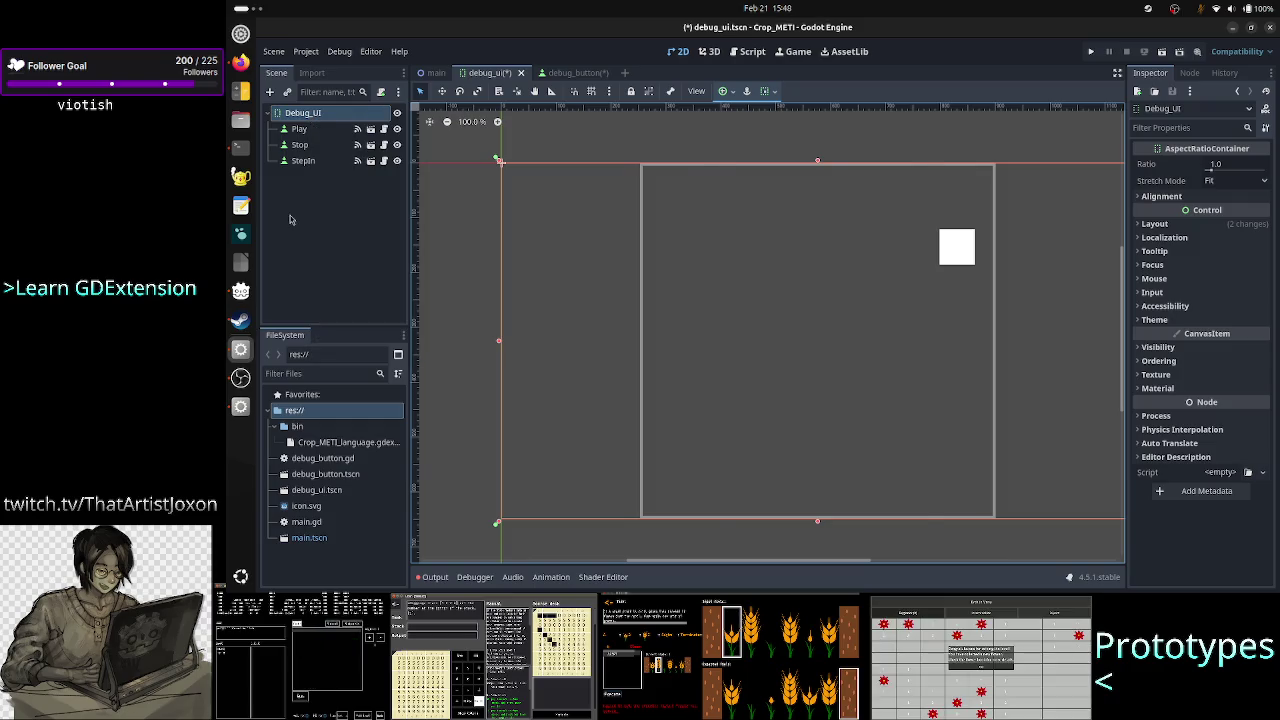
{"action": "key", "text": "ctrl+z"}
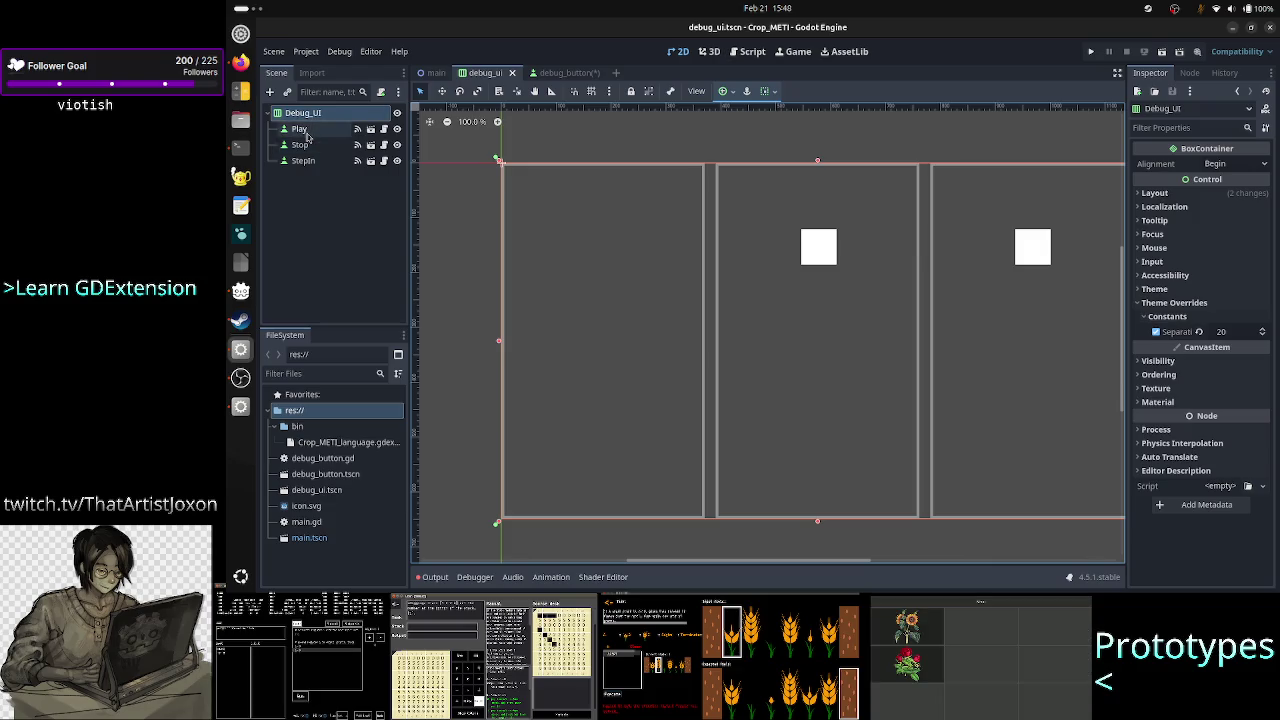
Add an AspectRatioContainer under Debug_UI and move Play into it
{"action": "left_click", "coordinate": [269, 91]}
{"action": "type", "text": "a"}
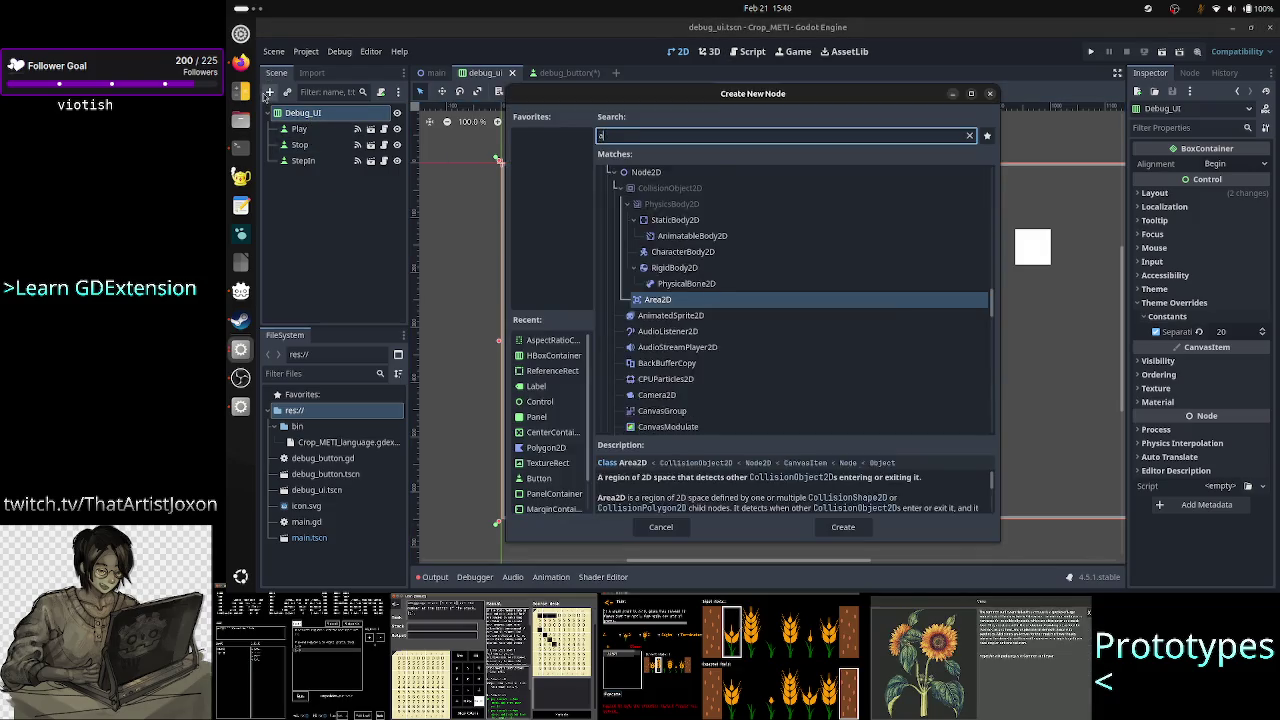
{"action": "type", "text": "spect"}
{"action": "key", "text": "Return"}
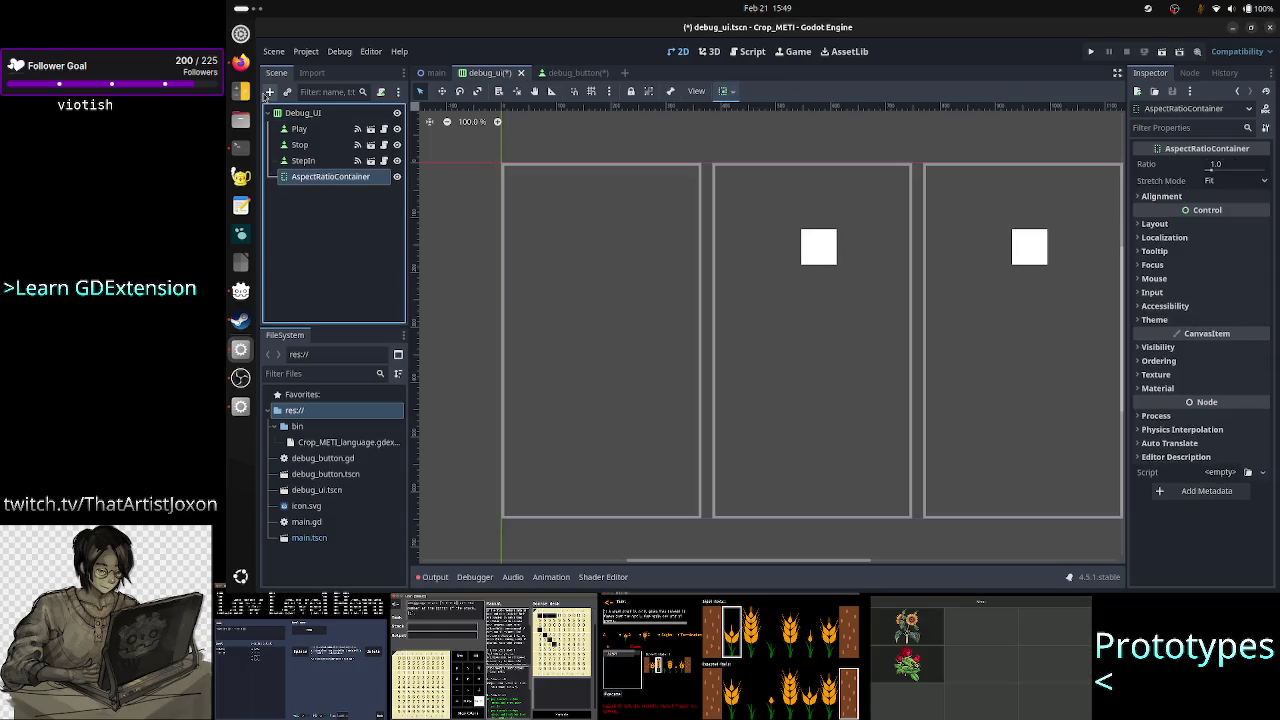
{"action": "mouse_move", "coordinate": [323, 137]}
{"action": "left_mouse_down"}
{"action": "mouse_move", "coordinate": [323, 176]}
{"action": "mouse_move", "coordinate": [313, 126]}
{"action": "left_mouse_up"}
Add AspectRatioContainer2 under Debug_UI and move Stop into it
{"action": "left_click", "coordinate": [305, 113]}
{"action": "left_click", "coordinate": [269, 92]}
{"action": "type", "text": "aspec"}
{"action": "key", "text": "Return"}
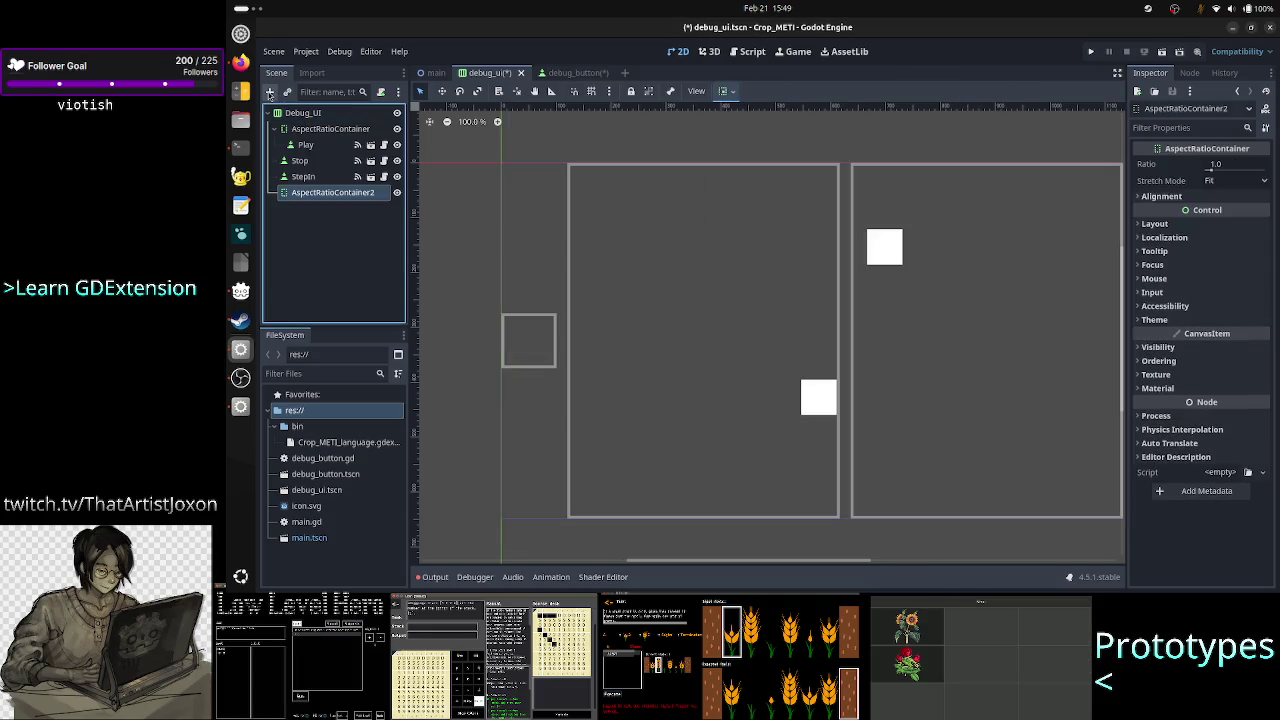
{"action": "left_click_drag", "start_coordinate": [330, 193], "coordinate": [318, 162]}
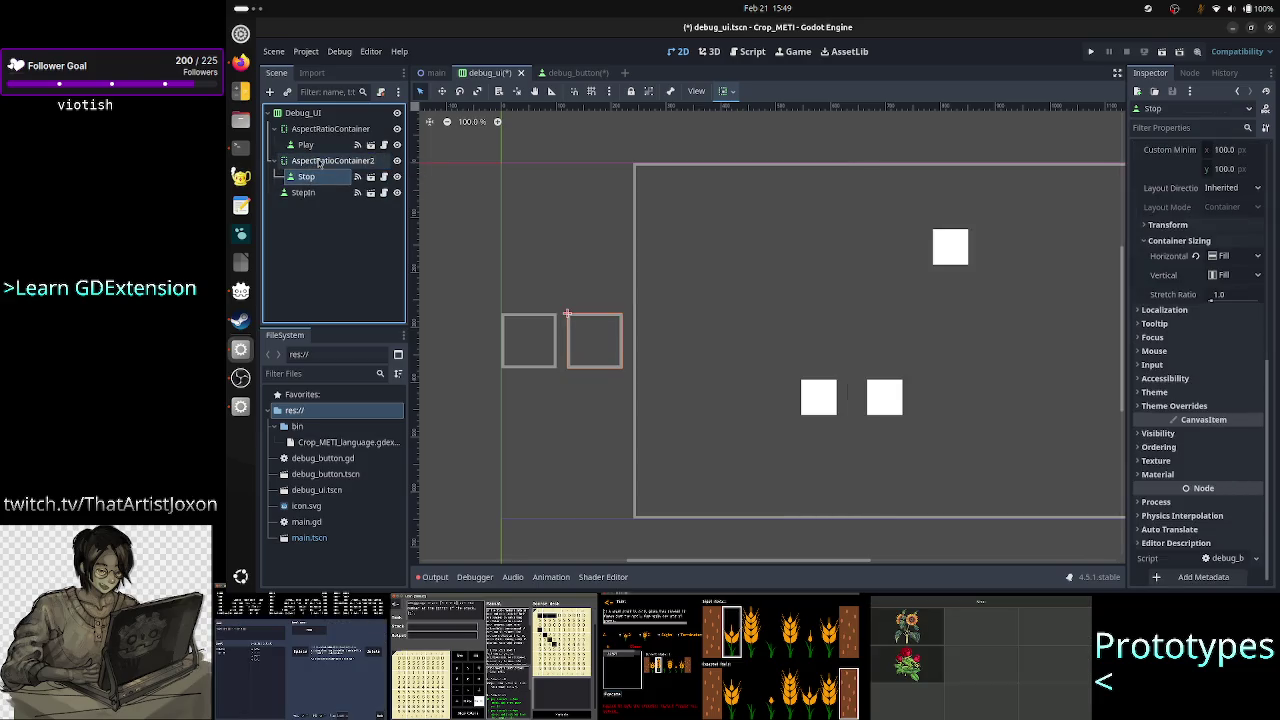
Add AspectRatioContainer3 under Debug_UI, move StepIn into it, and select Play
{"action": "left_click", "coordinate": [298, 113]}
{"action": "left_click", "coordinate": [269, 91]}
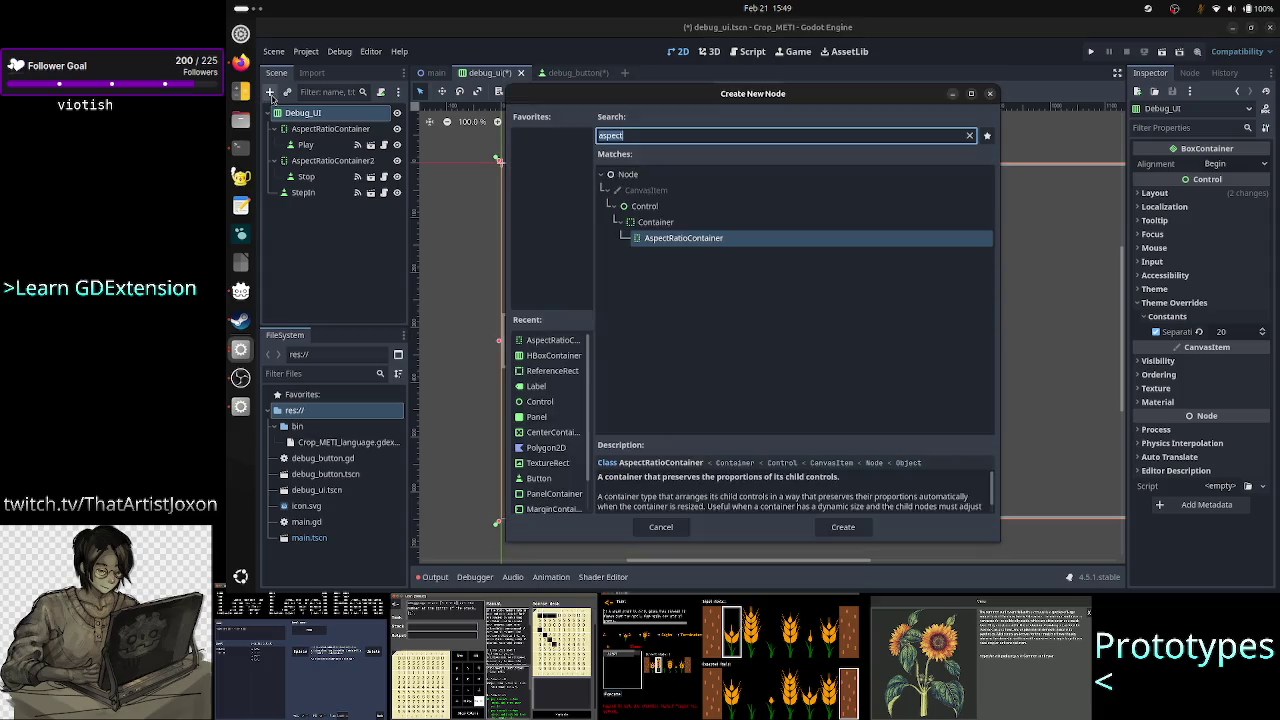
{"action": "type", "text": "aspect"}
{"action": "key", "text": "Return"}
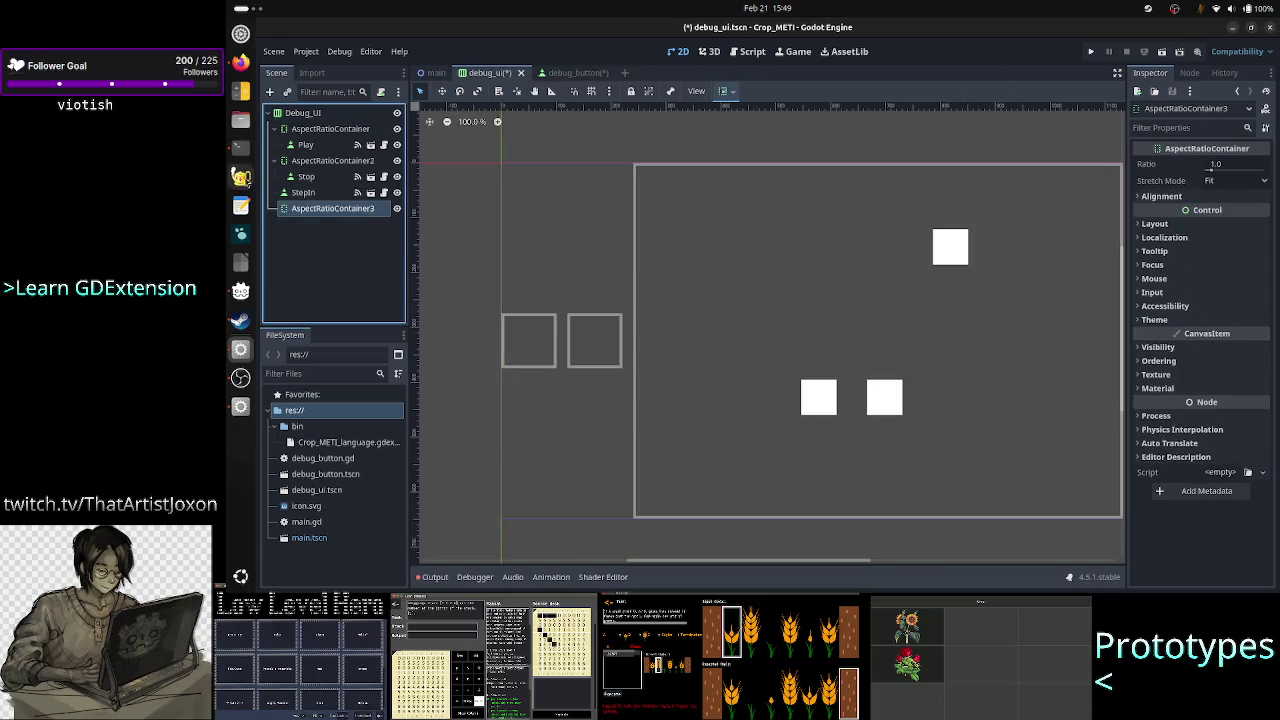
{"action": "left_click_drag", "start_coordinate": [303, 192], "coordinate": [314, 214]}
{"action": "left_click", "coordinate": [316, 271]}
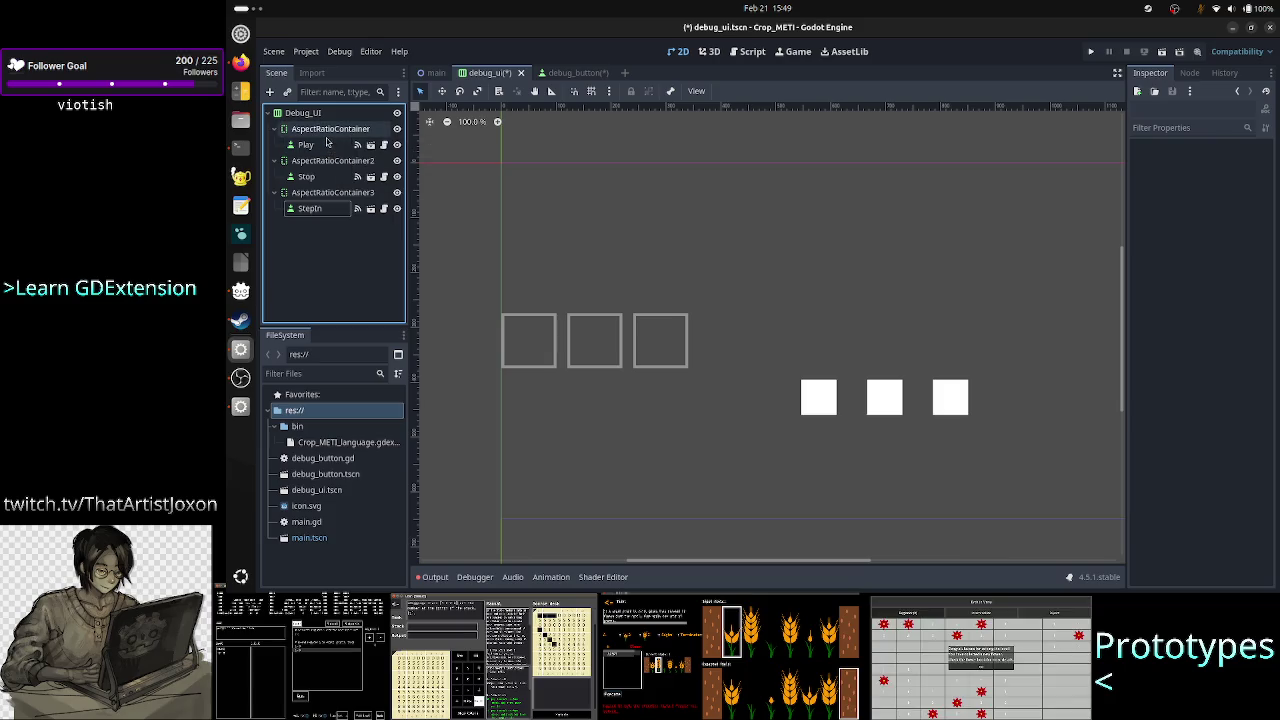
{"action": "left_click", "coordinate": [322, 145]}
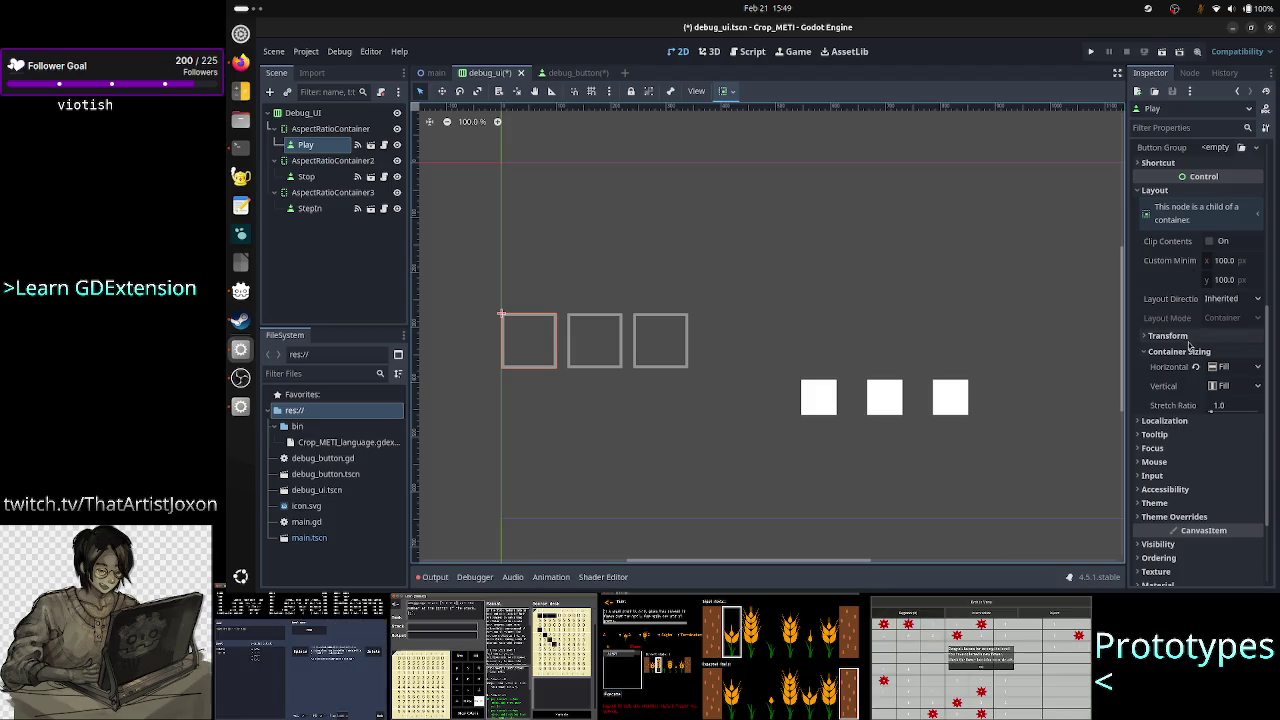
{"action": "left_click", "coordinate": [1258, 368]}
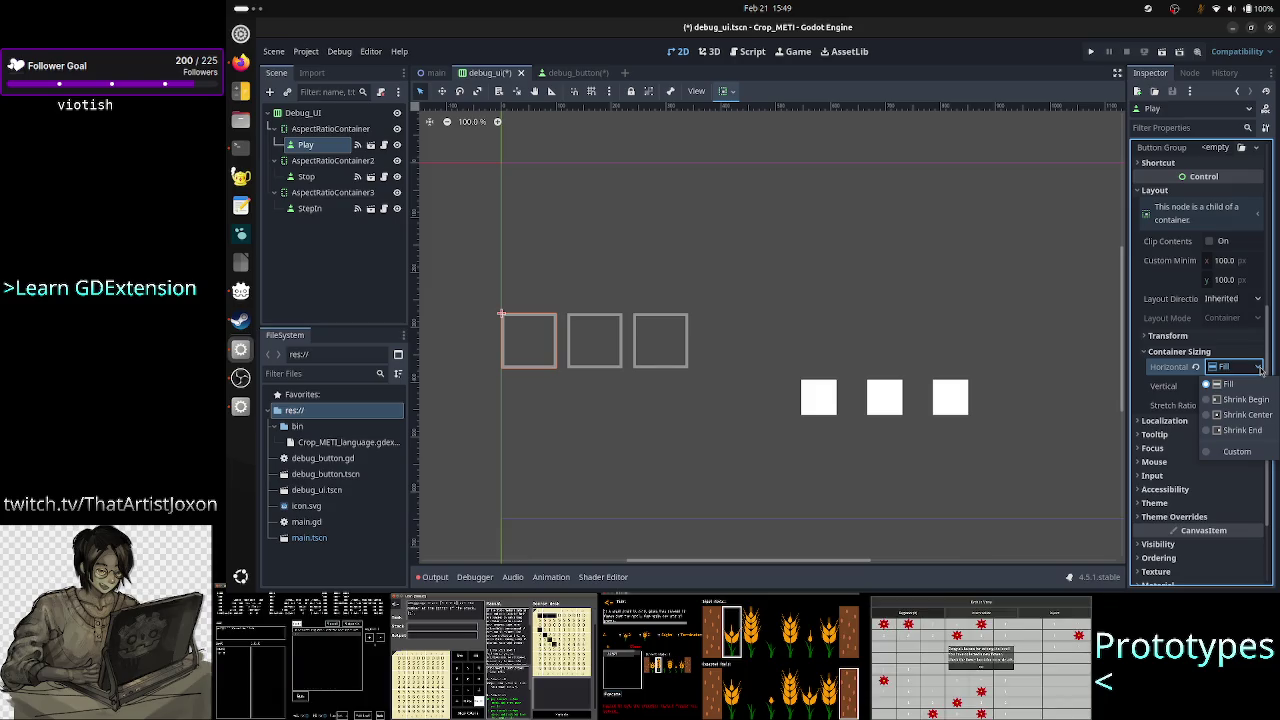
{"action": "left_click", "coordinate": [1260, 370]}
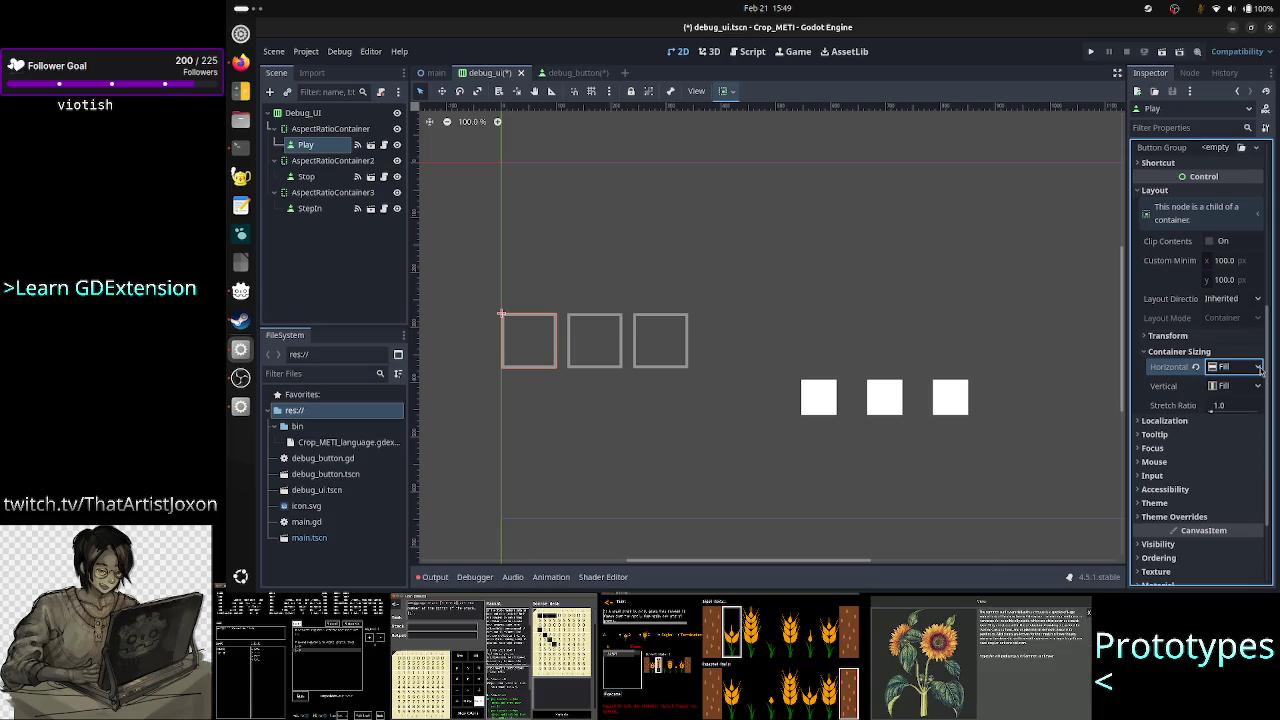
{"action": "left_click", "coordinate": [1200, 338]}
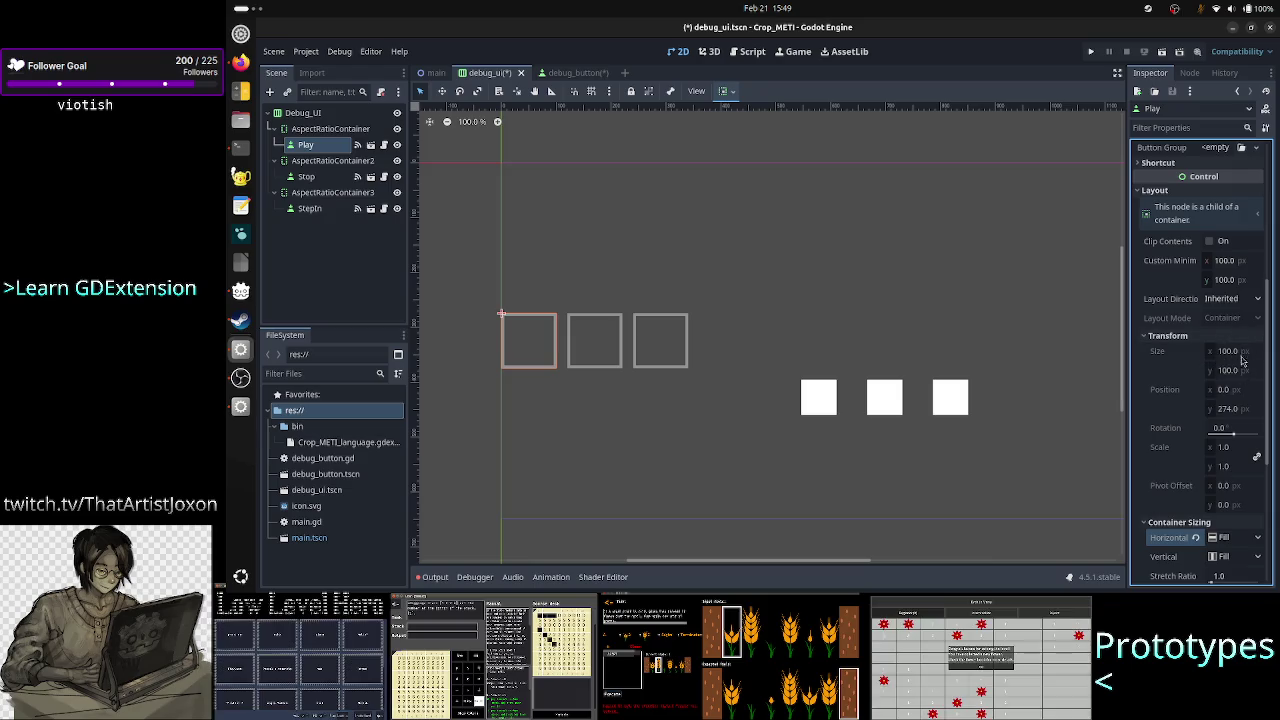
{"action": "left_click", "coordinate": [330, 128]}
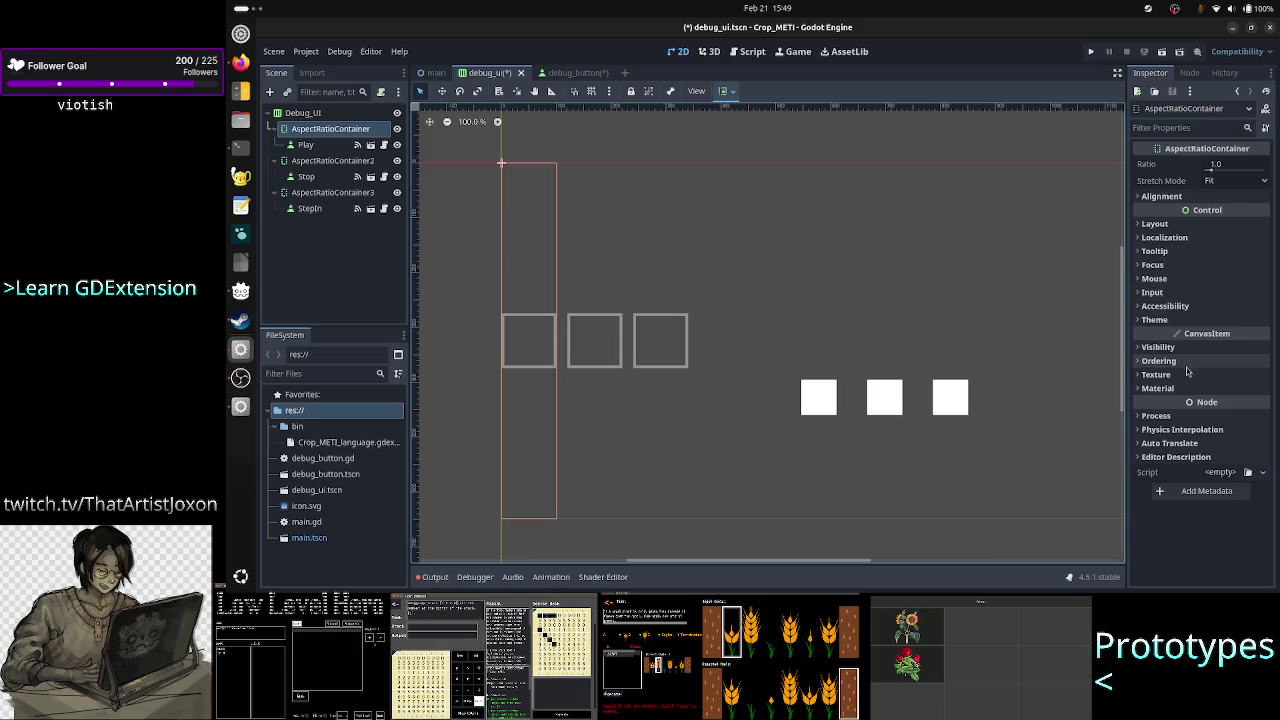
Tick Horizontal Expand on the first AspectRatioContainer and confirm Play grows to 648 × 648
{"action": "left_click", "coordinate": [1193, 225]}
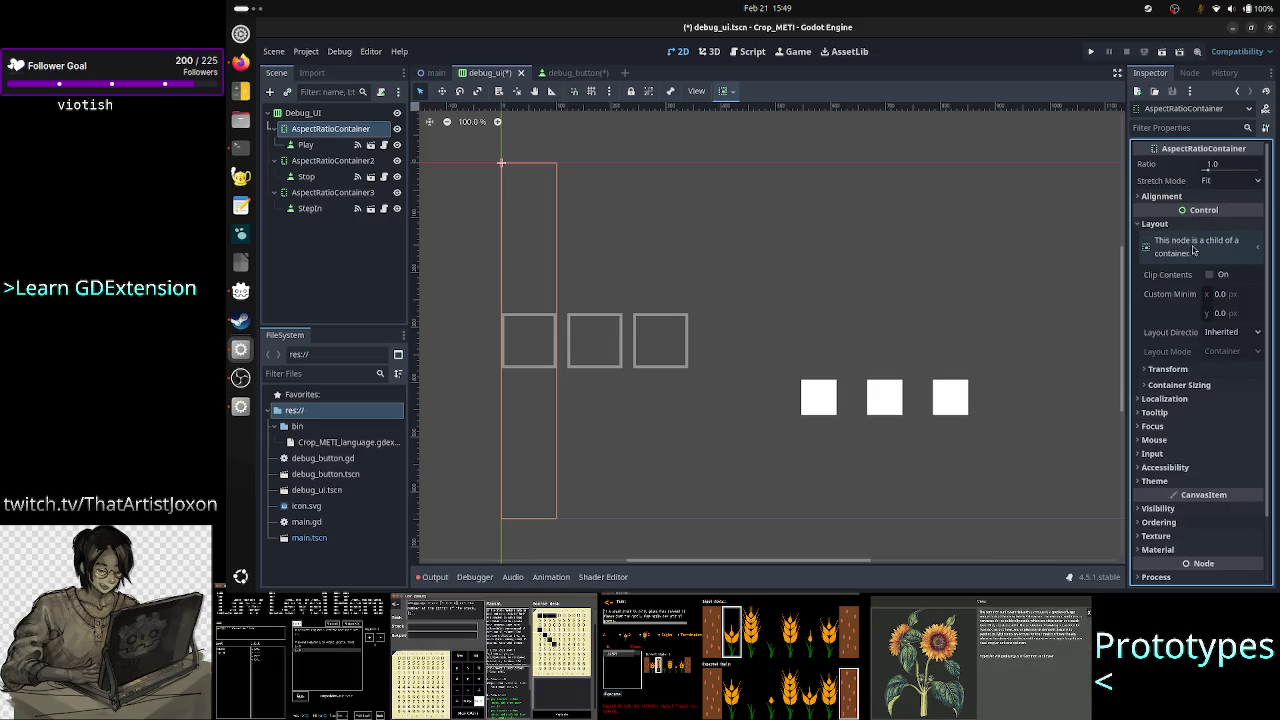
{"action": "left_click", "coordinate": [1186, 384]}
{"action": "left_click", "coordinate": [1216, 420]}
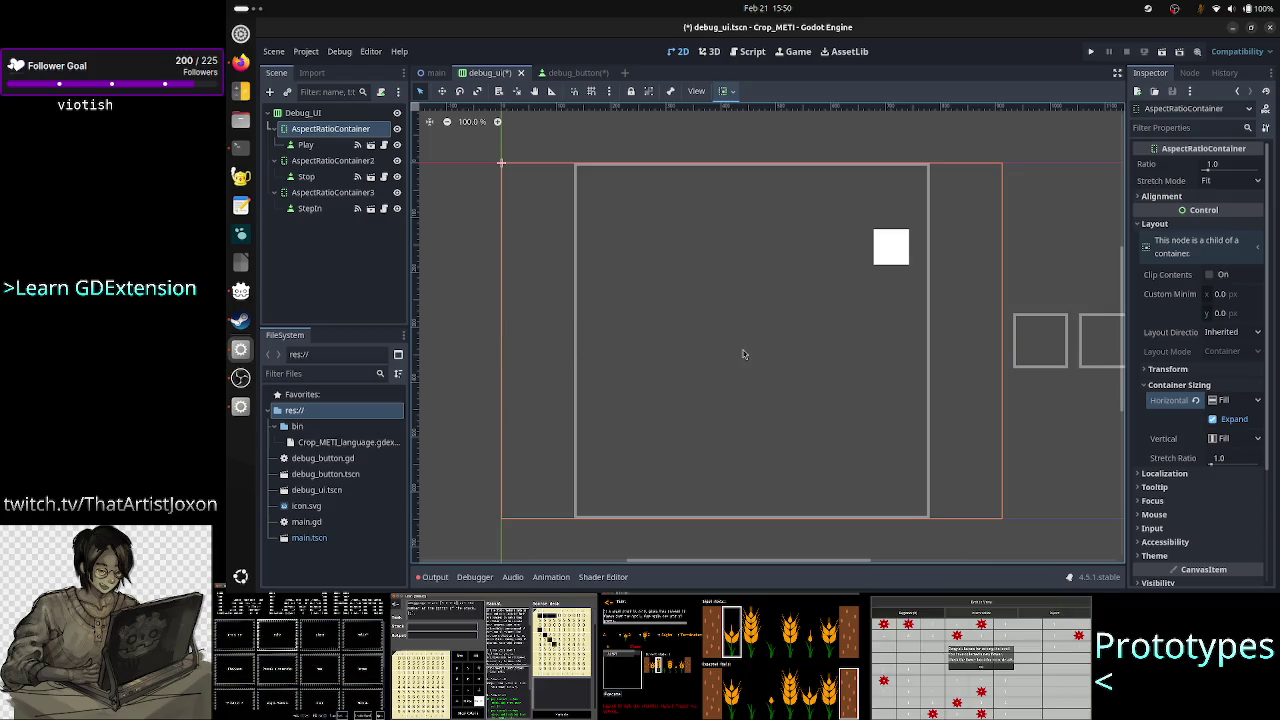
{"action": "left_click", "coordinate": [314, 148]}
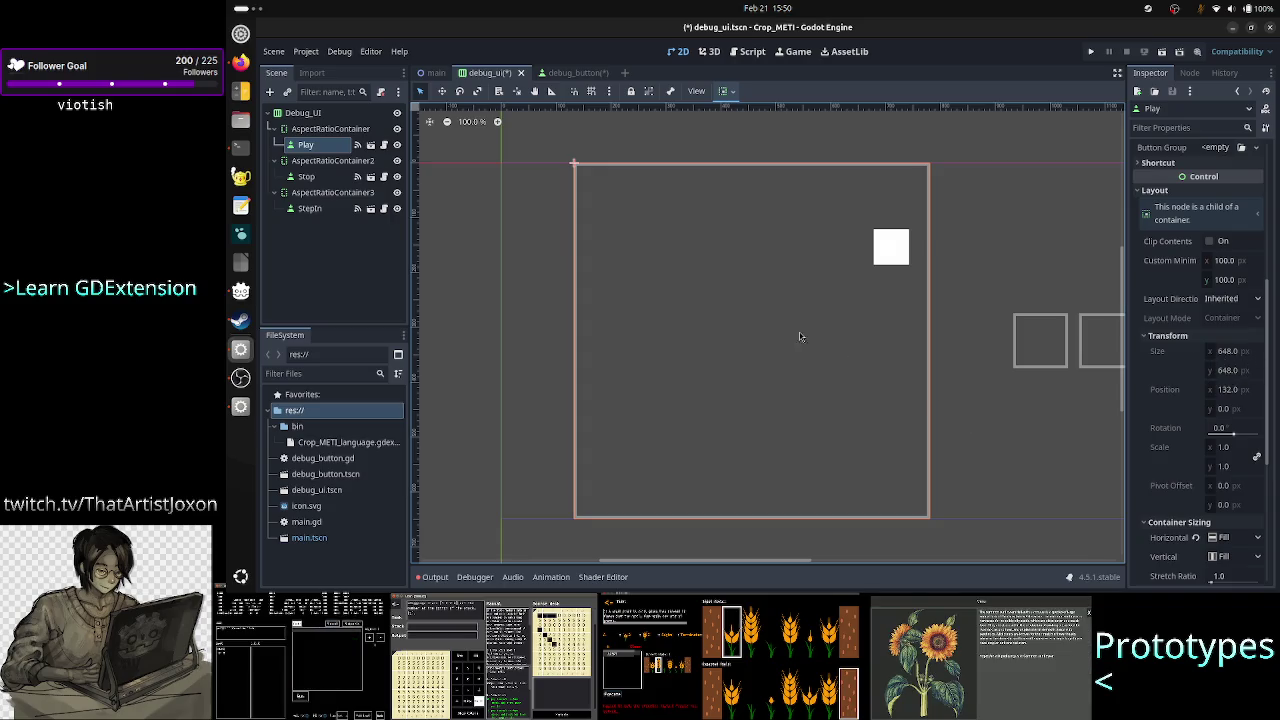
{"action": "left_click", "coordinate": [328, 161]}
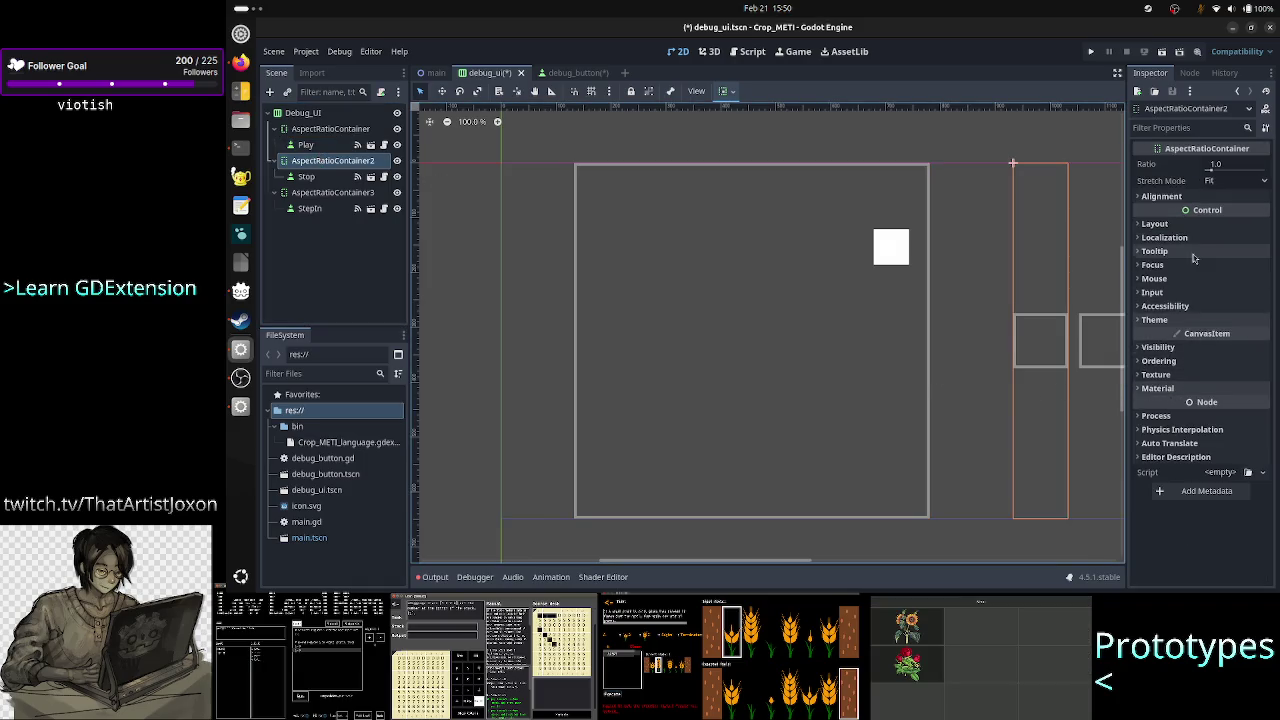
Tick Horizontal Expand under Container Sizing for AspectRatioContainer2
{"action": "left_click", "coordinate": [1156, 224]}
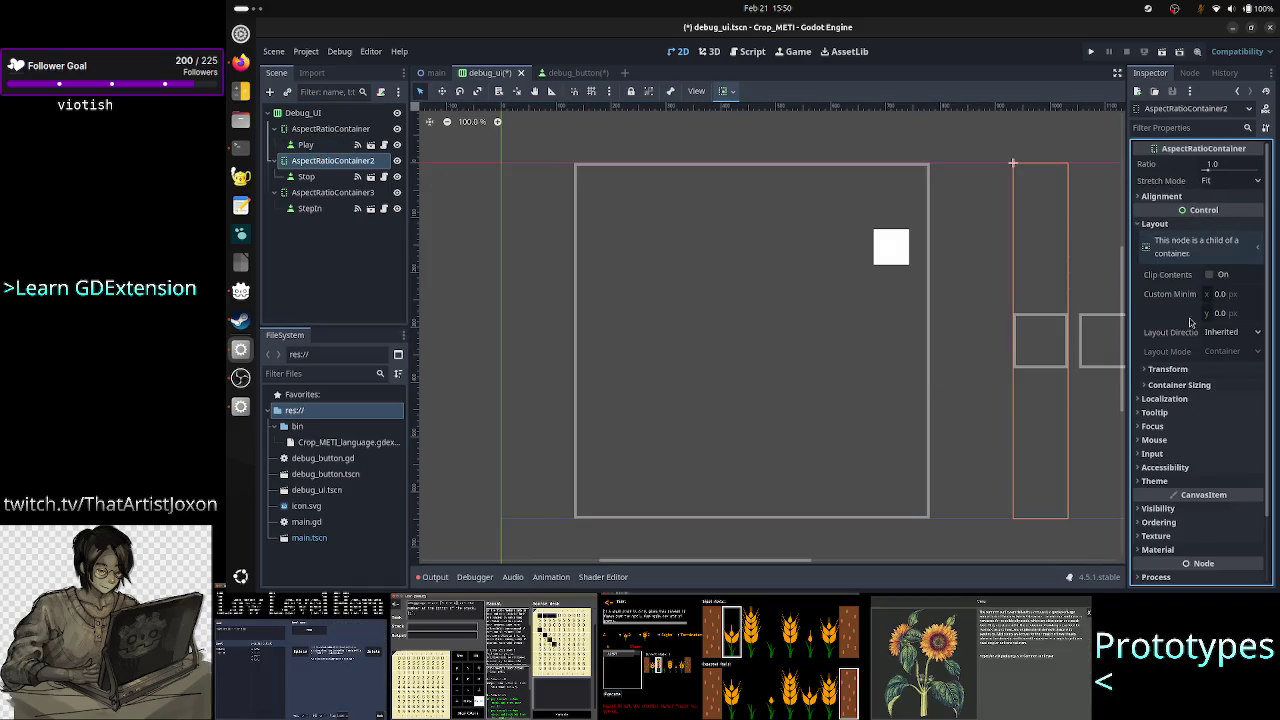
{"action": "left_click", "coordinate": [1186, 385]}
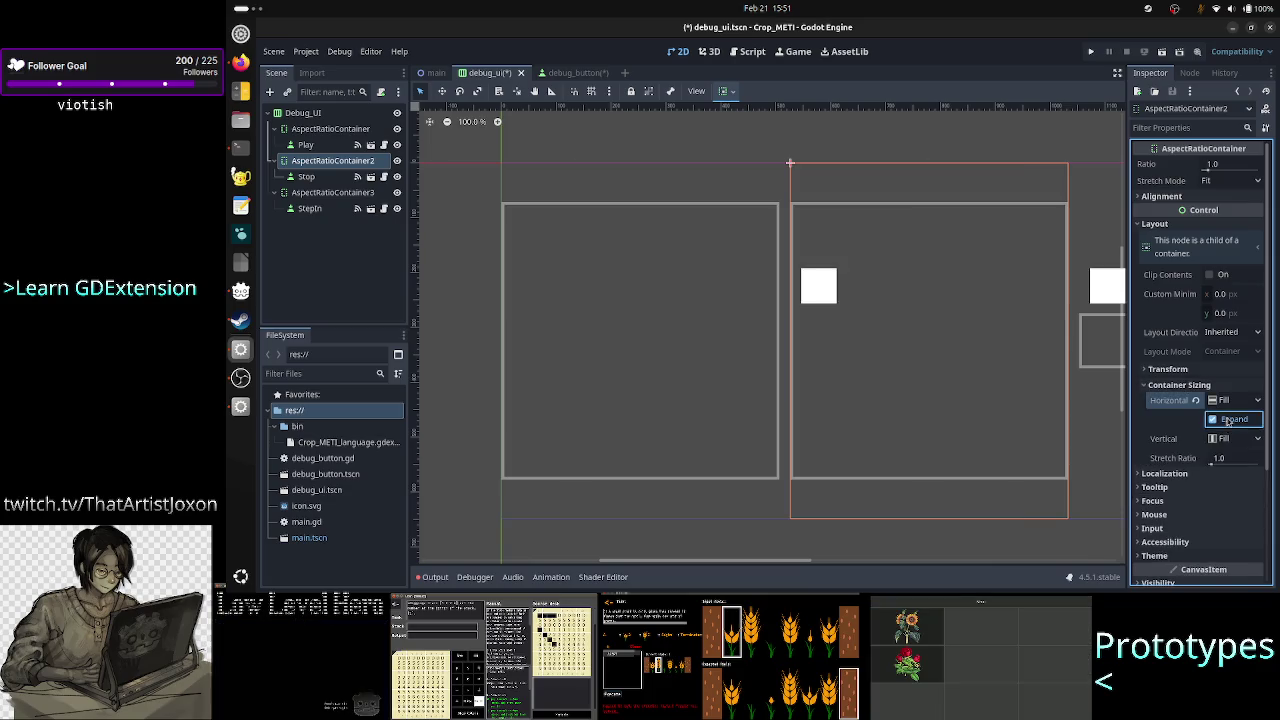
{"action": "left_click", "coordinate": [1224, 421]}
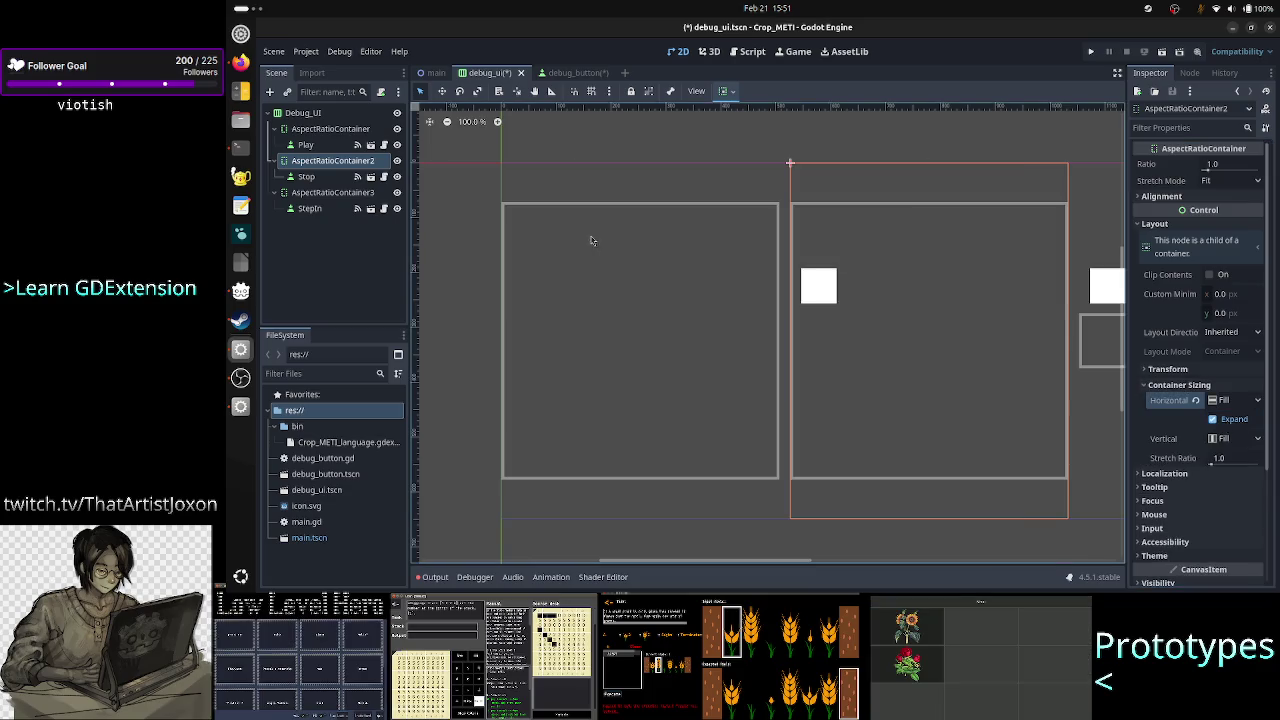
Make AspectRatioContainer3 expand horizontally too, then save debug_ui.tscn
{"action": "left_click", "coordinate": [310, 192]}
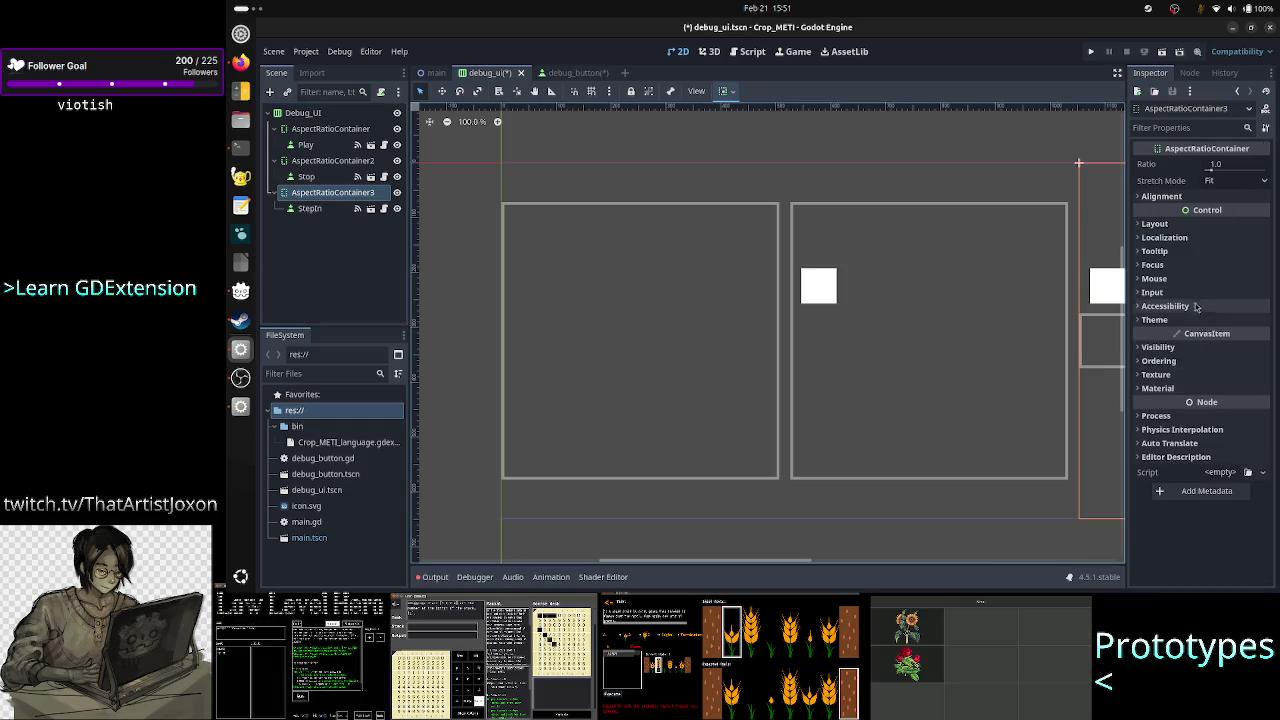
{"action": "left_click", "coordinate": [1200, 226]}
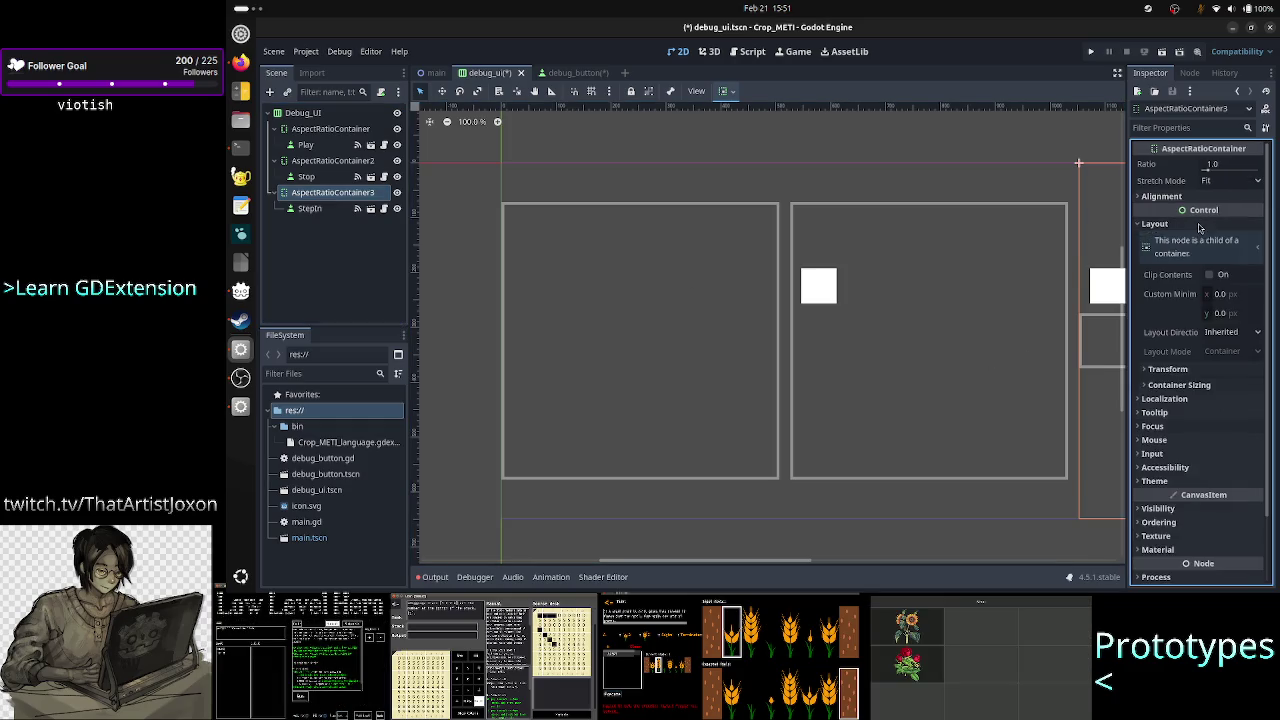
{"action": "left_click", "coordinate": [1191, 386]}
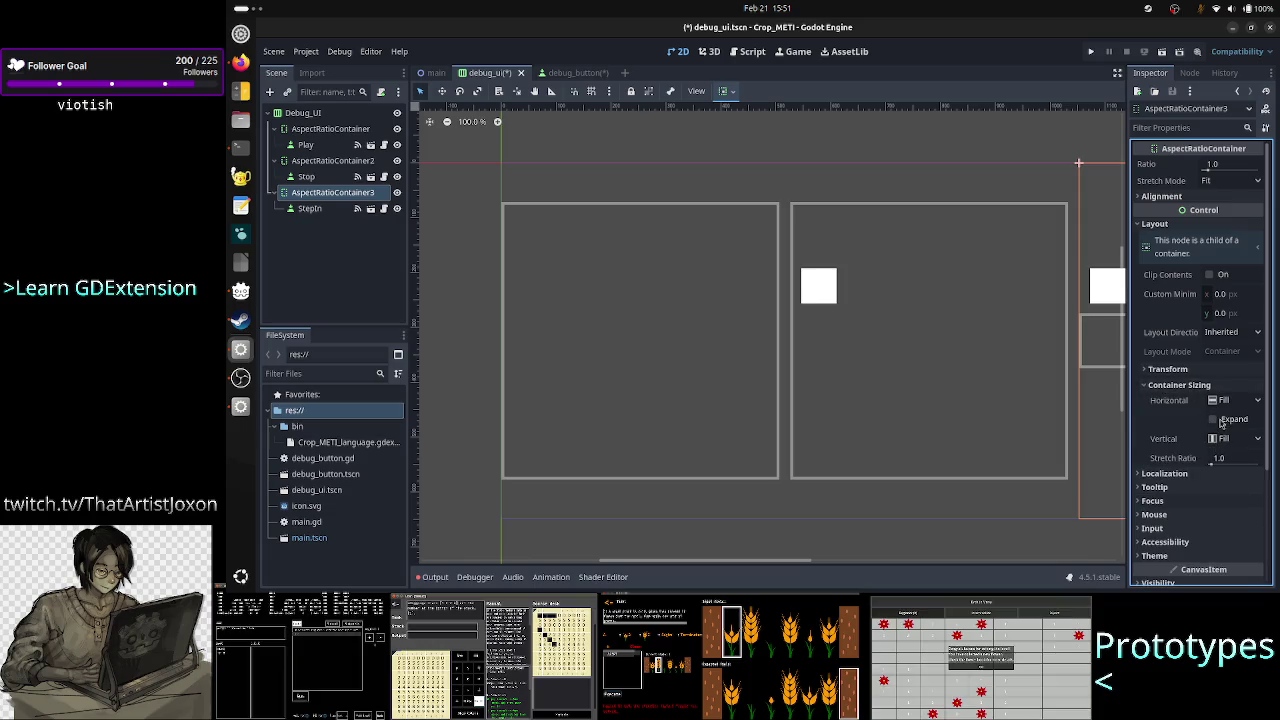
{"action": "left_click", "coordinate": [1213, 419]}
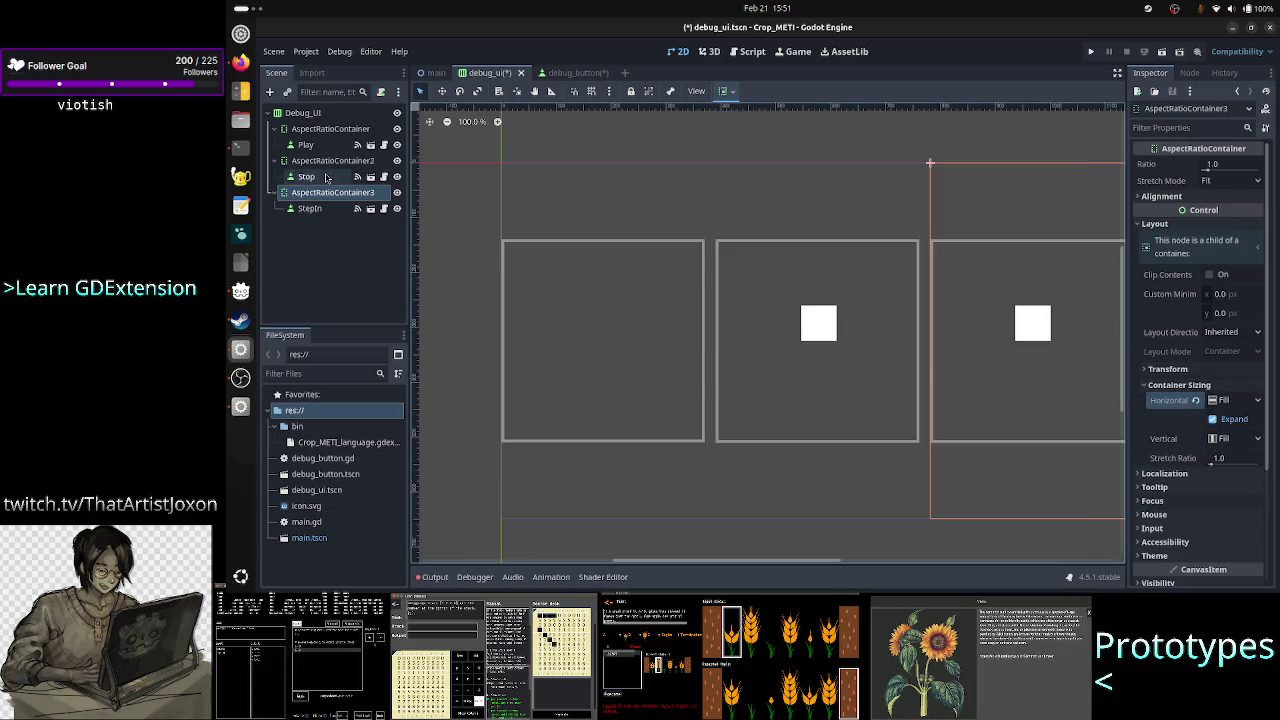
{"action": "left_click", "coordinate": [324, 118]}
{"action": "key", "text": "ctrl+s"}
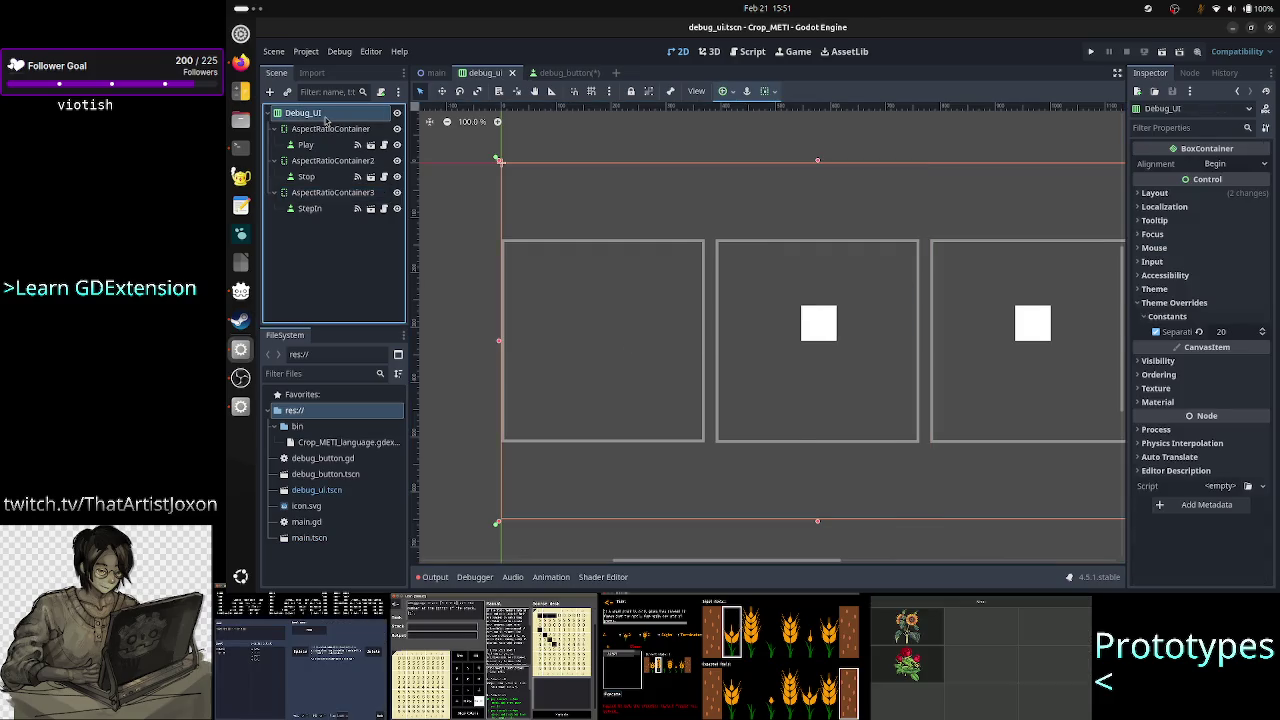
Delete the Play node and confirm the deletion
{"action": "left_click", "coordinate": [304, 146]}
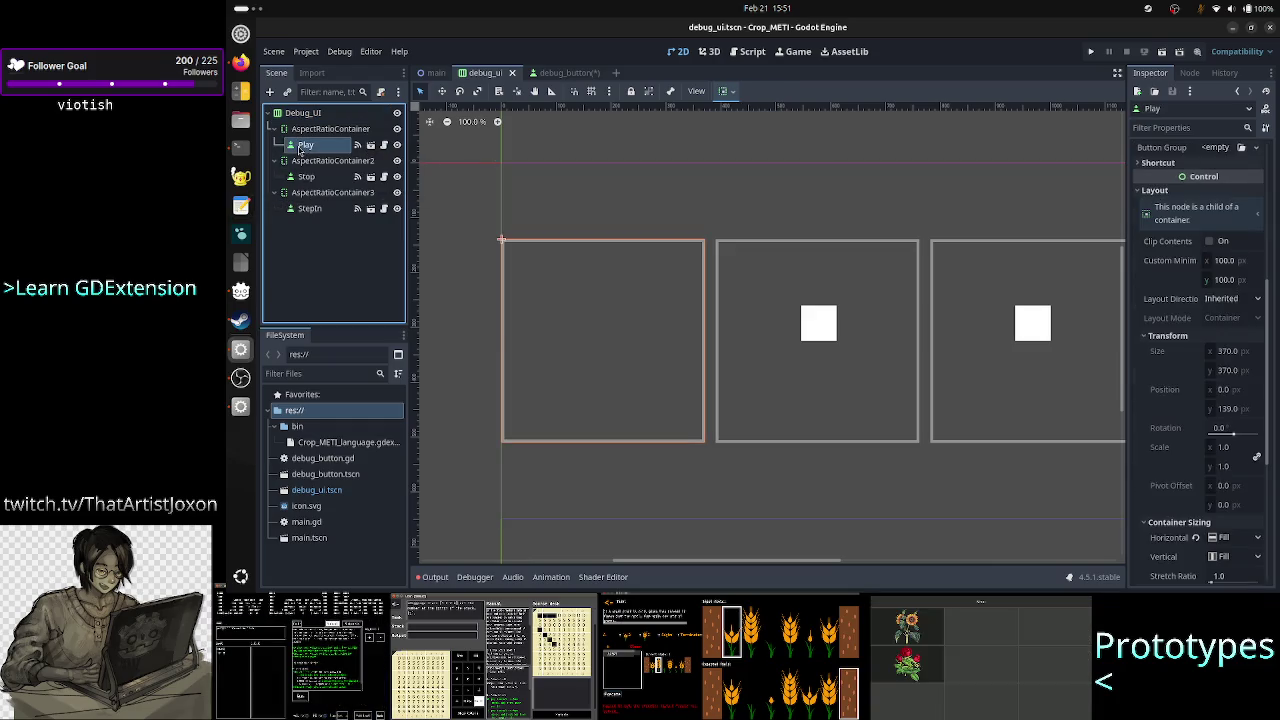
{"action": "right_click", "coordinate": [300, 149]}
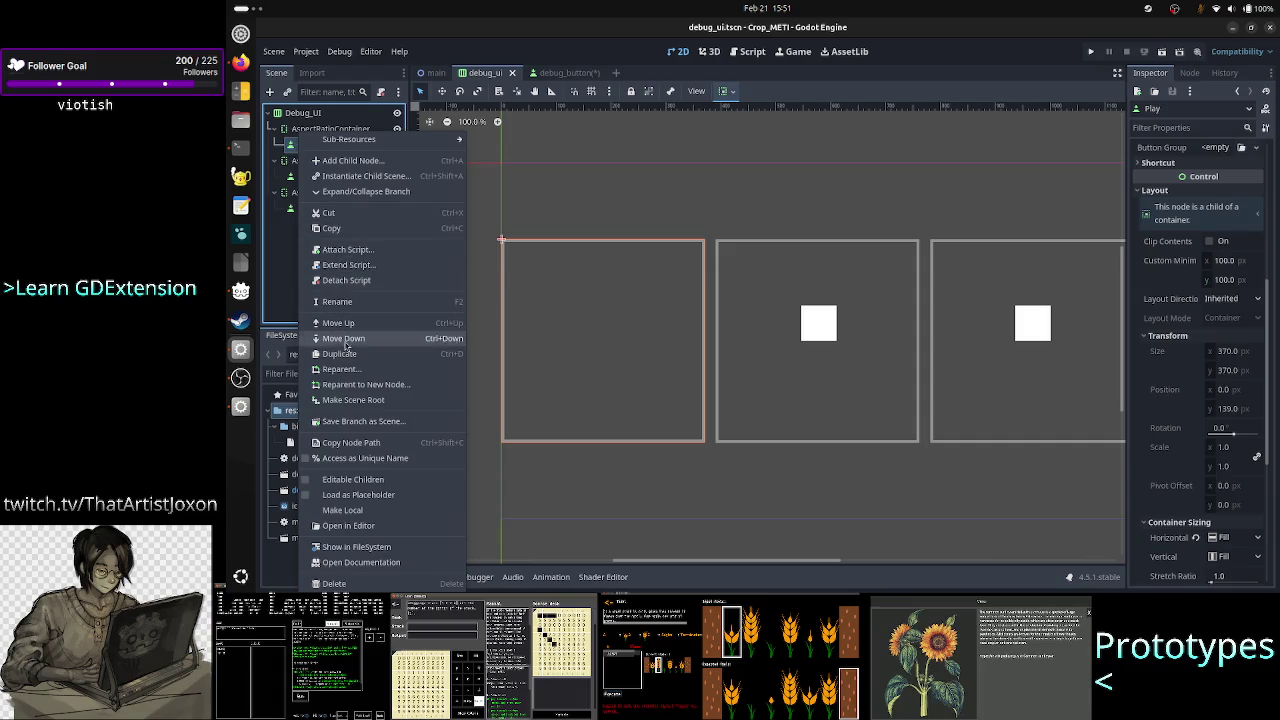
{"action": "left_click", "coordinate": [350, 585]}
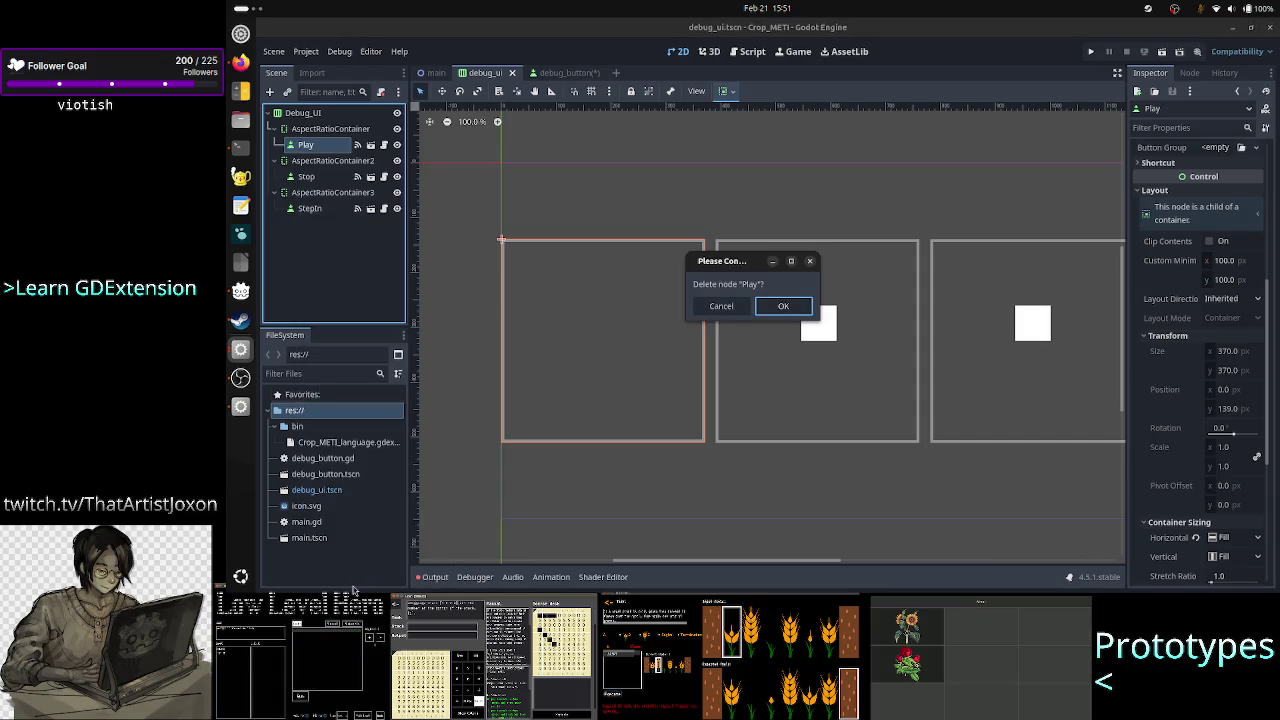
{"action": "left_click", "coordinate": [779, 307]}
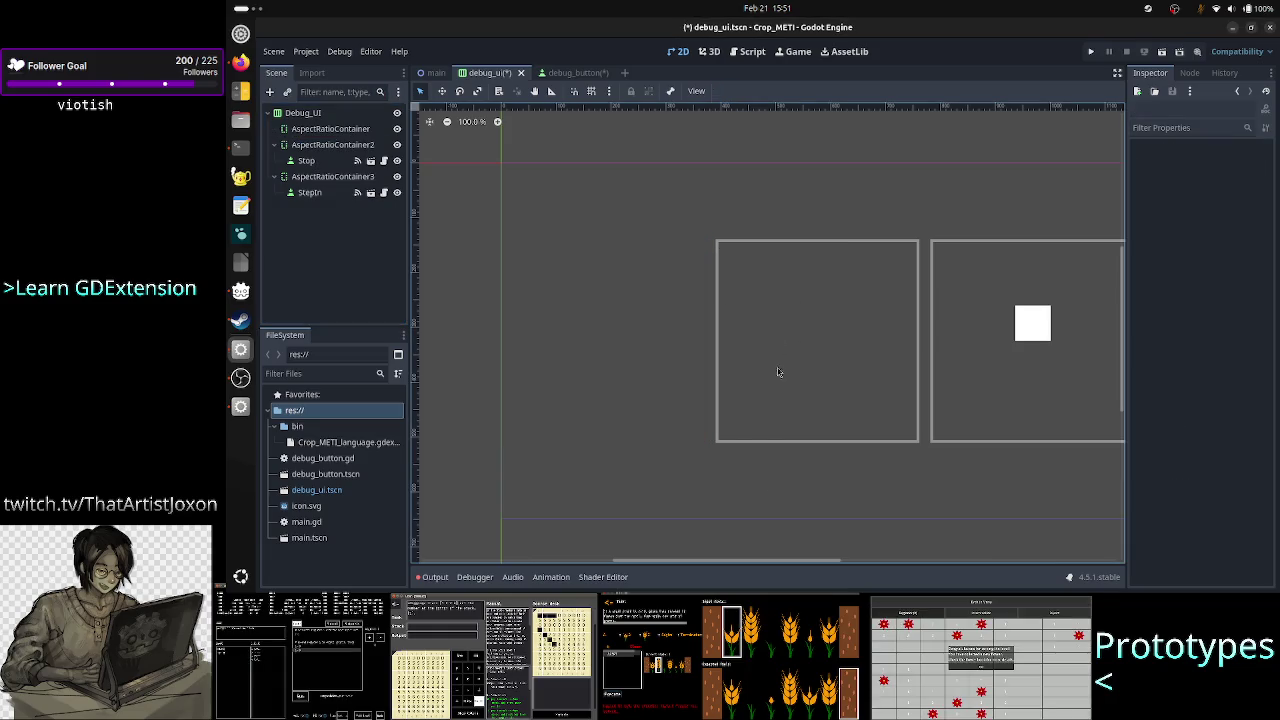
Restore Play with Ctrl+Z and run the project
{"action": "left_click_drag", "start_coordinate": [757, 567], "coordinate": [852, 571]}
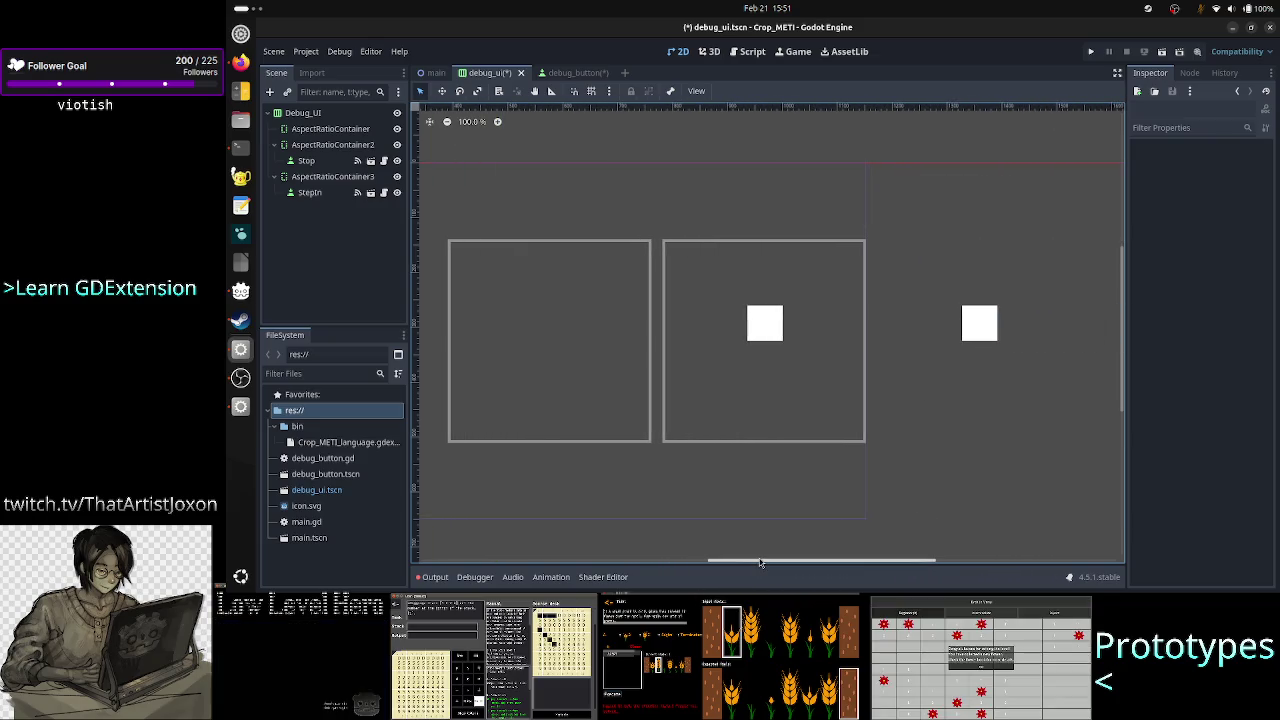
{"action": "mouse_move", "coordinate": [760, 562]}
{"action": "left_mouse_down"}
{"action": "mouse_move", "coordinate": [528, 550]}
{"action": "mouse_move", "coordinate": [678, 577]}
{"action": "left_mouse_up"}
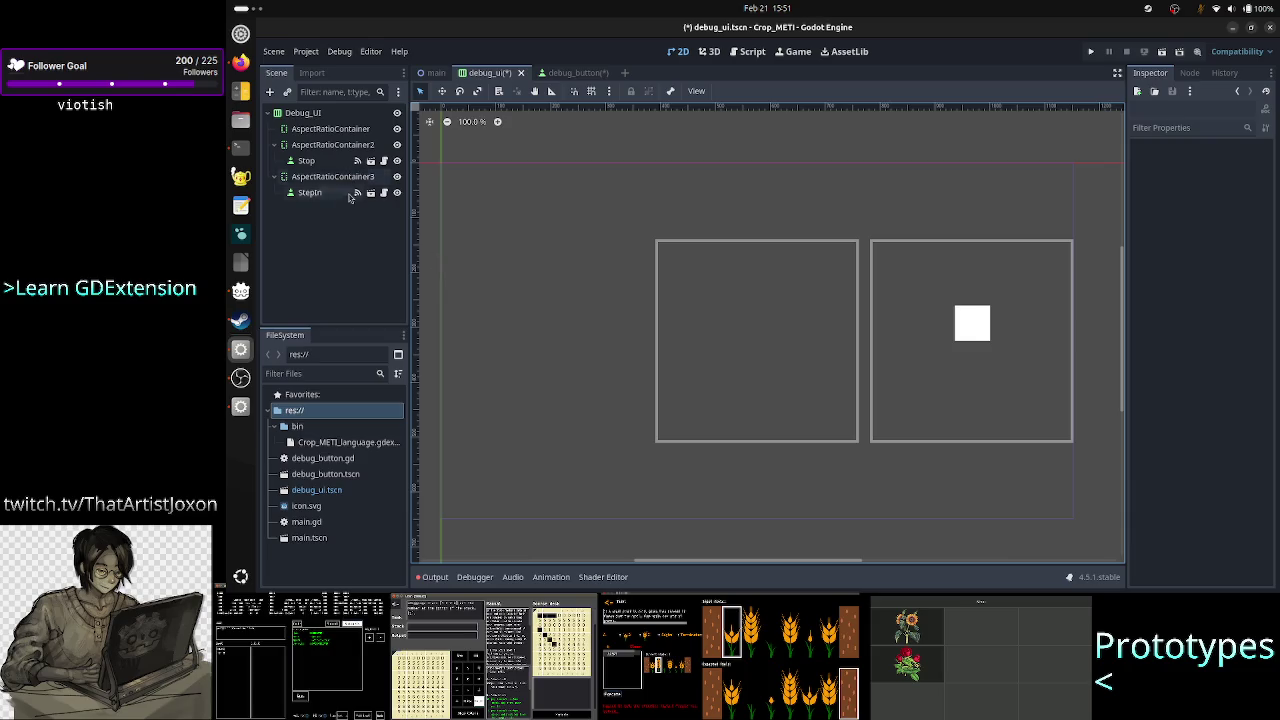
{"action": "key", "text": "ctrl+z"}
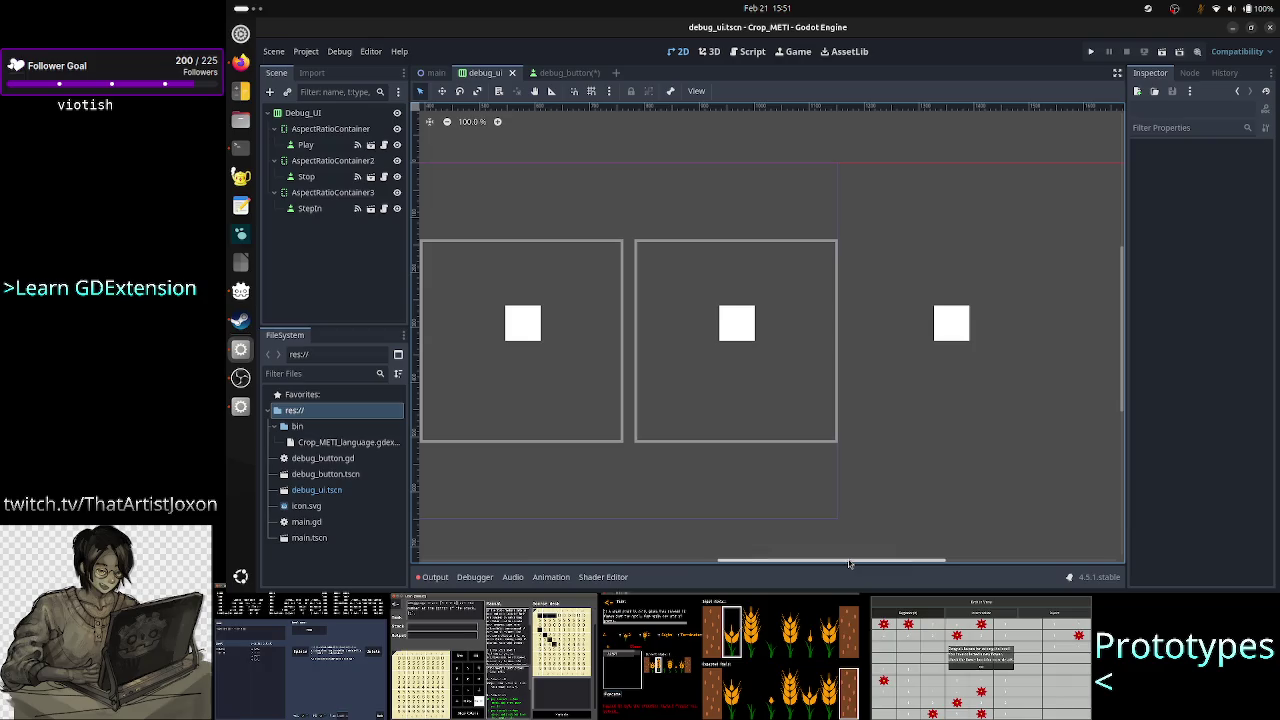
{"action": "left_click_drag", "start_coordinate": [781, 564], "coordinate": [679, 566]}
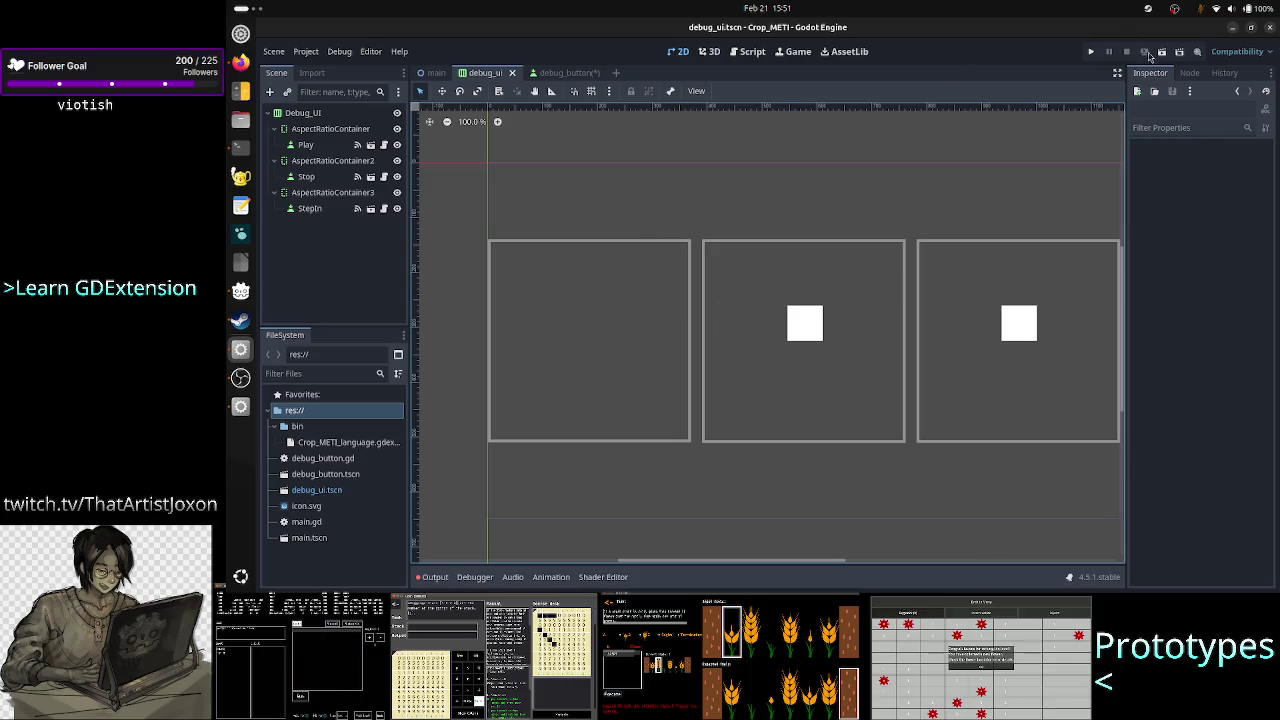
{"action": "left_click", "coordinate": [1091, 52]}
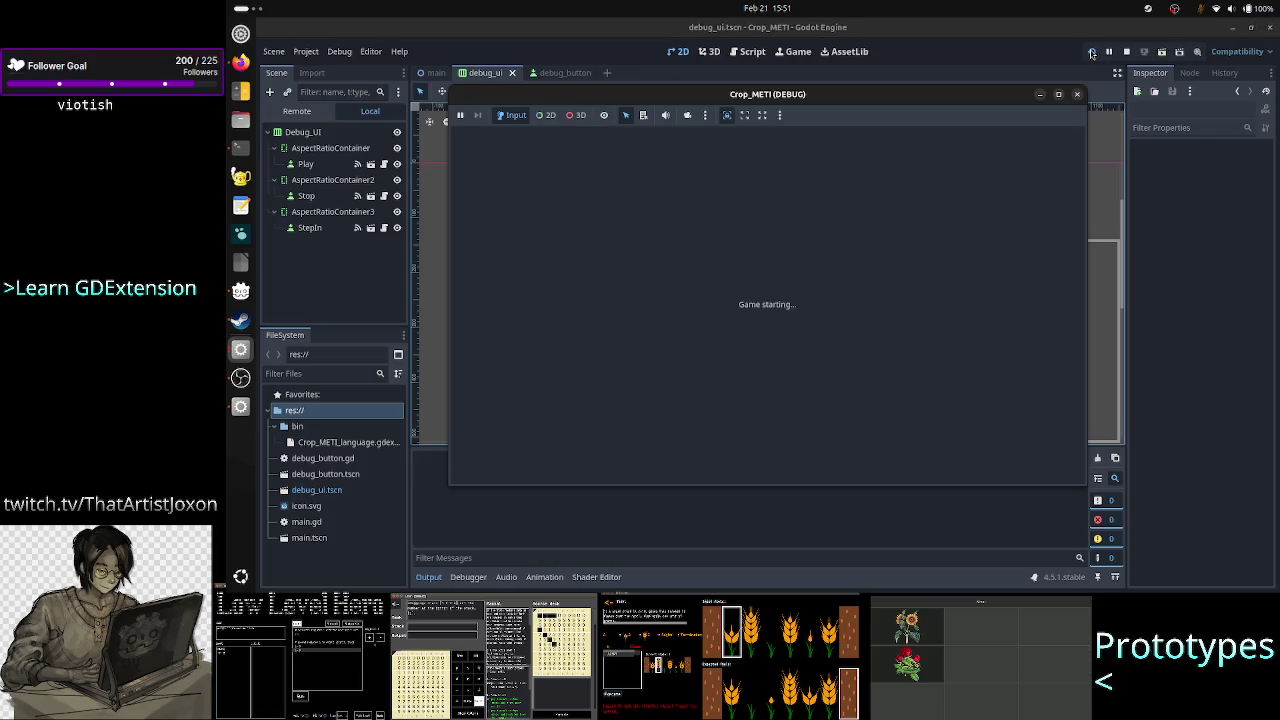
Give the empty _on_resized function a pass body
{"action": "left_click", "coordinate": [816, 245]}
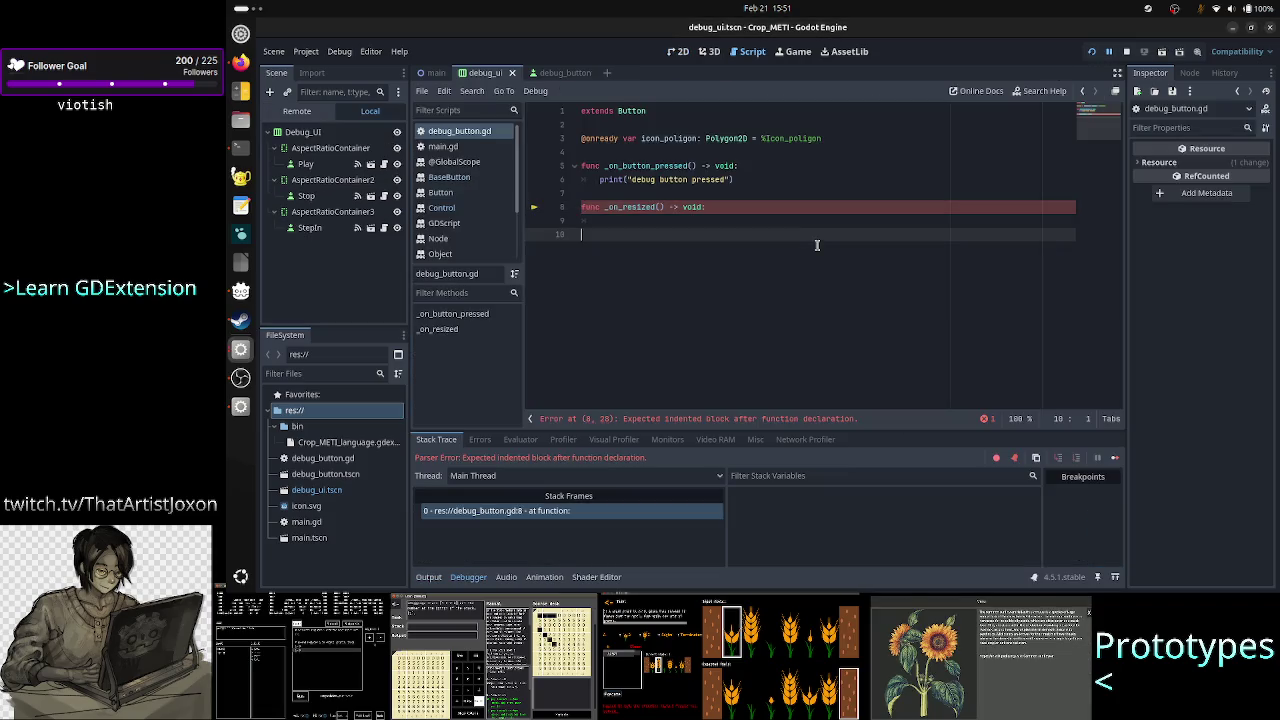
{"action": "key", "text": "Up"}
{"action": "type", "text": "pas"}
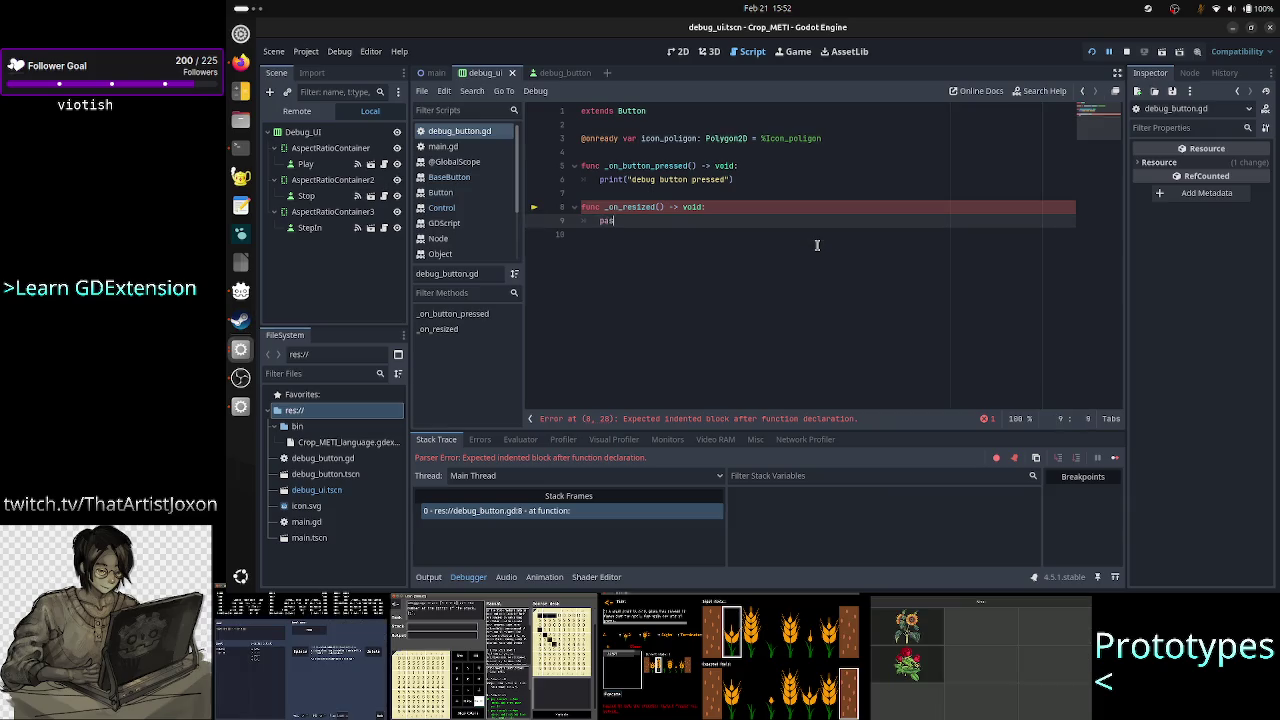
Rerun the game, enlarge its window to test resizing, then close it
{"action": "left_click", "coordinate": [1107, 53]}
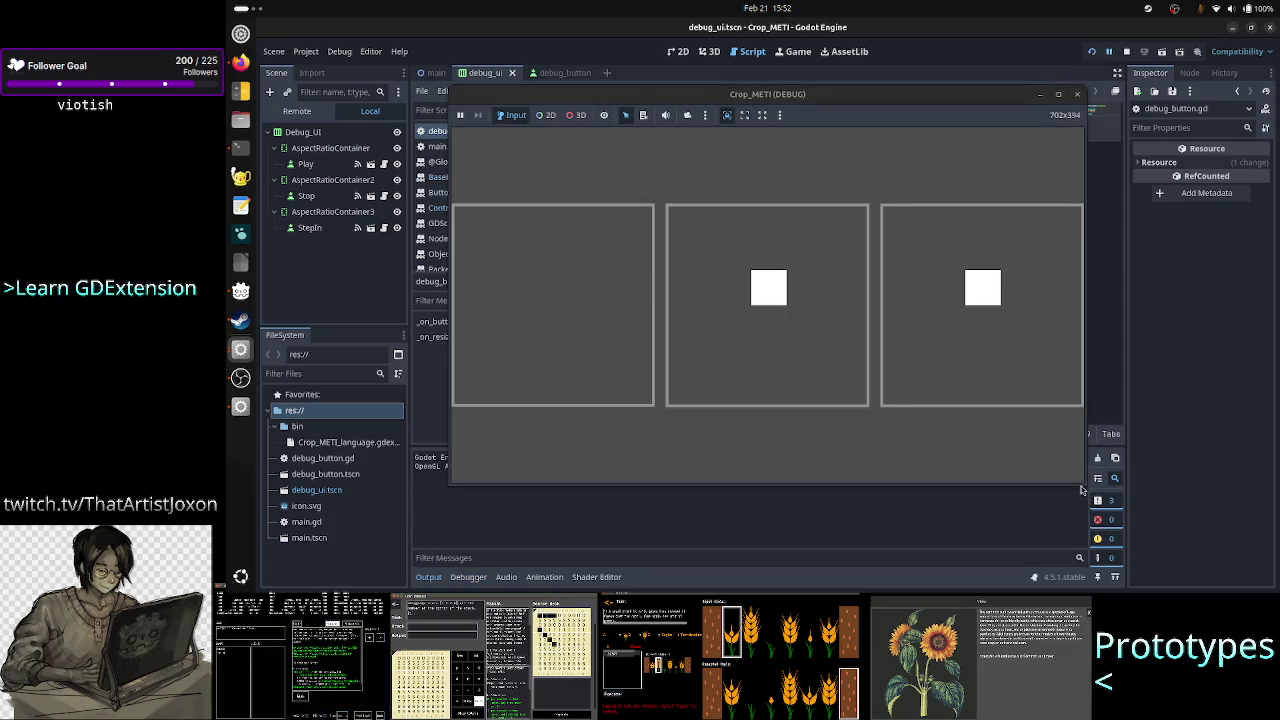
{"action": "mouse_move", "coordinate": [1085, 480]}
{"action": "left_mouse_down"}
{"action": "mouse_move", "coordinate": [976, 425]}
{"action": "mouse_move", "coordinate": [1150, 508]}
{"action": "mouse_move", "coordinate": [1246, 388]}
{"action": "mouse_move", "coordinate": [1060, 330]}
{"action": "mouse_move", "coordinate": [1015, 288]}
{"action": "mouse_move", "coordinate": [837, 257]}
{"action": "mouse_move", "coordinate": [837, 408]}
{"action": "mouse_move", "coordinate": [986, 457]}
{"action": "mouse_move", "coordinate": [1154, 422]}
{"action": "mouse_move", "coordinate": [914, 290]}
{"action": "mouse_move", "coordinate": [837, 325]}
{"action": "mouse_move", "coordinate": [838, 420]}
{"action": "mouse_move", "coordinate": [816, 509]}
{"action": "mouse_move", "coordinate": [835, 430]}
{"action": "mouse_move", "coordinate": [1000, 430]}
{"action": "left_mouse_up"}
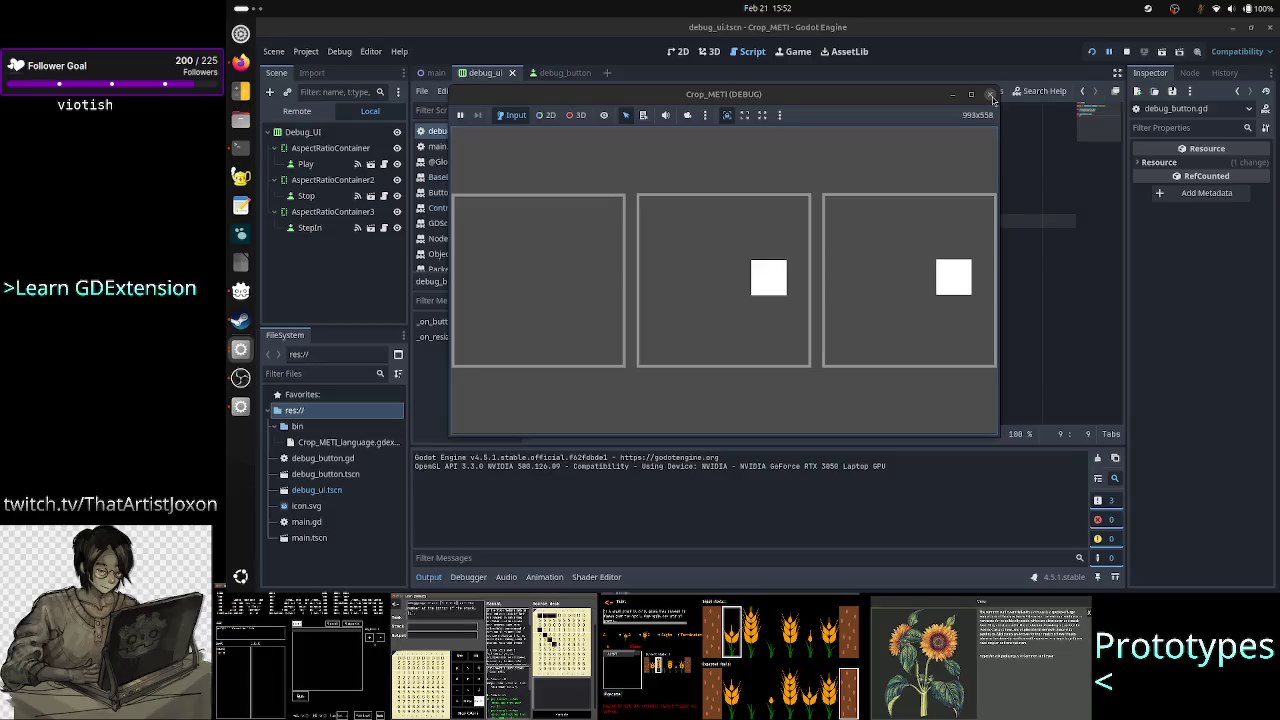
{"action": "left_click", "coordinate": [993, 96]}
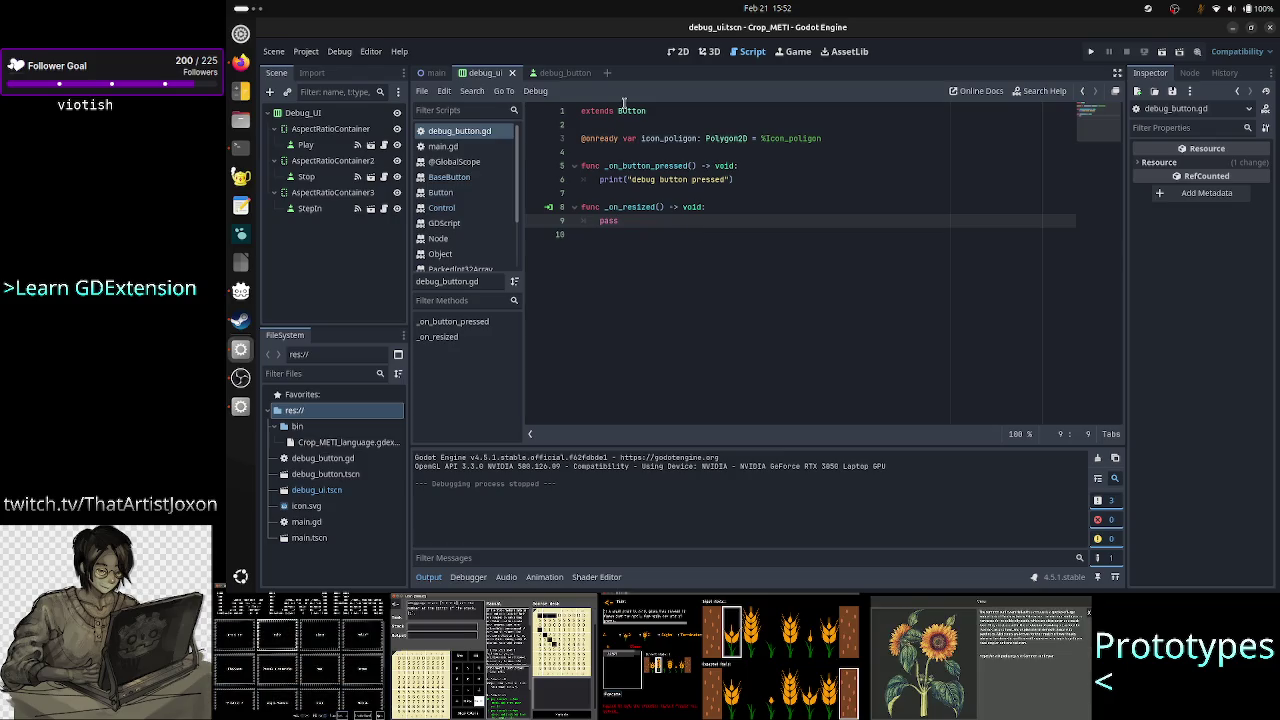
In the debug_button scene's 2D view, inspect Icon_poligon's Offset x and Position x/y
{"action": "left_click", "coordinate": [552, 73]}
{"action": "left_click", "coordinate": [677, 51]}
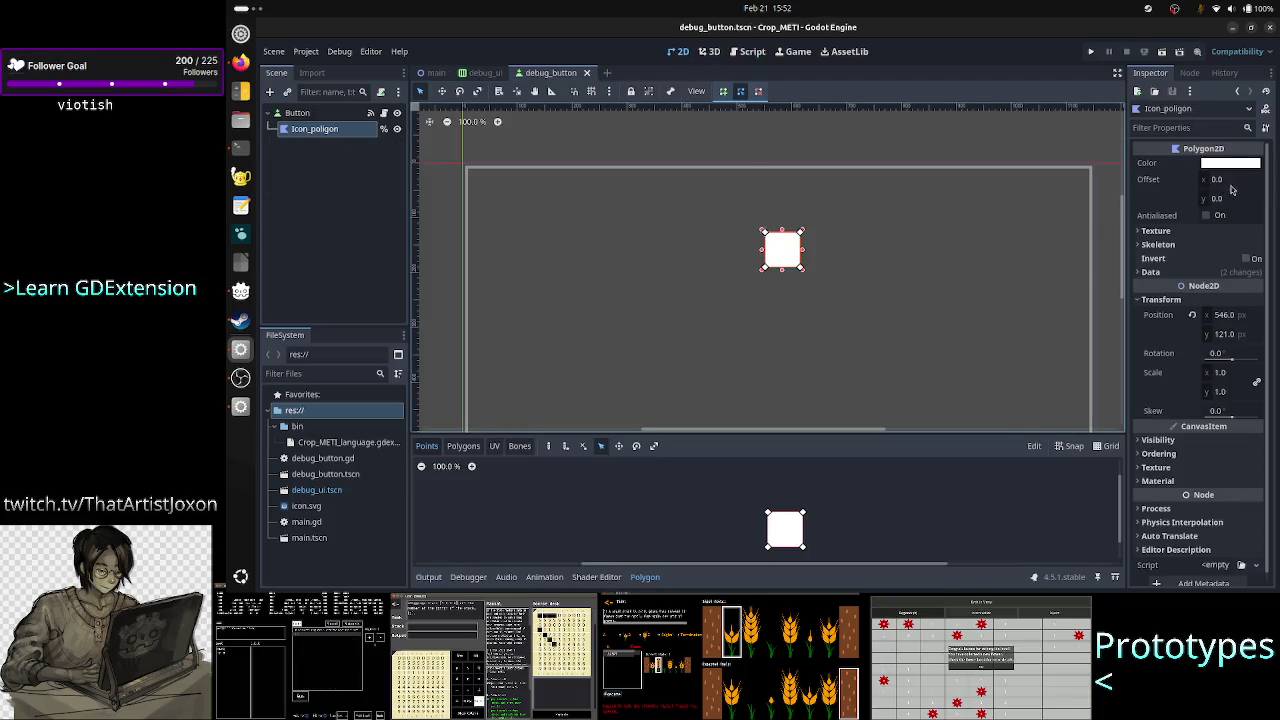
{"action": "left_click", "coordinate": [1232, 184]}
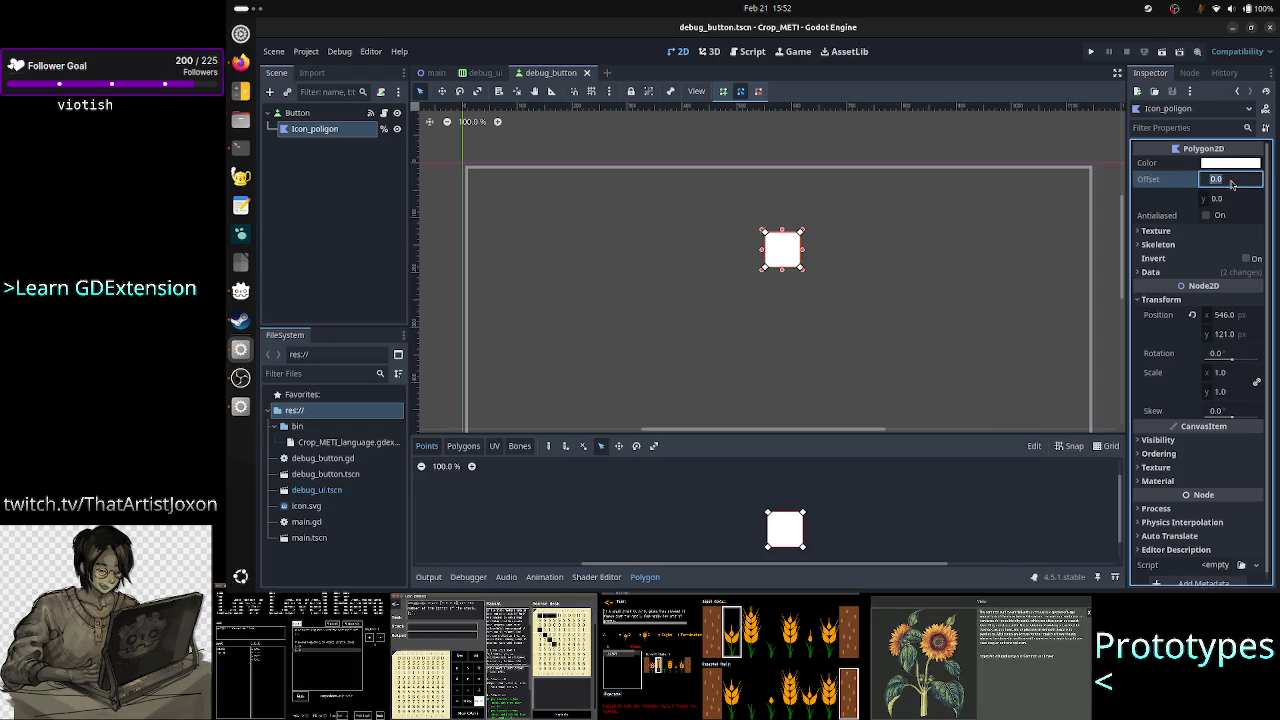
{"action": "left_click", "coordinate": [1238, 316]}
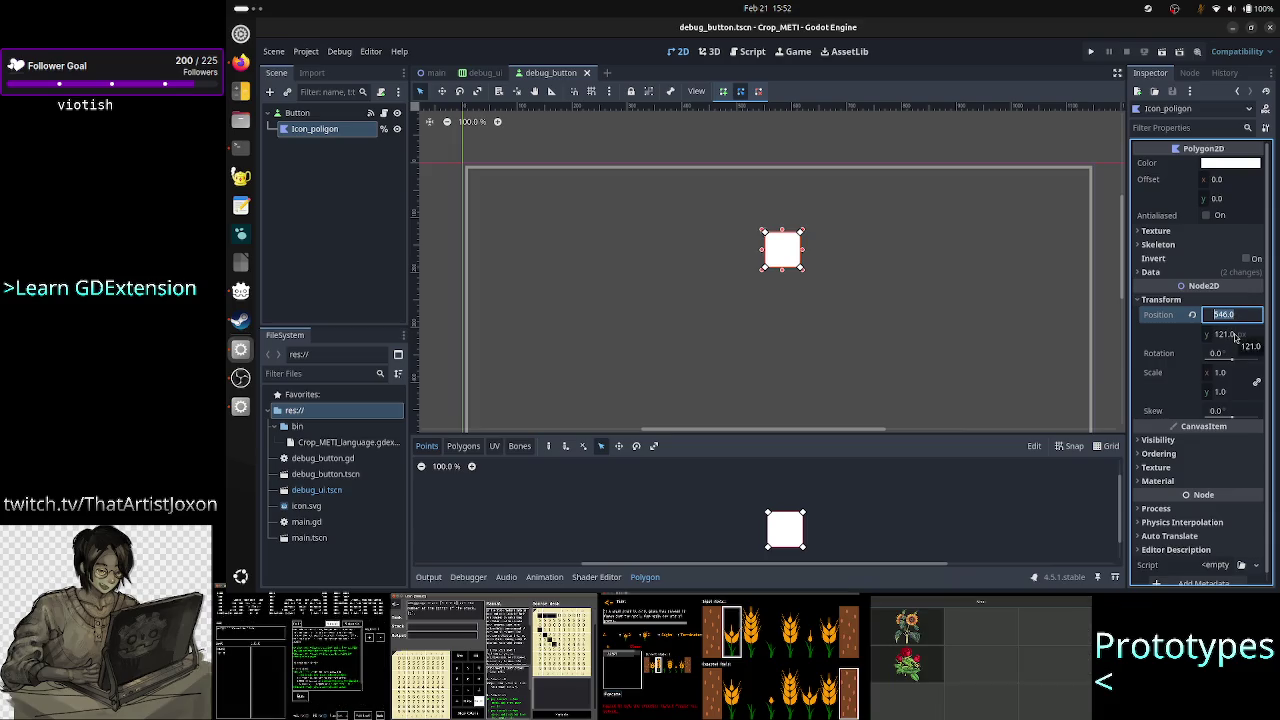
{"action": "left_click", "coordinate": [1236, 336]}
Select the Button and Icon_poligon nodes, then open the attached debug_button.gd script
{"action": "left_click", "coordinate": [327, 118]}
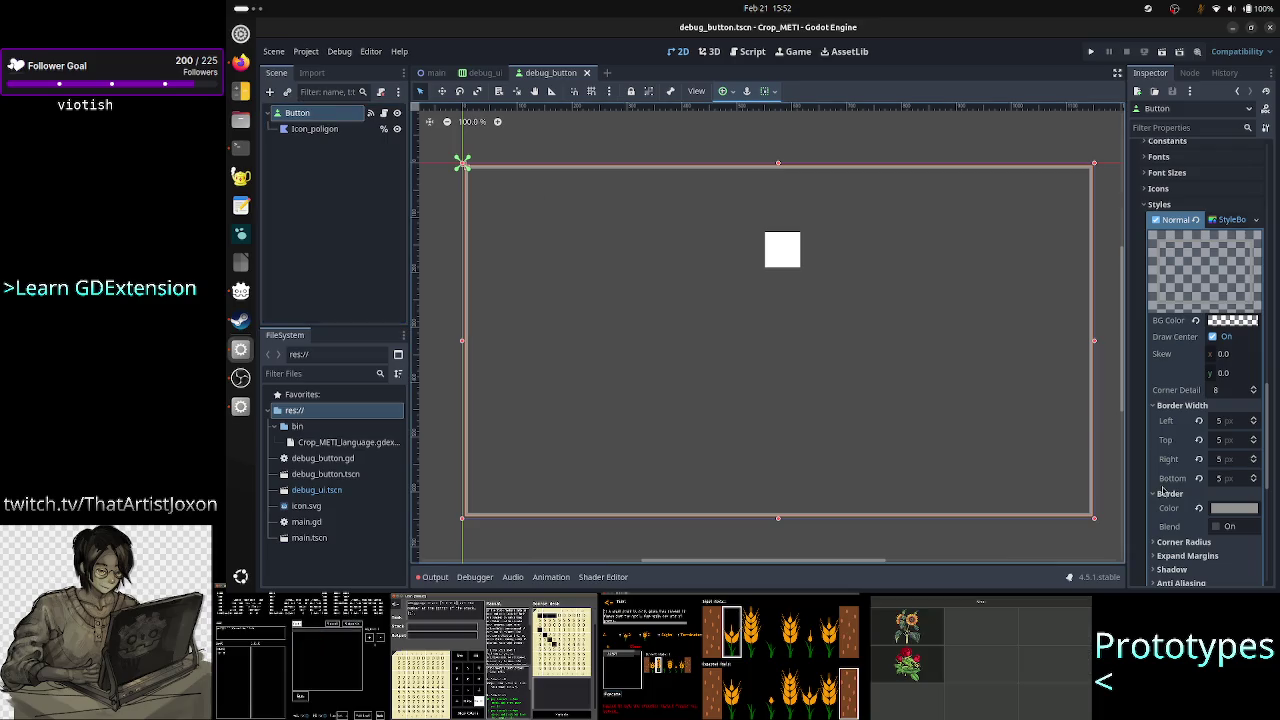
{"action": "scroll", "coordinate": [1189, 326], "scroll_direction": "up", "scroll_amount": 5}
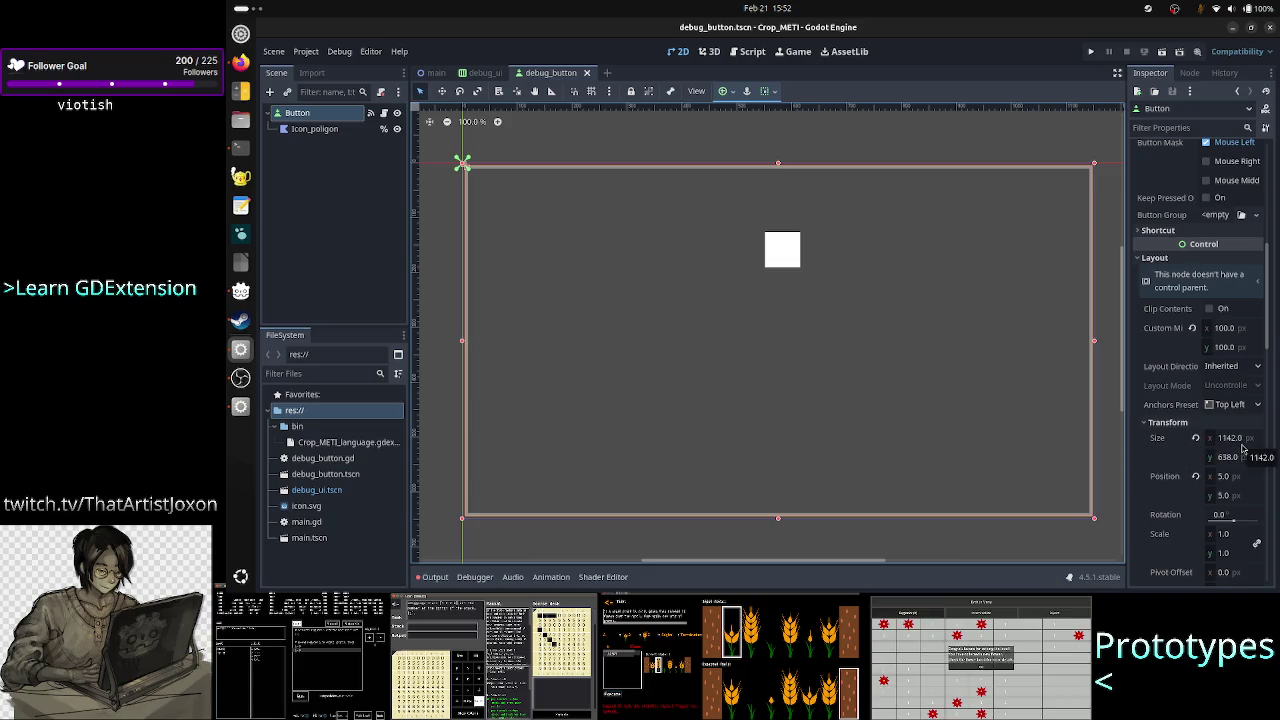
{"action": "left_click", "coordinate": [328, 131]}
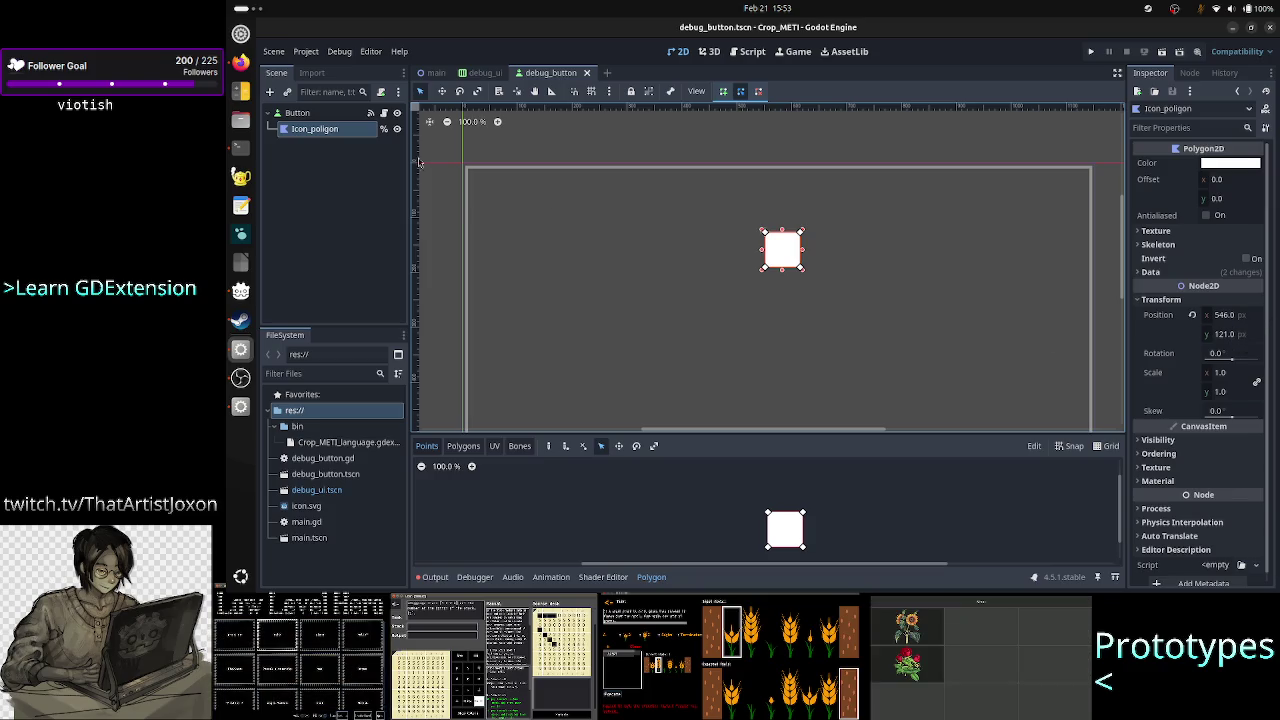
{"action": "left_click", "coordinate": [384, 112]}
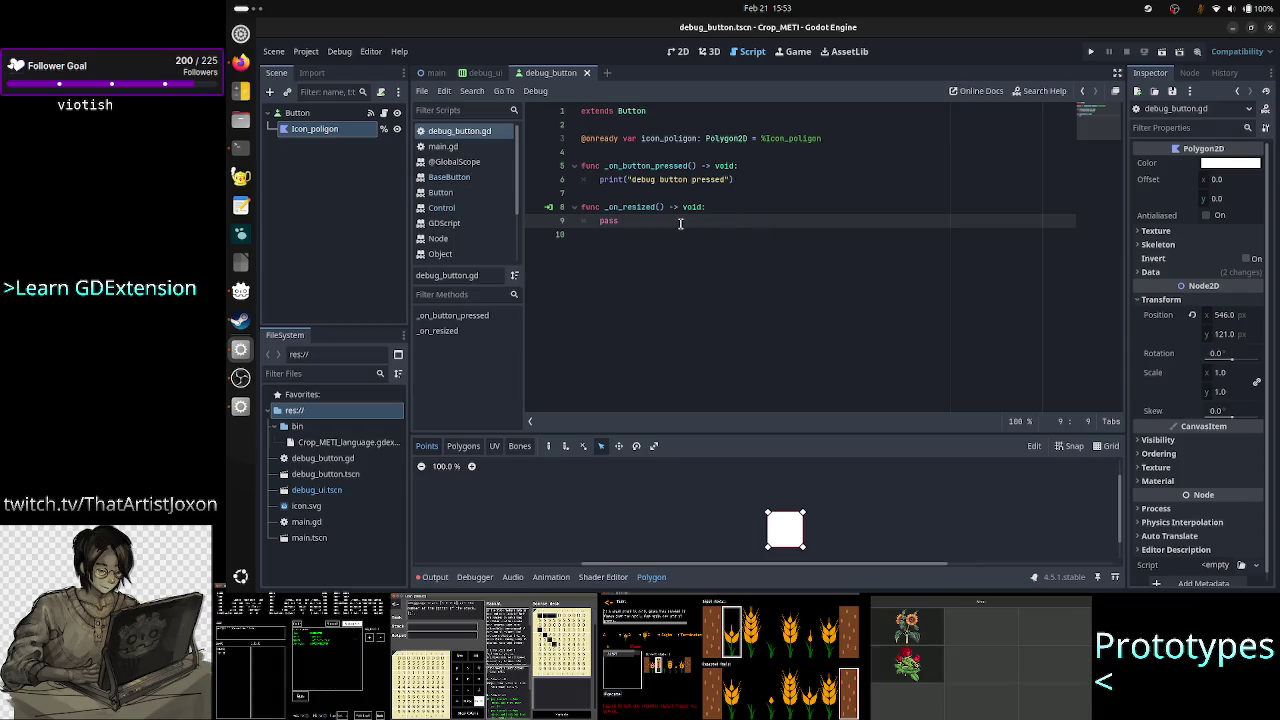
Replace pass on line 9 of _on_resized with position, removing stray characters
{"action": "key", "text": "BackSpace"}
{"action": "key", "text": "BackSpace"}
{"action": "key", "text": "BackSpace"}
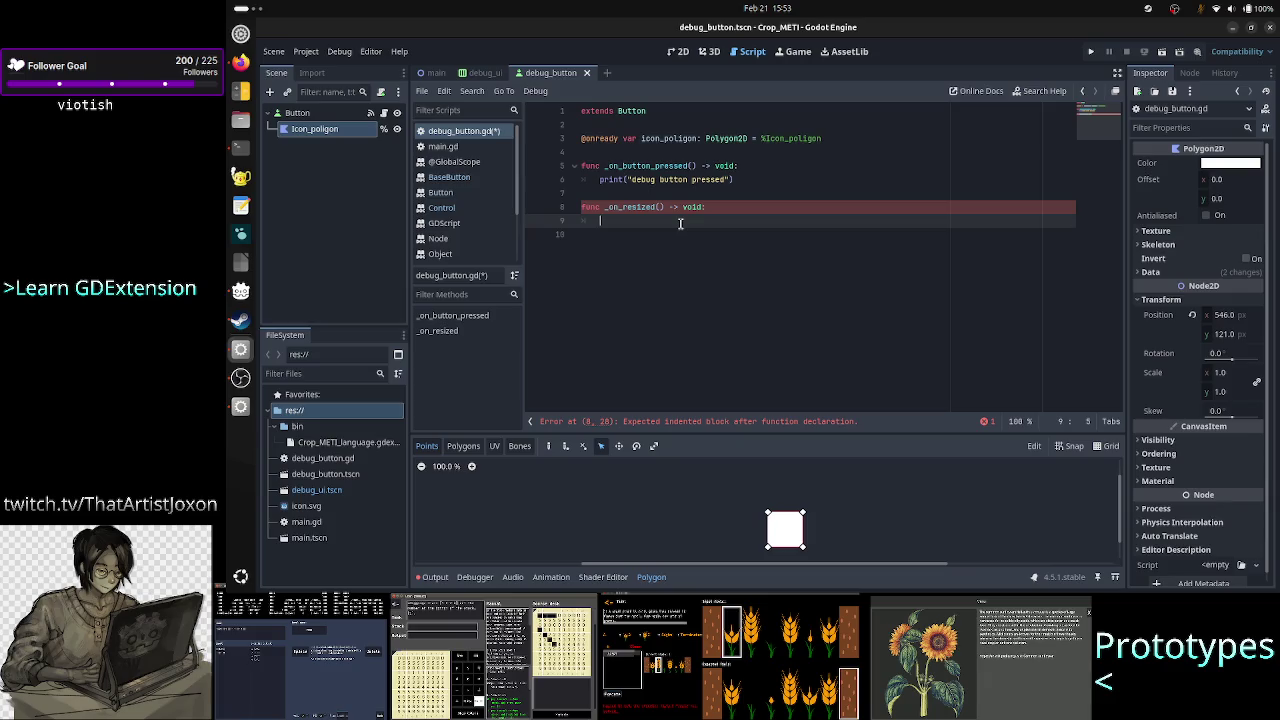
{"action": "type", "text": "v"}
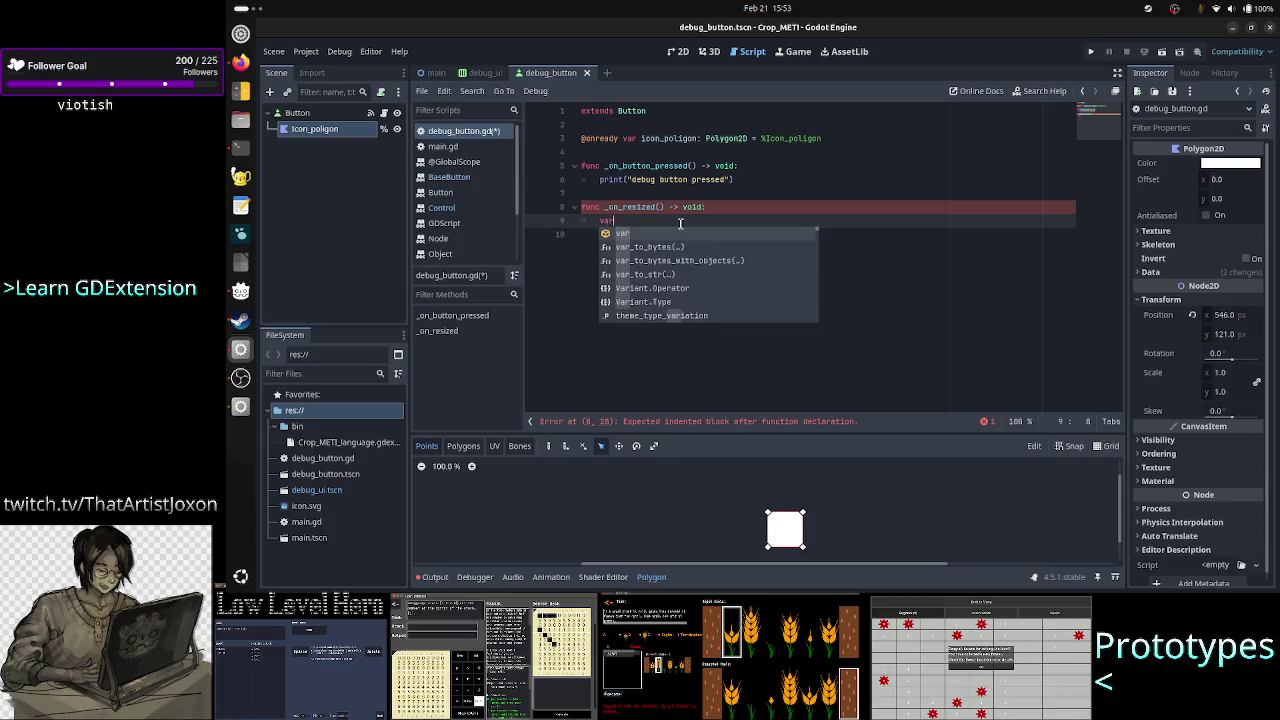
{"action": "key", "text": "BackSpace"}
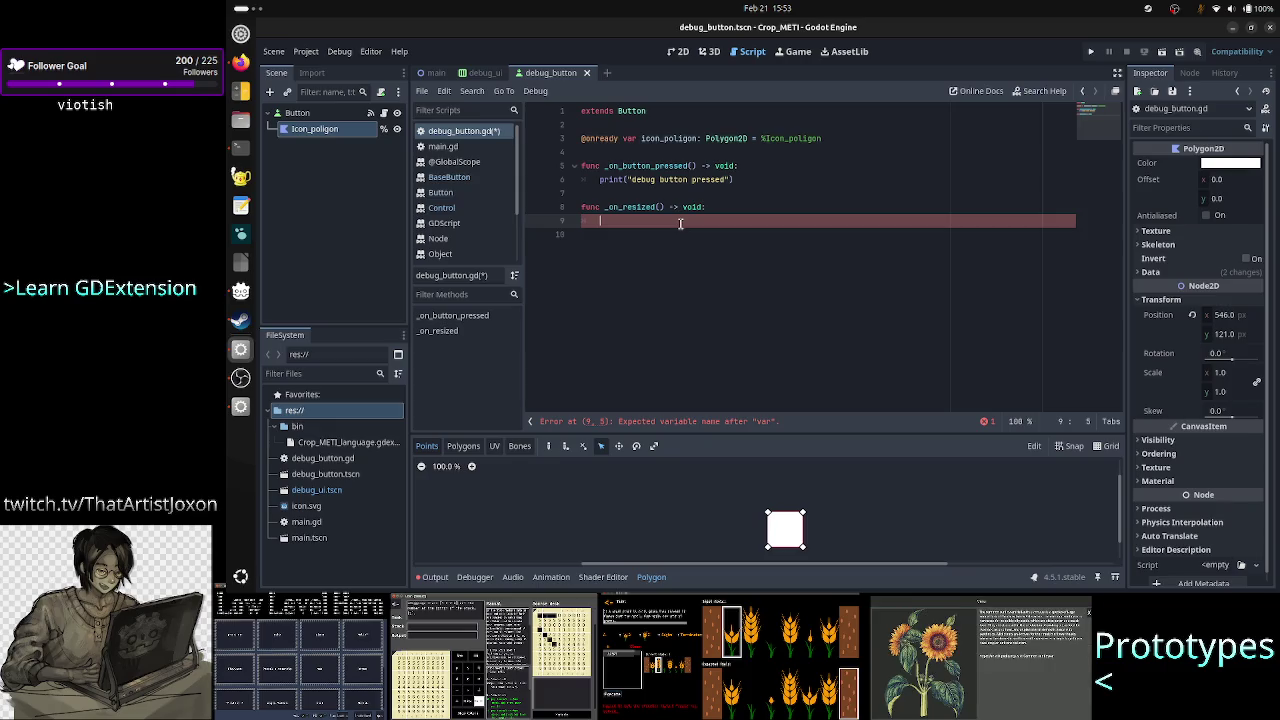
{"action": "type", "text": "center"}
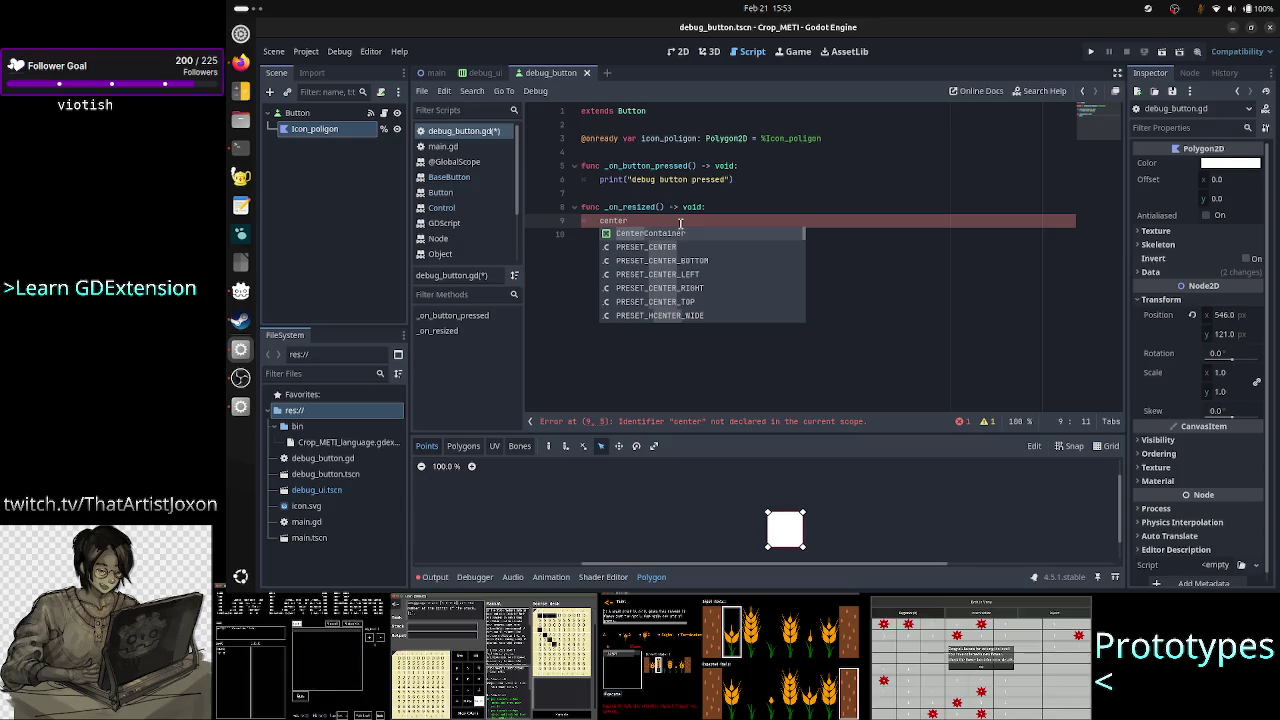
{"action": "key", "text": "BackSpace"}
{"action": "key", "text": "BackSpace"}
{"action": "key", "text": "BackSpace"}
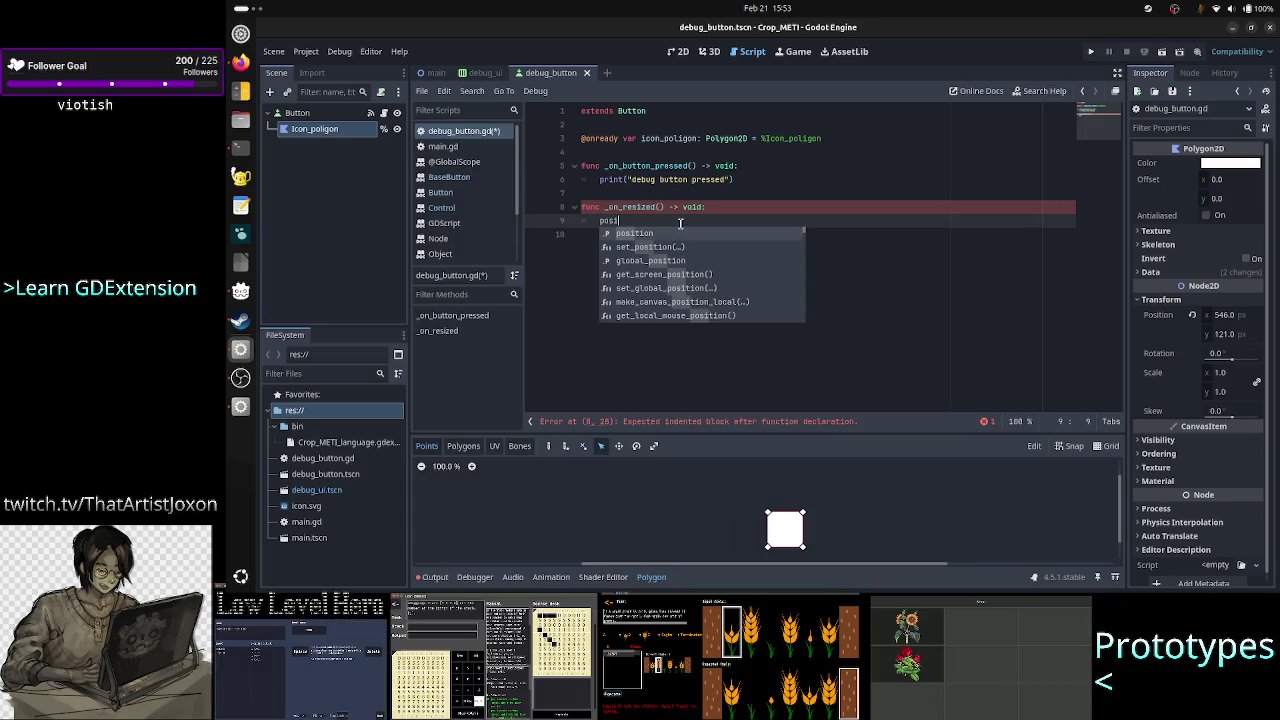
{"action": "key", "text": "Return"}
{"action": "type", "text": "."}
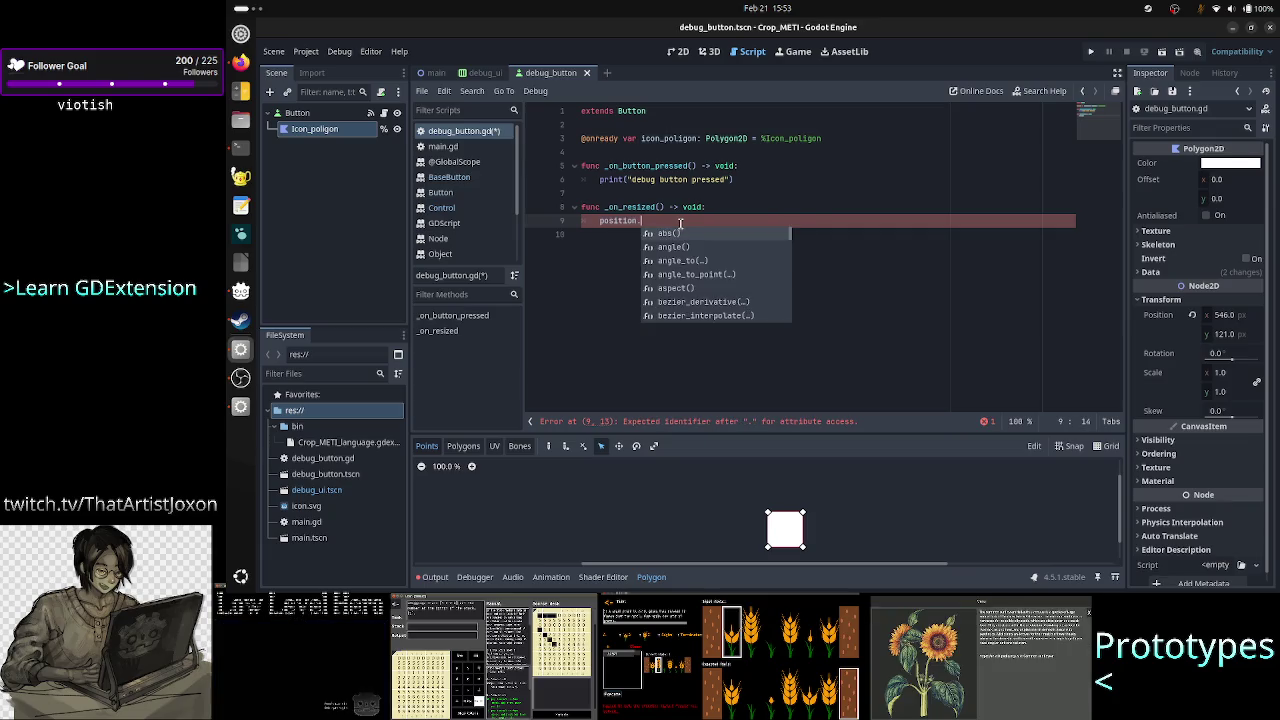
{"action": "key", "text": "BackSpace"}
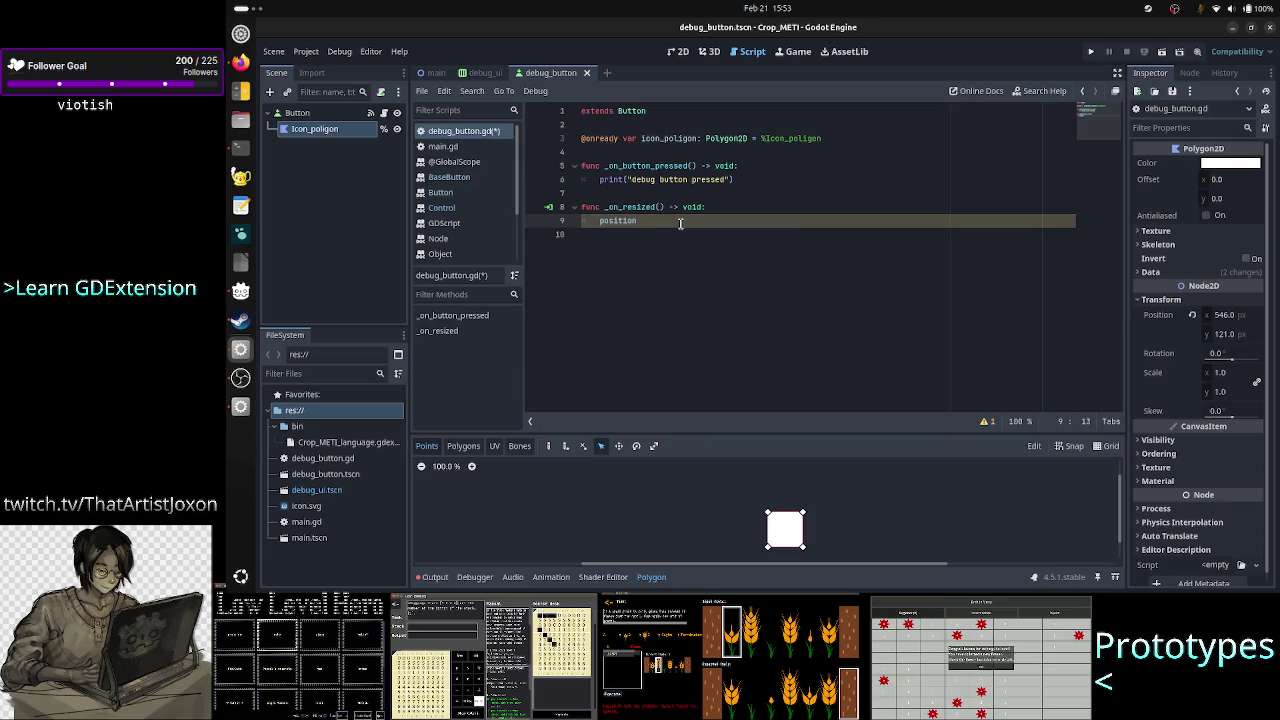
Browse the Button class reference, then follow its link to the Control reference
{"action": "left_click", "coordinate": [466, 193]}
{"action": "scroll", "coordinate": [690, 268], "scroll_direction": "down", "scroll_amount": 5}
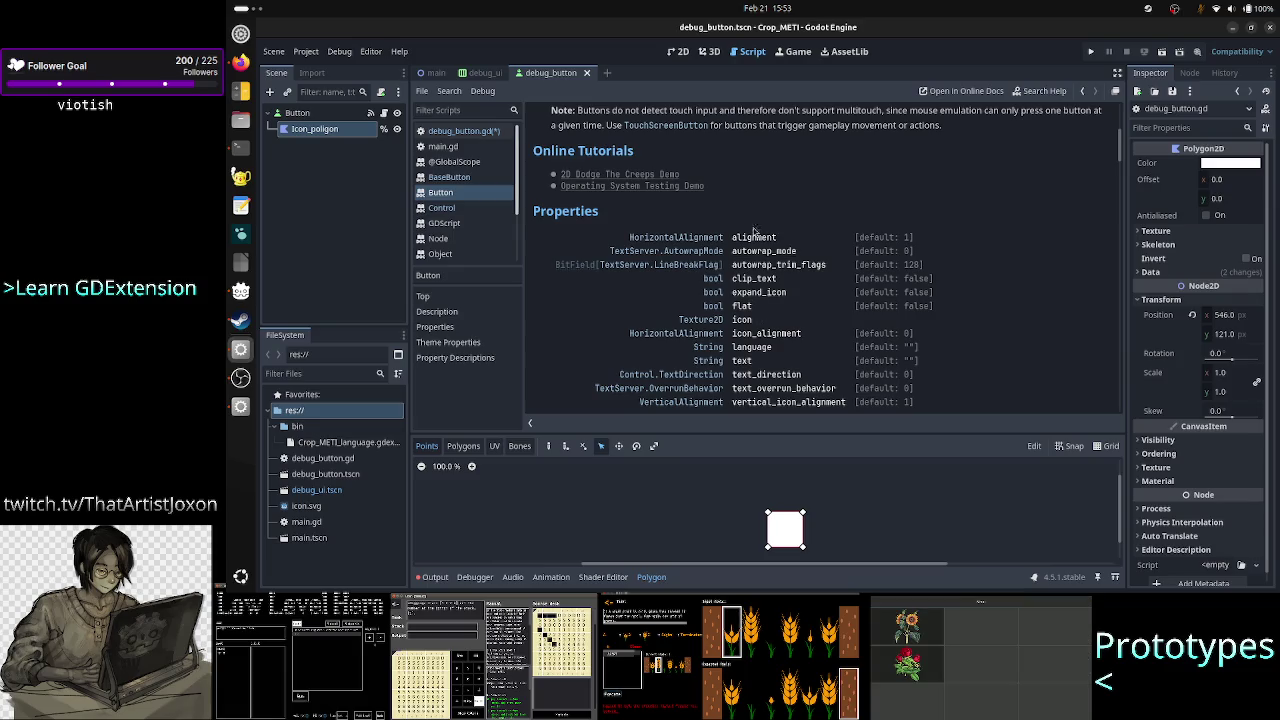
{"action": "scroll", "coordinate": [754, 325], "scroll_direction": "down", "scroll_amount": 2}
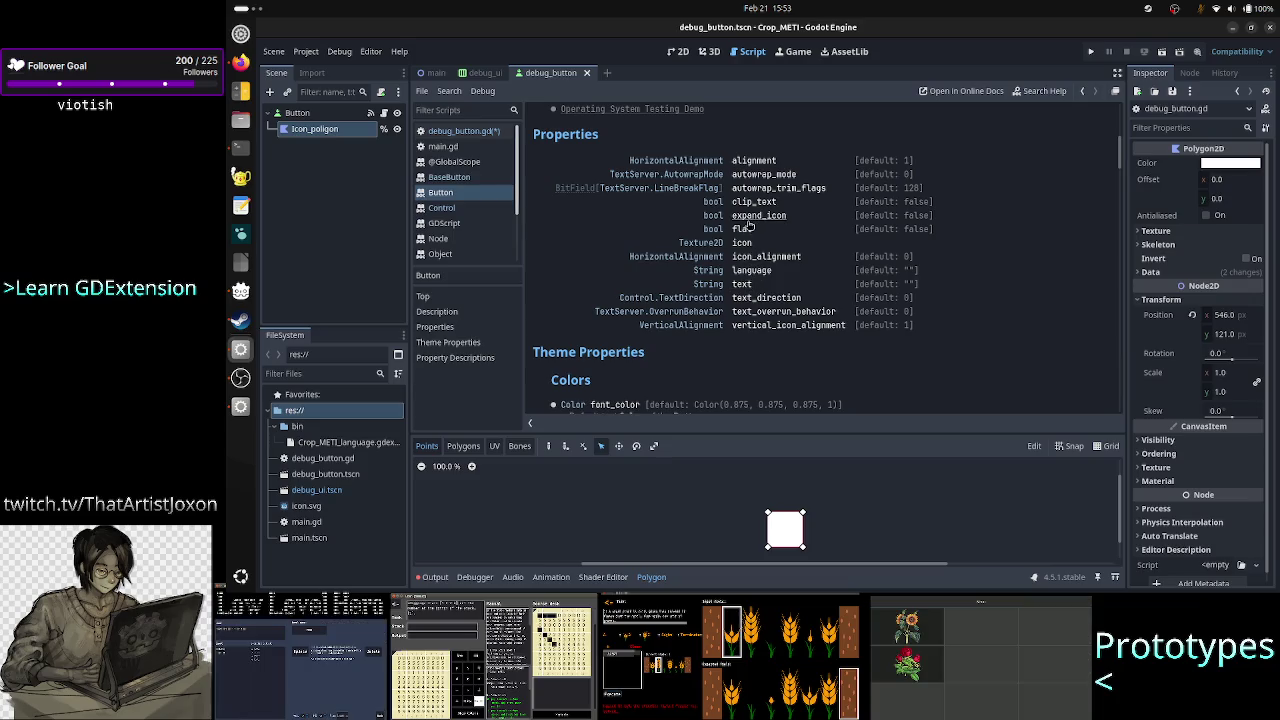
{"action": "scroll", "coordinate": [755, 161], "scroll_direction": "up", "scroll_amount": 7}
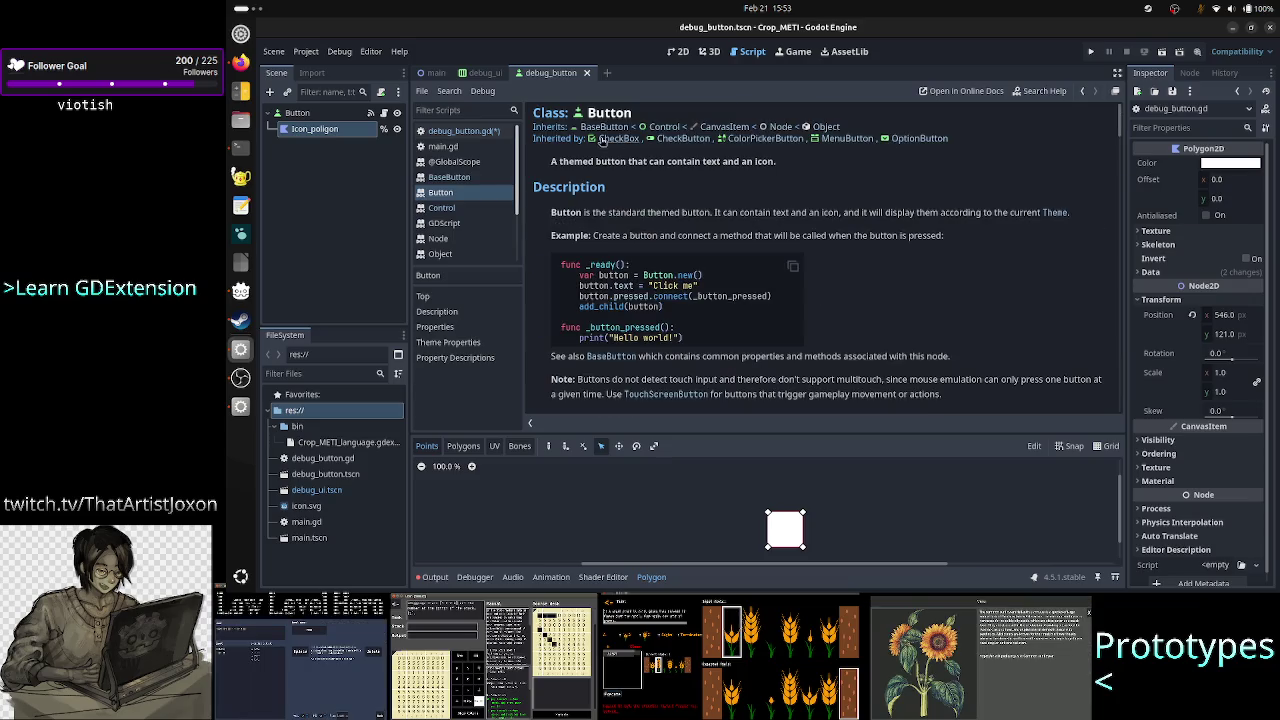
{"action": "left_click", "coordinate": [668, 127]}
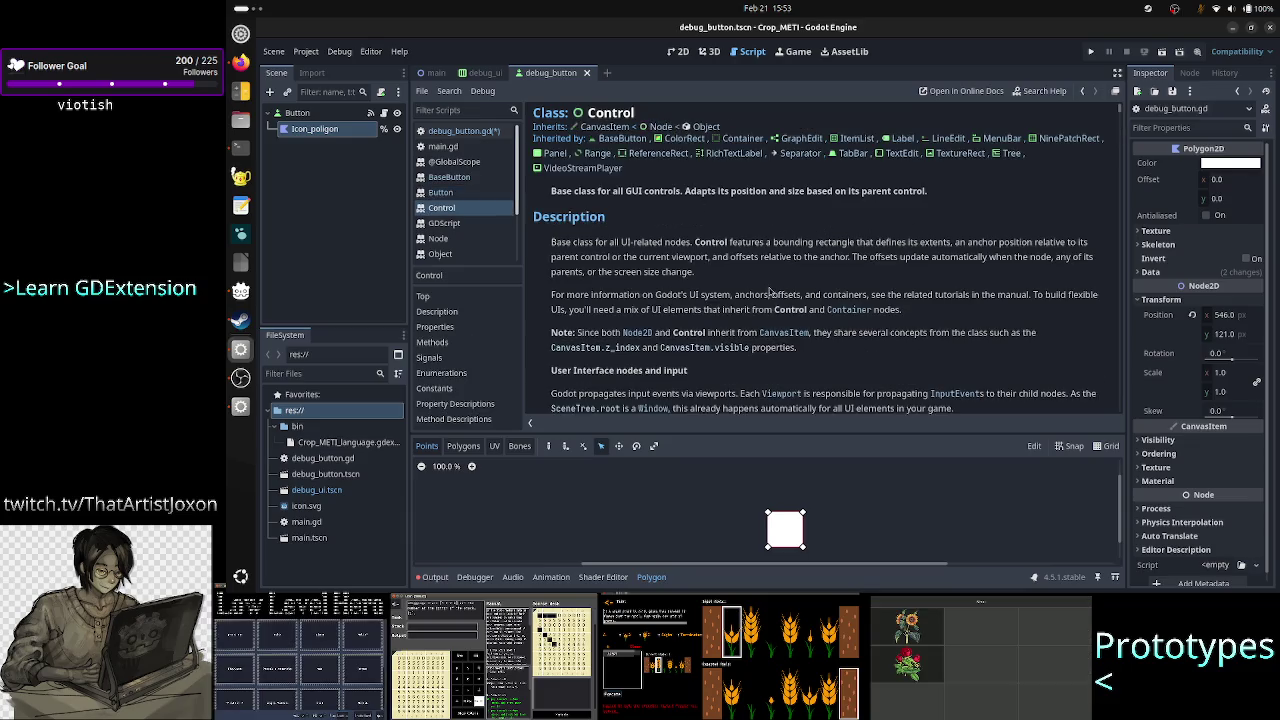
{"action": "scroll", "coordinate": [773, 327], "scroll_direction": "down", "scroll_amount": 2}
{"action": "scroll", "coordinate": [773, 327], "scroll_direction": "up", "scroll_amount": 2}
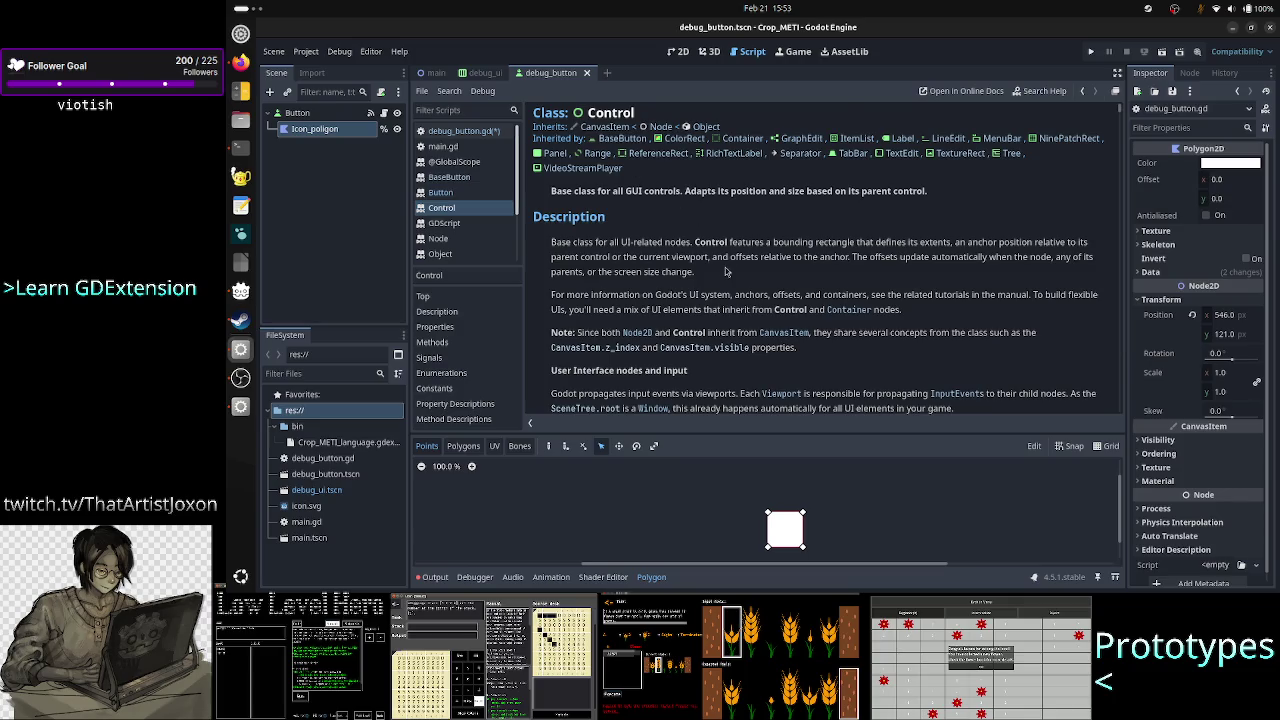
{"action": "scroll", "coordinate": [727, 271], "scroll_direction": "down", "scroll_amount": 15}
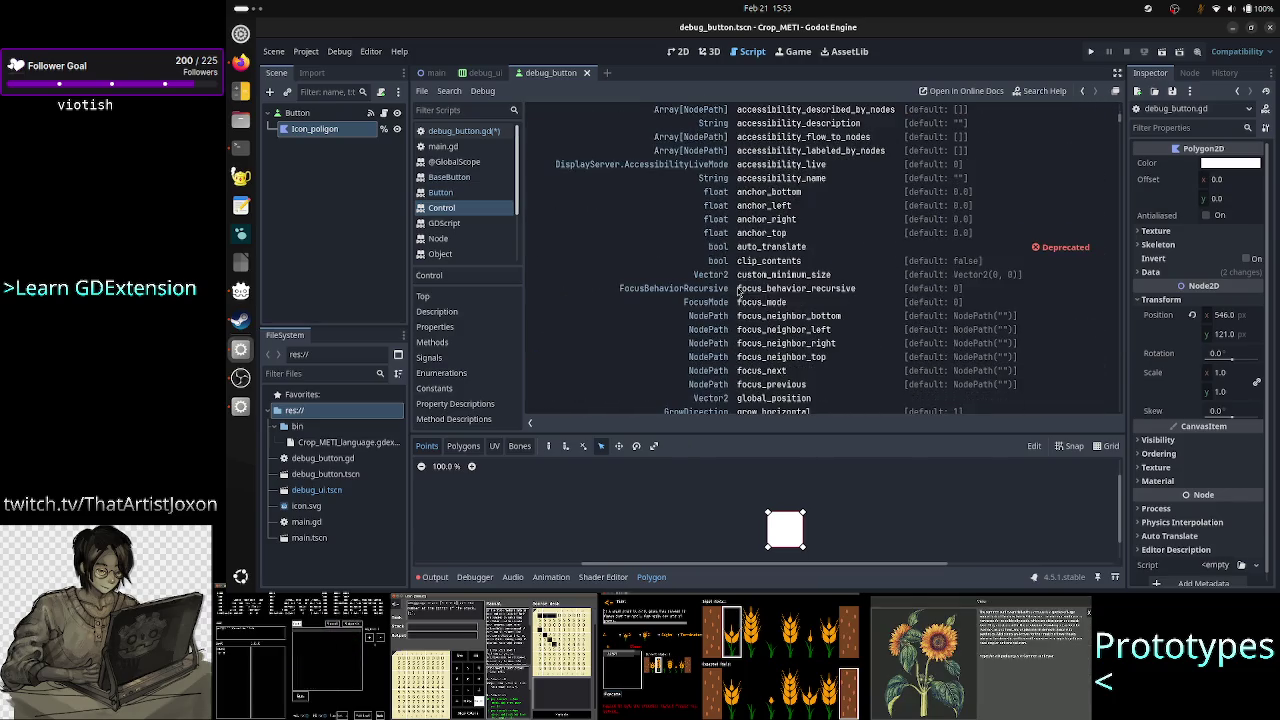
{"action": "scroll", "coordinate": [781, 343], "scroll_direction": "down", "scroll_amount": 10}
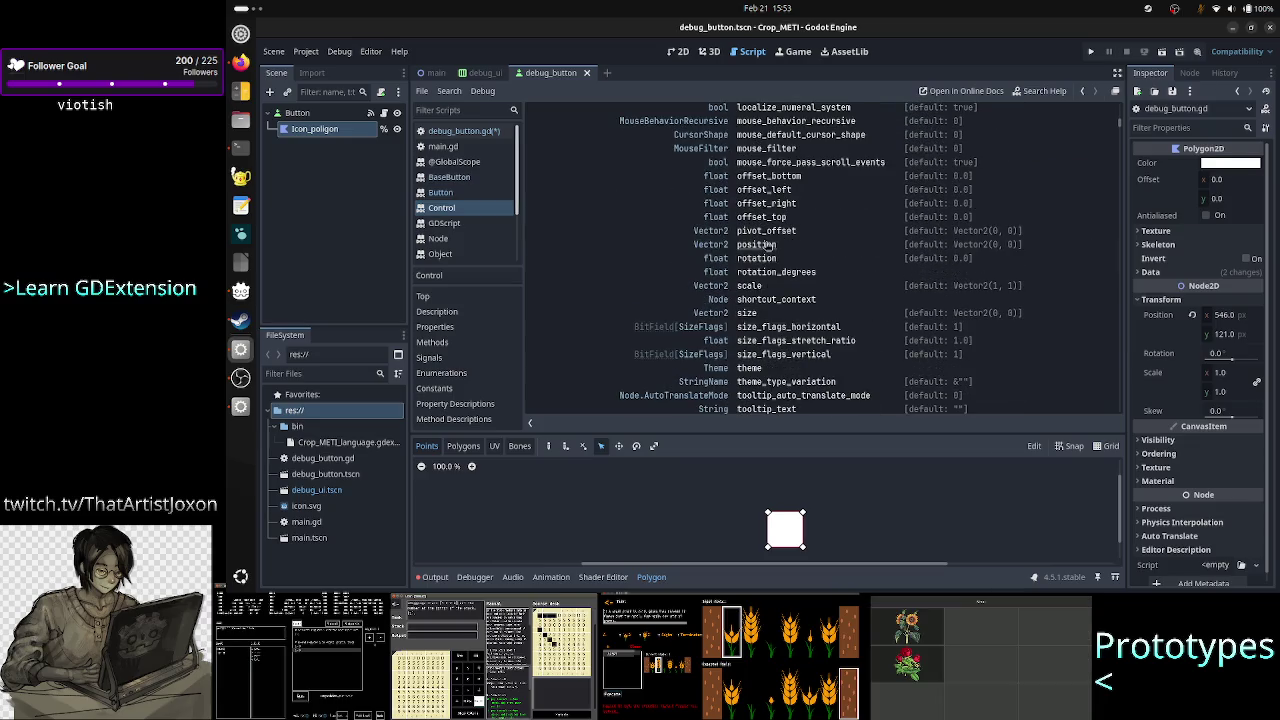
Look at the Vector2 reference, return to Button, and open the Control reference
{"action": "left_click", "coordinate": [705, 246]}
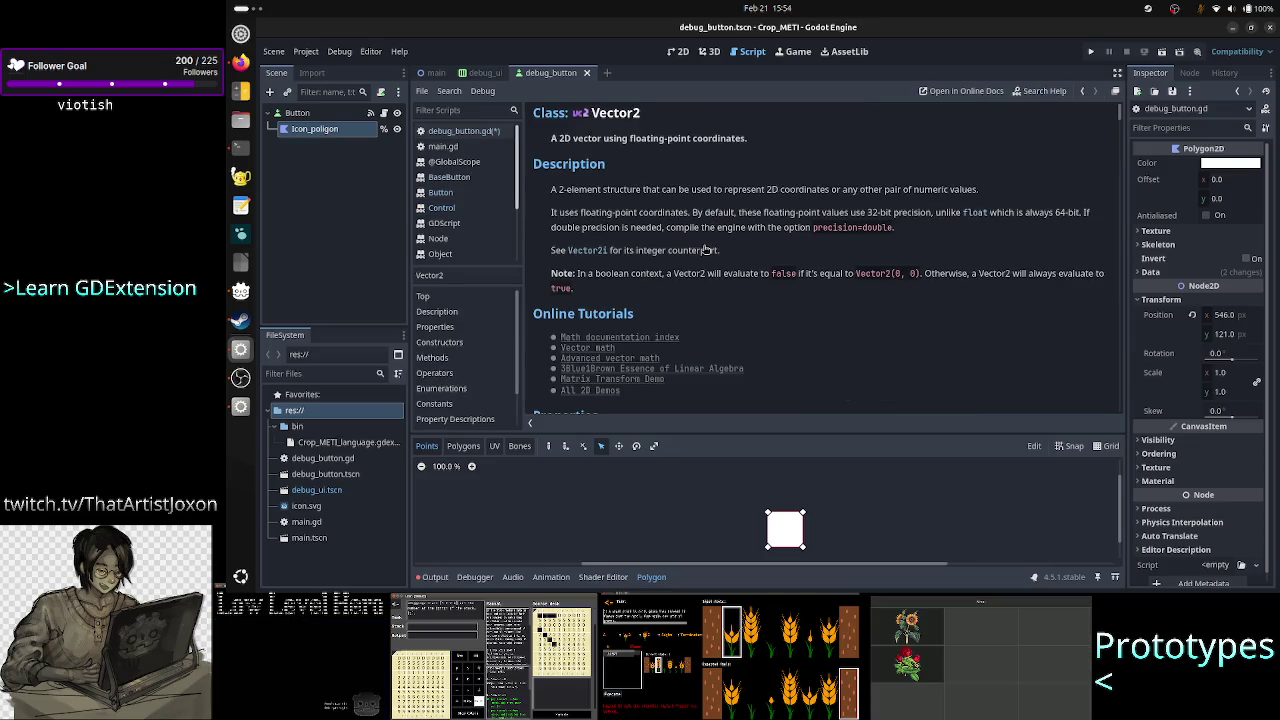
{"action": "scroll", "coordinate": [652, 314], "scroll_direction": "down", "scroll_amount": 5}
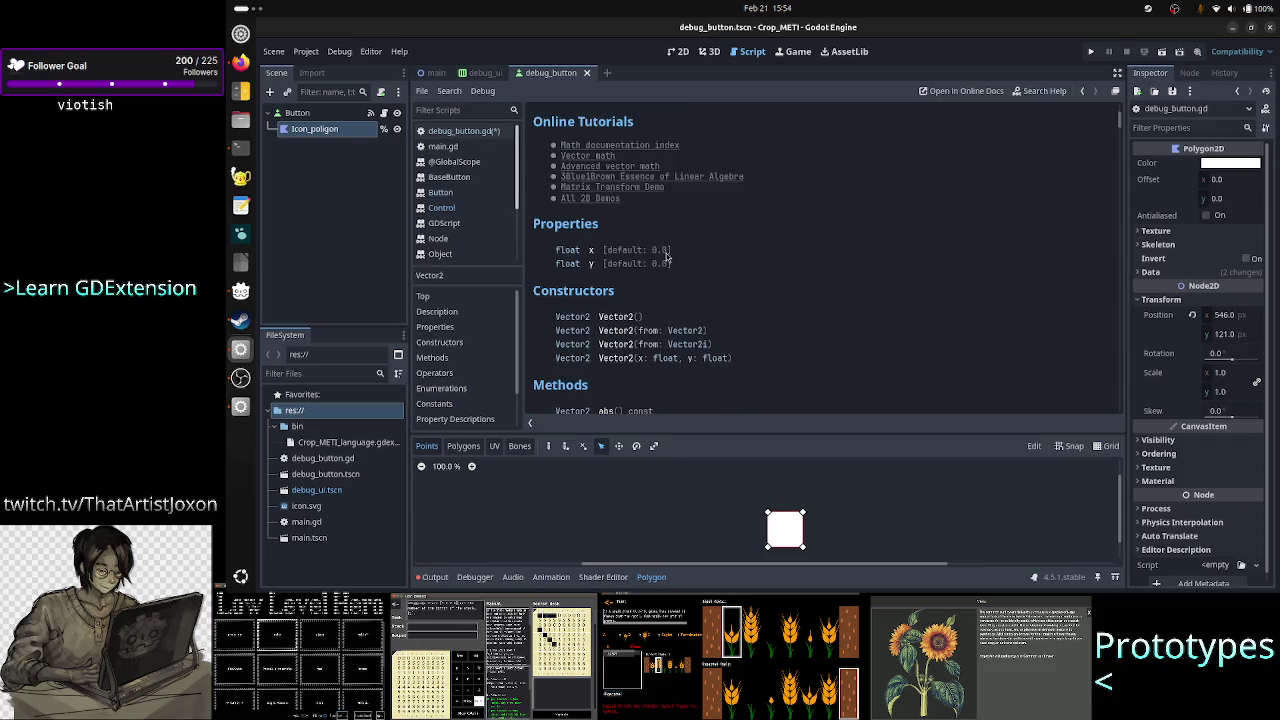
{"action": "scroll", "coordinate": [660, 256], "scroll_direction": "up", "scroll_amount": 3}
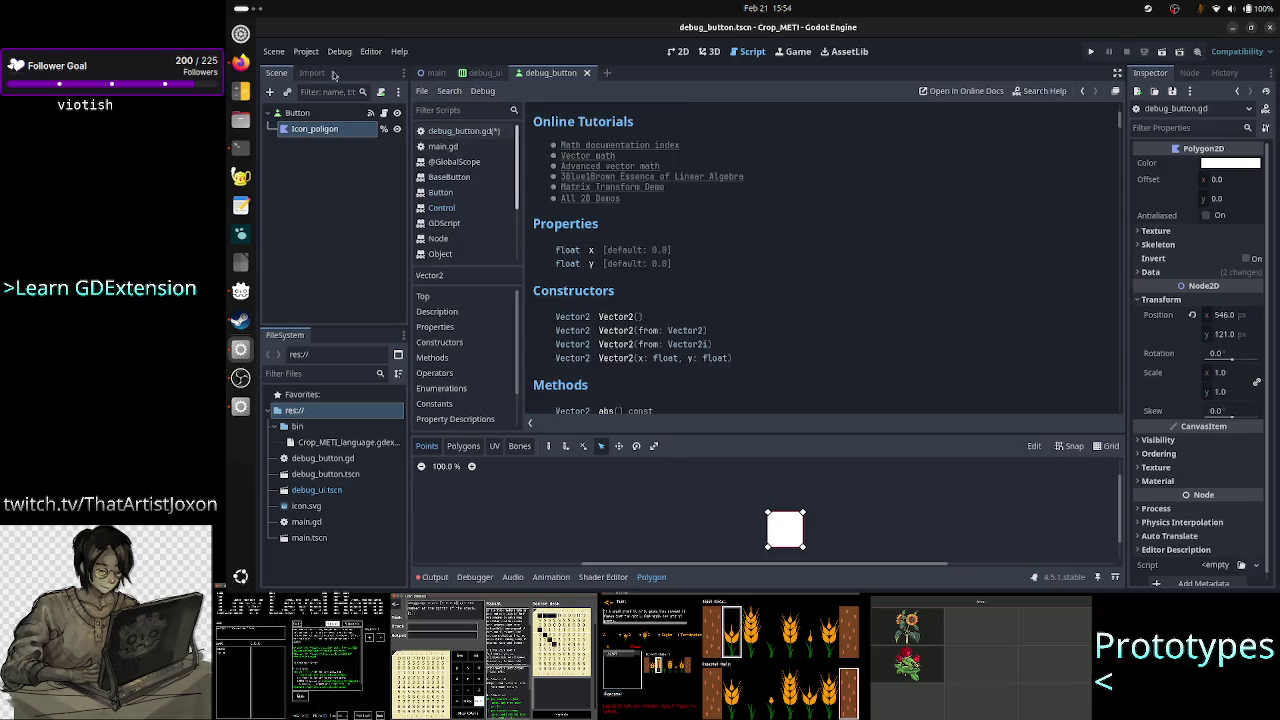
{"action": "left_click", "coordinate": [476, 197]}
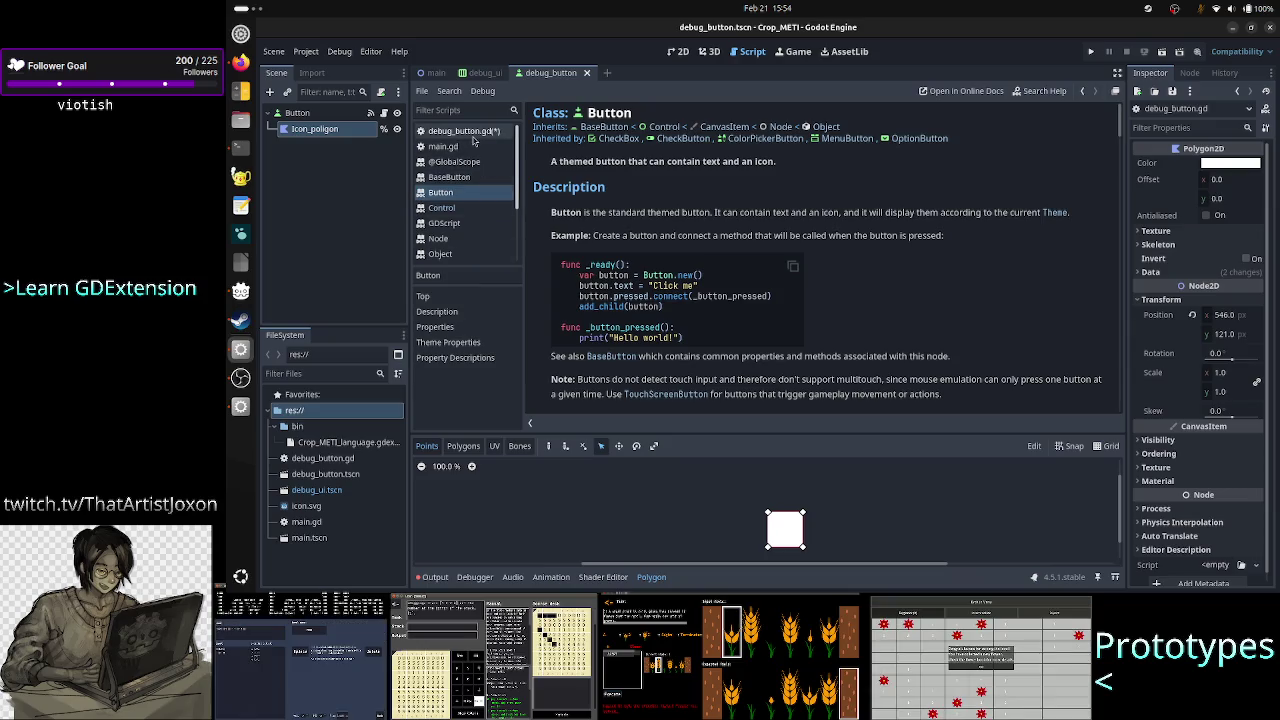
{"action": "left_click", "coordinate": [441, 207]}
{"action": "key", "text": "ctrl+f"}
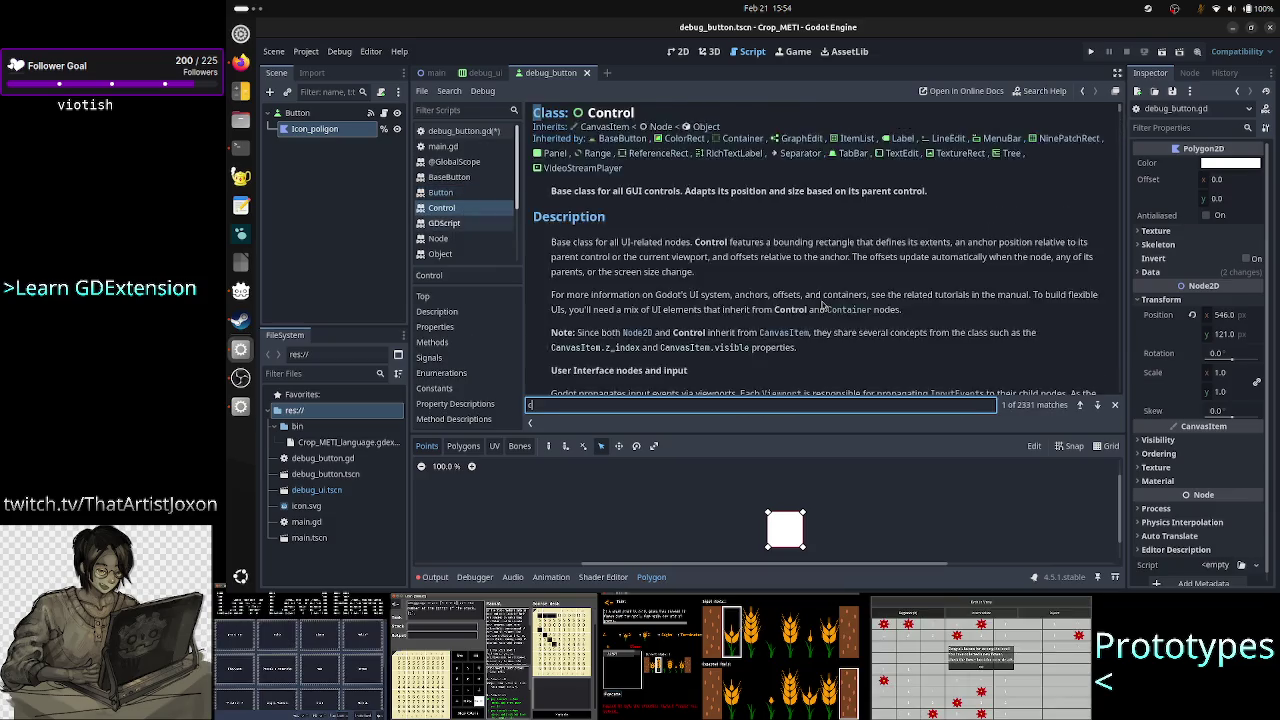
Search the Control reference for 'center' and step through the matches
{"action": "type", "text": "center"}
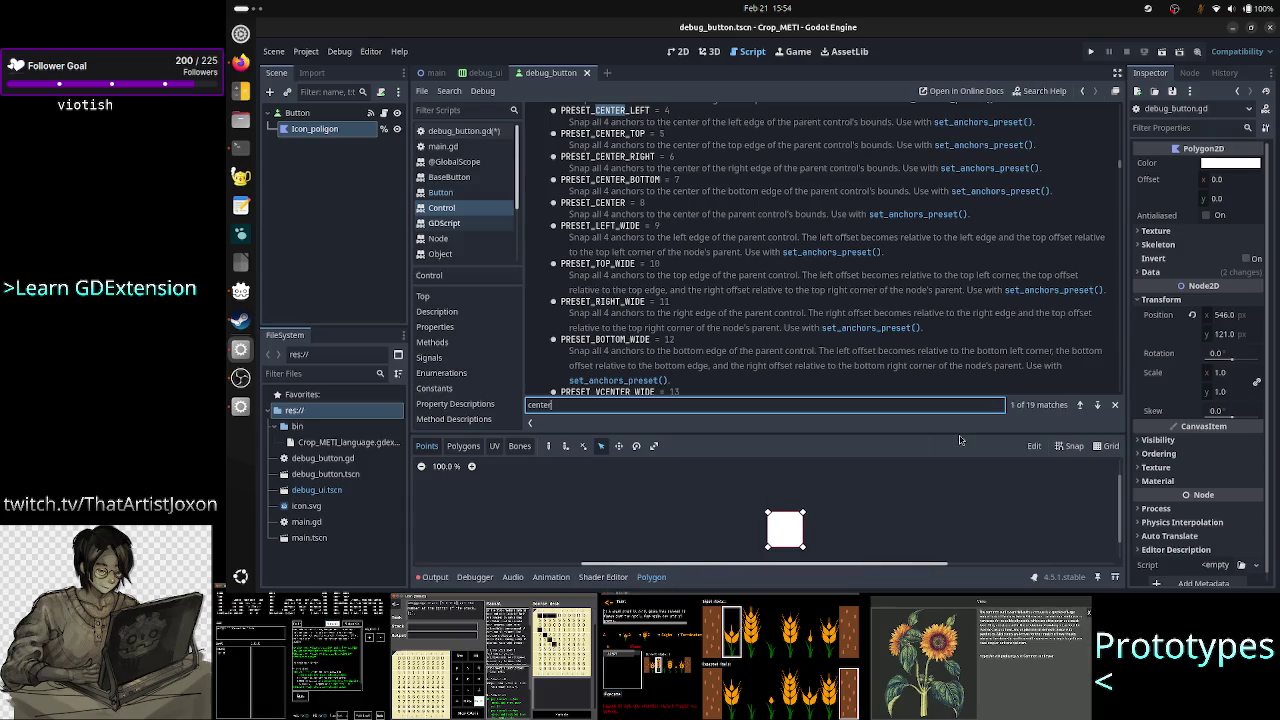
{"action": "left_click", "coordinate": [1097, 405]}
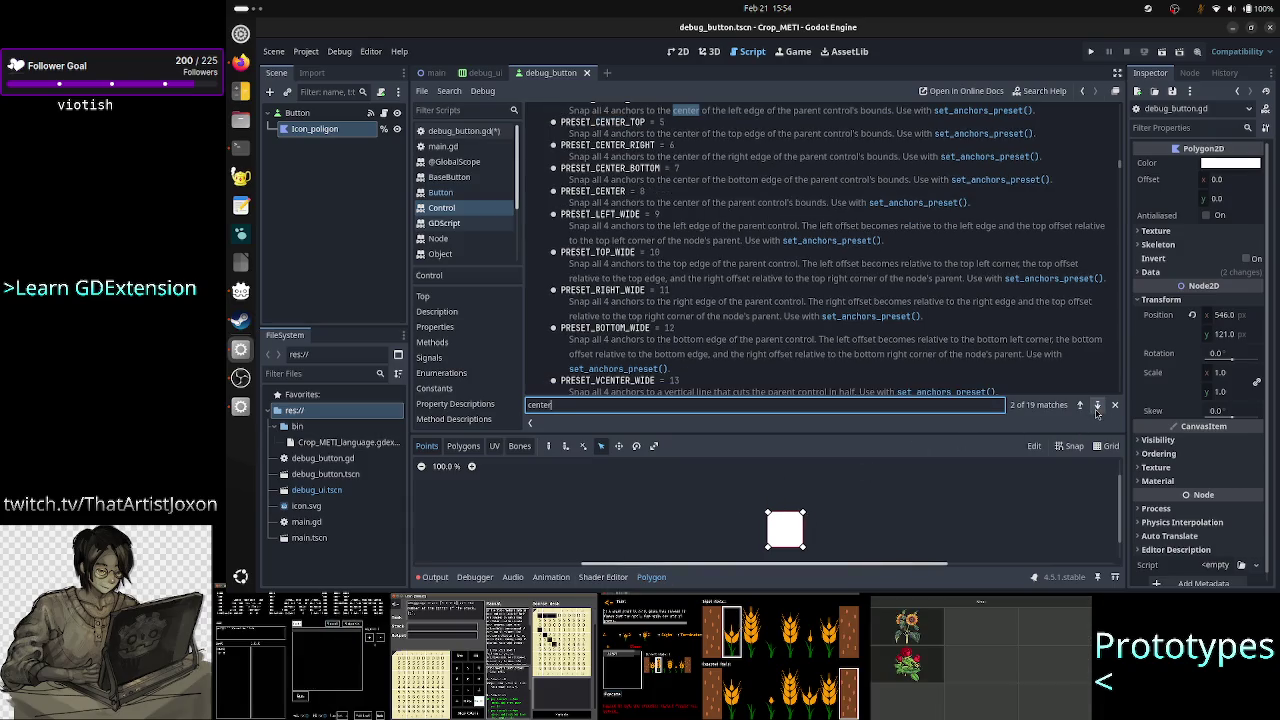
{"action": "scroll", "coordinate": [893, 315], "scroll_direction": "up", "scroll_amount": 5}
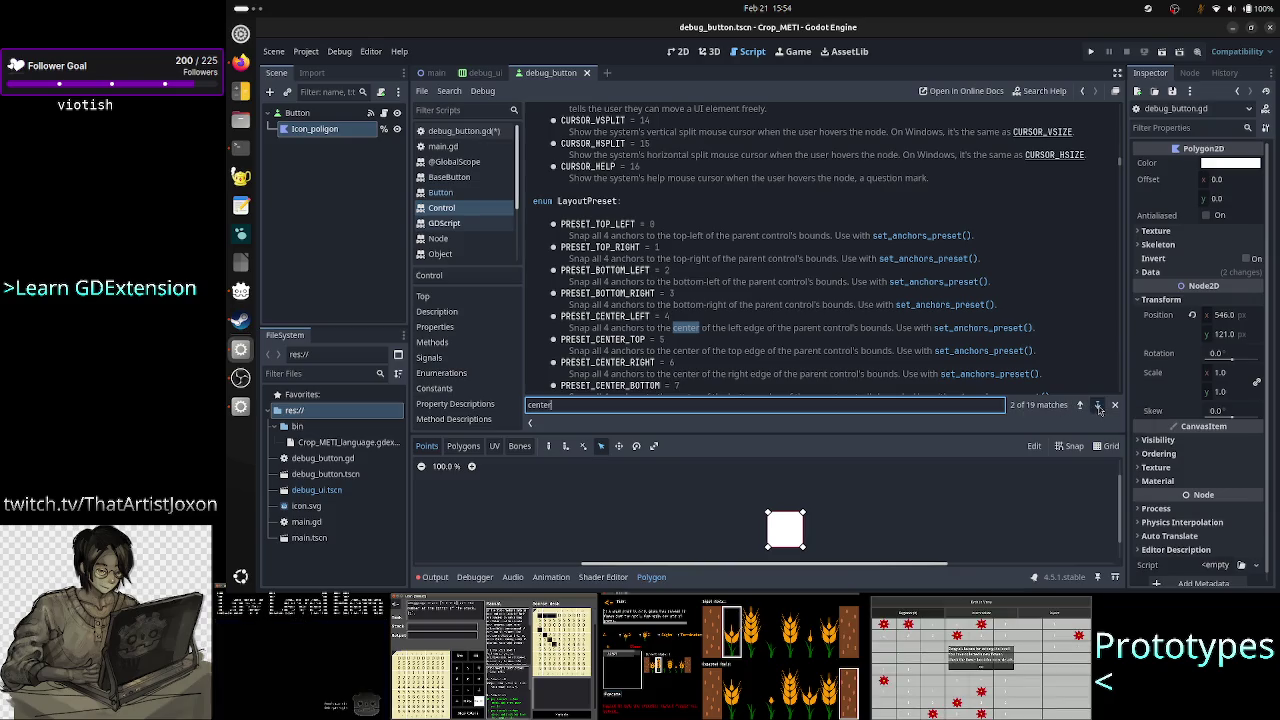
{"action": "left_click", "coordinate": [1098, 405]}
{"action": "left_click", "coordinate": [1098, 405]}
{"action": "left_click", "coordinate": [1098, 405]}
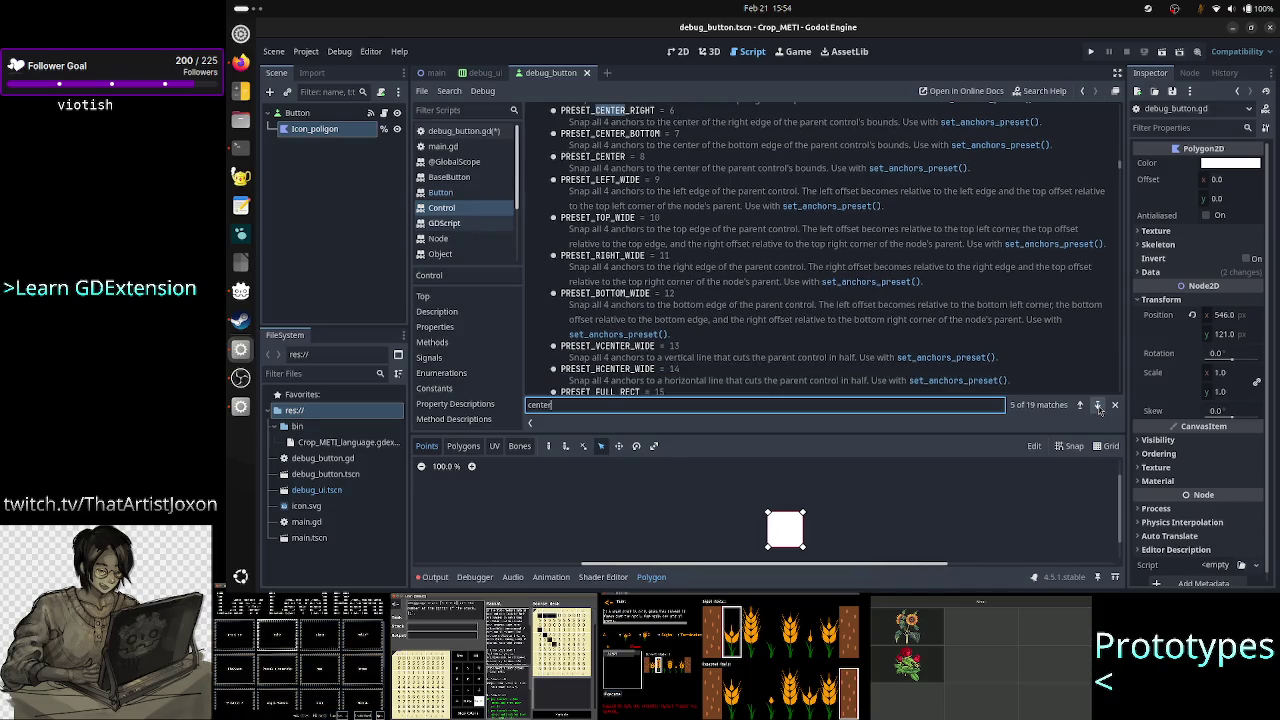
{"action": "left_click", "coordinate": [1098, 405]}
{"action": "left_click", "coordinate": [1098, 405]}
{"action": "left_click", "coordinate": [1098, 405]}
{"action": "left_click", "coordinate": [1098, 405]}
{"action": "left_click", "coordinate": [1098, 405]}
{"action": "left_click", "coordinate": [1098, 405]}
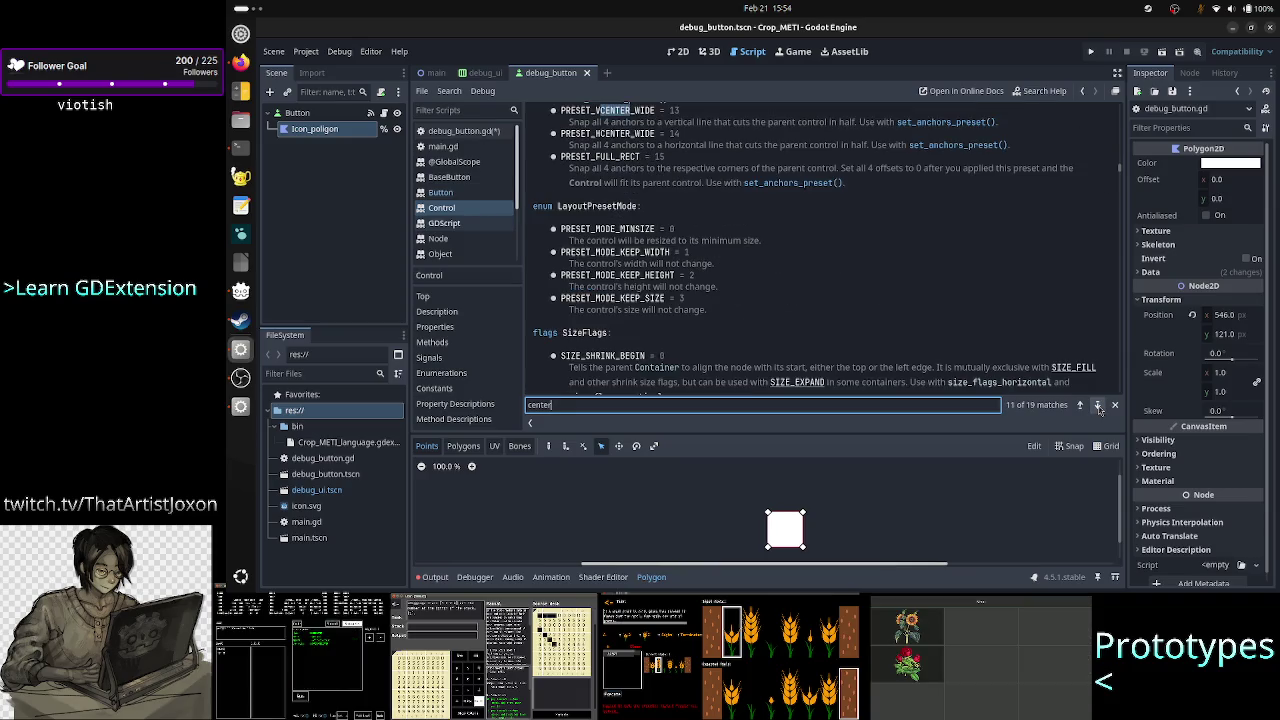
{"action": "left_click", "coordinate": [1098, 405]}
{"action": "left_click", "coordinate": [1098, 405]}
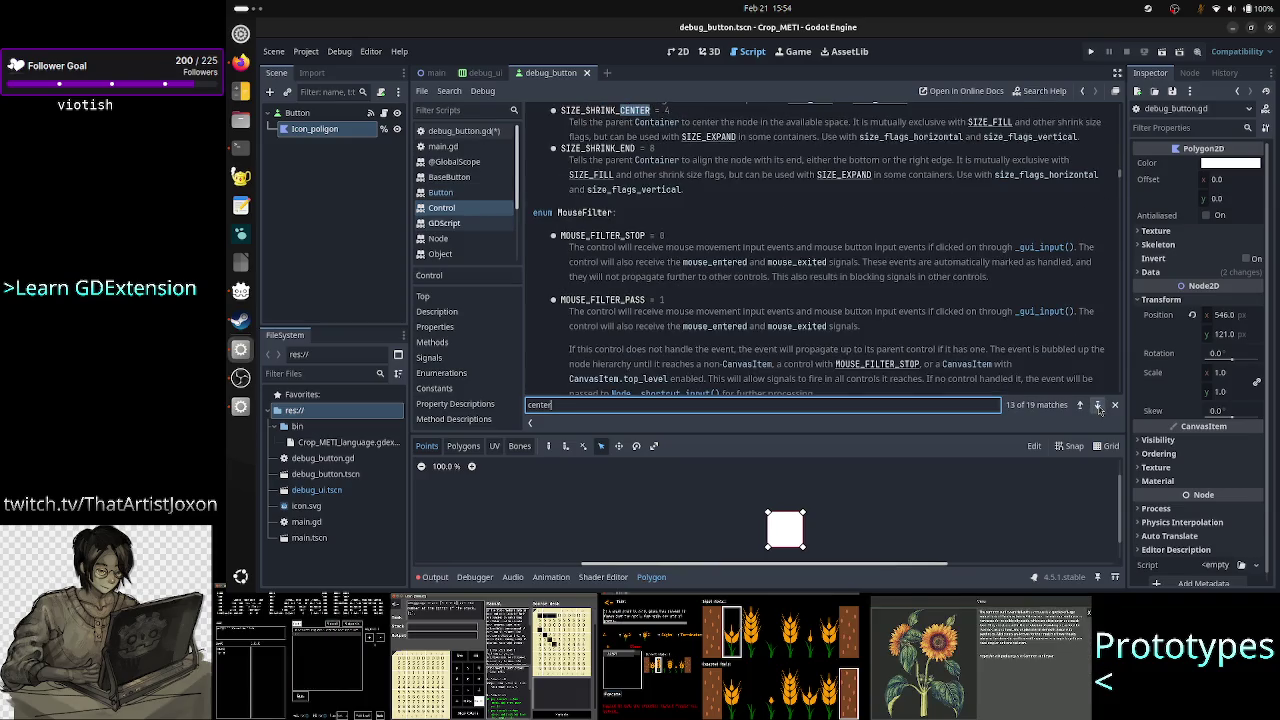
{"action": "left_click", "coordinate": [1098, 405]}
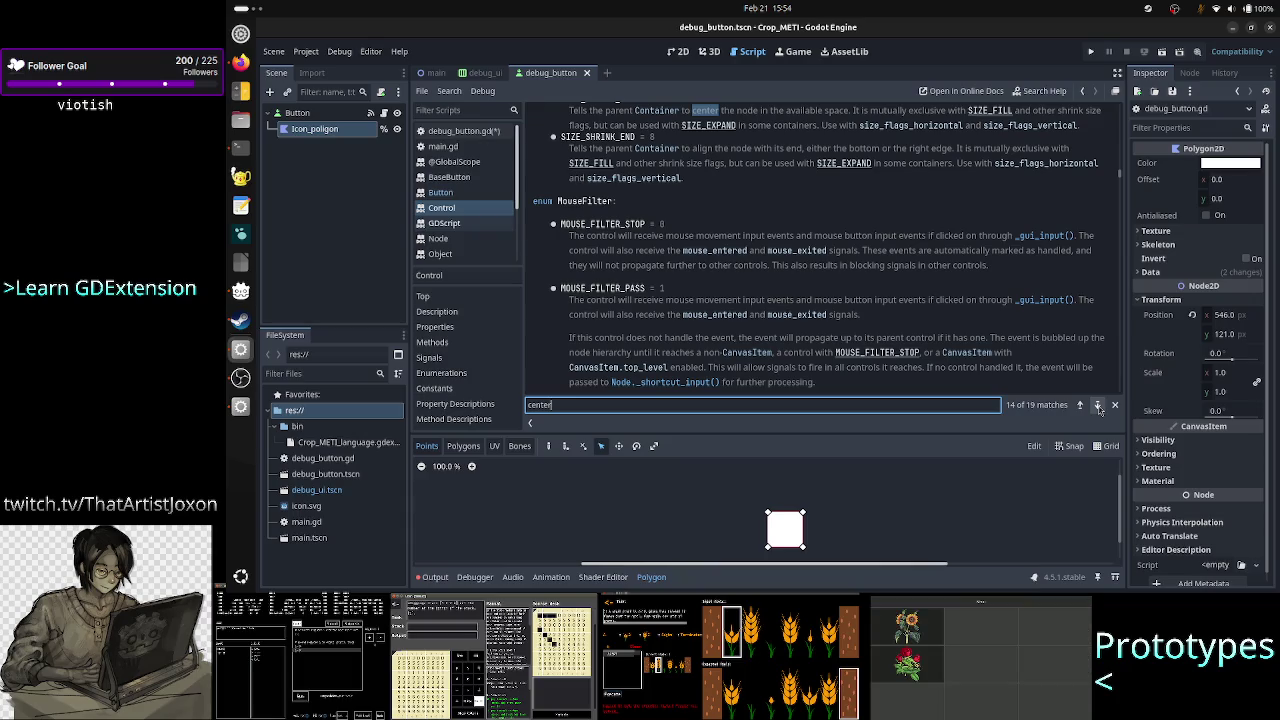
{"action": "left_click", "coordinate": [1098, 405]}
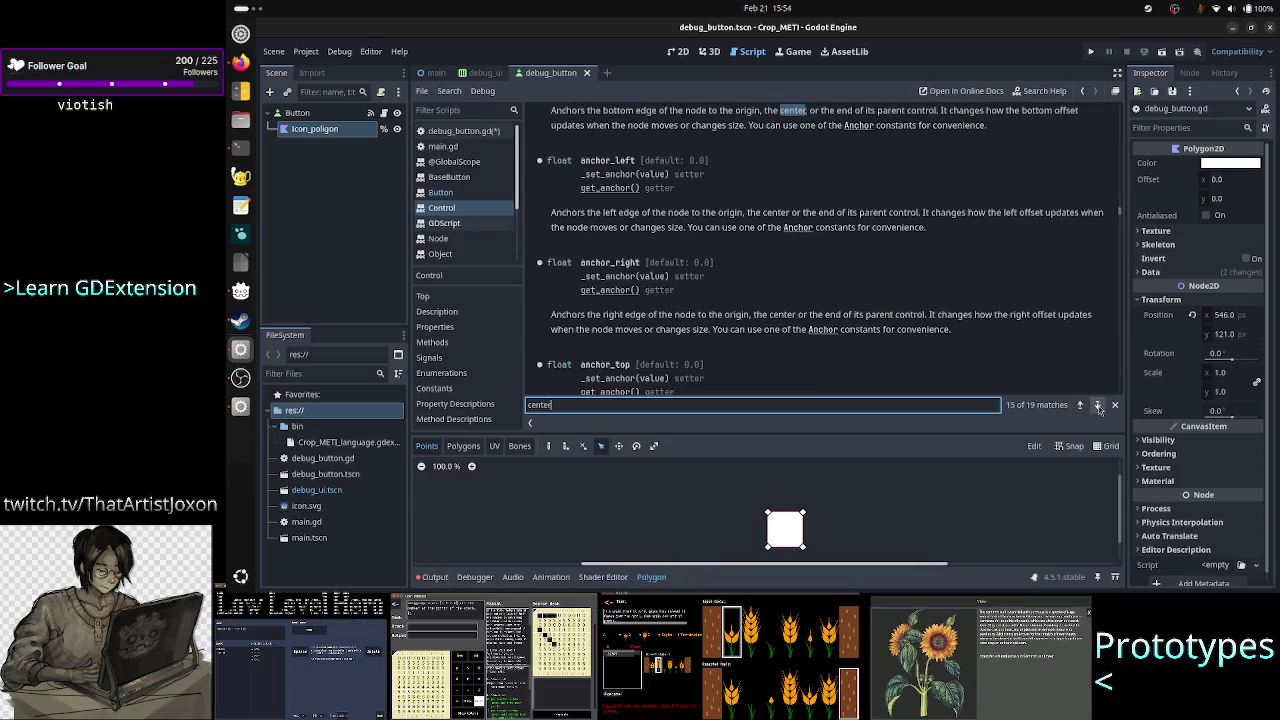
Reach the pivot_offset entry and highlight its note about size / 2 centering
{"action": "scroll", "coordinate": [935, 253], "scroll_direction": "up", "scroll_amount": 2}
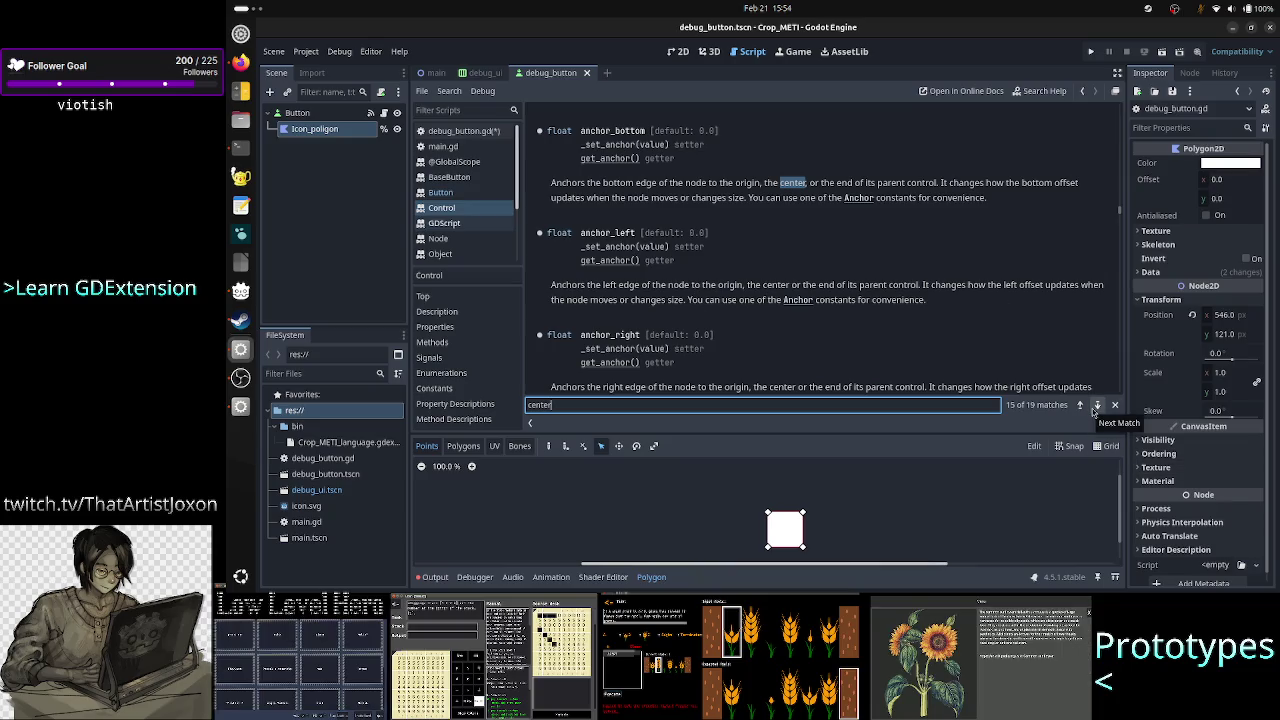
{"action": "left_click", "coordinate": [1096, 406]}
{"action": "left_click", "coordinate": [1096, 406]}
{"action": "left_click", "coordinate": [1096, 406]}
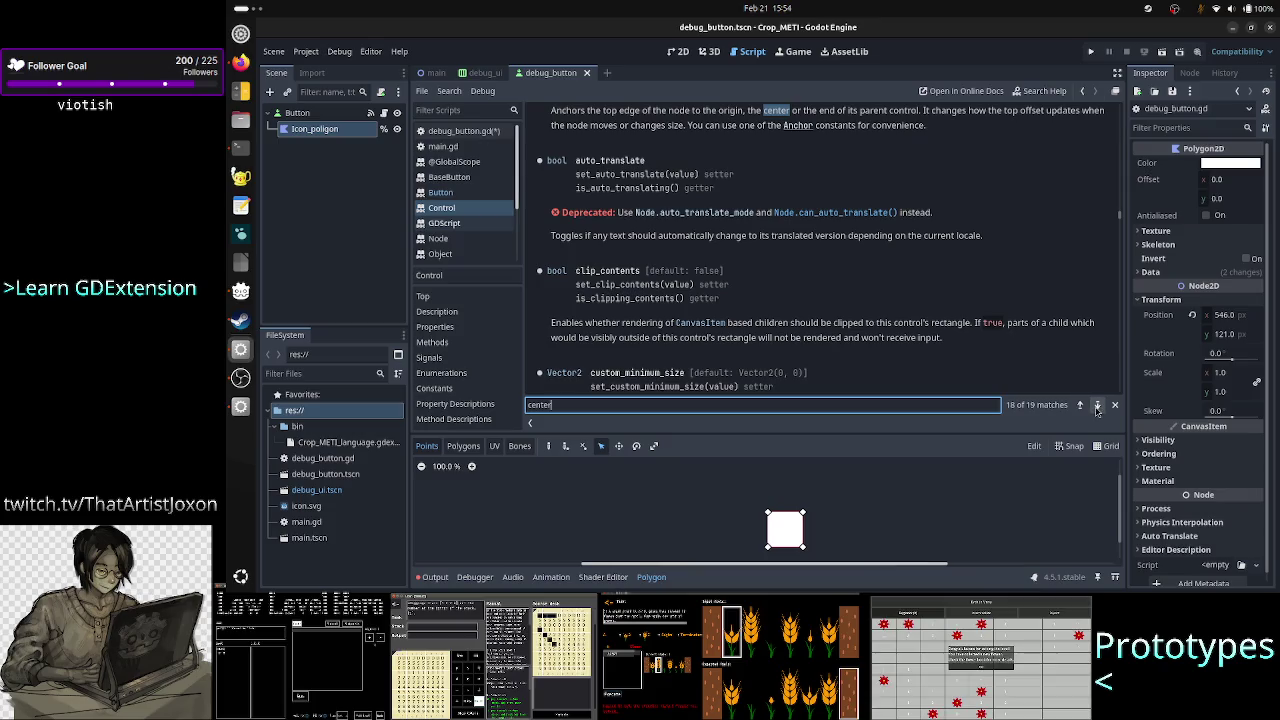
{"action": "left_click", "coordinate": [1096, 406]}
{"action": "scroll", "coordinate": [889, 316], "scroll_direction": "up", "scroll_amount": 3}
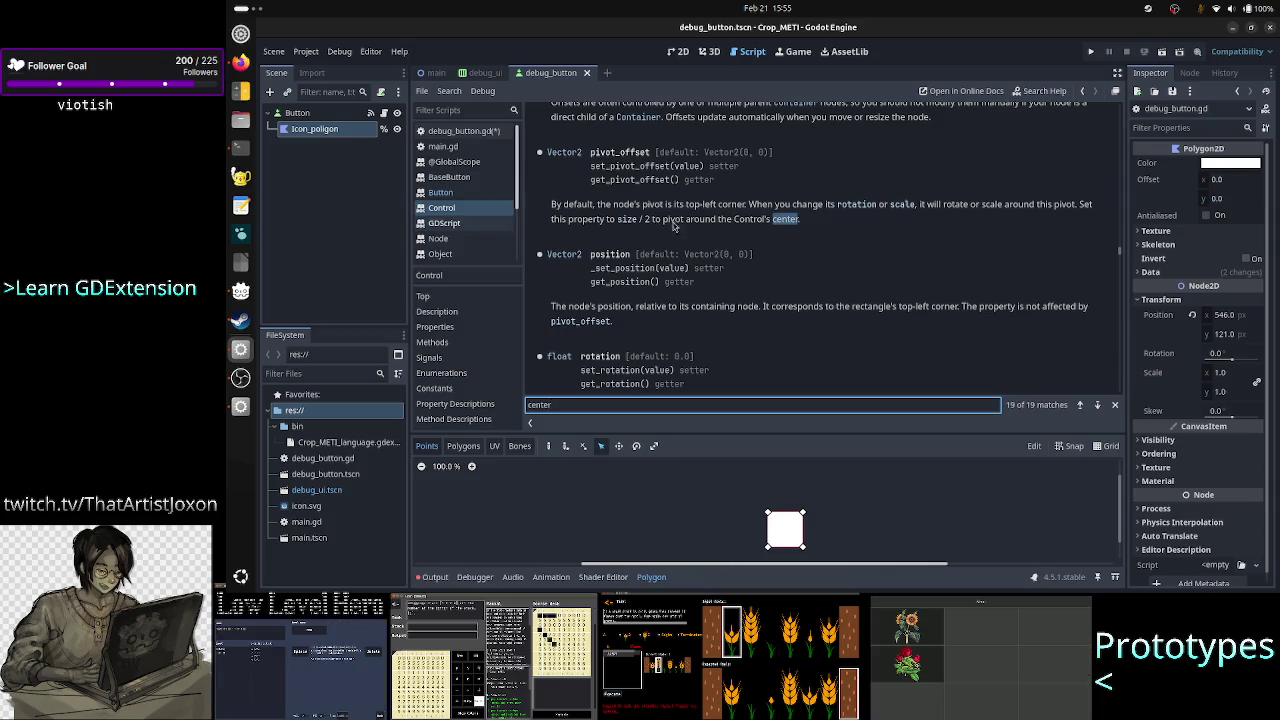
{"action": "left_click", "coordinate": [748, 224]}
{"action": "left_click_drag", "start_coordinate": [748, 224], "coordinate": [828, 218]}
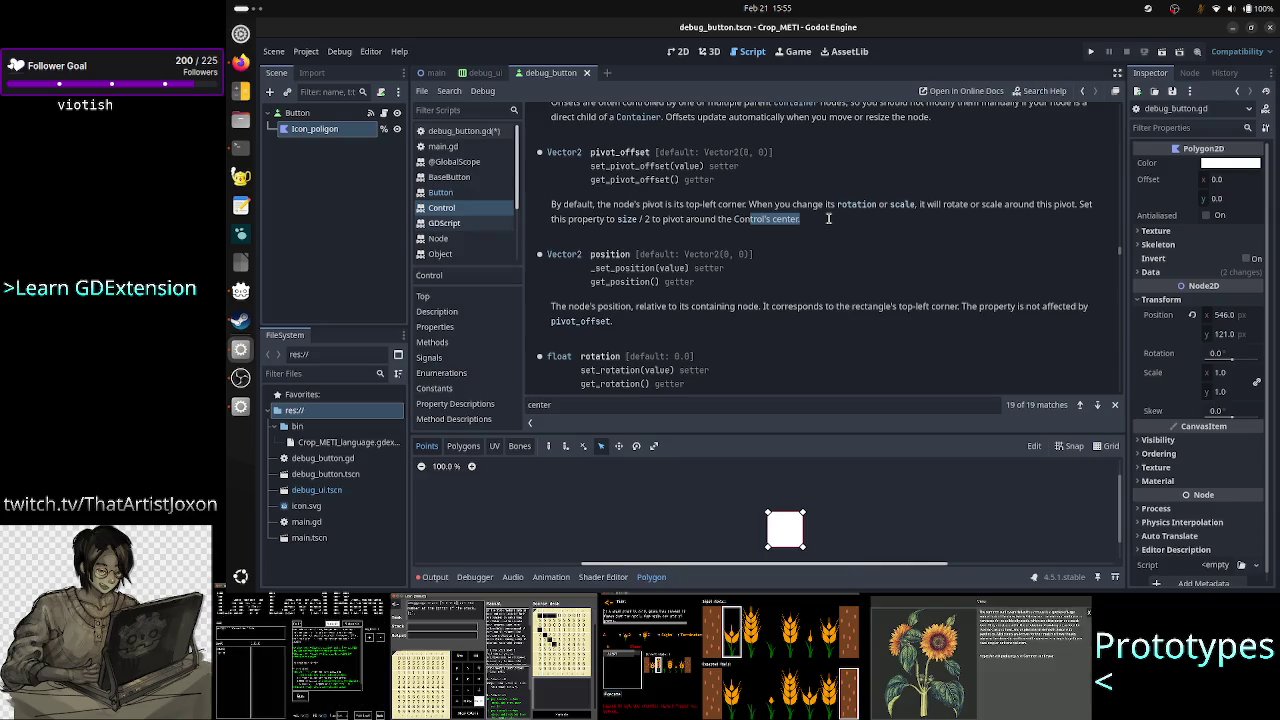
{"action": "left_click", "coordinate": [828, 218]}
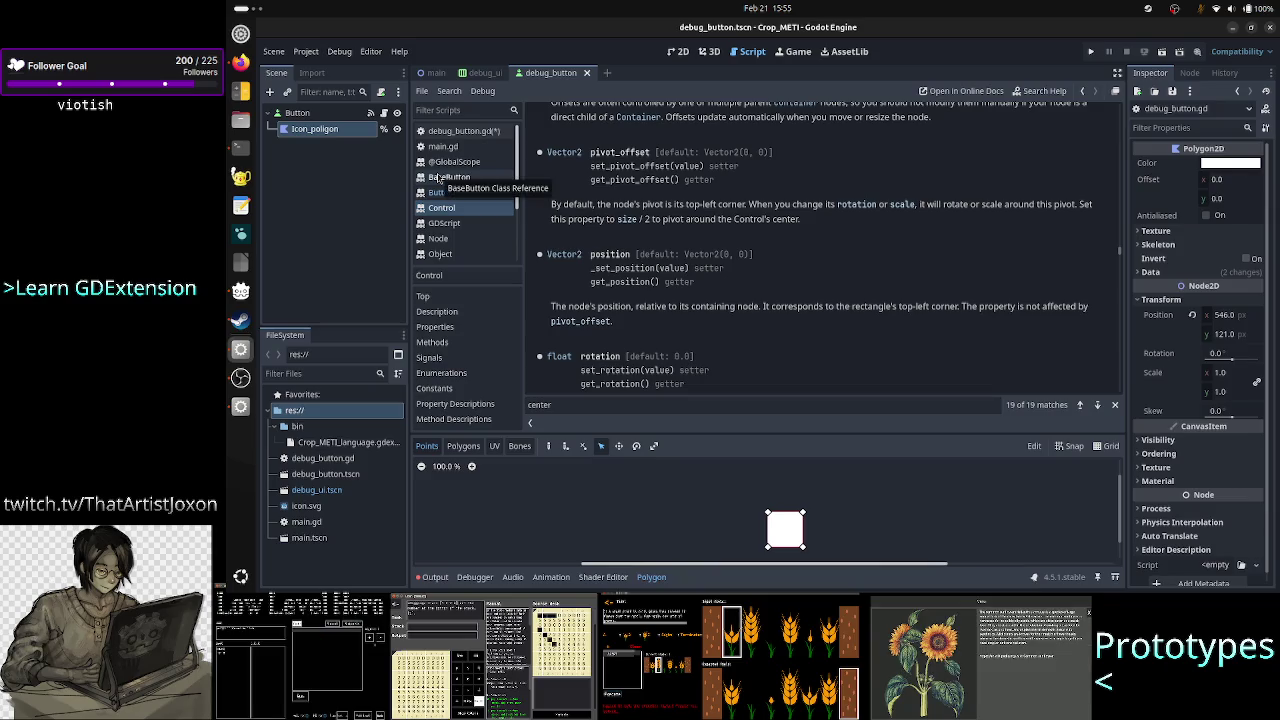
{"action": "left_click", "coordinate": [346, 132]}
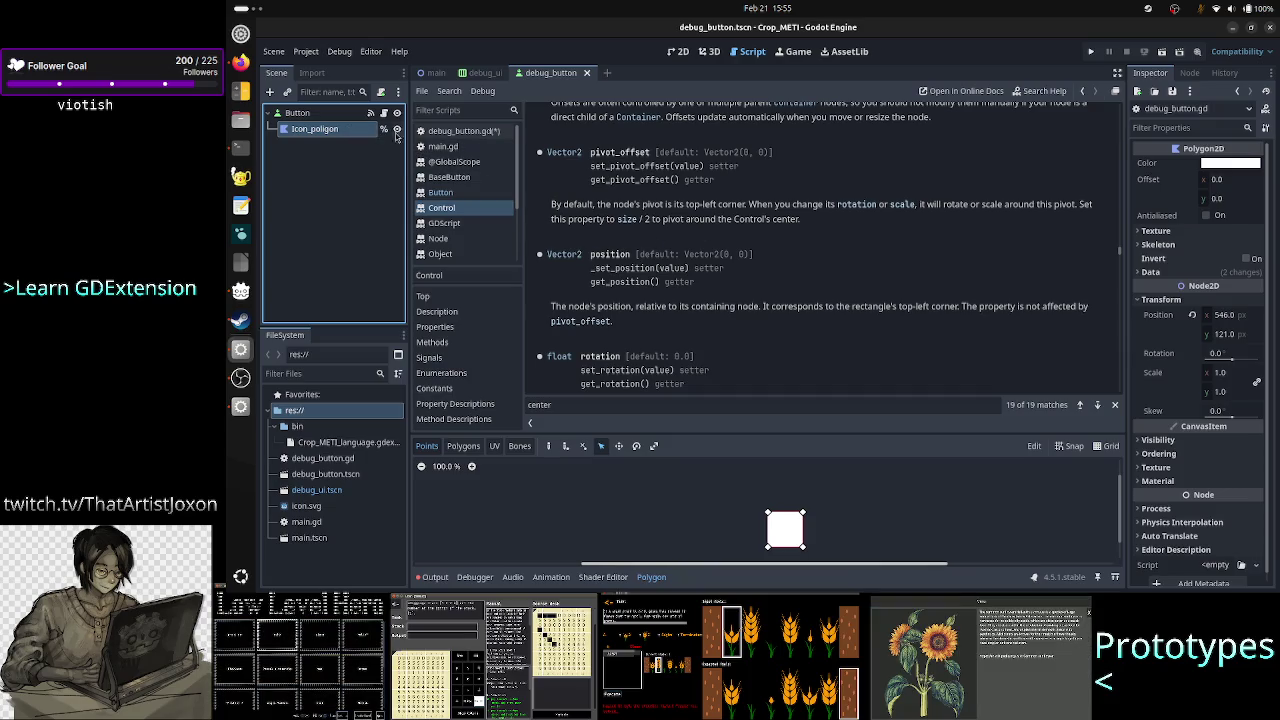
In debug_button.gd, change line 9 of _on_resized to read 'var center ='
{"action": "left_click", "coordinate": [384, 113]}
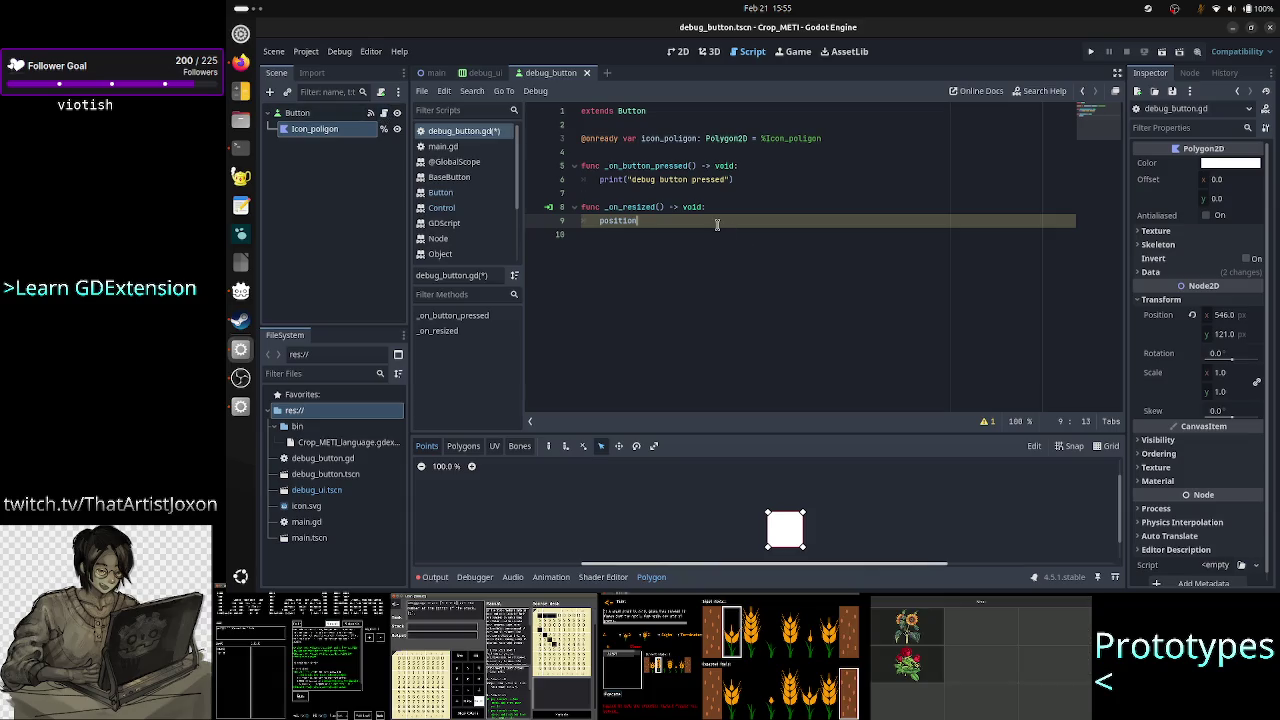
{"action": "key", "text": "BackSpace"}
{"action": "key", "text": "BackSpace"}
{"action": "key", "text": "BackSpace"}
{"action": "type", "text": "ar btn"}
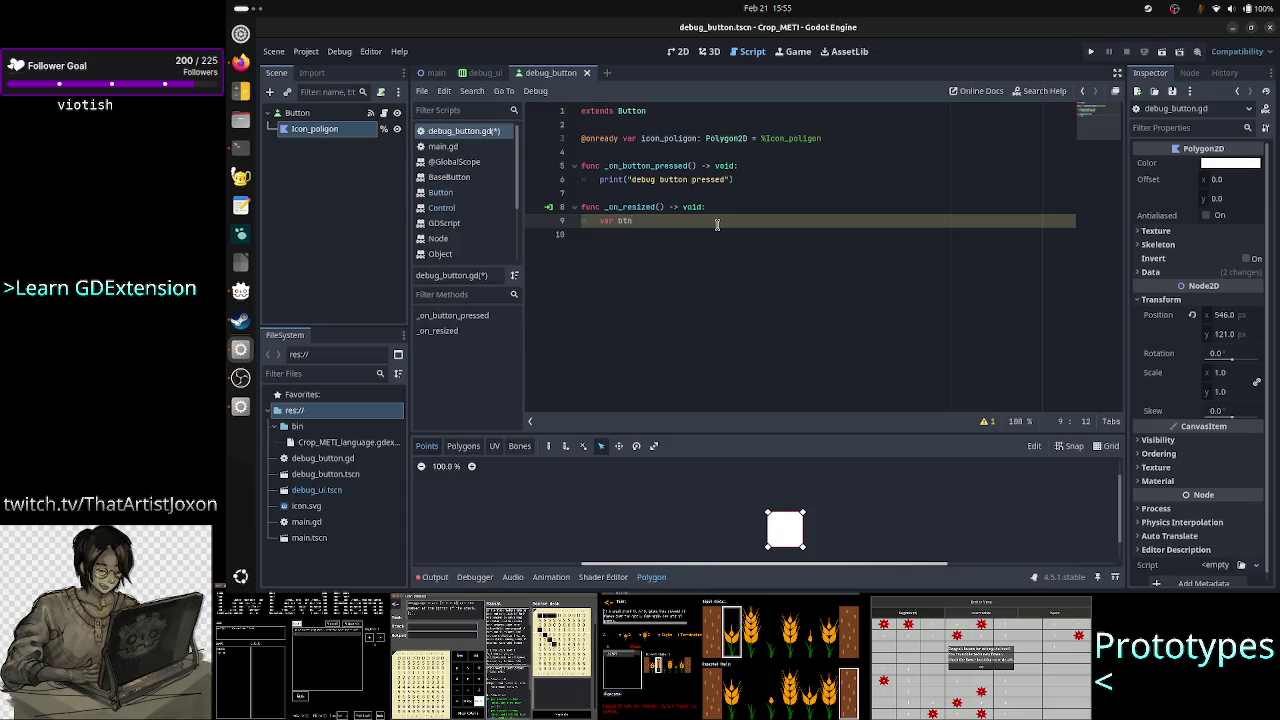
{"action": "key", "text": "BackSpace"}
{"action": "key", "text": "BackSpace"}
{"action": "key", "text": "BackSpace"}
{"action": "type", "text": "center"}
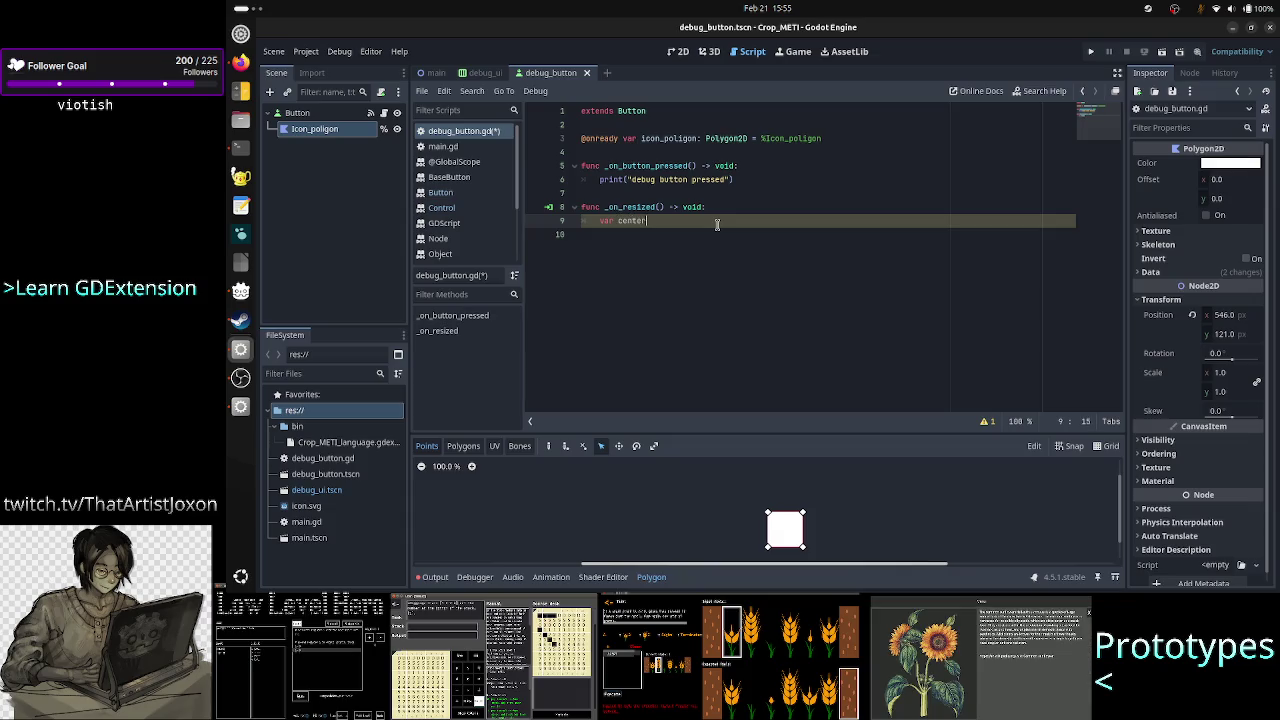
{"action": "type", "text": " ="}
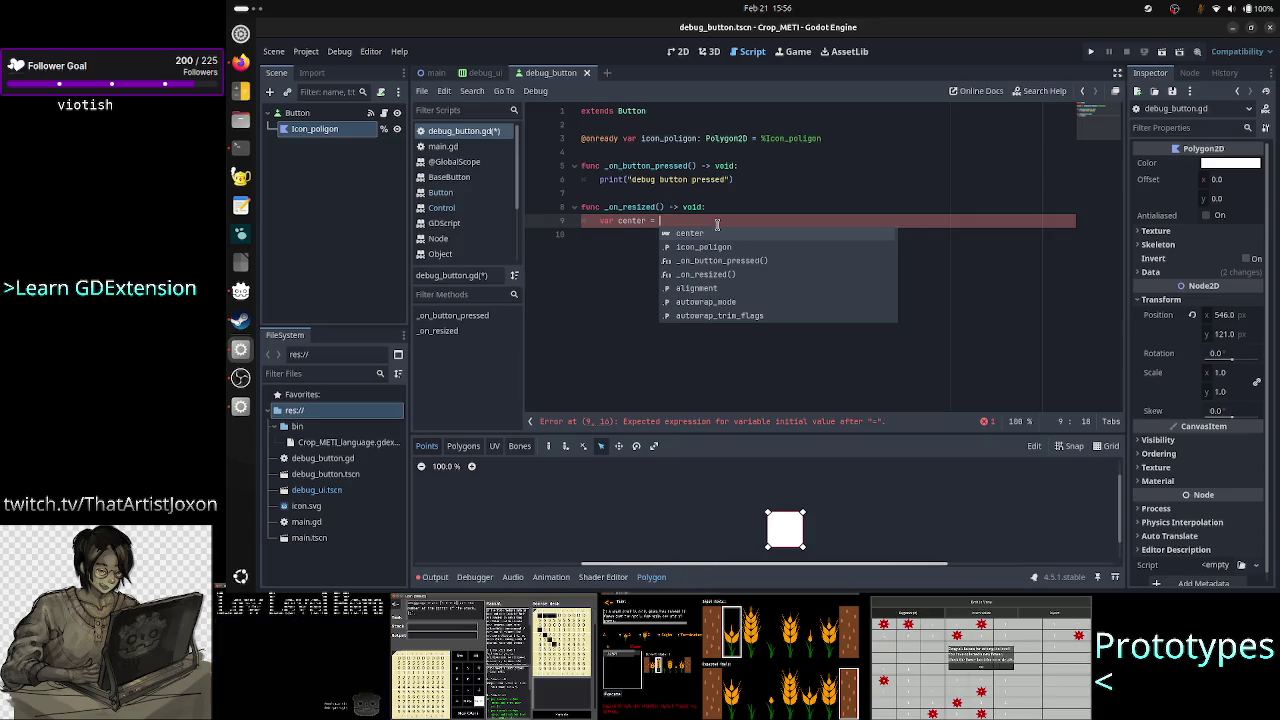
{"action": "key", "text": "Escape"}
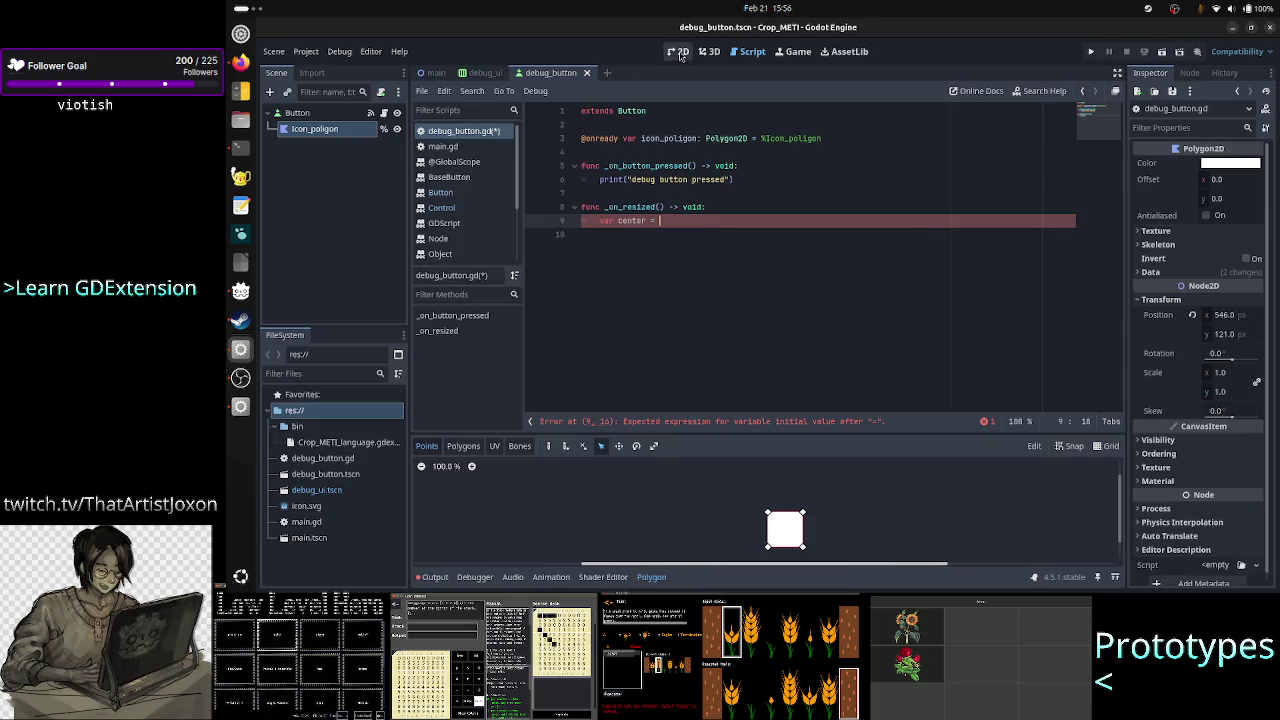
In the 2D view, select the Button node and reset its Position to 0, 0
{"action": "left_click", "coordinate": [679, 53]}
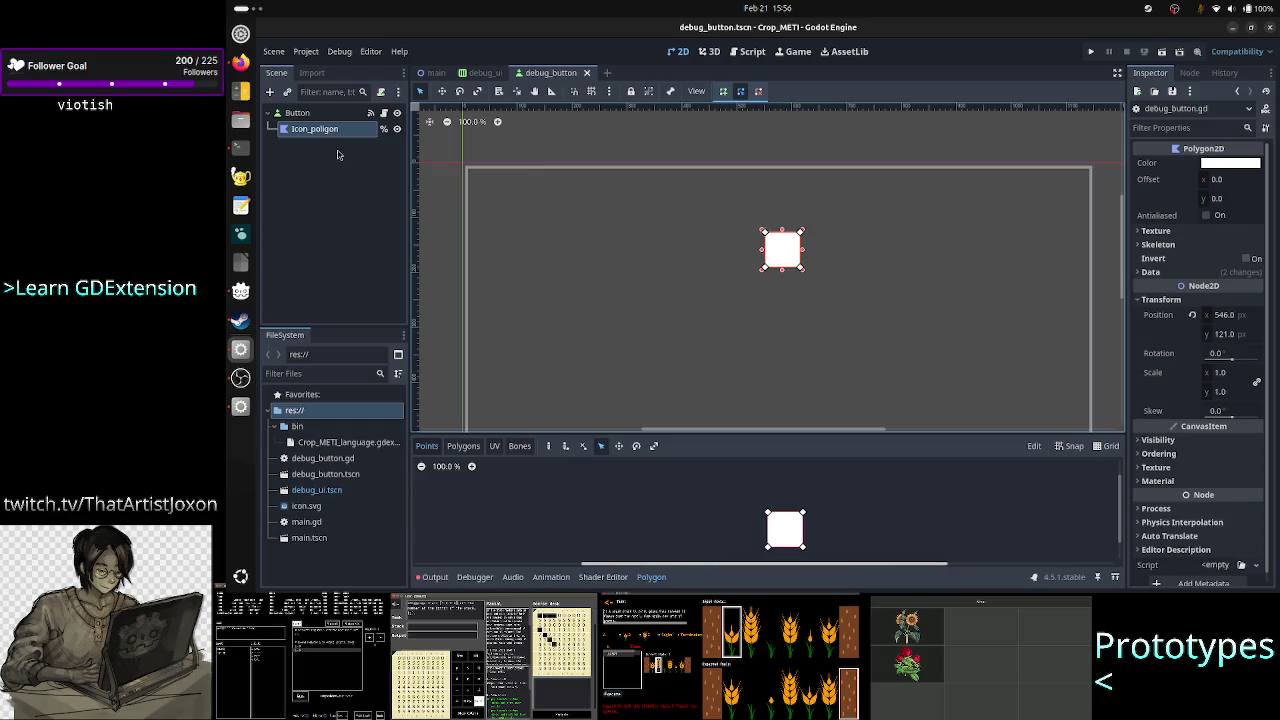
{"action": "left_click", "coordinate": [300, 113]}
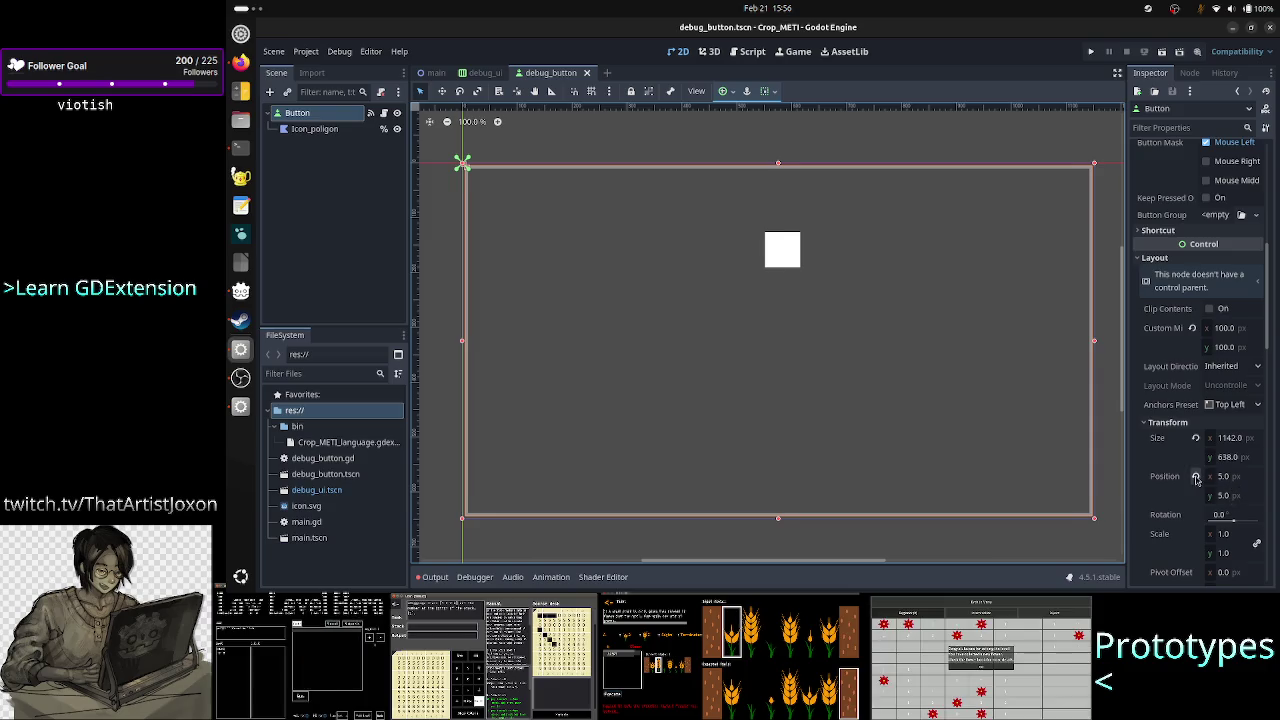
{"action": "left_click", "coordinate": [1195, 477]}
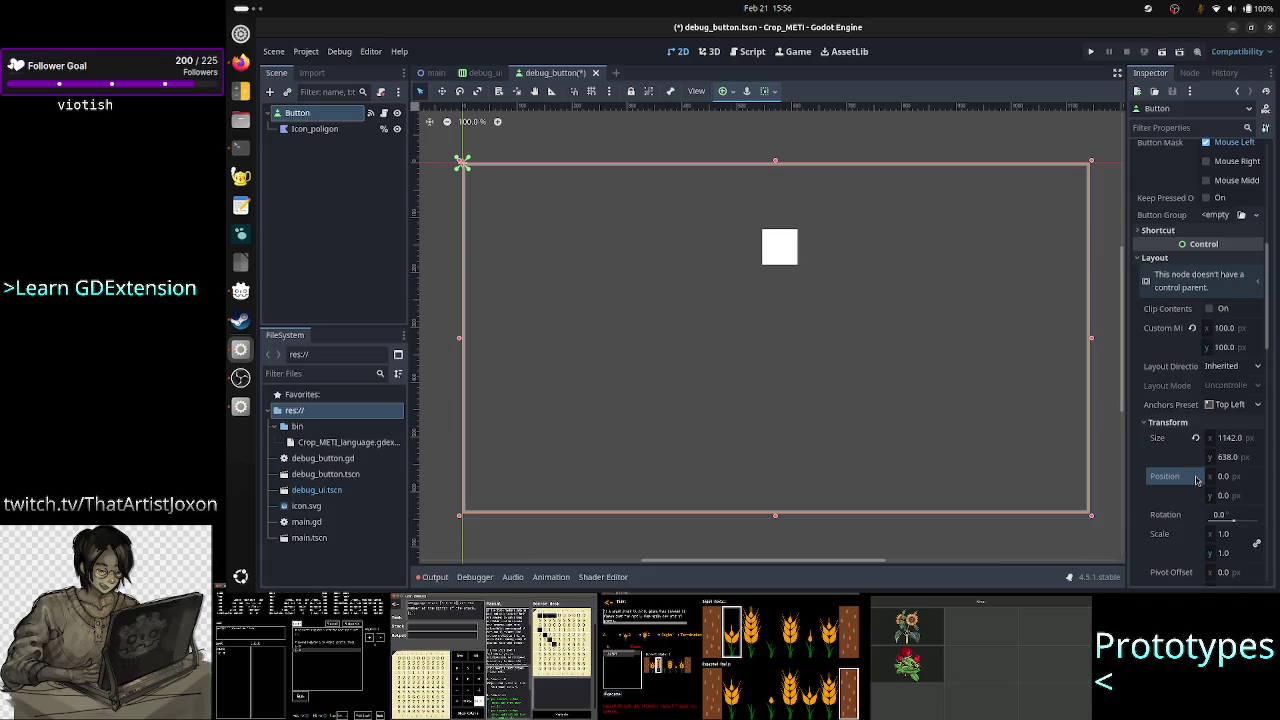
Apply the Full Rect anchor preset so the Button fills 1152×648
{"action": "left_click", "coordinate": [765, 91]}
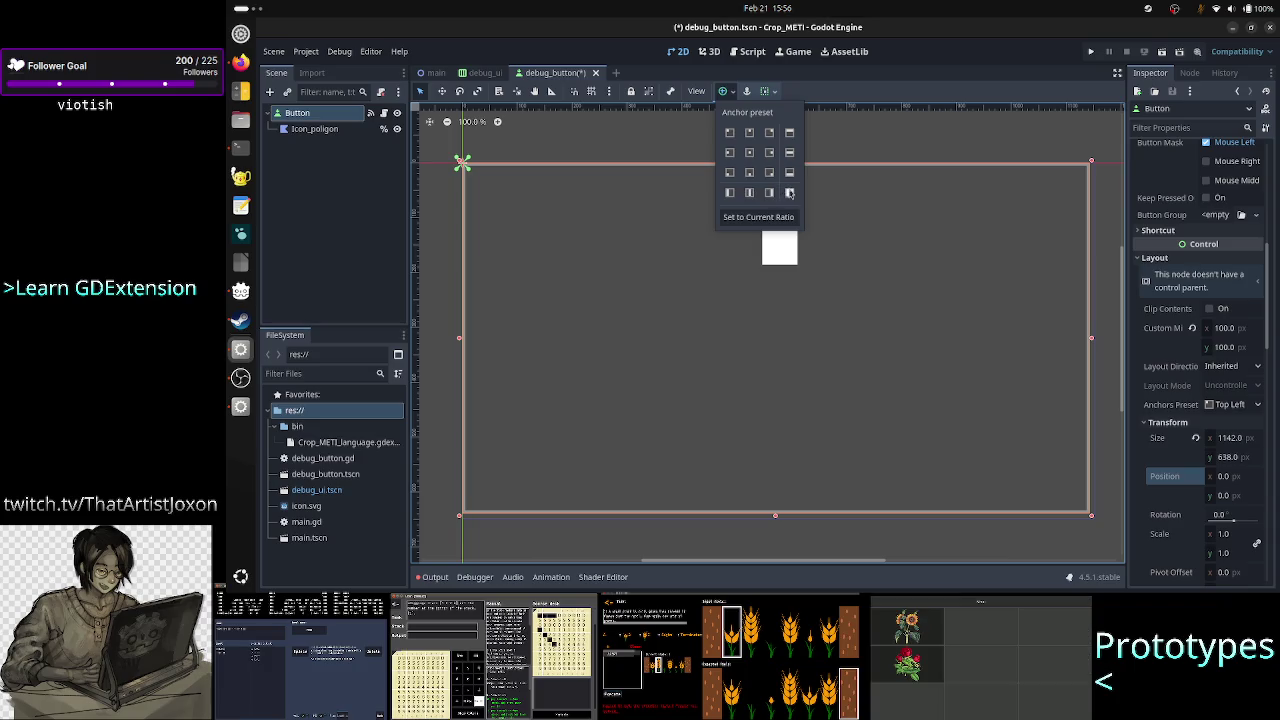
{"action": "left_click", "coordinate": [789, 193]}
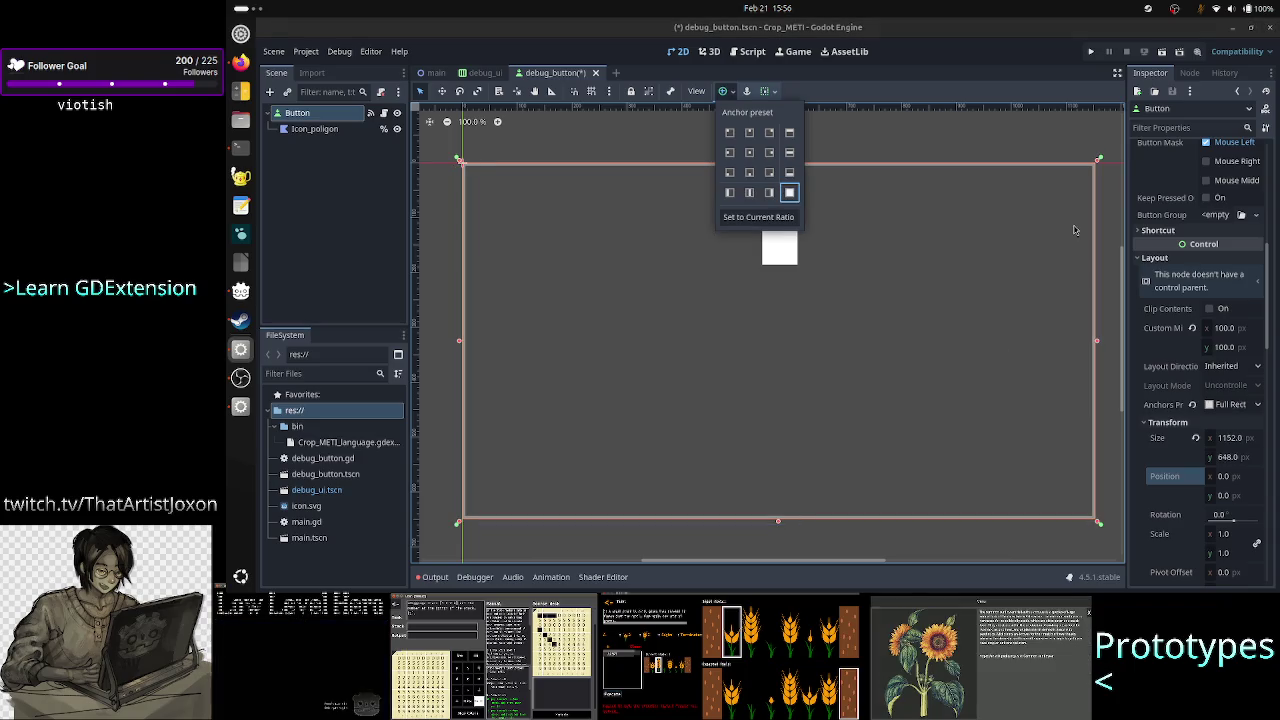
{"action": "left_click", "coordinate": [1086, 157]}
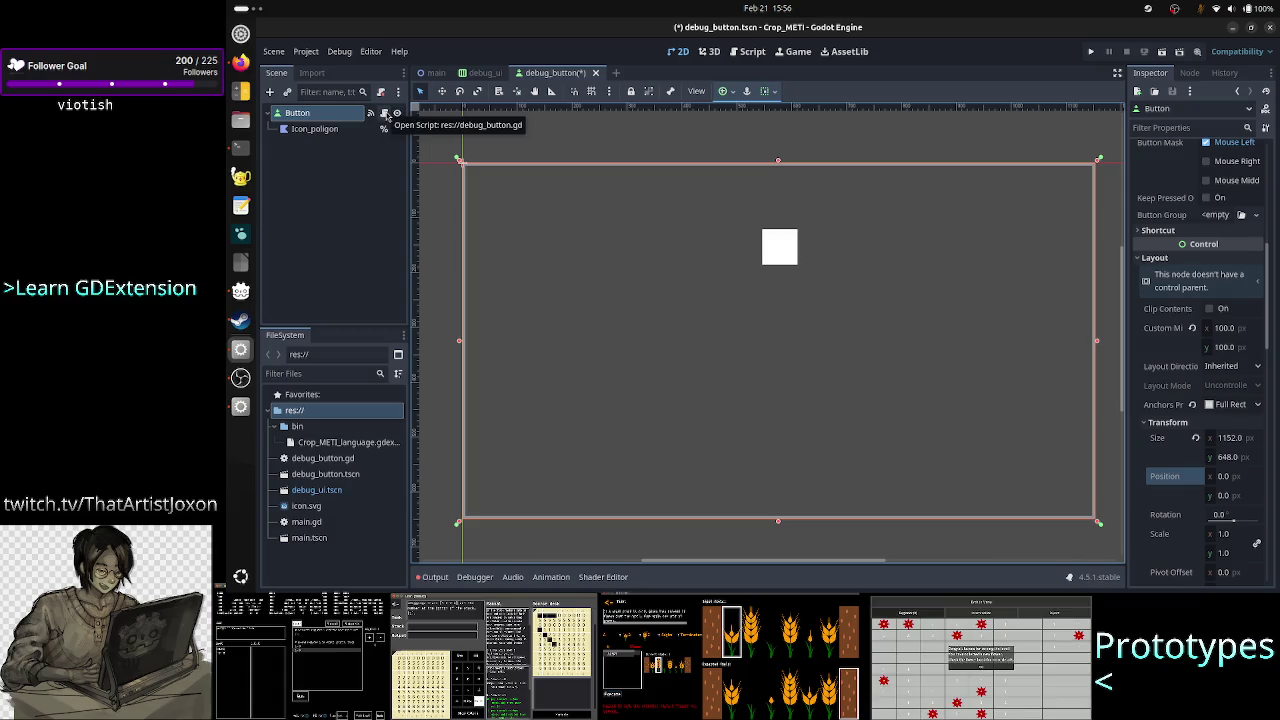
{"action": "left_click", "coordinate": [384, 114]}
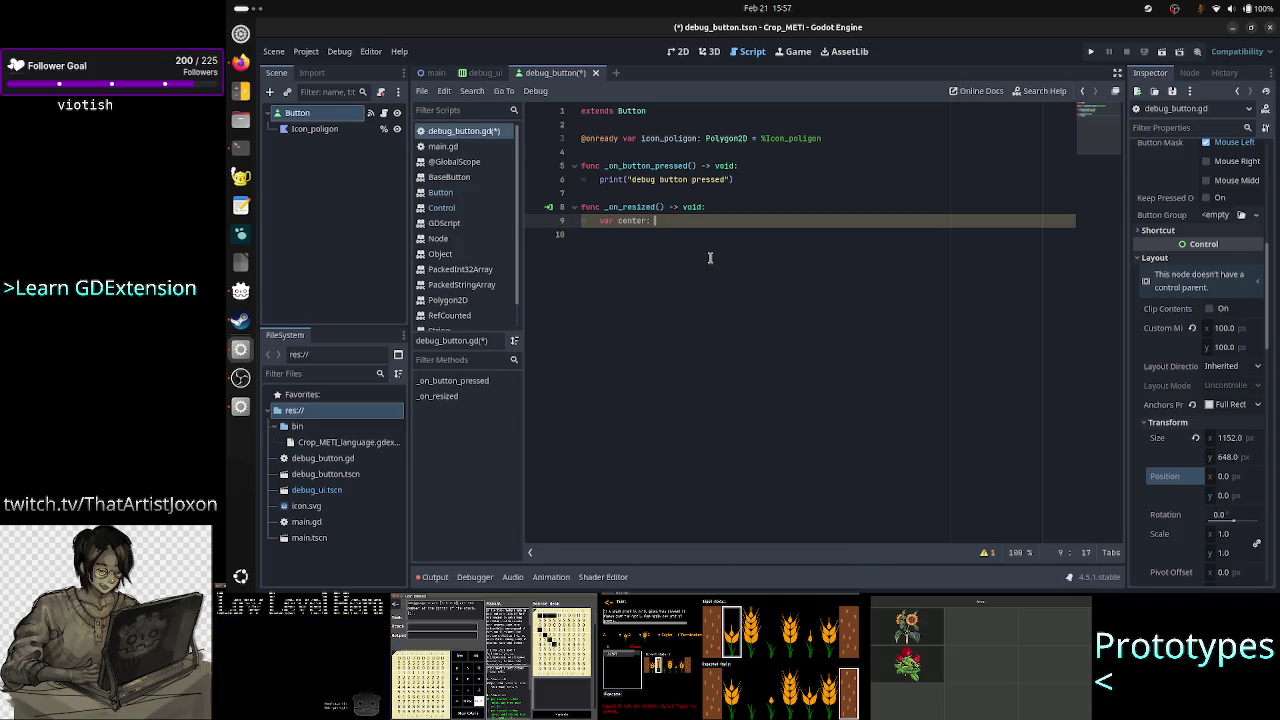
Annotate center as Vector2 and begin line 10 with 'center.x = size.x'
{"action": "type", "text": "Vector 2"}
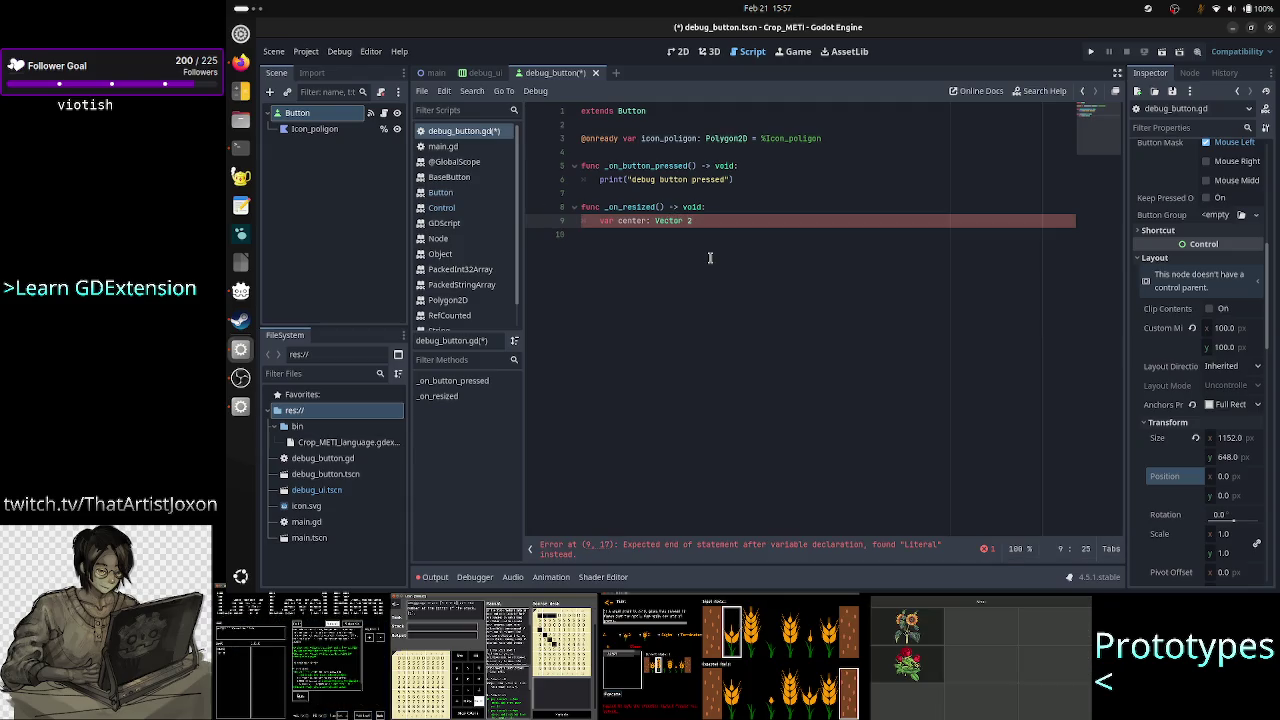
{"action": "key", "text": "BackSpace"}
{"action": "key", "text": "BackSpace"}
{"action": "type", "text": "2"}
{"action": "key", "text": "Return"}
{"action": "key", "text": "Return"}
{"action": "type", "text": "center"}
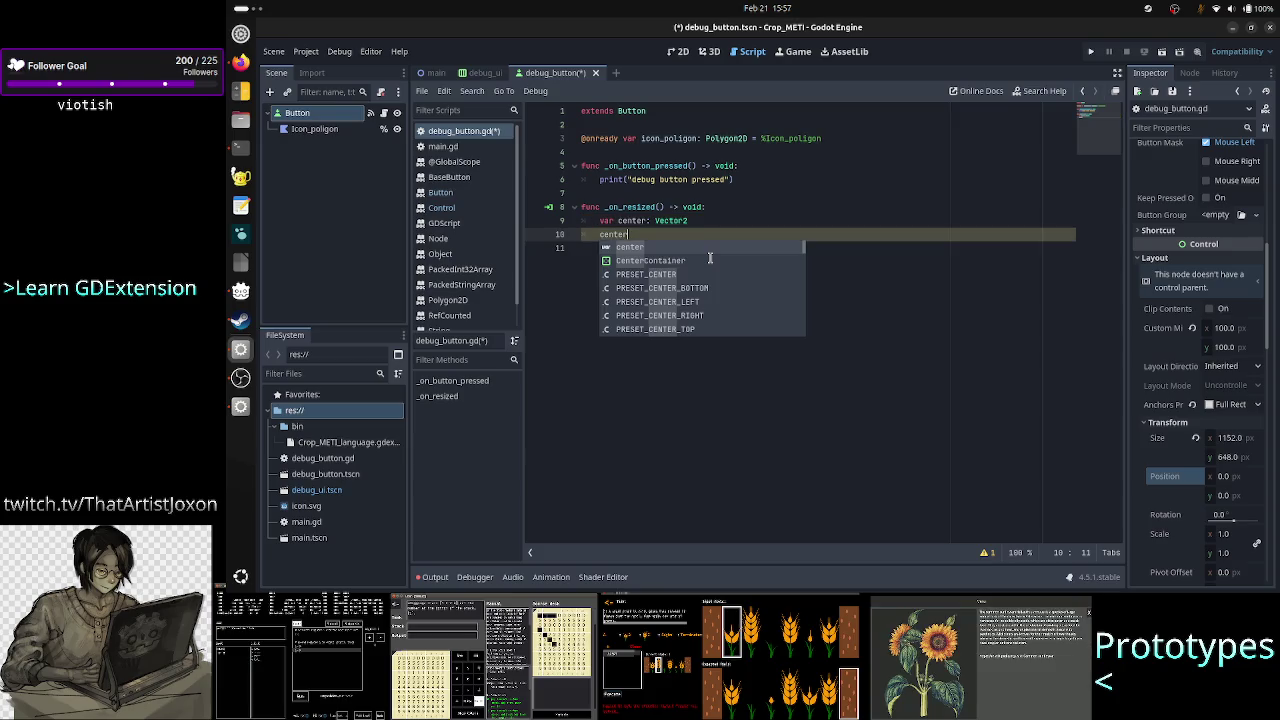
{"action": "type", "text": ".x ="}
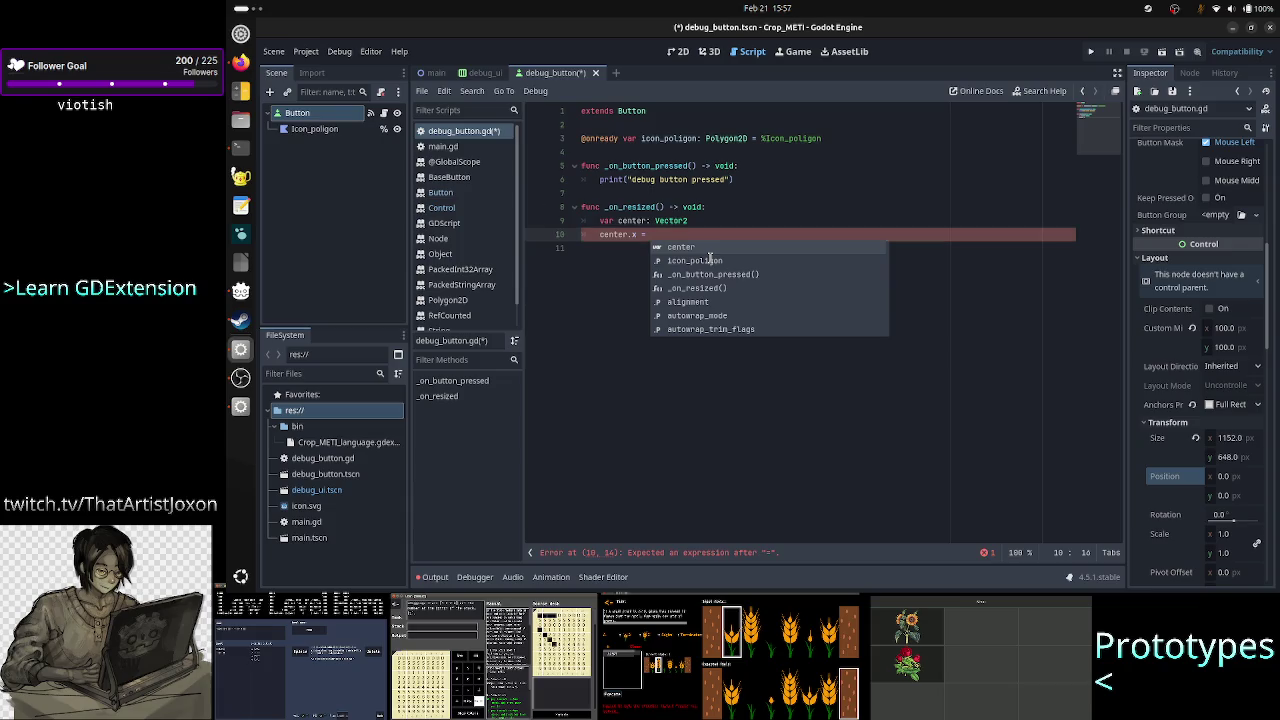
{"action": "type", "text": "size.mo"}
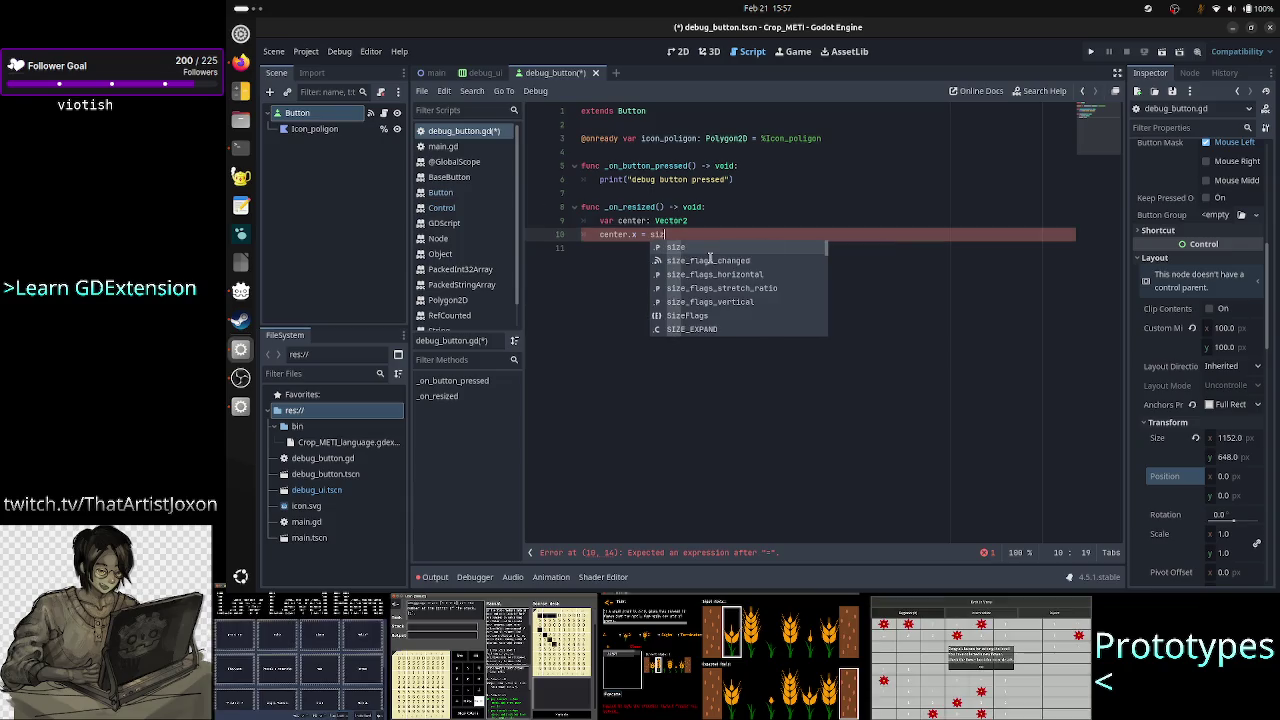
{"action": "key", "text": "BackSpace"}
{"action": "type", "text": "wid"}
{"action": "key", "text": "BackSpace"}
{"action": "key", "text": "BackSpace"}
{"action": "key", "text": "BackSpace"}
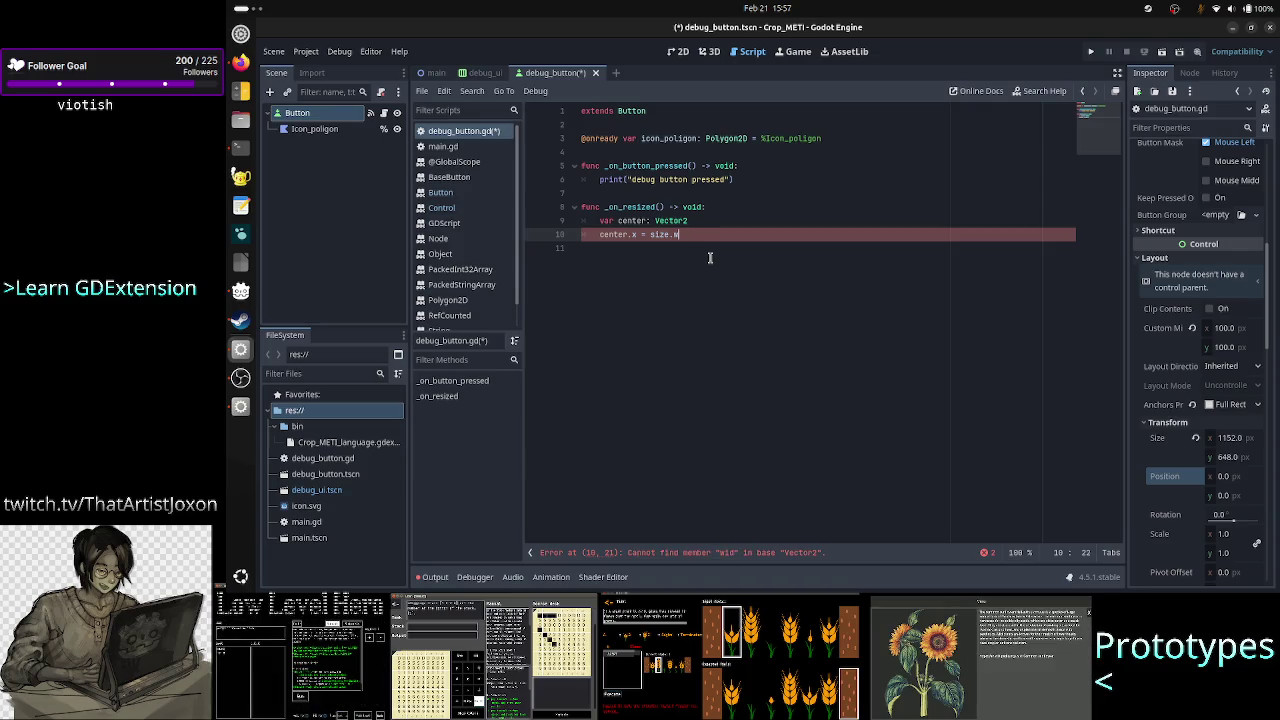
{"action": "type", "text": "x"}
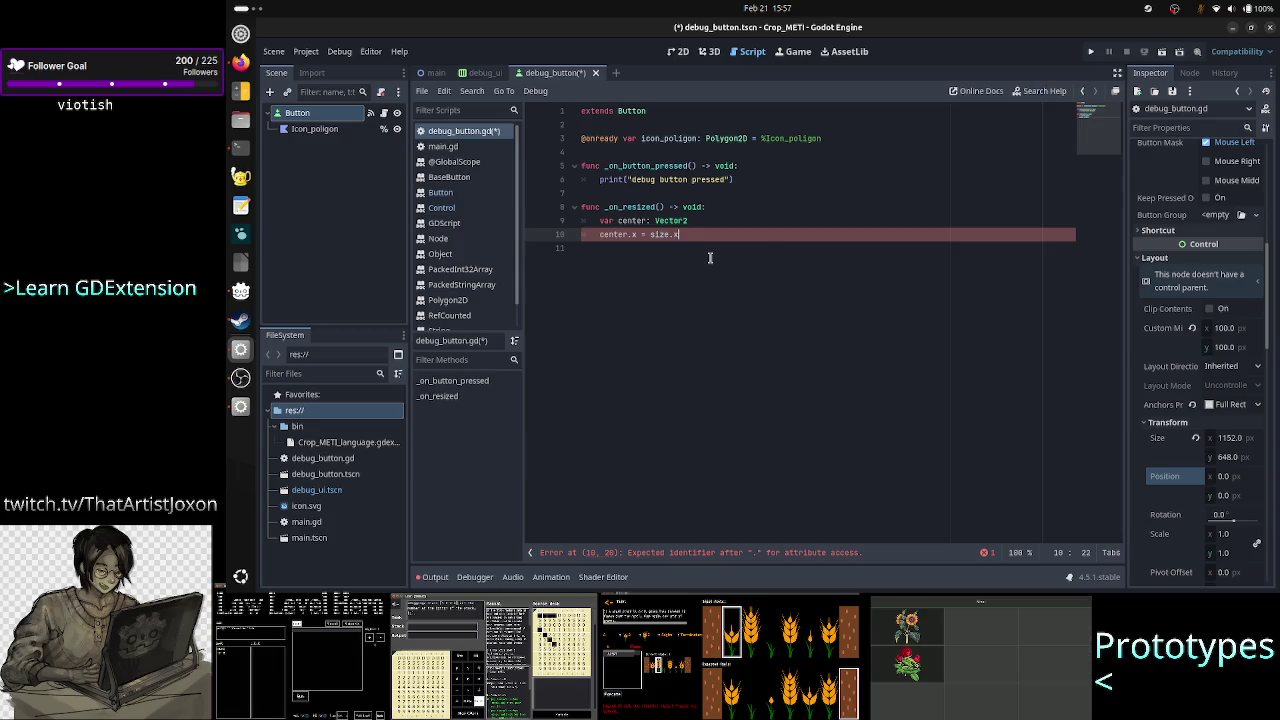
{"action": "key", "text": "Escape"}
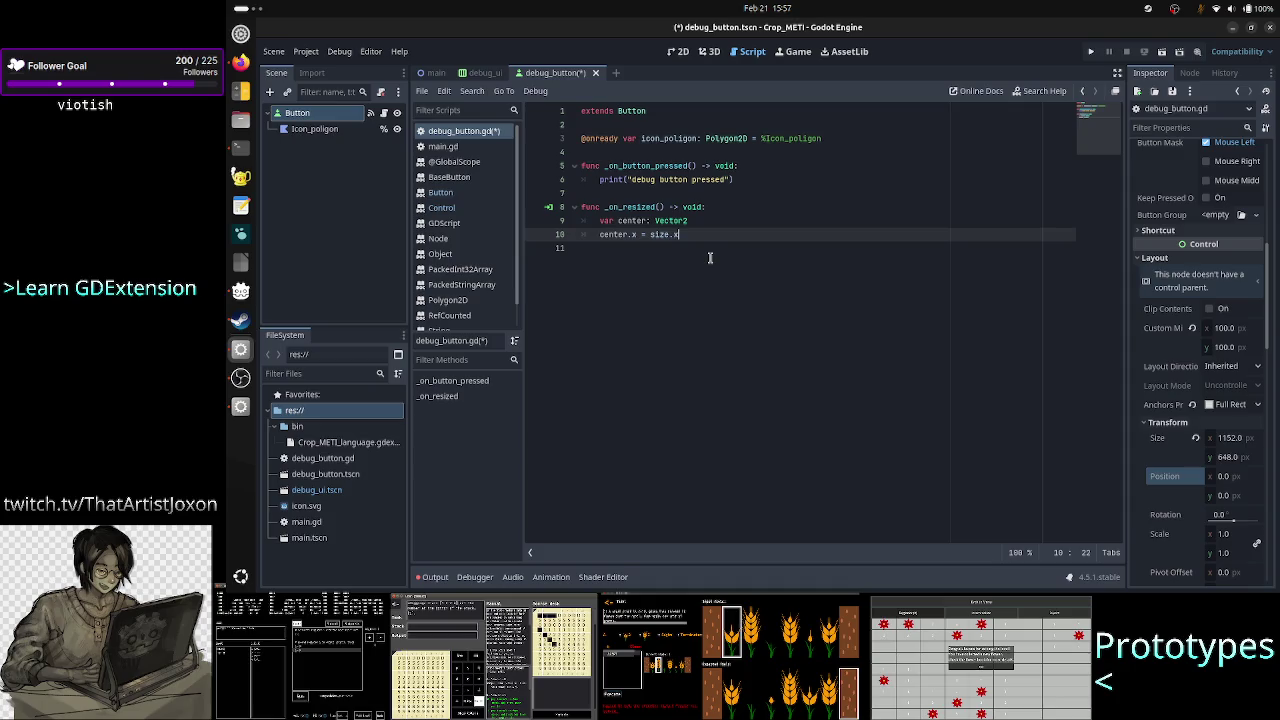
Make line 10 'center.x = (size.x / 2)' and add 'center.y = (size.y / 2)' below
{"action": "type", "text": " /"}
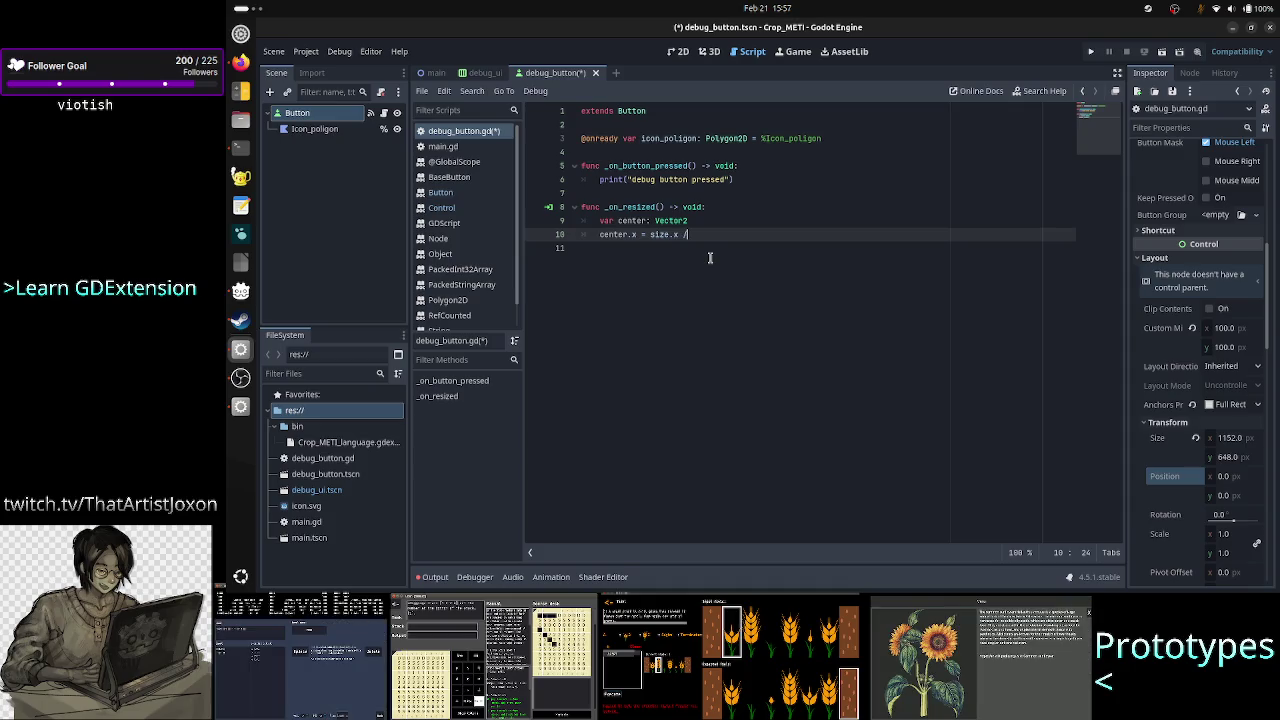
{"action": "key", "text": "BackSpace"}
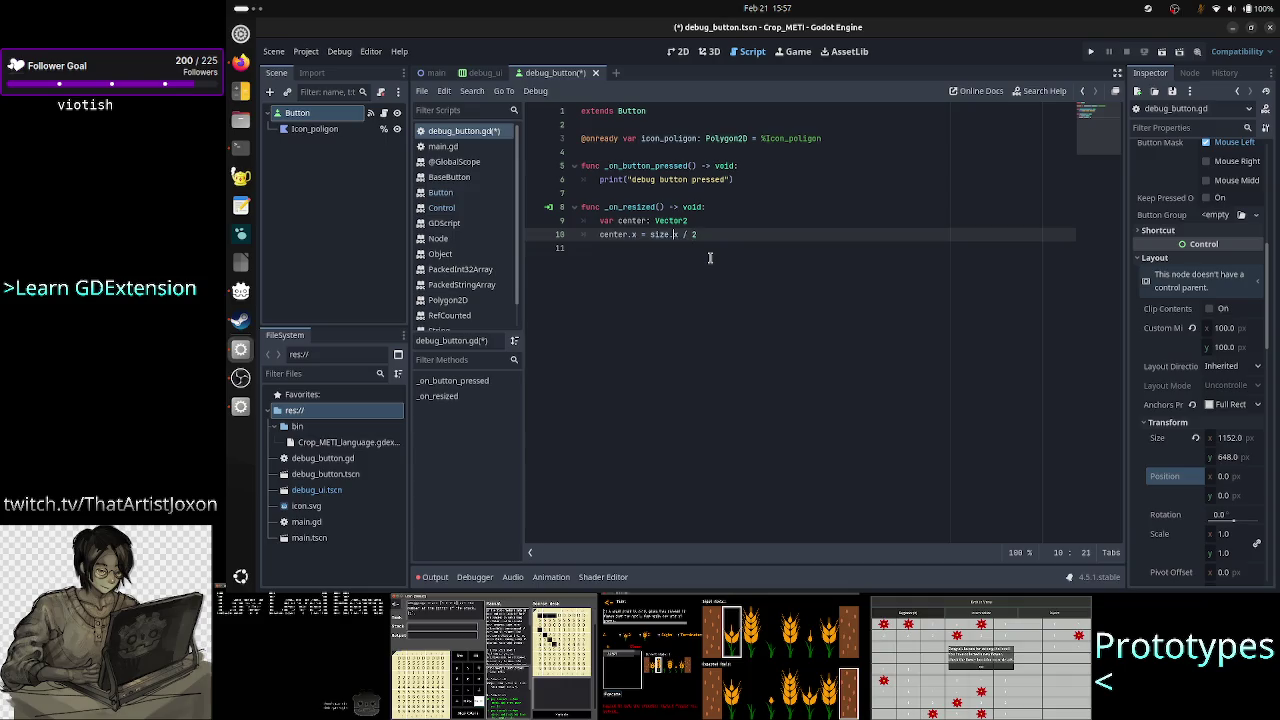
{"action": "key", "text": "Left"}
{"action": "key", "text": "Left"}
{"action": "key", "text": "Left"}
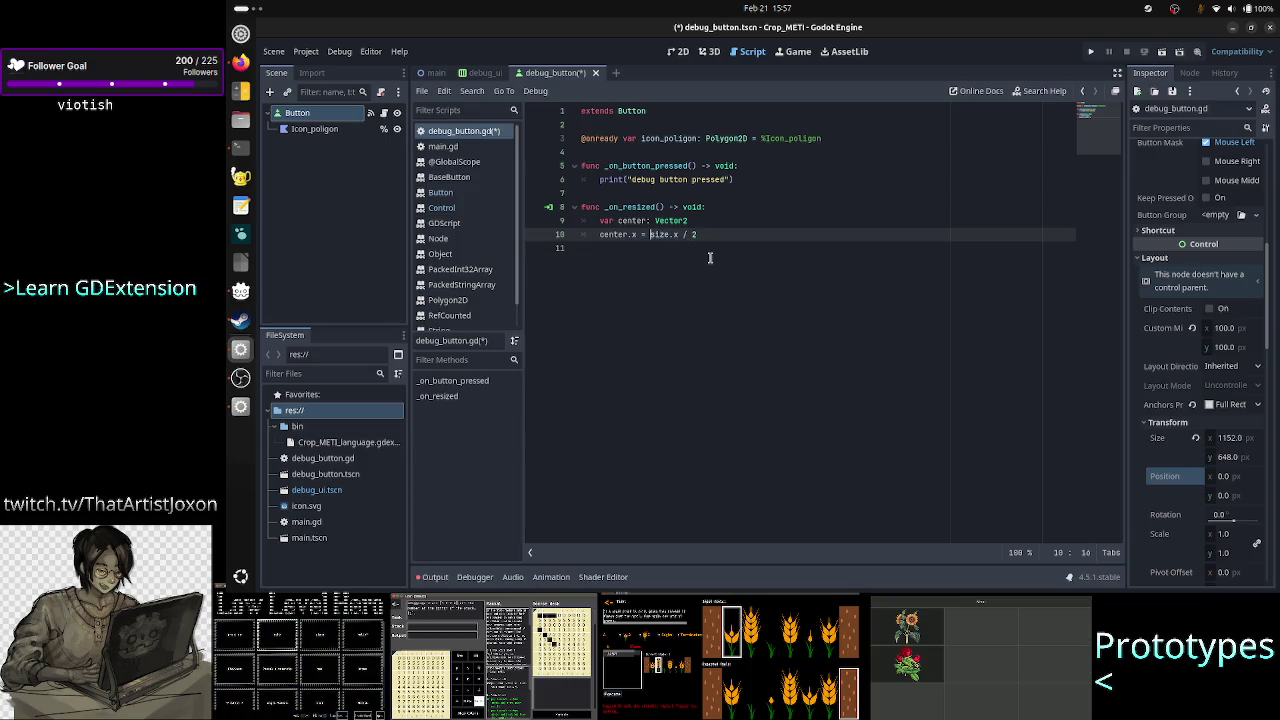
{"action": "type", "text": "("}
{"action": "key", "text": "Right"}
{"action": "key", "text": "Right"}
{"action": "key", "text": "Right"}
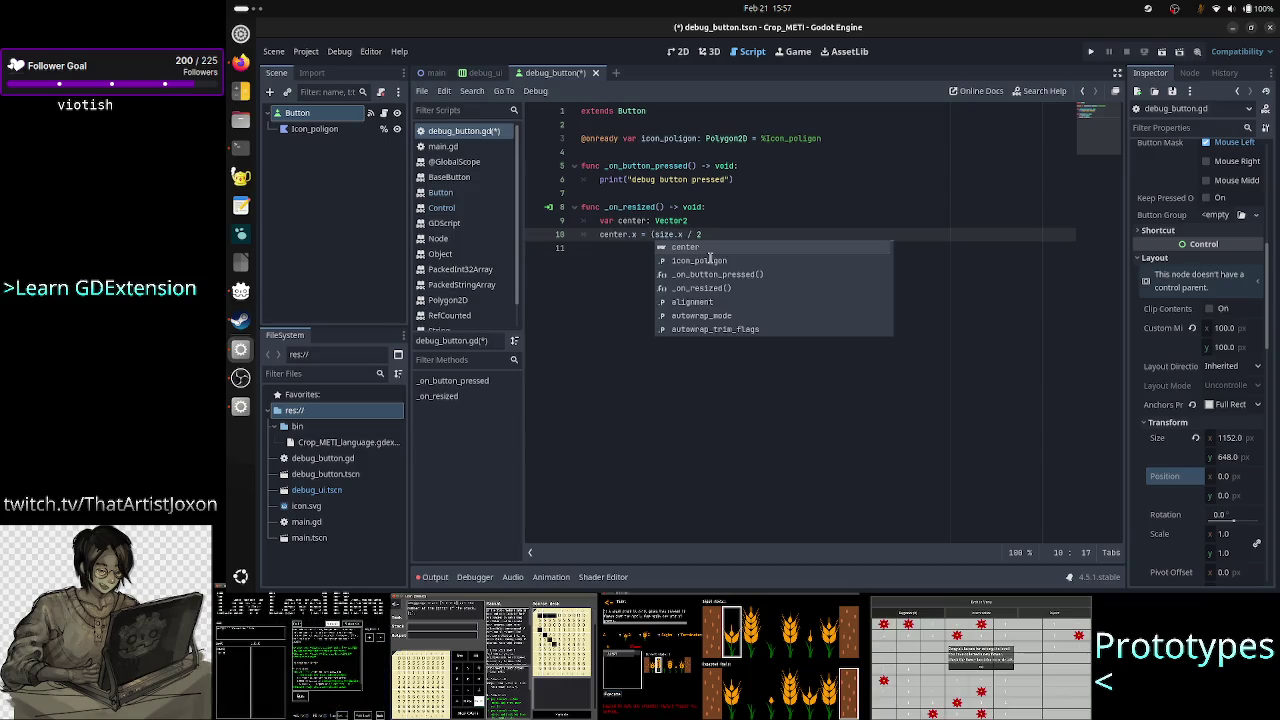
{"action": "key", "text": "Right"}
{"action": "key", "text": "Right"}
{"action": "key", "text": "Right"}
{"action": "type", "text": ")"}
{"action": "key", "text": "Return"}
{"action": "type", "text": "cen"}
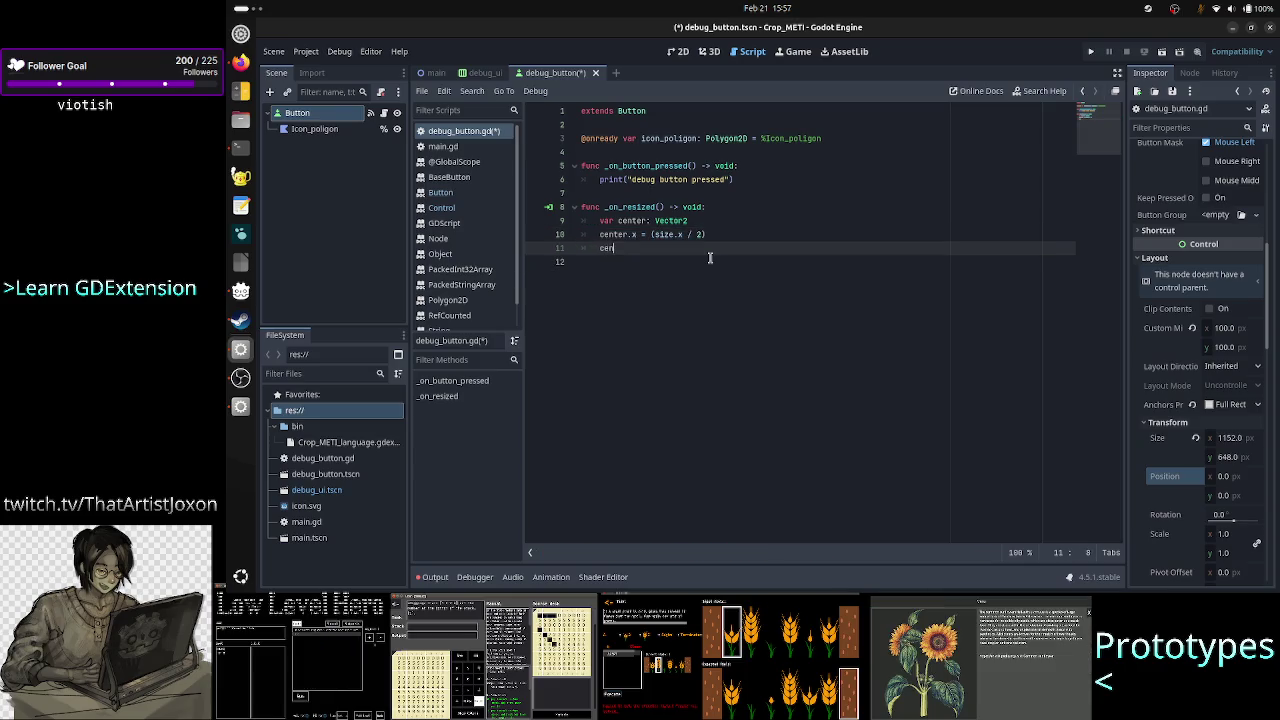
{"action": "type", "text": "ter.y ="}
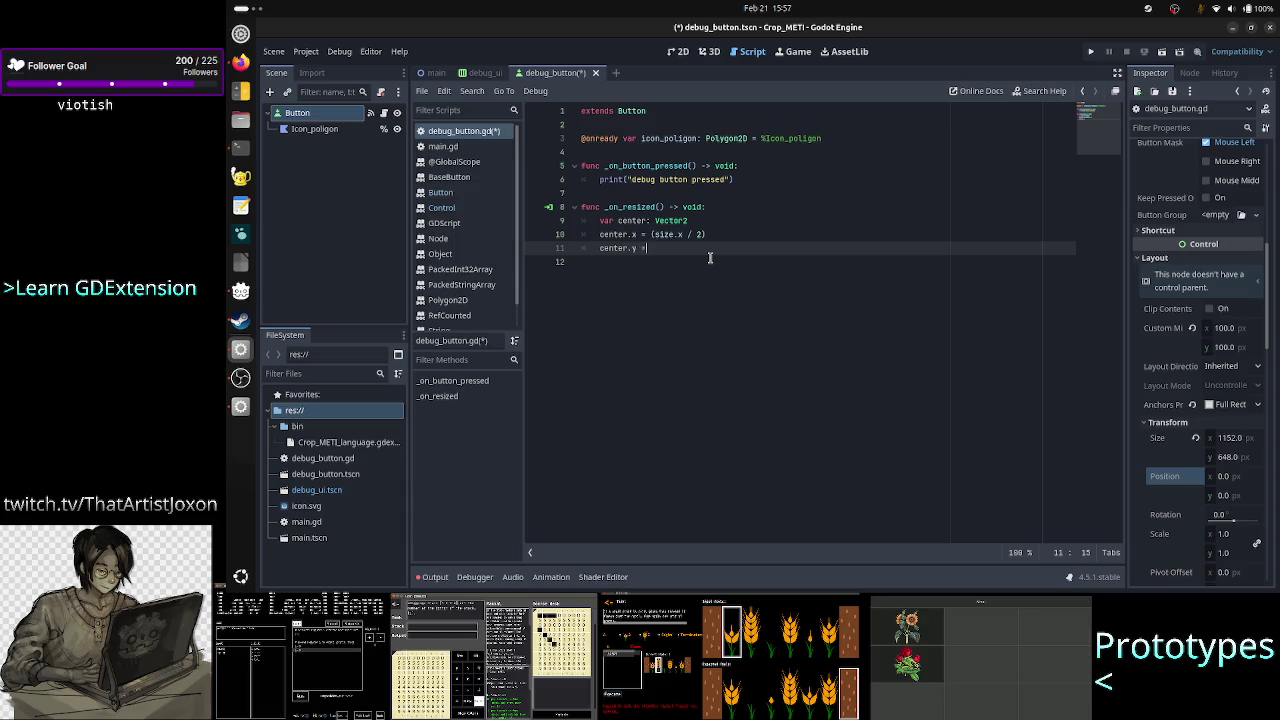
{"action": "type", "text": " (siz"}
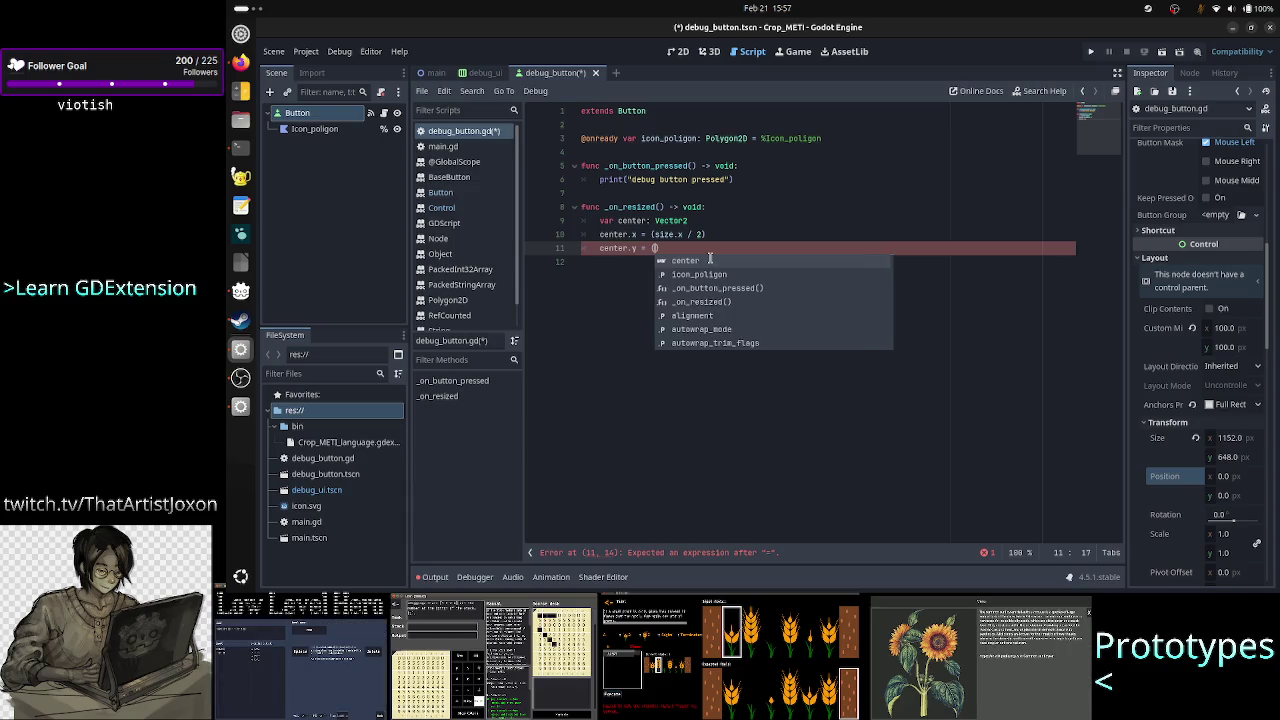
{"action": "type", "text": "e.y "}
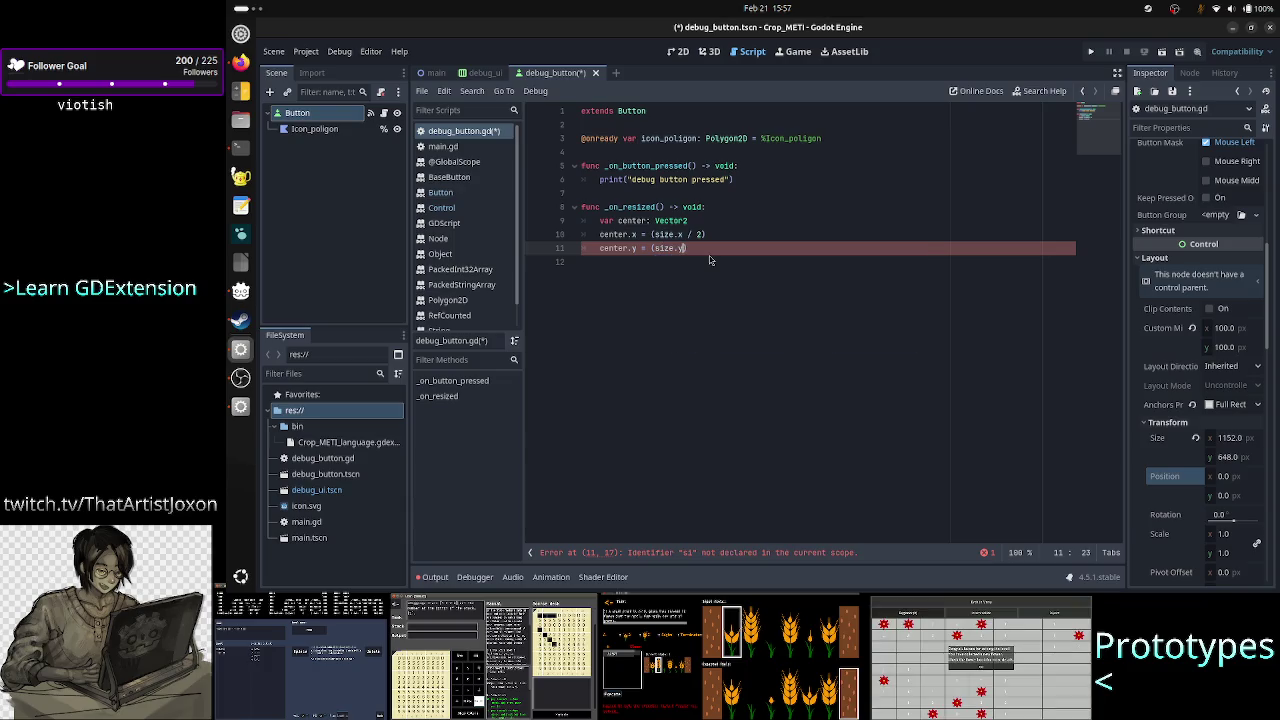
{"action": "type", "text": "/ 2"}
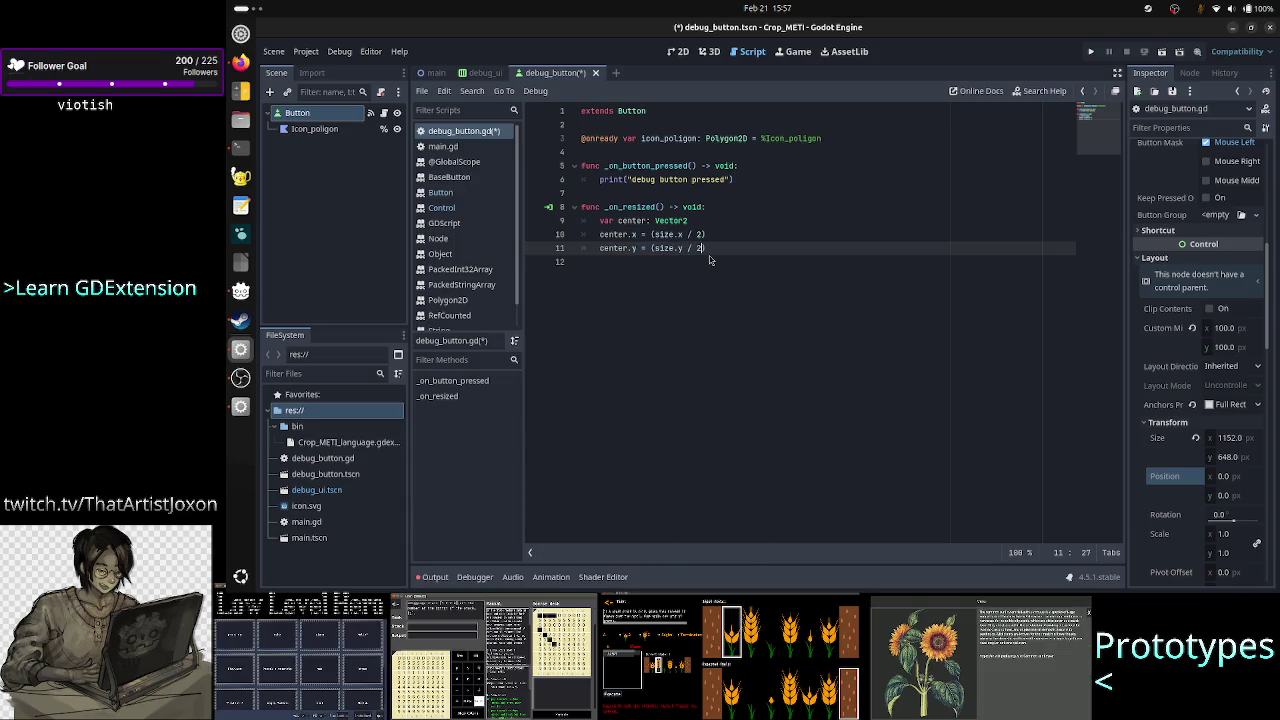
{"action": "key", "text": "Up"}
{"action": "key", "text": "Up"}
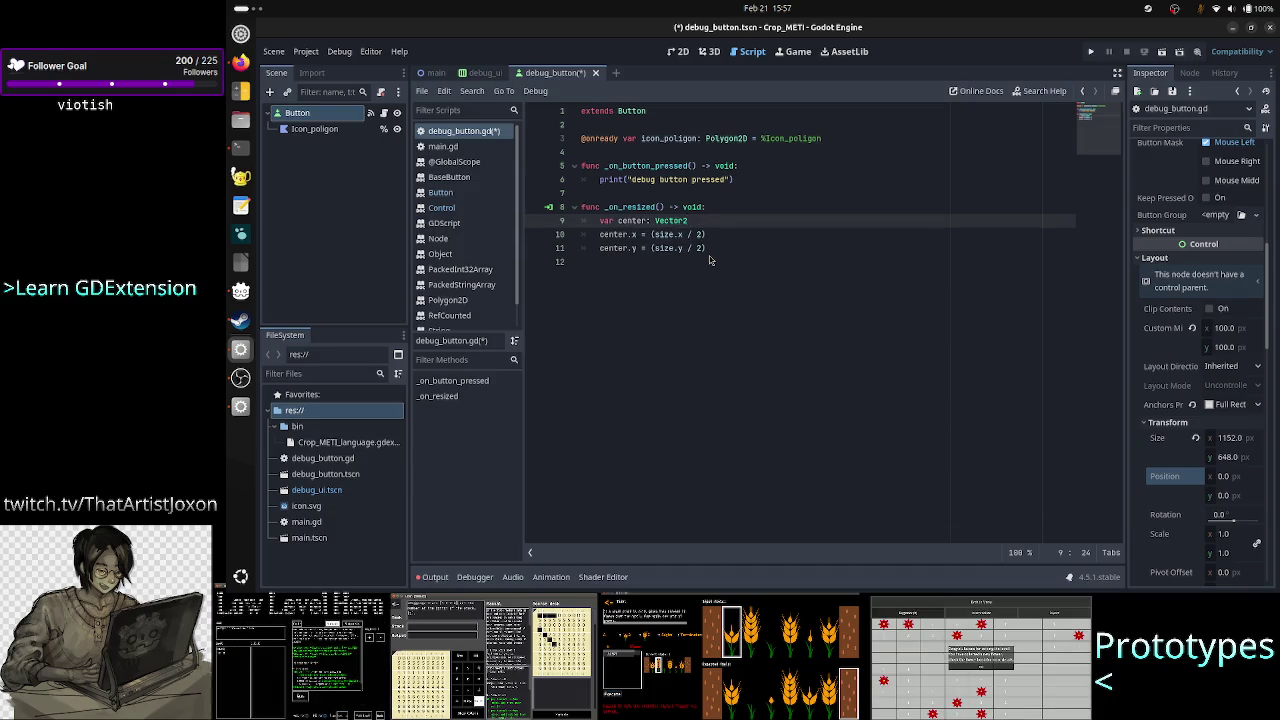
Initialize center with a Vector2() call and move size.x / 2 into it as the first argument
{"action": "type", "text": "= Vector"}
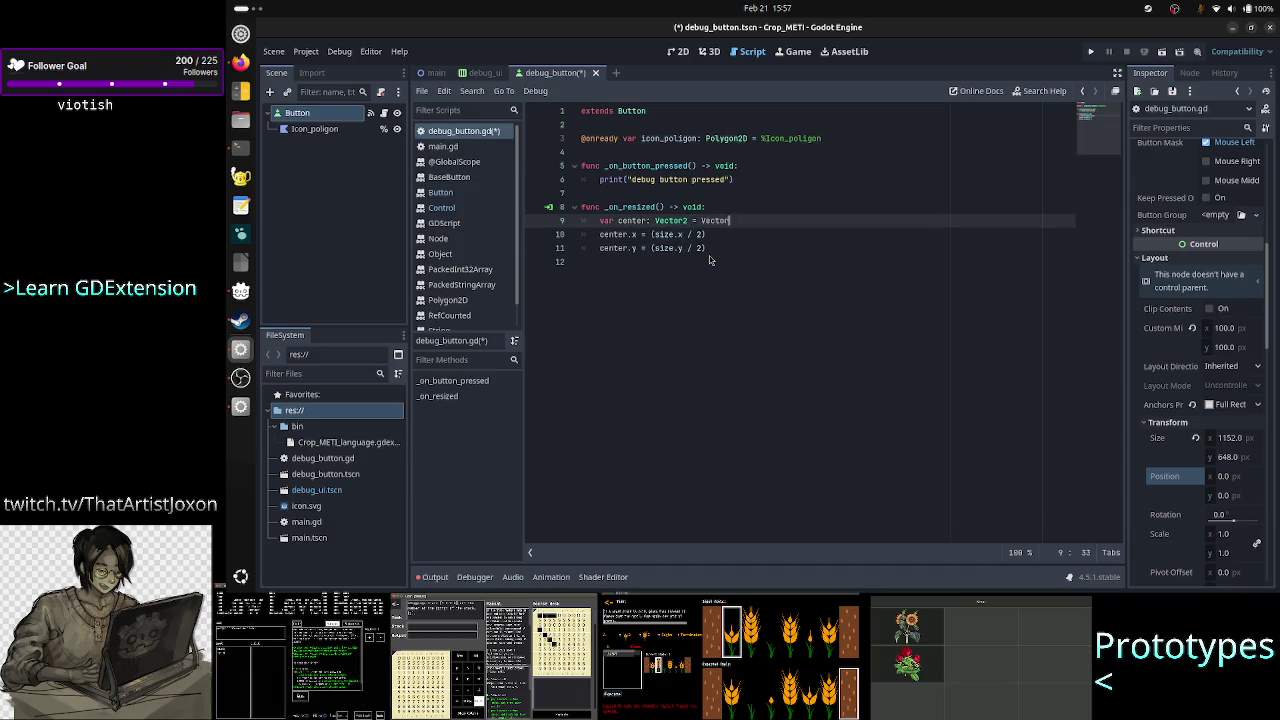
{"action": "key", "text": "Return"}
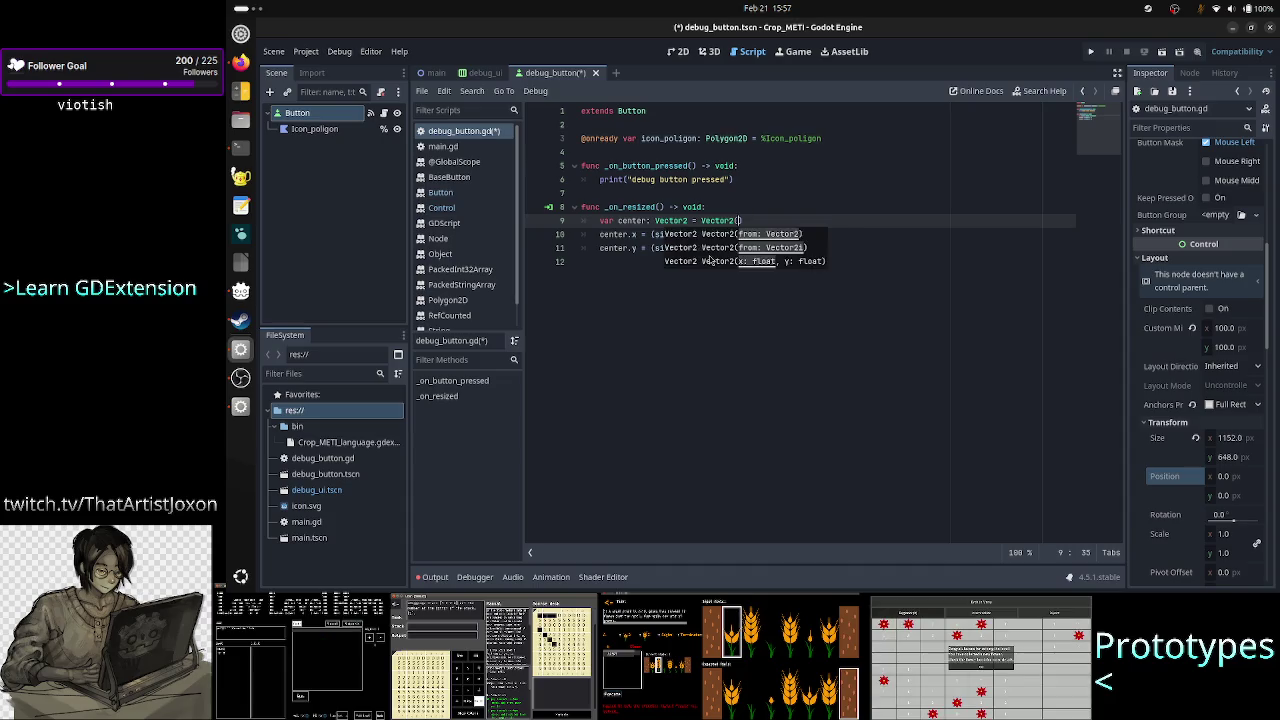
{"action": "key", "text": "Down"}
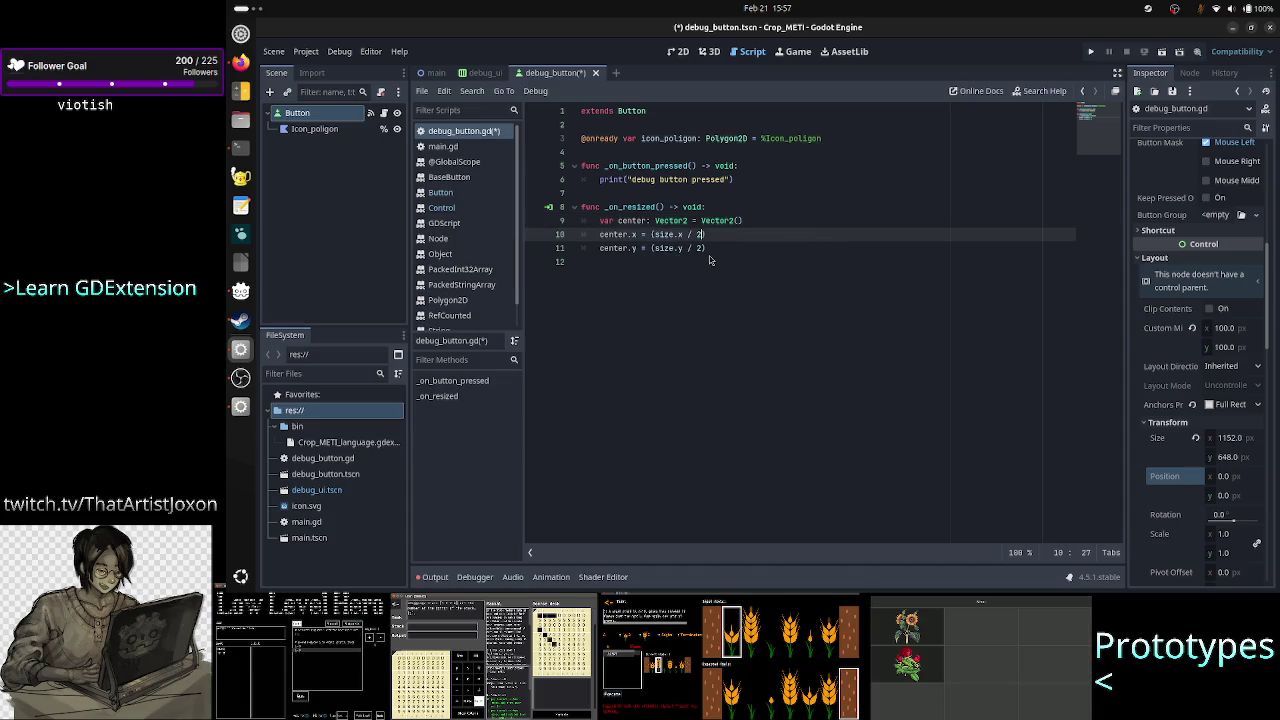
{"action": "key", "text": "shift+Left"}
{"action": "key", "text": "shift+Left"}
{"action": "key", "text": "shift+Left"}
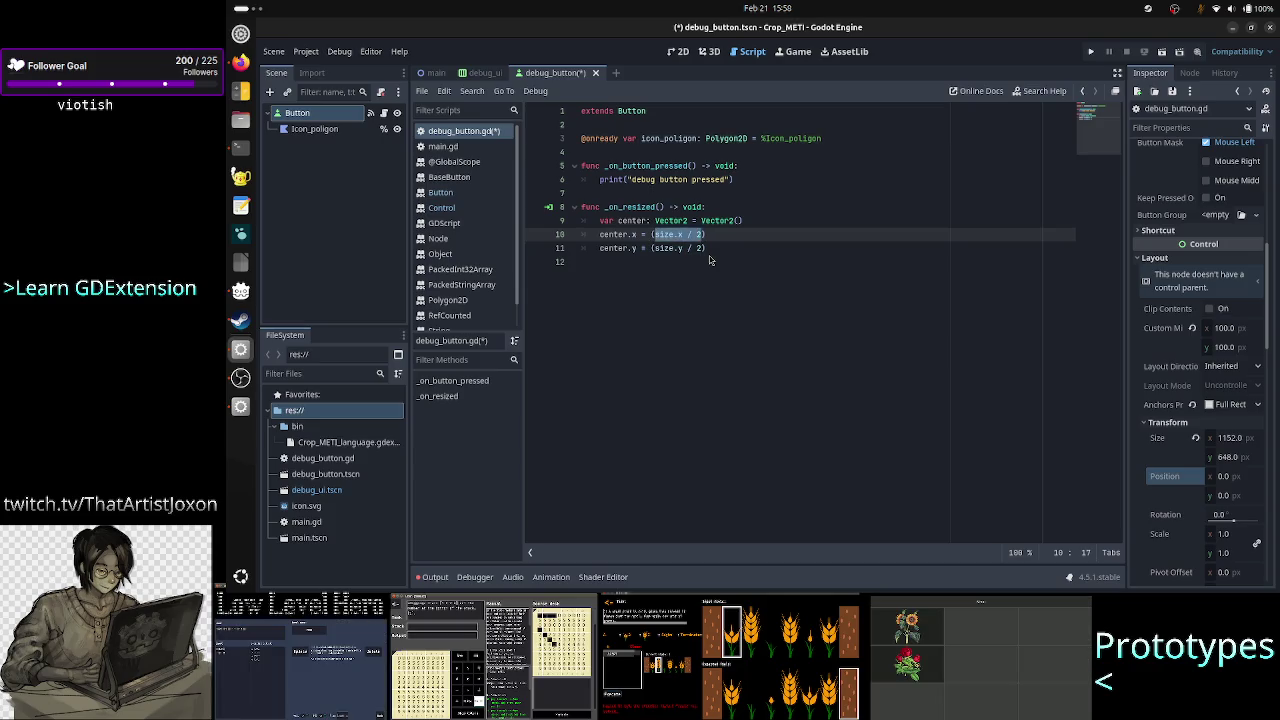
{"action": "key", "text": "ctrl+x"}
{"action": "key", "text": "Up"}
{"action": "key", "text": "End"}
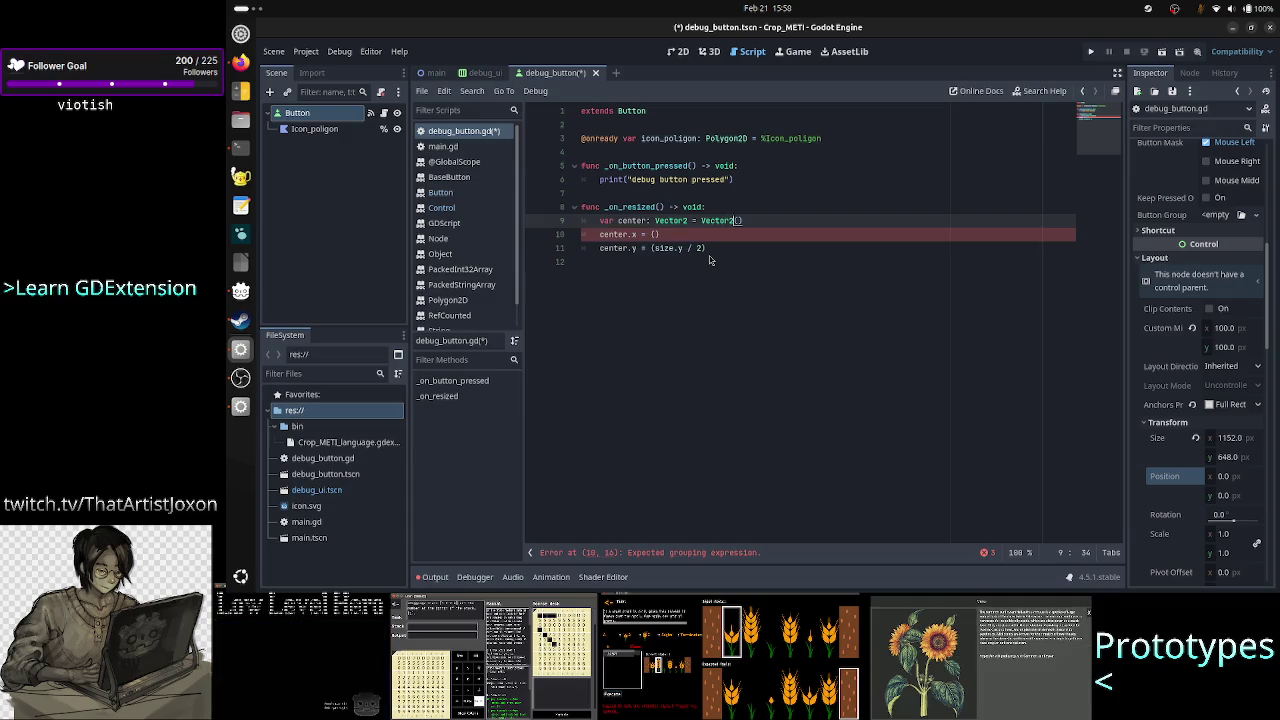
{"action": "key", "text": "Left"}
{"action": "key", "text": "ctrl+v"}
{"action": "type", "text": ","}
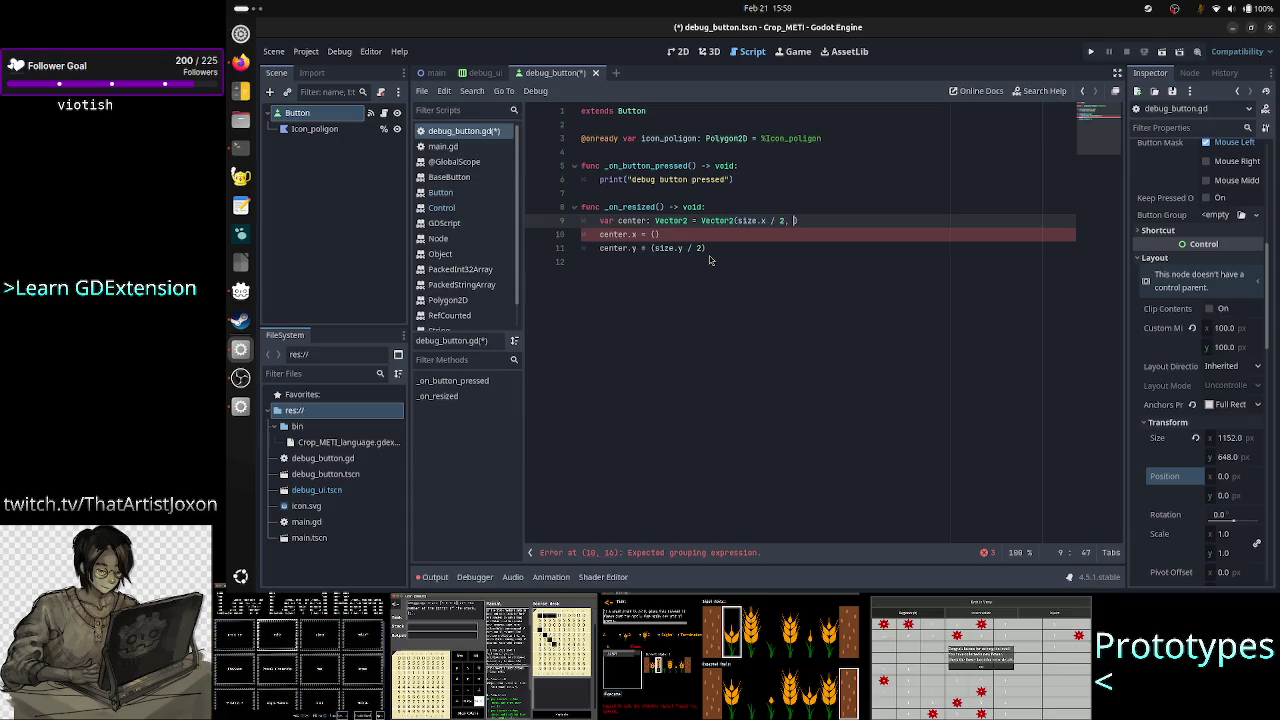
Put size.y / 2 into the Vector2 call as the second argument
{"action": "key", "text": "Down"}
{"action": "key", "text": "Down"}
{"action": "key", "text": "shift+Left"}
{"action": "key", "text": "shift+Left"}
{"action": "key", "text": "shift+Left"}
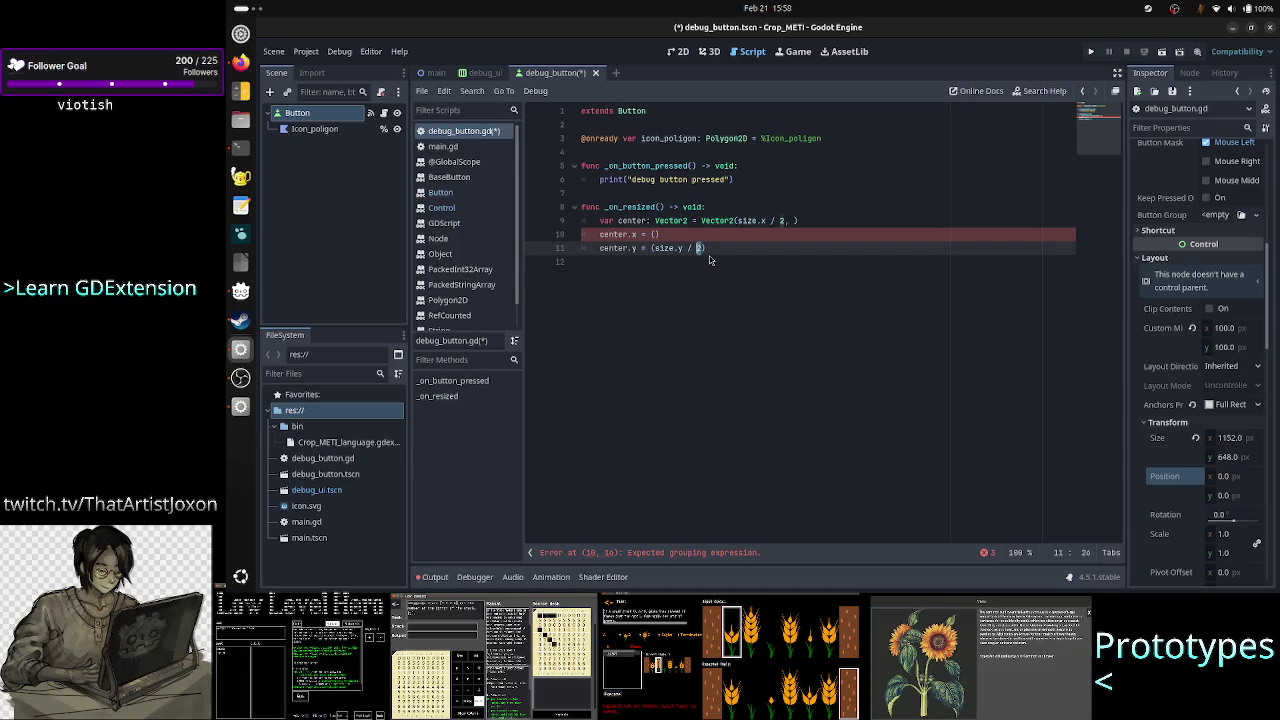
{"action": "key", "text": "shift+Left"}
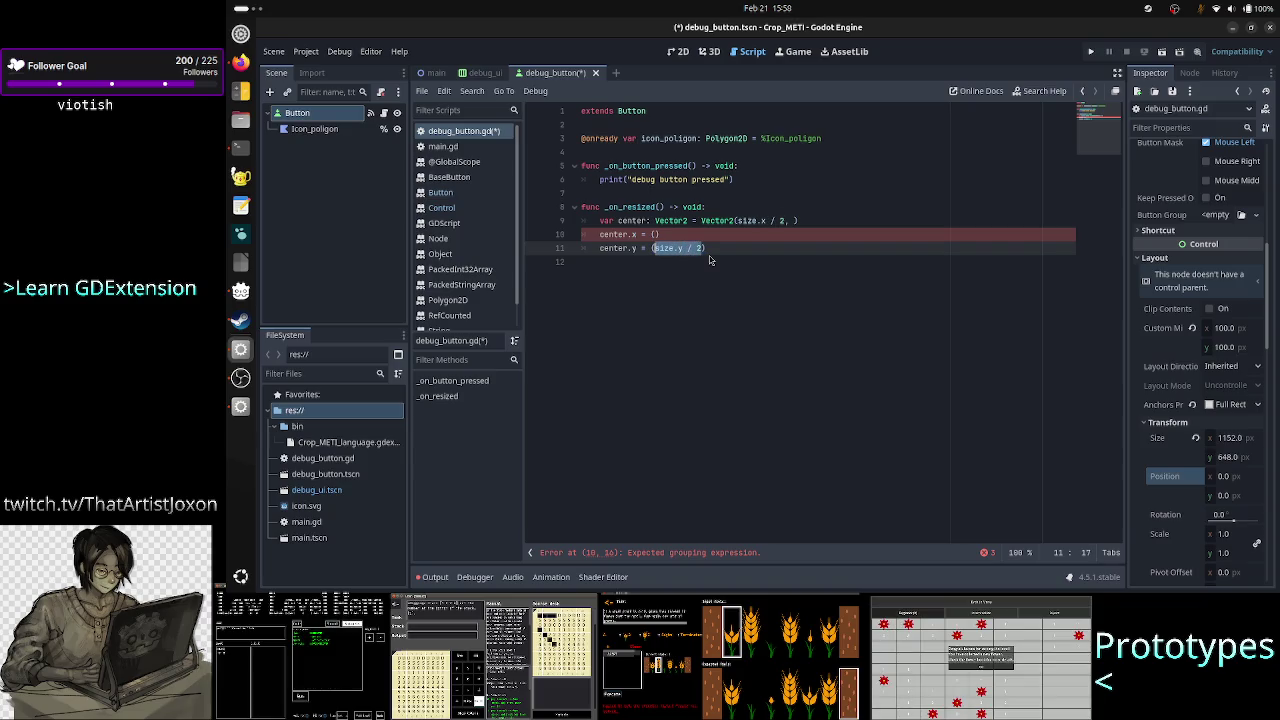
{"action": "key", "text": "BackSpace"}
{"action": "key", "text": "Up"}
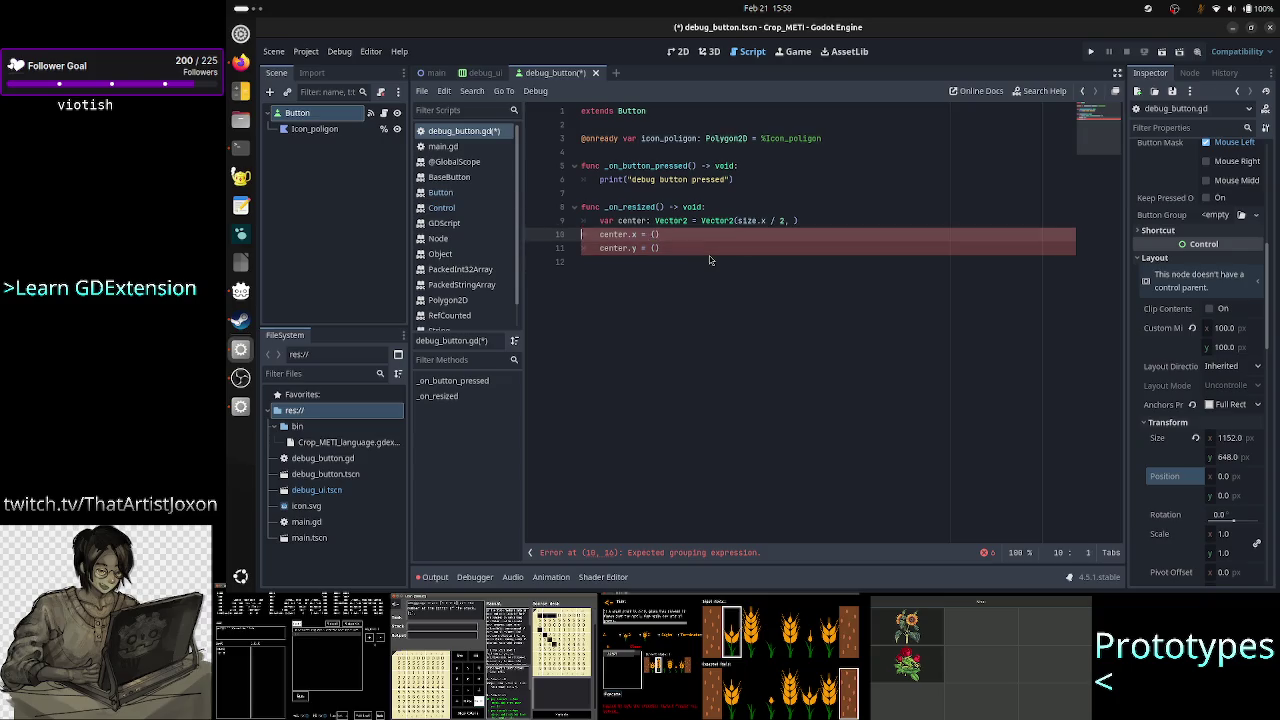
{"action": "key", "text": "Up"}
{"action": "key", "text": "End"}
{"action": "type", "text": "size.y / 2"}
Delete the old center.x and center.y lines, leaving an indented empty line
{"action": "key", "text": "Down"}
{"action": "key", "text": "Home"}
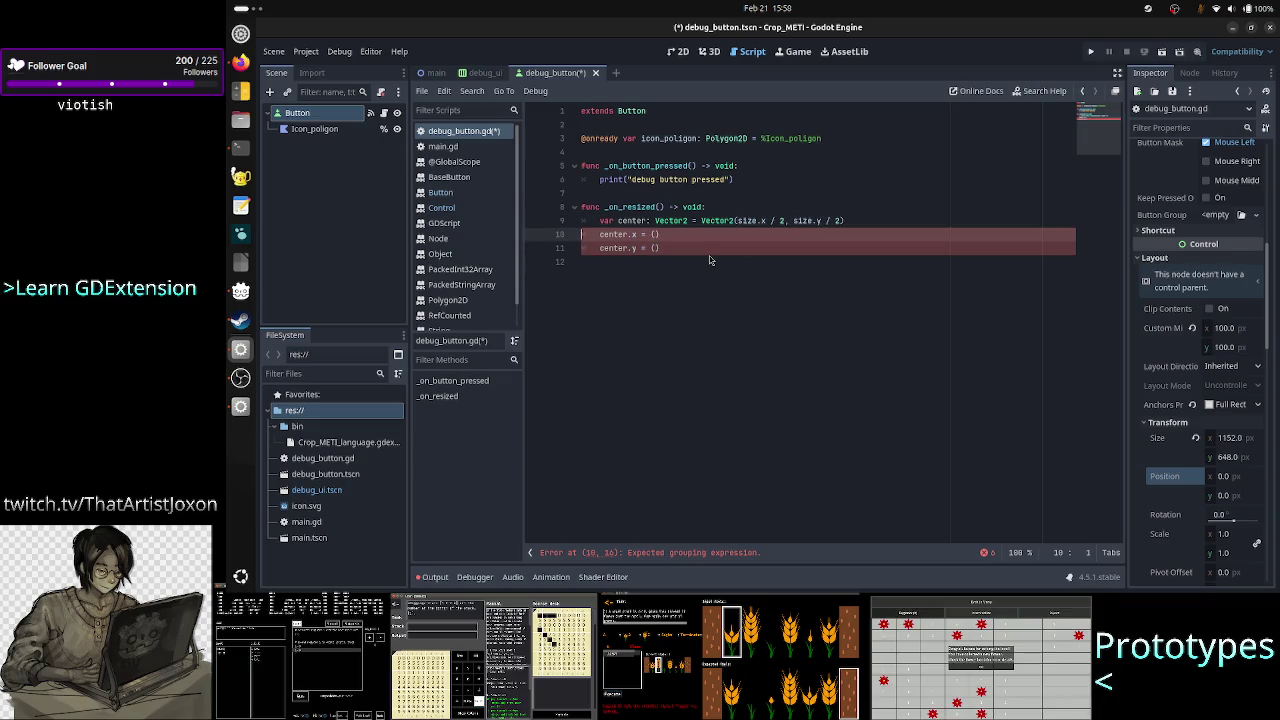
{"action": "key", "text": "shift+Down"}
{"action": "key", "text": "BackSpace"}
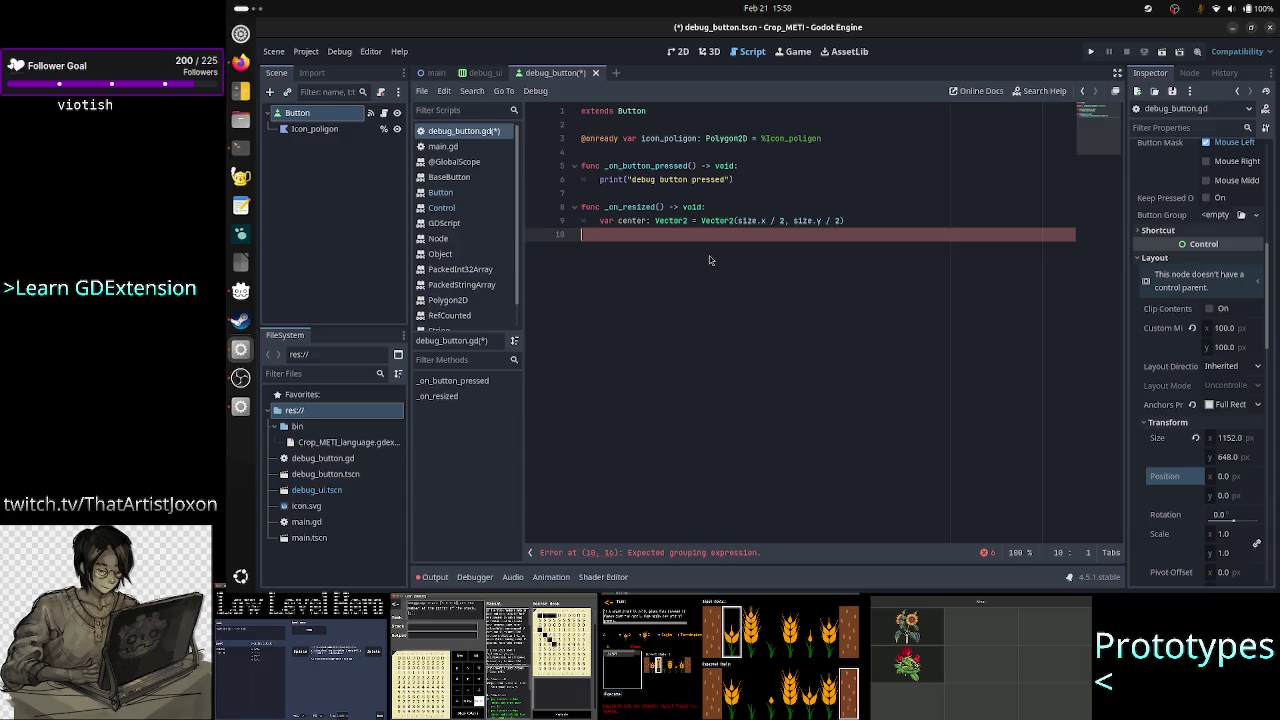
{"action": "key", "text": "Tab"}
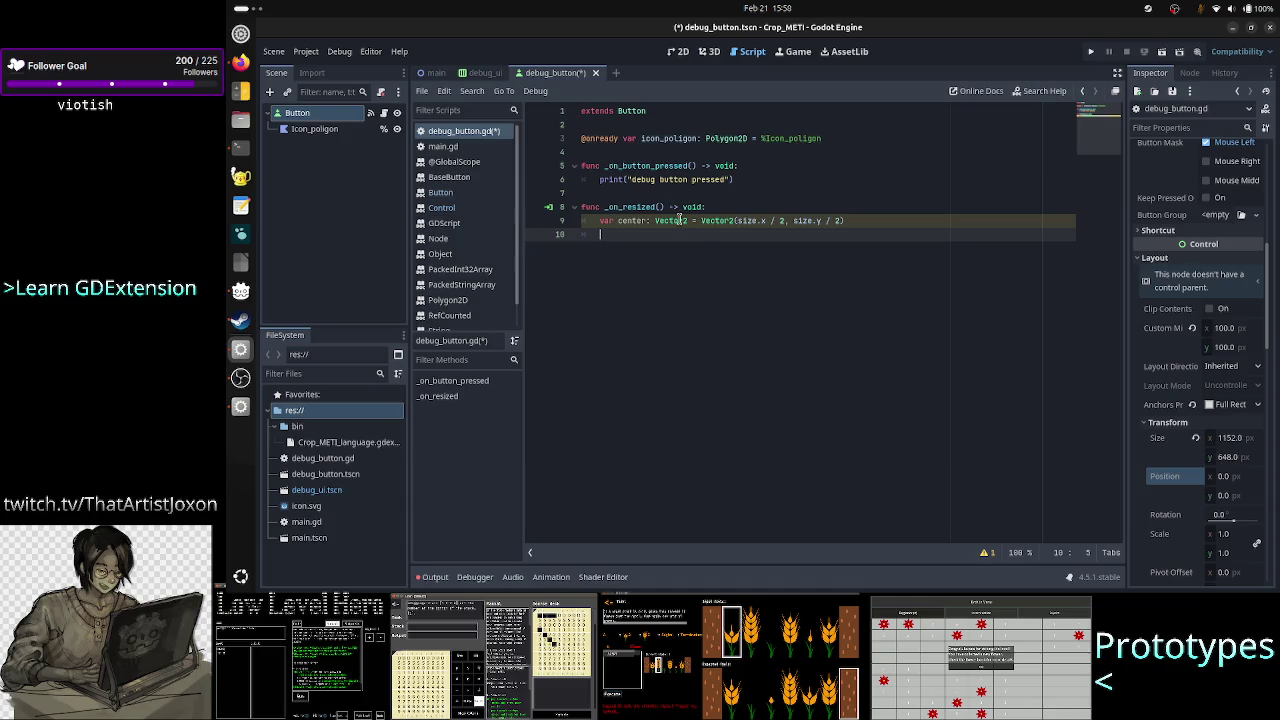
Add 'icon_poligon.position = center' to _on_resized
{"action": "left_click", "coordinate": [340, 131]}
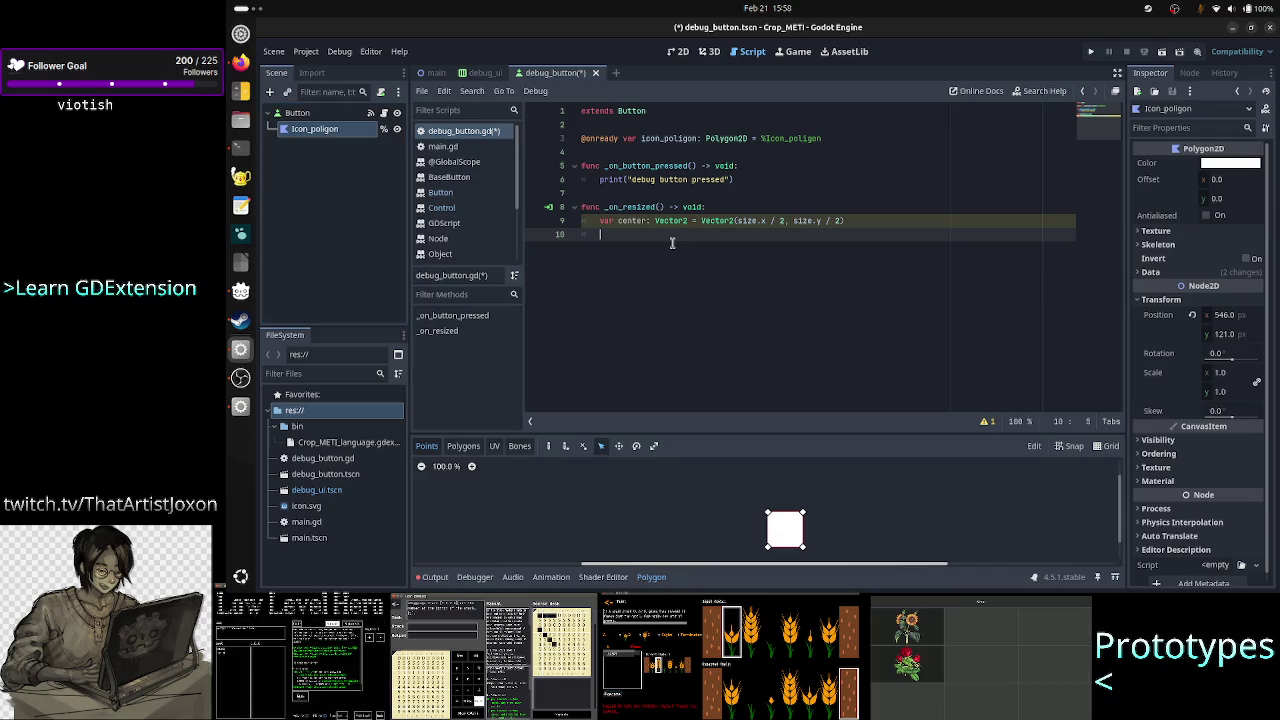
{"action": "type", "text": "icon"}
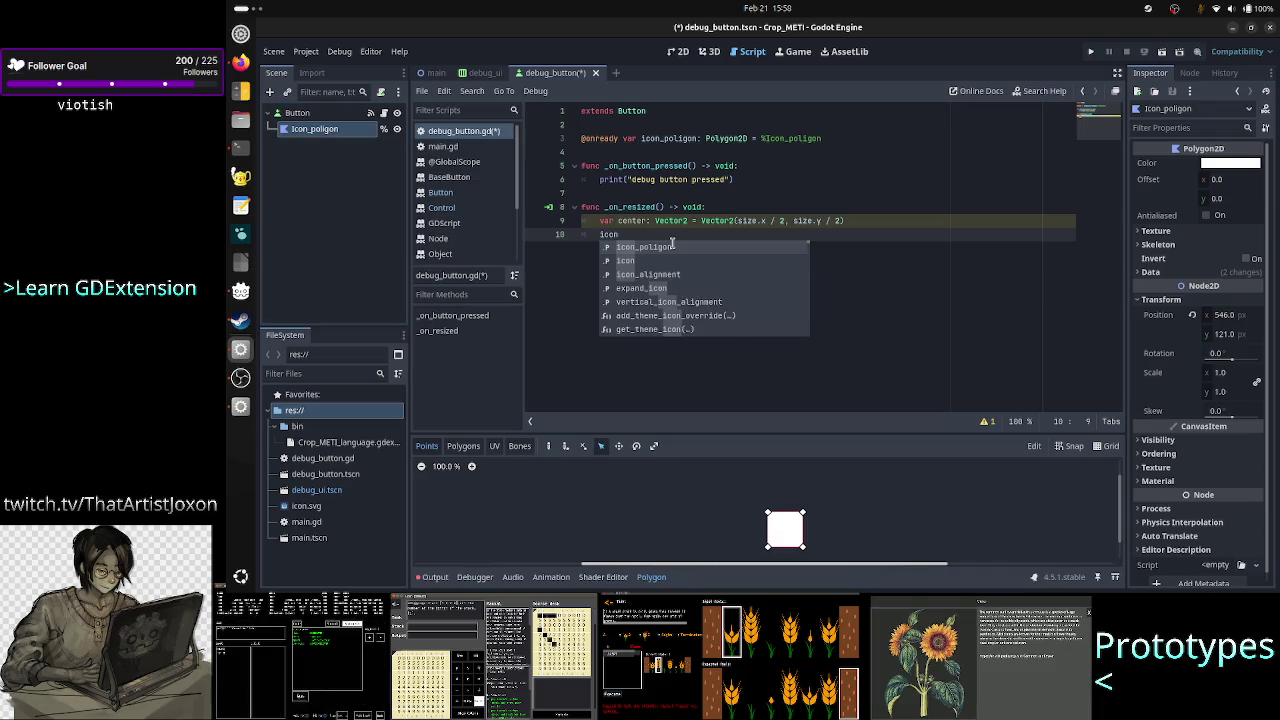
{"action": "type", "text": "_poligon.posi"}
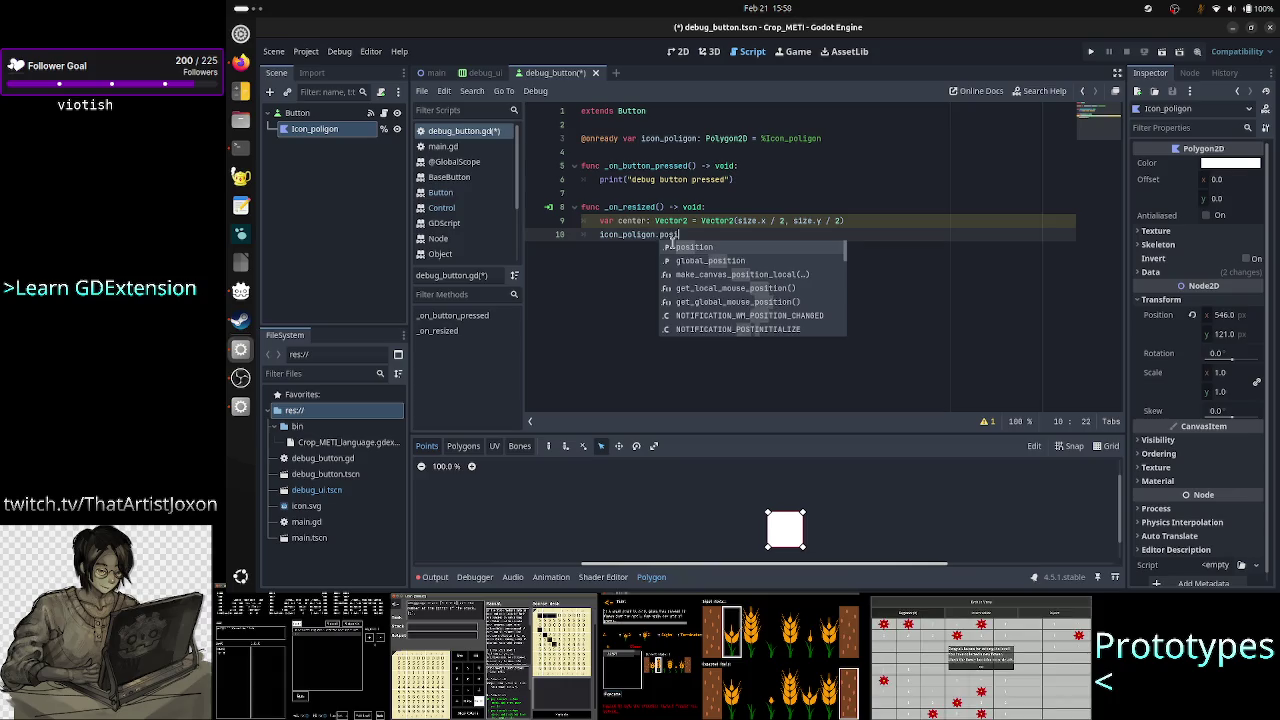
{"action": "type", "text": "tion = cen"}
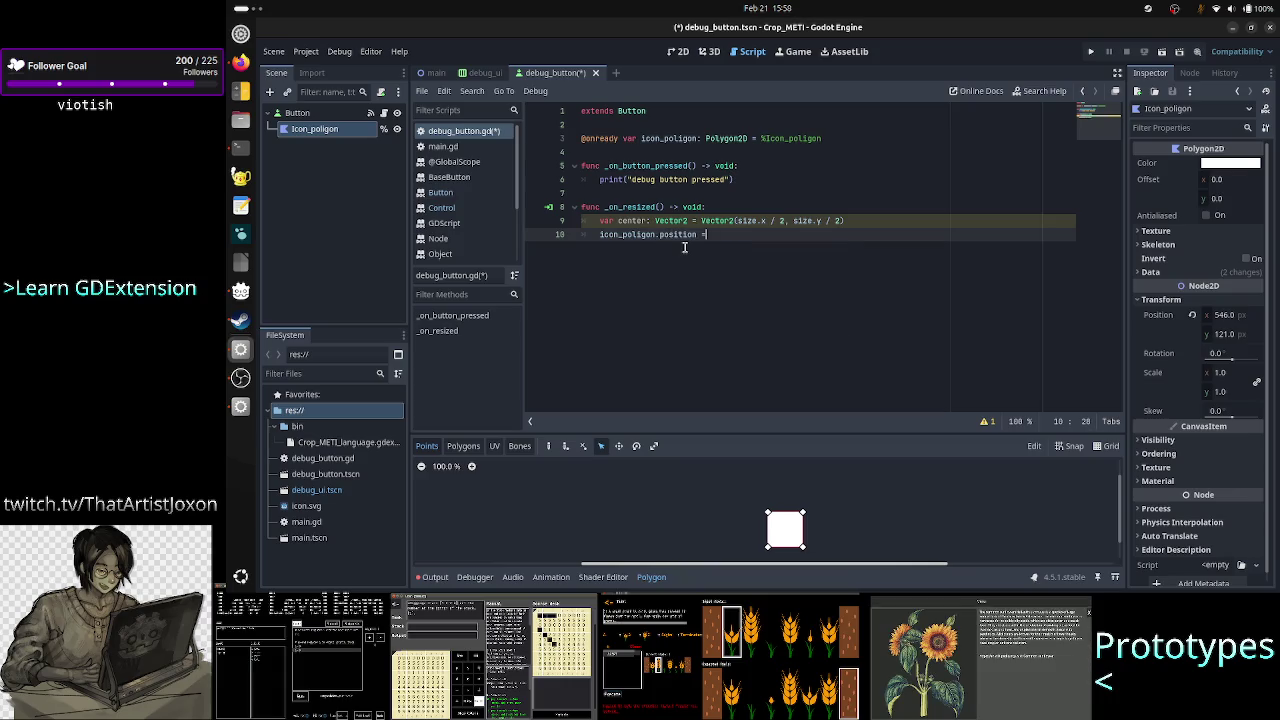
{"action": "key", "text": "Return"}
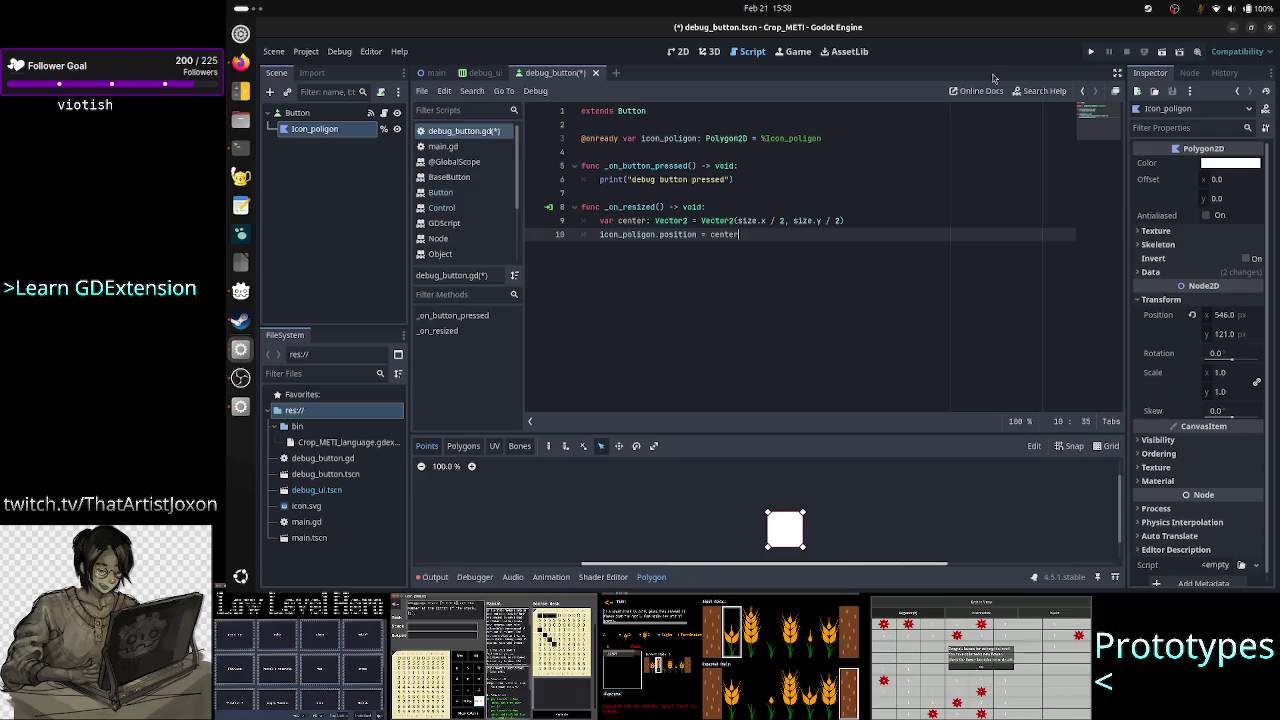
Run the project to check the icon centering, then close the game window
{"action": "left_click", "coordinate": [1091, 52]}
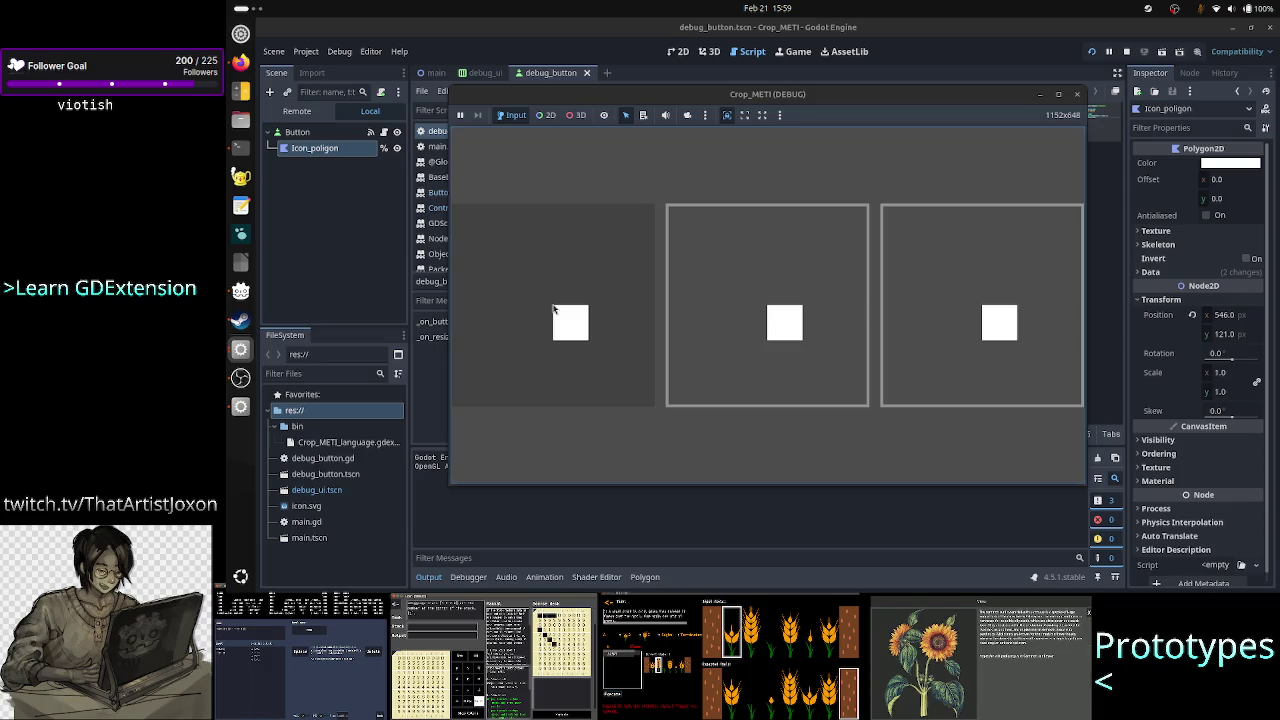
{"action": "left_click", "coordinate": [1078, 97]}
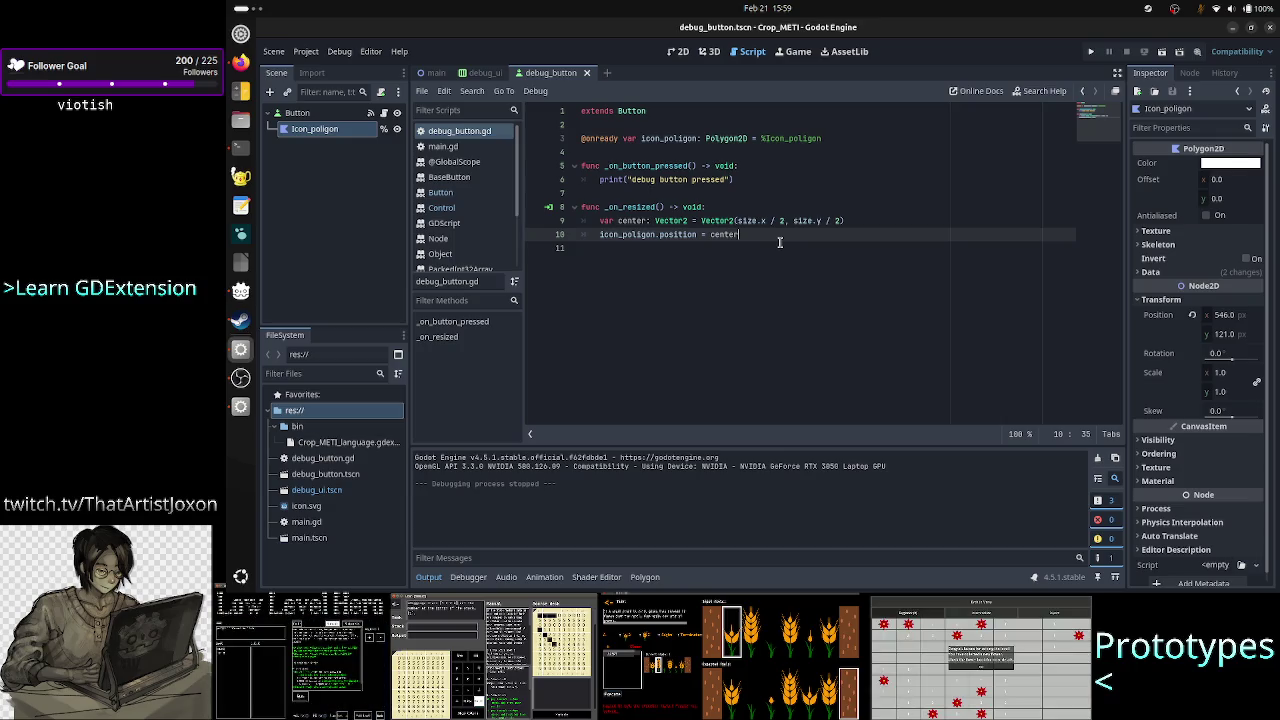
Below line 9, add 'var icon_center: Vector2 = Vector2(icon_poligon)'
{"action": "left_click", "coordinate": [779, 242]}
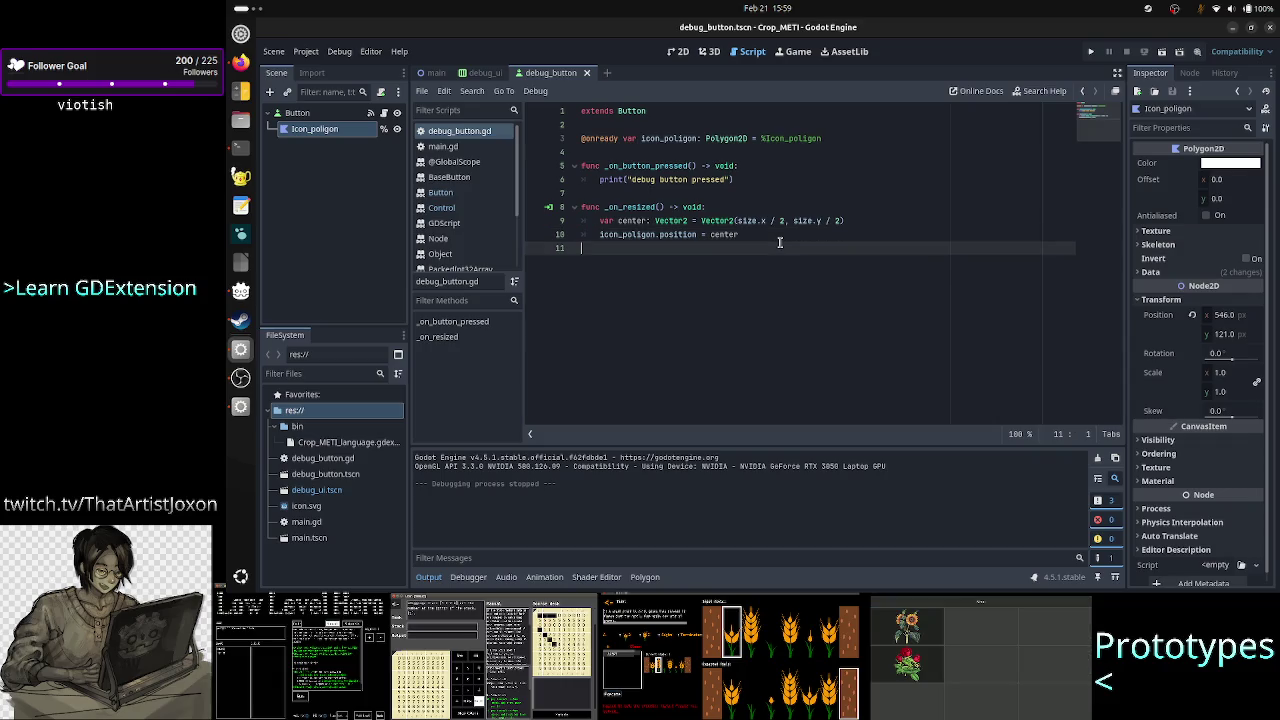
{"action": "key", "text": "Up"}
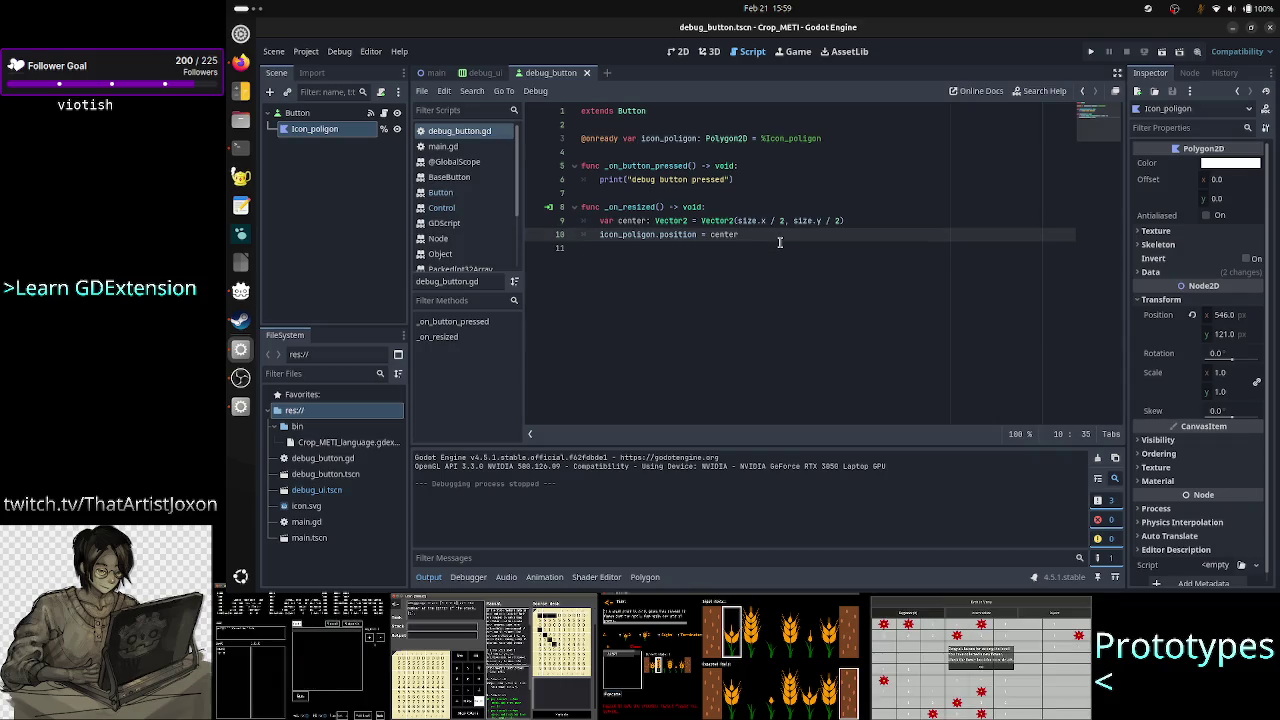
{"action": "key", "text": "Up"}
{"action": "key", "text": "Right"}
{"action": "key", "text": "Right"}
{"action": "key", "text": "Right"}
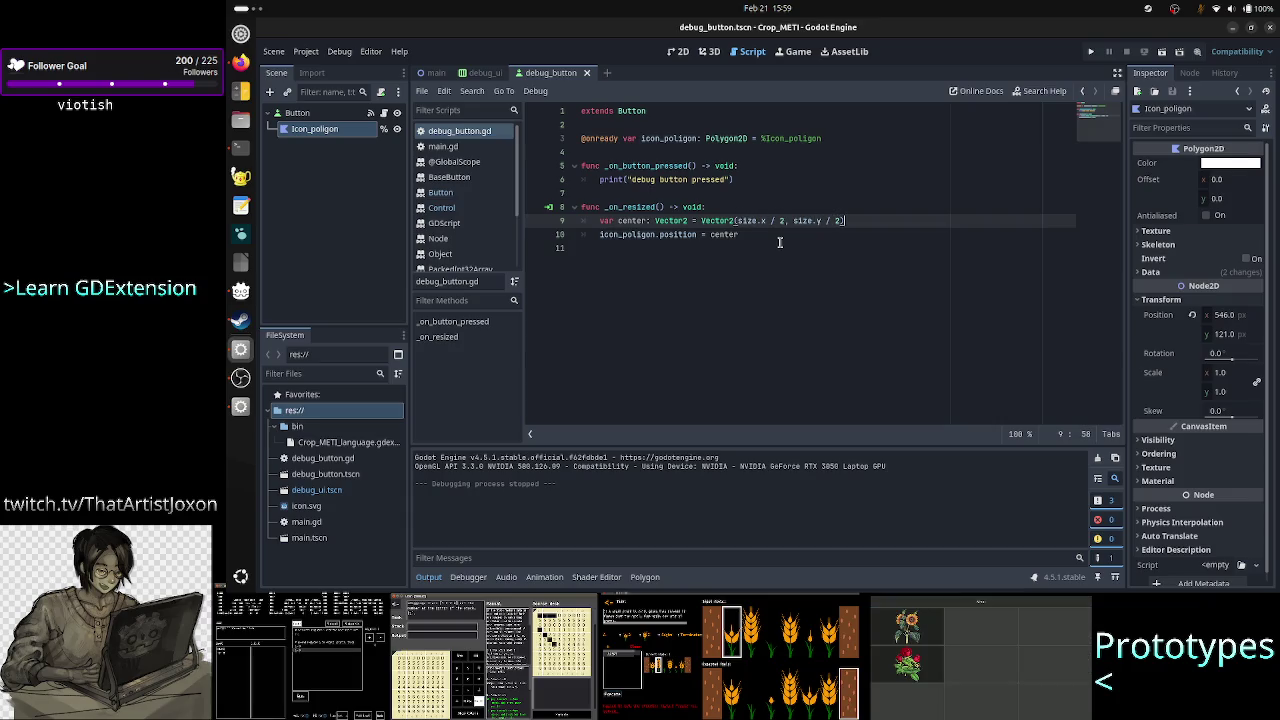
{"action": "key", "text": "Return"}
{"action": "type", "text": "ca"}
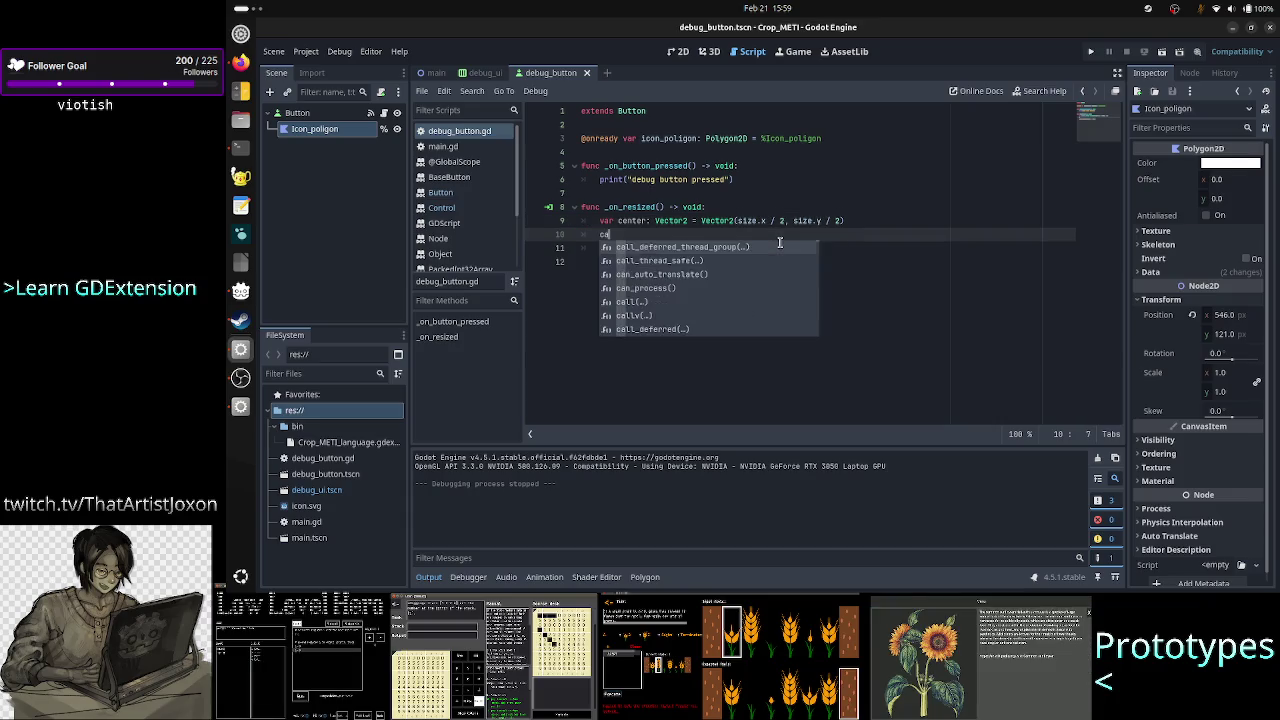
{"action": "key", "text": "BackSpace"}
{"action": "key", "text": "BackSpace"}
{"action": "type", "text": "var i"}
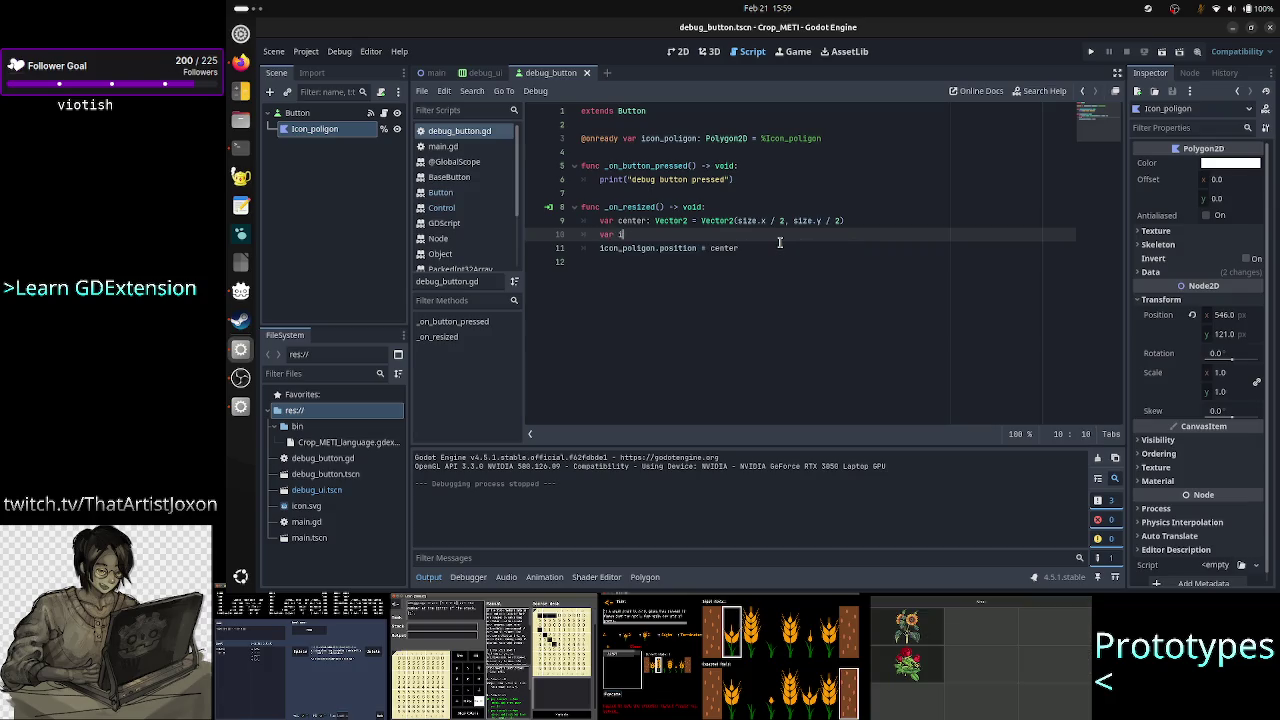
{"action": "type", "text": "con_center"}
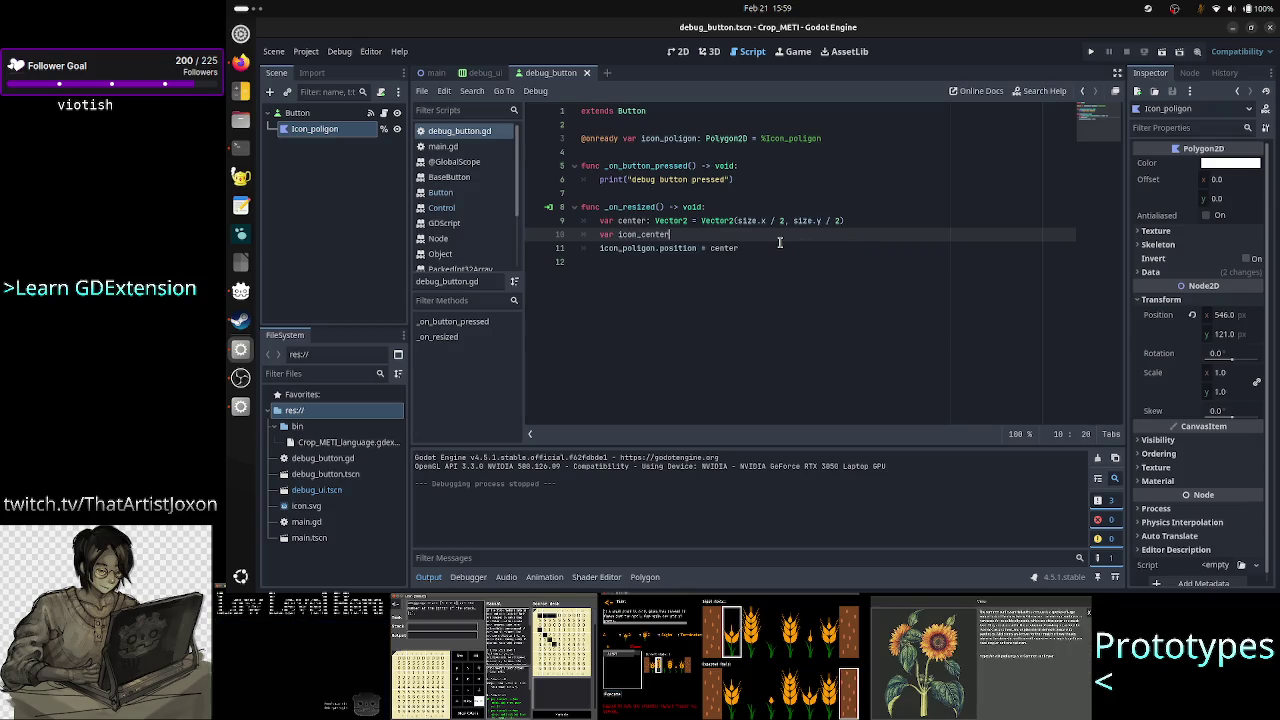
{"action": "type", "text": ": Vector2"}
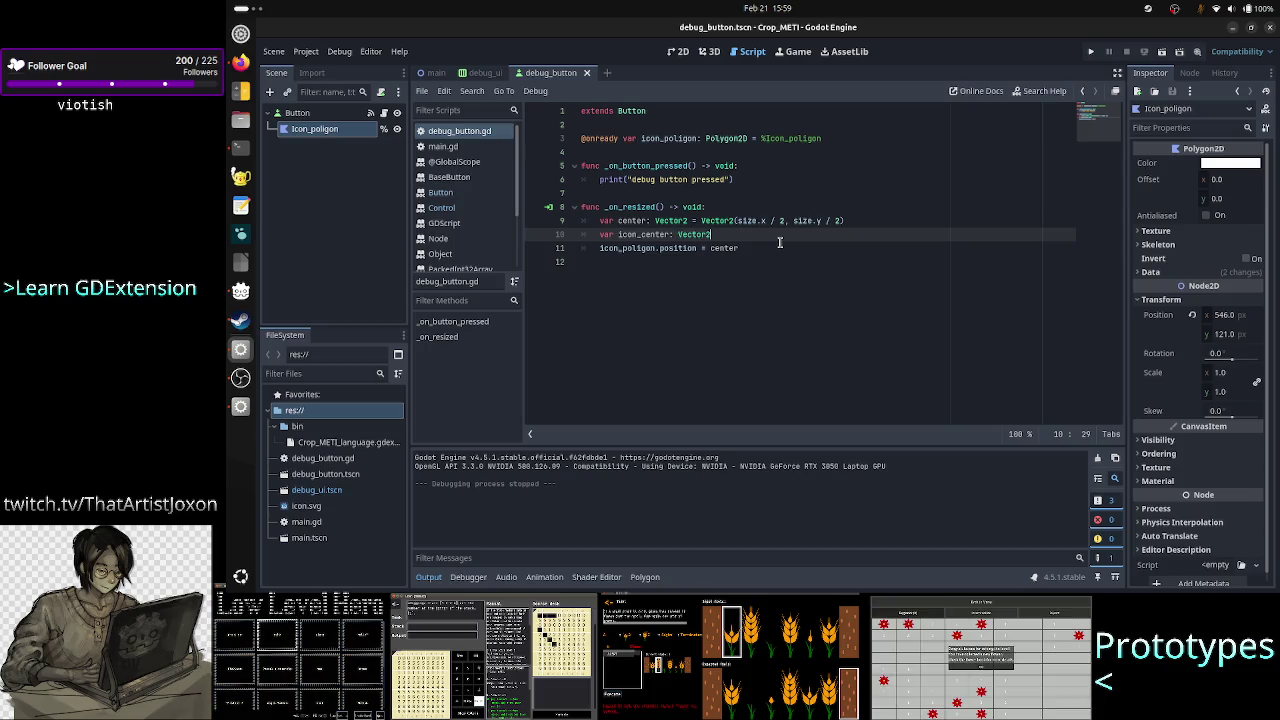
{"action": "type", "text": " = Vec"}
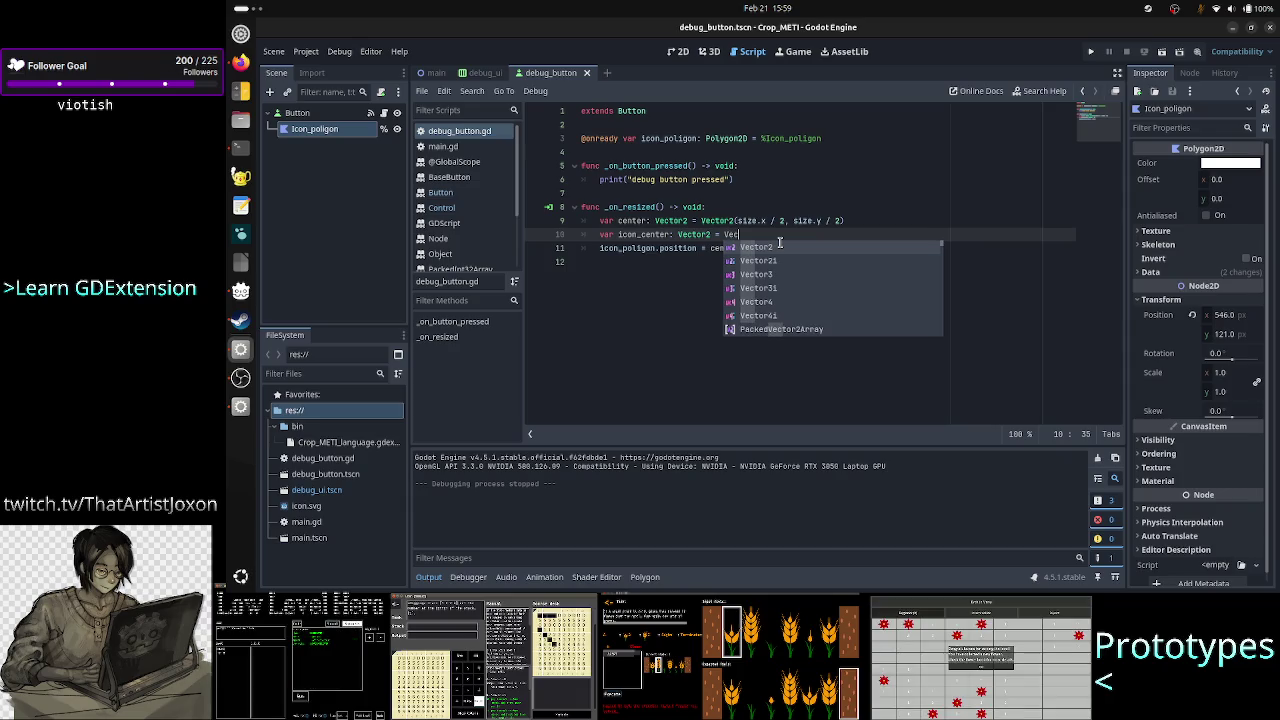
{"action": "key", "text": "Return"}
{"action": "type", "text": "("}
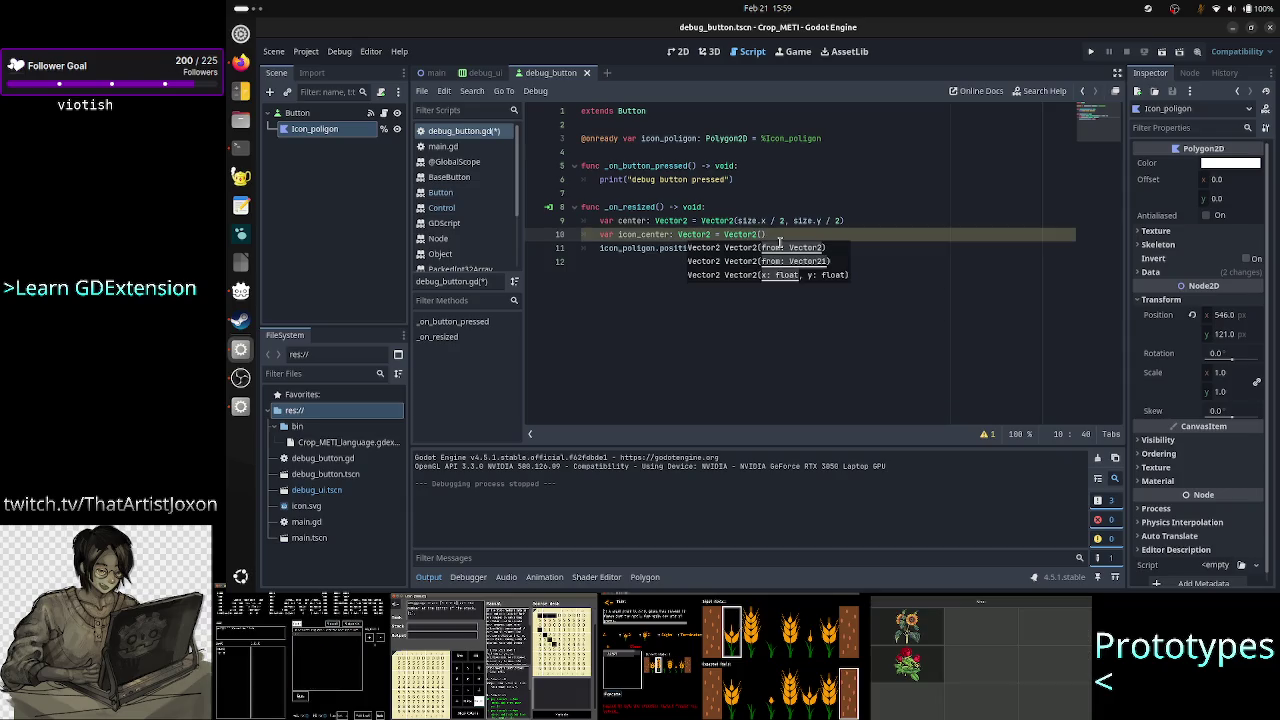
{"action": "type", "text": "ico"}
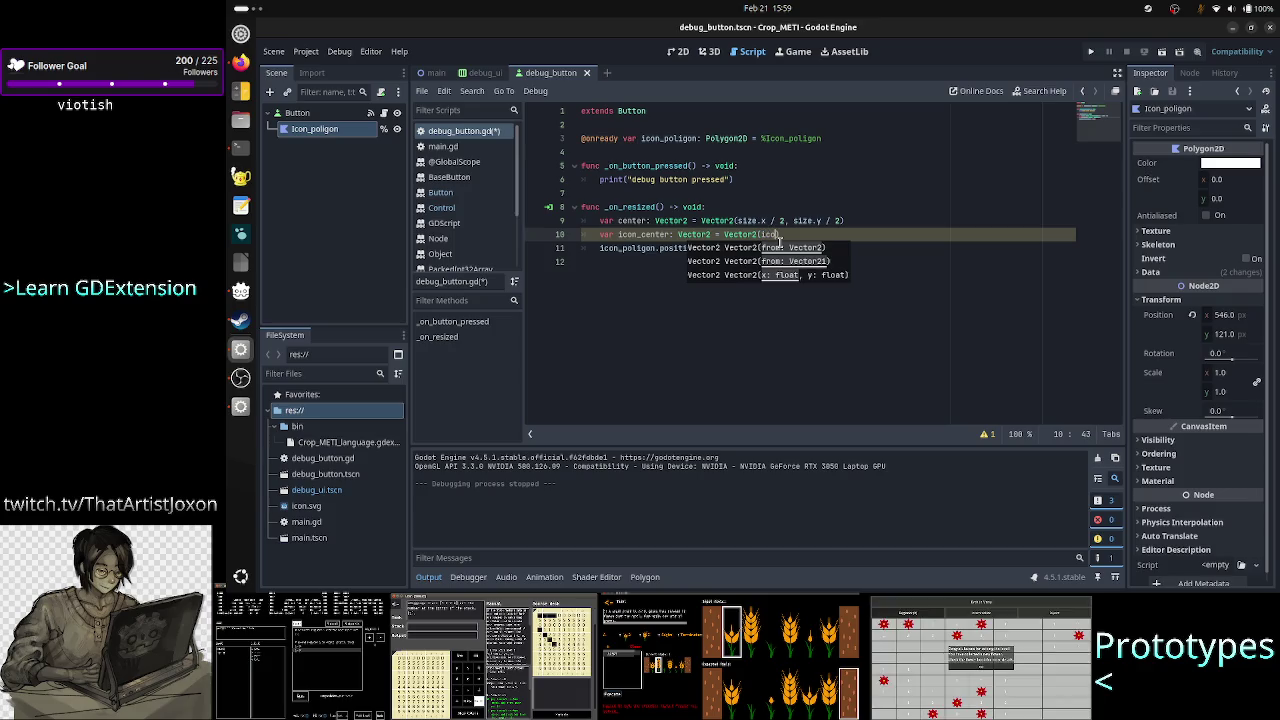
{"action": "key", "text": "Down"}
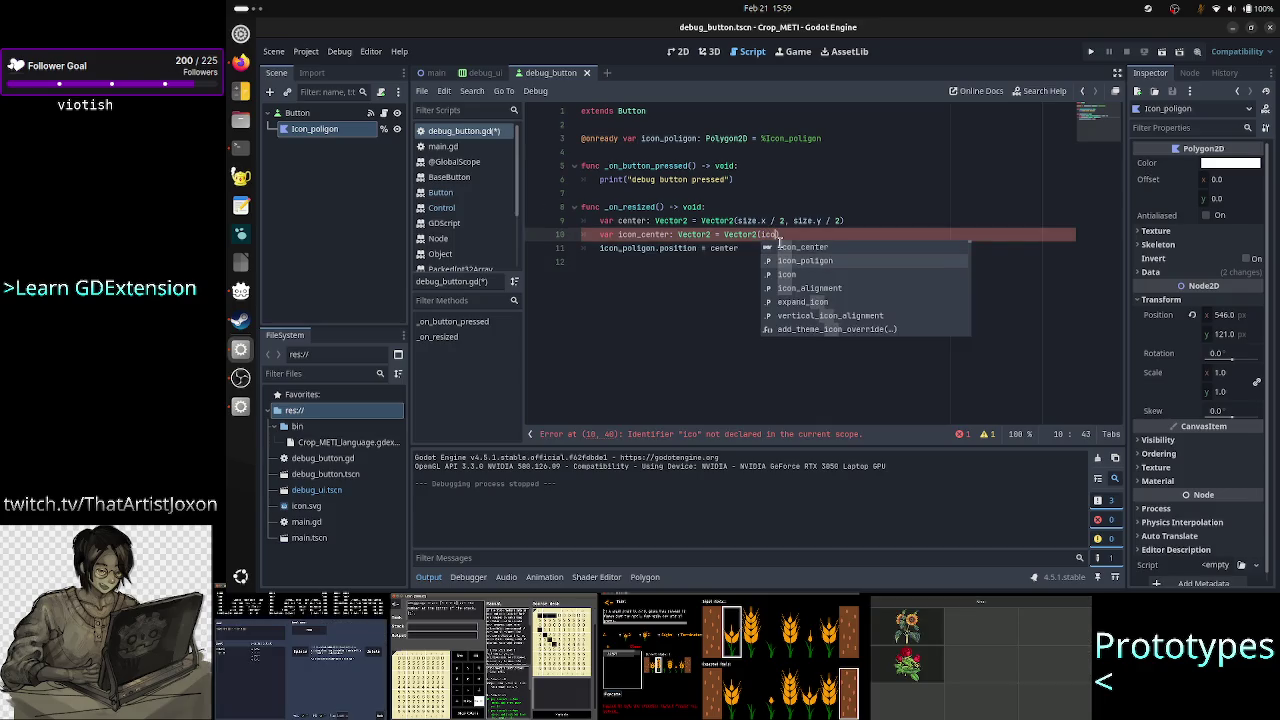
{"action": "key", "text": "Return"}
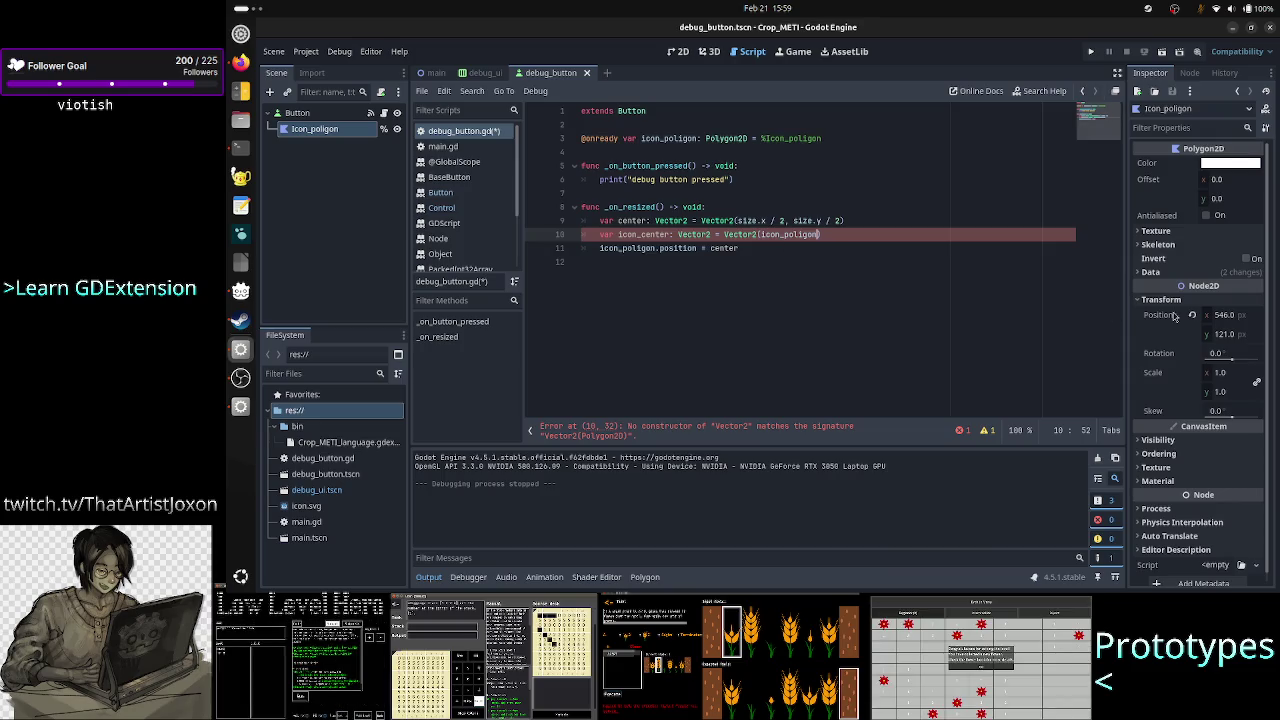
{"action": "mouse_move", "coordinate": [1164, 354]}
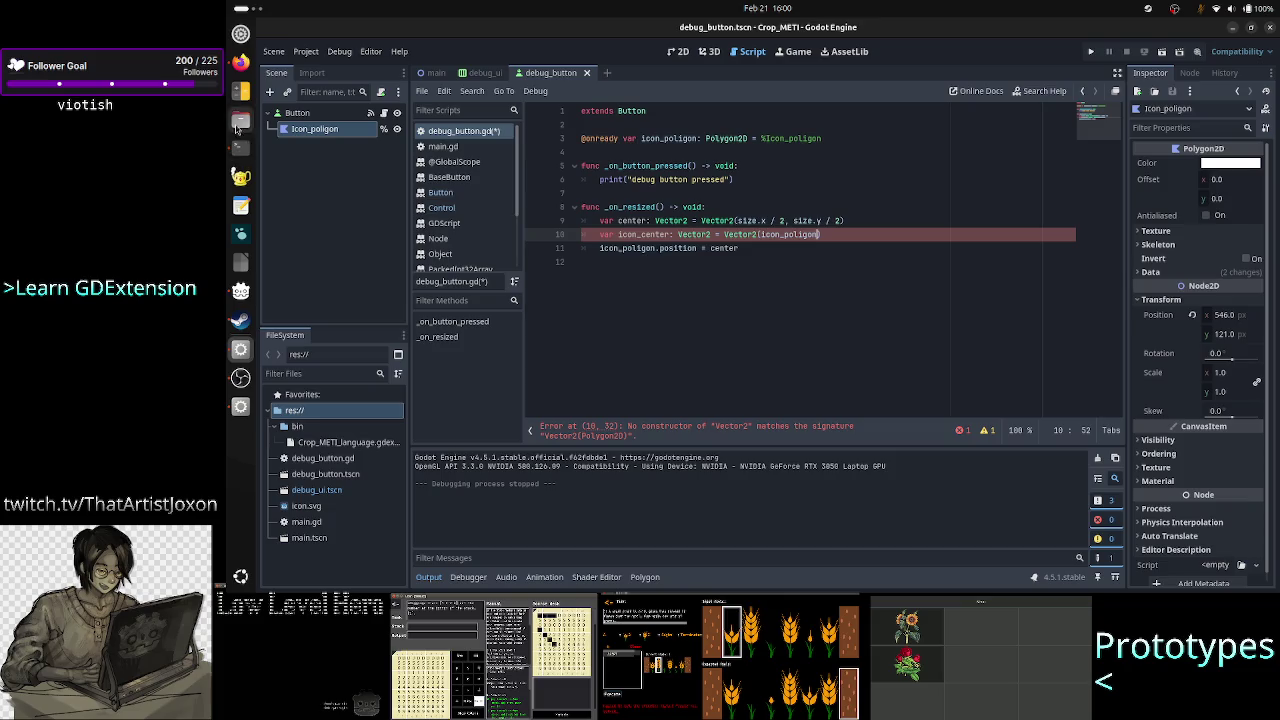
In Firefox, highlight the forum's 'for p in polygon_2d.polygon:' loop, then go back to Godot
{"action": "left_click", "coordinate": [240, 62]}
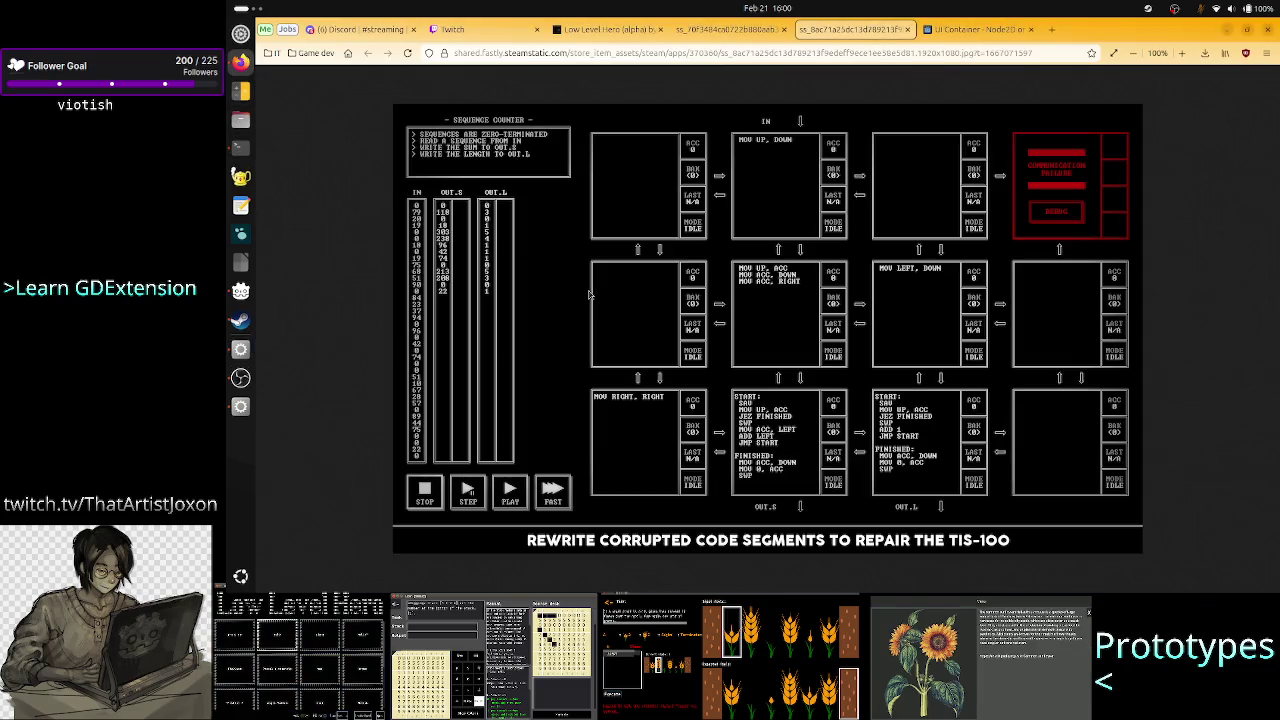
{"action": "left_click", "coordinate": [975, 29]}
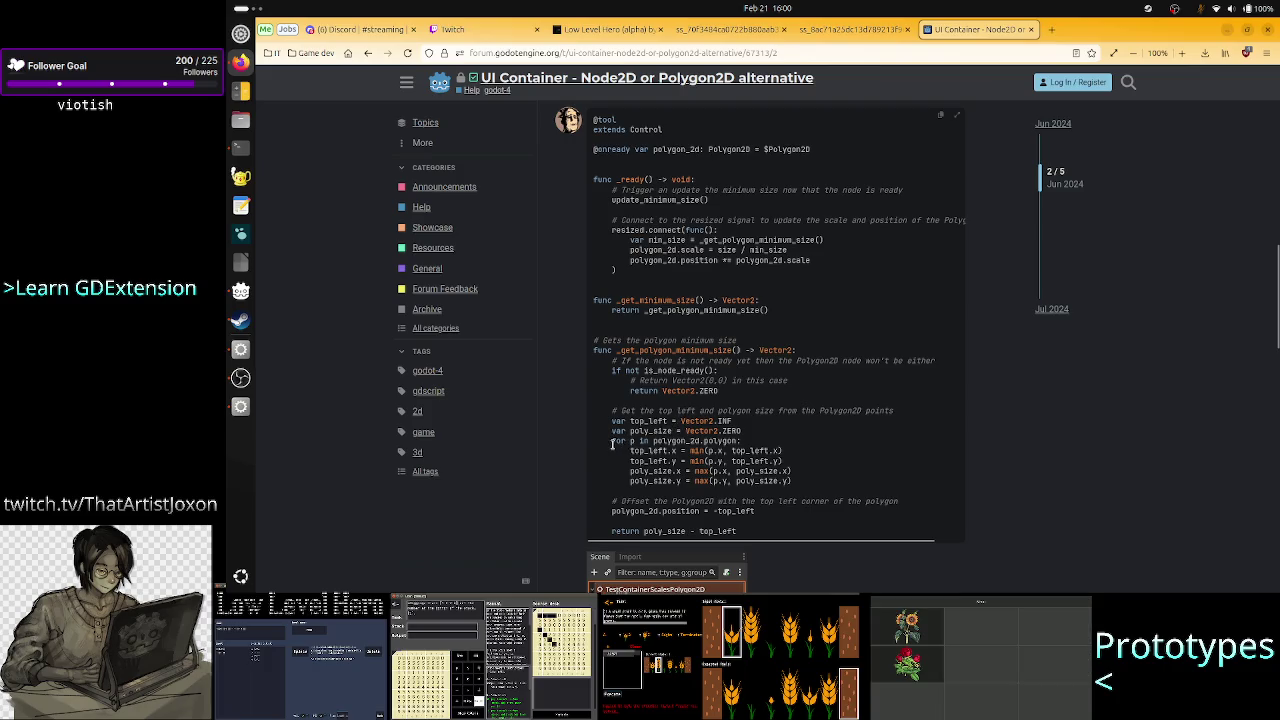
{"action": "left_click_drag", "start_coordinate": [743, 445], "coordinate": [604, 443]}
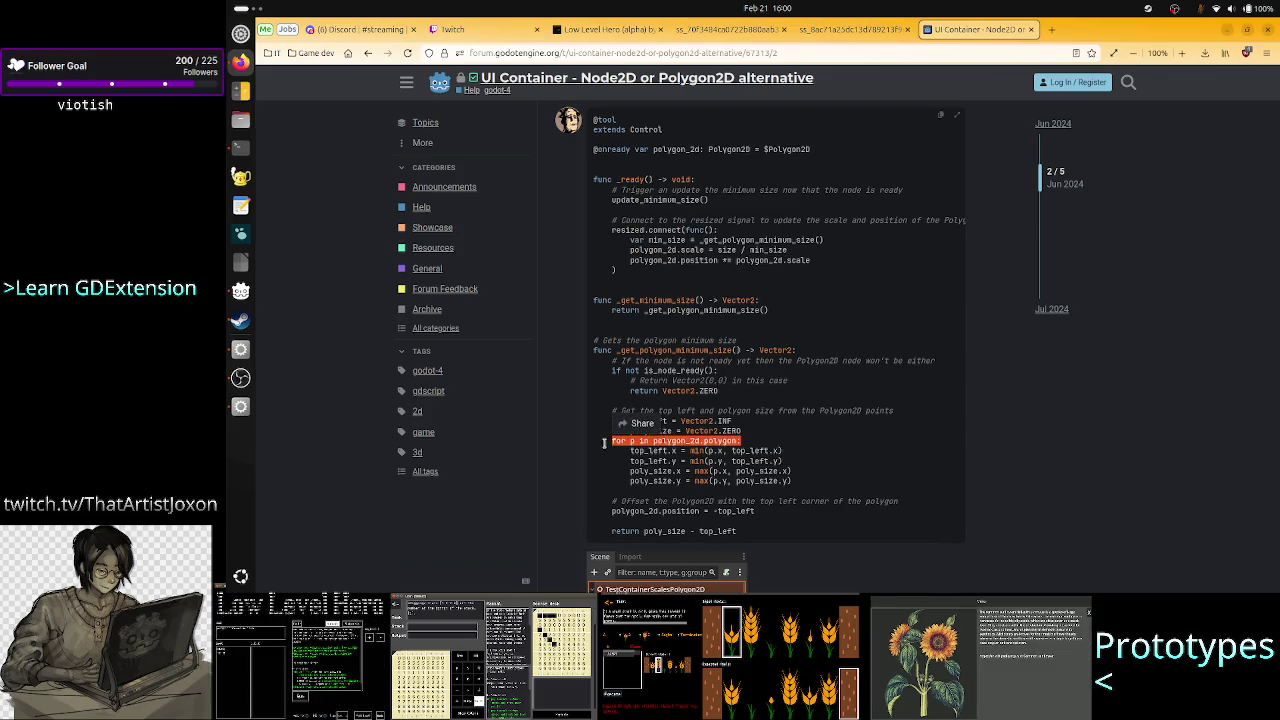
{"action": "left_click", "coordinate": [748, 441]}
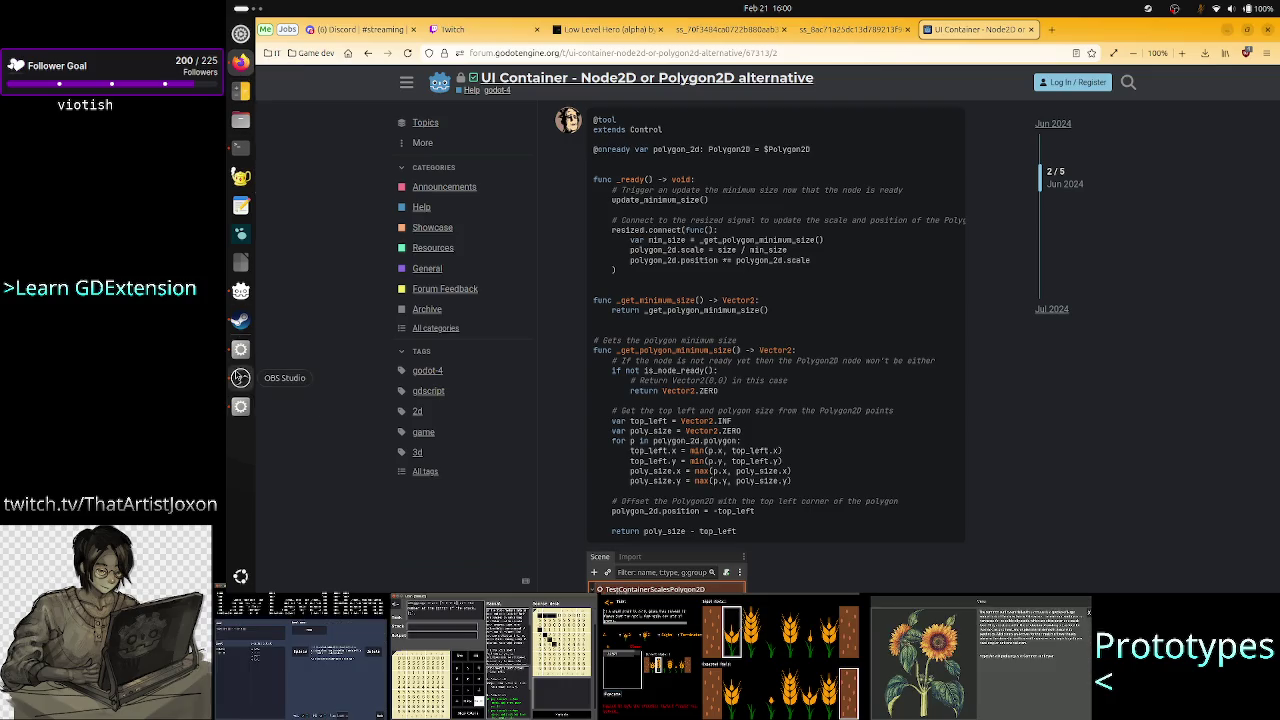
{"action": "left_click", "coordinate": [240, 349]}
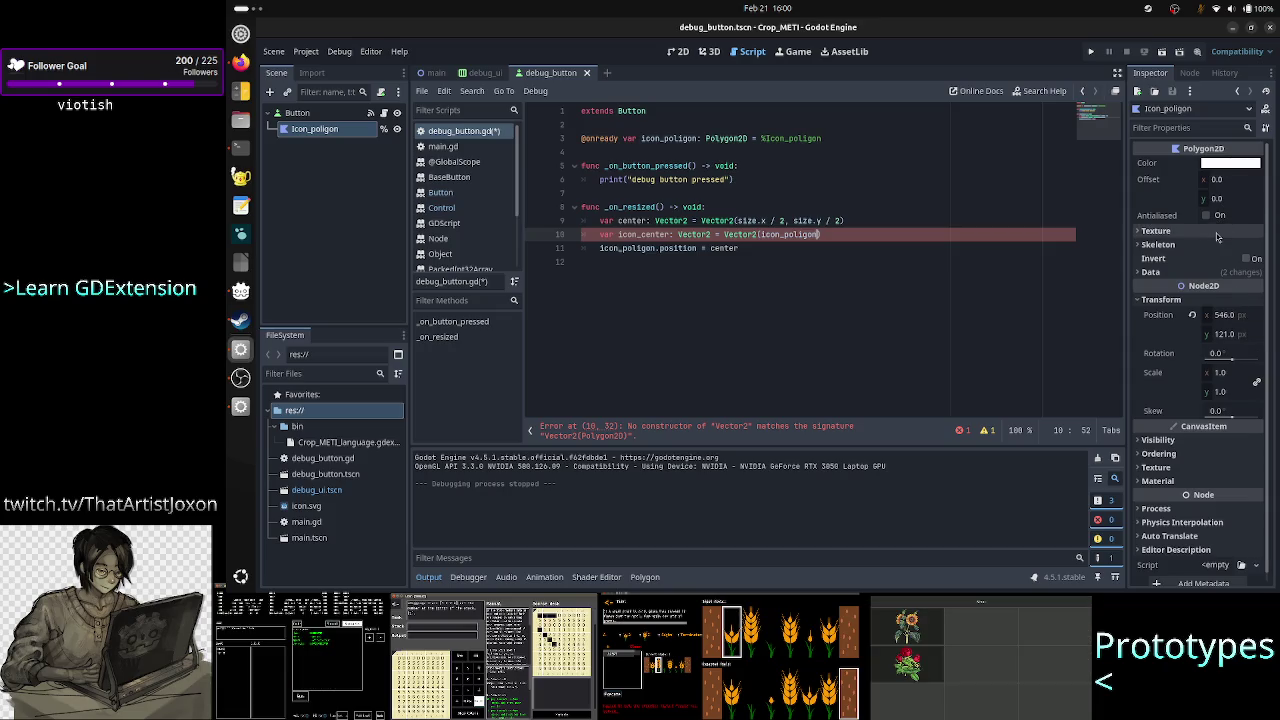
Check Icon_poligon's Texture properties, then add two blank lines above func _on_resized
{"action": "left_click", "coordinate": [1217, 232]}
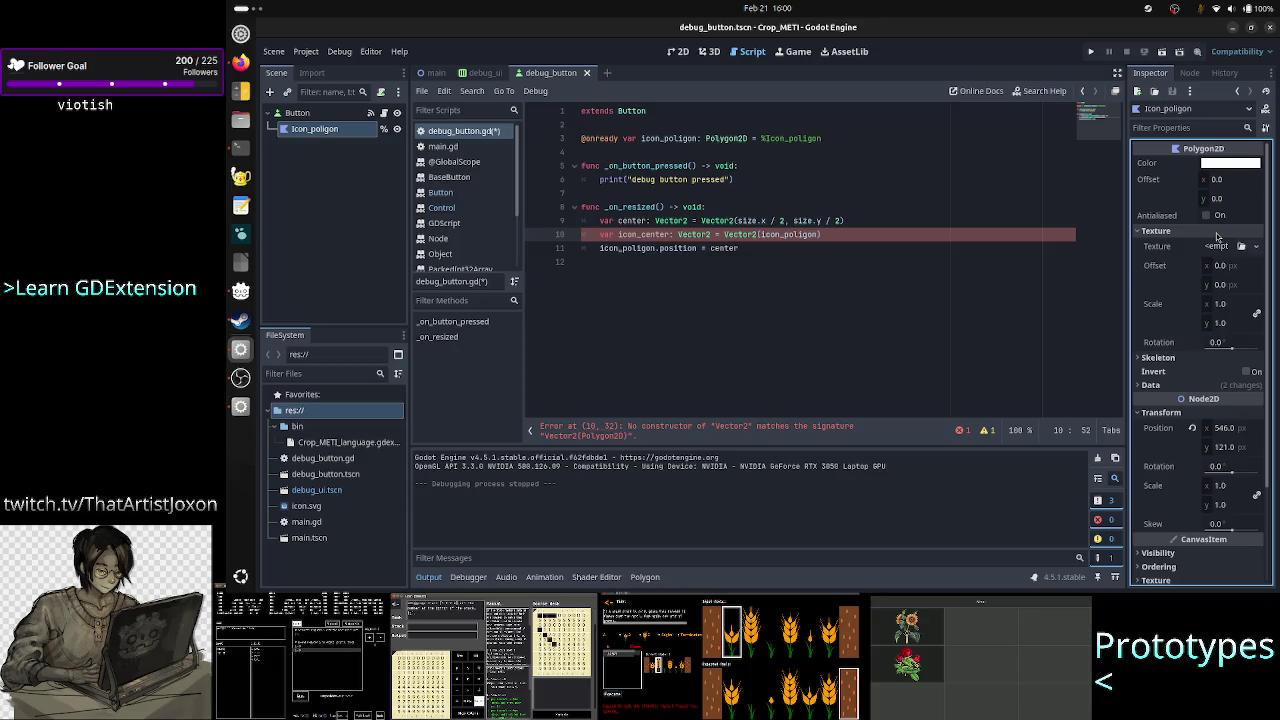
{"action": "left_click", "coordinate": [1217, 233]}
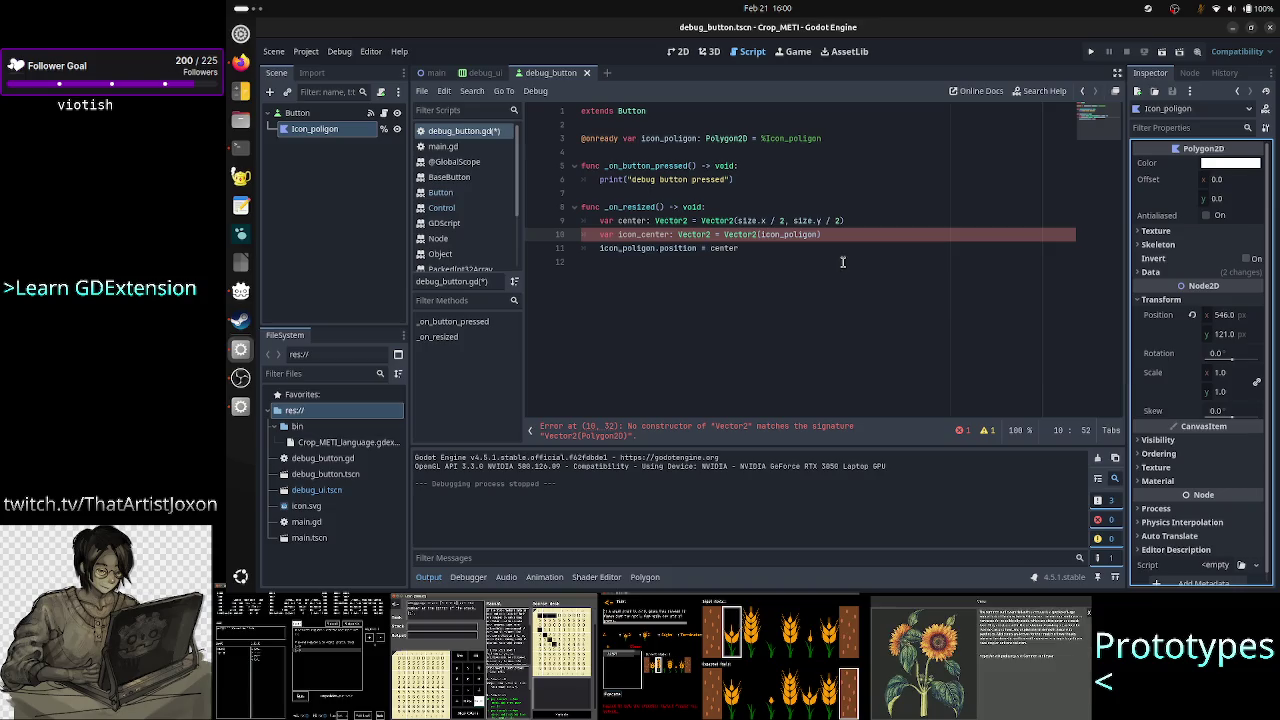
{"action": "left_click", "coordinate": [843, 262]}
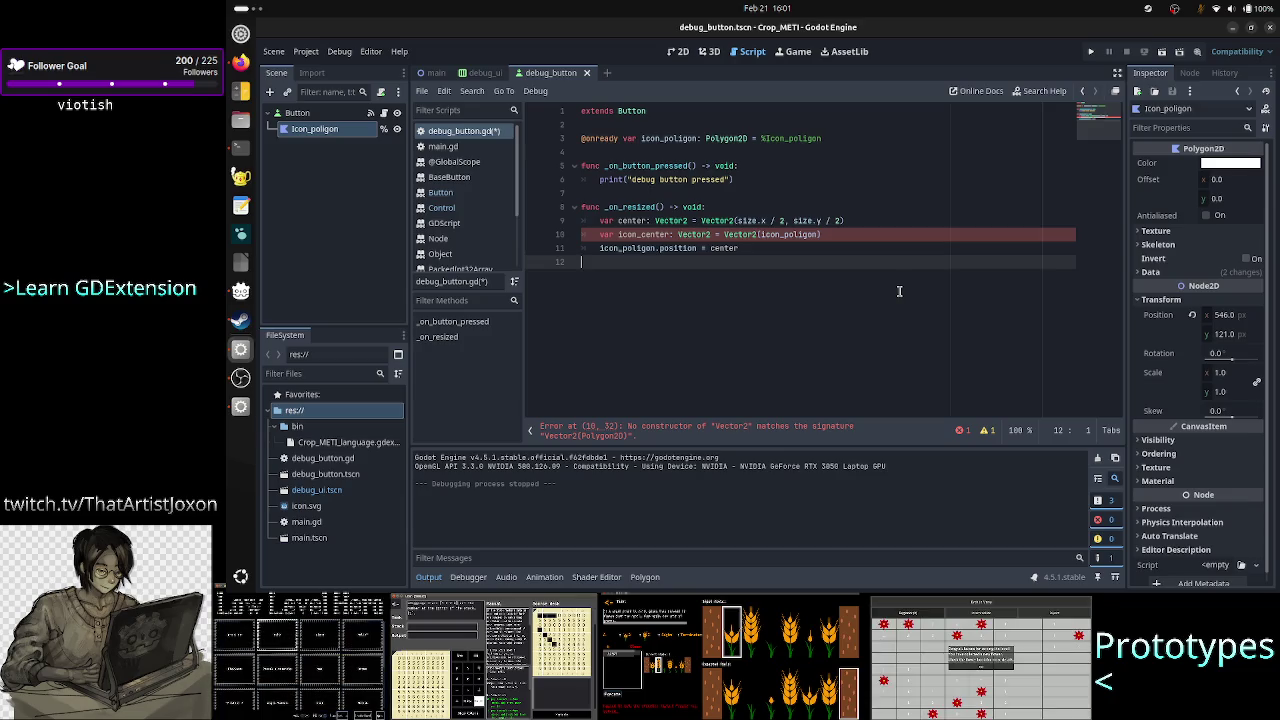
{"action": "key", "text": "Up"}
{"action": "key", "text": "Up"}
{"action": "key", "text": "Up"}
{"action": "key", "text": "Return"}
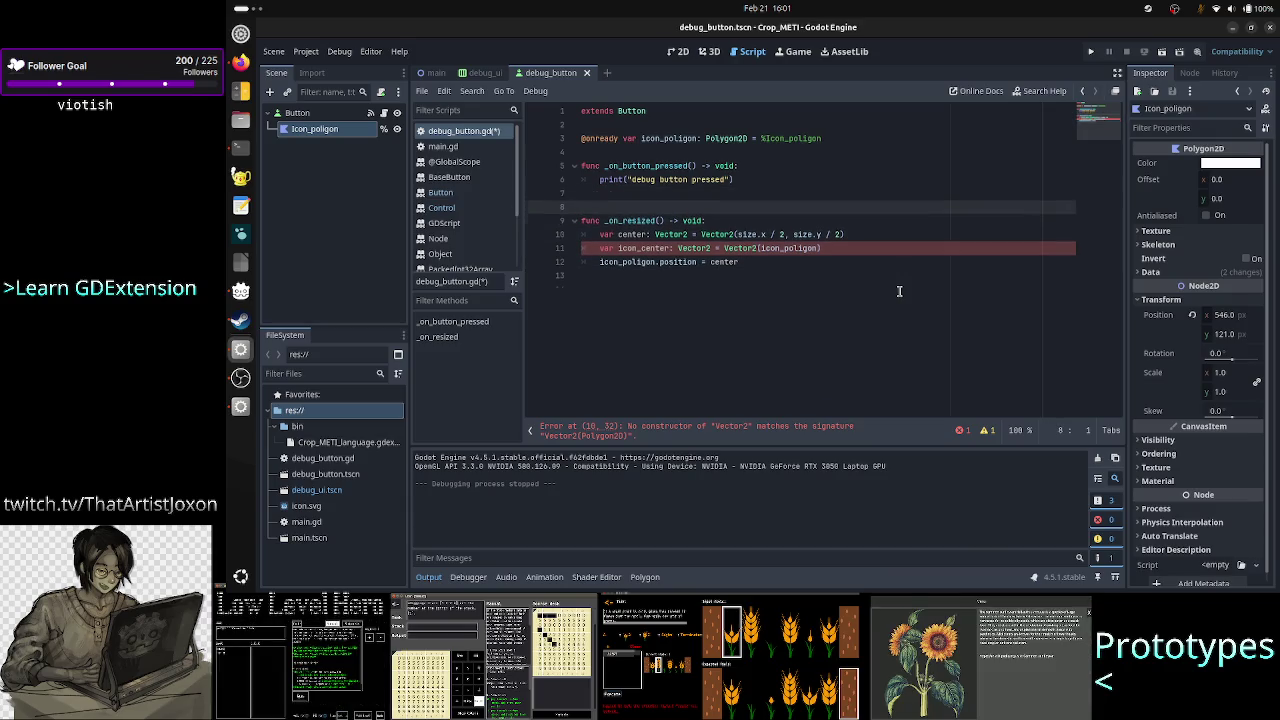
{"action": "key", "text": "Return"}
{"action": "key", "text": "Up"}
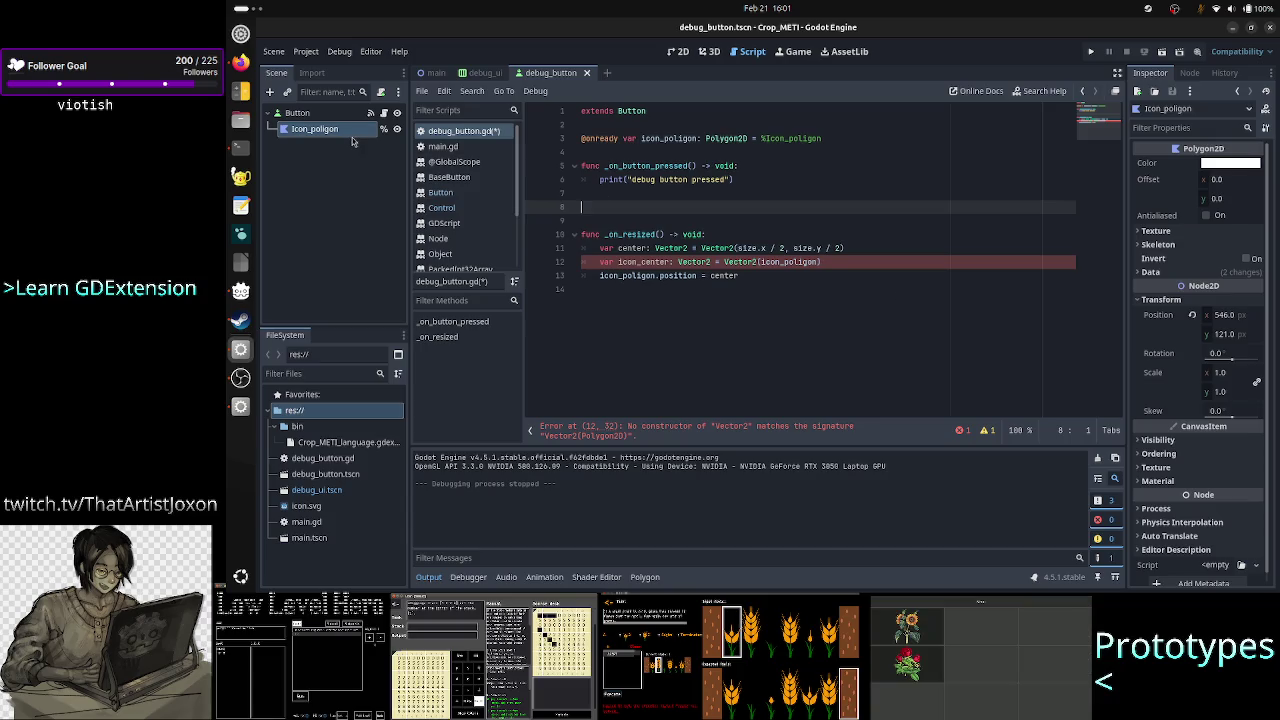
{"action": "mouse_move", "coordinate": [610, 180]}
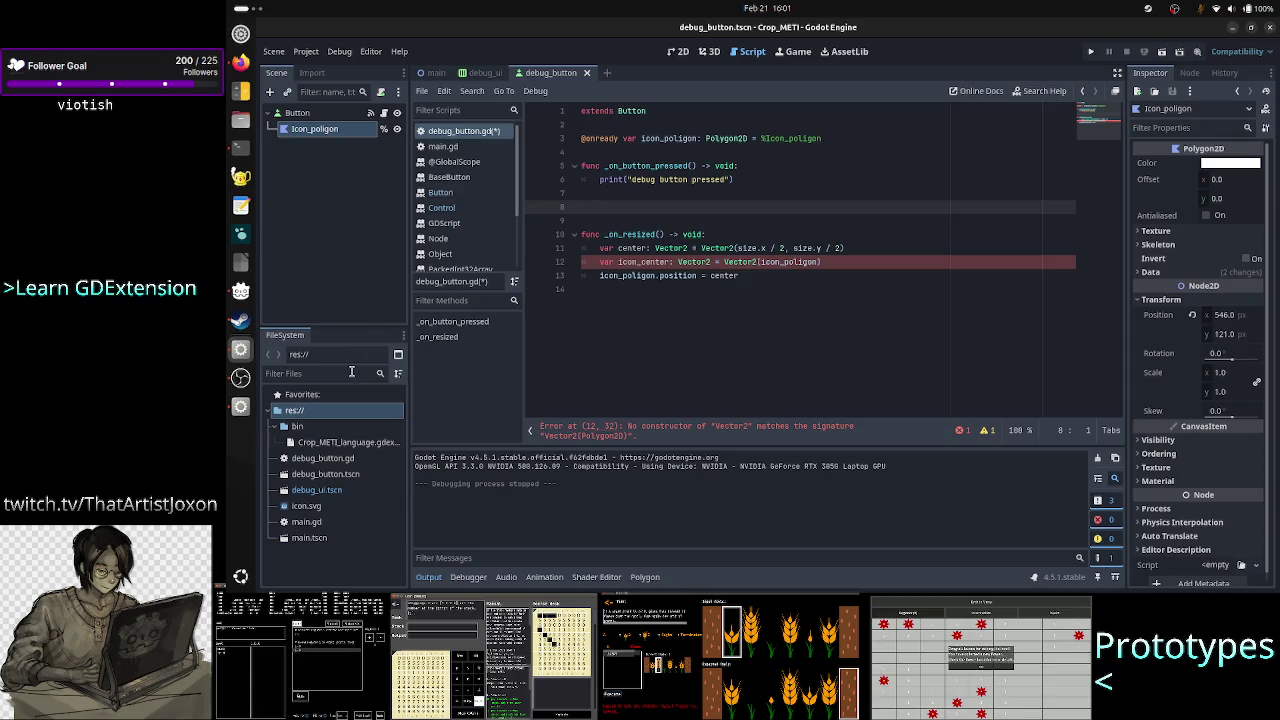
{"action": "left_click", "coordinate": [424, 90]}
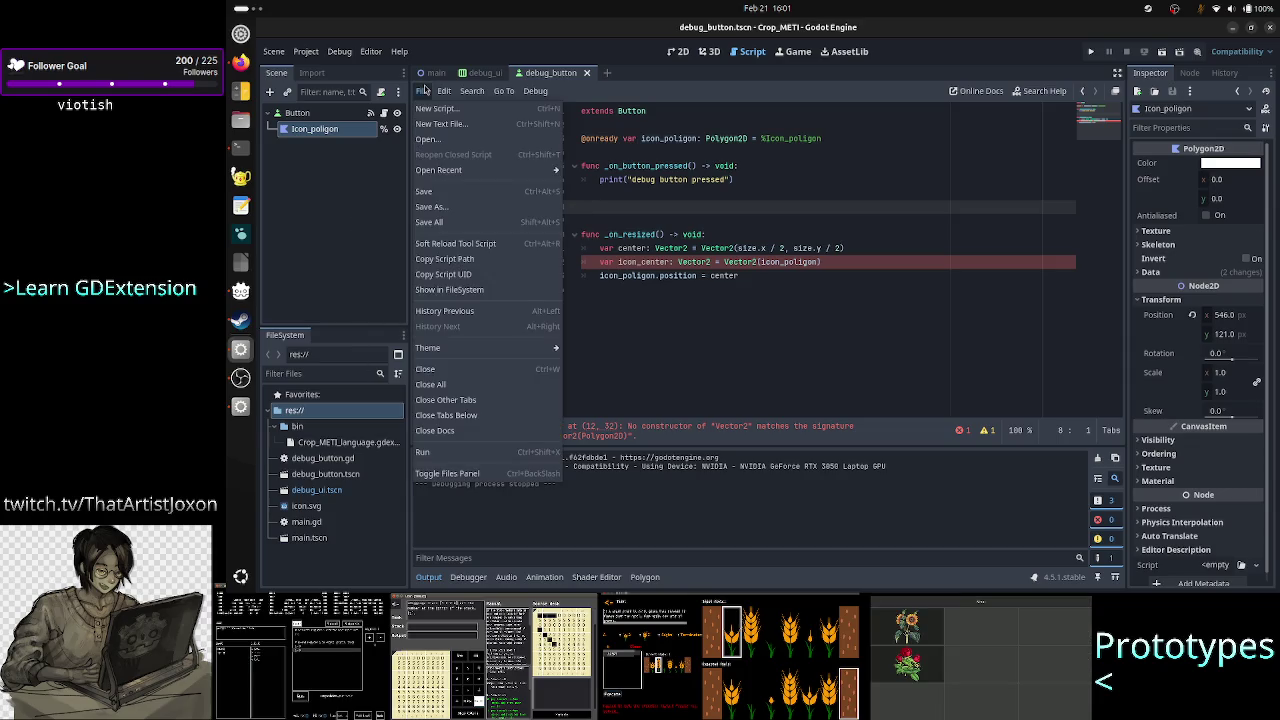
Create a new script file named utils.gd
{"action": "left_click", "coordinate": [440, 108]}
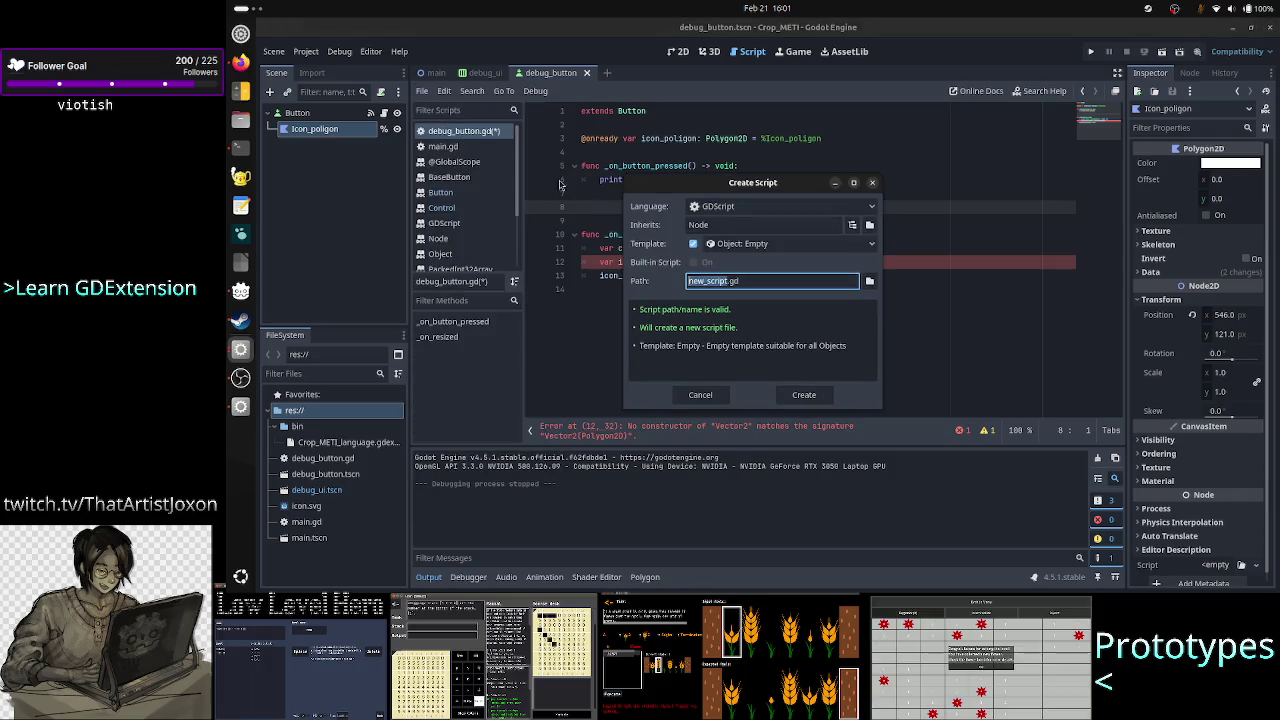
{"action": "type", "text": "ui"}
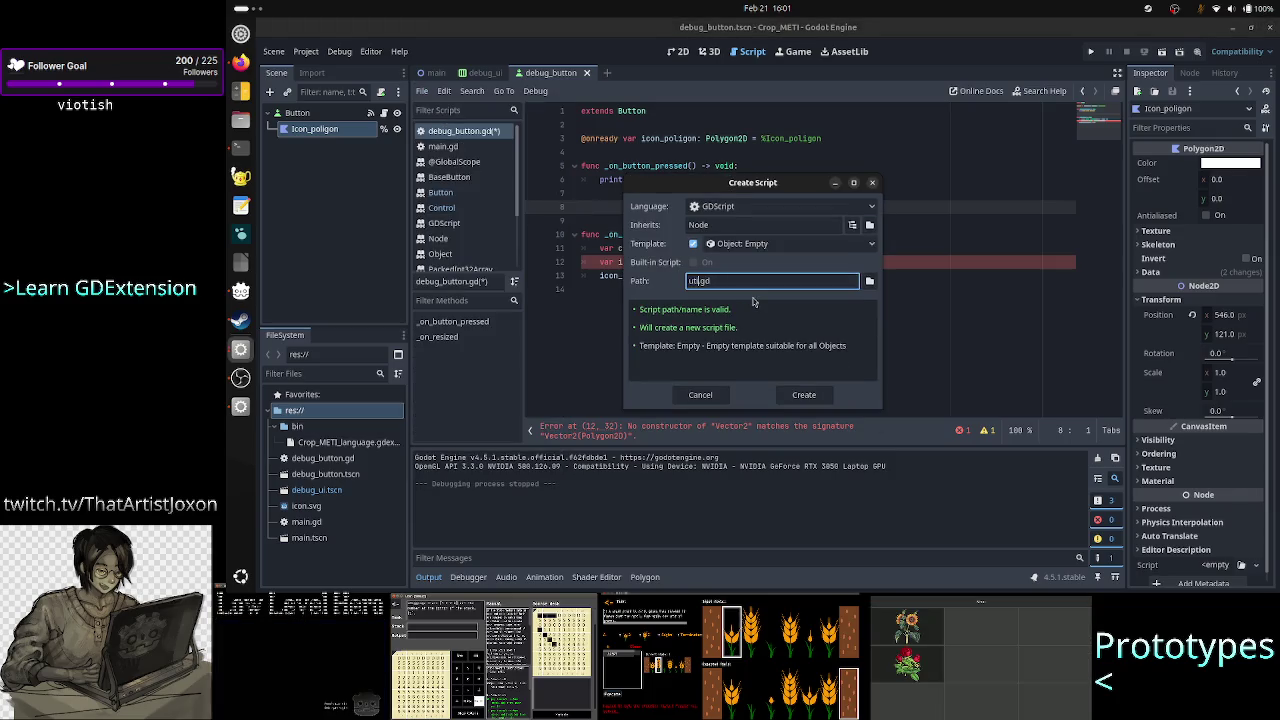
{"action": "type", "text": "tils"}
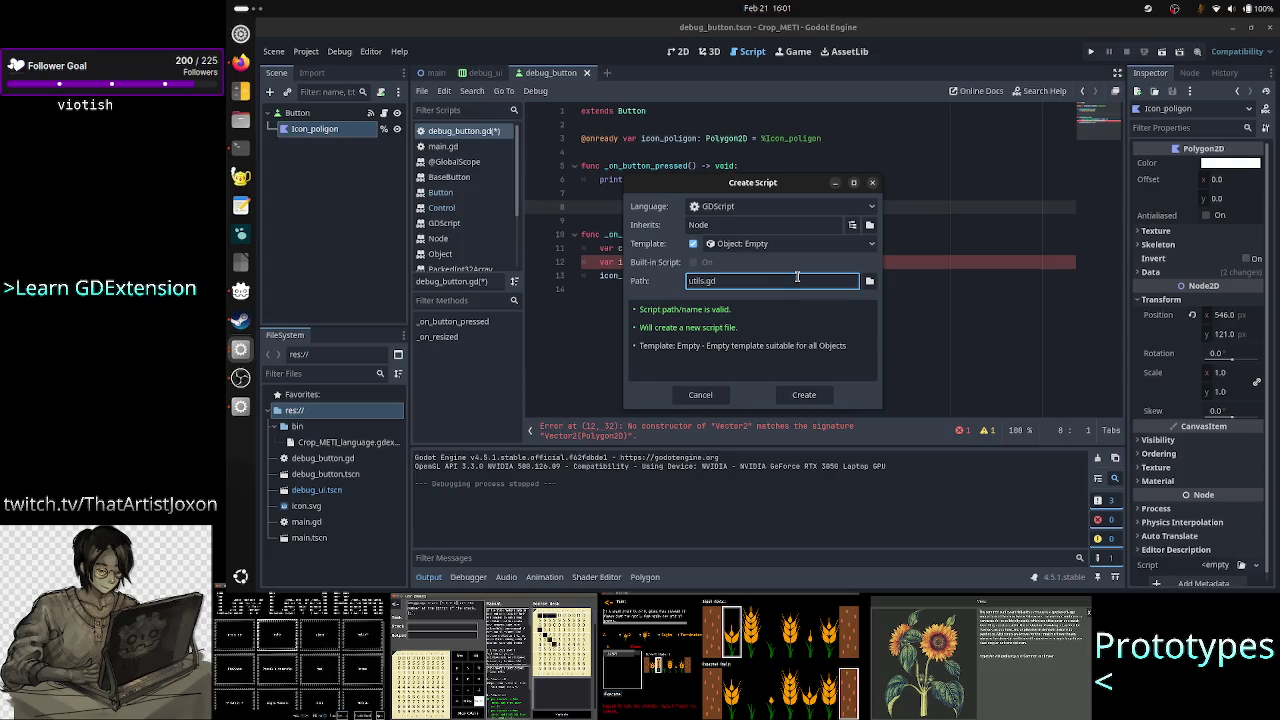
{"action": "left_click", "coordinate": [805, 395]}
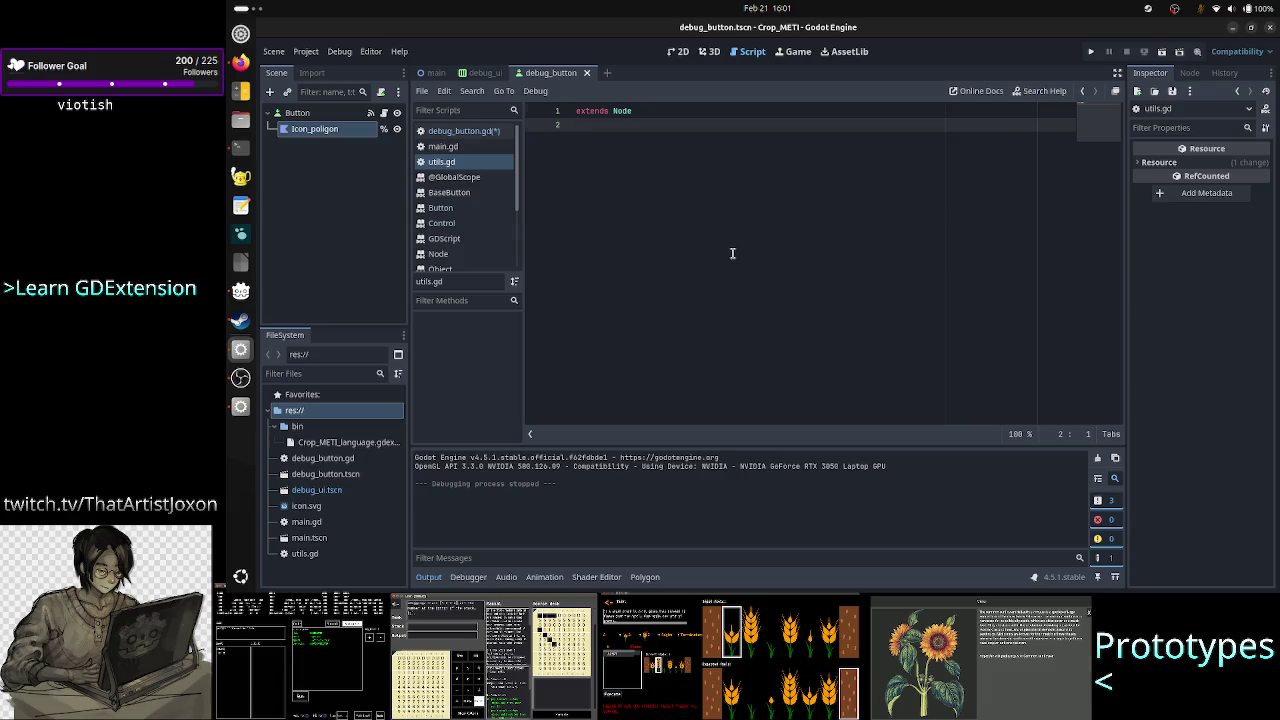
Clear the default 'extends Node' content and start a 'func' line
{"action": "key", "text": "Up"}
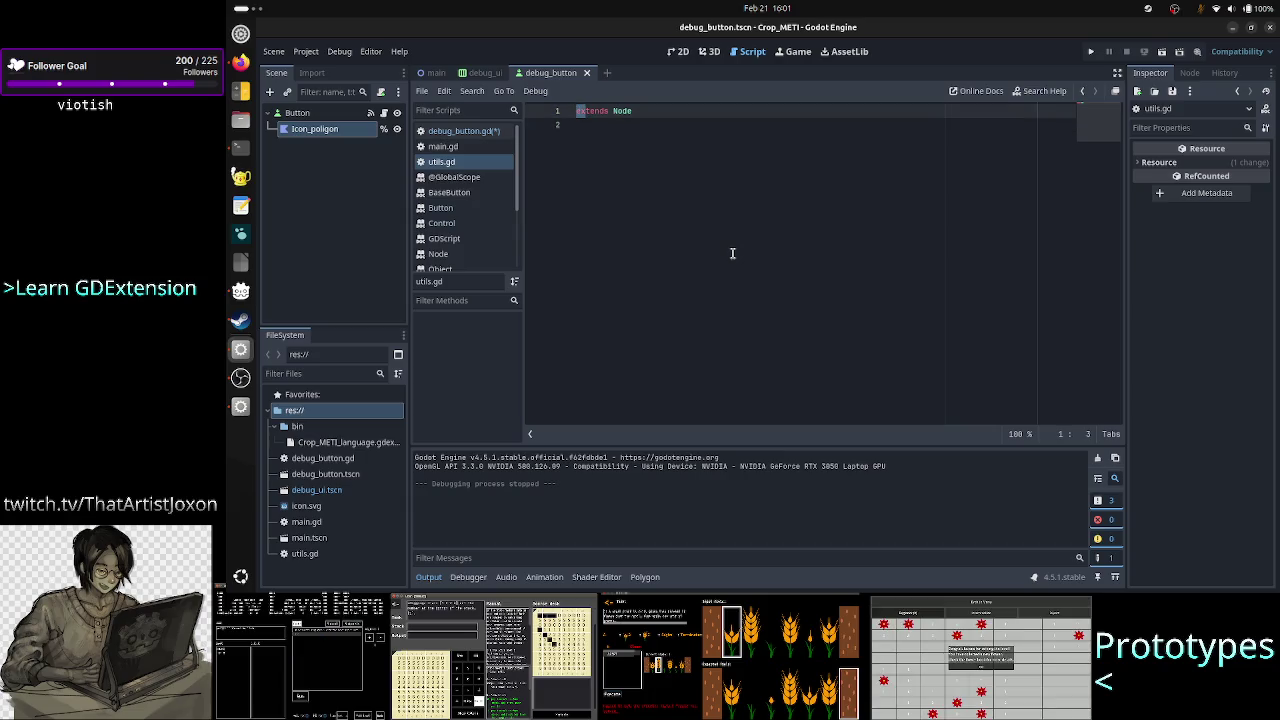
{"action": "key", "text": "ctrl+a"}
{"action": "key", "text": "BackSpace"}
{"action": "type", "text": "func "}
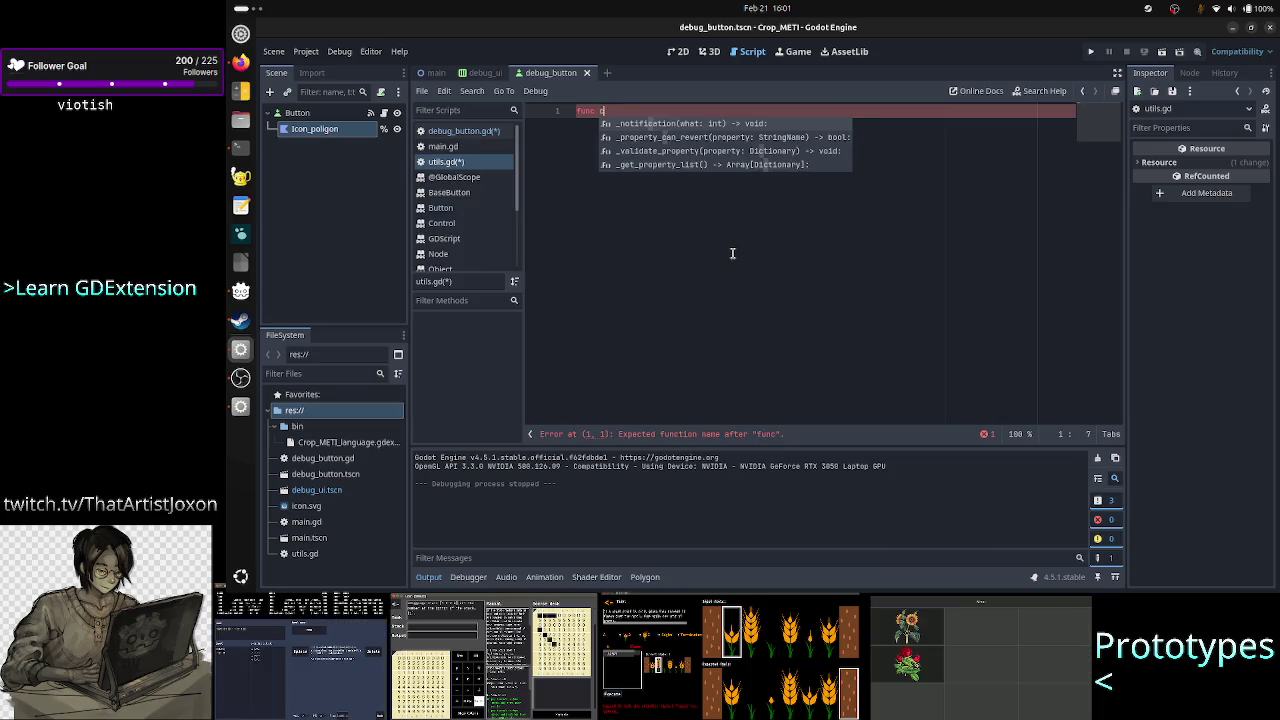
{"action": "type", "text": "pol"}
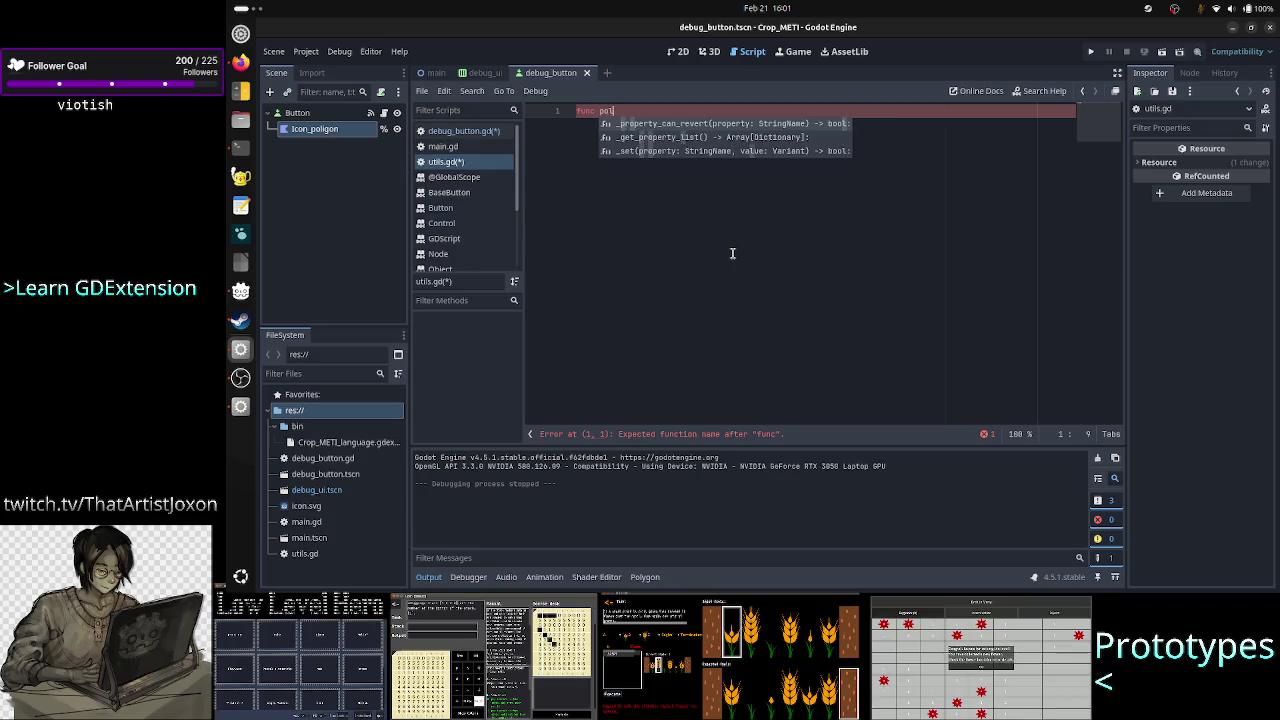
{"action": "key", "text": "BackSpace"}
{"action": "key", "text": "BackSpace"}
{"action": "key", "text": "BackSpace"}
{"action": "type", "text": "get_"}
{"action": "key", "text": "BackSpace"}
{"action": "key", "text": "BackSpace"}
{"action": "key", "text": "BackSpace"}
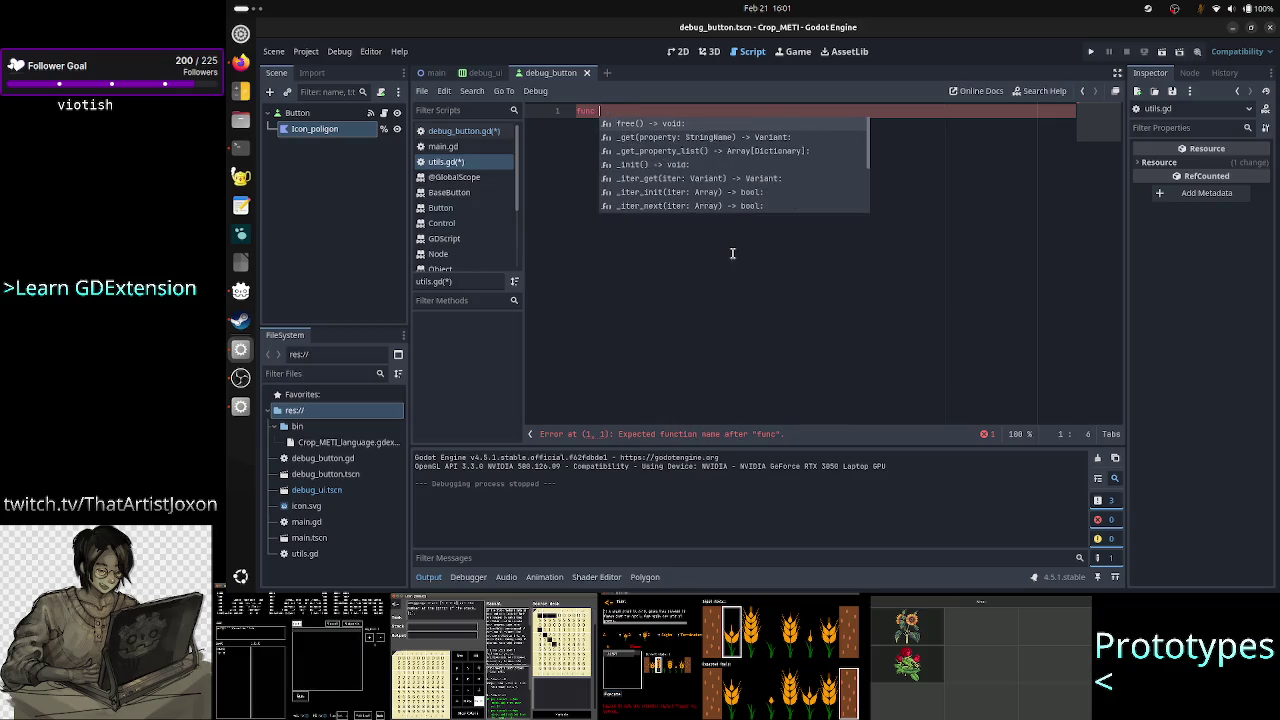
Write the header 'func calc_poly_size(Poly):' with a pass body
{"action": "type", "text": "cal"}
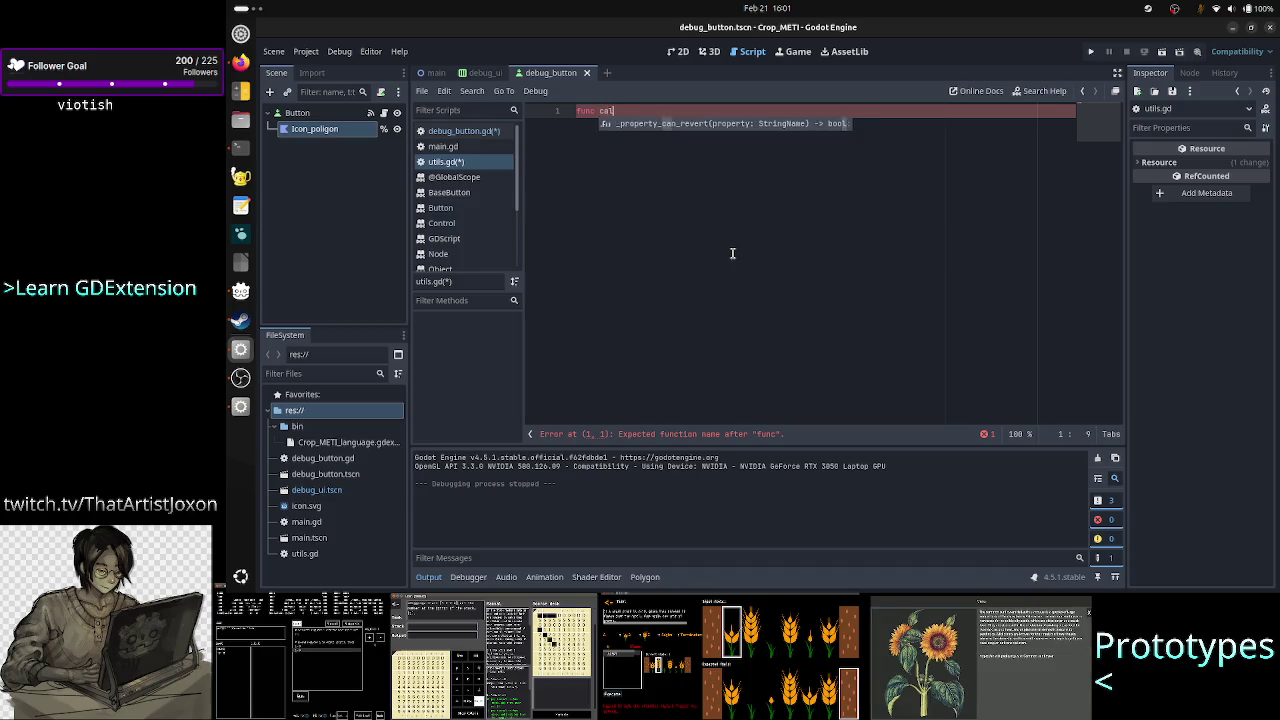
{"action": "type", "text": "c_poly_size(Pol"}
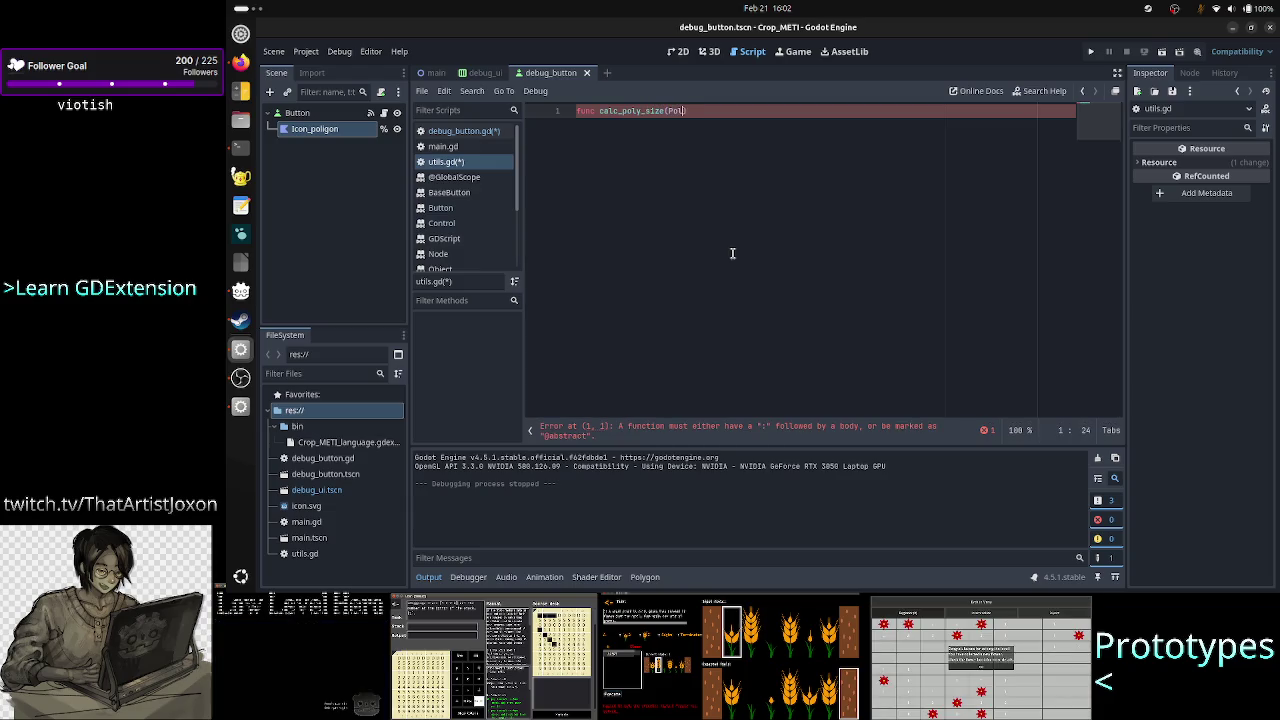
{"action": "type", "text": " yg"}
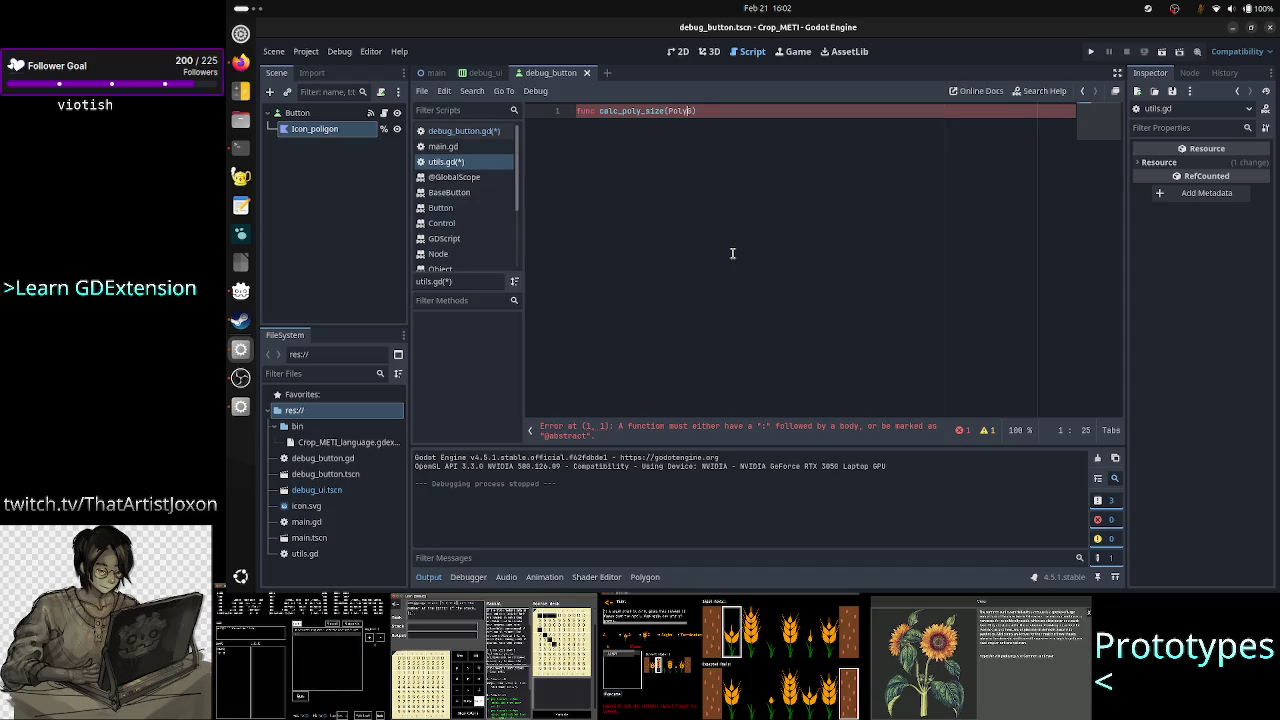
{"action": "type", "text": "g)"}
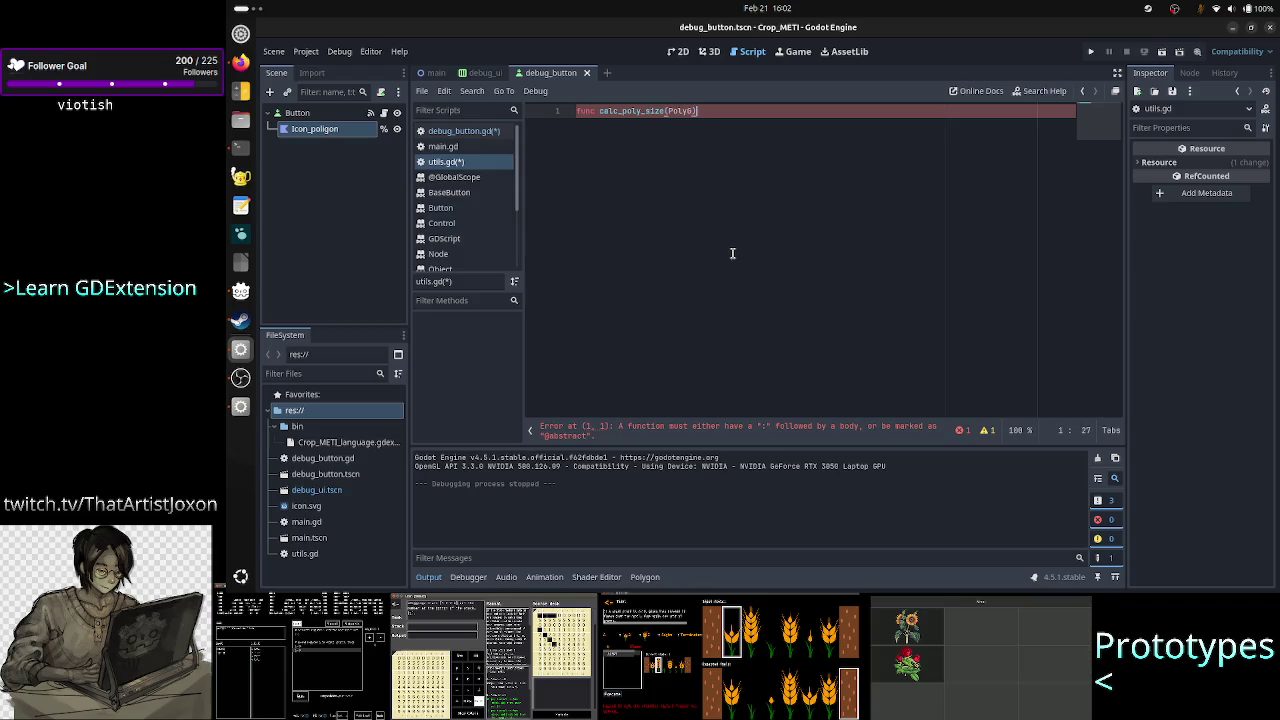
{"action": "type", "text": ":"}
{"action": "key", "text": "Return"}
{"action": "type", "text": "ass"}
{"action": "key", "text": "Return"}
Insert an empty line above the calc_poly_size function
{"action": "key", "text": "Up"}
{"action": "key", "text": "Up"}
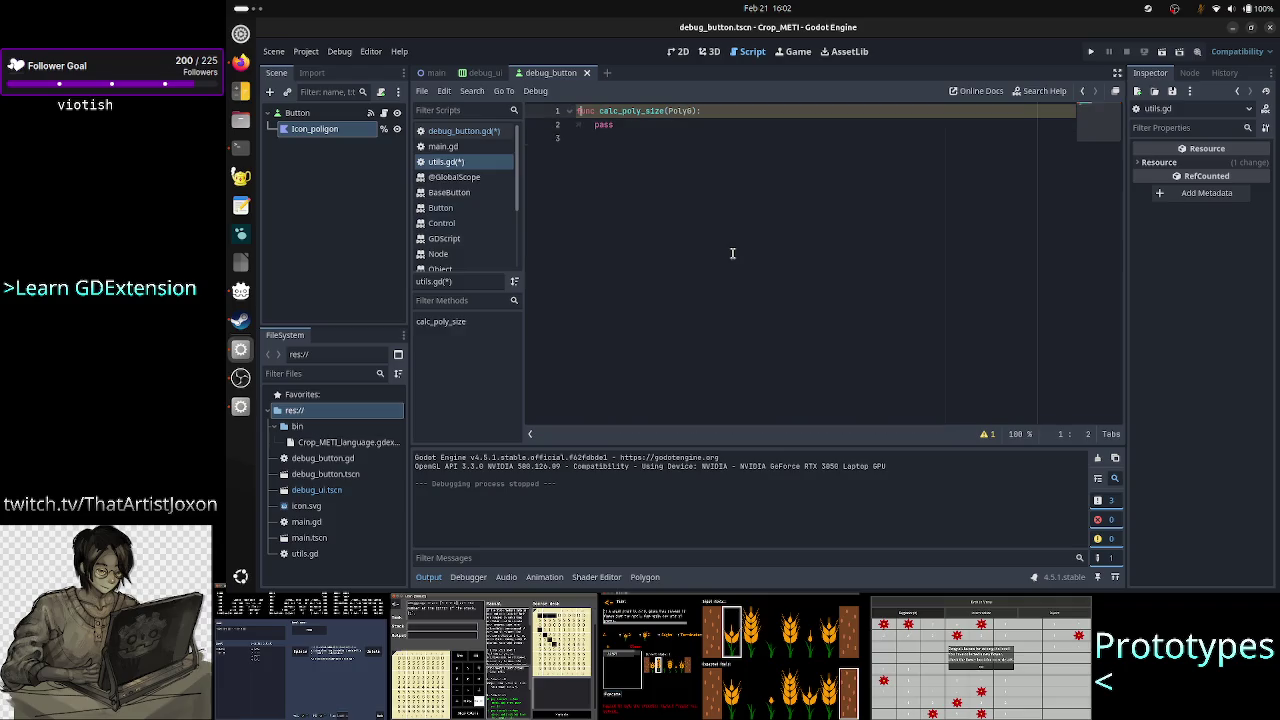
{"action": "key", "text": "Right"}
{"action": "key", "text": "Right"}
{"action": "key", "text": "Right"}
{"action": "key", "text": "Right"}
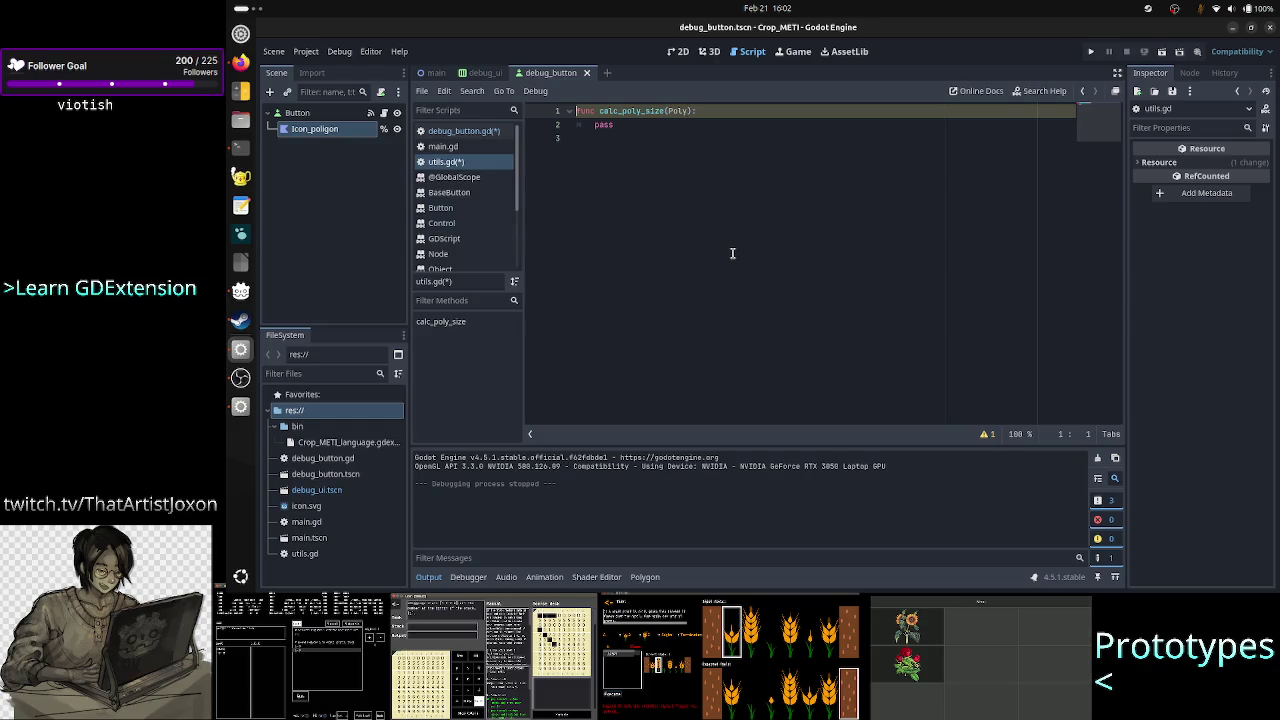
{"action": "key", "text": "Return"}
{"action": "key", "text": "Up"}
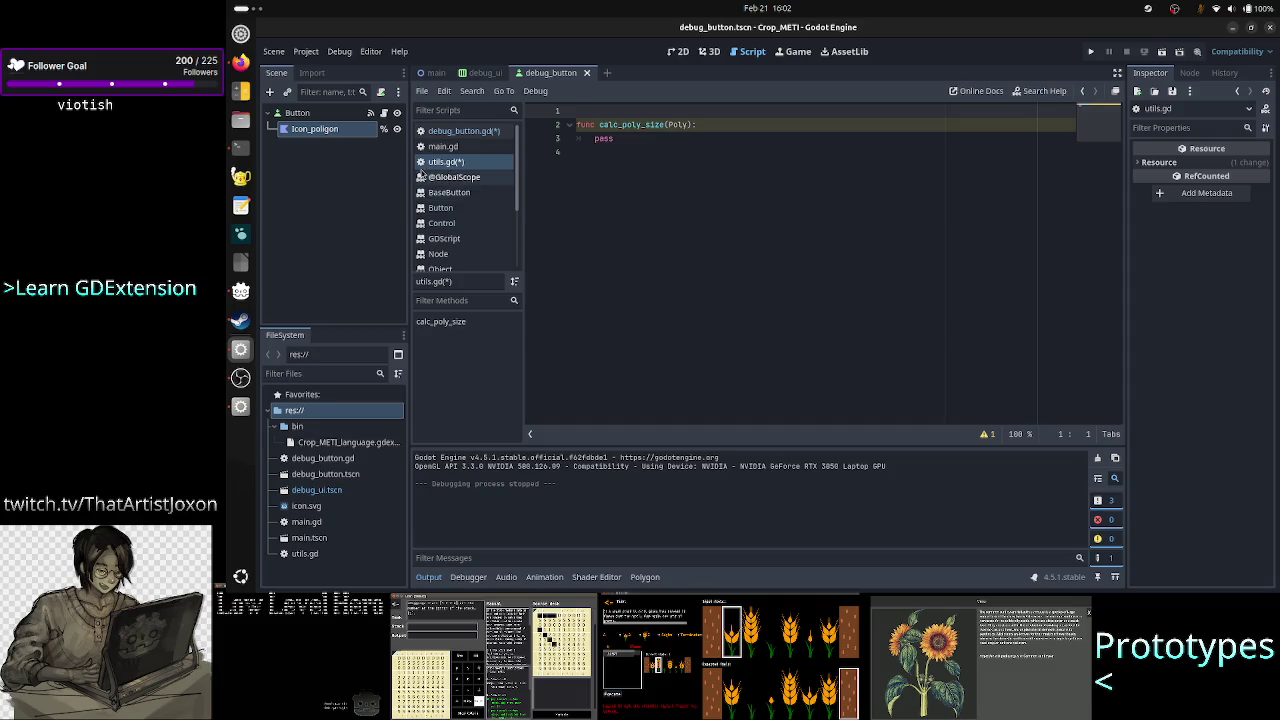
Review the Button's debug_button.gd, then give calc_poly_size in utils.gd a '-> Vector2' return type
{"action": "left_click", "coordinate": [325, 115]}
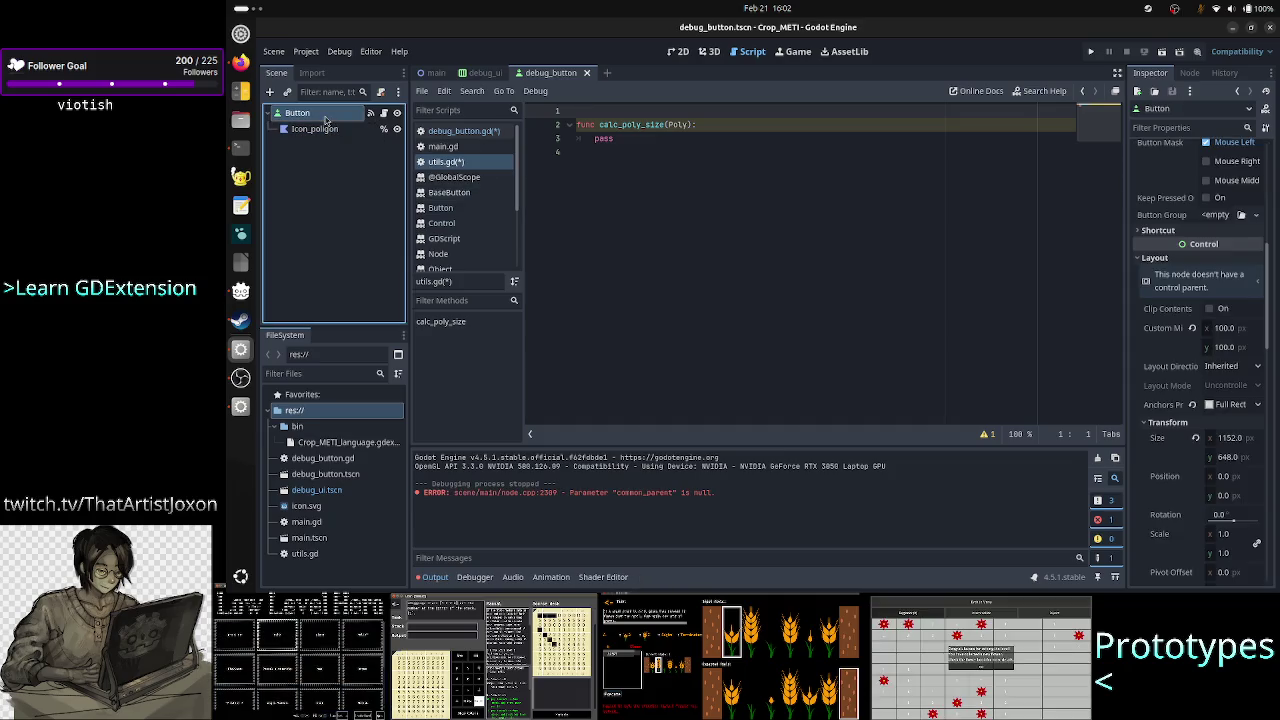
{"action": "left_click", "coordinate": [384, 113]}
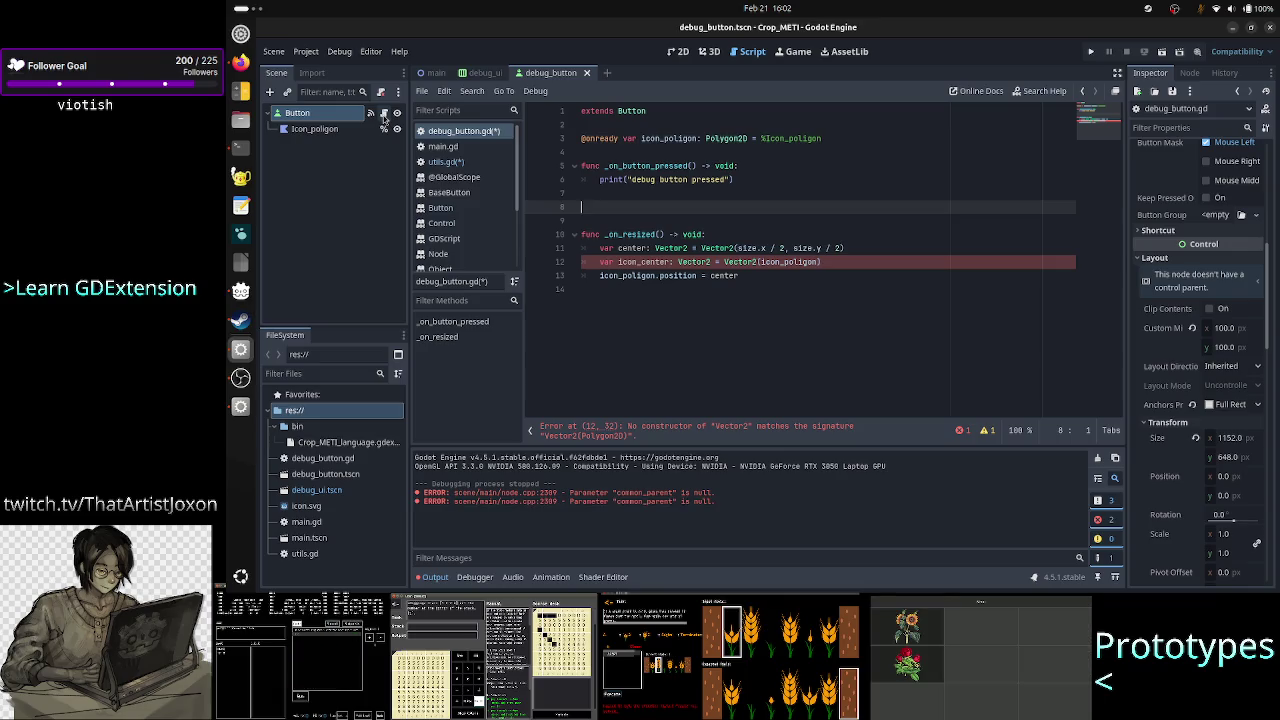
{"action": "left_click", "coordinate": [446, 161]}
{"action": "left_click", "coordinate": [742, 127]}
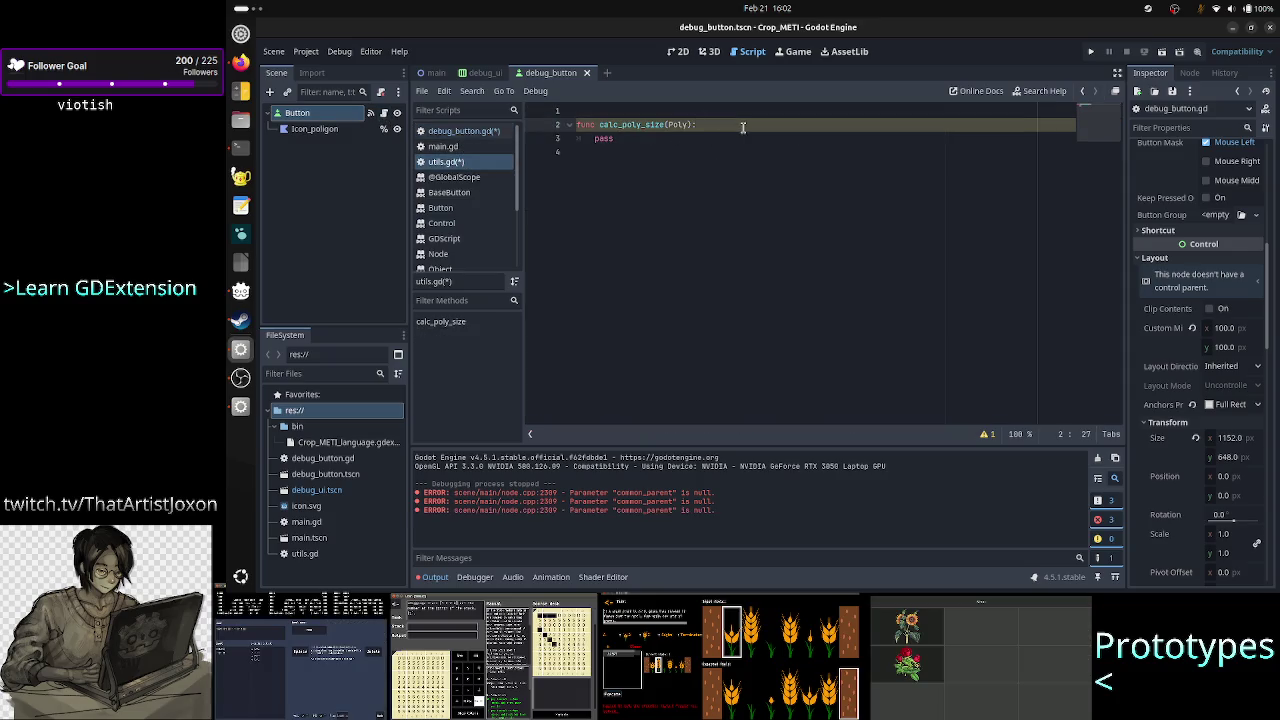
{"action": "type", "text": "-> Vecto"}
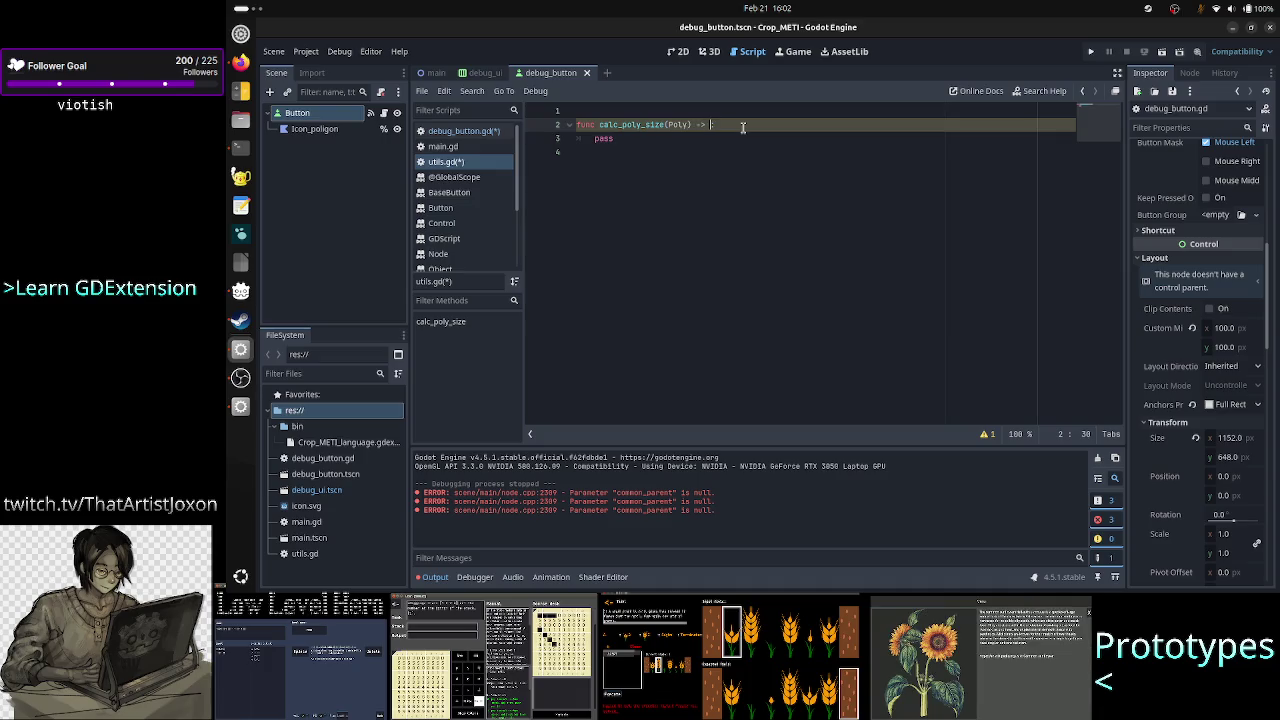
{"action": "type", "text": "r2:"}
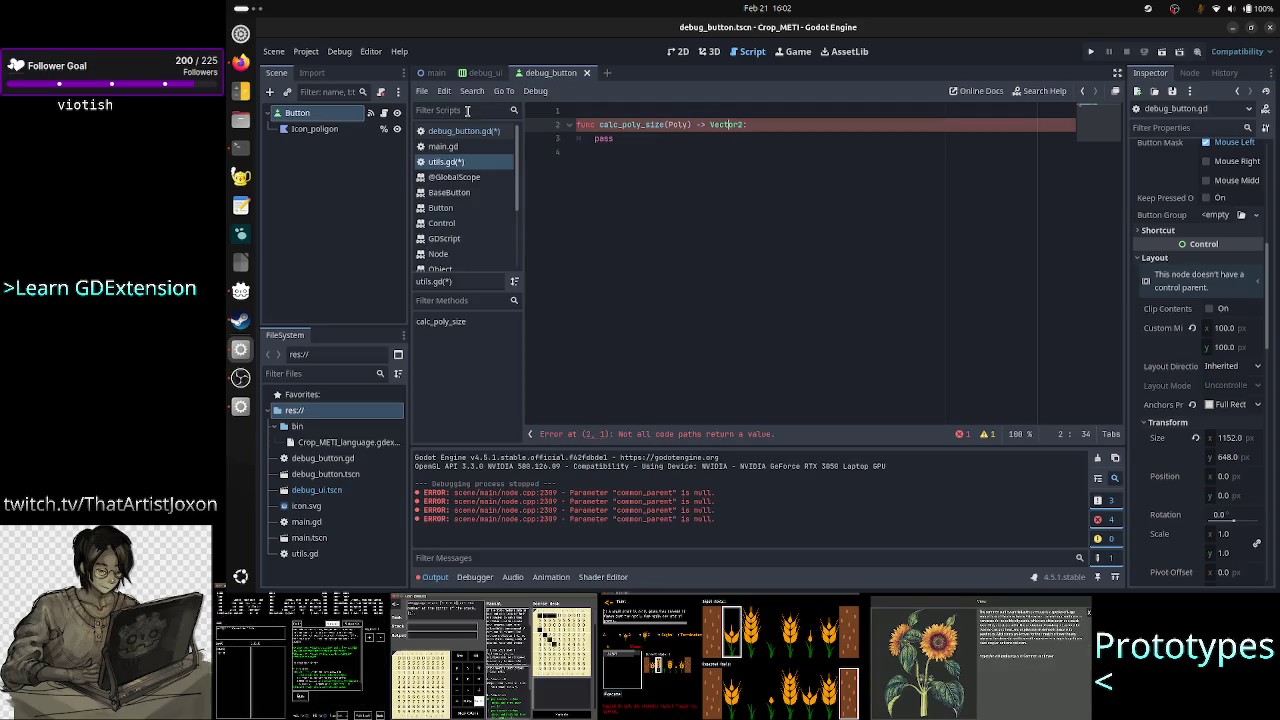
Recheck main.gd and debug_button.gd, then delete the Poly parameter from calc_poly_size
{"action": "left_click", "coordinate": [467, 146]}
{"action": "left_click", "coordinate": [462, 131]}
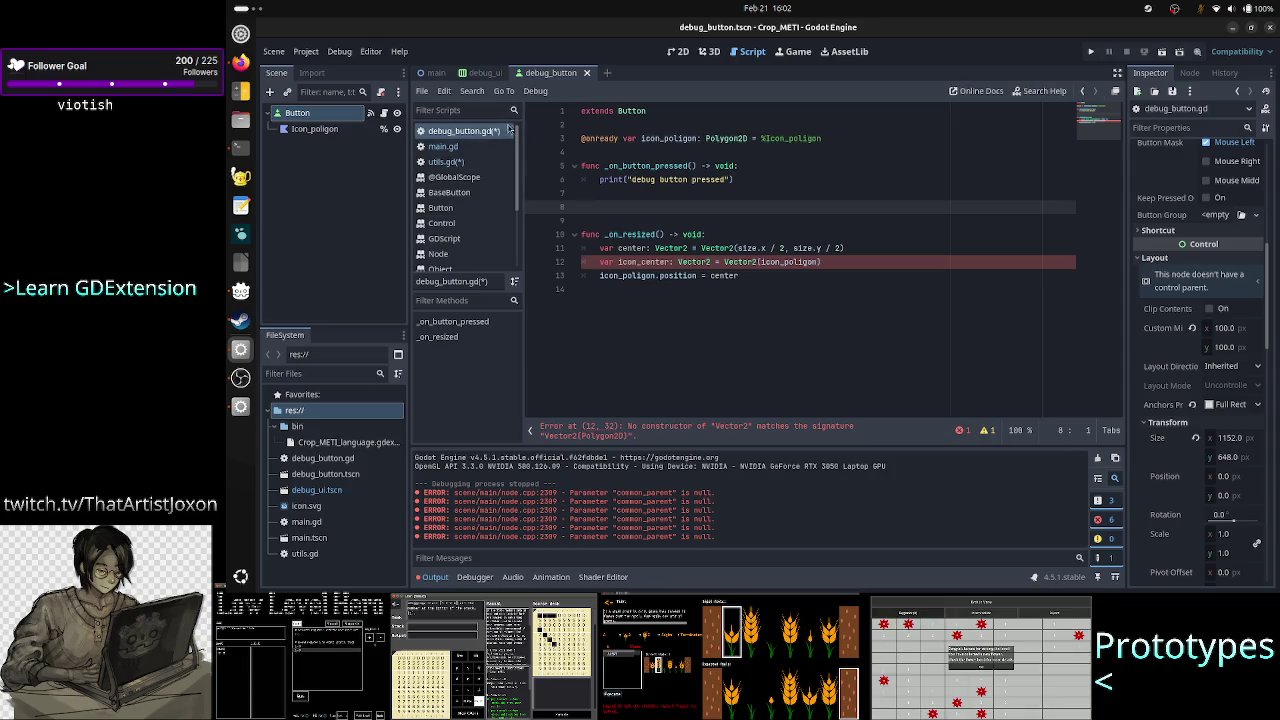
{"action": "left_click", "coordinate": [458, 162]}
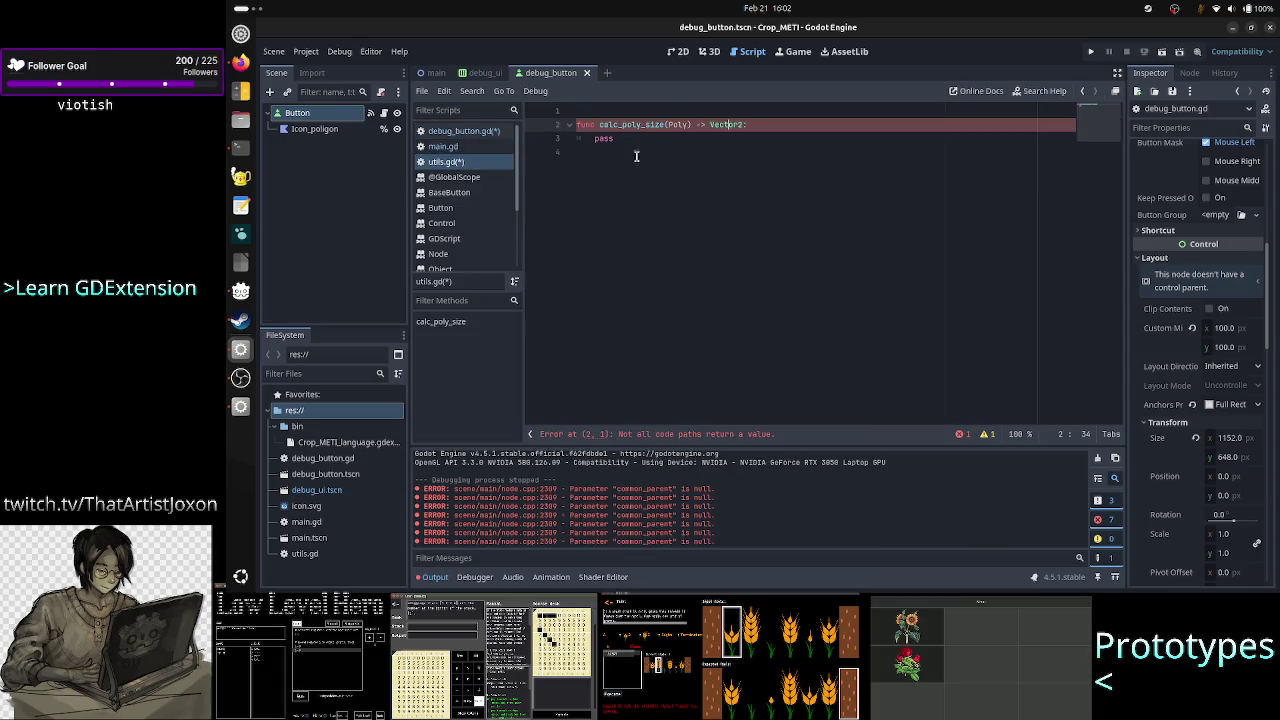
{"action": "double_click", "coordinate": [679, 124]}
{"action": "key", "text": "BackSpace"}
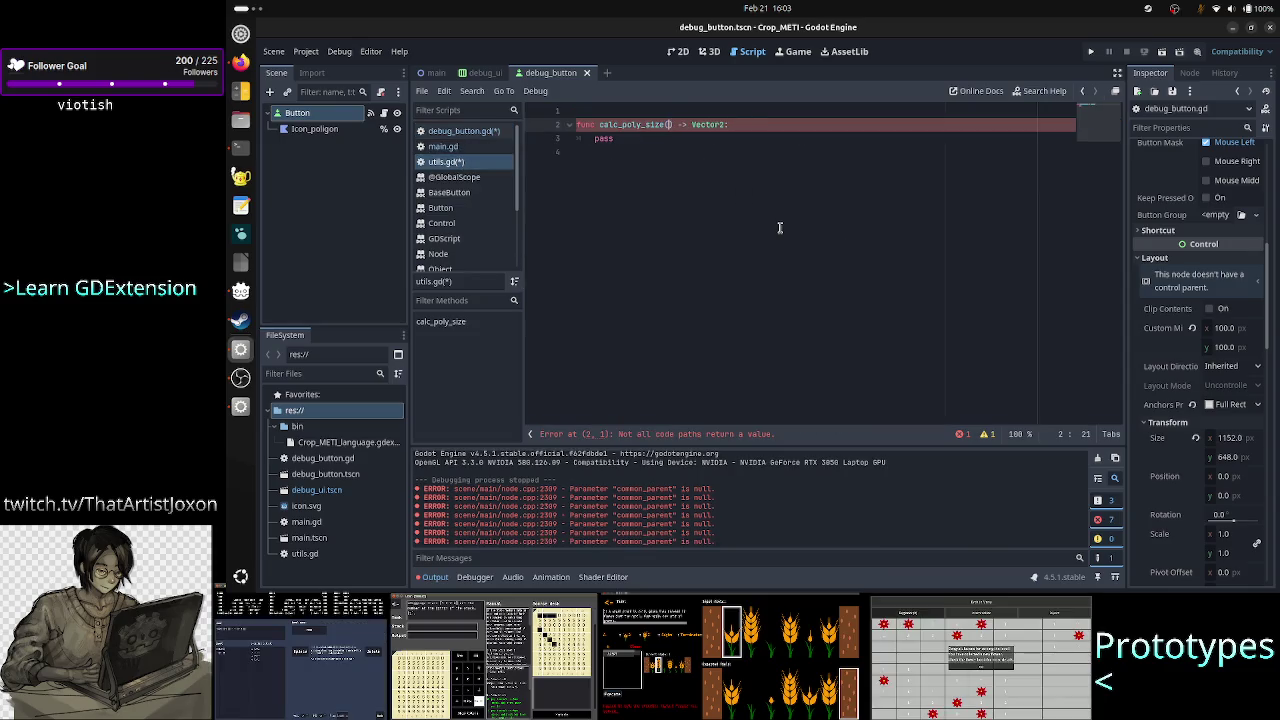
Declare the parameter as 'poly: Polygon2D' using the type autocomplete
{"action": "type", "text": "P"}
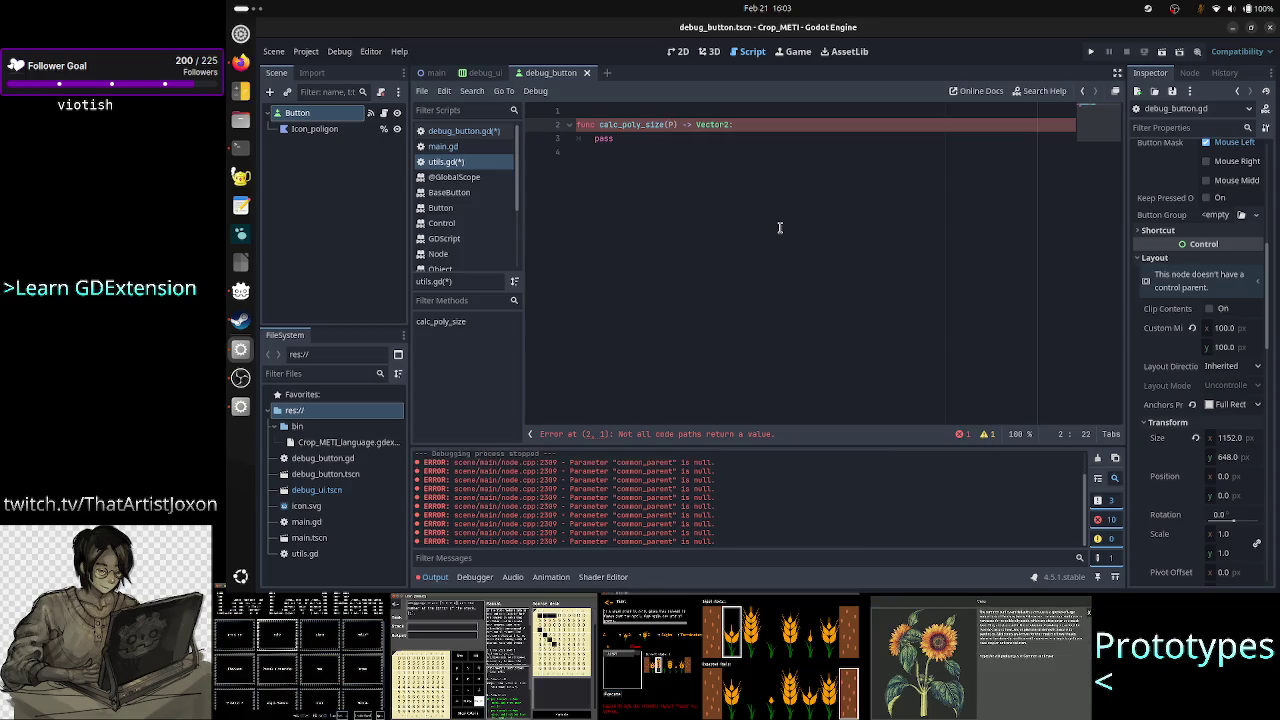
{"action": "key", "text": "BackSpace"}
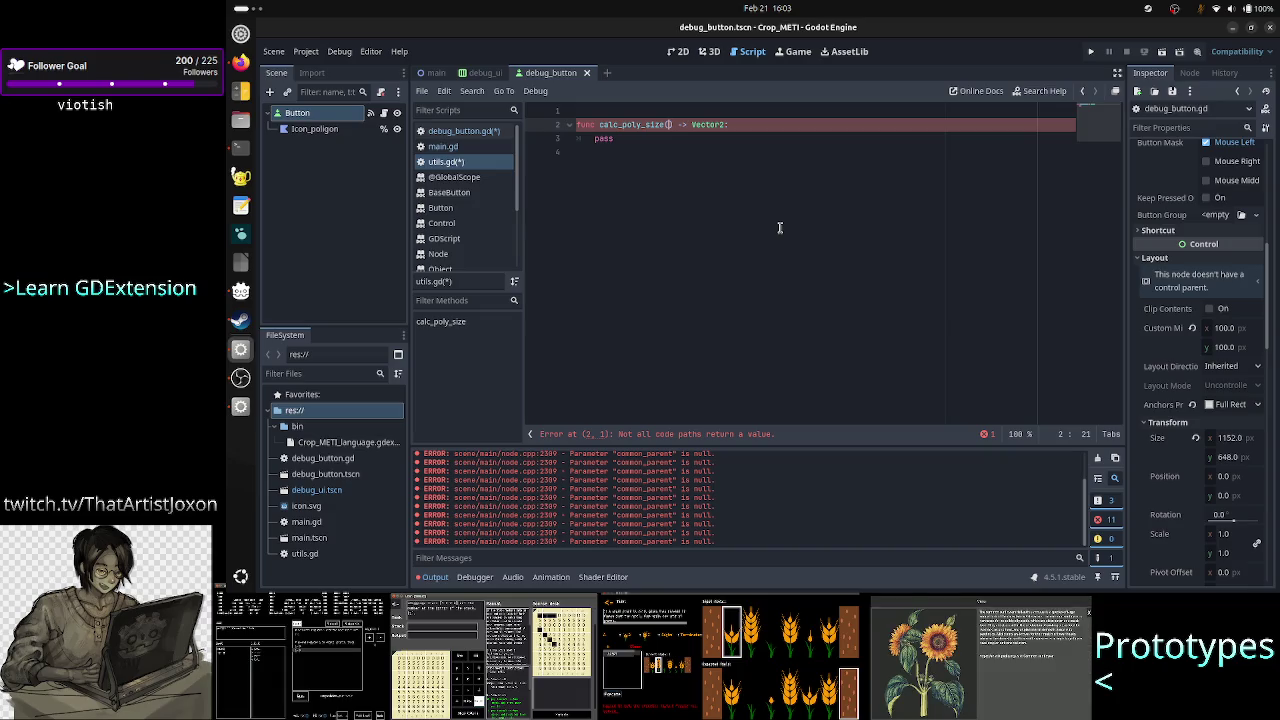
{"action": "type", "text": "poly: "}
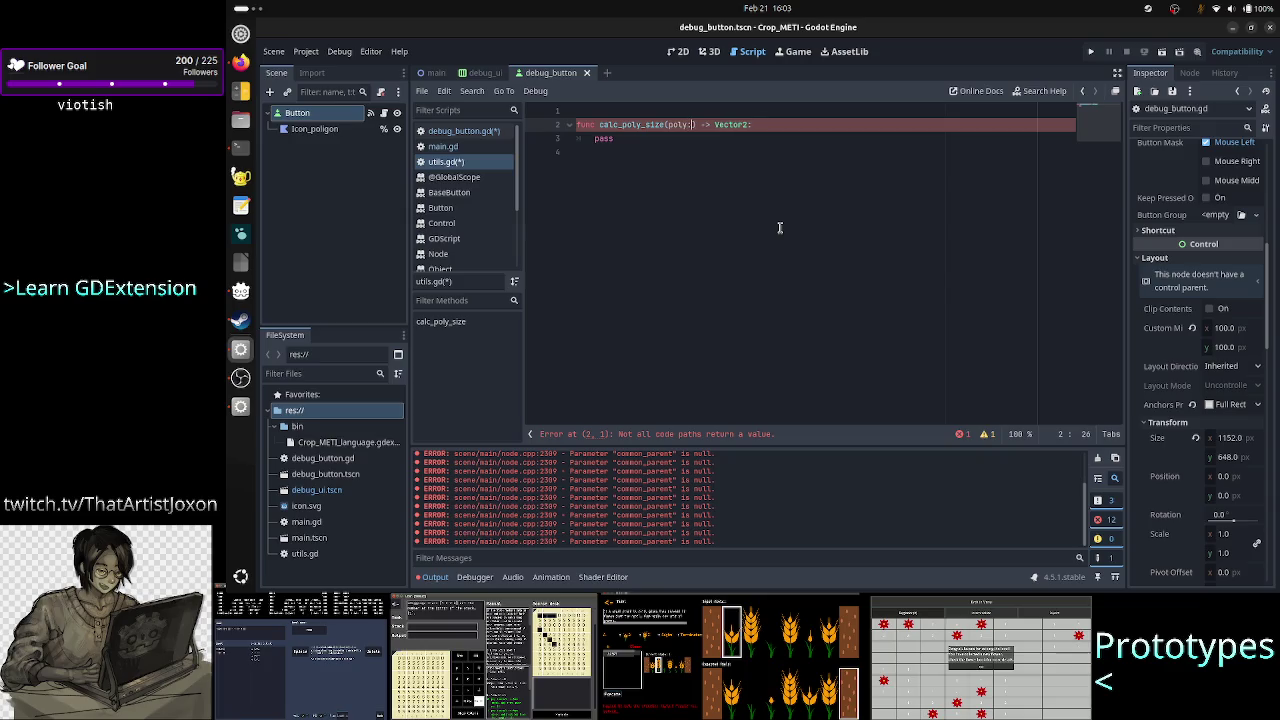
{"action": "type", "text": "P"}
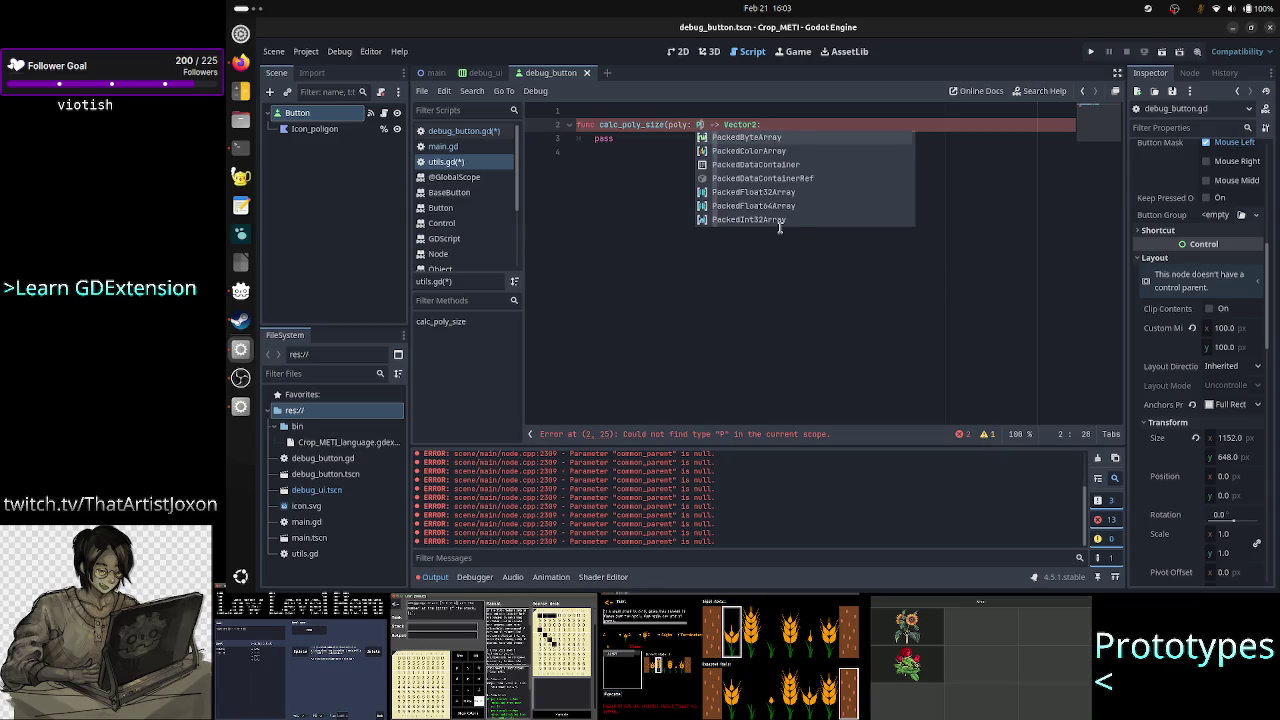
{"action": "type", "text": "oly"}
{"action": "key", "text": "Return"}
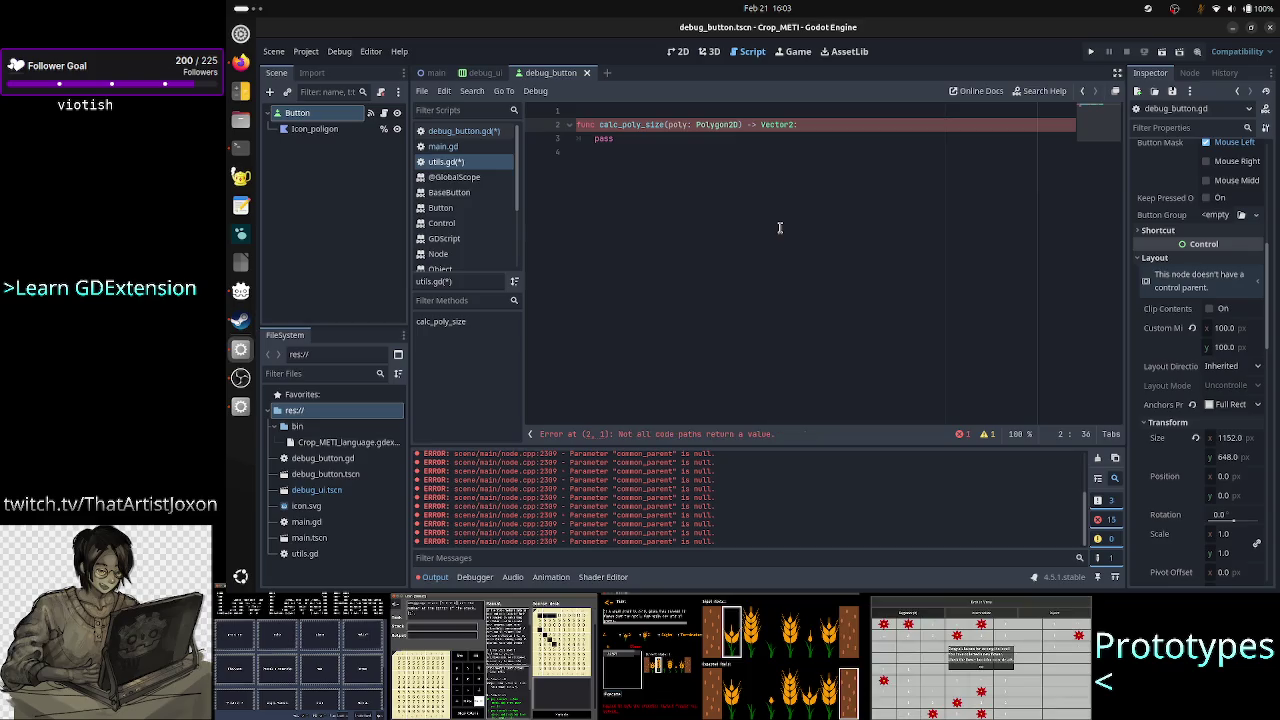
Erase the placeholder 'pass' from the function body
{"action": "key", "text": "Right"}
{"action": "key", "text": "Right"}
{"action": "key", "text": "Right"}
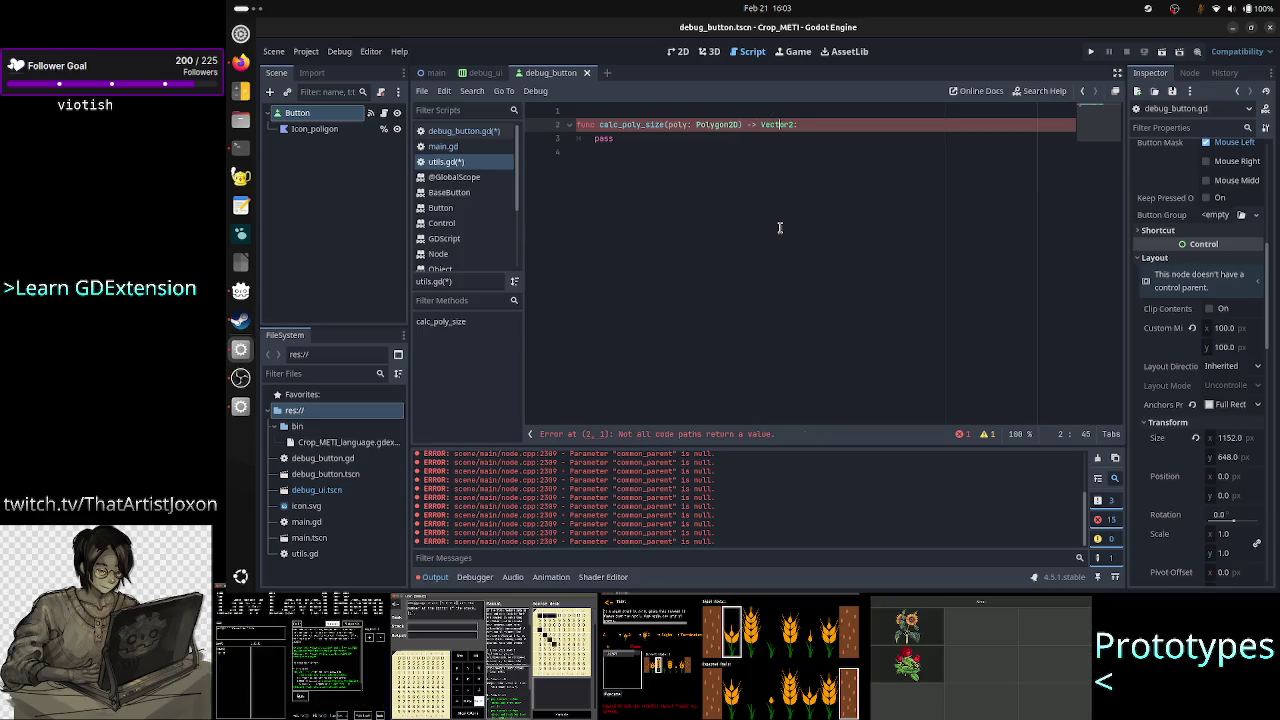
{"action": "key", "text": "Down"}
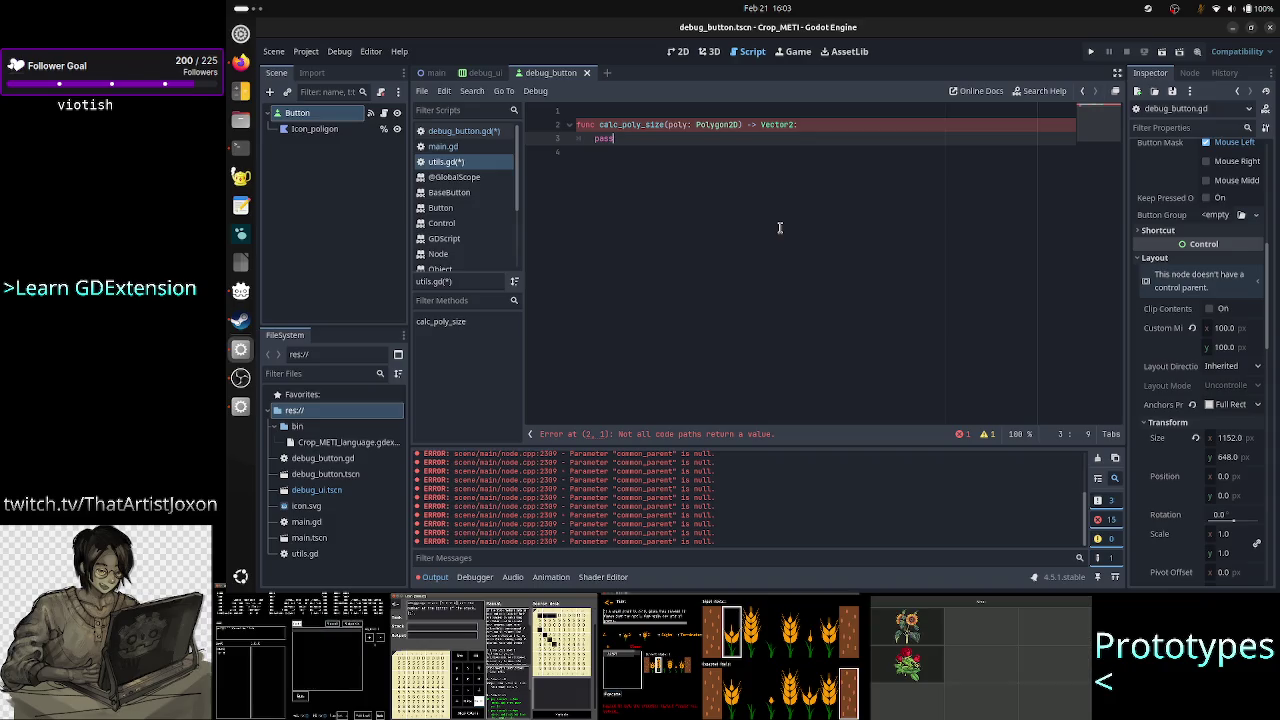
{"action": "key", "text": "BackSpace"}
{"action": "key", "text": "BackSpace"}
{"action": "key", "text": "BackSpace"}
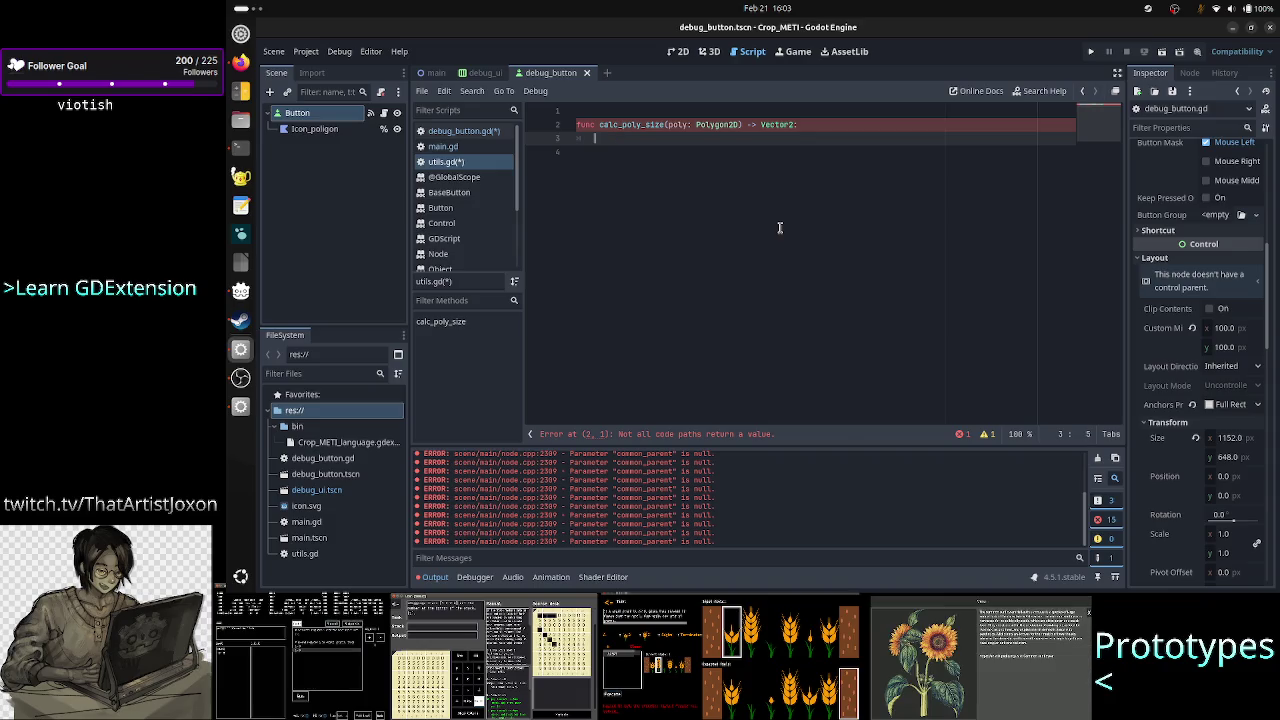
Declare 'var size: Vector2' as the first line of calc_poly_size
{"action": "type", "text": "V"}
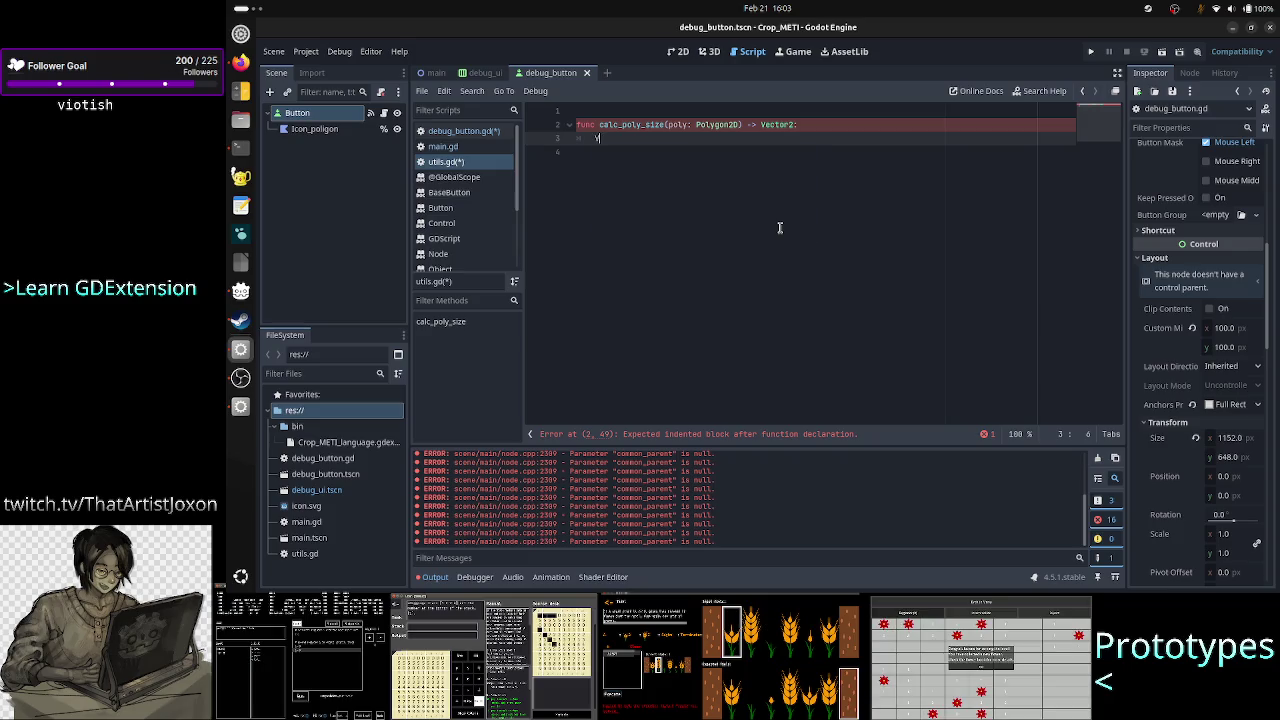
{"action": "type", "text": "ector2 size"}
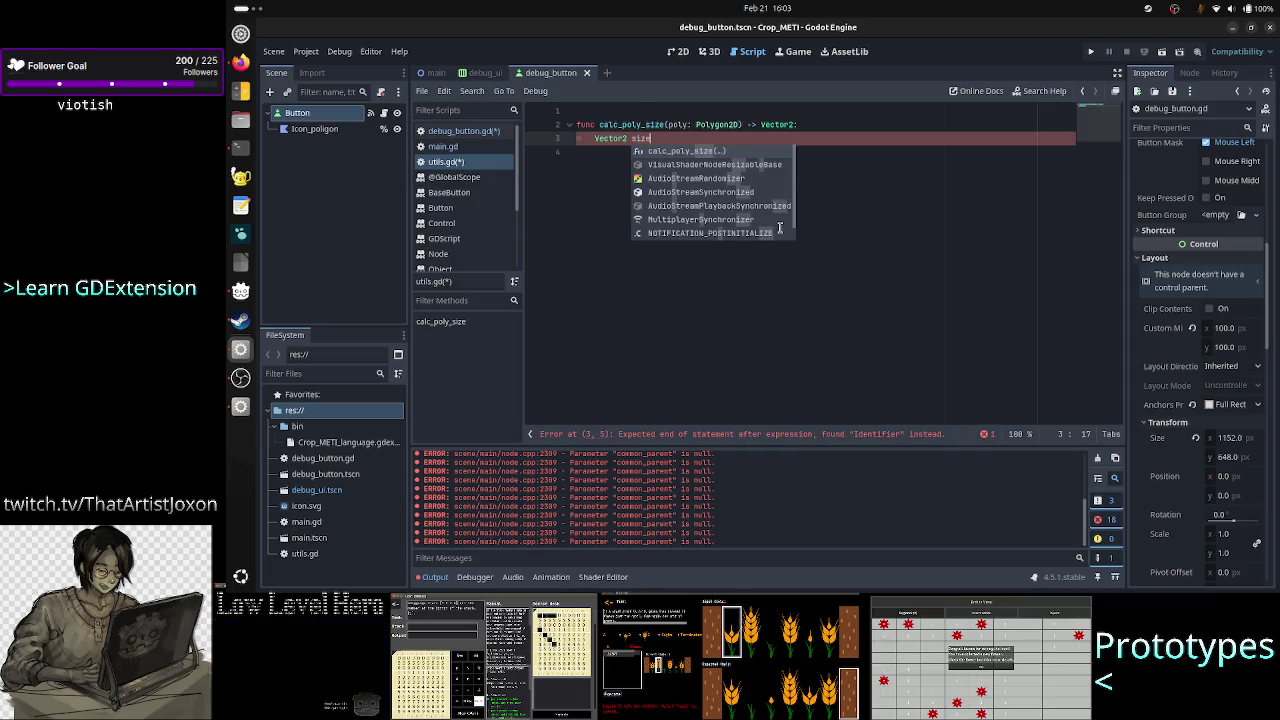
{"action": "key", "text": "BackSpace"}
{"action": "key", "text": "BackSpace"}
{"action": "key", "text": "BackSpace"}
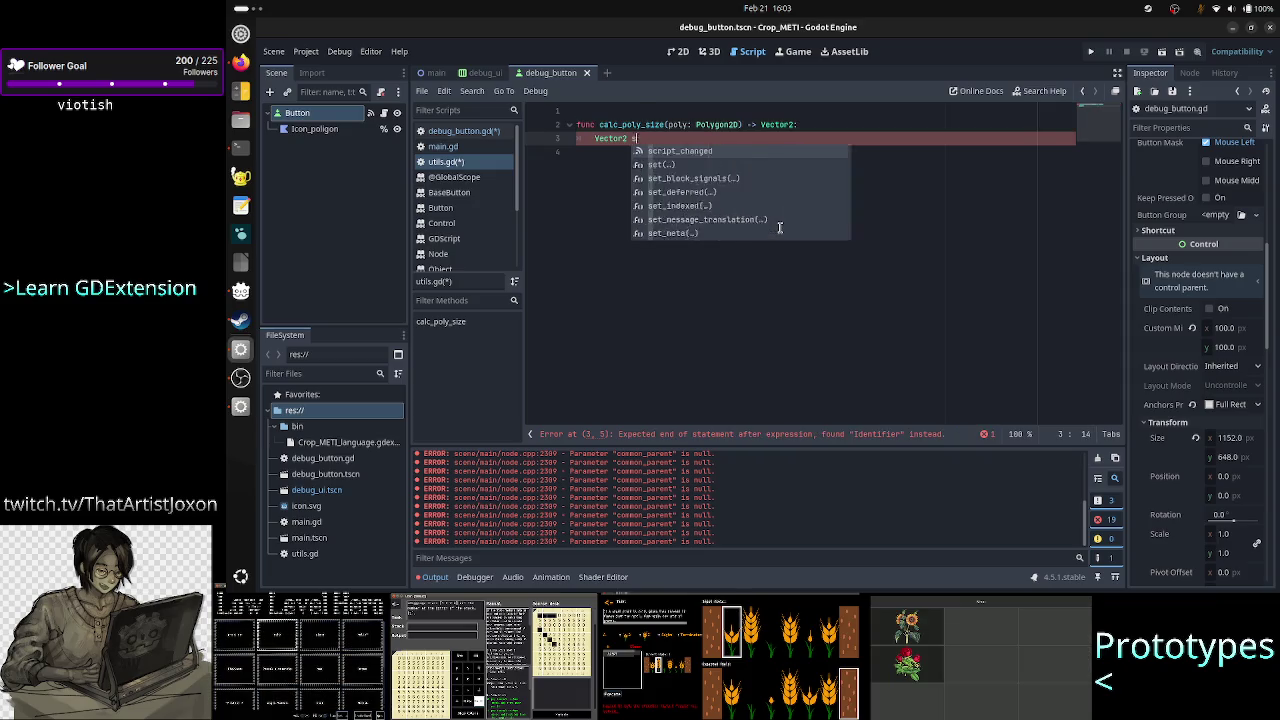
{"action": "key", "text": "BackSpace"}
{"action": "key", "text": "BackSpace"}
{"action": "key", "text": "BackSpace"}
{"action": "type", "text": "size:"}
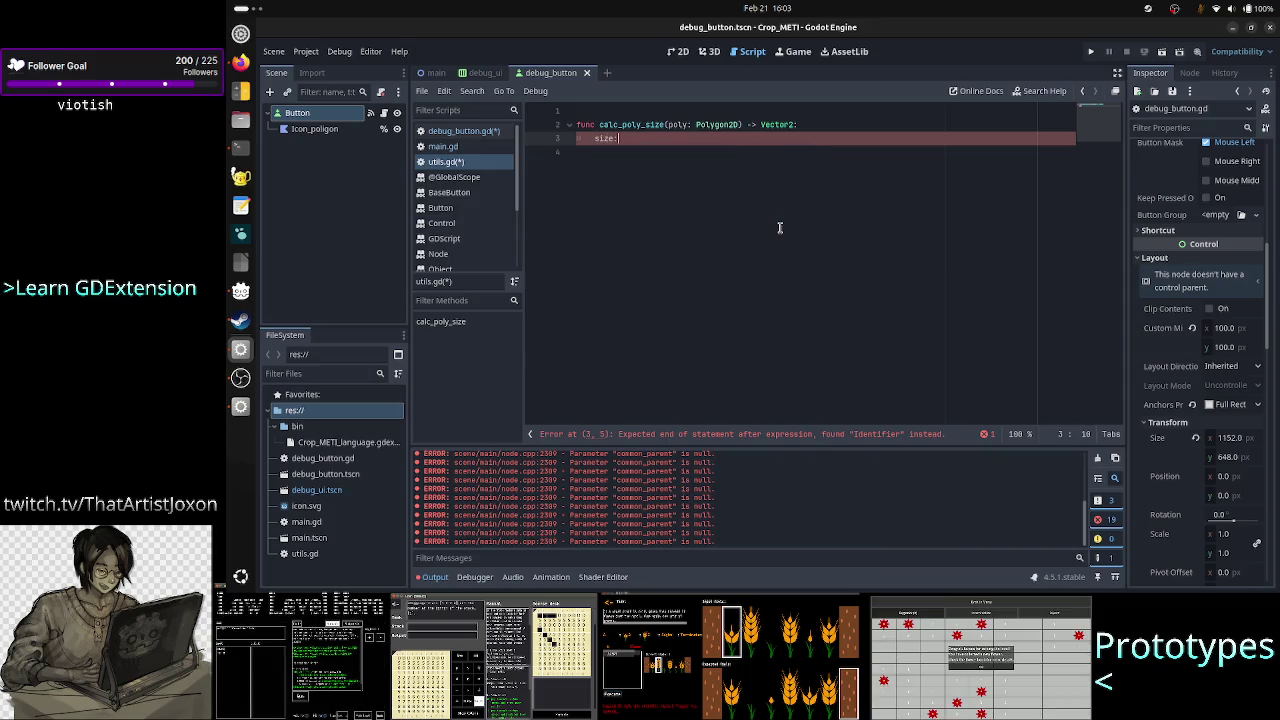
{"action": "type", "text": " Vec"}
{"action": "key", "text": "BackSpace"}
{"action": "key", "text": "BackSpace"}
{"action": "key", "text": "BackSpace"}
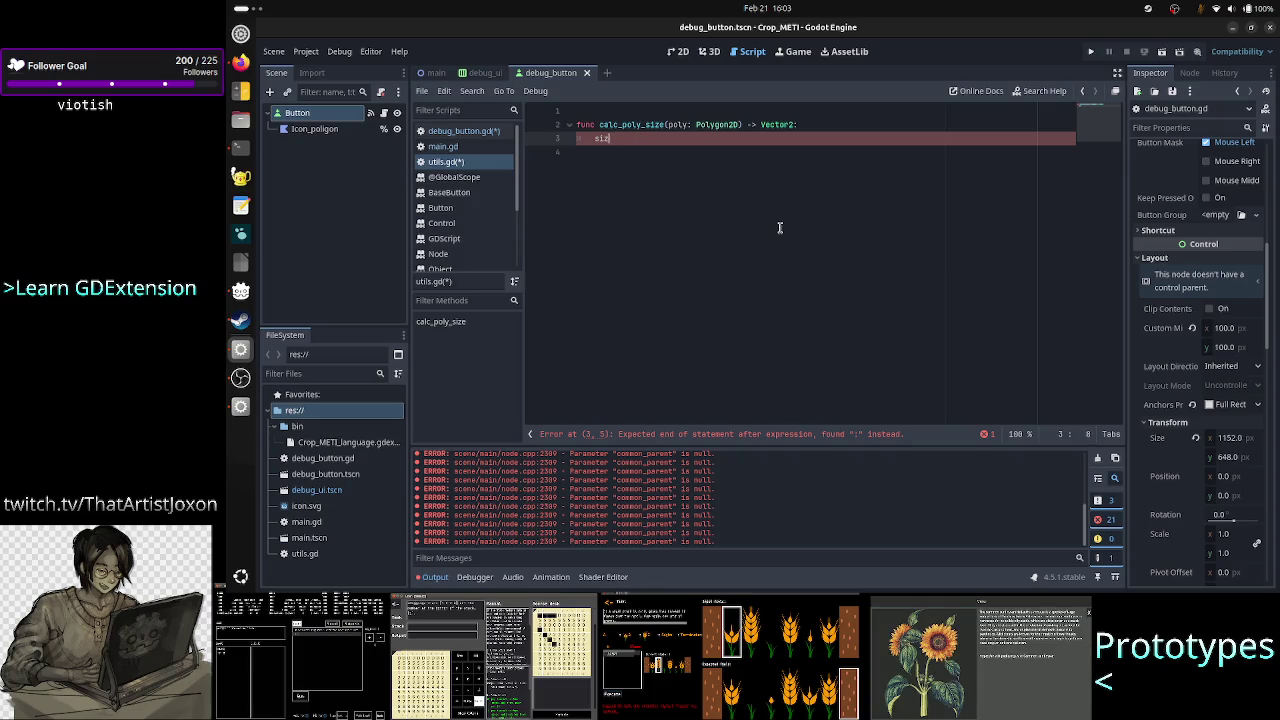
{"action": "key", "text": "BackSpace"}
{"action": "key", "text": "BackSpace"}
{"action": "key", "text": "BackSpace"}
{"action": "type", "text": "var siz"}
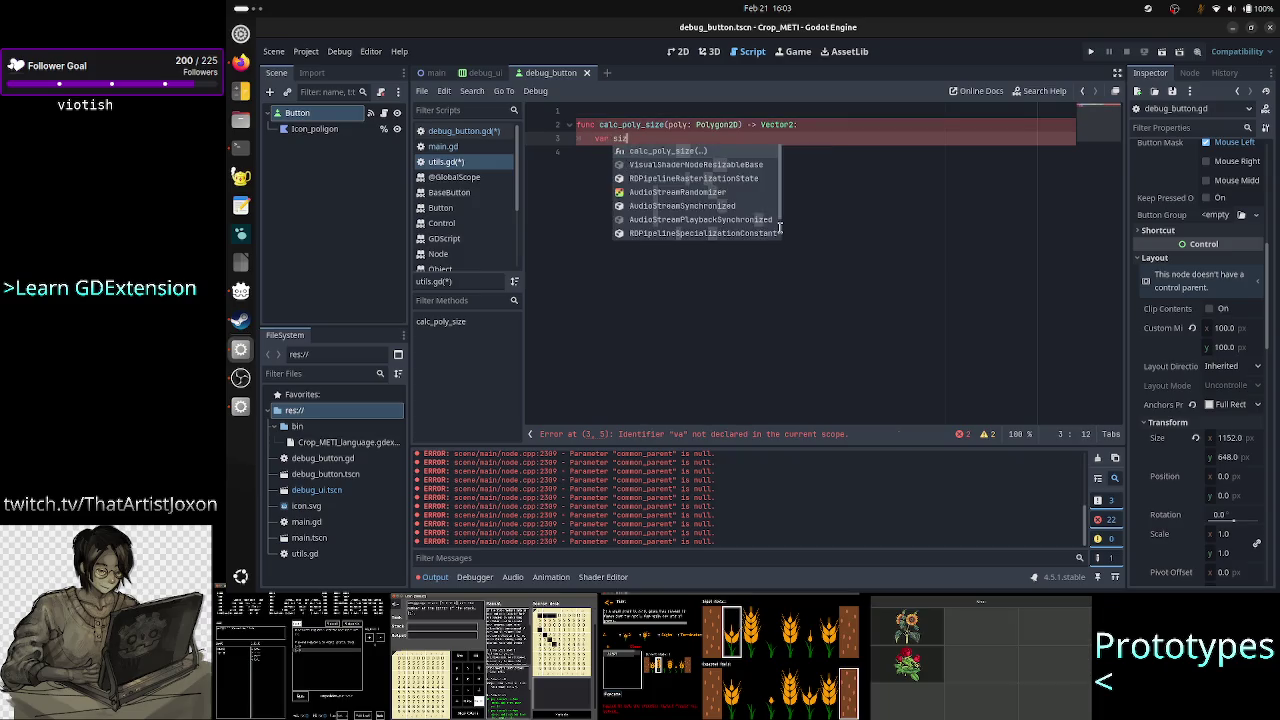
{"action": "key", "text": "Escape"}
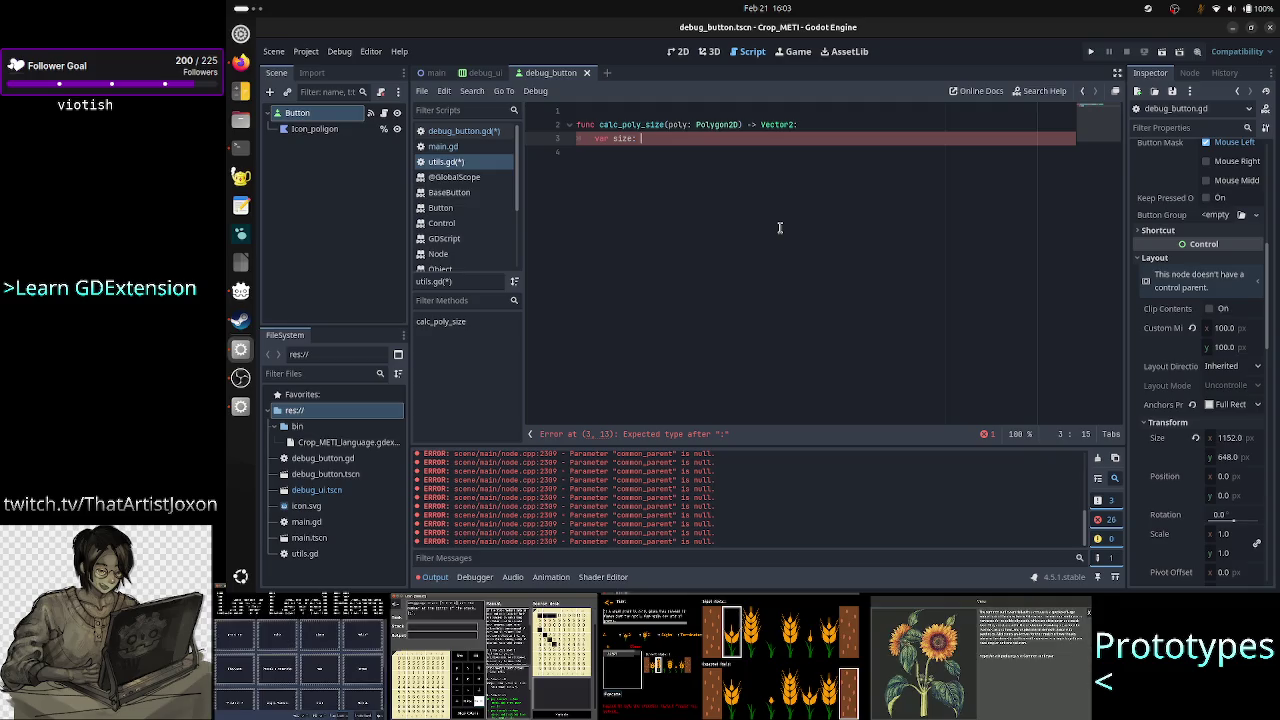
{"action": "type", "text": "Vec"}
{"action": "key", "text": "Return"}
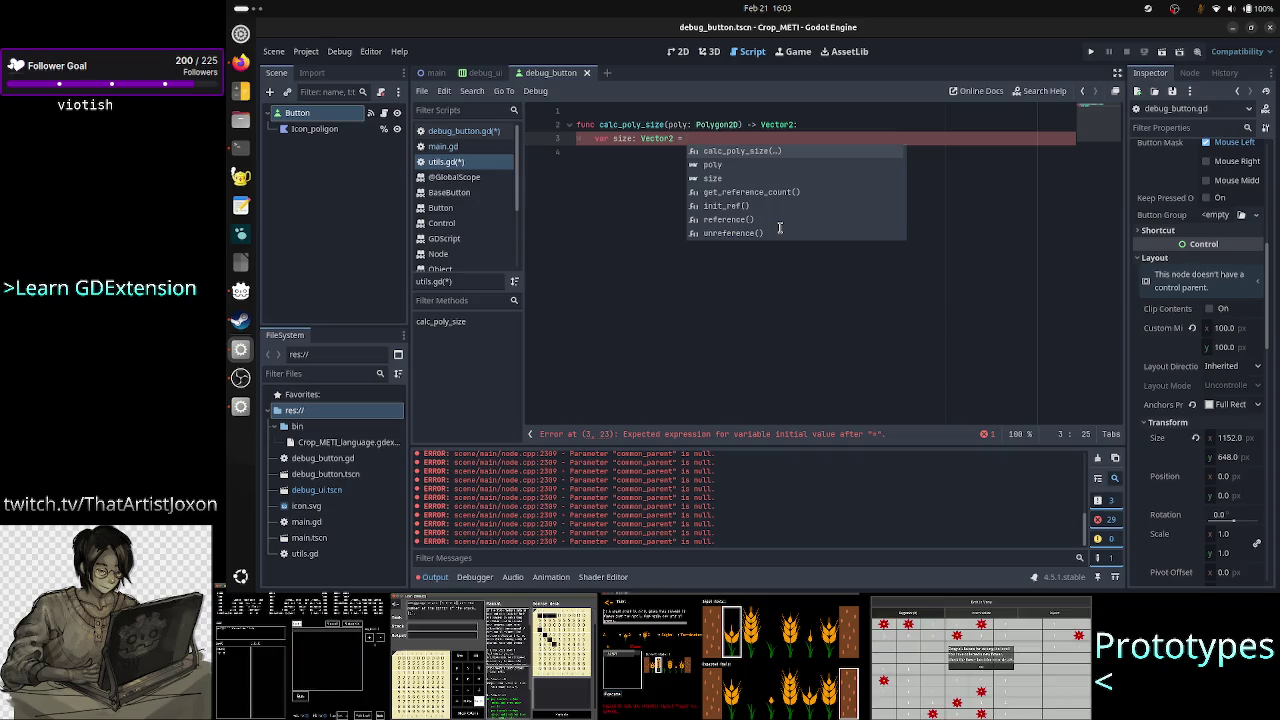
{"action": "key", "text": "BackSpace"}
{"action": "key", "text": "BackSpace"}
{"action": "key", "text": "BackSpace"}
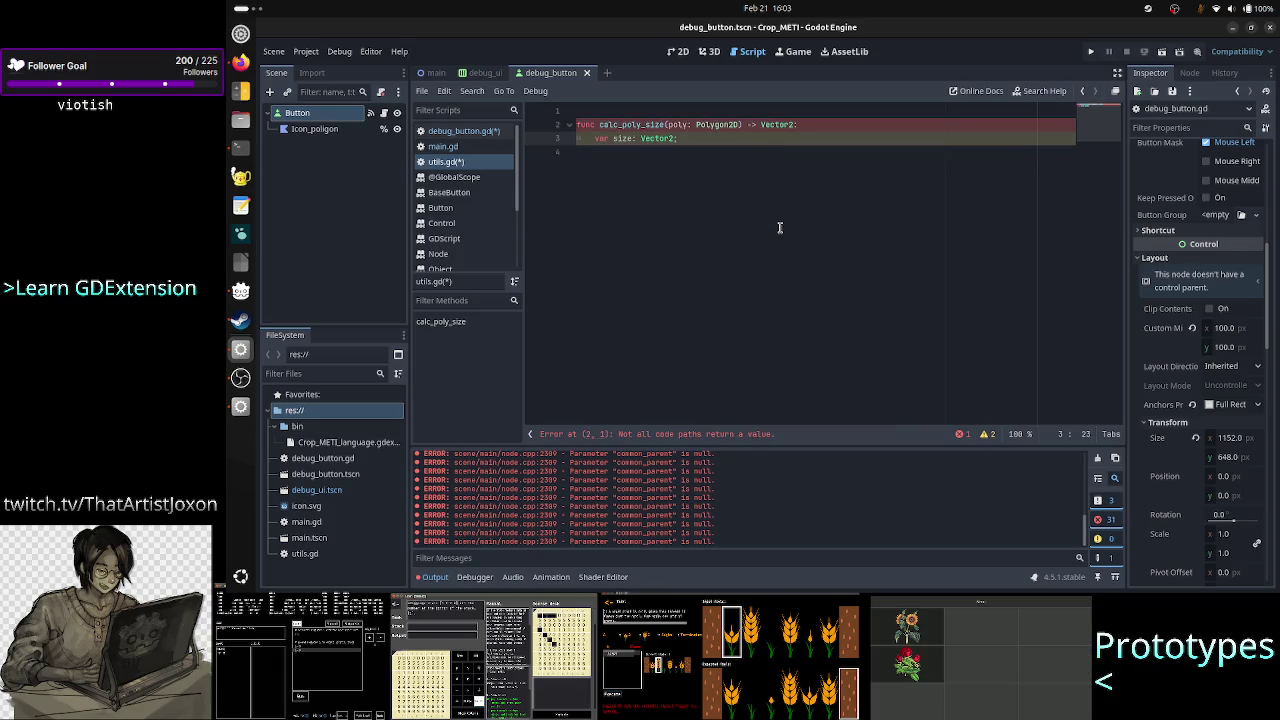
Add 'return size' below and open an empty line between, consulting the forum example code
{"action": "key", "text": "Return"}
{"action": "type", "text": "return s"}
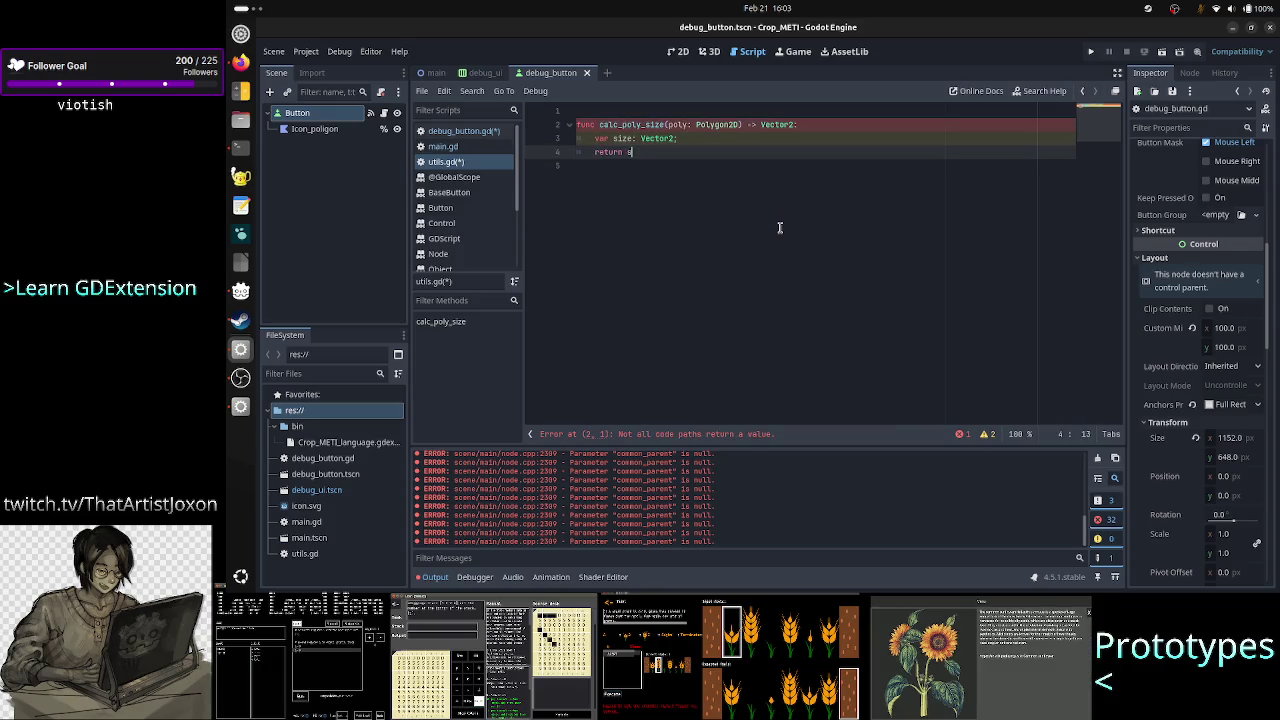
{"action": "type", "text": "ize"}
{"action": "key", "text": "Escape"}
{"action": "key", "text": "Down"}
{"action": "key", "text": "Up"}
{"action": "key", "text": "Up"}
{"action": "key", "text": "Right"}
{"action": "key", "text": "Right"}
{"action": "key", "text": "Right"}
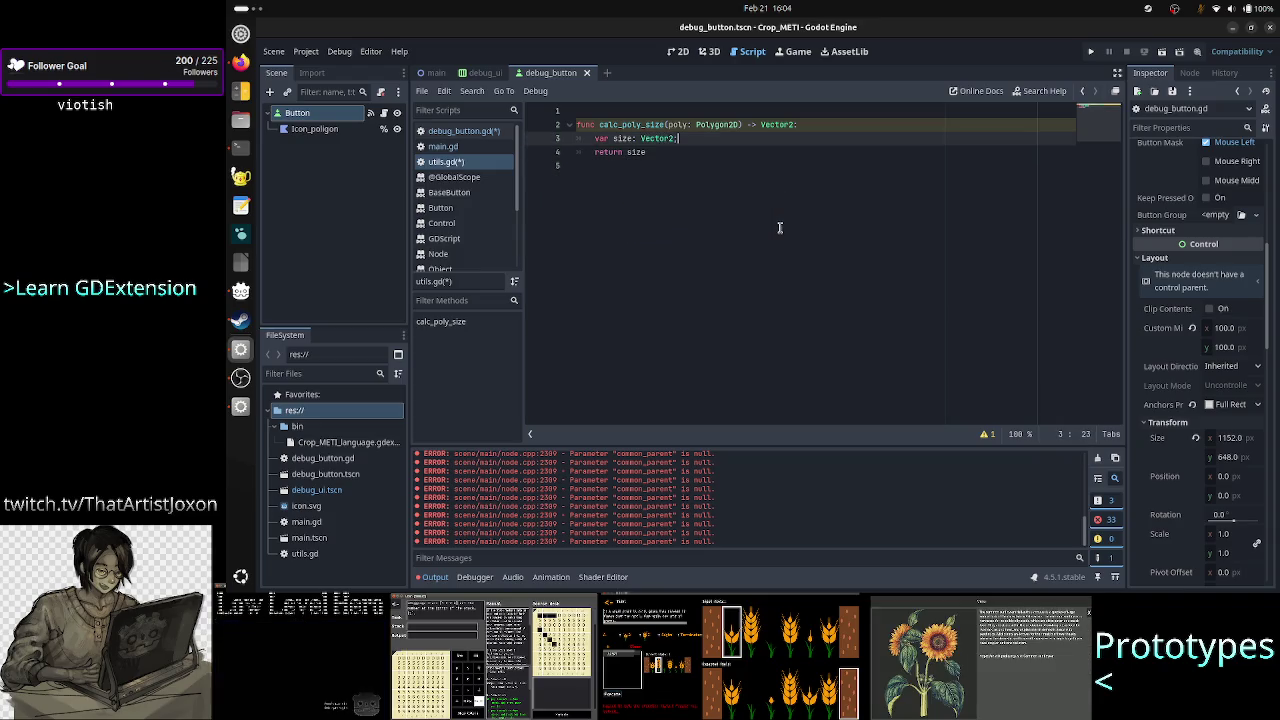
{"action": "key", "text": "Return"}
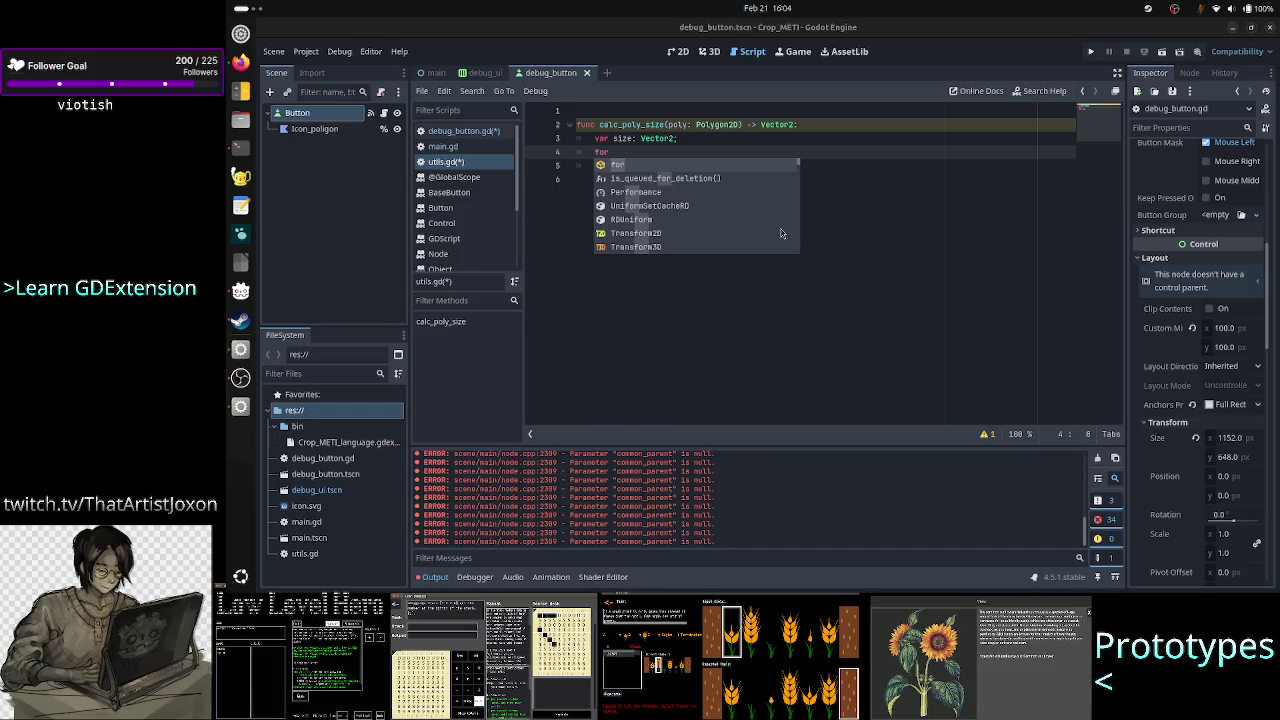
{"action": "key", "text": "alt+Tab"}
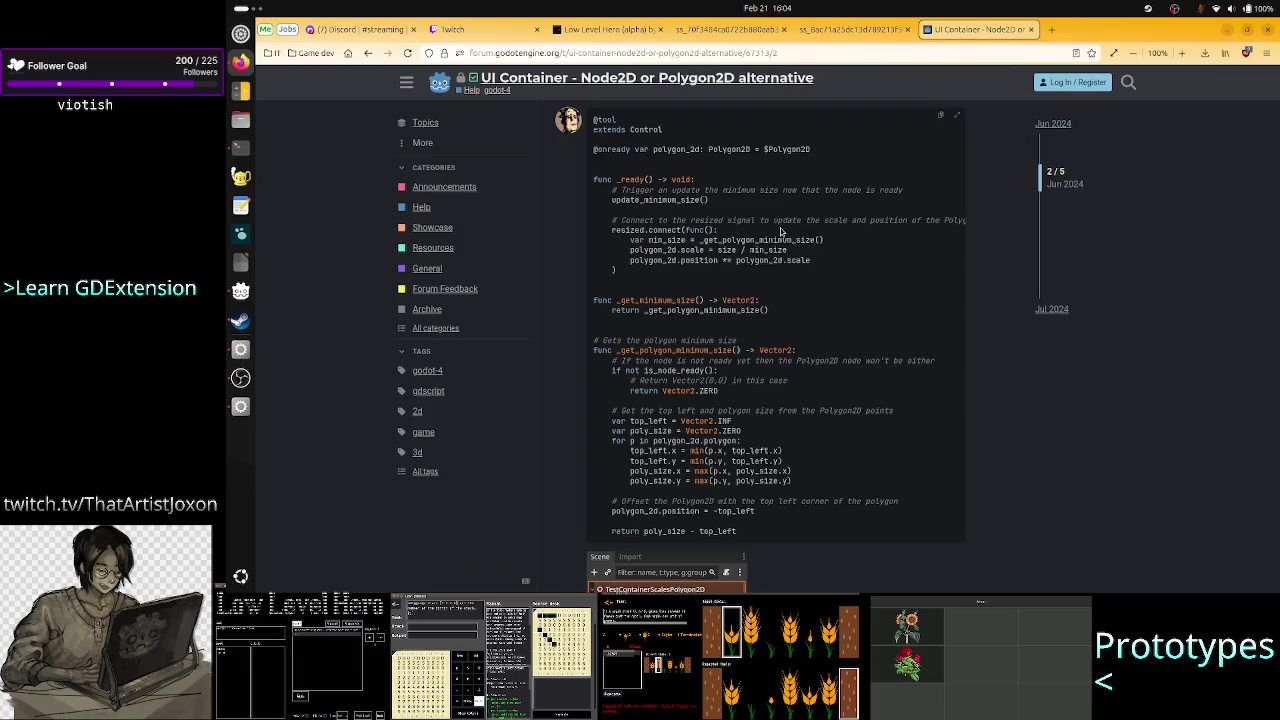
{"action": "key", "text": "alt+Tab"}
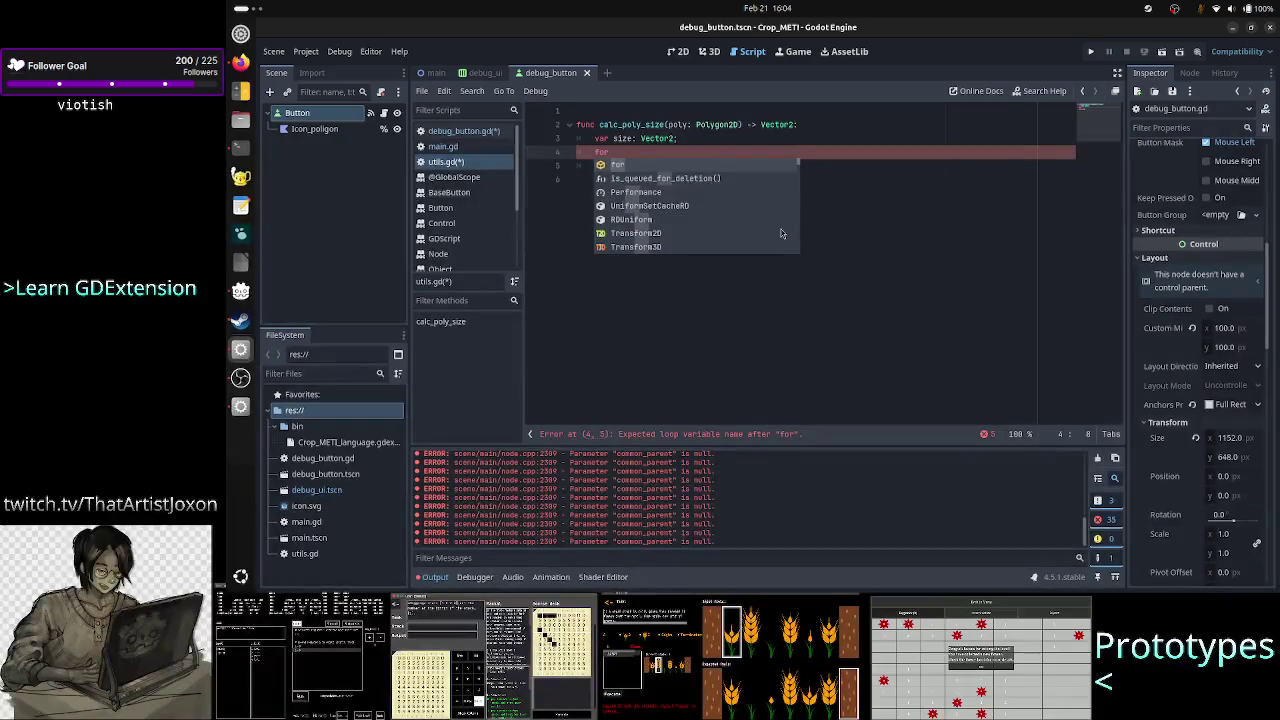
Write the loop header 'for p in poly.polygon', completing polygon from autocomplete
{"action": "type", "text": " p in"}
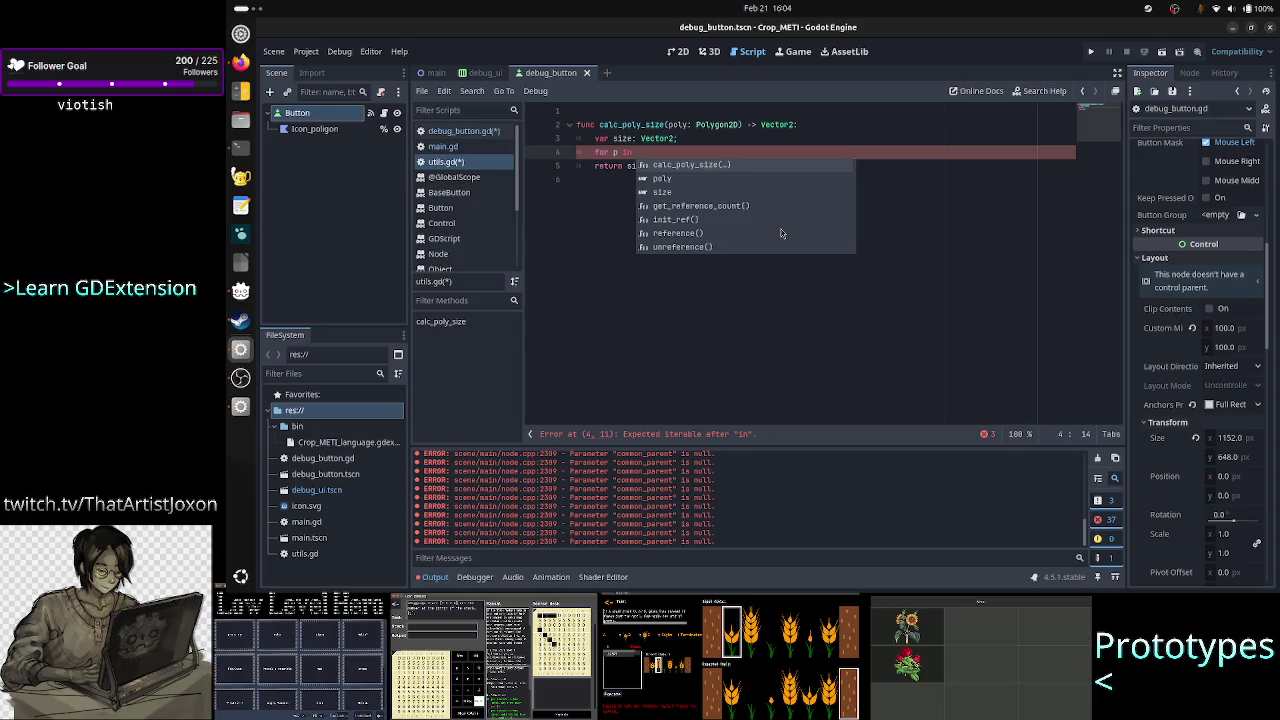
{"action": "type", "text": "poly.po"}
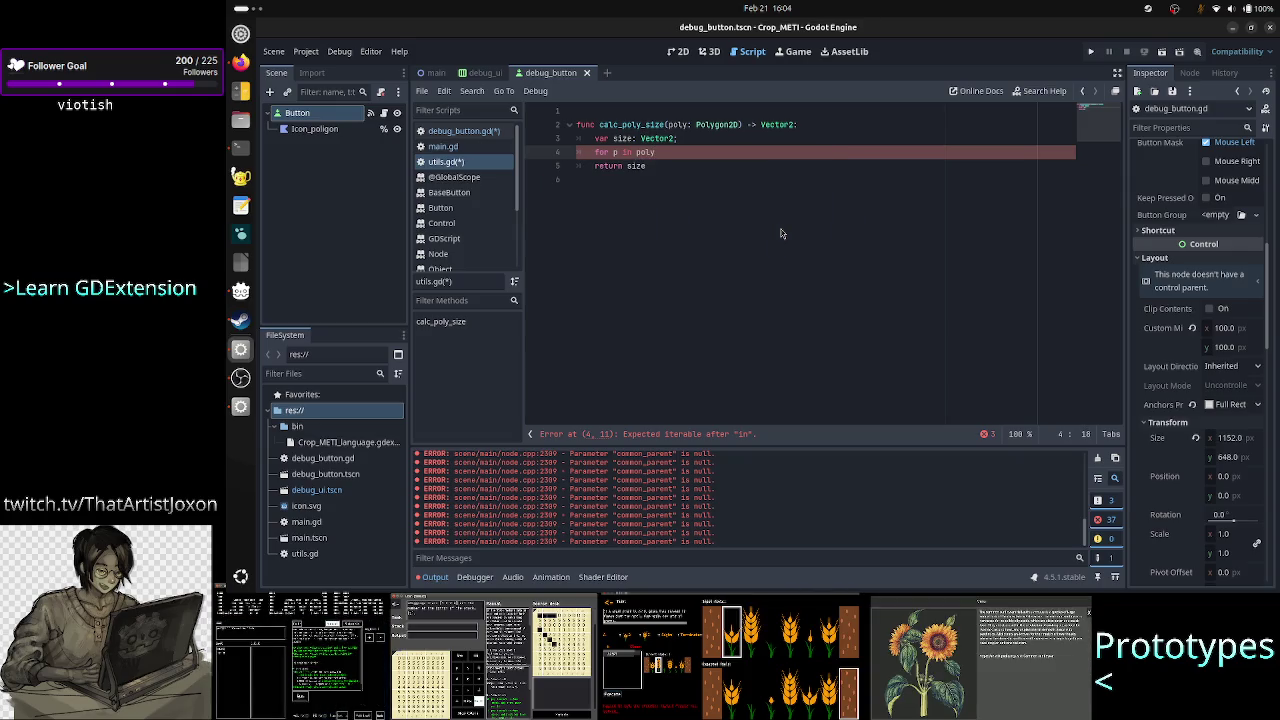
{"action": "key", "text": "Return"}
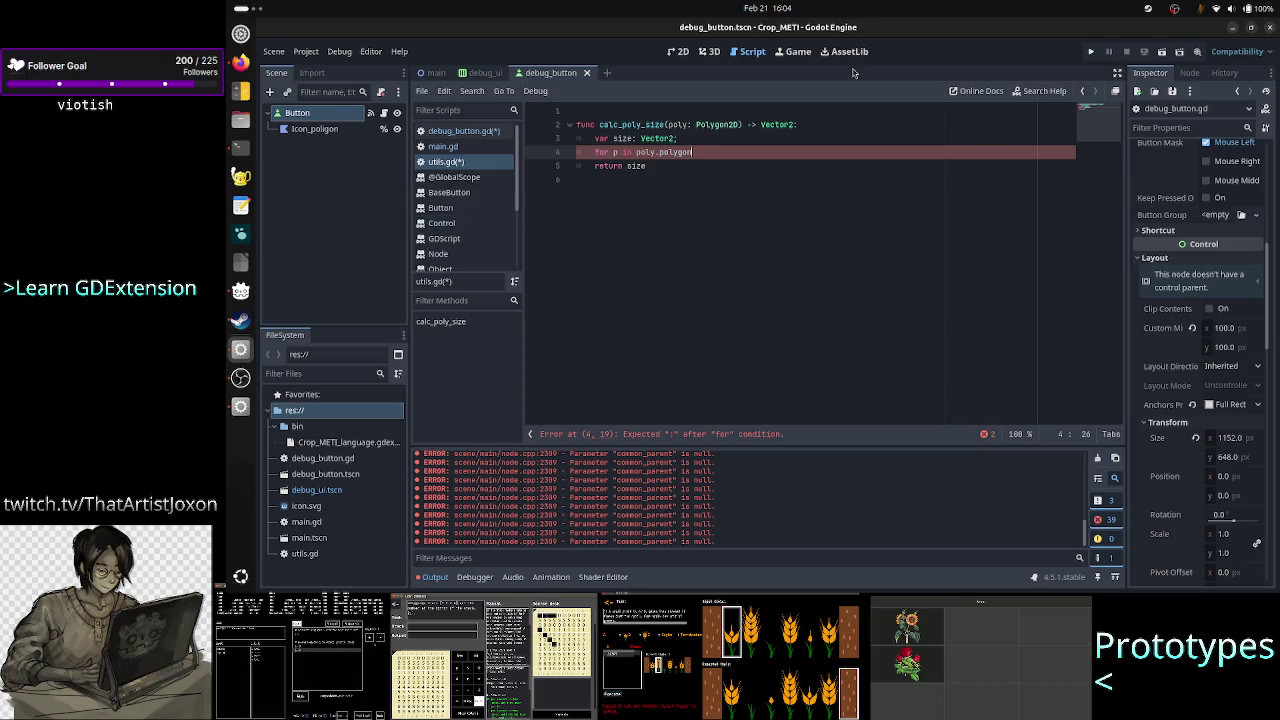
Search the help for 'polygon2d' and open the Polygon2D class reference
{"action": "left_click", "coordinate": [1044, 91]}
{"action": "type", "text": "pol"}
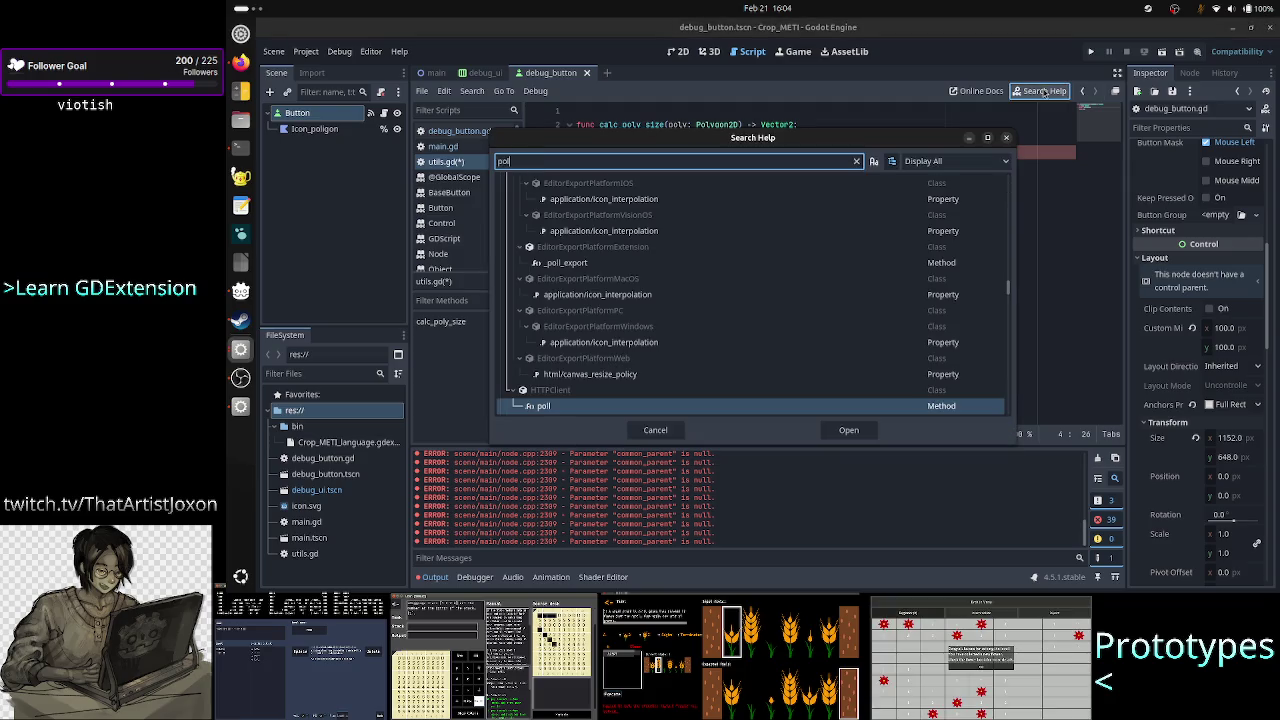
{"action": "type", "text": "ygon2d"}
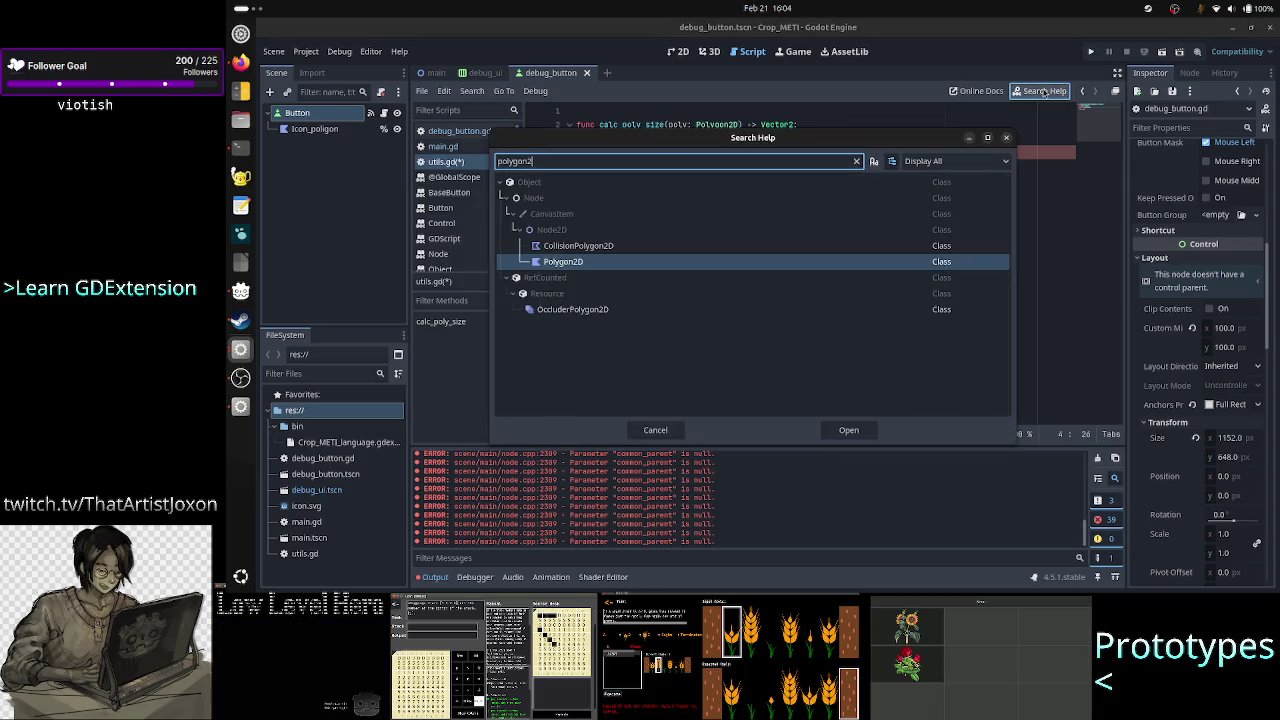
{"action": "left_click", "coordinate": [610, 266]}
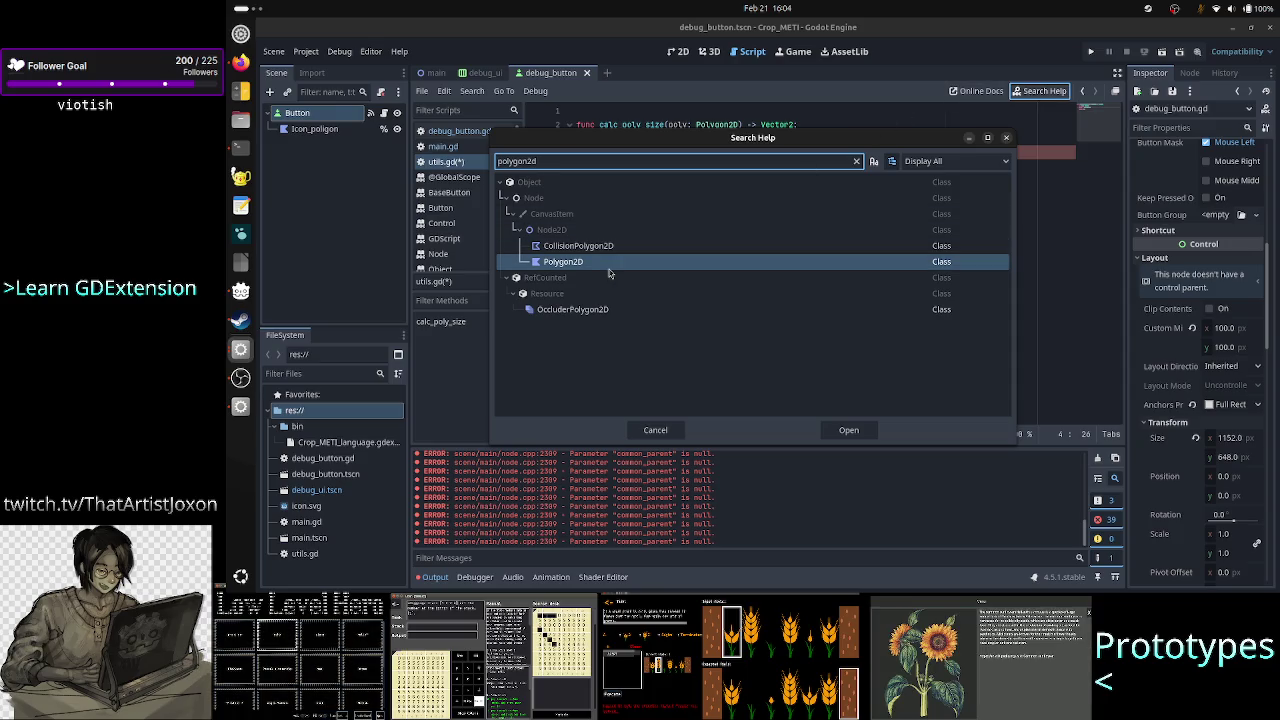
{"action": "double_click", "coordinate": [610, 264]}
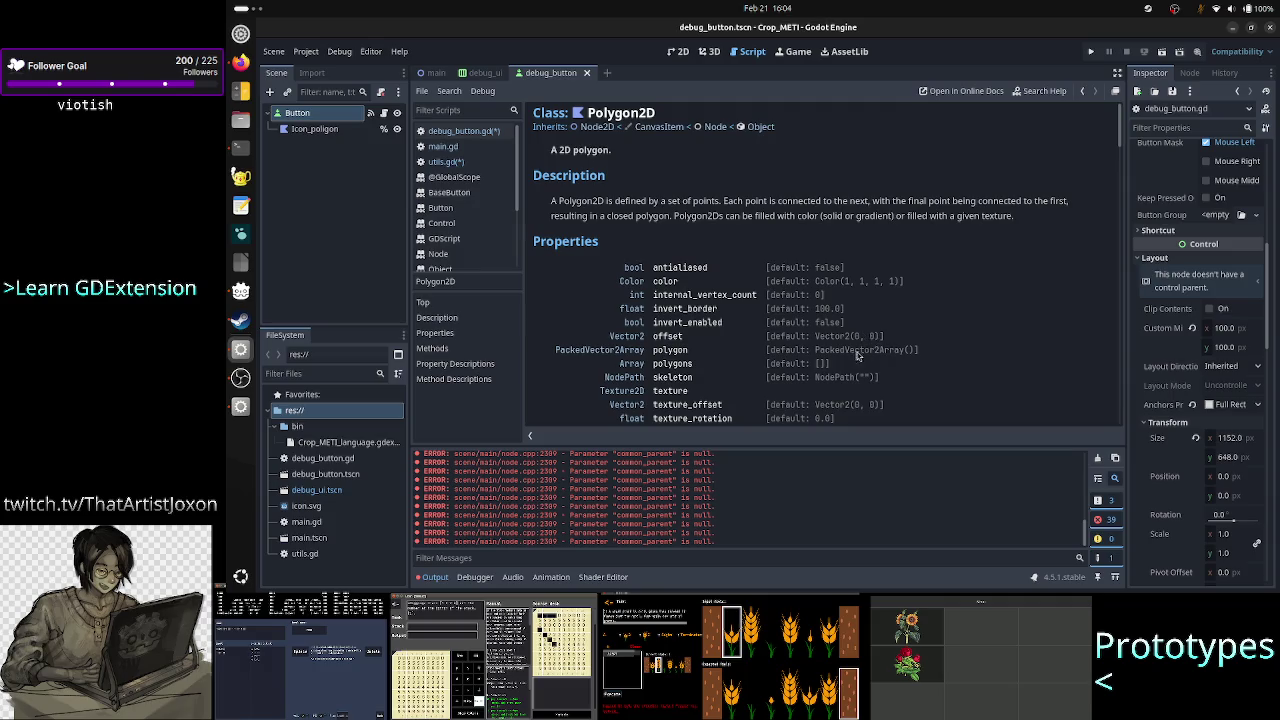
Follow the polygon property's PackedVector2Array type link, then return to debug_button.gd
{"action": "left_click_drag", "start_coordinate": [884, 350], "coordinate": [845, 349]}
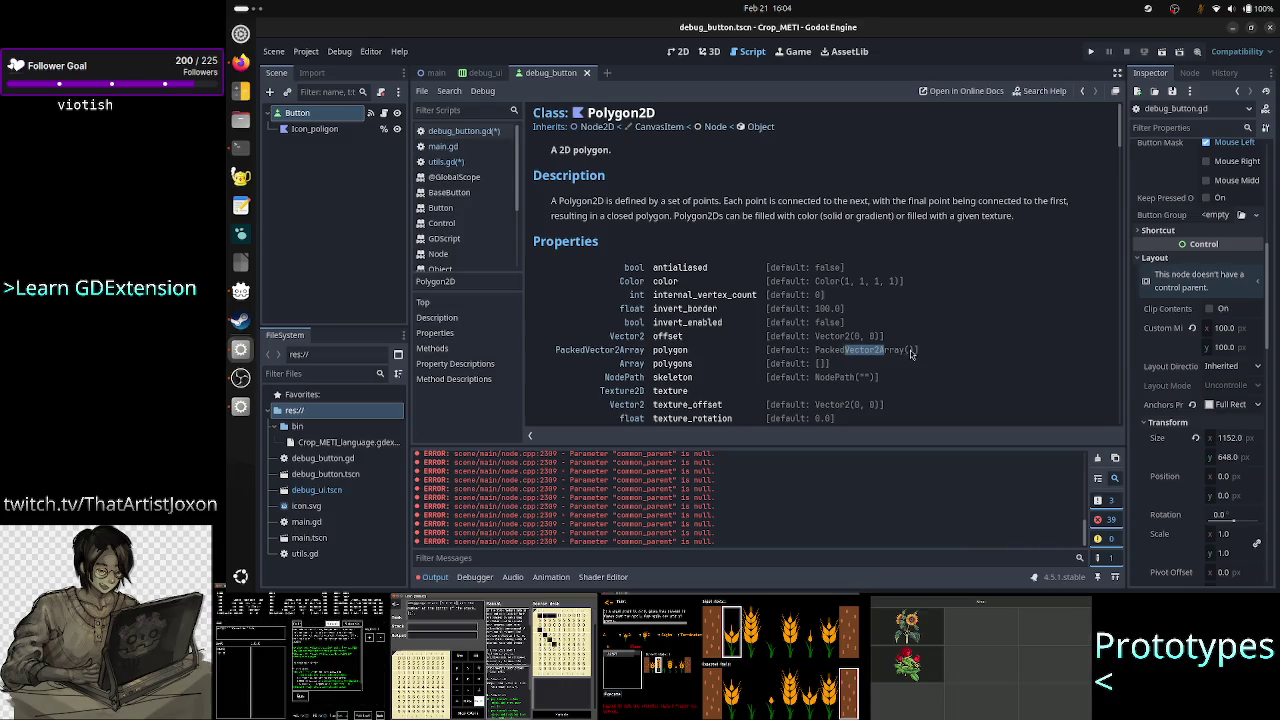
{"action": "left_click", "coordinate": [602, 350]}
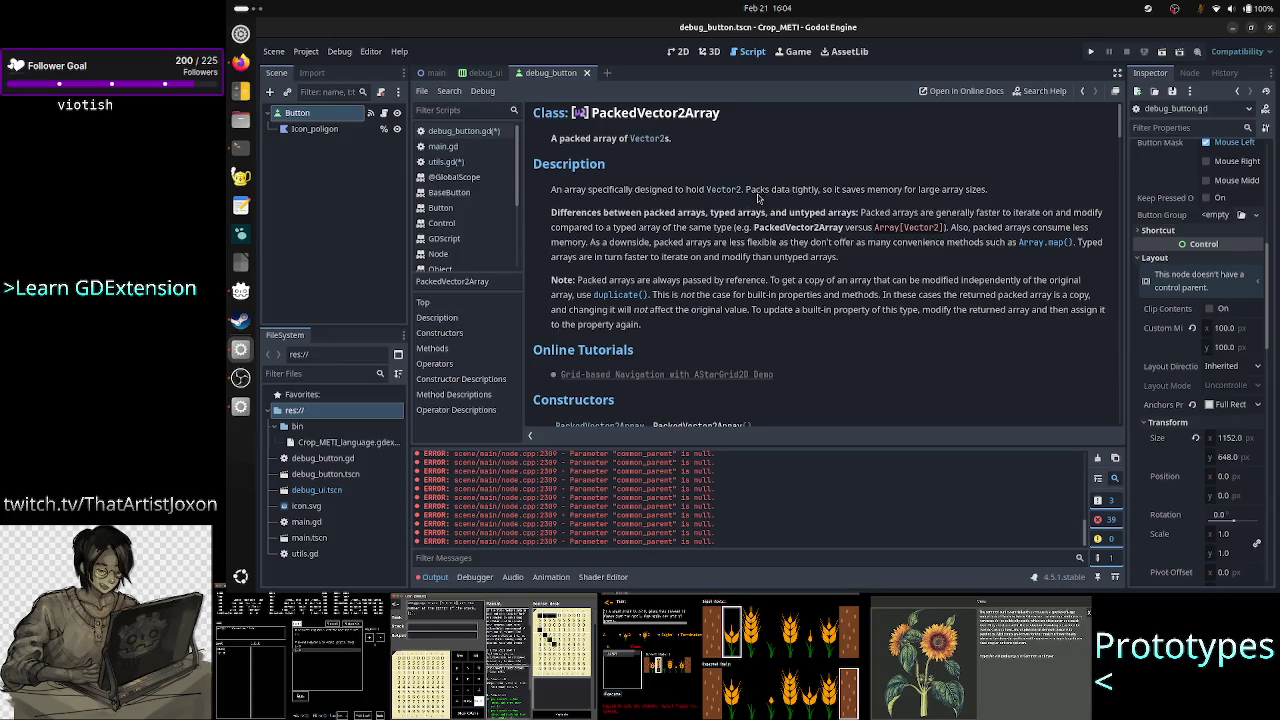
{"action": "left_click", "coordinate": [480, 135]}
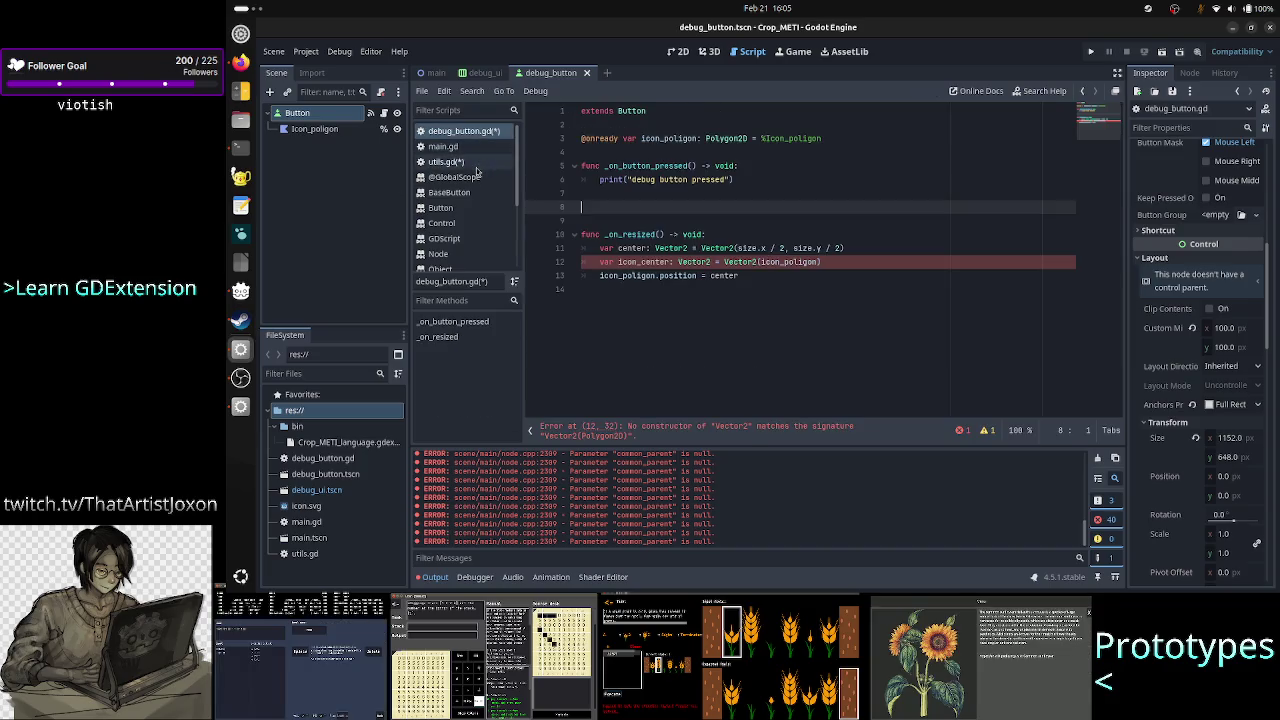
In utils.gd, rename the loop variable to v and end 'for v in poly.polygon:' with a colon
{"action": "left_click", "coordinate": [476, 162]}
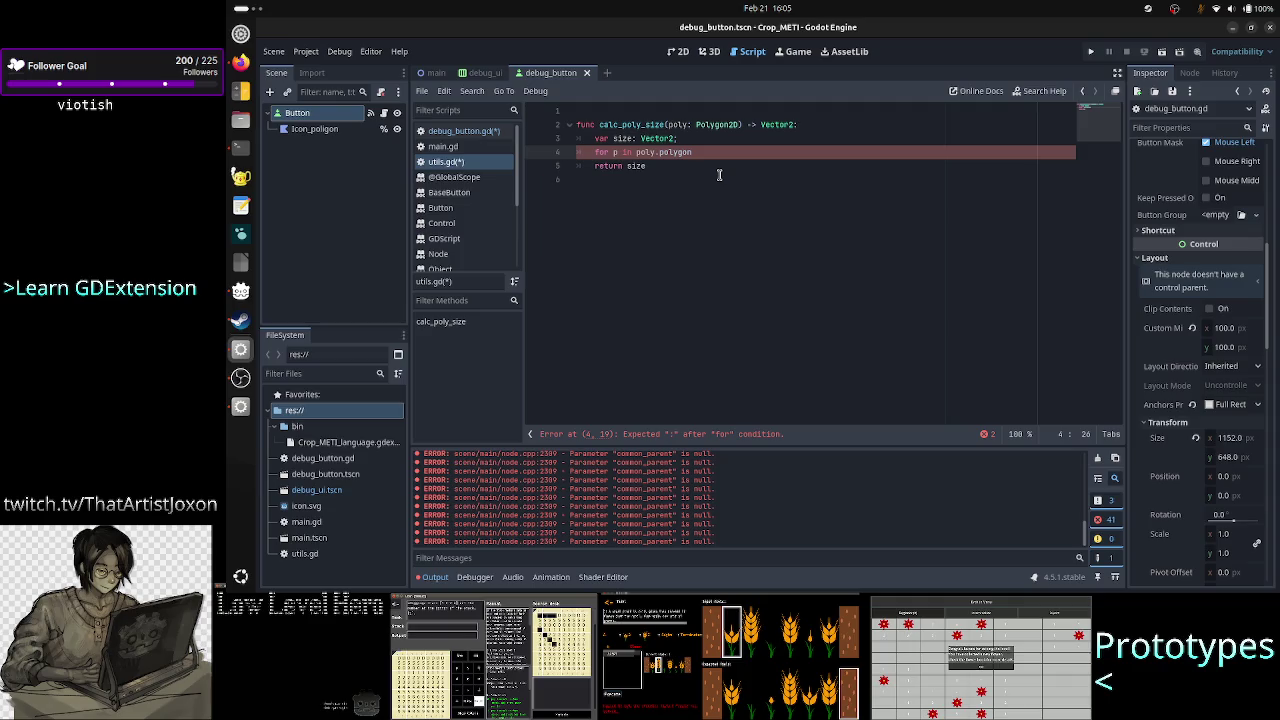
{"action": "key", "text": "Left"}
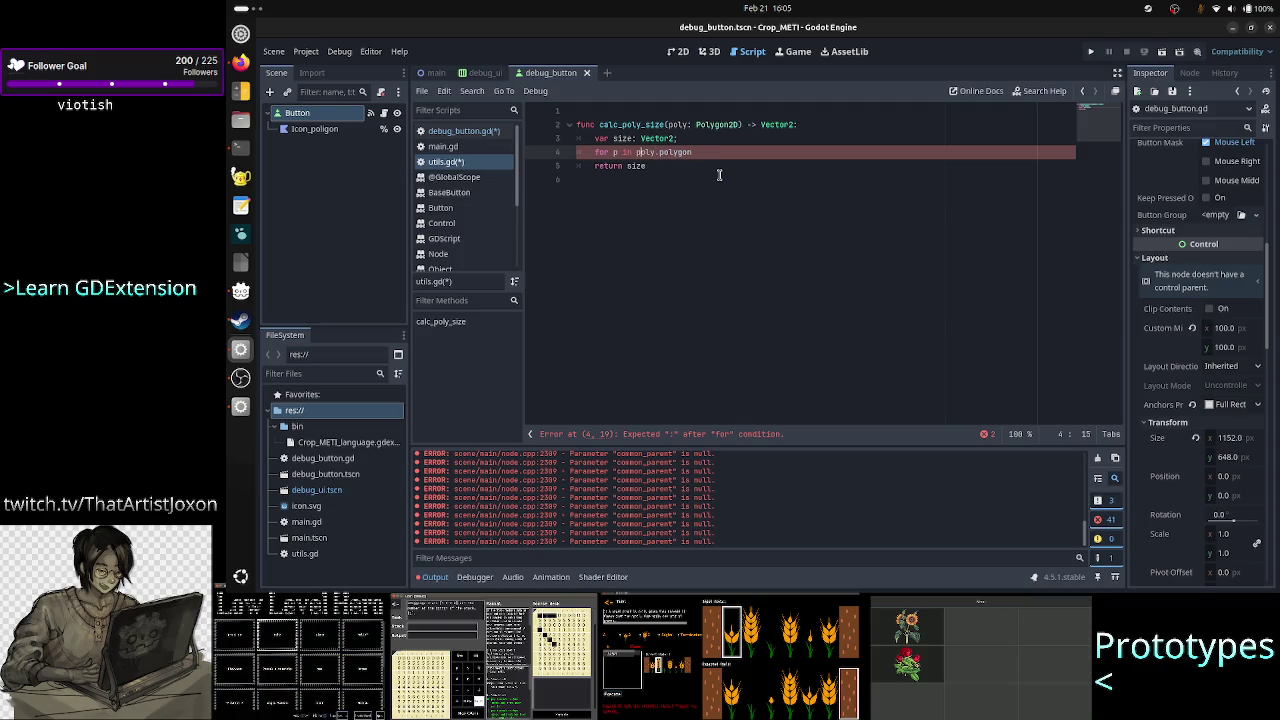
{"action": "key", "text": "Left"}
{"action": "key", "text": "Left"}
{"action": "key", "text": "Left"}
{"action": "key", "text": "BackSpace"}
{"action": "type", "text": "ver"}
{"action": "key", "text": "BackSpace"}
{"action": "key", "text": "BackSpace"}
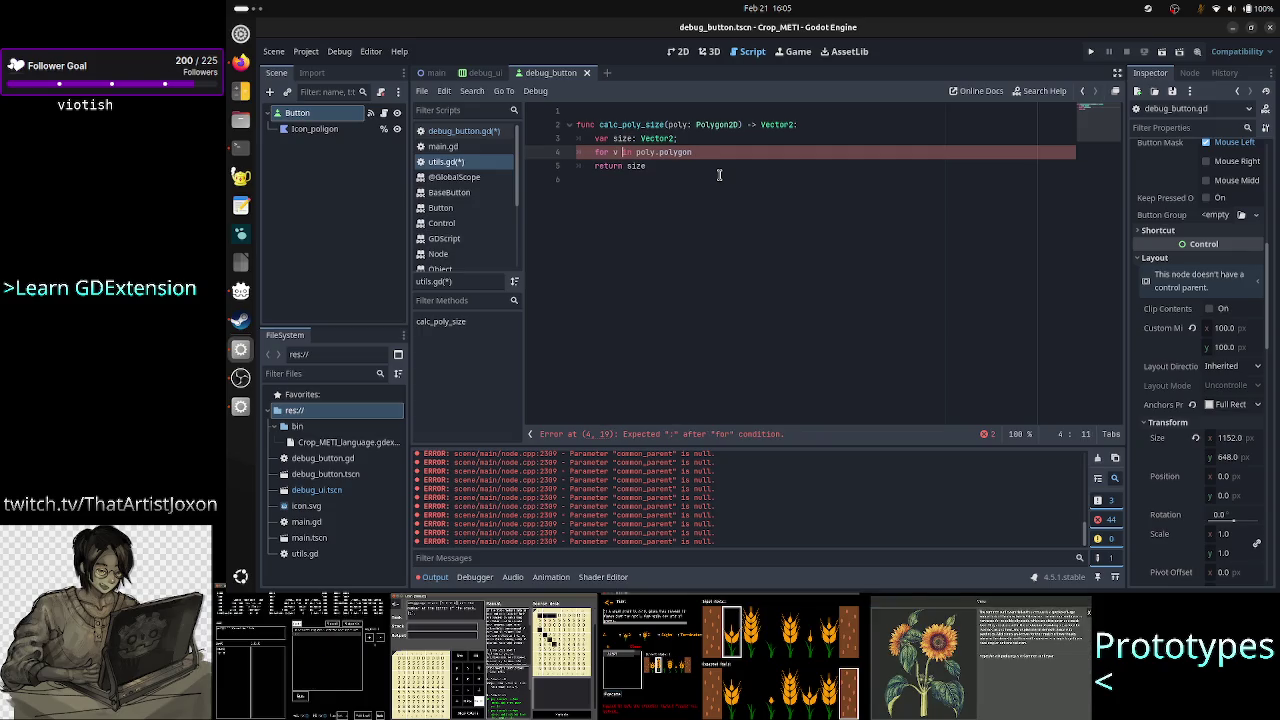
{"action": "key", "text": "End"}
{"action": "type", "text": ":"}
{"action": "key", "text": "Return"}
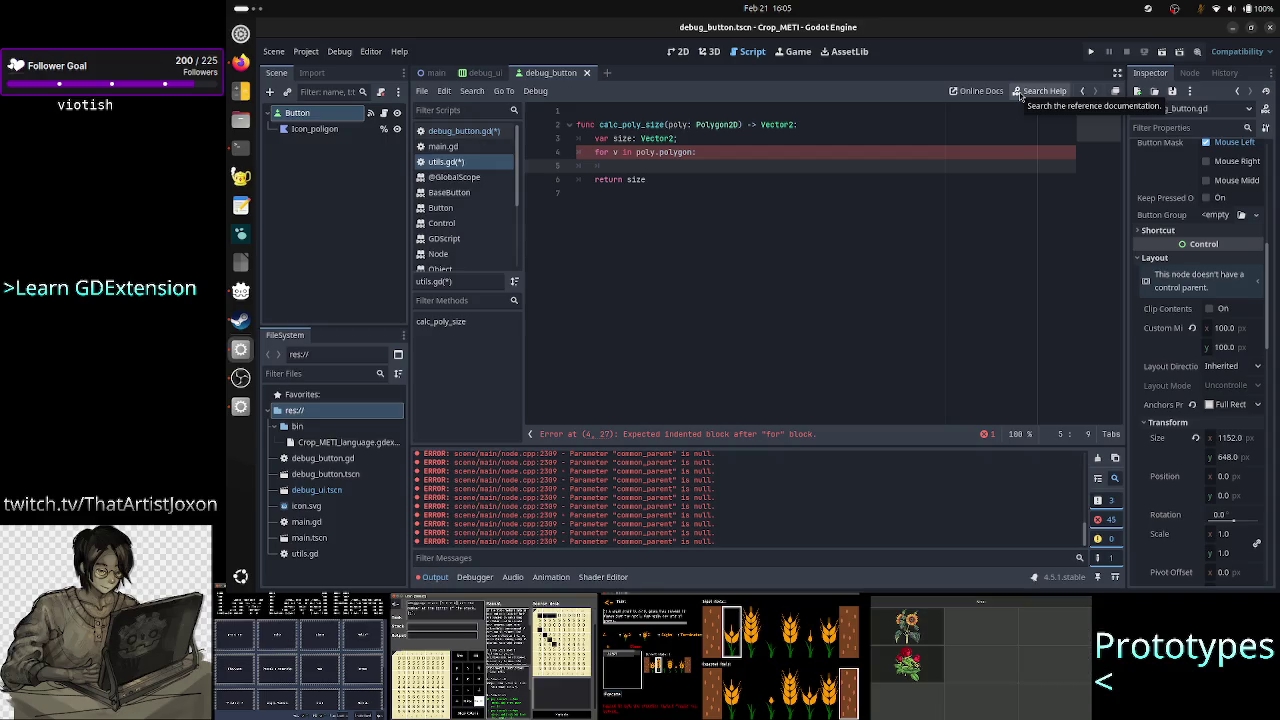
{"action": "left_click", "coordinate": [721, 146]}
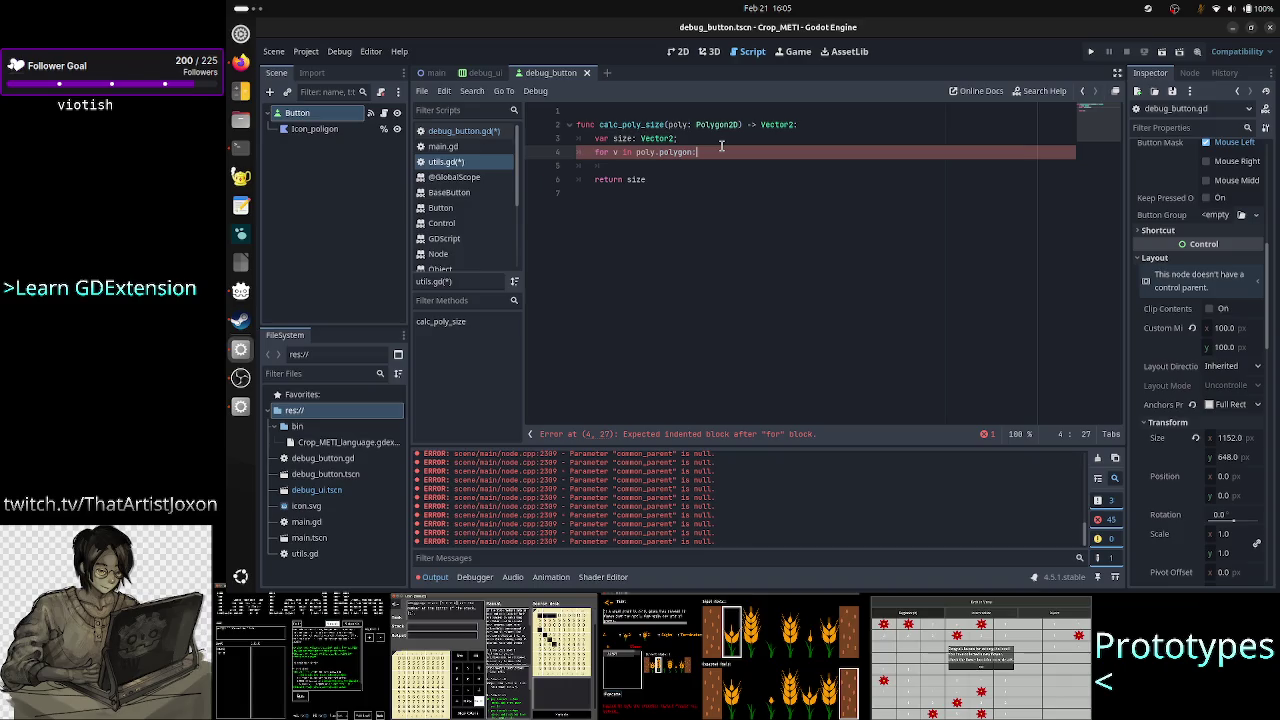
Add 'size.x = poly.polygon[] - poly.polygon[0]' below the size declaration
{"action": "key", "text": "Up"}
{"action": "key", "text": "Return"}
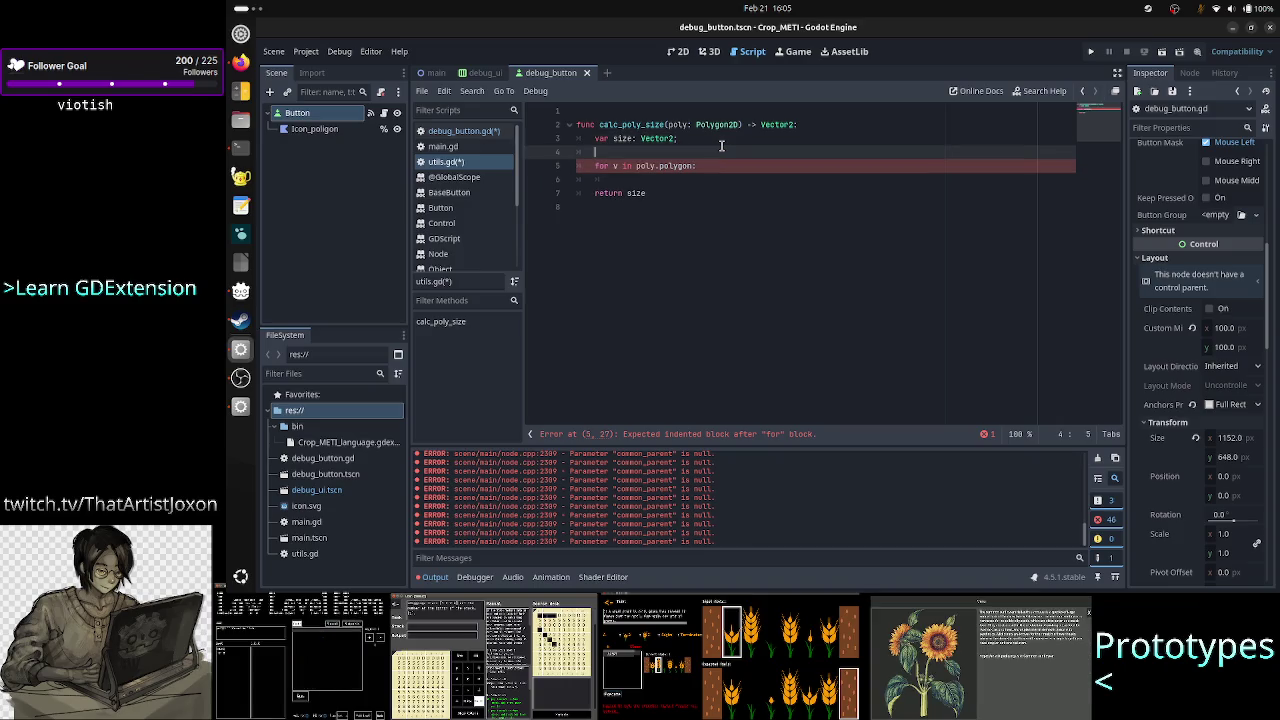
{"action": "type", "text": "size.x"}
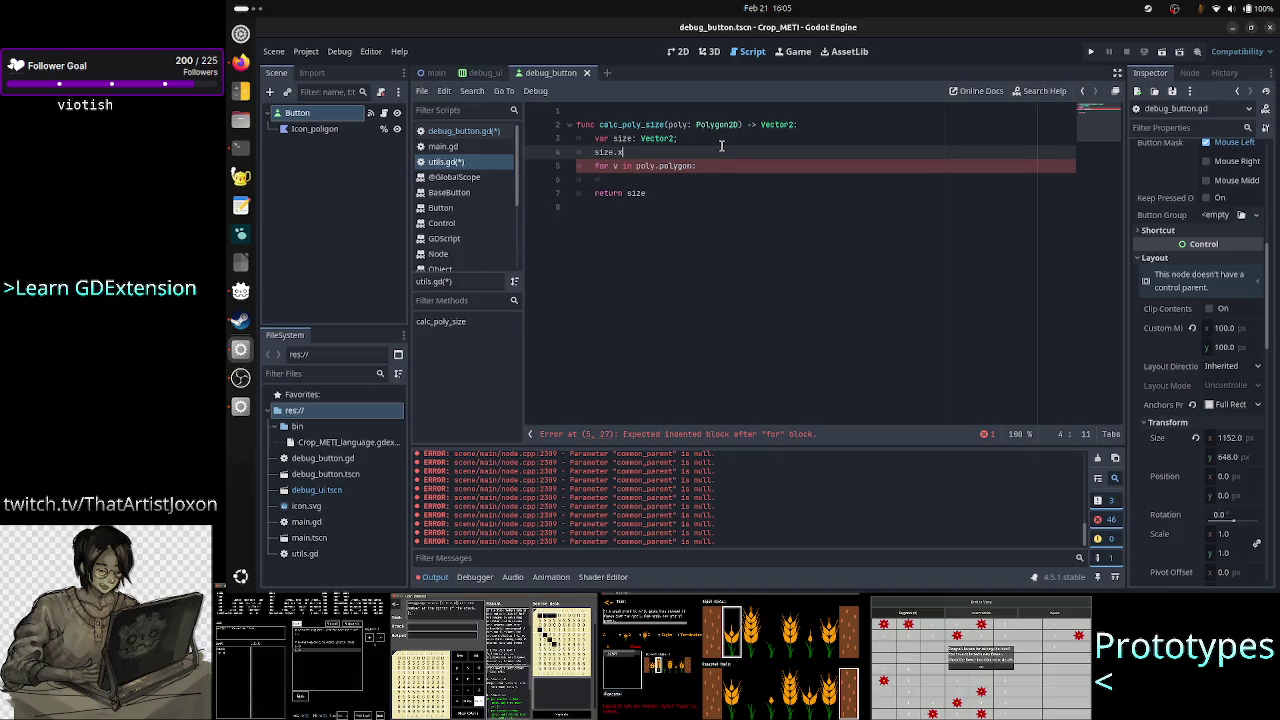
{"action": "type", "text": " = pol"}
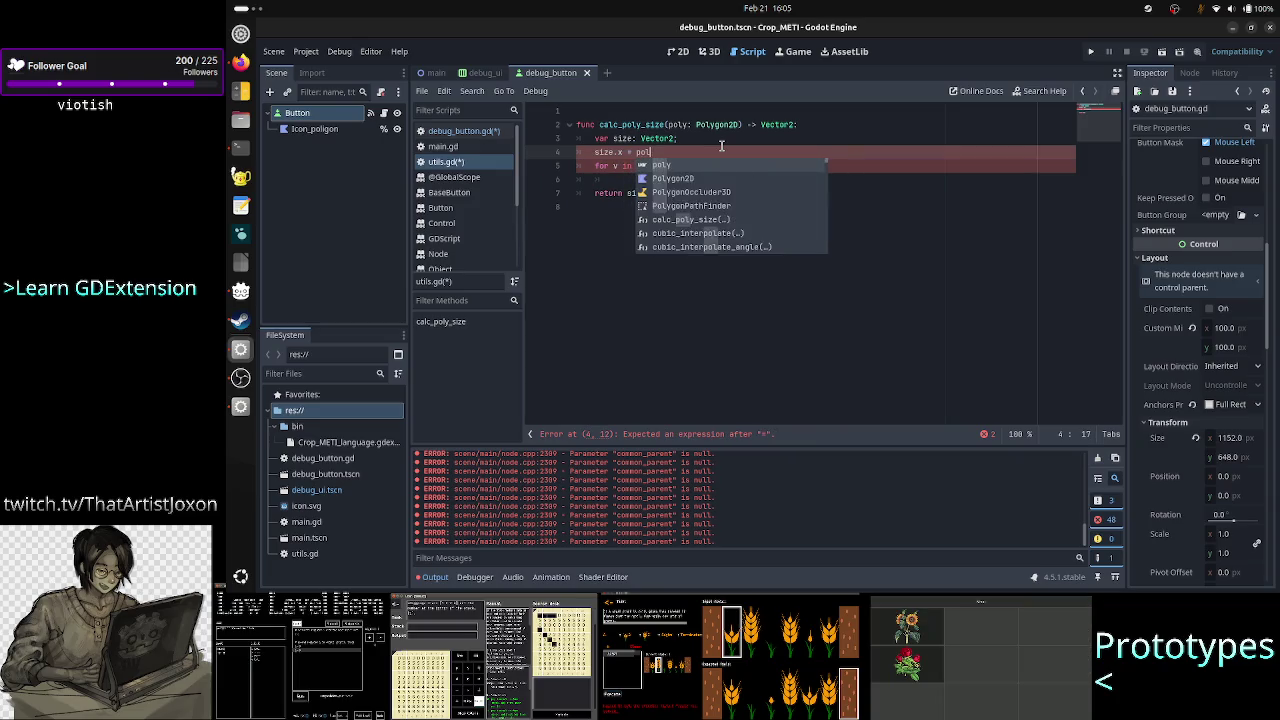
{"action": "type", "text": "y.pol"}
{"action": "key", "text": "Return"}
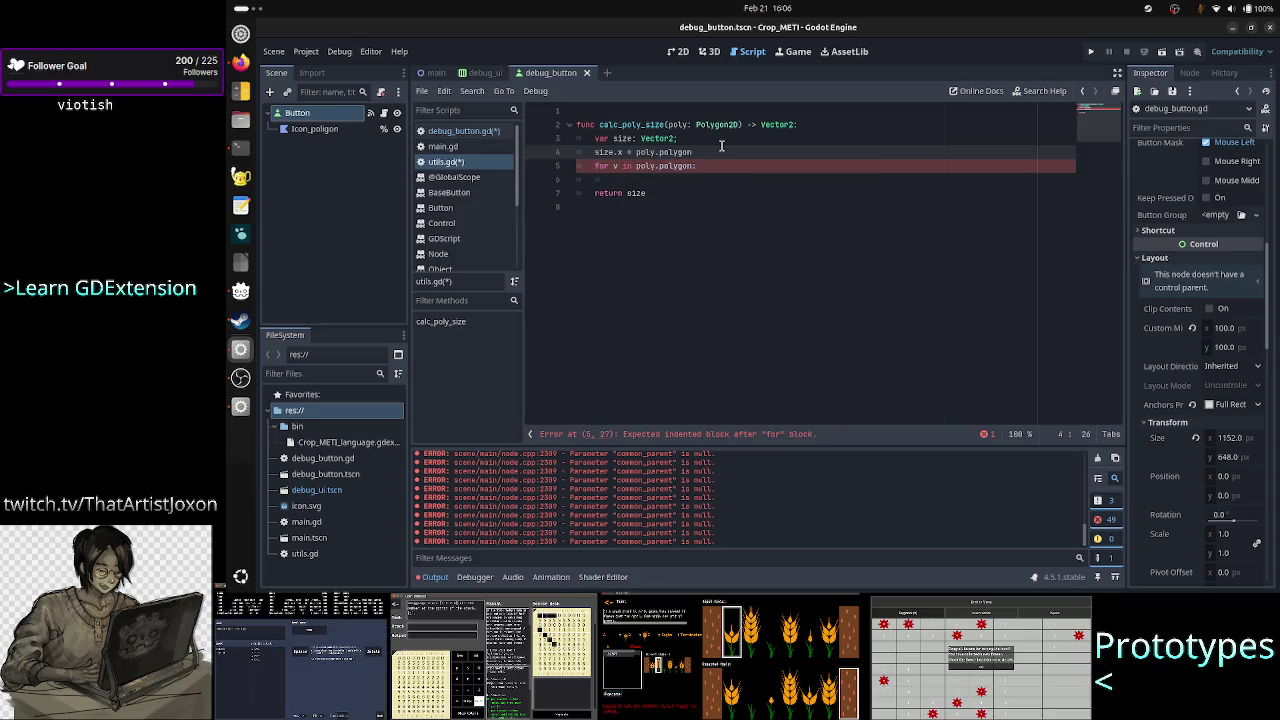
{"action": "type", "text": "["}
{"action": "key", "text": "Left"}
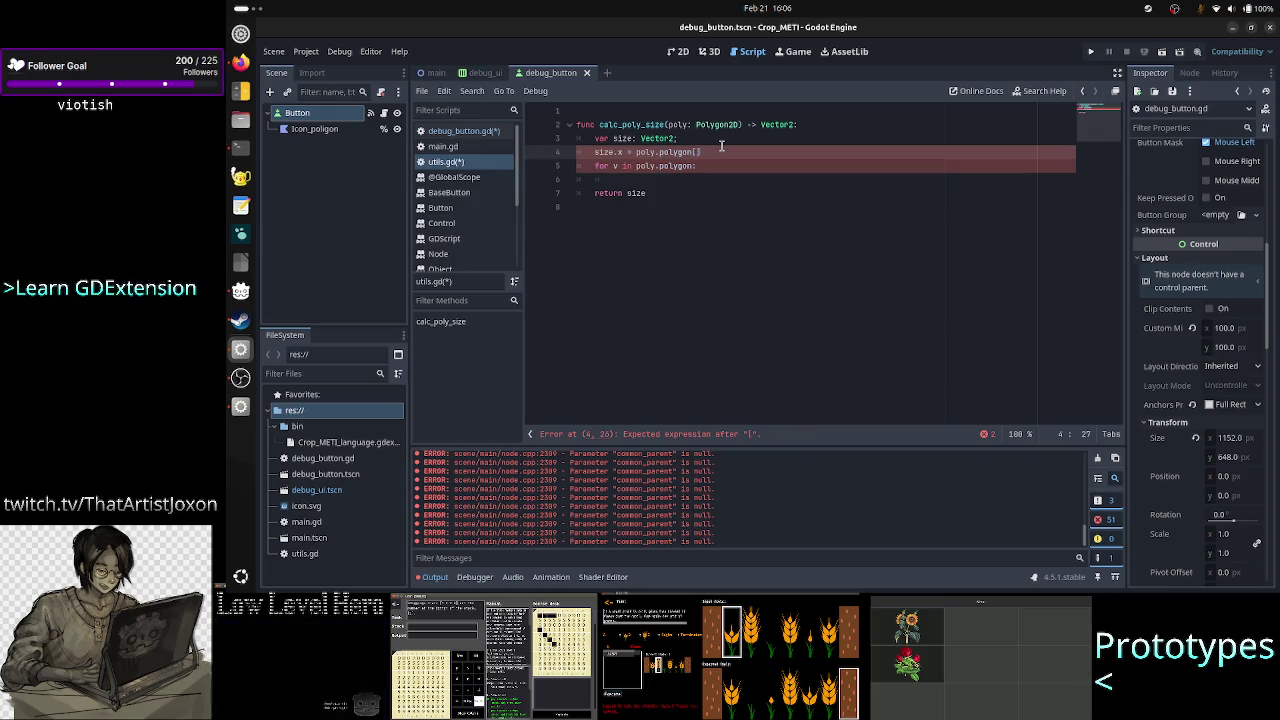
{"action": "type", "text": "0]"}
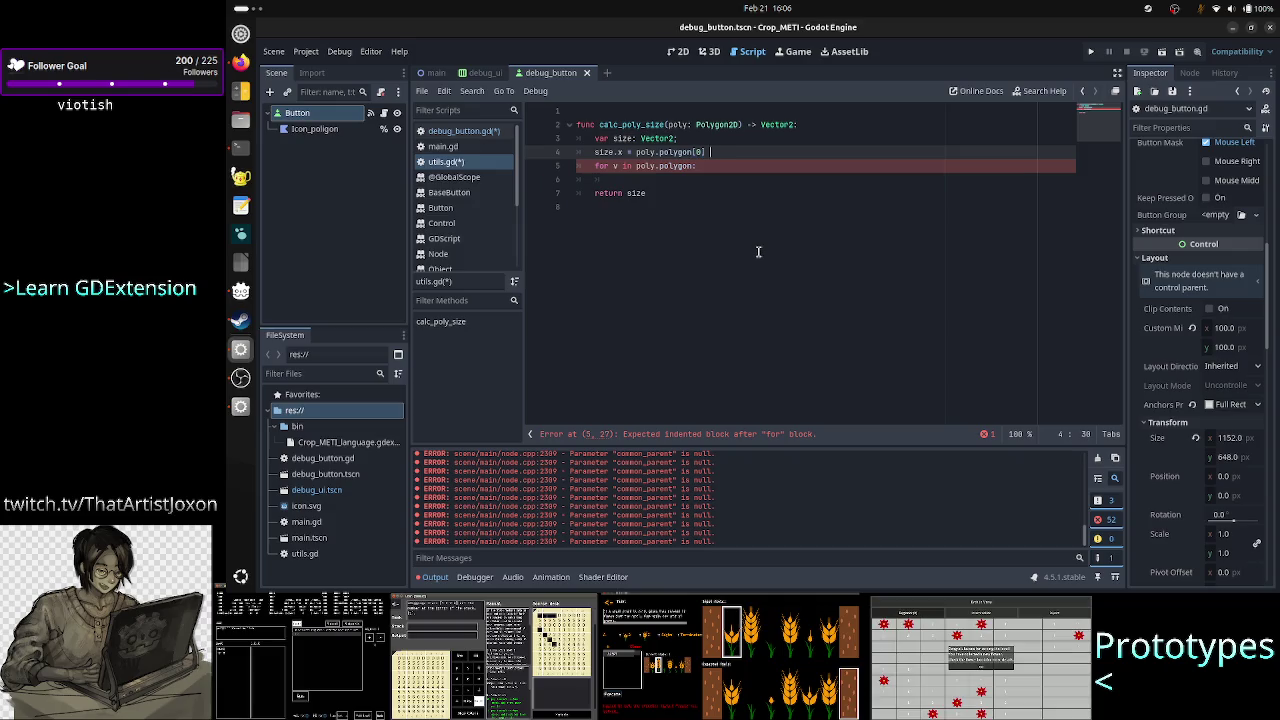
{"action": "type", "text": "-"}
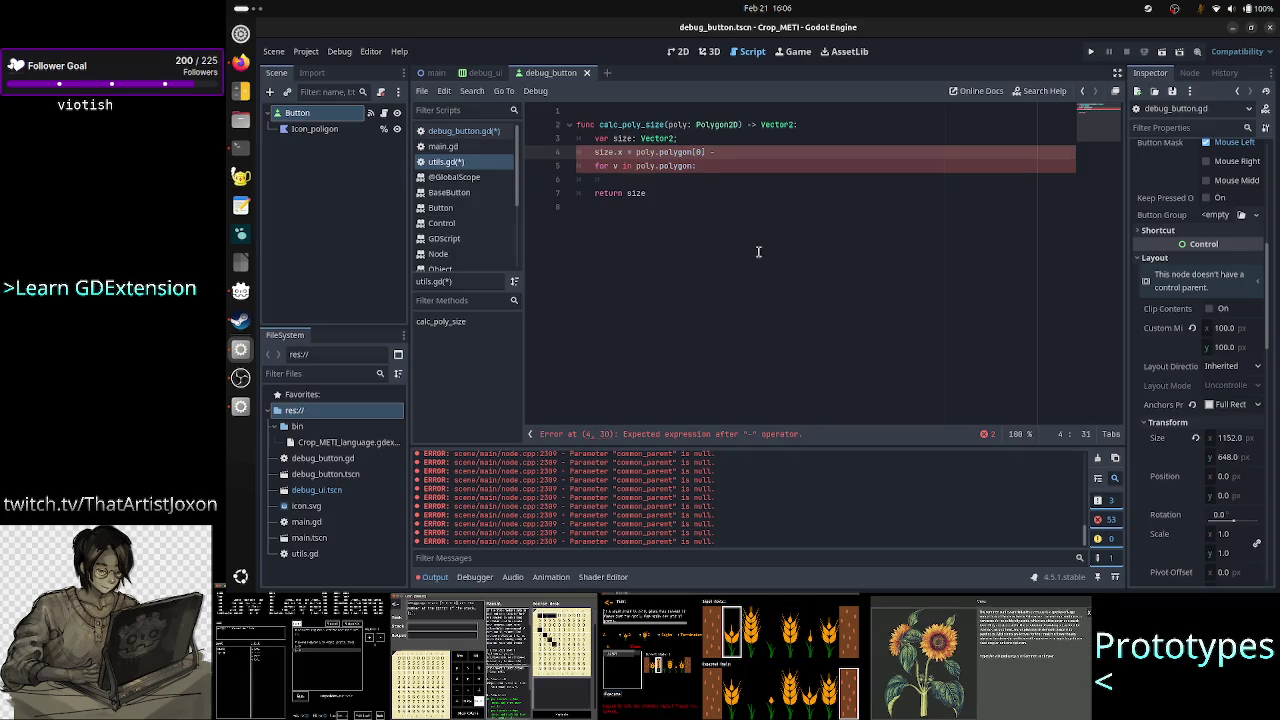
{"action": "key", "text": "BackSpace"}
{"action": "key", "text": "BackSpace"}
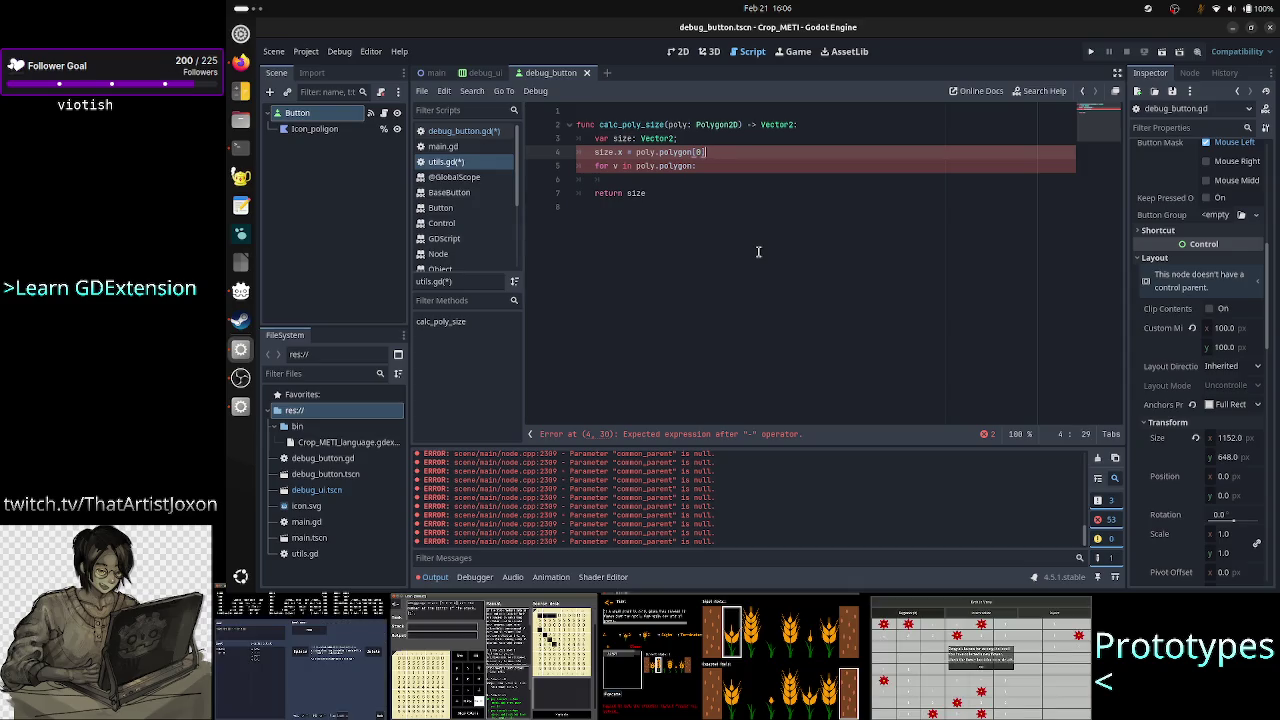
{"action": "key", "text": "Left"}
{"action": "key", "text": "Left"}
{"action": "key", "text": "Left"}
{"action": "key", "text": "ctrl+Left"}
{"action": "key", "text": "ctrl+Left"}
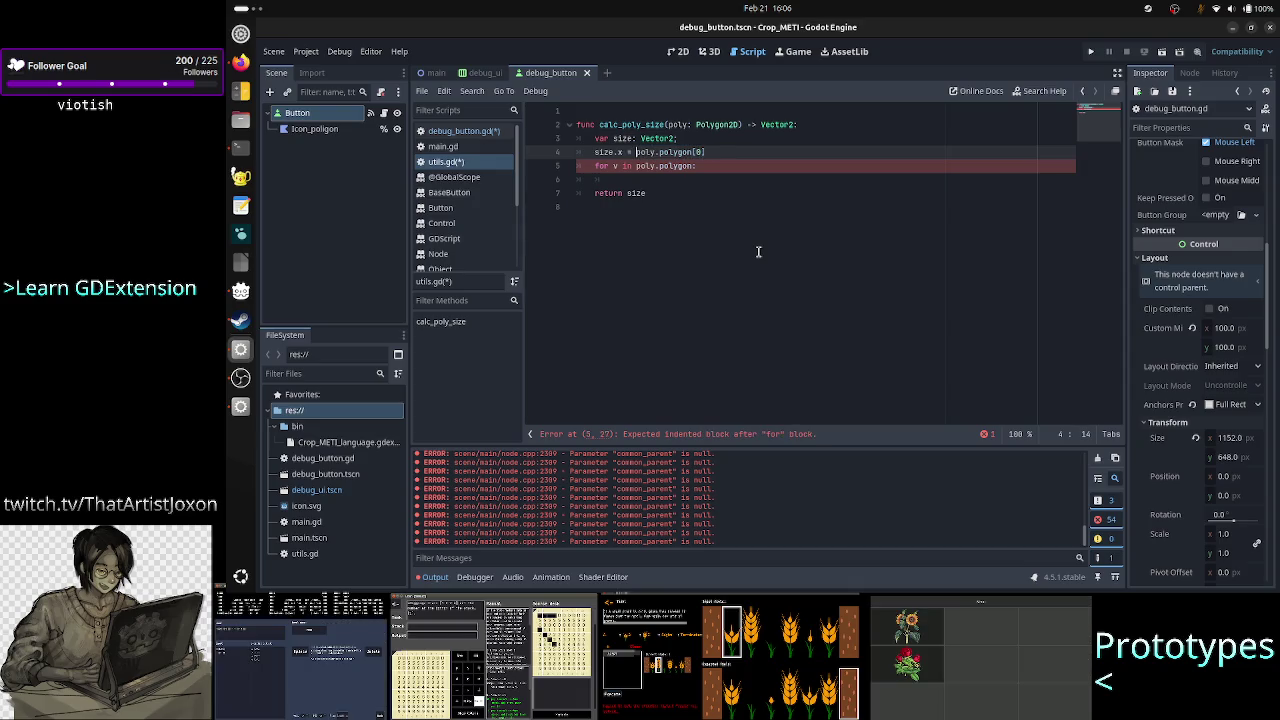
{"action": "type", "text": "-"}
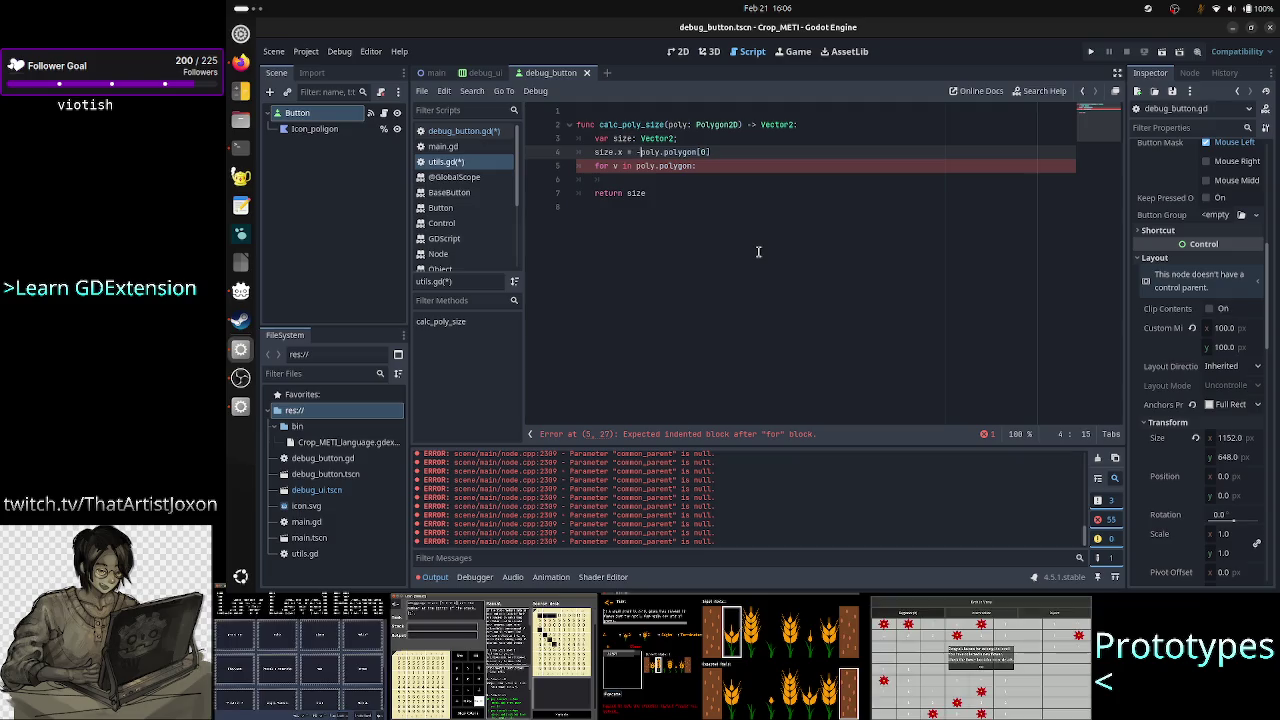
{"action": "type", "text": "1 "}
{"action": "type", "text": "oly.p"}
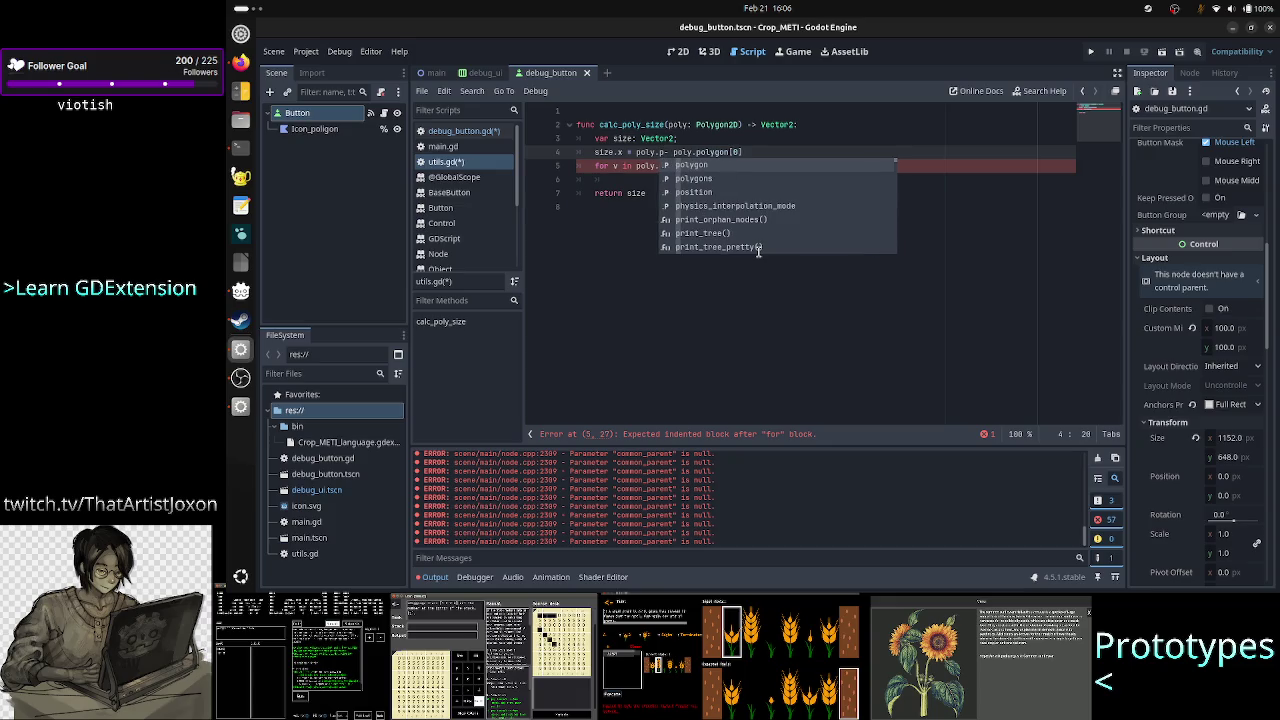
{"action": "type", "text": "olygon"}
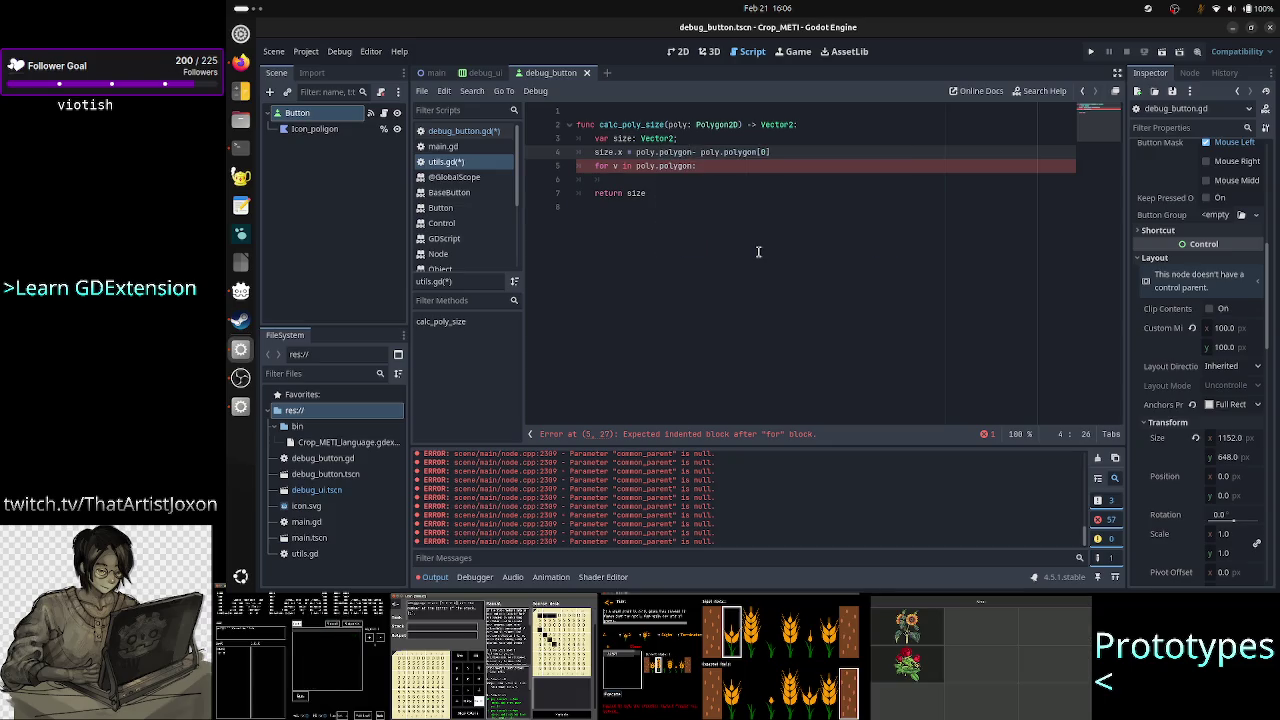
{"action": "type", "text": "["}
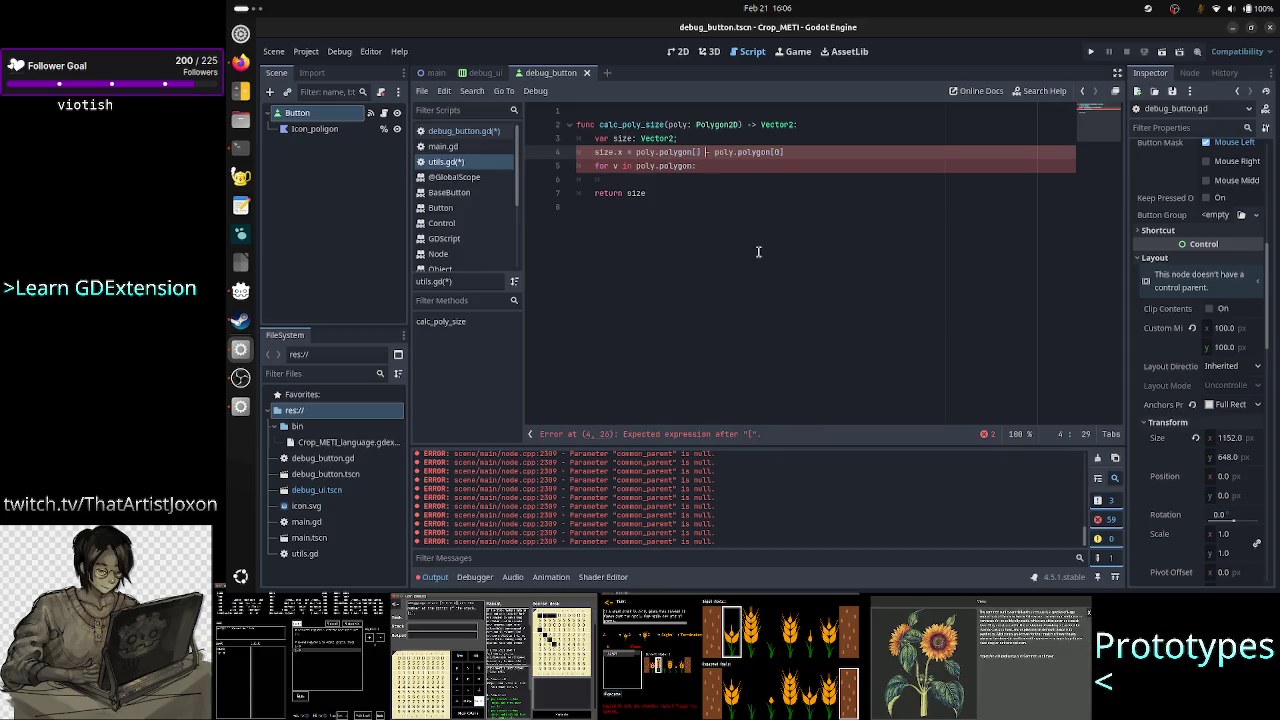
Delete the unused for loop line and insert a blank line above the size.x line
{"action": "key", "text": "Down"}
{"action": "key", "text": "Down"}
{"action": "key", "text": "Home"}
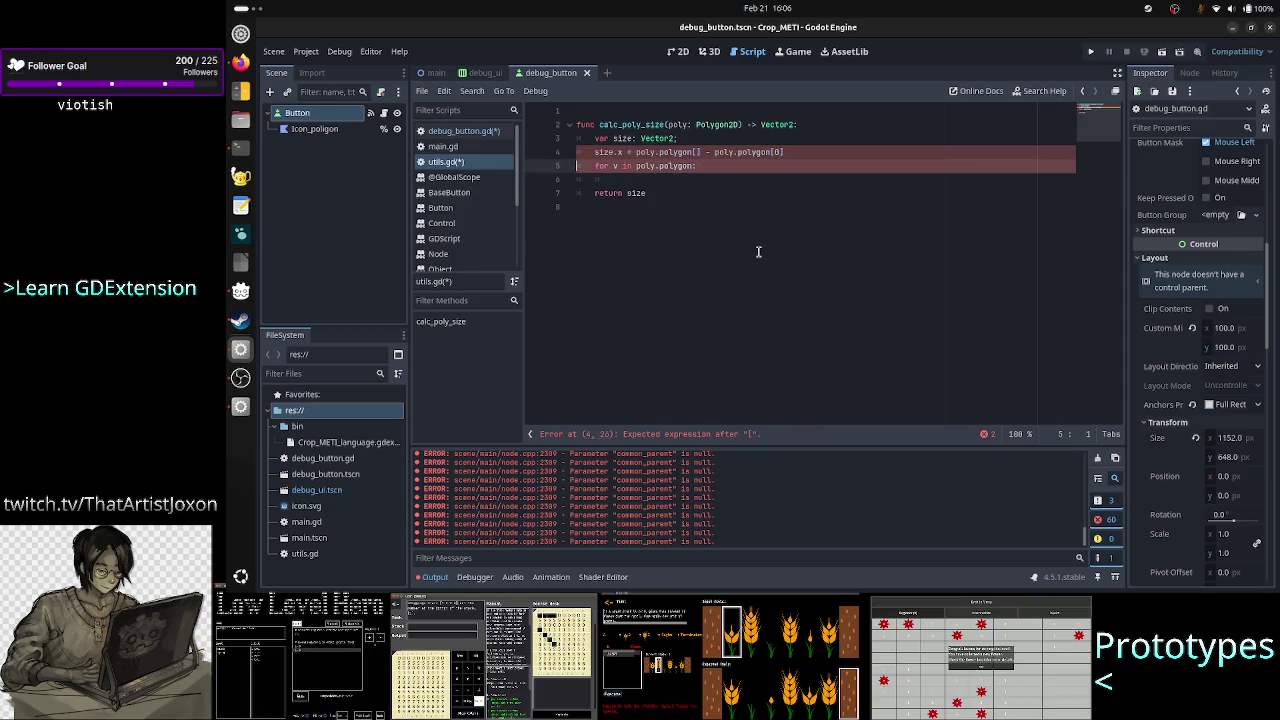
{"action": "key", "text": "shift+Up"}
{"action": "key", "text": "BackSpace"}
{"action": "key", "text": "BackSpace"}
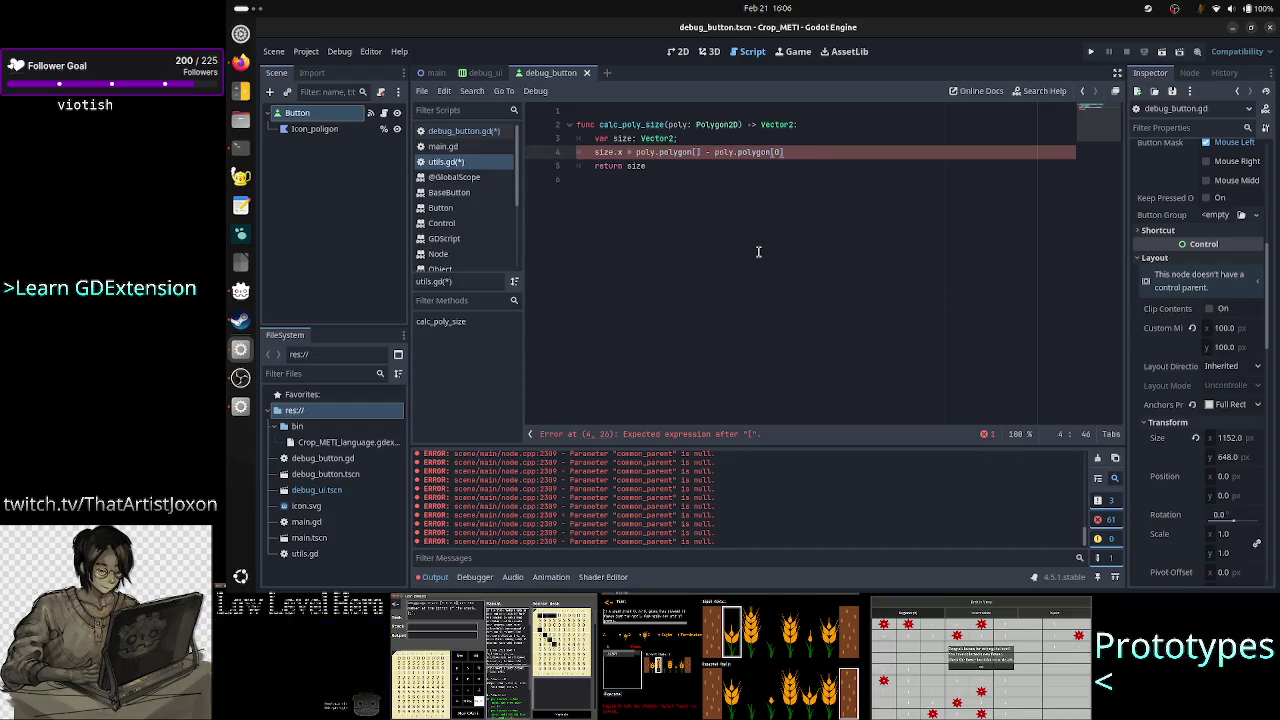
{"action": "key", "text": "Left"}
{"action": "key", "text": "Left"}
{"action": "key", "text": "Left"}
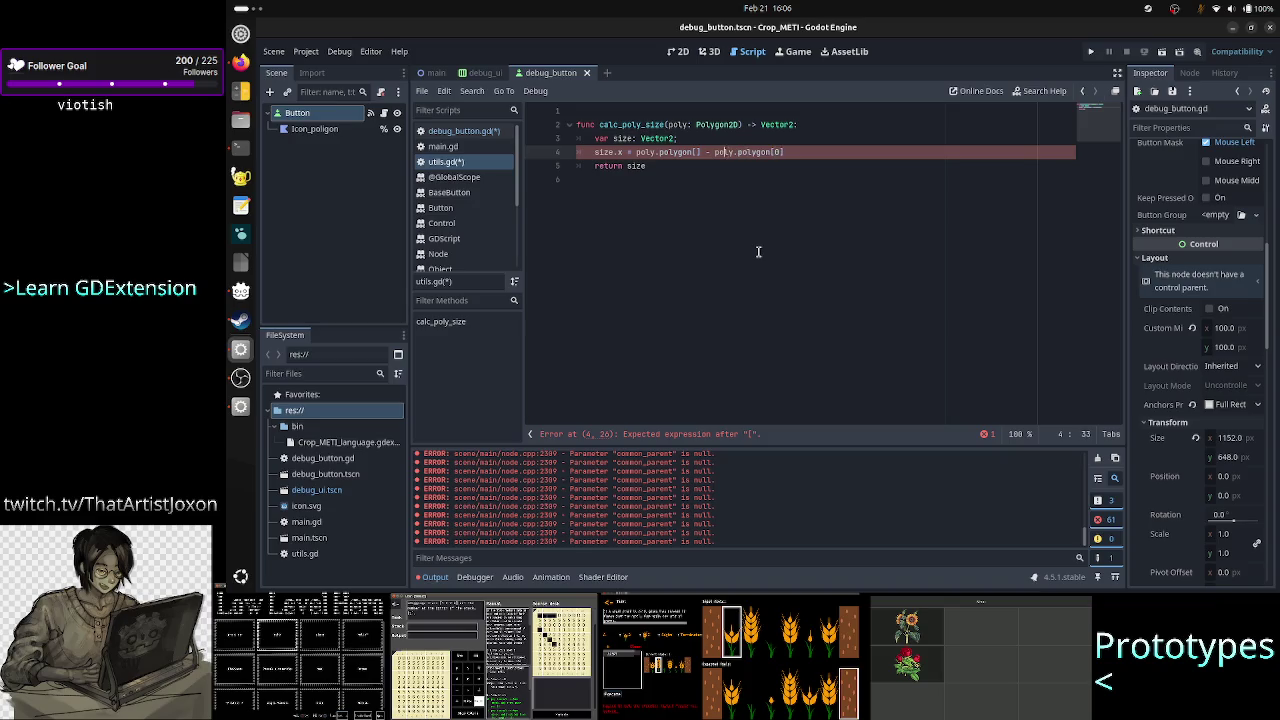
{"action": "key", "text": "ctrl+shift+Return"}
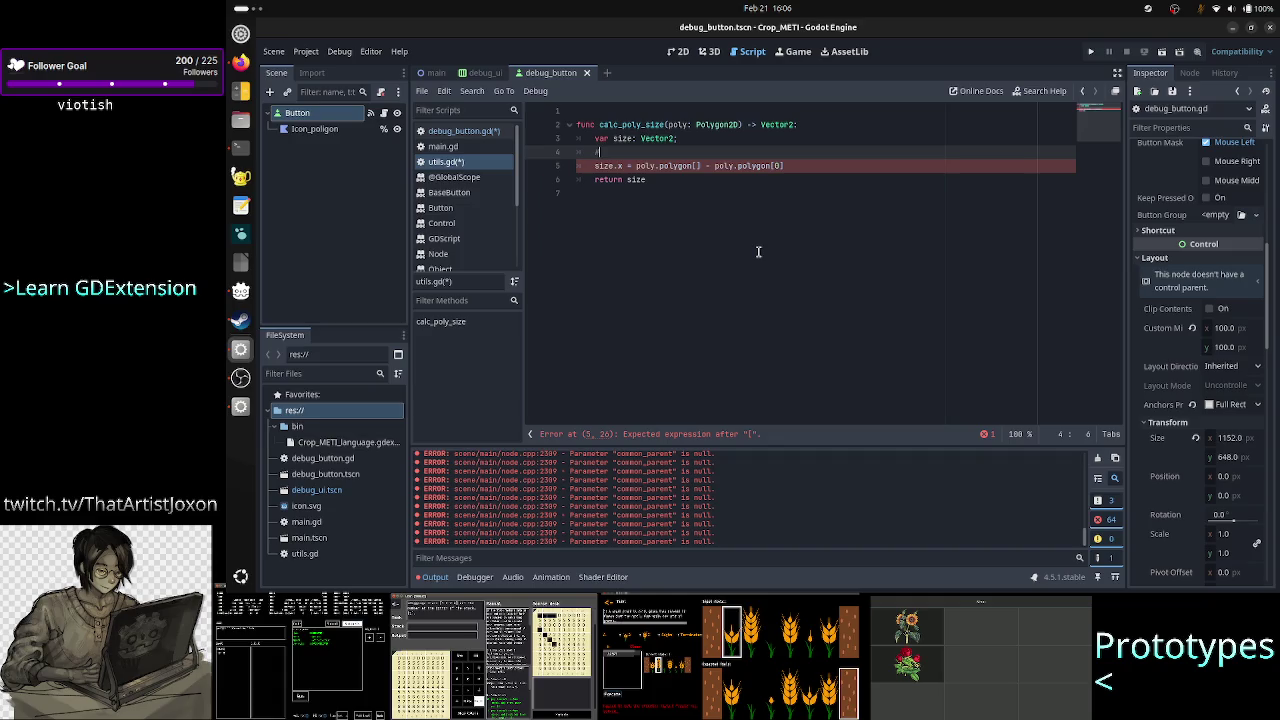
Draft a comment noting this assumes the poly is a rect, then delete the line entirely
{"action": "type", "text": "#this"}
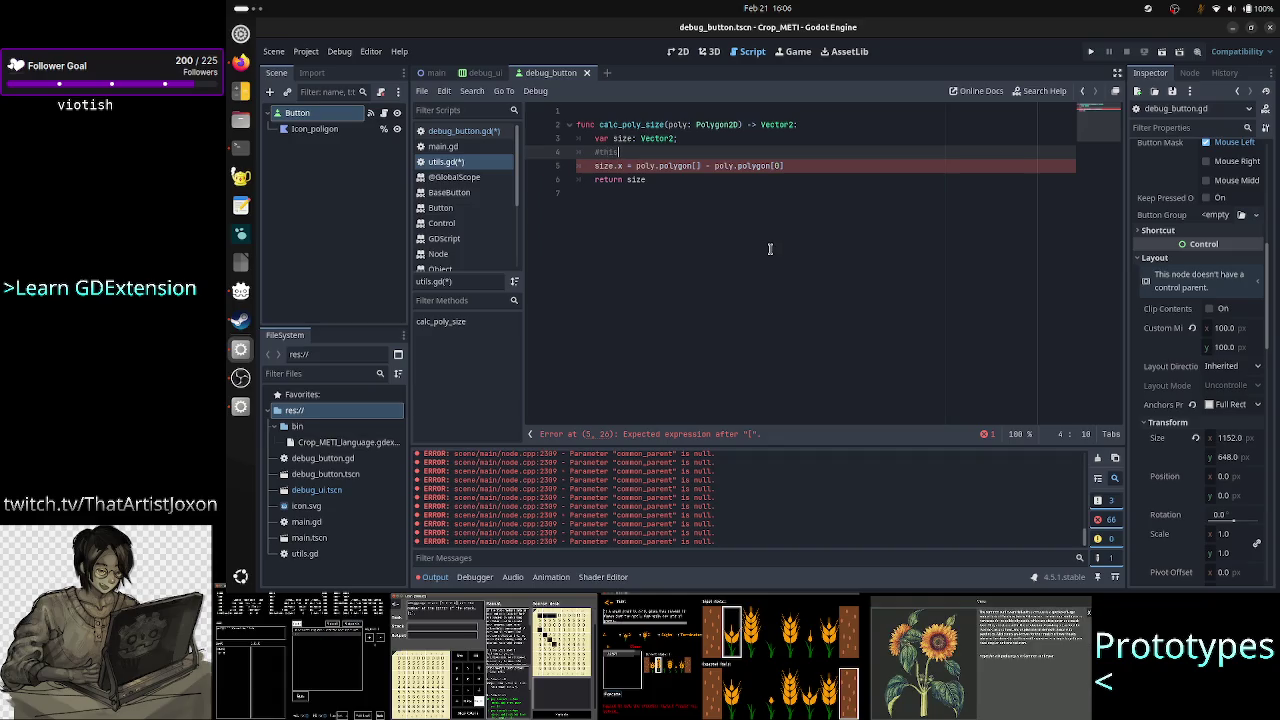
{"action": "type", "text": " would assume the poly is of whe"}
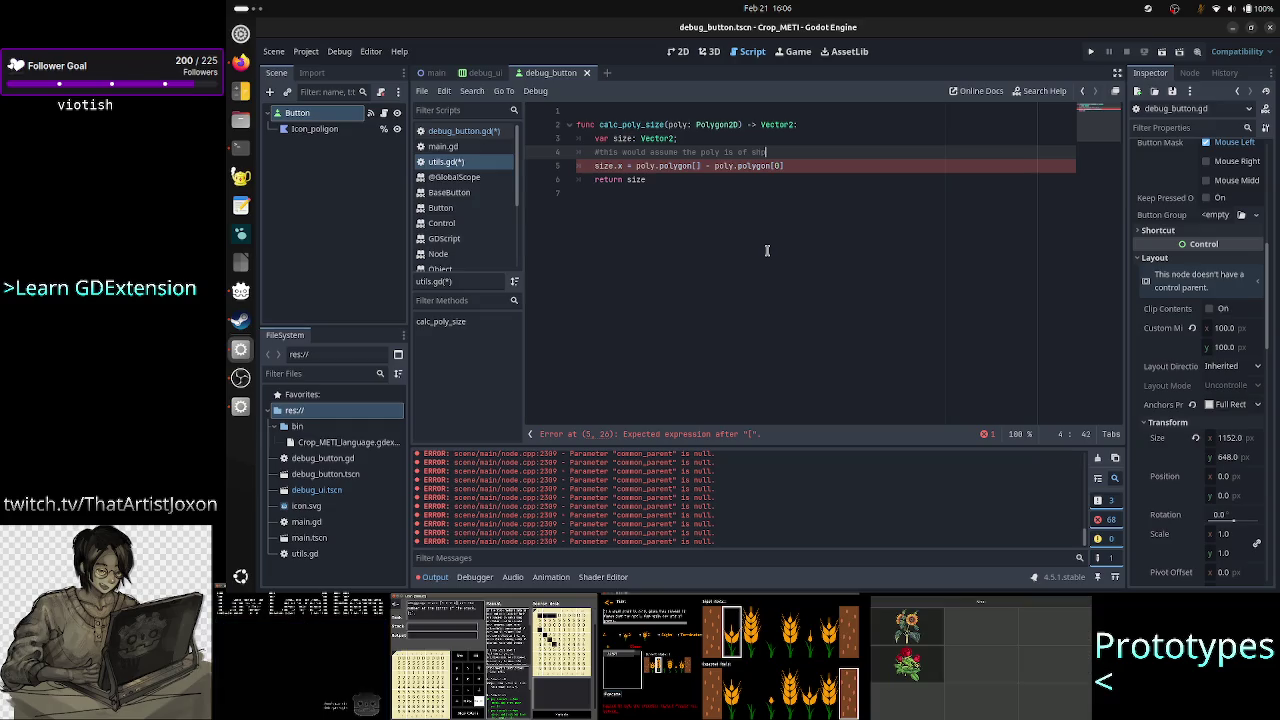
{"action": "key", "text": "BackSpace"}
{"action": "key", "text": "BackSpace"}
{"action": "type", "text": "rect:"}
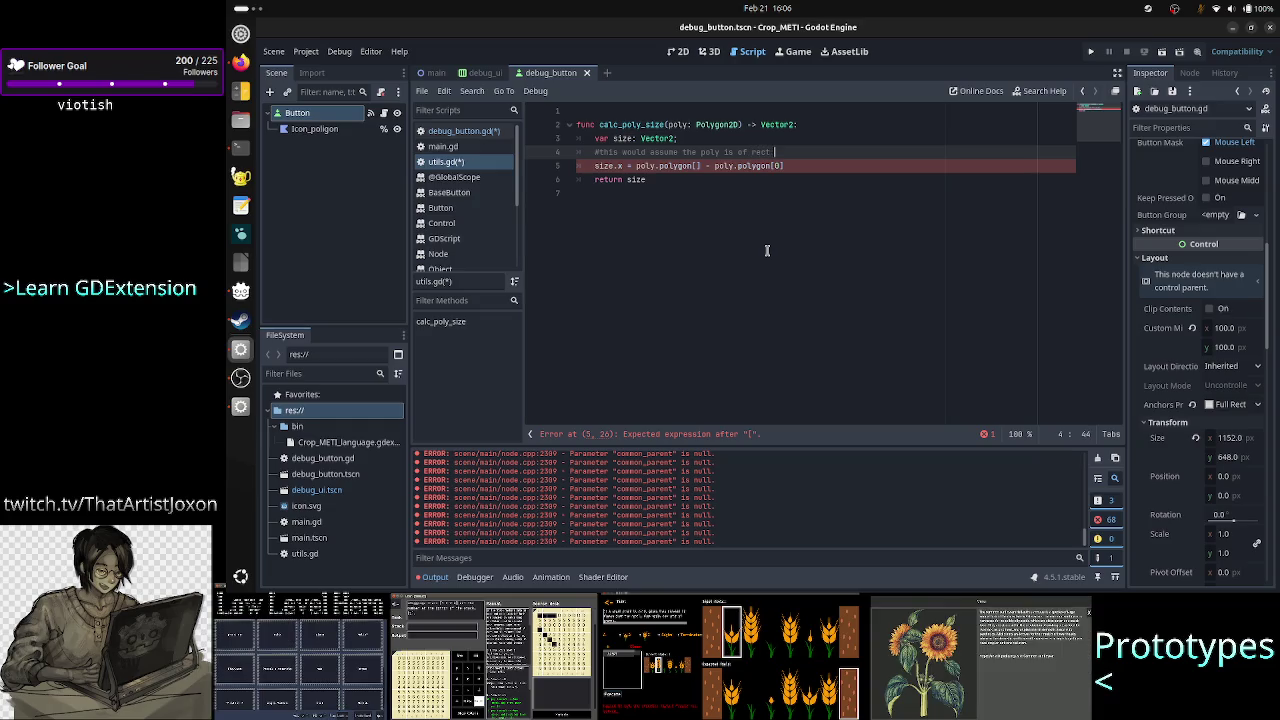
{"action": "key", "text": "BackSpace"}
{"action": "type", "text": "shape"}
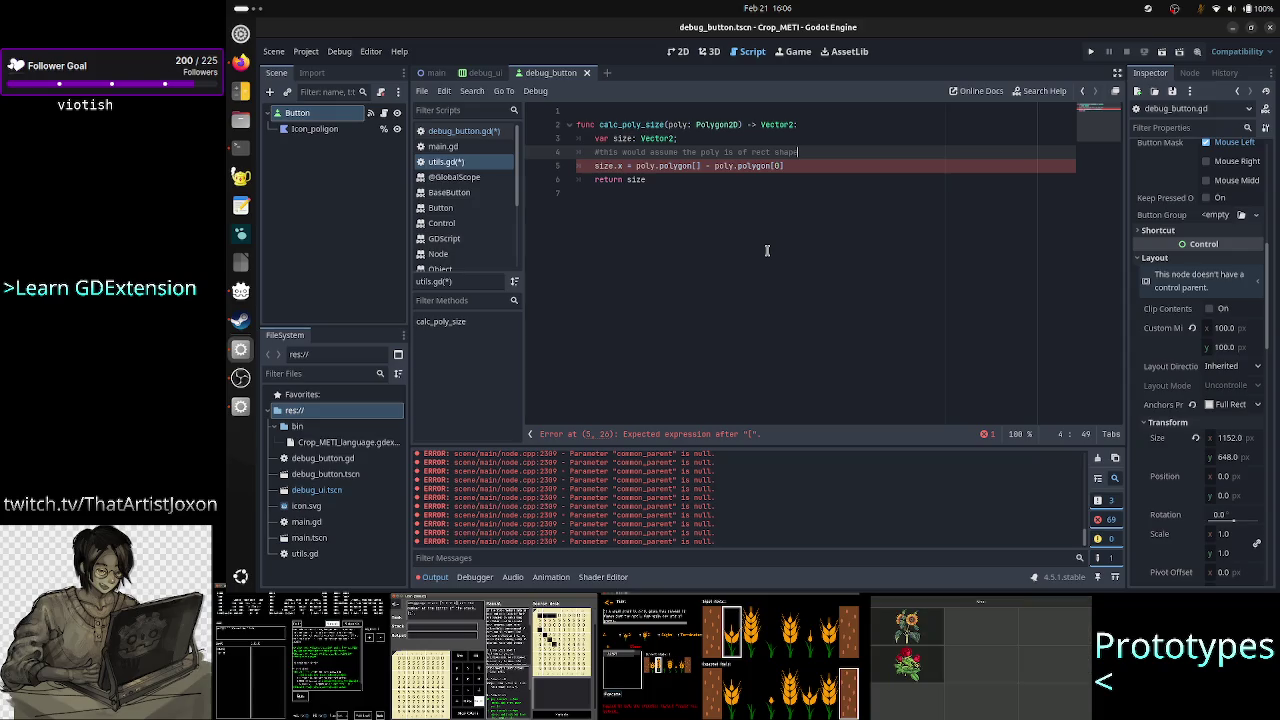
{"action": "key", "text": "BackSpace"}
{"action": "key", "text": "BackSpace"}
{"action": "key", "text": "BackSpace"}
{"action": "key", "text": "BackSpace"}
{"action": "key", "text": "BackSpace"}
{"action": "key", "text": "BackSpace"}
{"action": "key", "text": "BackSpace"}
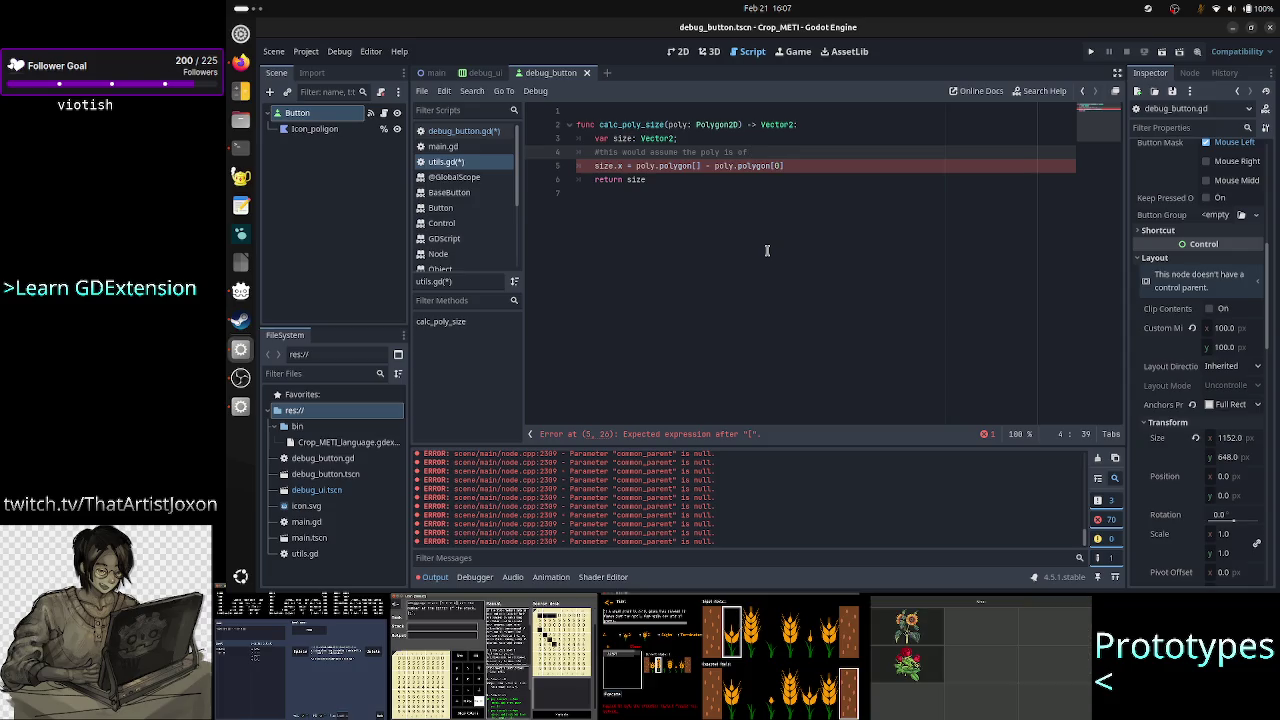
{"action": "type", "text": "st"}
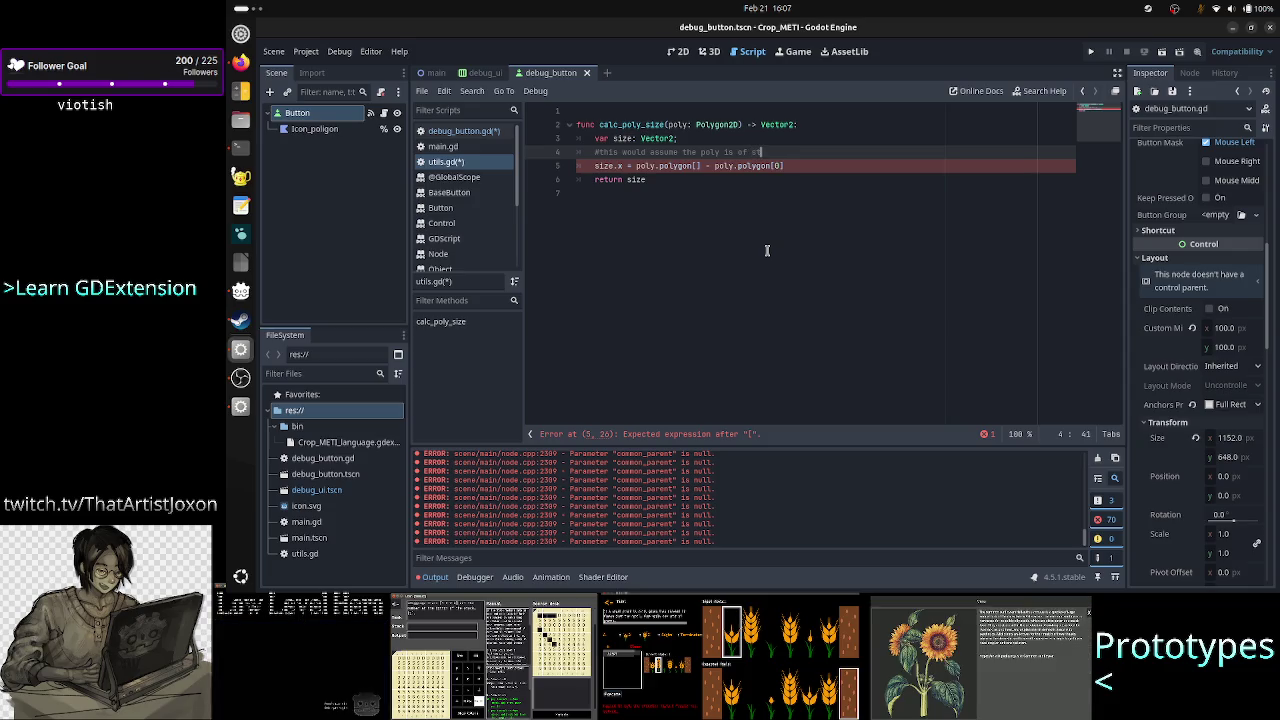
{"action": "key", "text": "BackSpace"}
{"action": "key", "text": "BackSpace"}
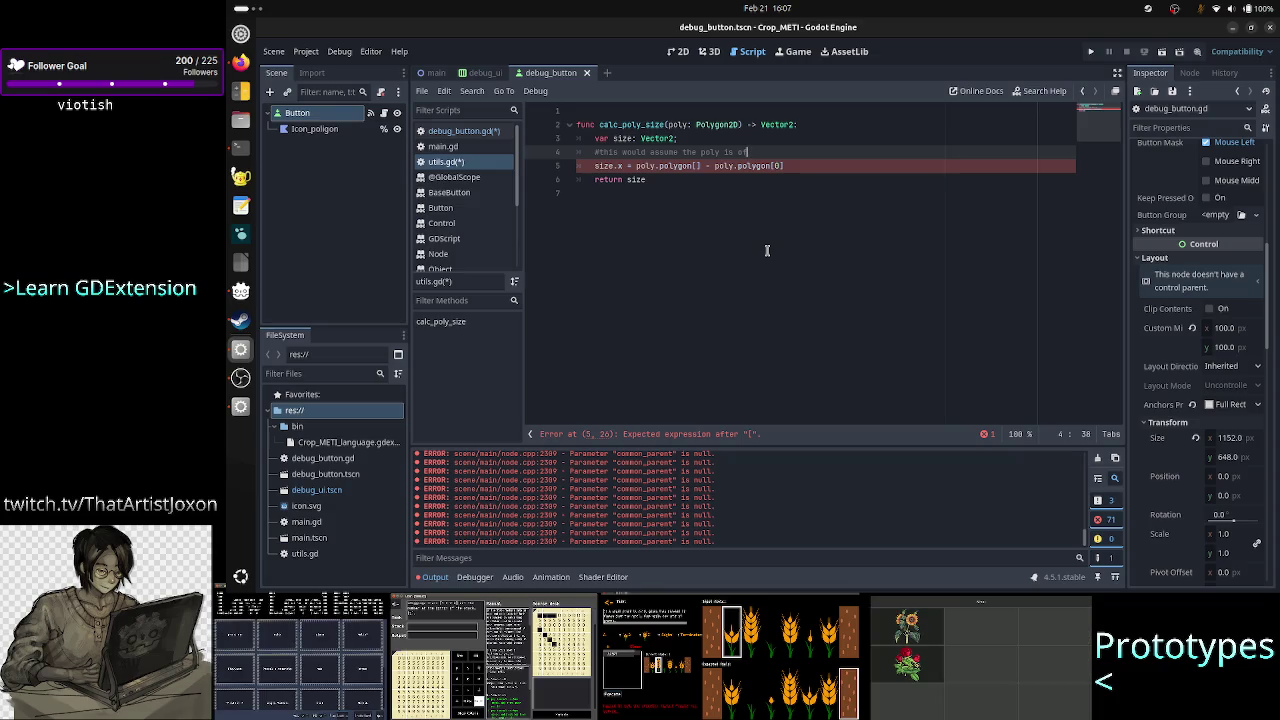
{"action": "key", "text": "BackSpace"}
{"action": "key", "text": "BackSpace"}
{"action": "key", "text": "BackSpace"}
{"action": "key", "text": "BackSpace"}
{"action": "key", "text": "BackSpace"}
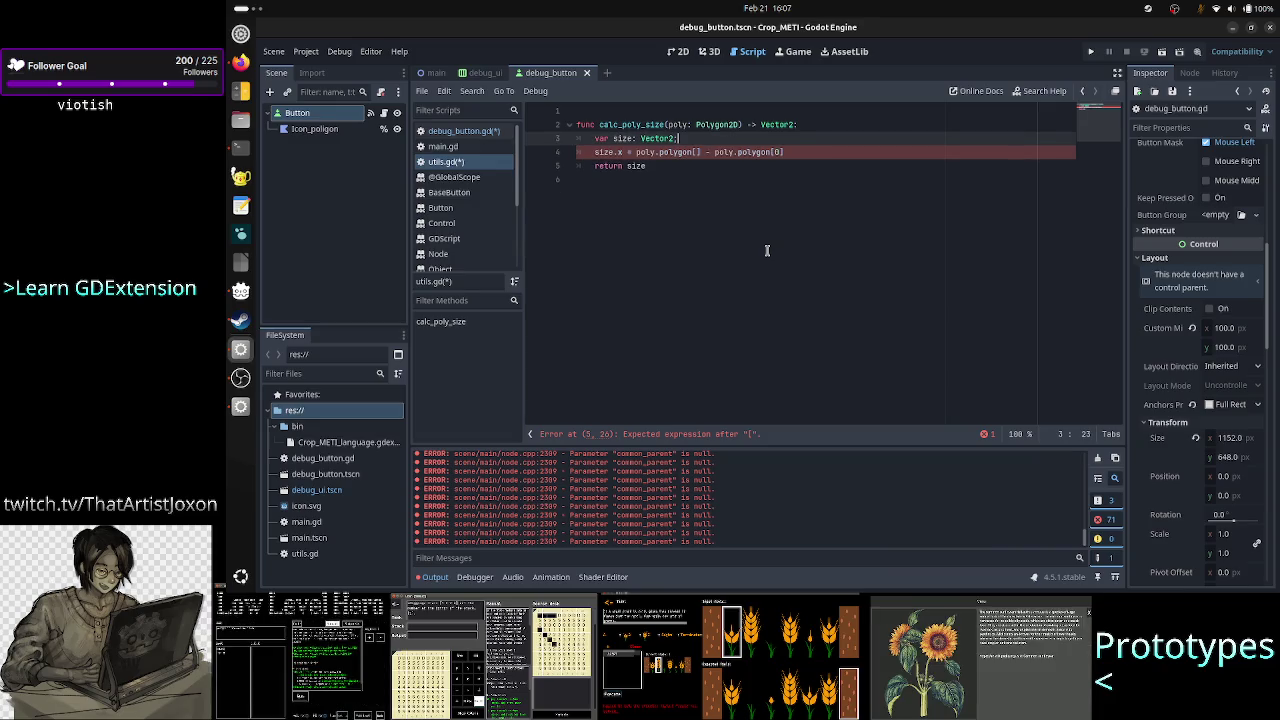
{"action": "key", "text": "BackSpace"}
{"action": "key", "text": "BackSpace"}
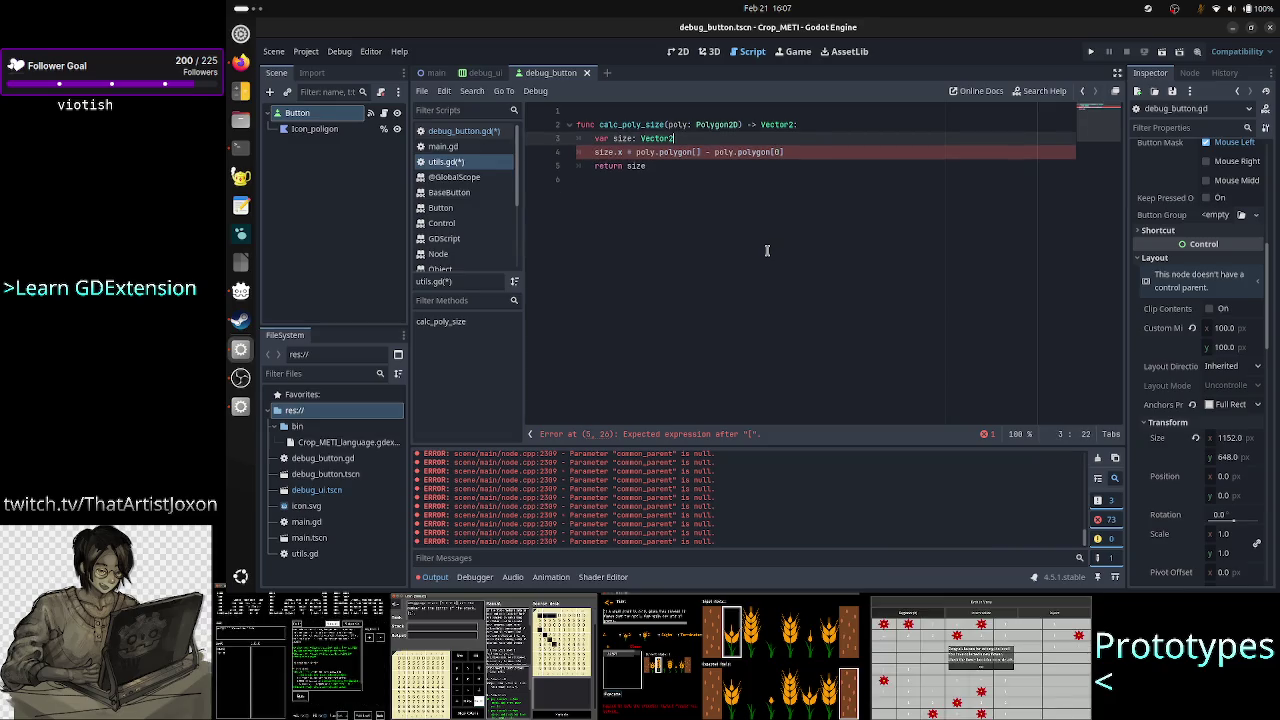
Drop the semicolon after the size declaration and start a min variable line beneath it
{"action": "key", "text": "Return"}
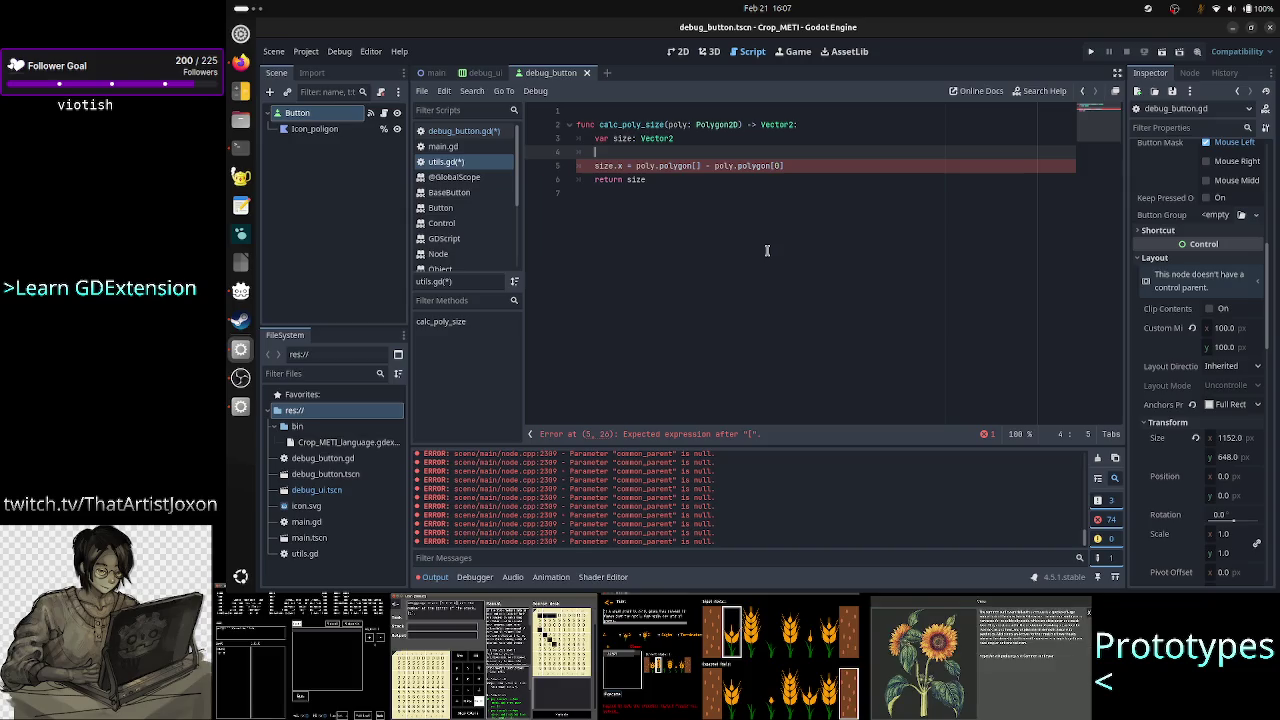
{"action": "type", "text": "var "}
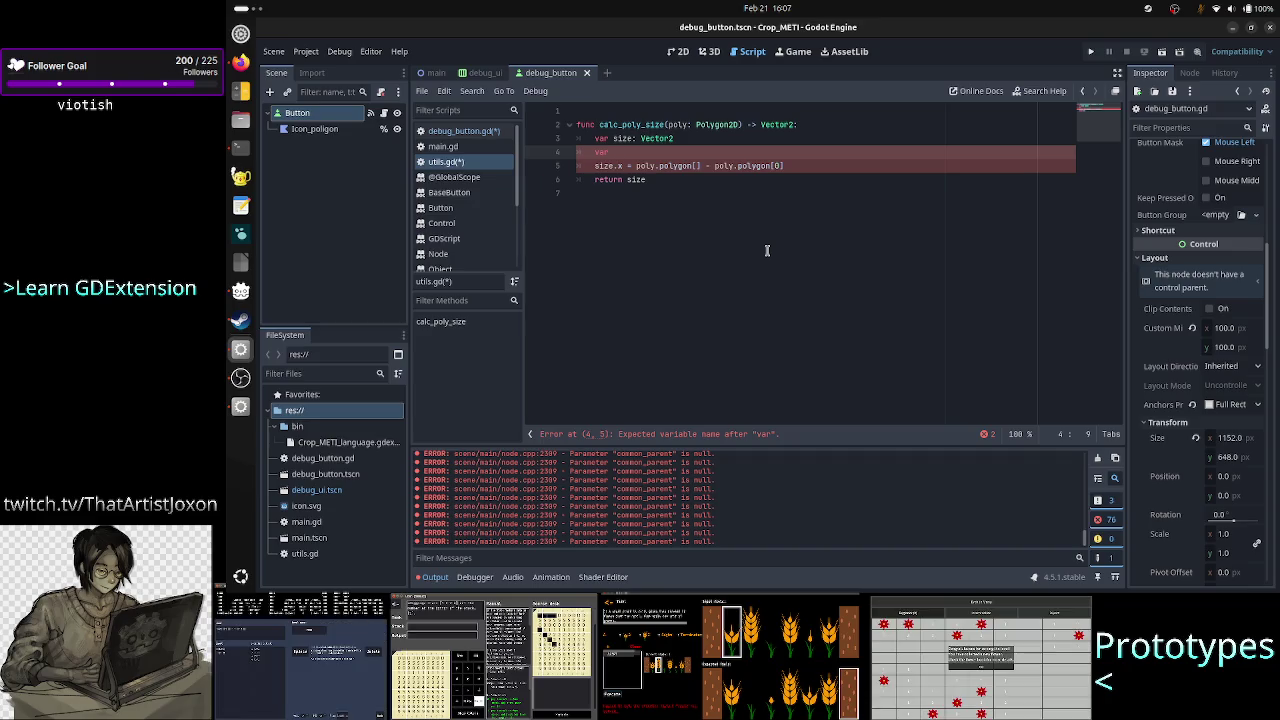
{"action": "type", "text": "min_"}
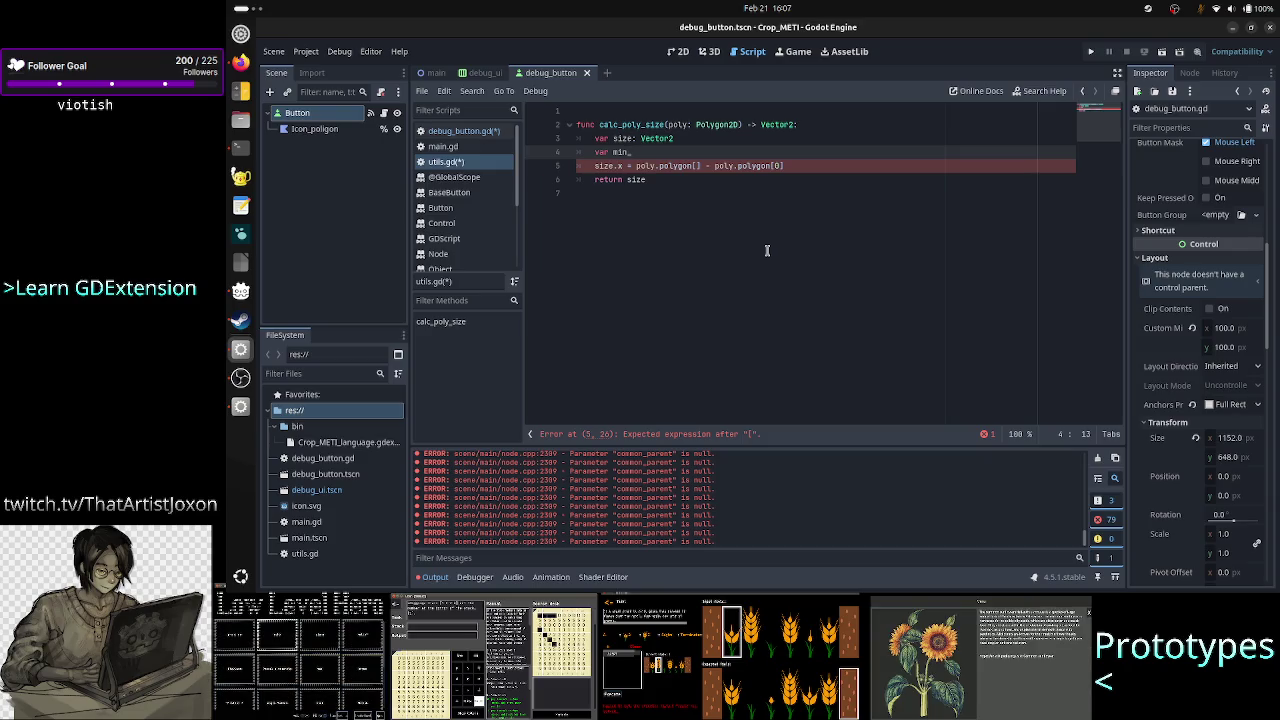
{"action": "type", "text": "x"}
{"action": "key", "text": "BackSpace"}
{"action": "key", "text": "BackSpace"}
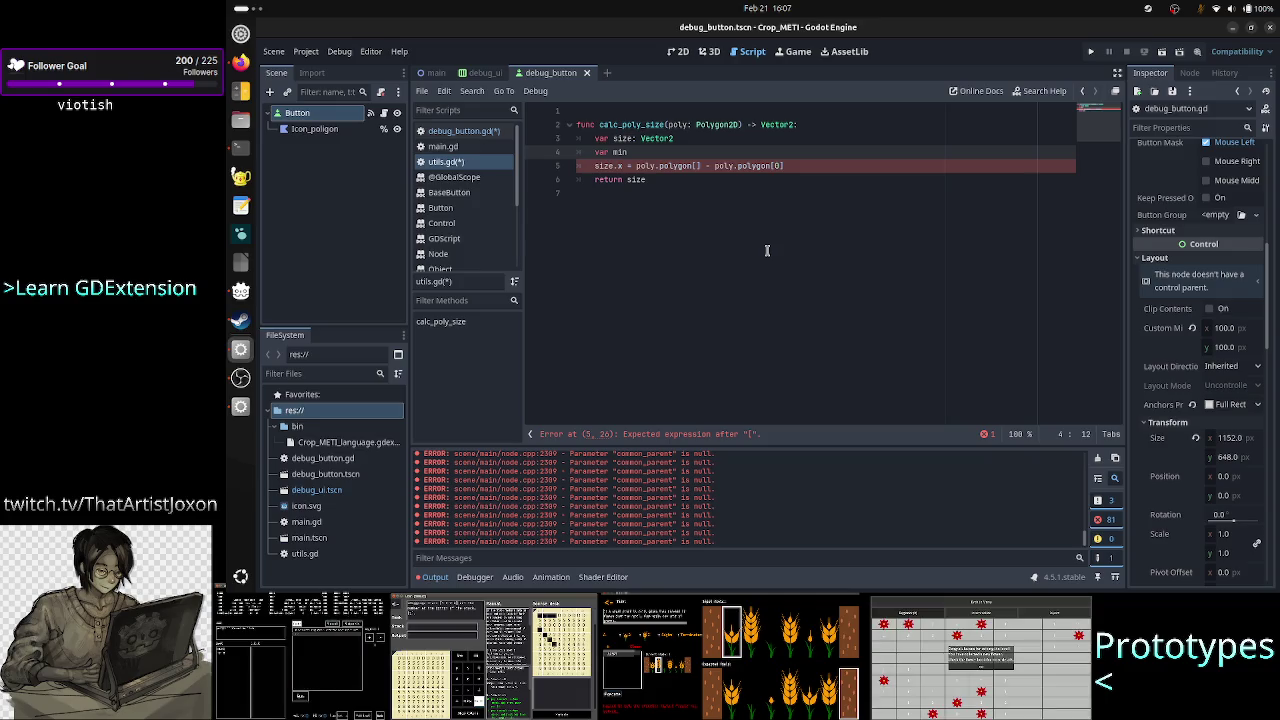
{"action": "type", "text": "_x:"}
{"action": "type", "text": "_x:"}
{"action": "type", "text": " int"}
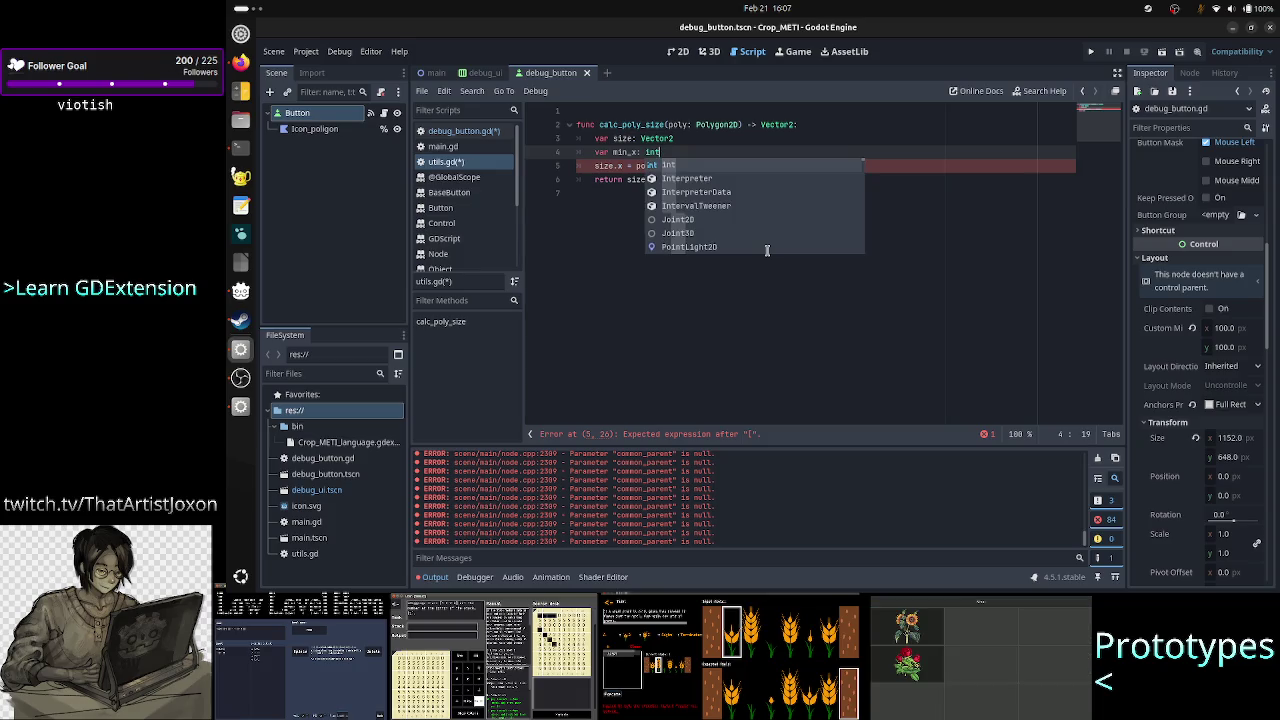
{"action": "key", "text": "Escape"}
{"action": "key", "text": "Return"}
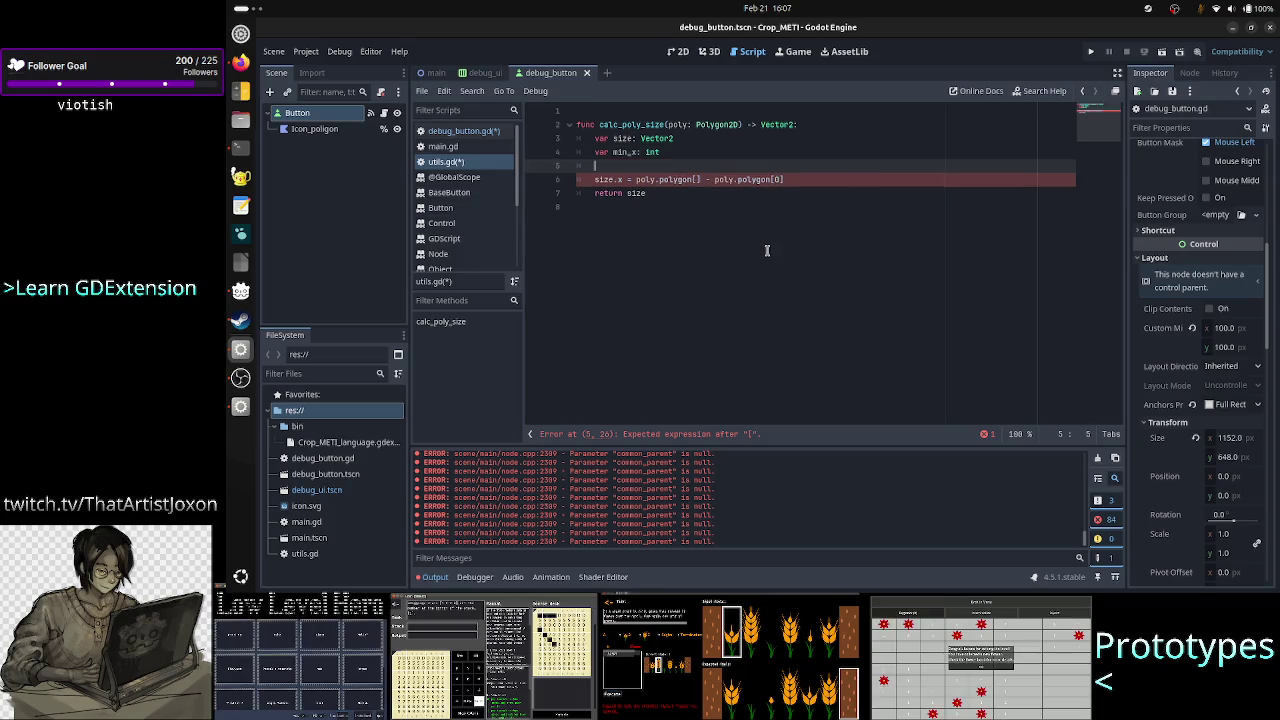
Settle on 'var min: Vector2' and add 'var max: Vector2' on the next line
{"action": "type", "text": "var min_"}
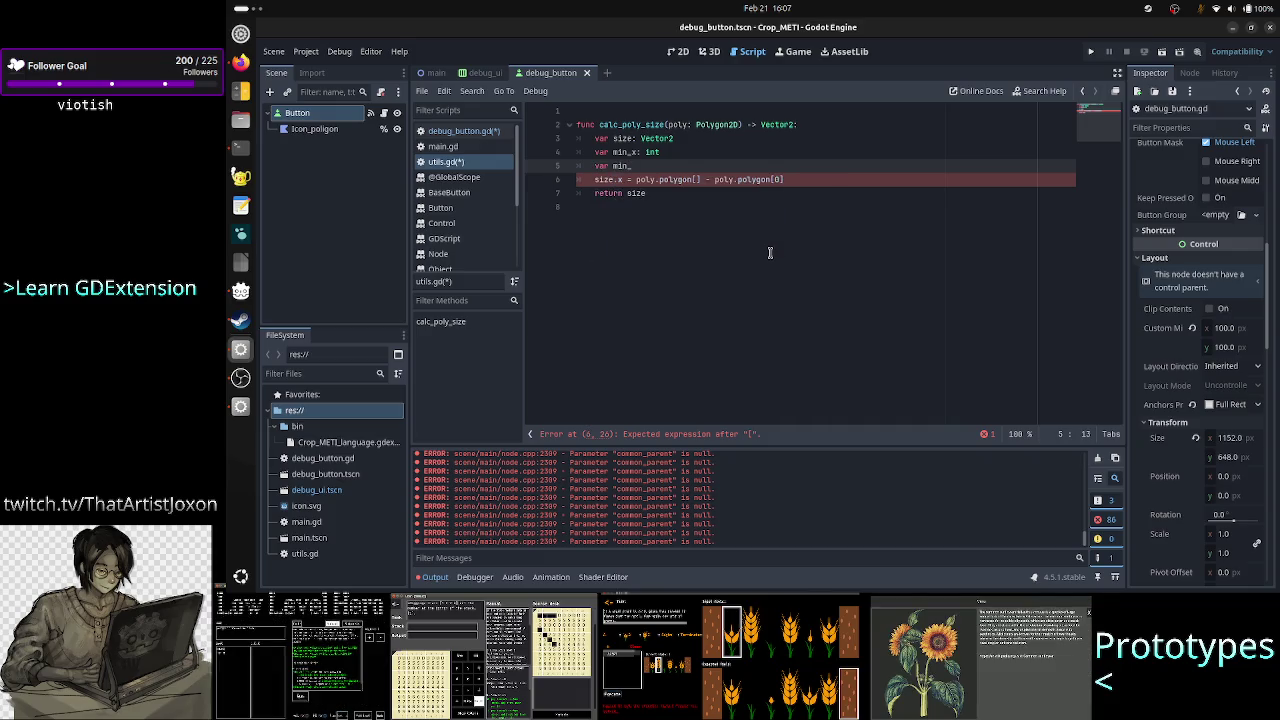
{"action": "key", "text": "BackSpace"}
{"action": "key", "text": "BackSpace"}
{"action": "key", "text": "BackSpace"}
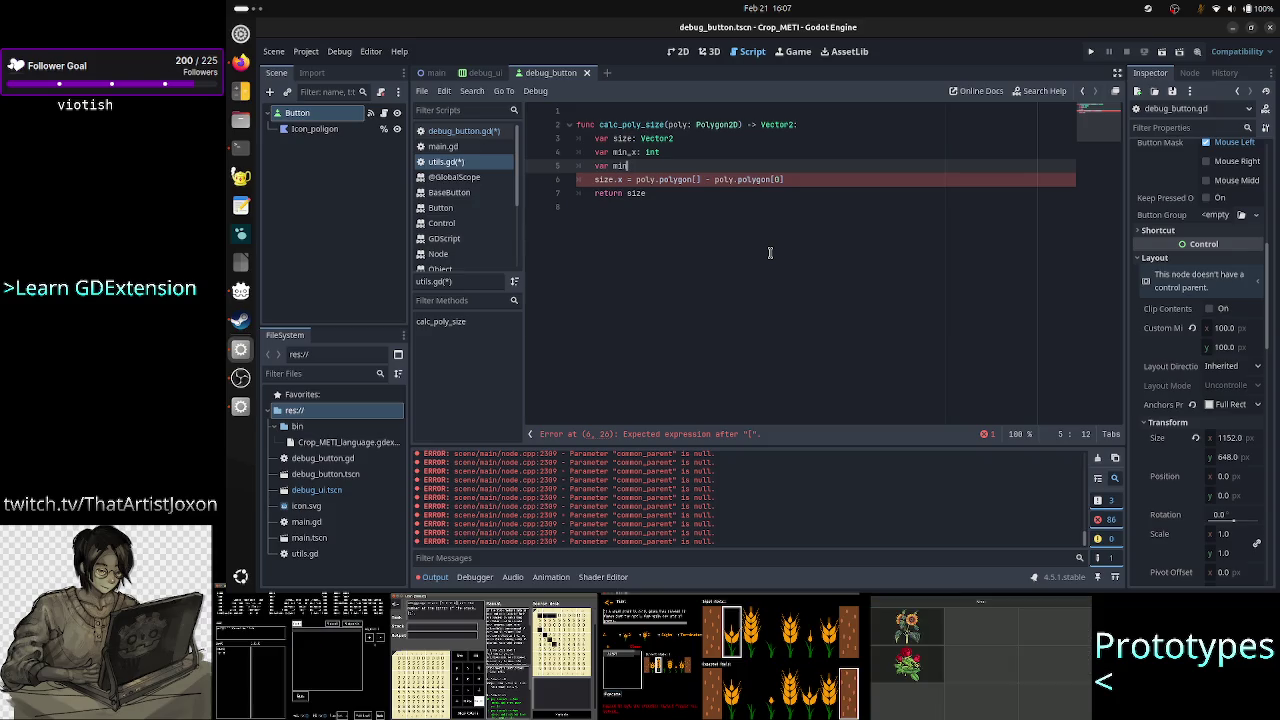
{"action": "key", "text": "BackSpace"}
{"action": "key", "text": "BackSpace"}
{"action": "key", "text": "BackSpace"}
{"action": "type", "text": ":"}
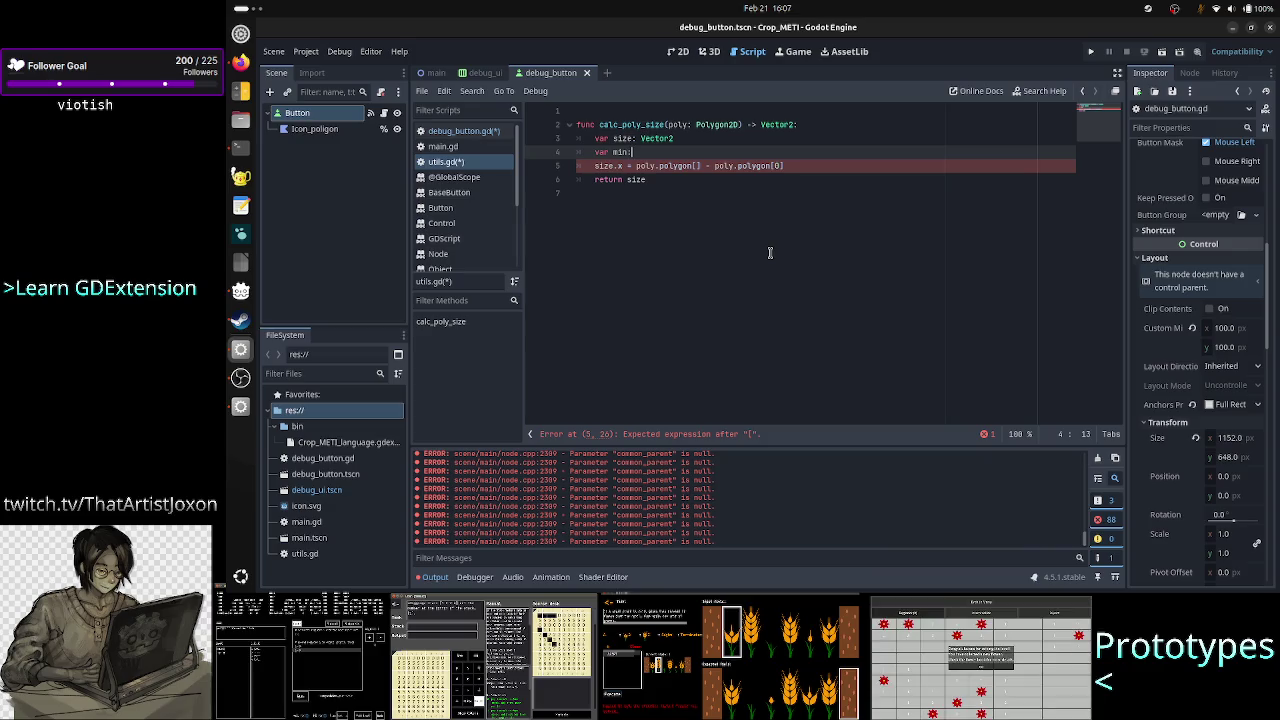
{"action": "type", "text": " Vector2"}
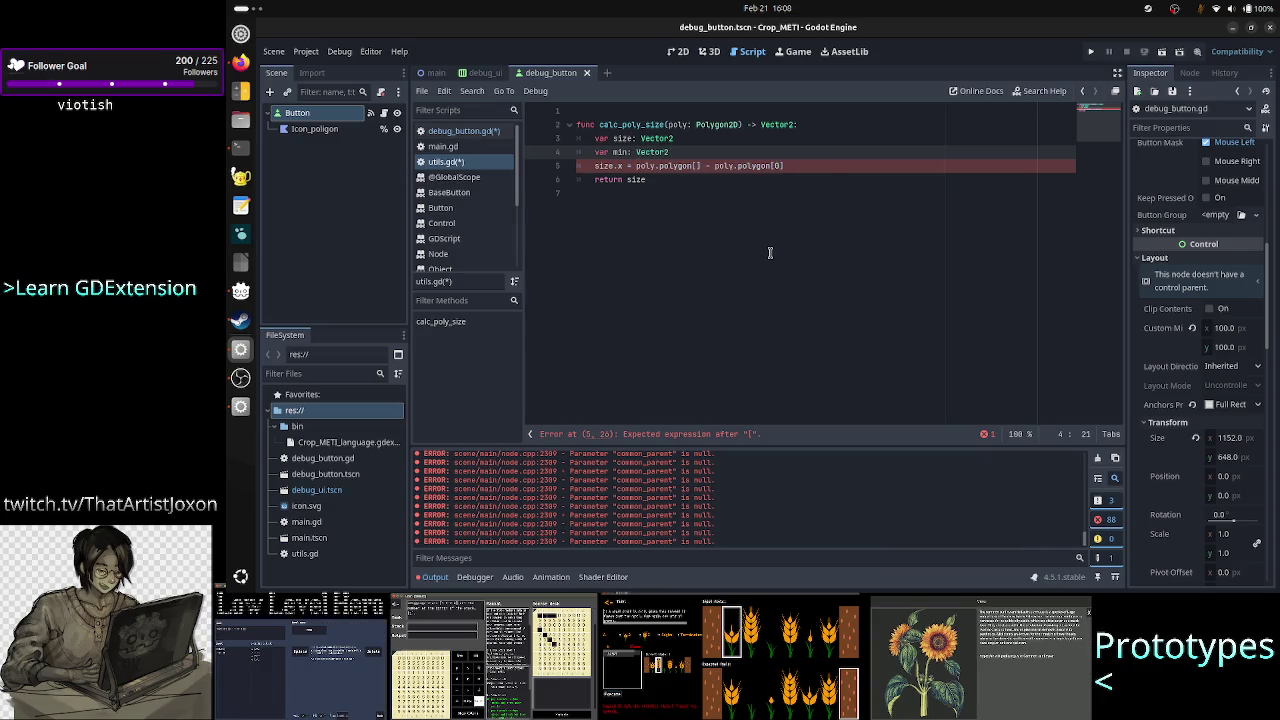
{"action": "key", "text": "Return"}
{"action": "type", "text": "var ma"}
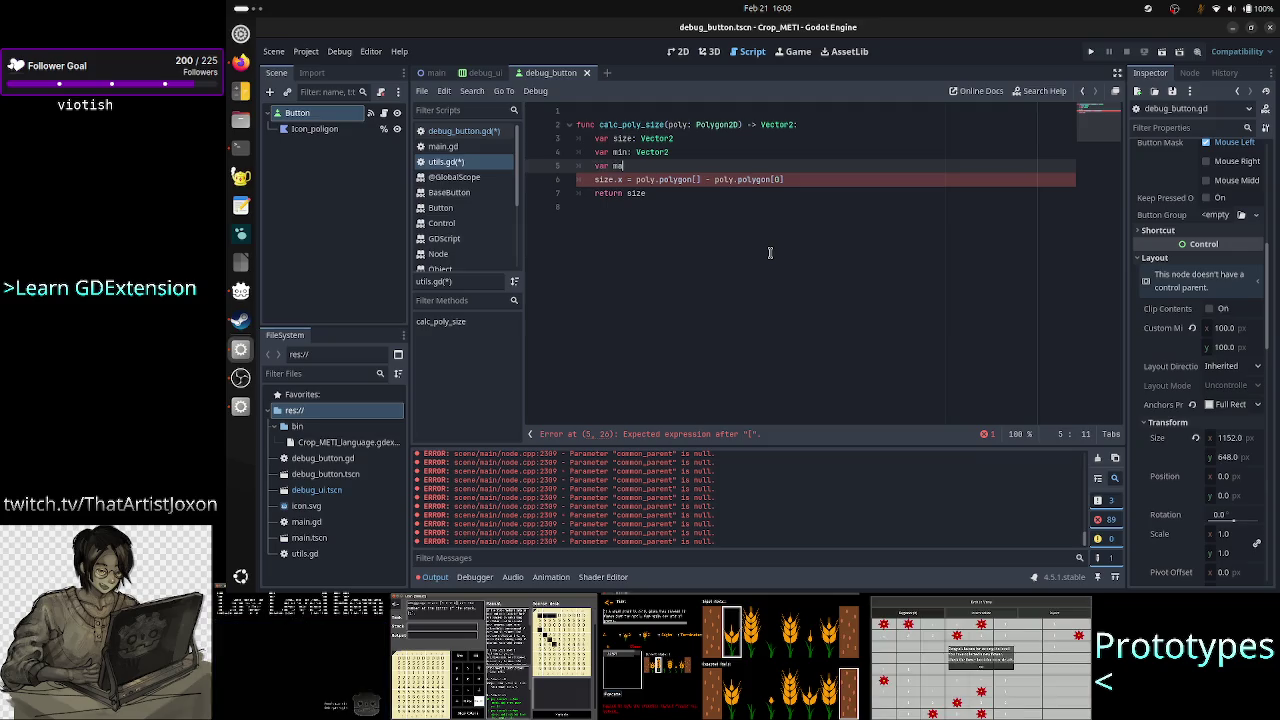
{"action": "type", "text": "x:"}
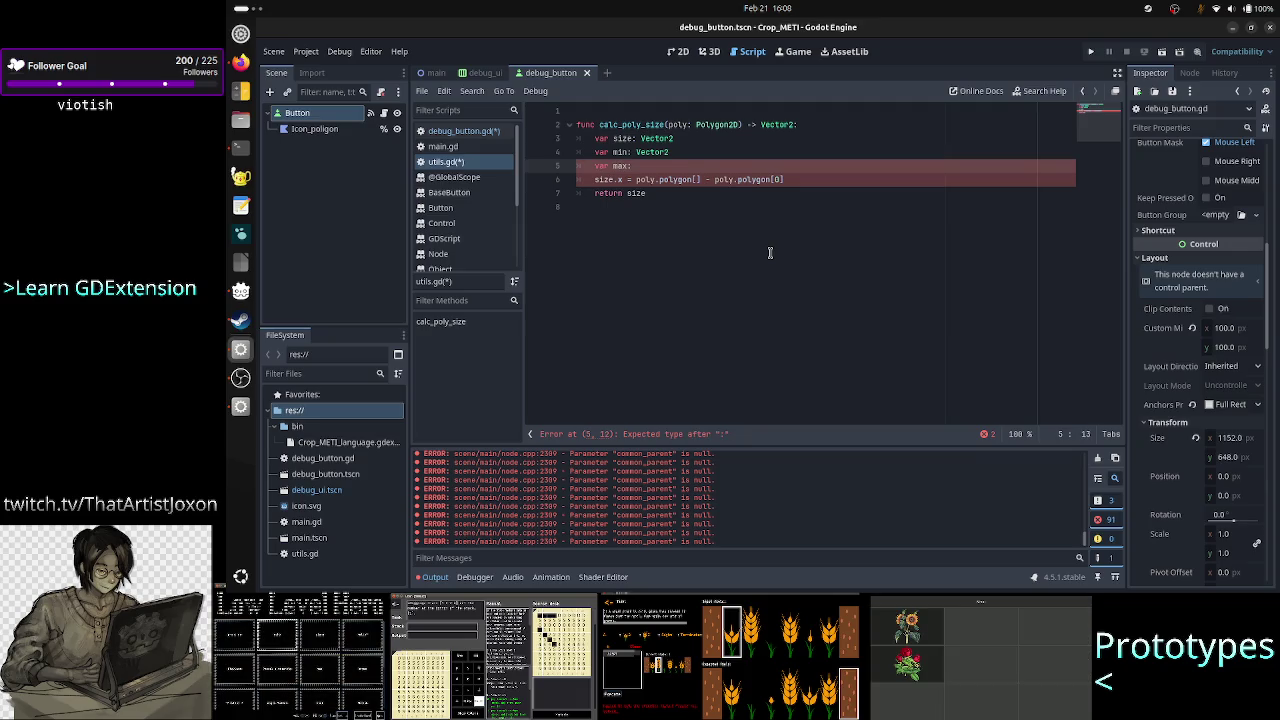
{"action": "type", "text": " Vector2"}
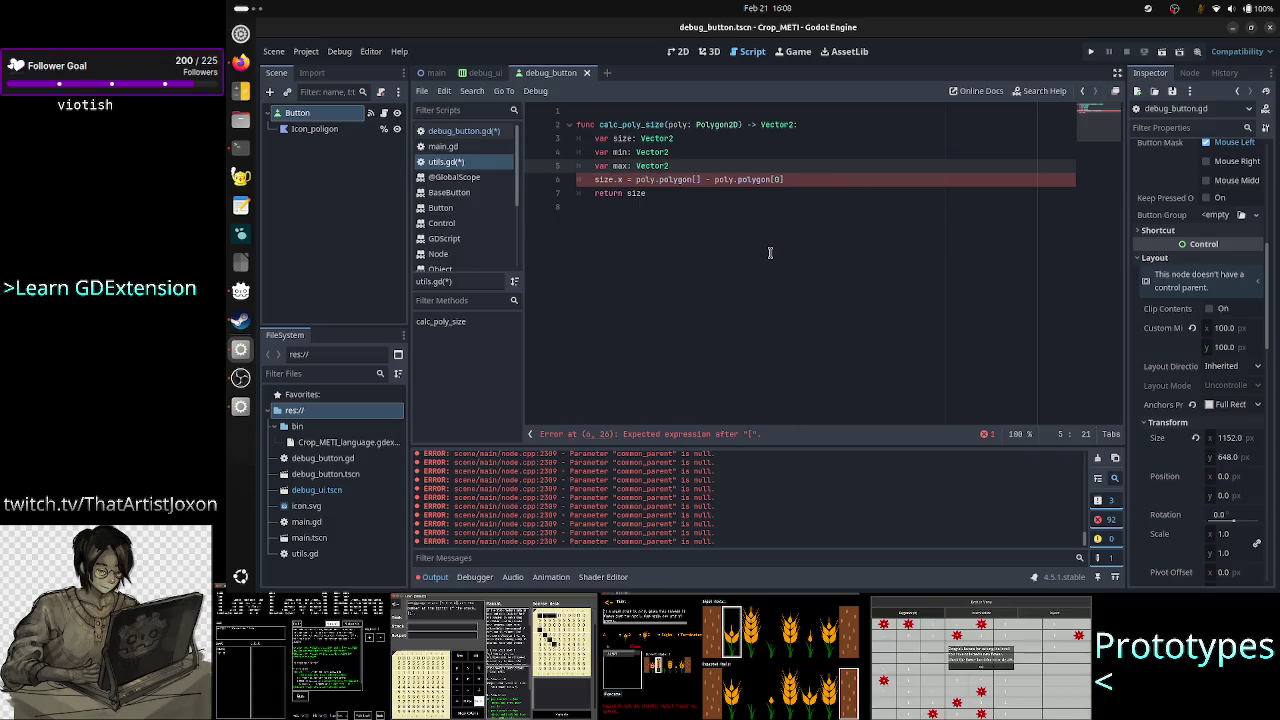
{"action": "key", "text": "Up"}
{"action": "key", "text": "Up"}
{"action": "key", "text": "Home"}
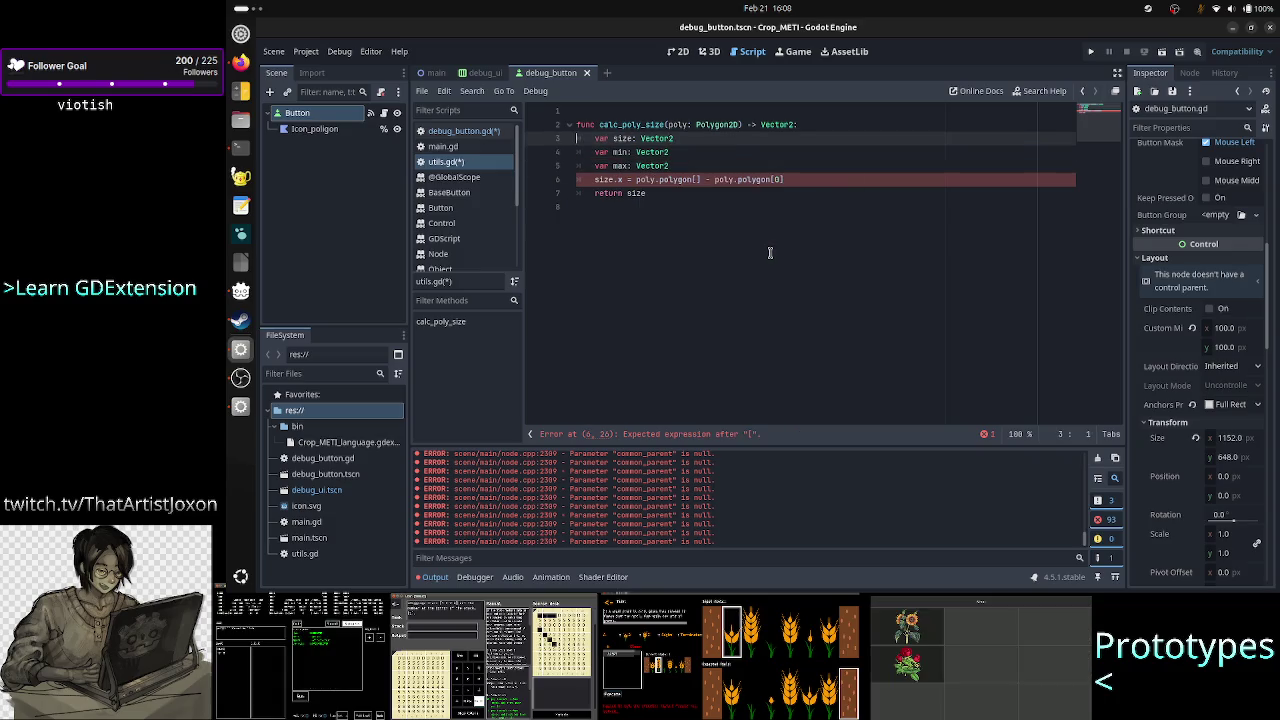
Remove the old size declaration and the existing return statement
{"action": "key", "text": "shift+End"}
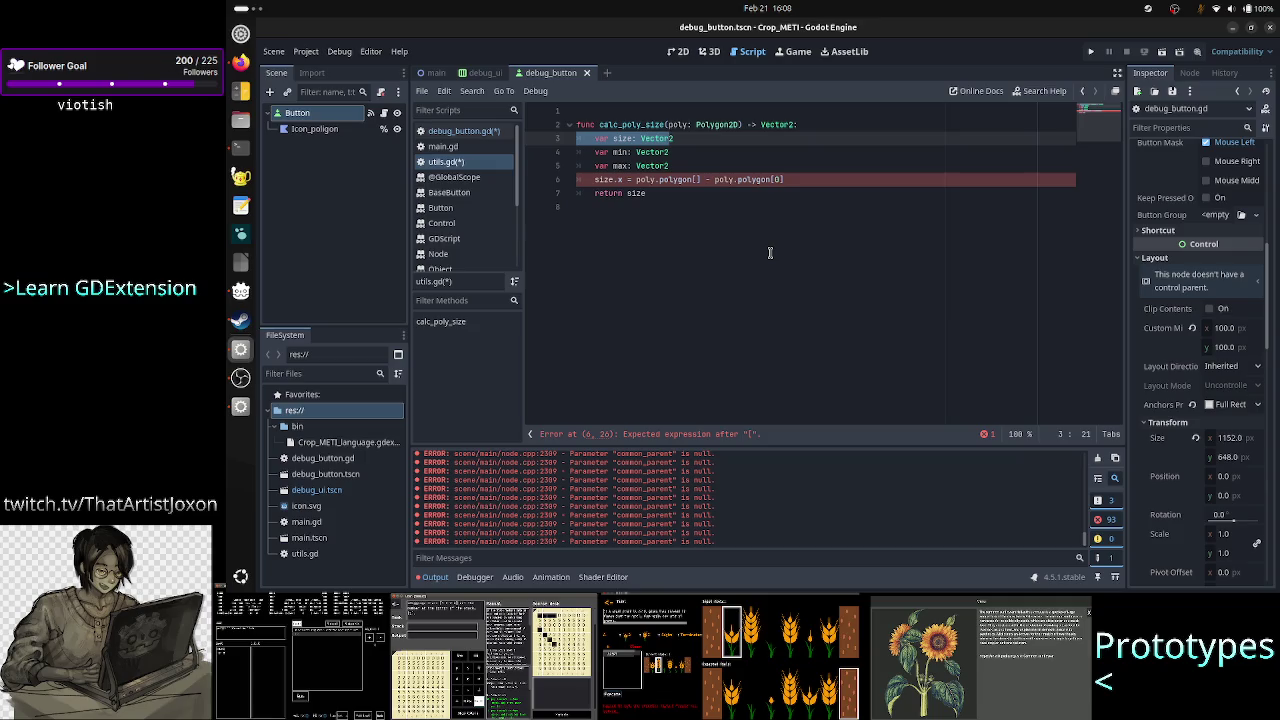
{"action": "key", "text": "BackSpace"}
{"action": "key", "text": "BackSpace"}
{"action": "key", "text": "Down"}
{"action": "key", "text": "Down"}
{"action": "key", "text": "Down"}
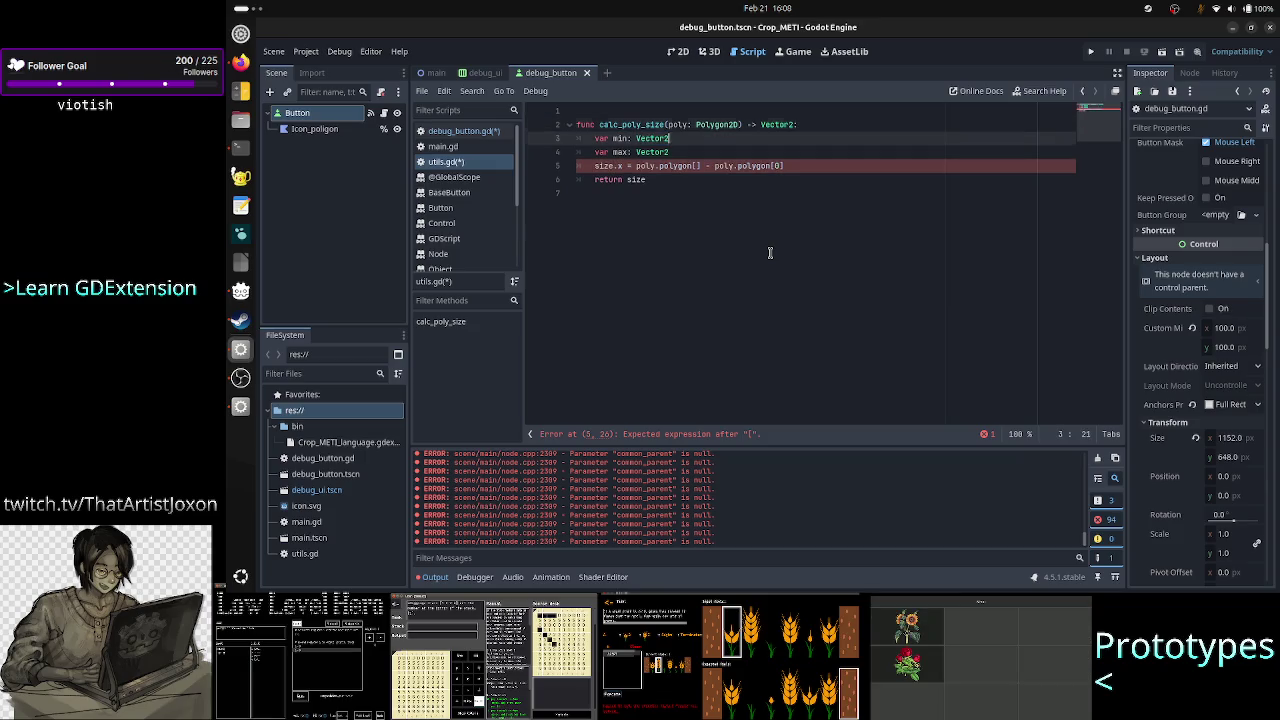
{"action": "key", "text": "BackSpace"}
{"action": "key", "text": "BackSpace"}
{"action": "key", "text": "BackSpace"}
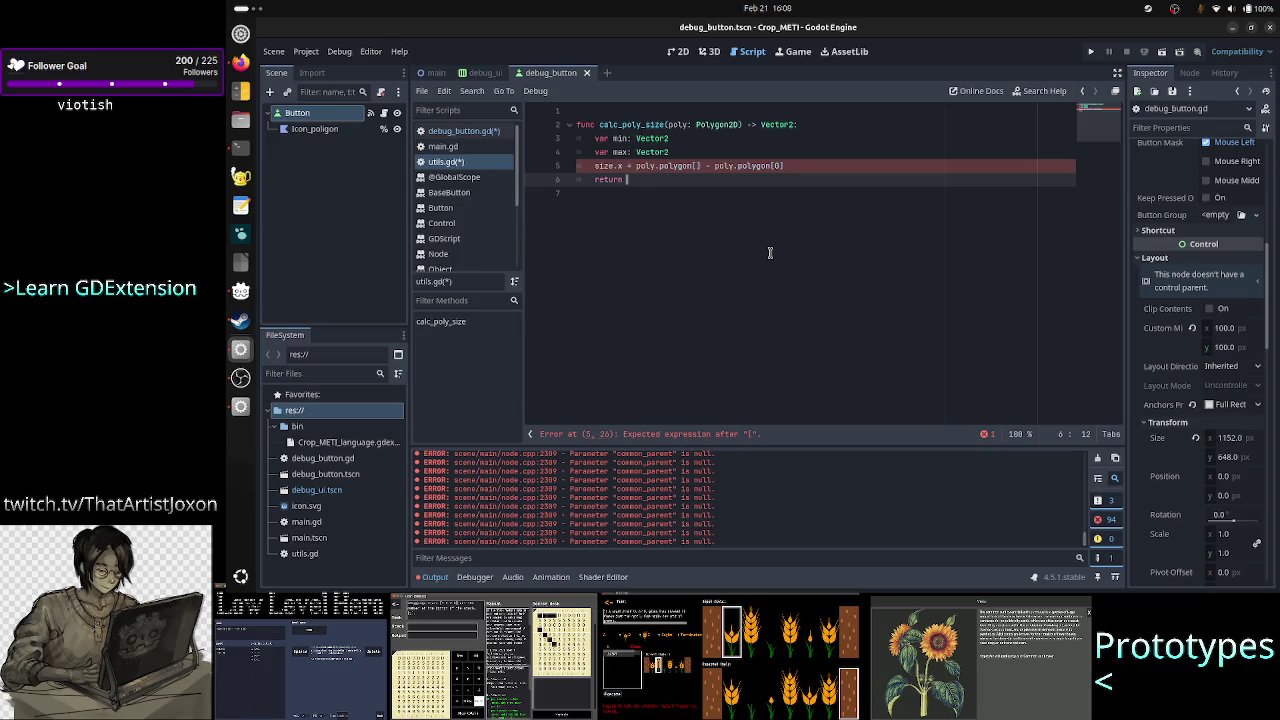
{"action": "type", "text": "Vect"}
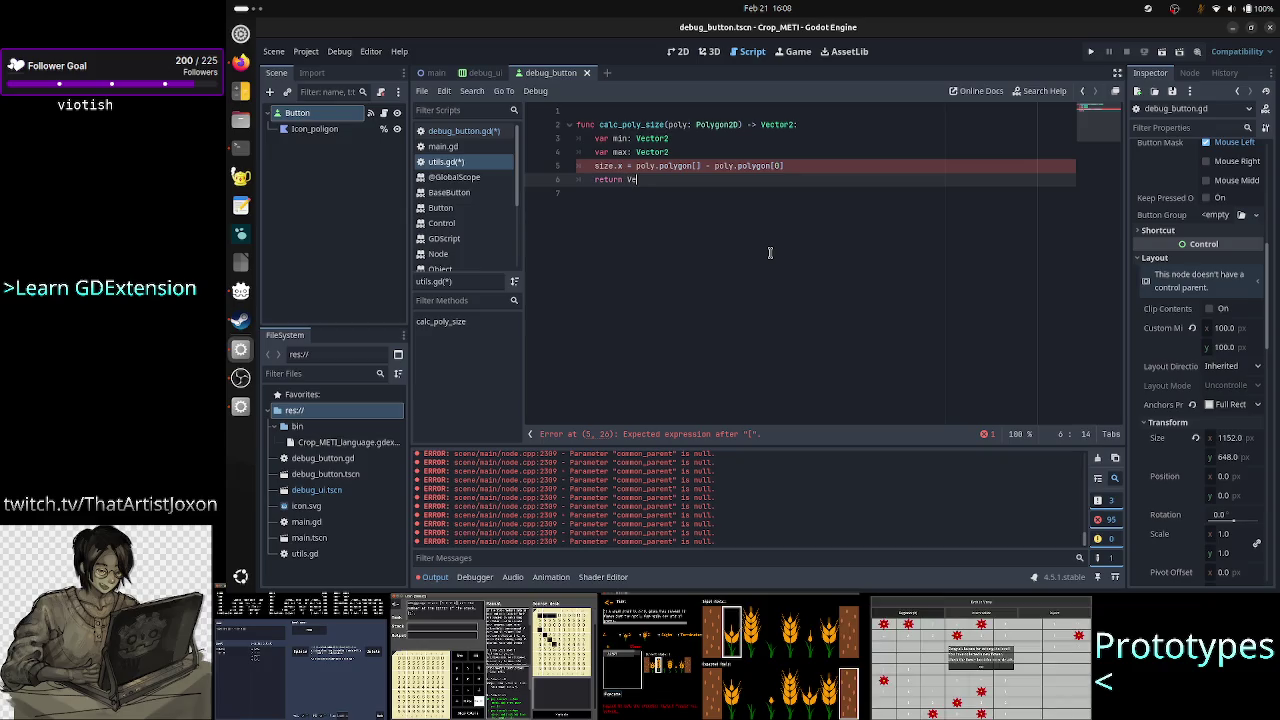
{"action": "key", "text": "BackSpace"}
{"action": "key", "text": "BackSpace"}
{"action": "key", "text": "BackSpace"}
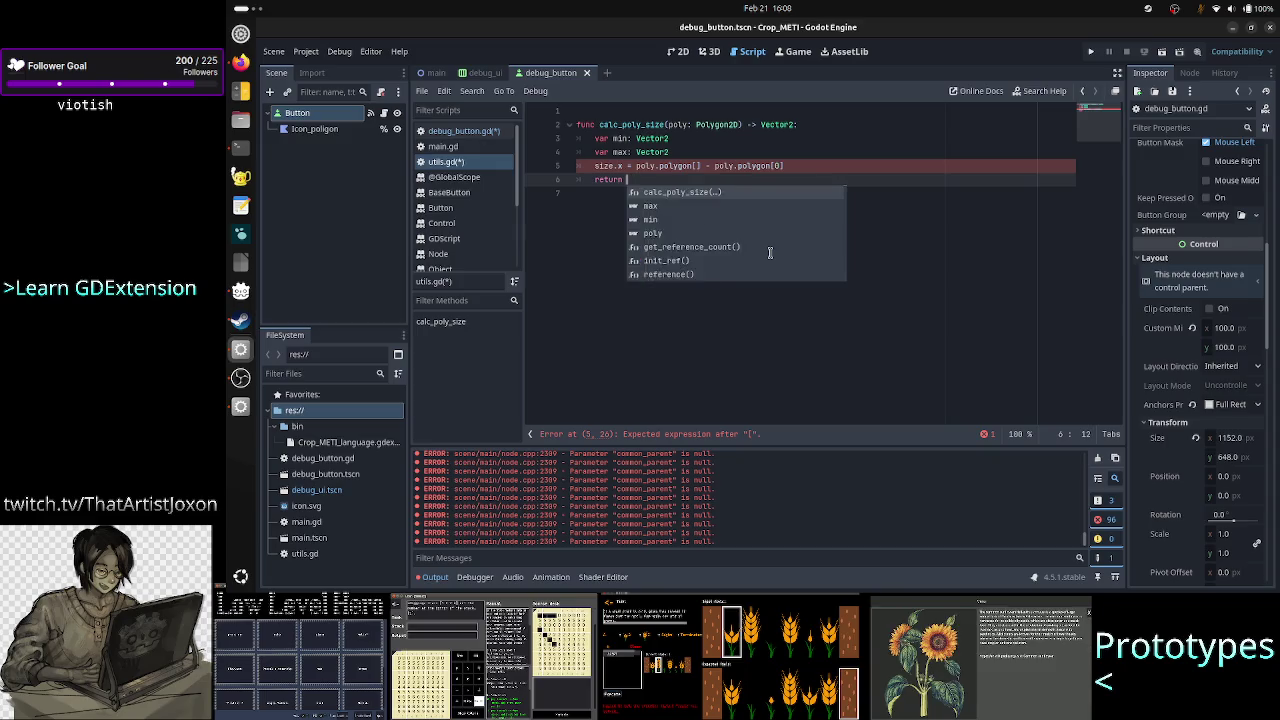
{"action": "type", "text": "size"}
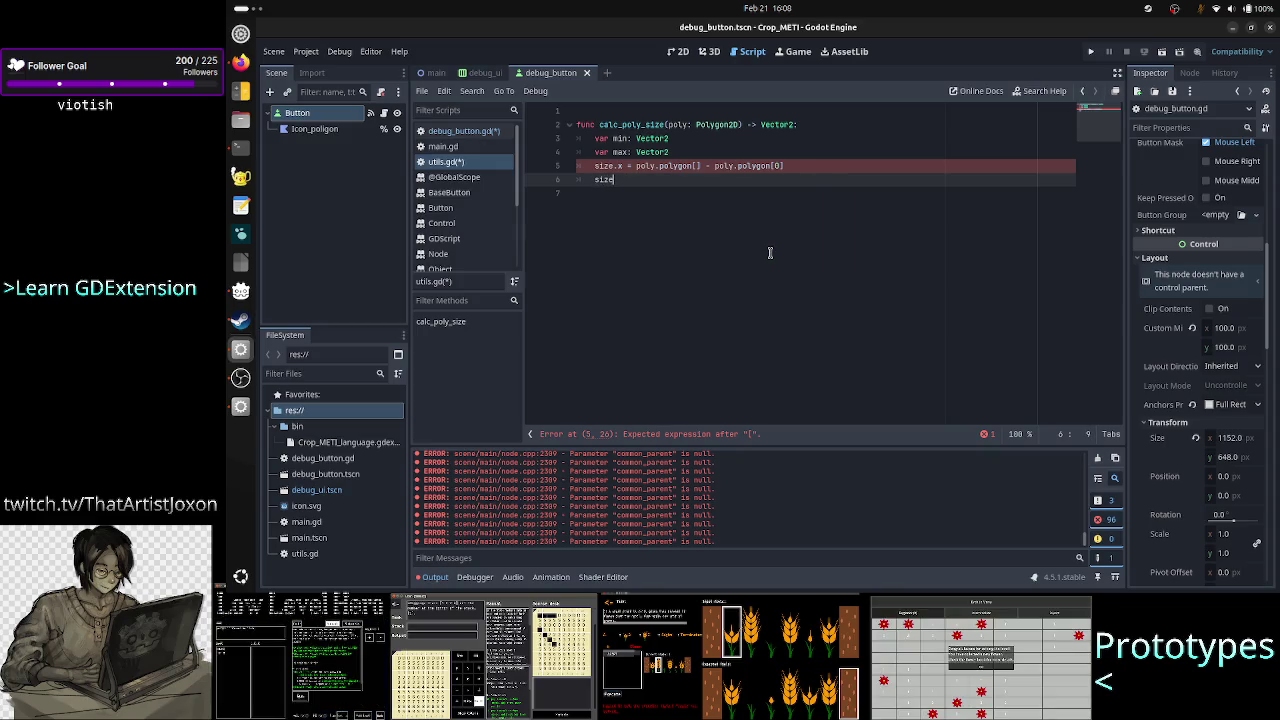
{"action": "type", "text": " = Ve"}
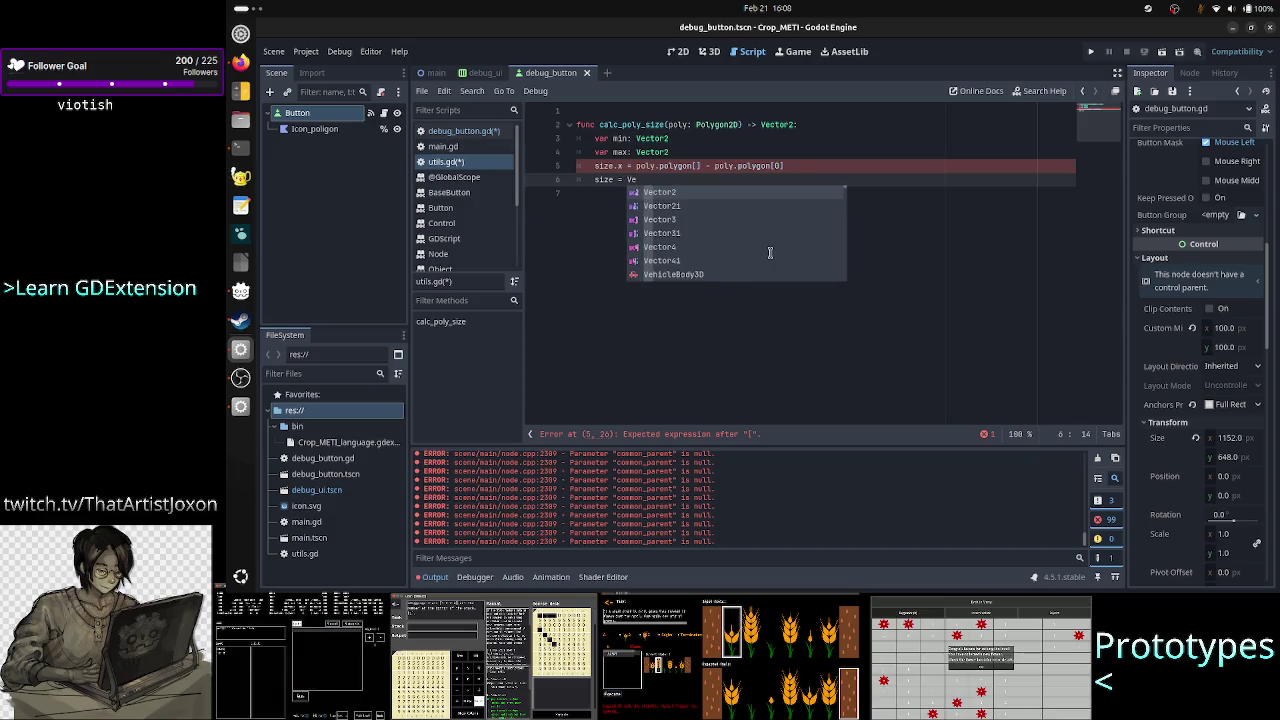
{"action": "key", "text": "BackSpace"}
{"action": "key", "text": "BackSpace"}
{"action": "key", "text": "BackSpace"}
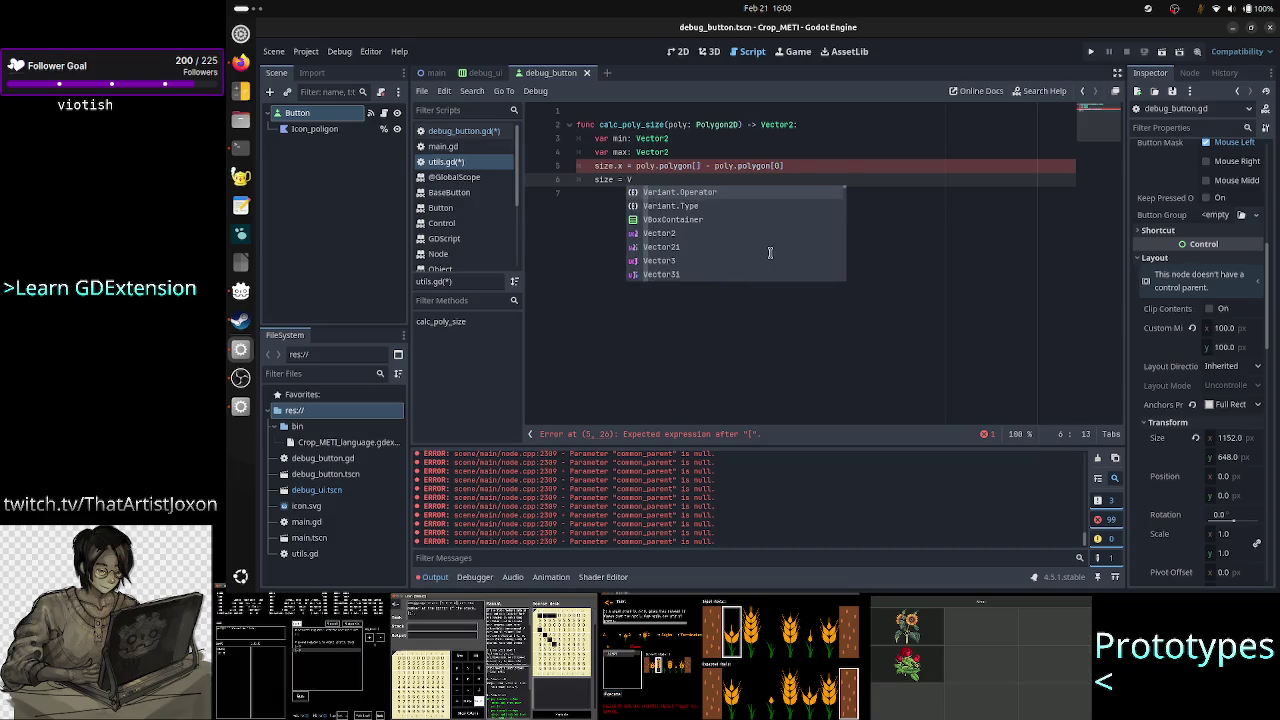
{"action": "key", "text": "BackSpace"}
Write 'var size: Vector2 = Vector2(max.x - min.x, max.y - min.y)' followed by 'return size'
{"action": "type", "text": "var siz"}
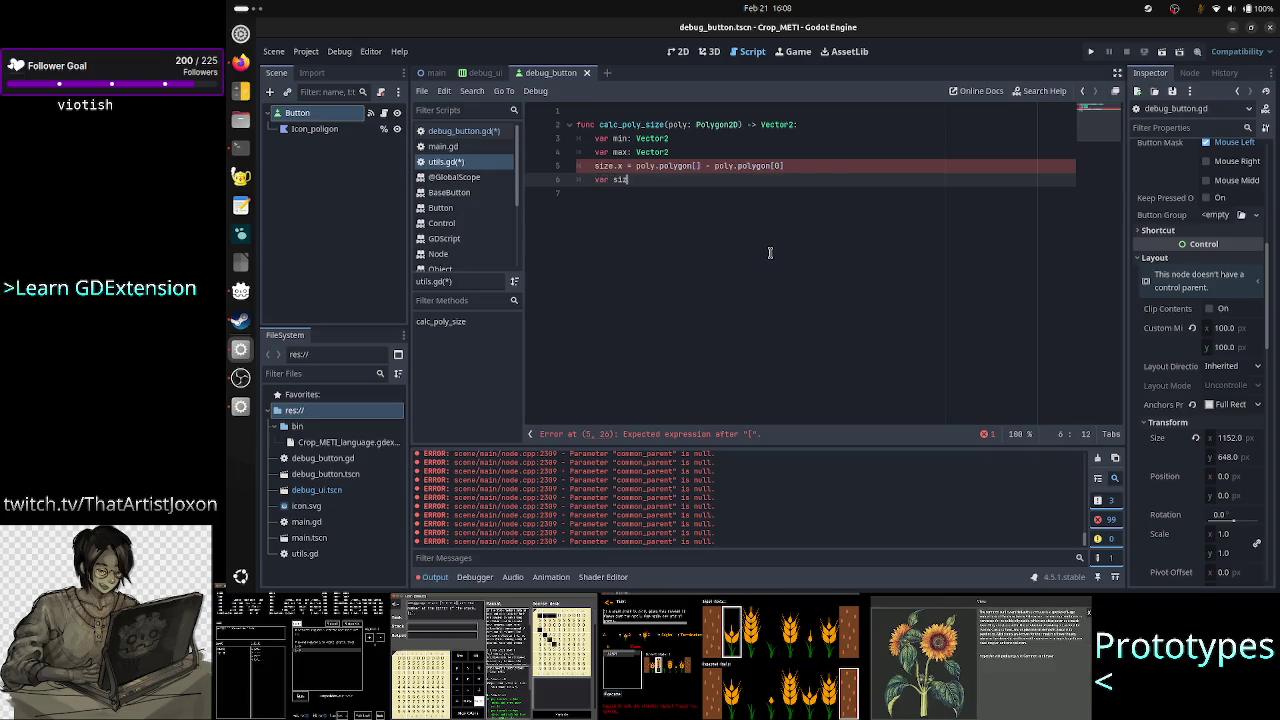
{"action": "type", "text": "e: Vector"}
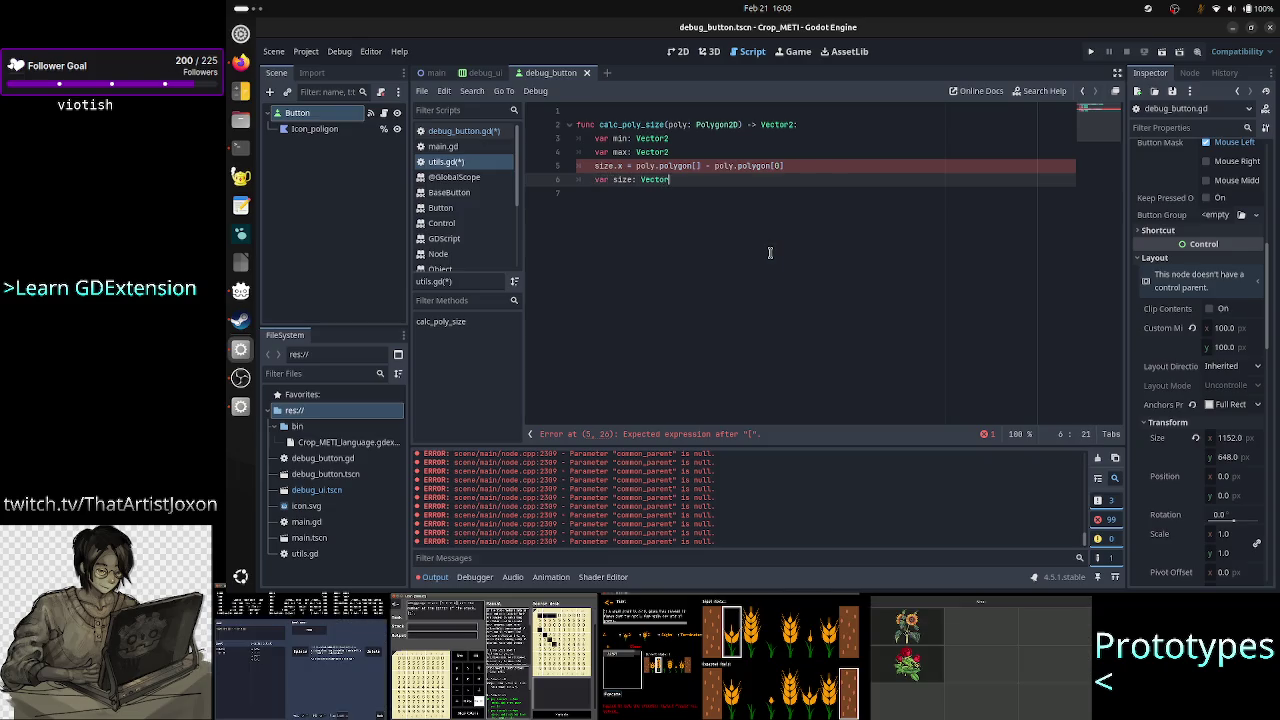
{"action": "type", "text": "2 = Vector2("}
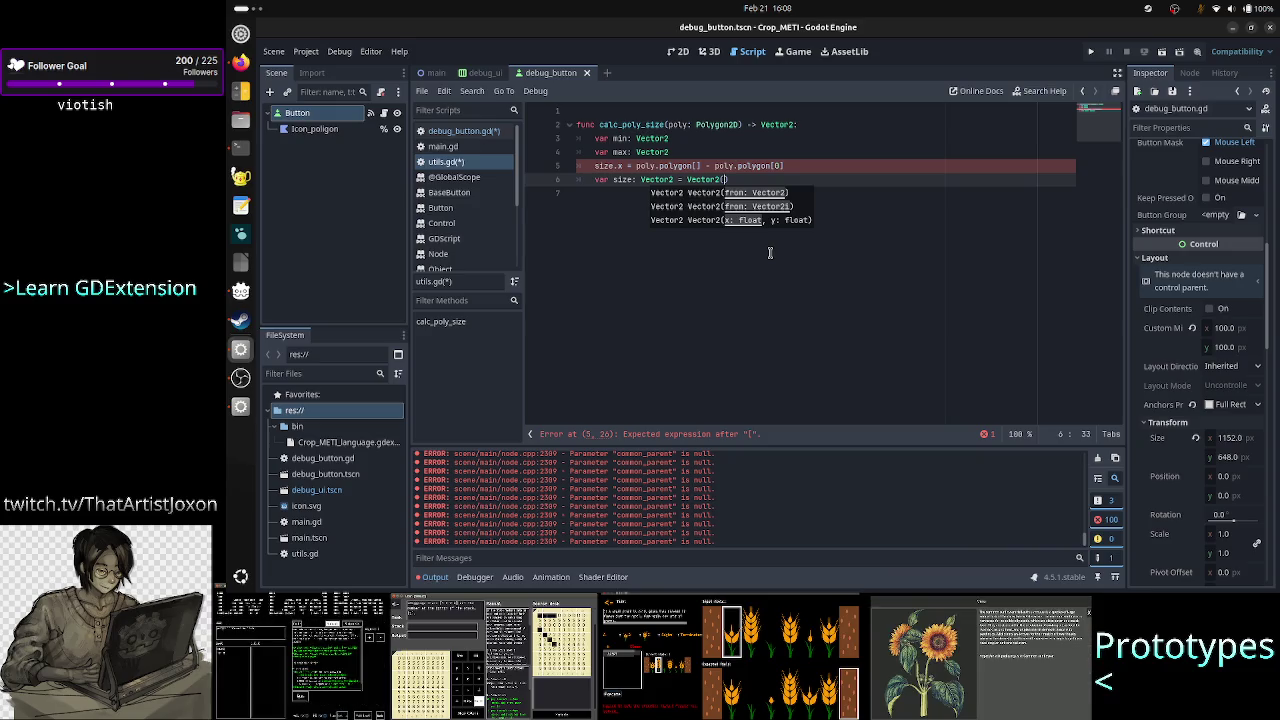
{"action": "type", "text": "max."}
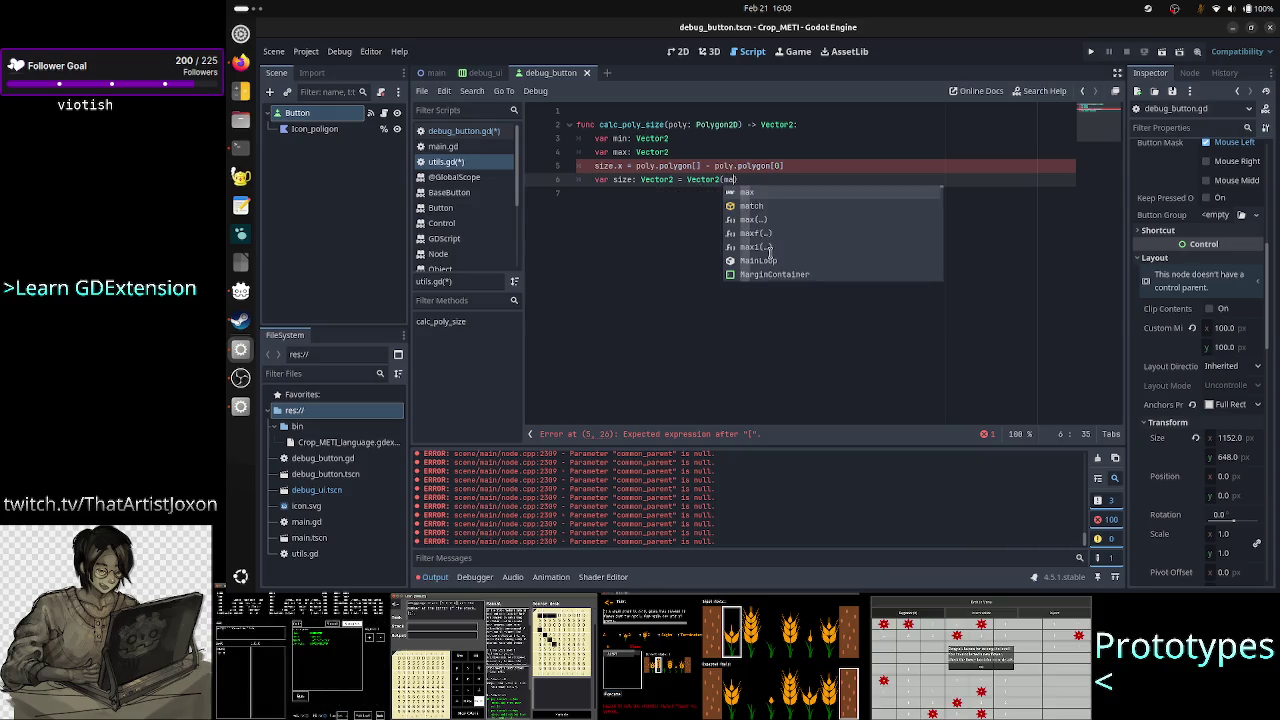
{"action": "type", "text": "x - m"}
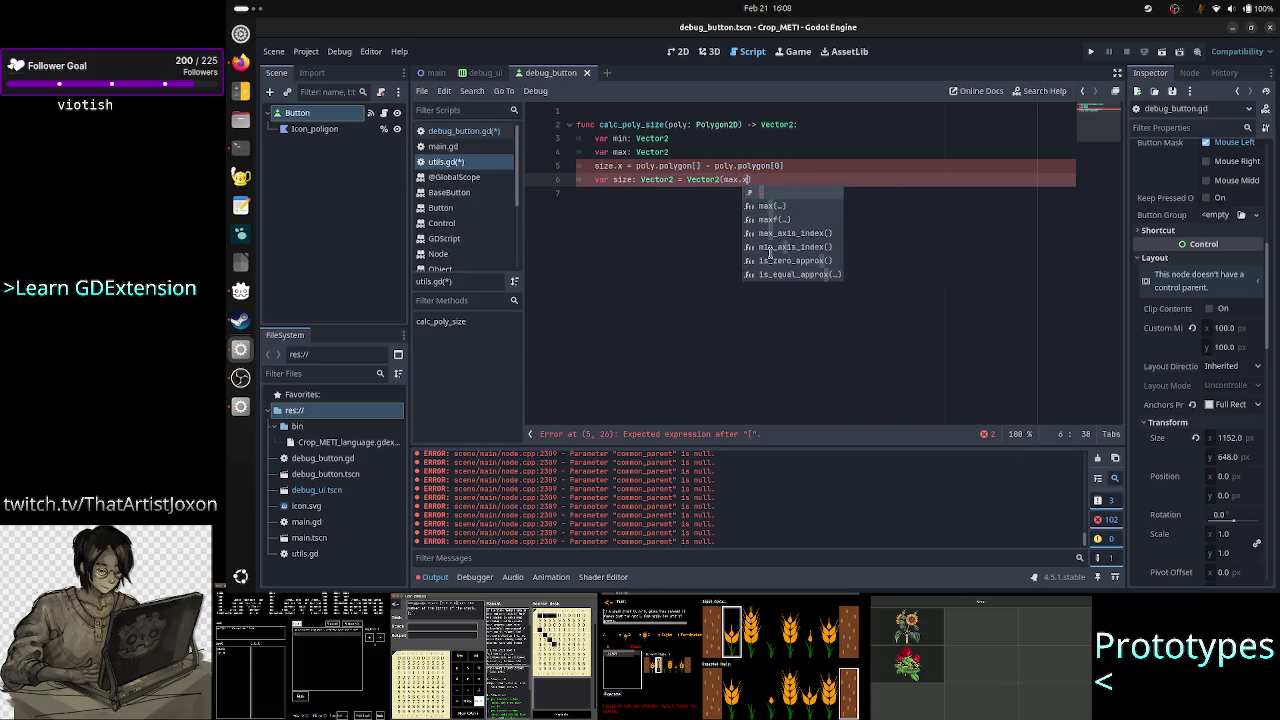
{"action": "type", "text": "in.x"}
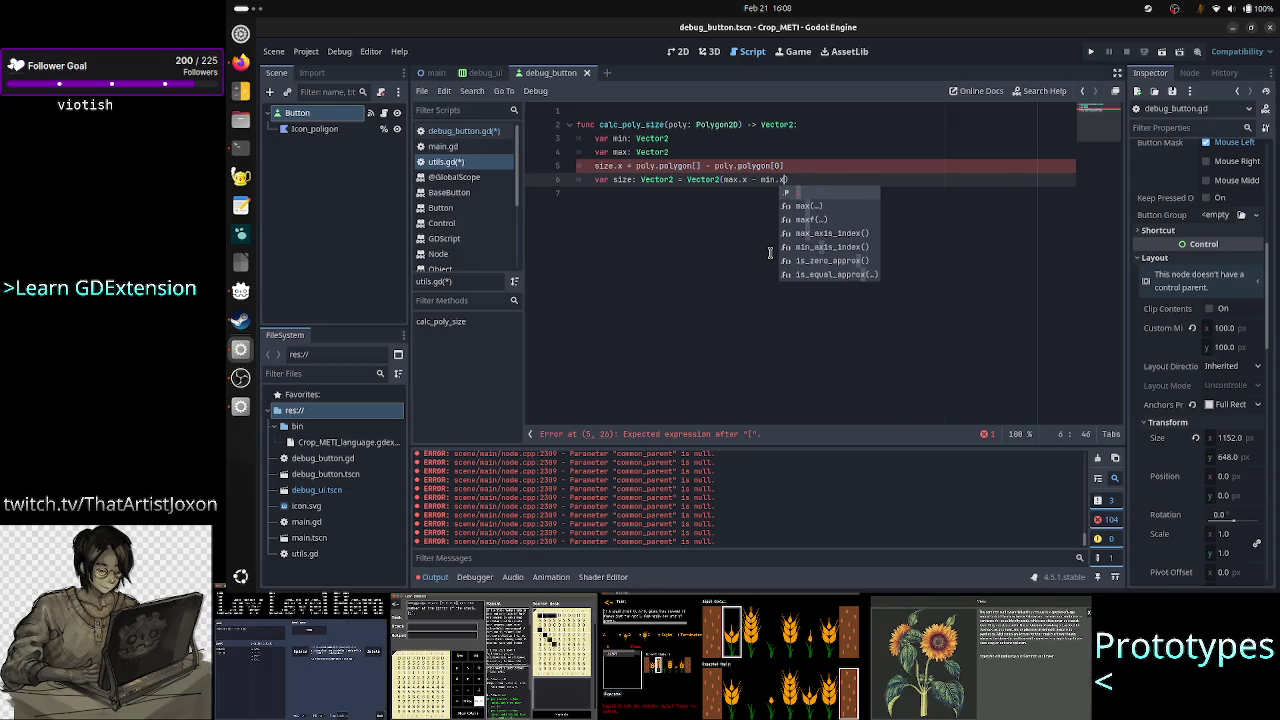
{"action": "type", "text": ", "}
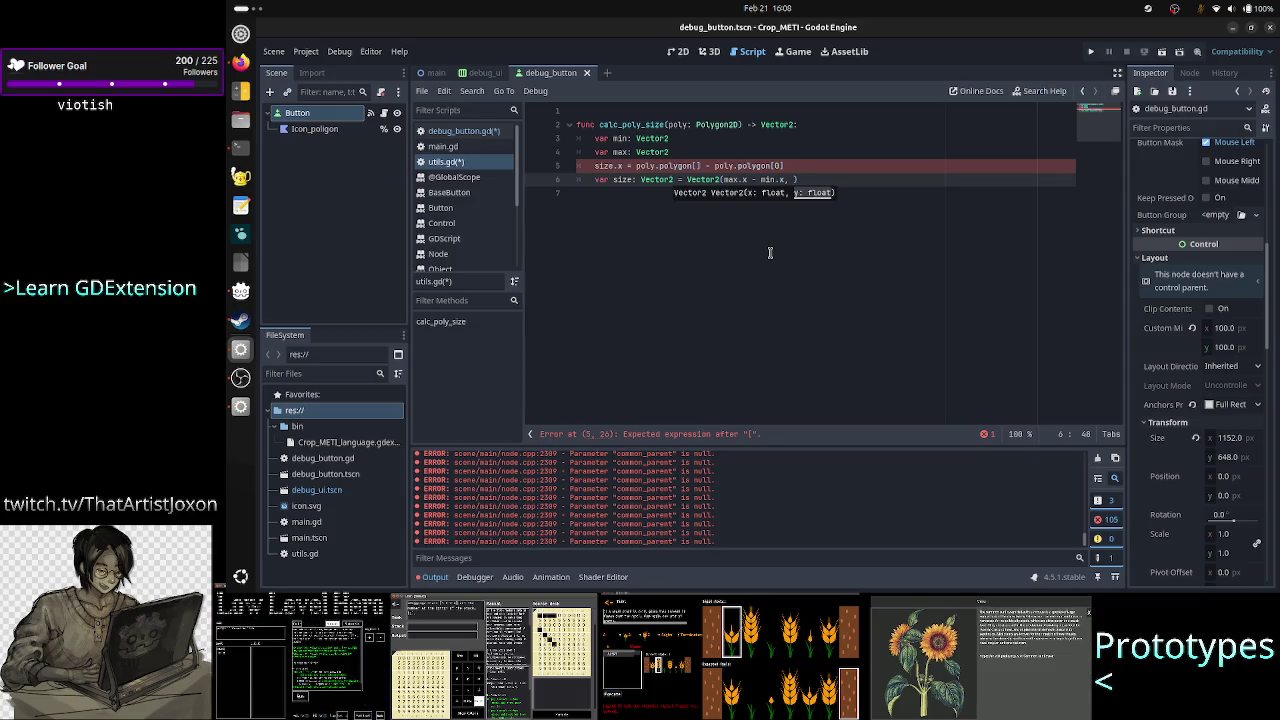
{"action": "type", "text": "max.y"}
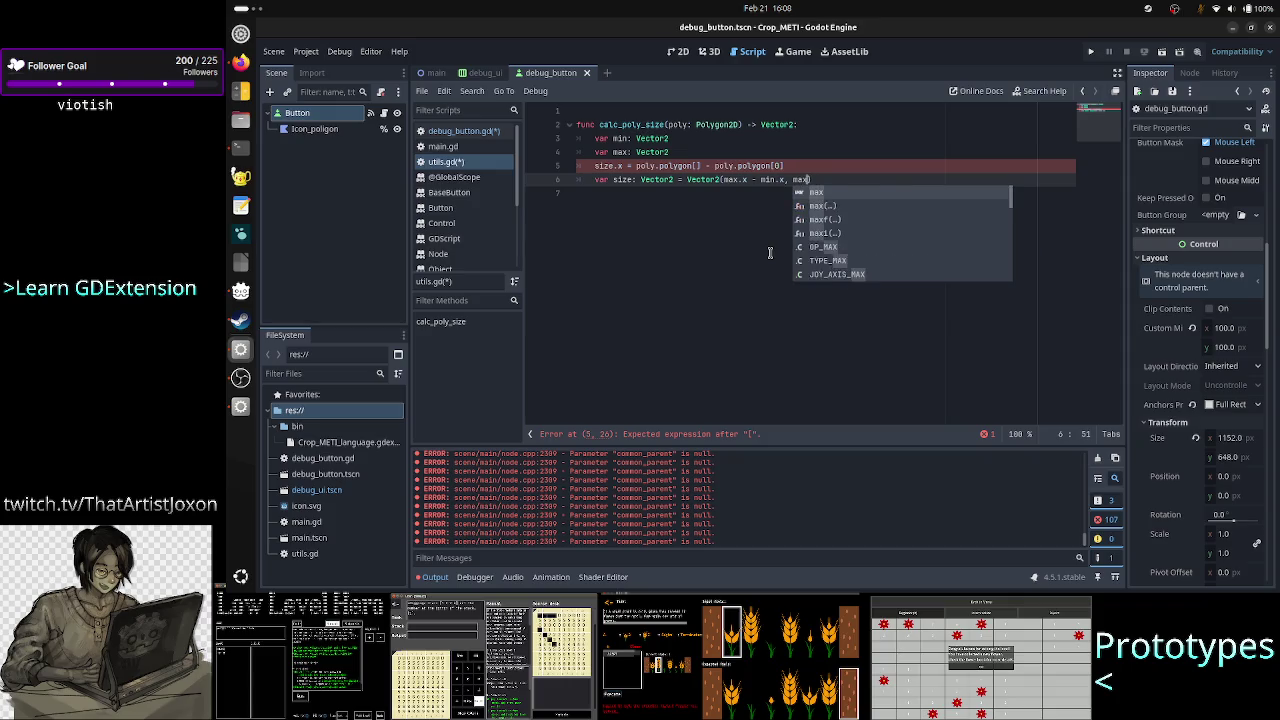
{"action": "type", "text": " -"}
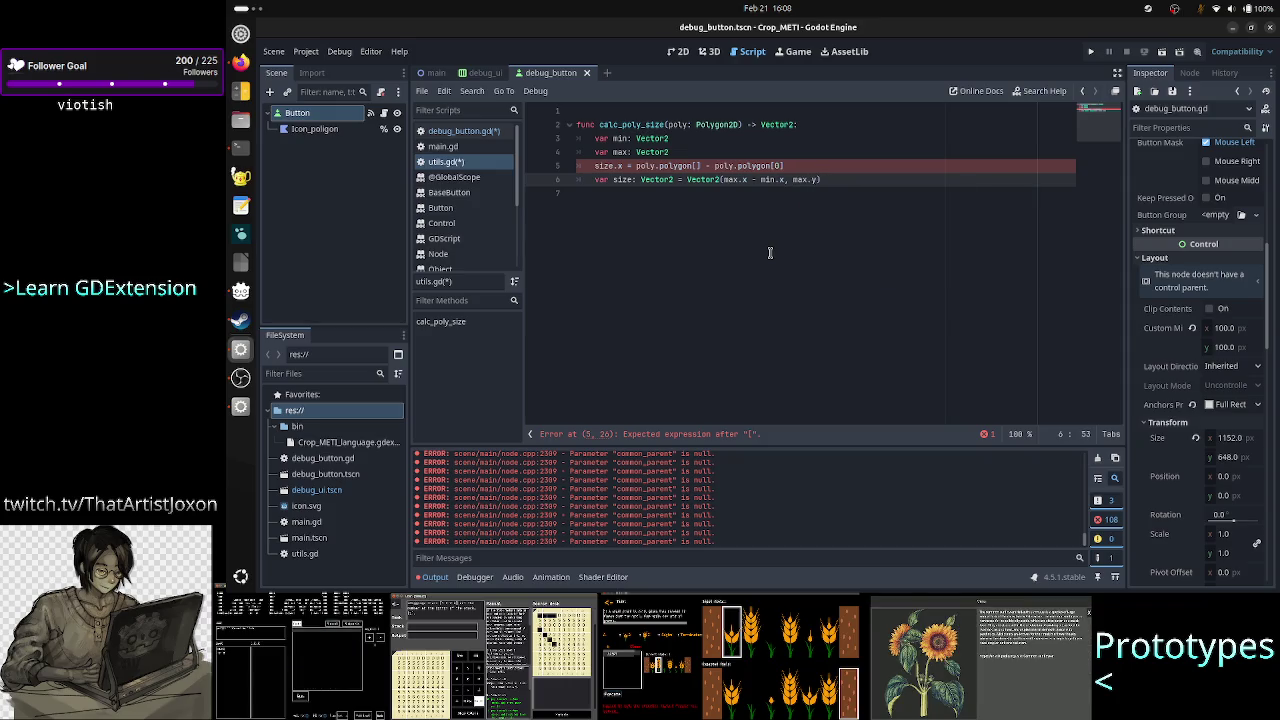
{"action": "type", "text": " min.y"}
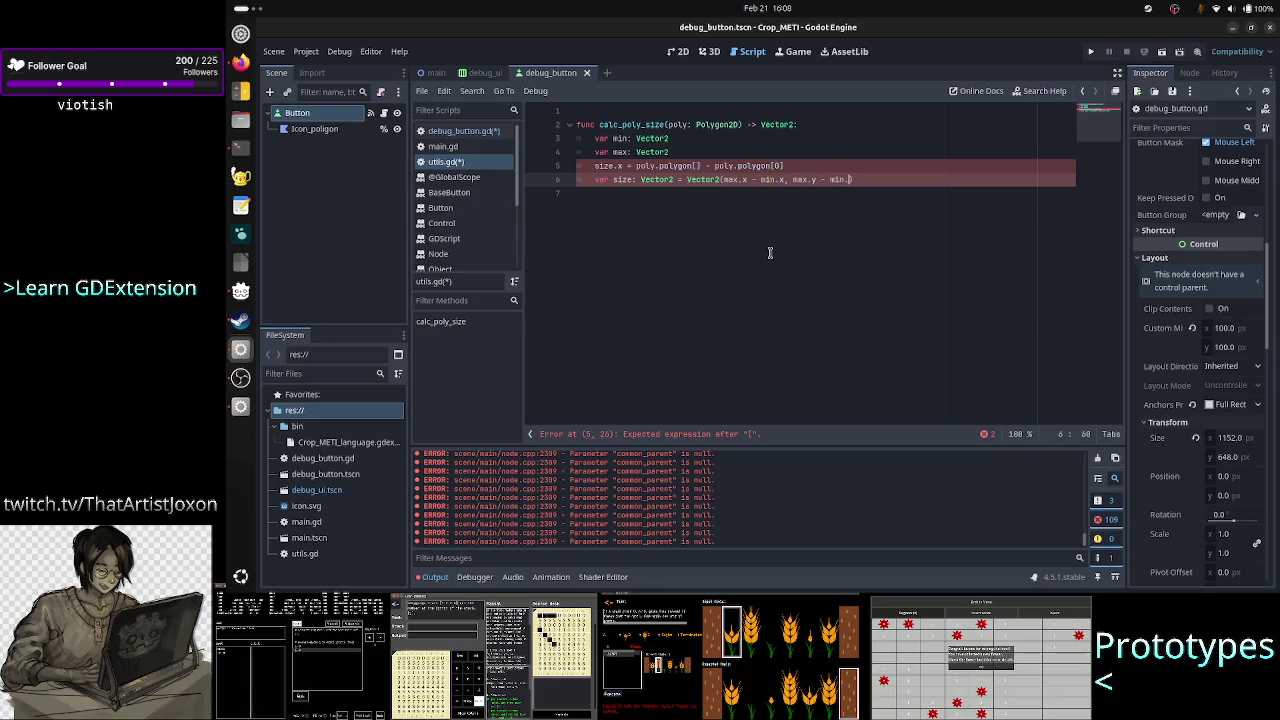
{"action": "type", "text": ")"}
{"action": "key", "text": "Return"}
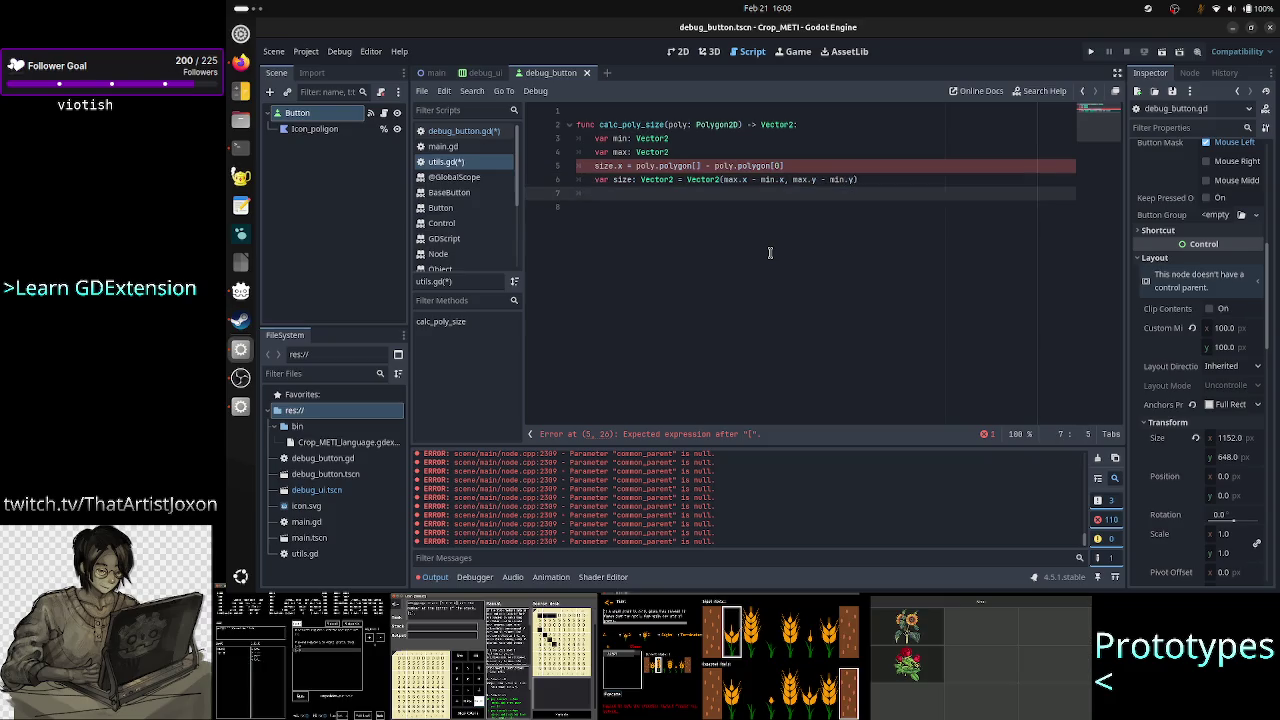
{"action": "type", "text": "return size"}
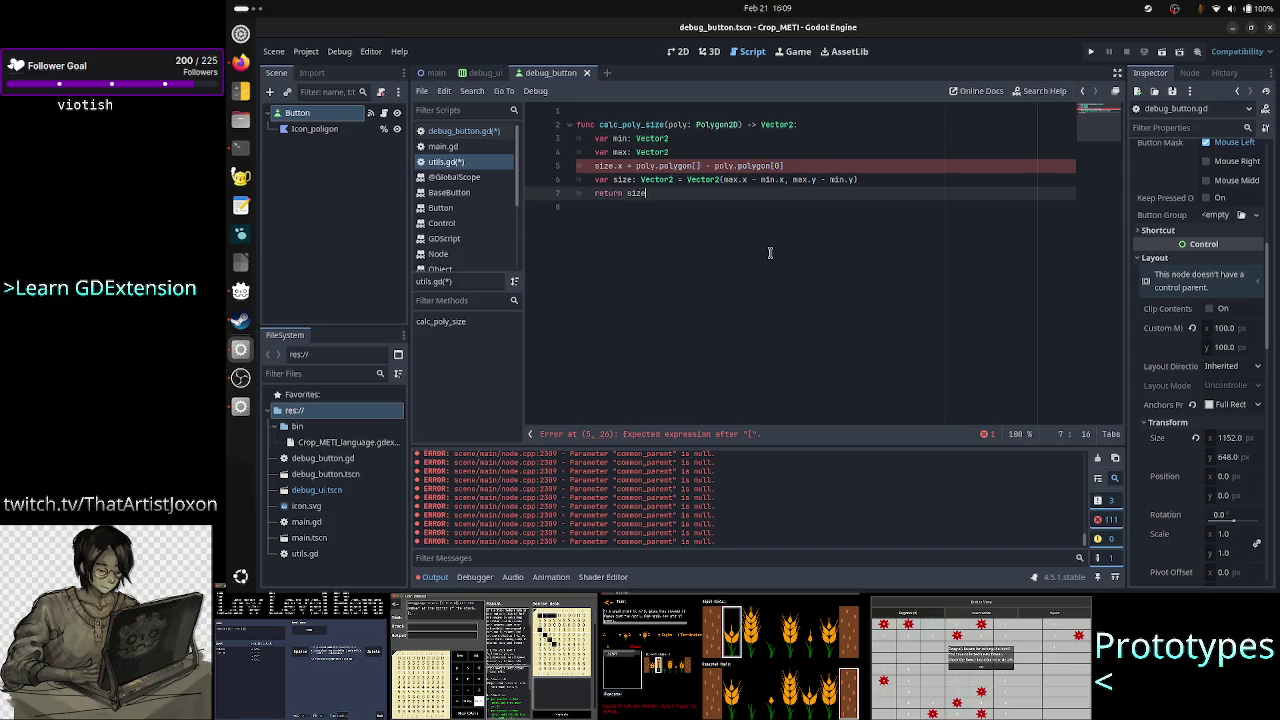
Delete the broken size.x line and add a blank line after the max declaration
{"action": "key", "text": "Escape"}
{"action": "key", "text": "Up"}
{"action": "key", "text": "Up"}
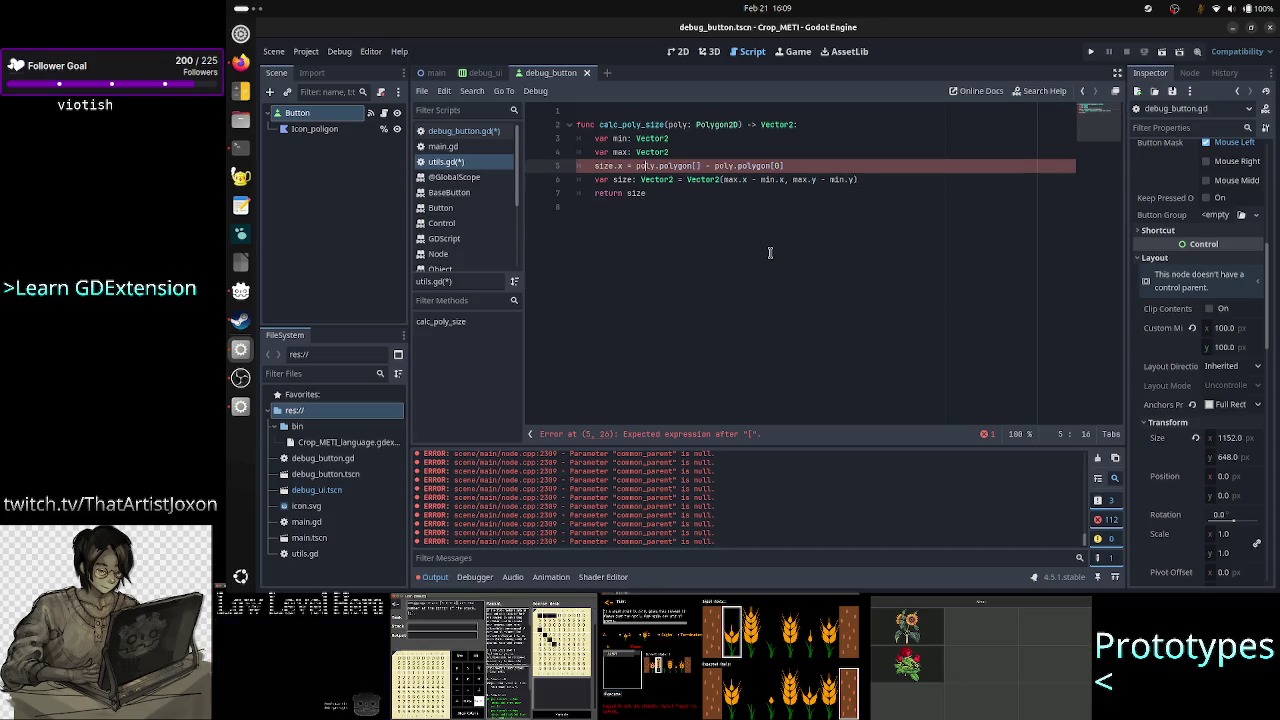
{"action": "key", "text": "Right"}
{"action": "key", "text": "Right"}
{"action": "key", "text": "Right"}
{"action": "key", "text": "Home"}
{"action": "key", "text": "Home"}
{"action": "key", "text": "shift+End"}
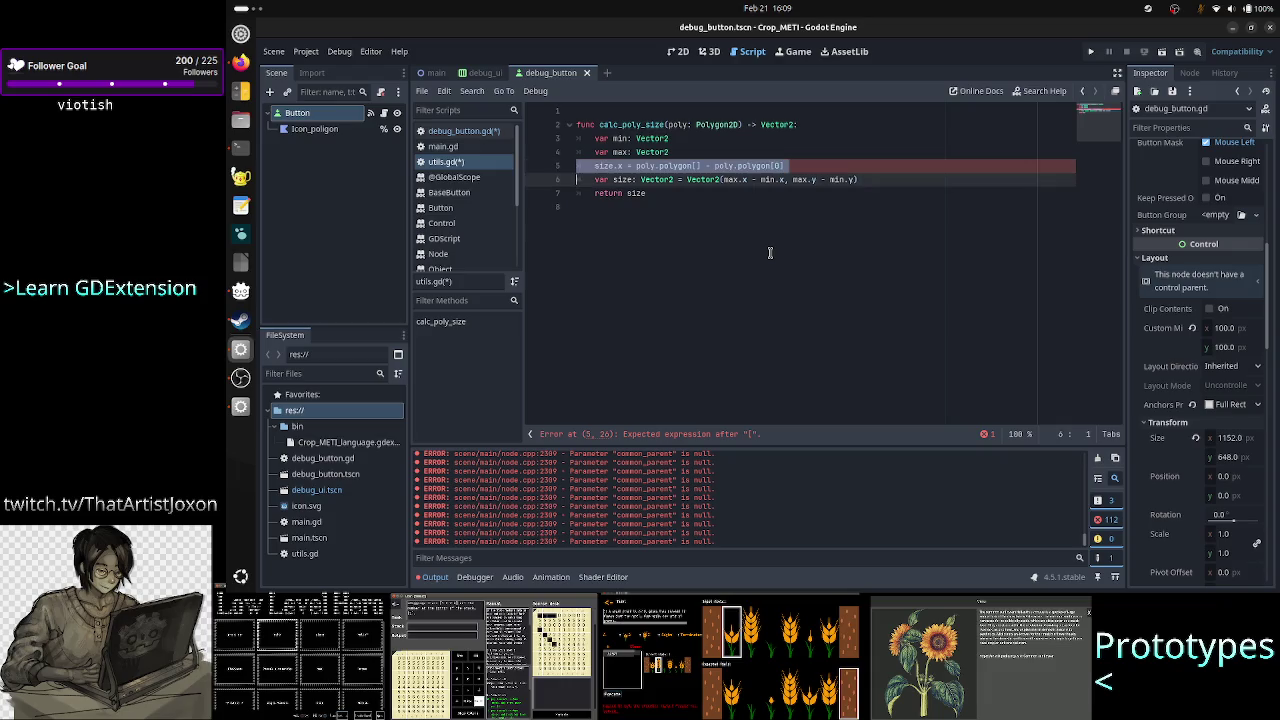
{"action": "key", "text": "BackSpace"}
{"action": "key", "text": "BackSpace"}
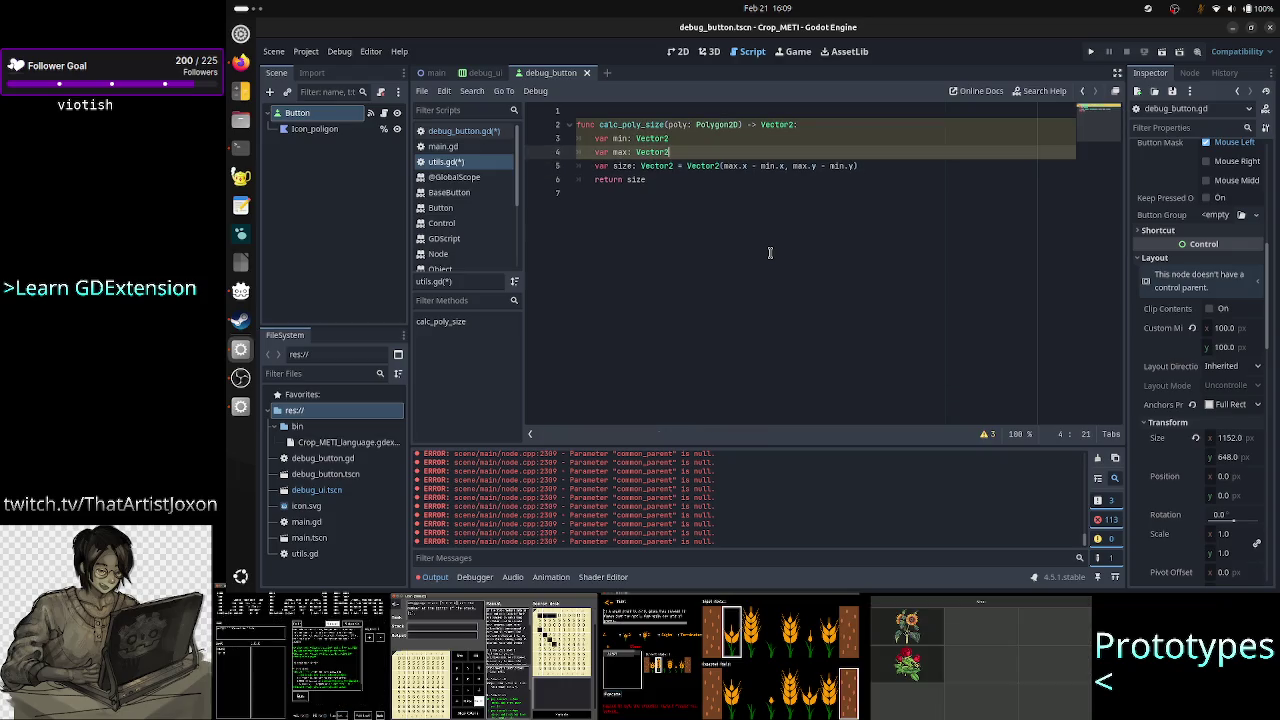
{"action": "key", "text": "Return"}
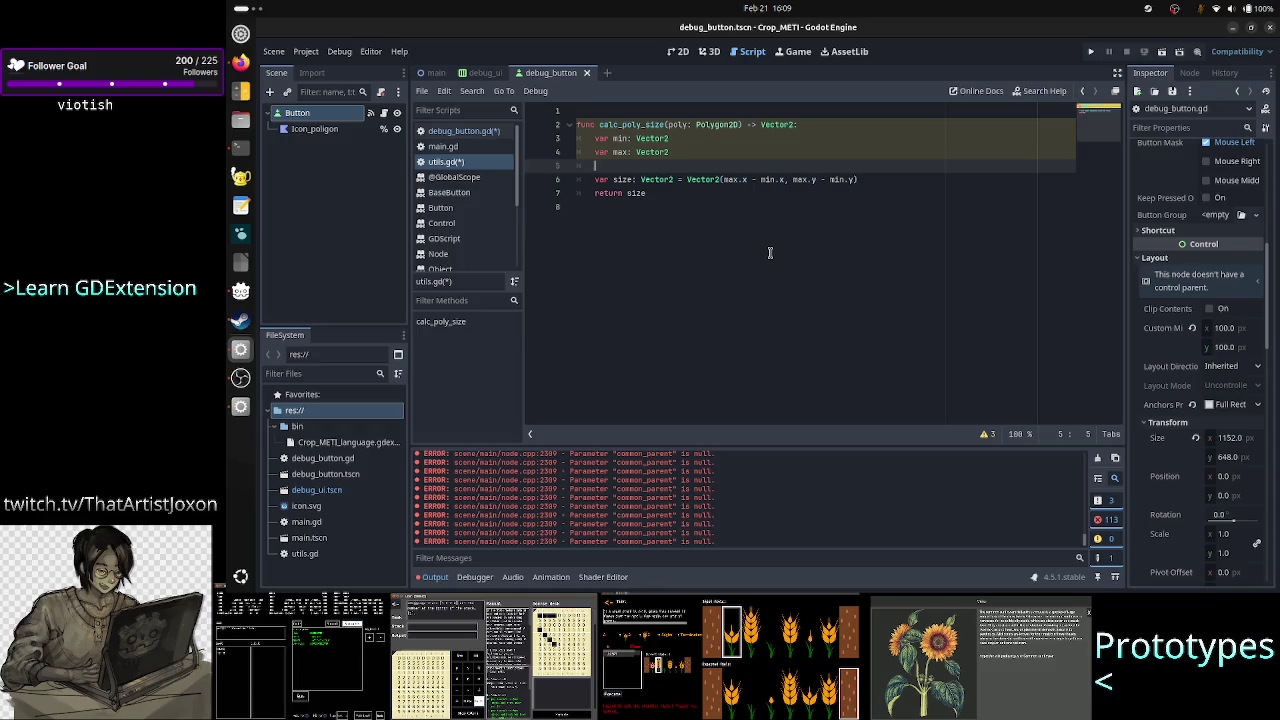
Initialize min to Vector2.INF at the end of its declaration
{"action": "key", "text": "Up"}
{"action": "key", "text": "Up"}
{"action": "key", "text": "Right"}
{"action": "key", "text": "Right"}
{"action": "key", "text": "Right"}
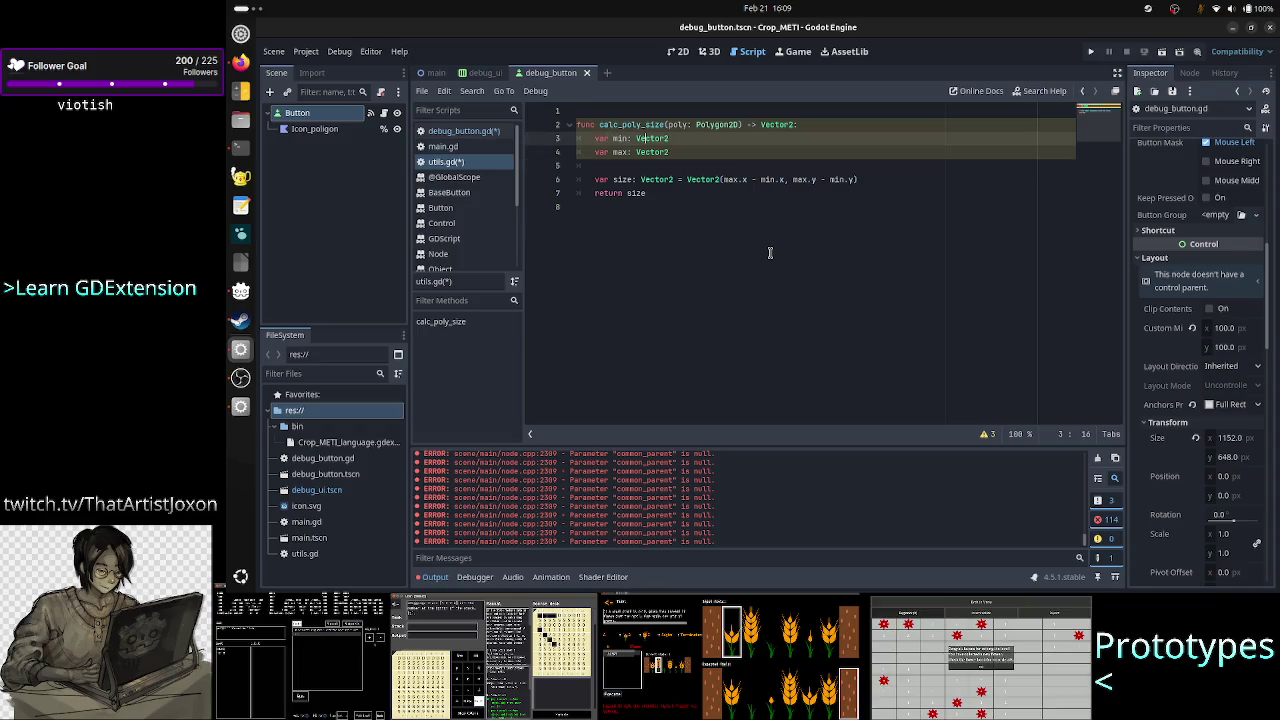
{"action": "key", "text": "Right"}
{"action": "key", "text": "Right"}
{"action": "key", "text": "Right"}
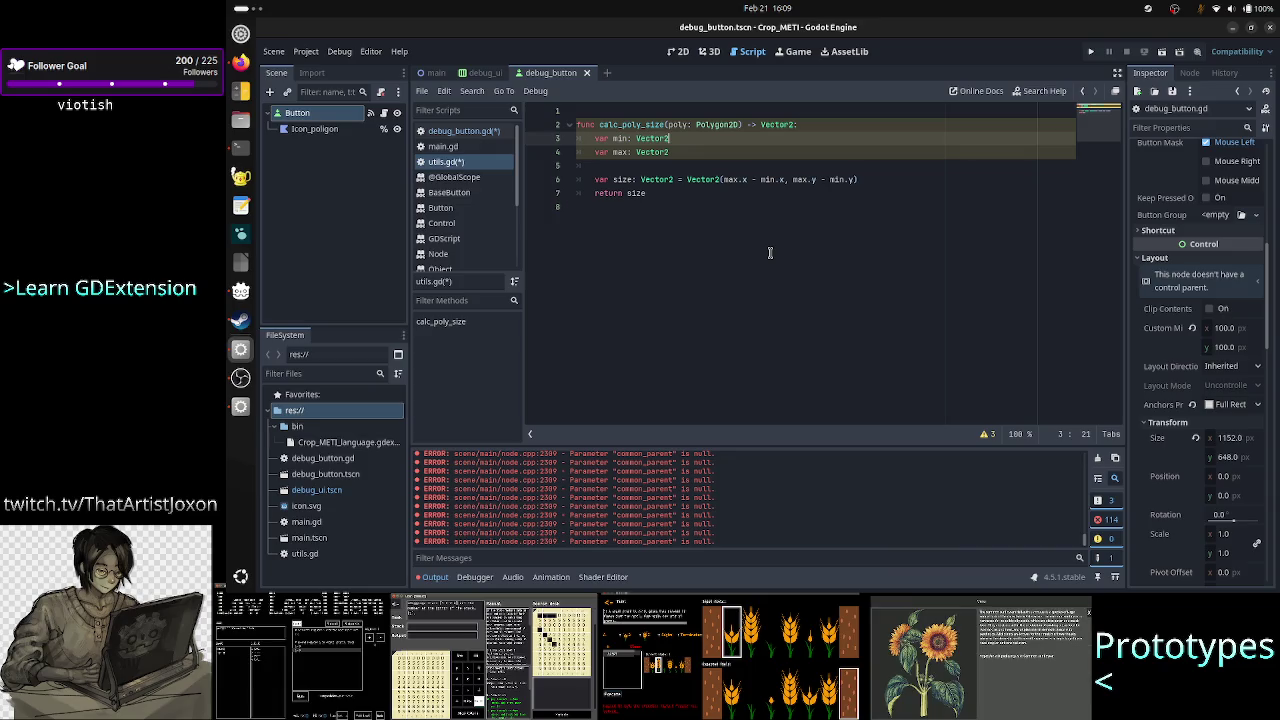
{"action": "type", "text": " = Vec"}
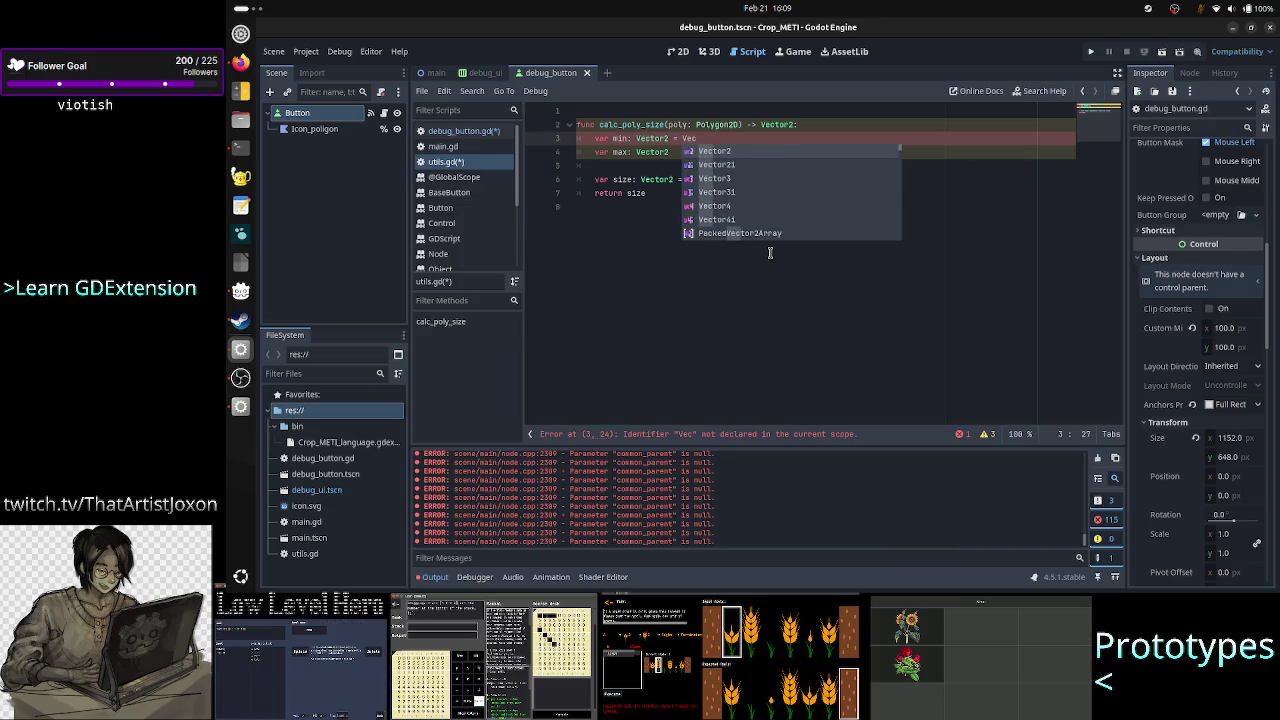
{"action": "key", "text": "Return"}
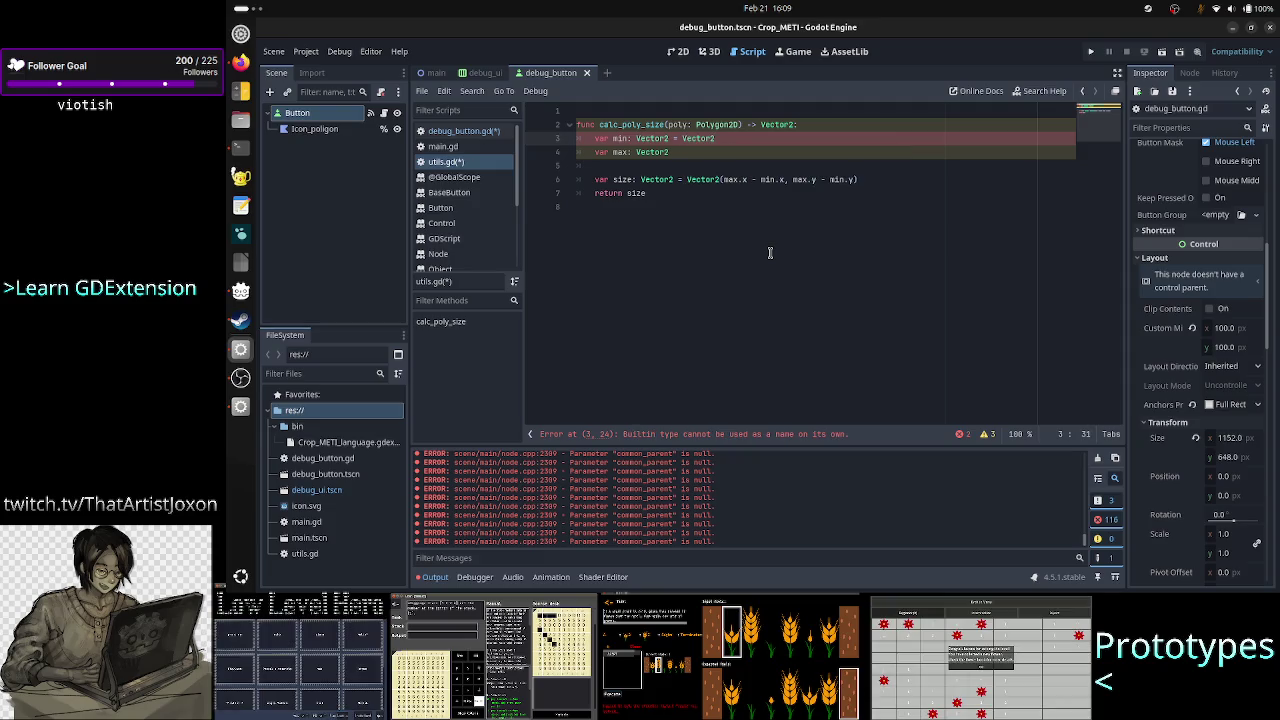
{"action": "type", "text": ".I"}
{"action": "key", "text": "Return"}
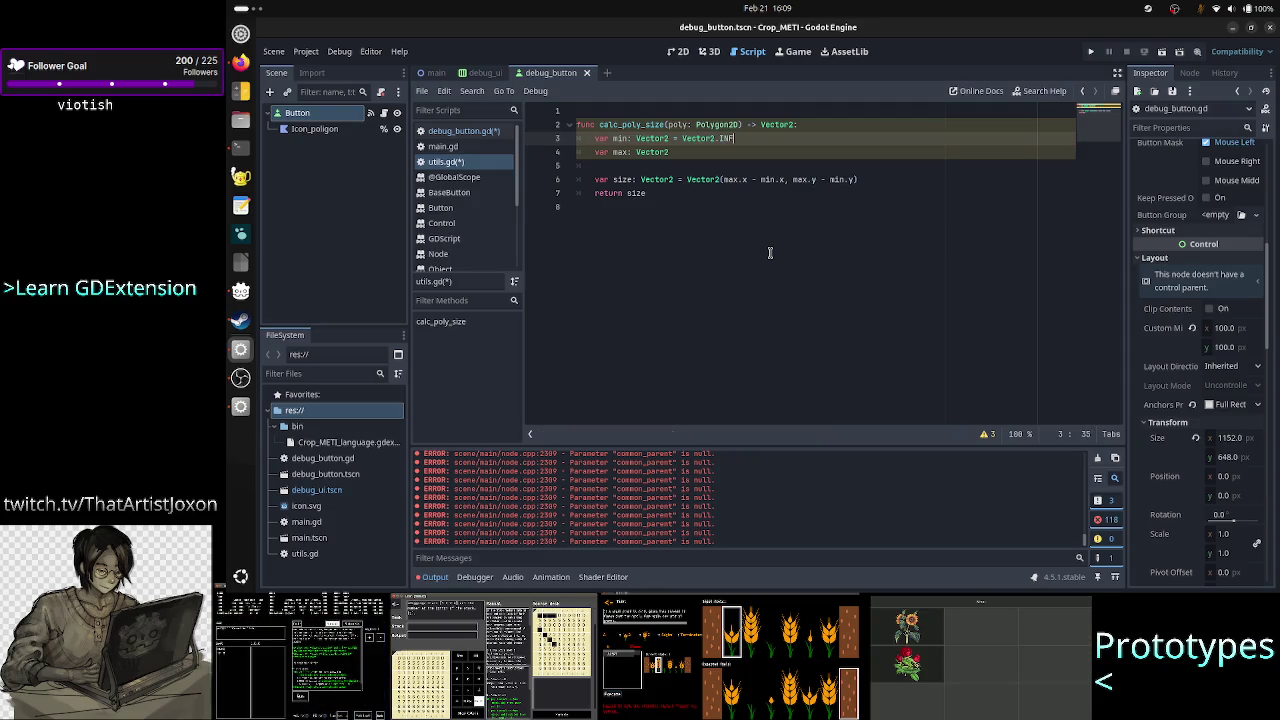
Begin initializing max with Vector2.Z, heading toward Vector2.ZERO
{"action": "key", "text": "Down"}
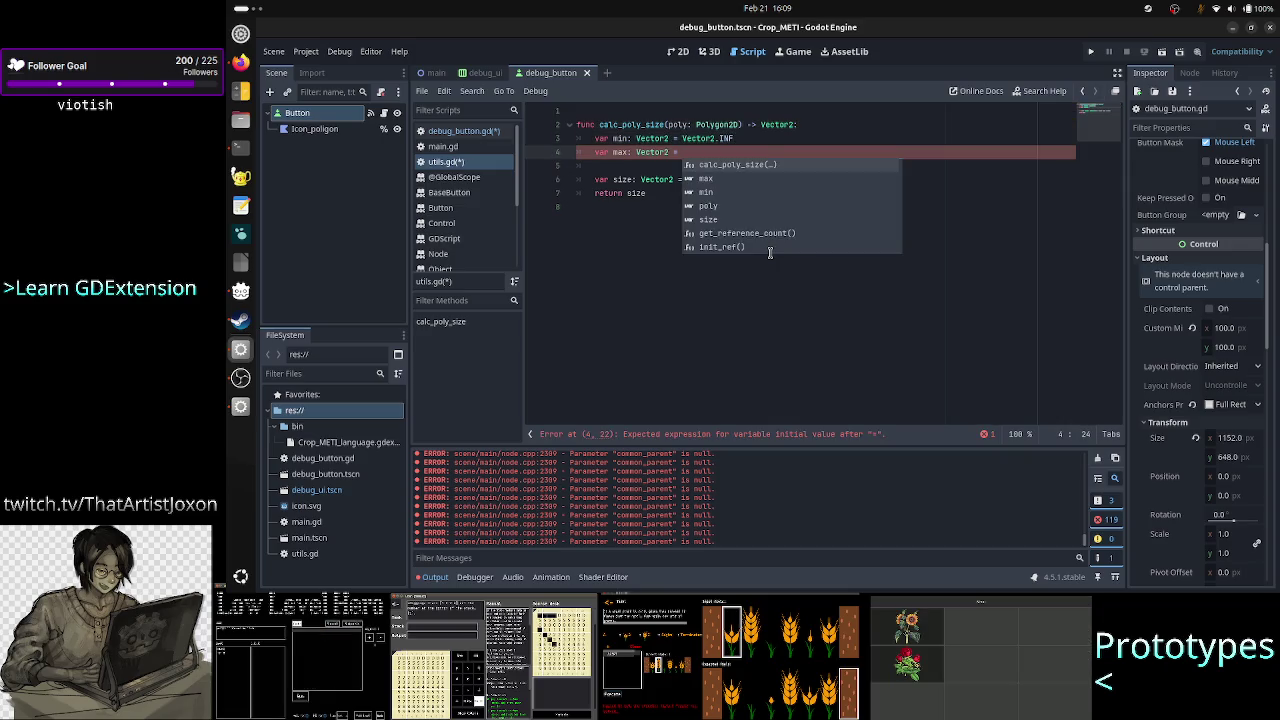
{"action": "type", "text": "Vec"}
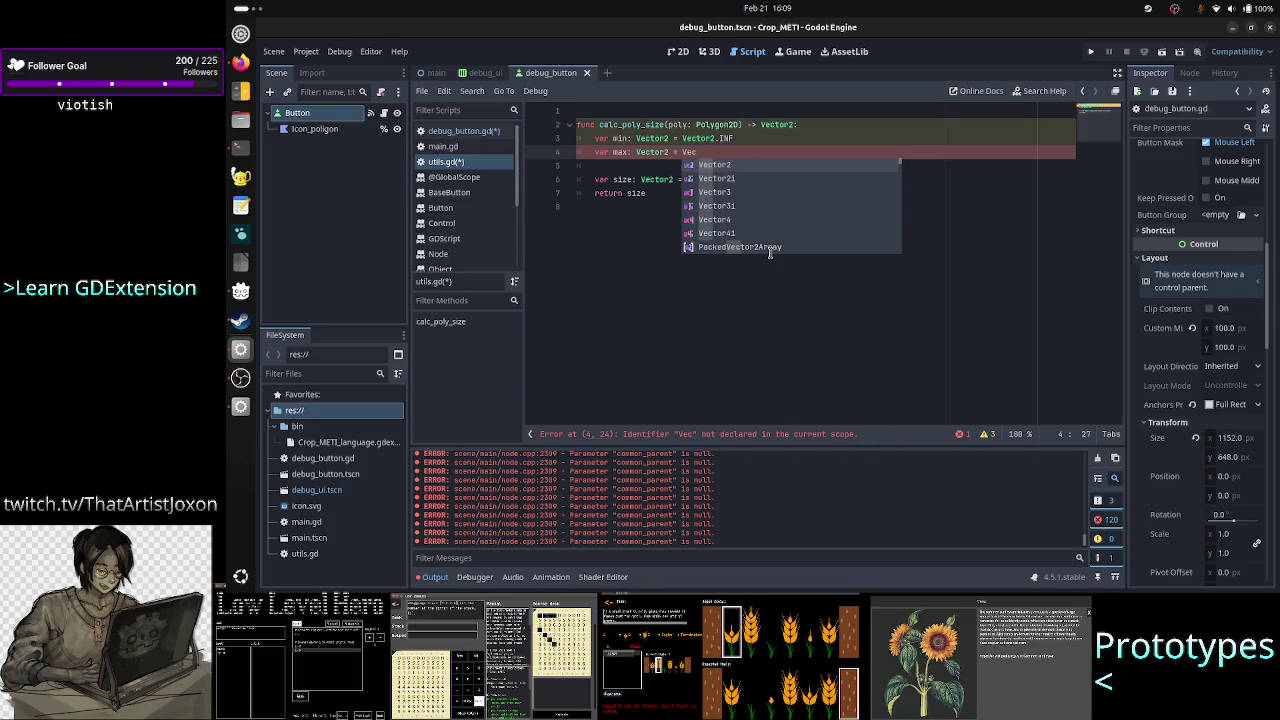
{"action": "key", "text": "Return"}
{"action": "type", "text": "."}
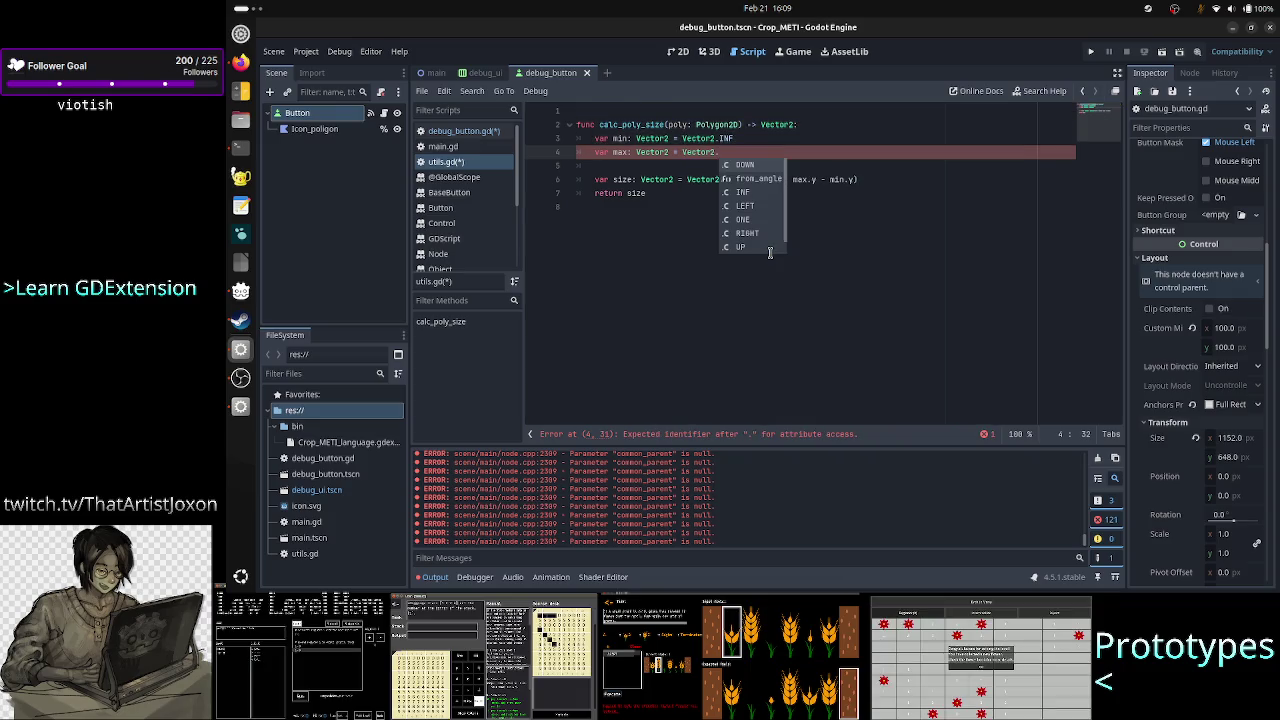
{"action": "type", "text": "Z"}
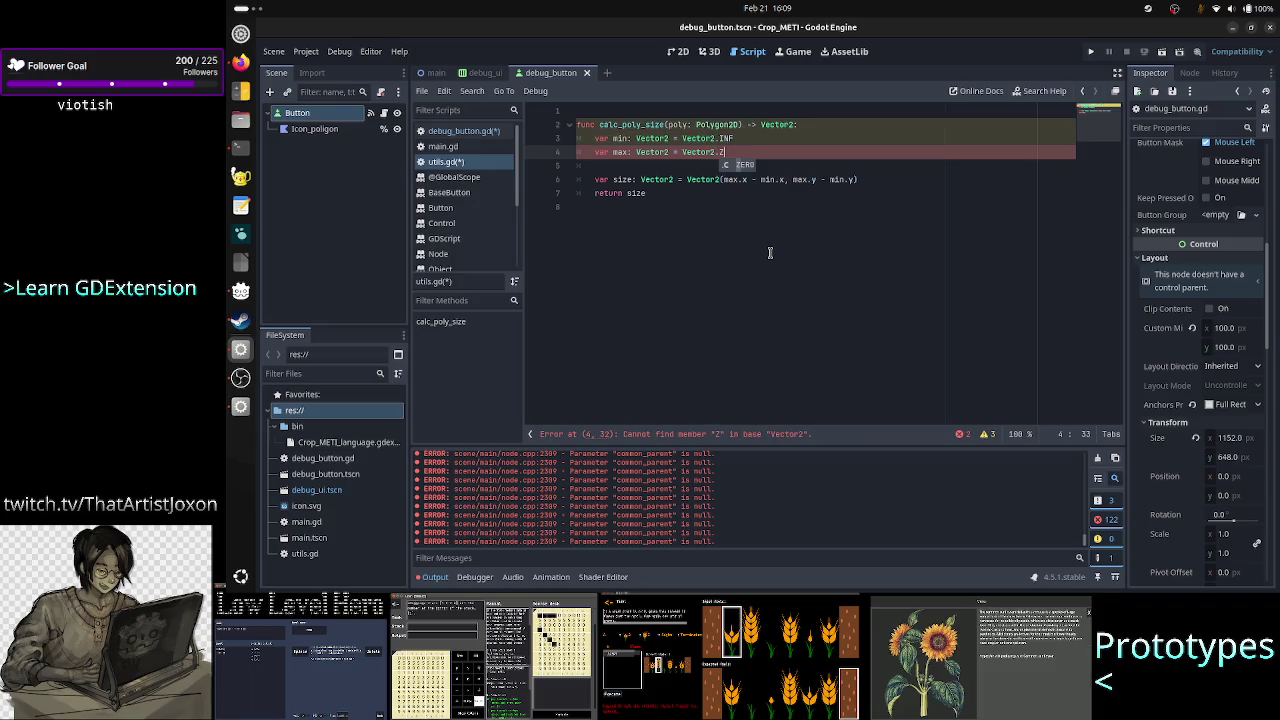
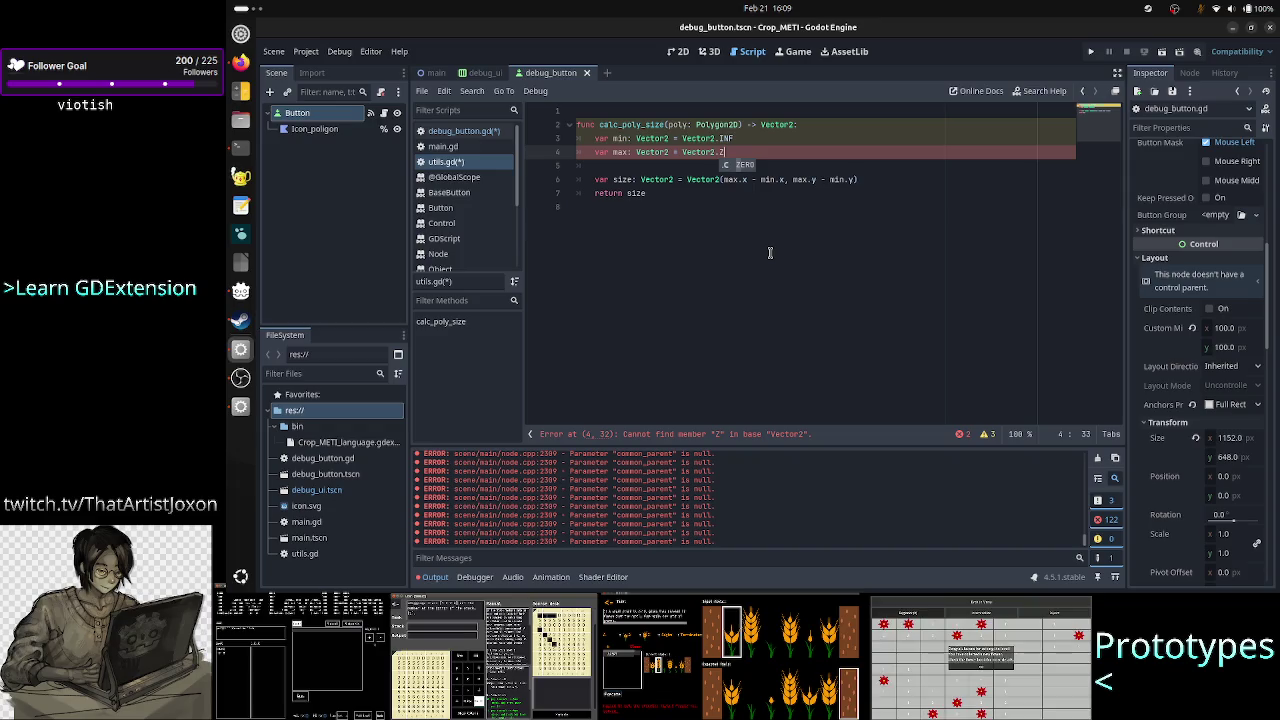
Start max at Vector2.ZERO and add two blank lines above the size calculation
{"action": "key", "text": "Return"}
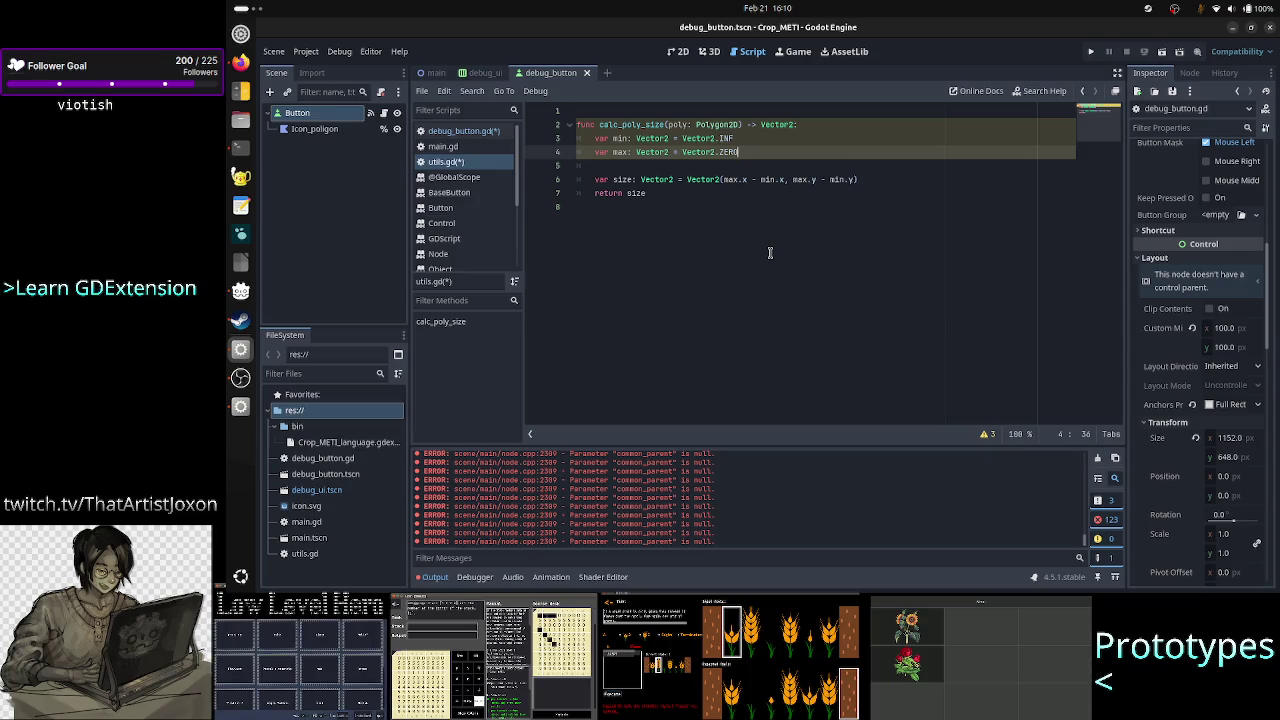
{"action": "key", "text": "Down"}
{"action": "key", "text": "Return"}
{"action": "key", "text": "Return"}
{"action": "key", "text": "Up"}
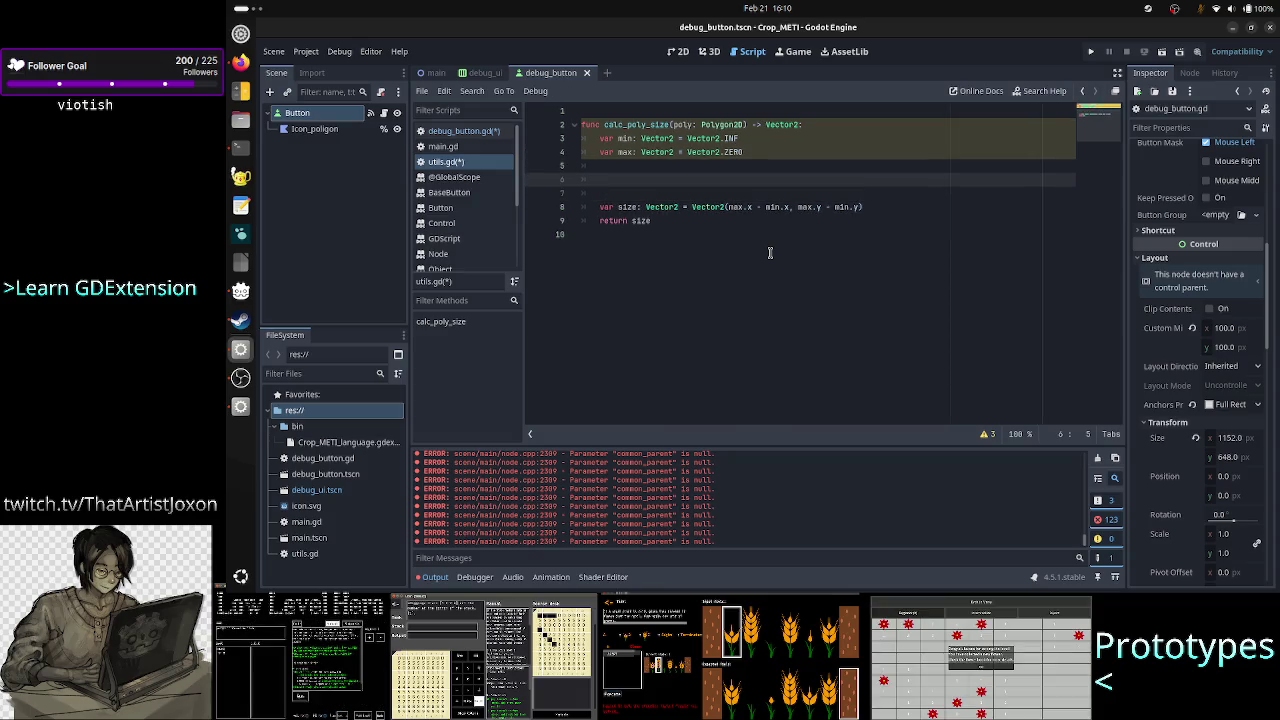
Type draft coordinate values on scratch line 6 inside calc_poly_size
{"action": "type", "text": "for"}
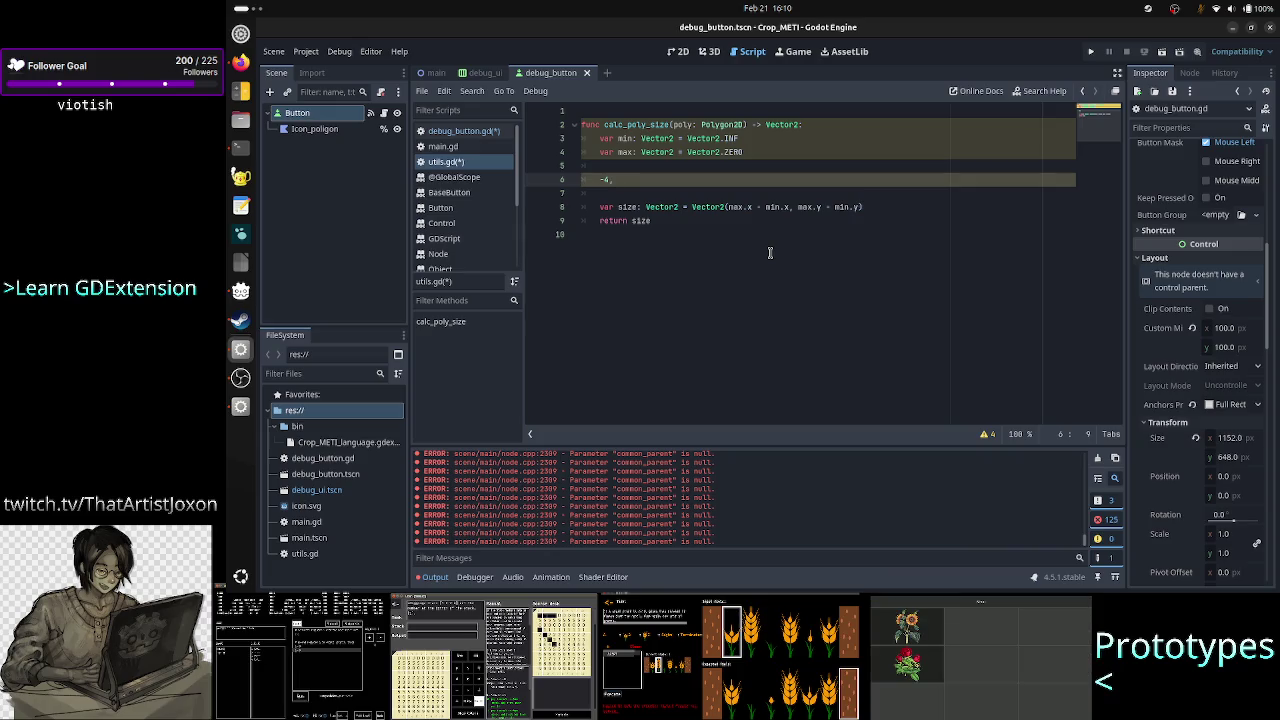
{"action": "type", "text": "4   4,6"}
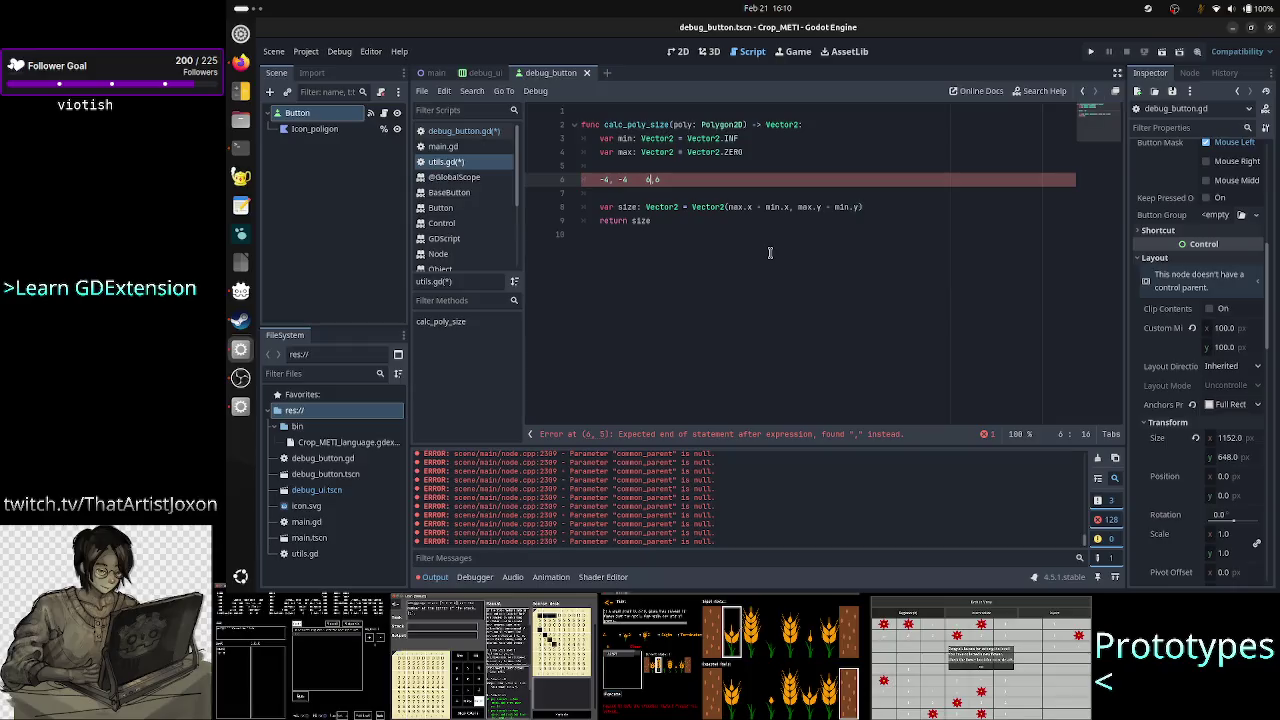
{"action": "key", "text": "Up"}
{"action": "key", "text": "Down"}
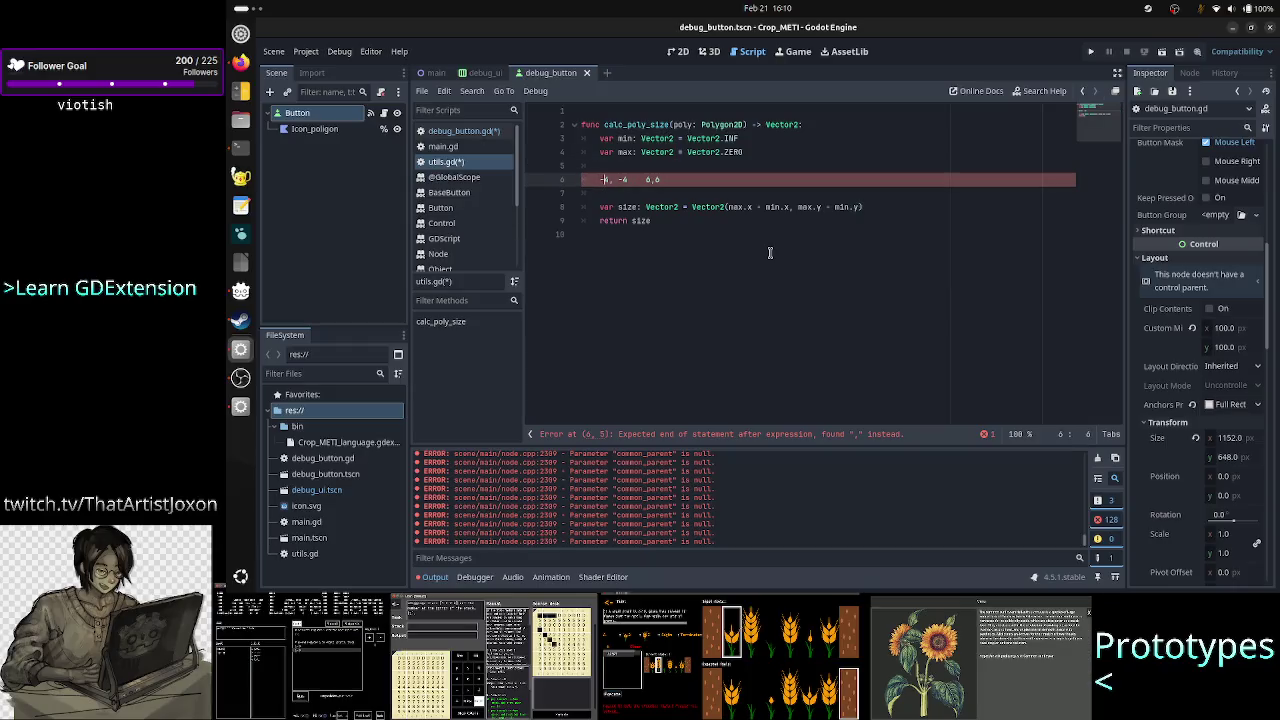
{"action": "key", "text": "Right"}
{"action": "key", "text": "Right"}
{"action": "key", "text": "Right"}
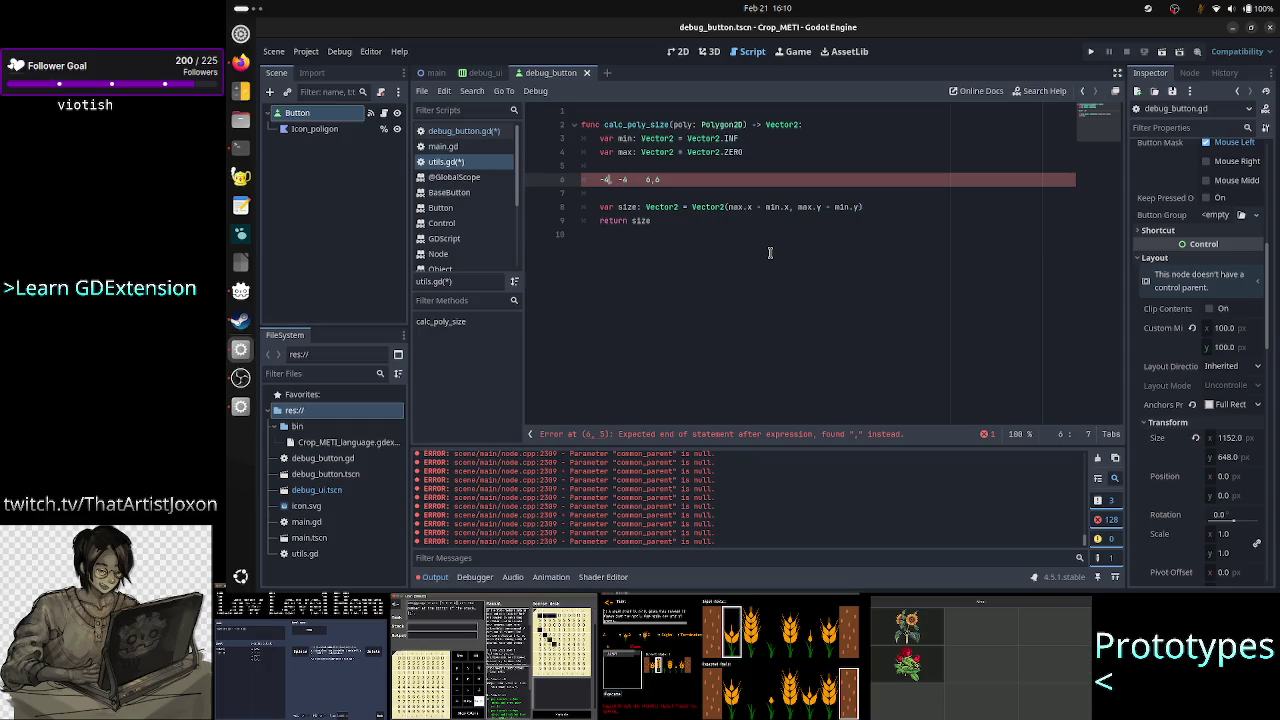
{"action": "key", "text": "shift+Left"}
{"action": "key", "text": "shift+Left"}
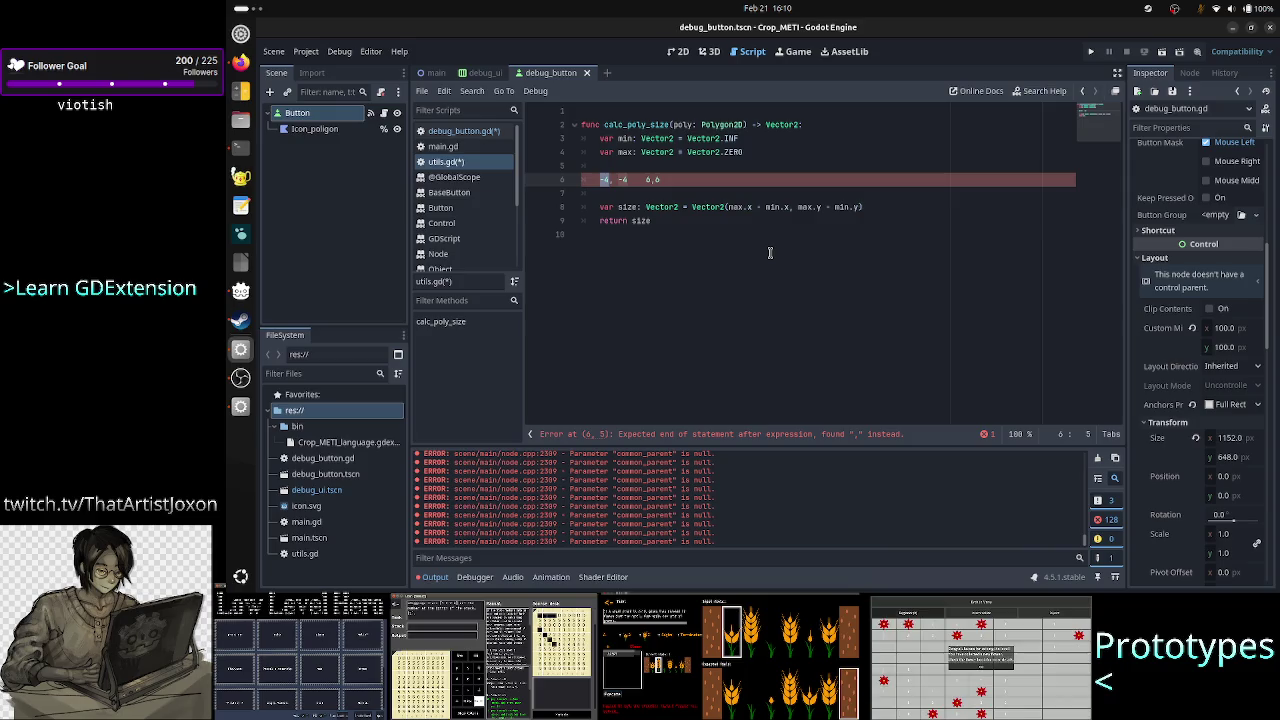
{"action": "key", "text": "Down"}
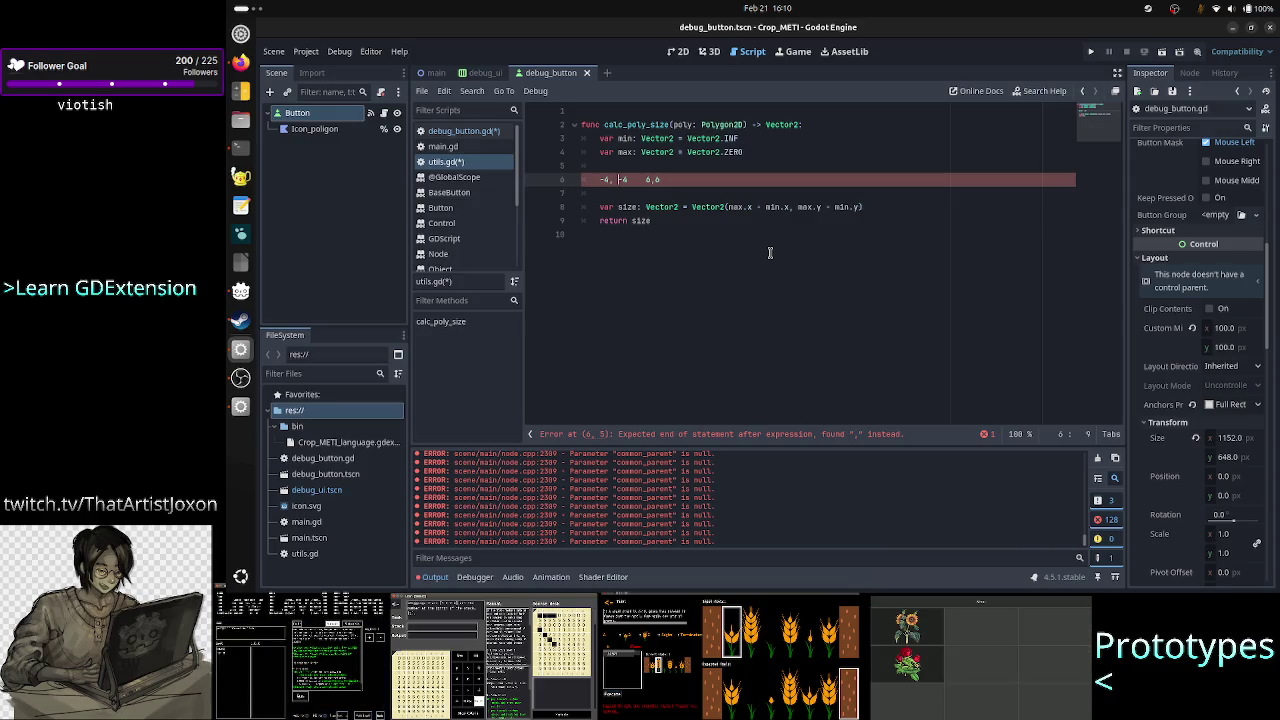
{"action": "key", "text": "Up"}
{"action": "key", "text": "End"}
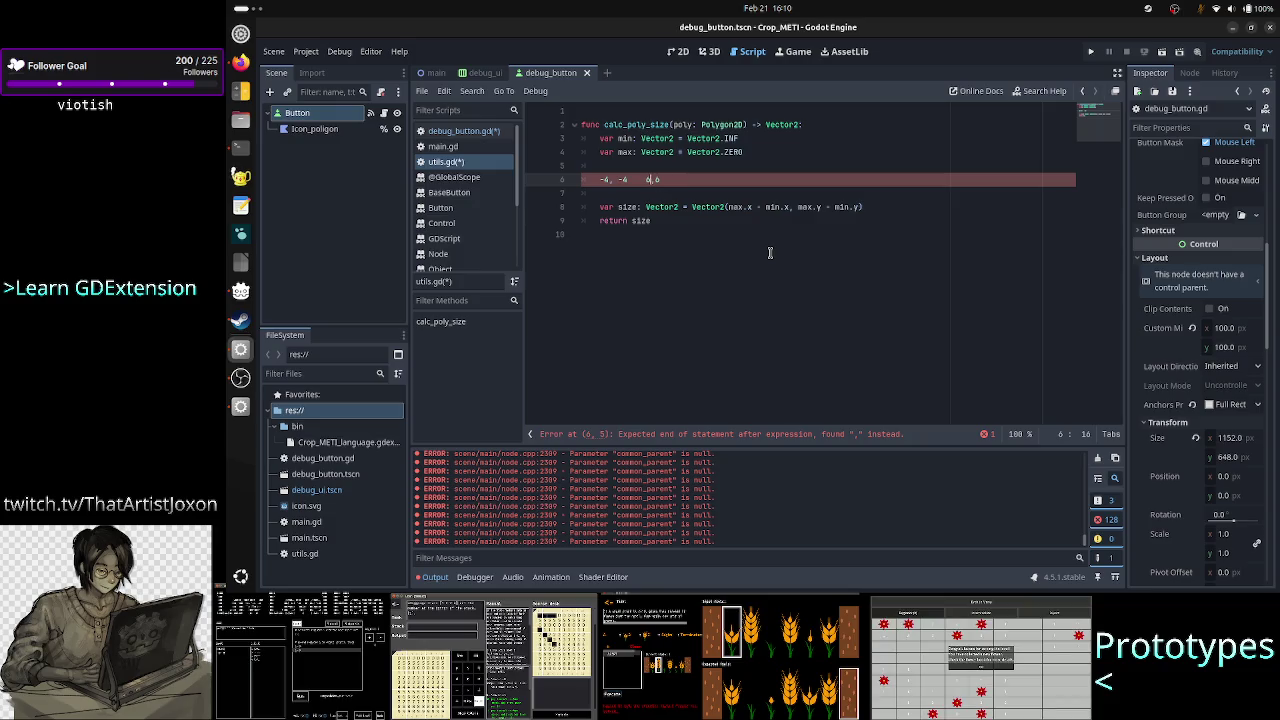
Edit the scratch values into -10, -10 and -1,-1
{"action": "key", "text": "Left"}
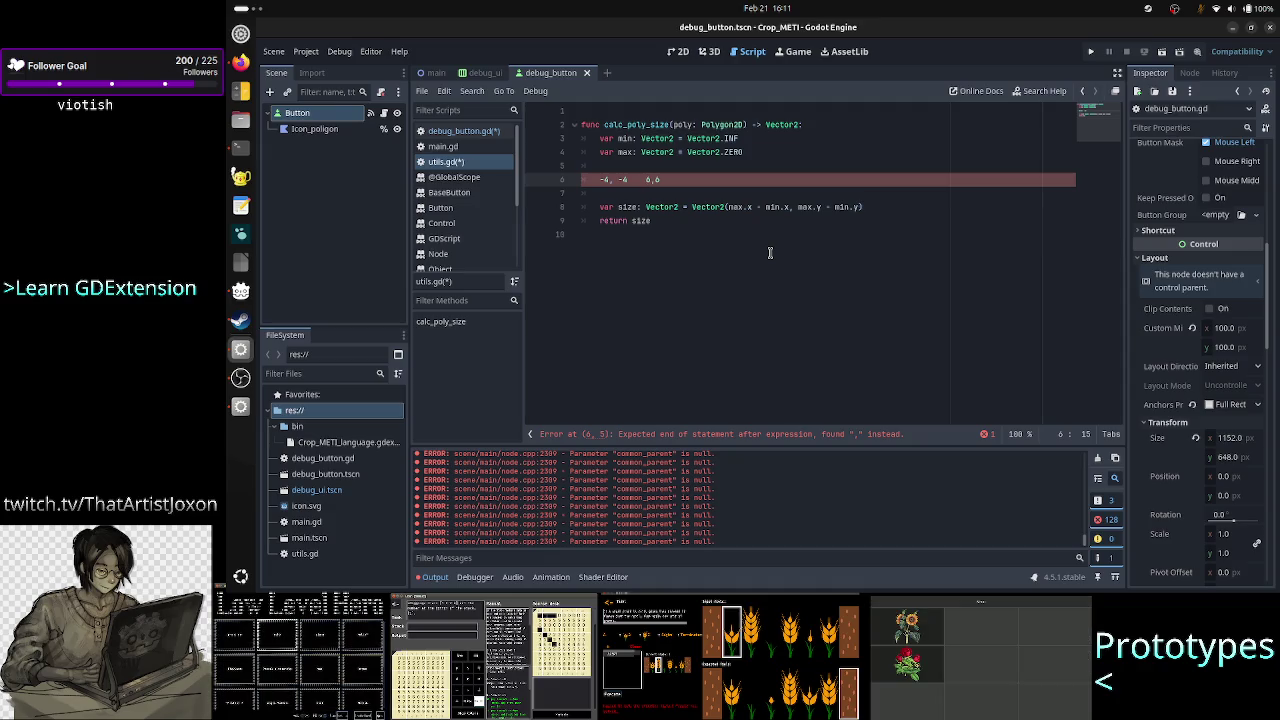
{"action": "key", "text": "Left"}
{"action": "key", "text": "Left"}
{"action": "key", "text": "Left"}
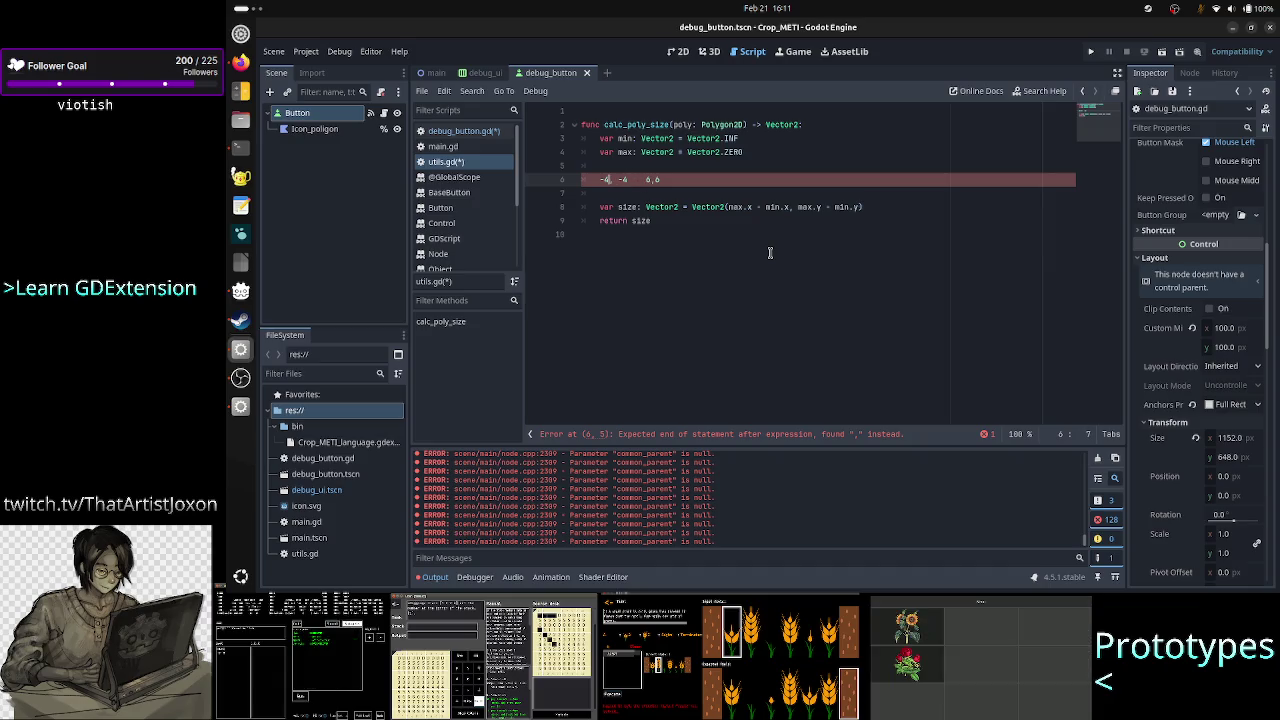
{"action": "key", "text": "BackSpace"}
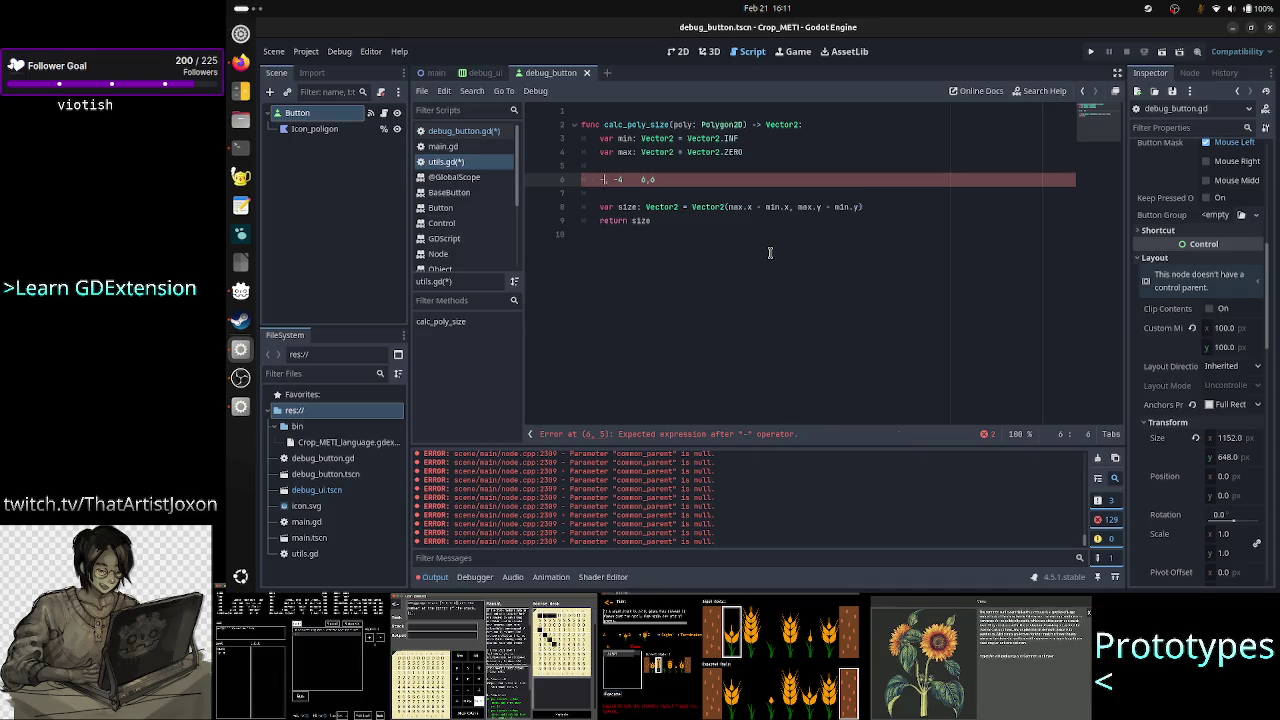
{"action": "type", "text": "10, "}
{"action": "type", "text": "10"}
{"action": "type", "text": "10, 10"}
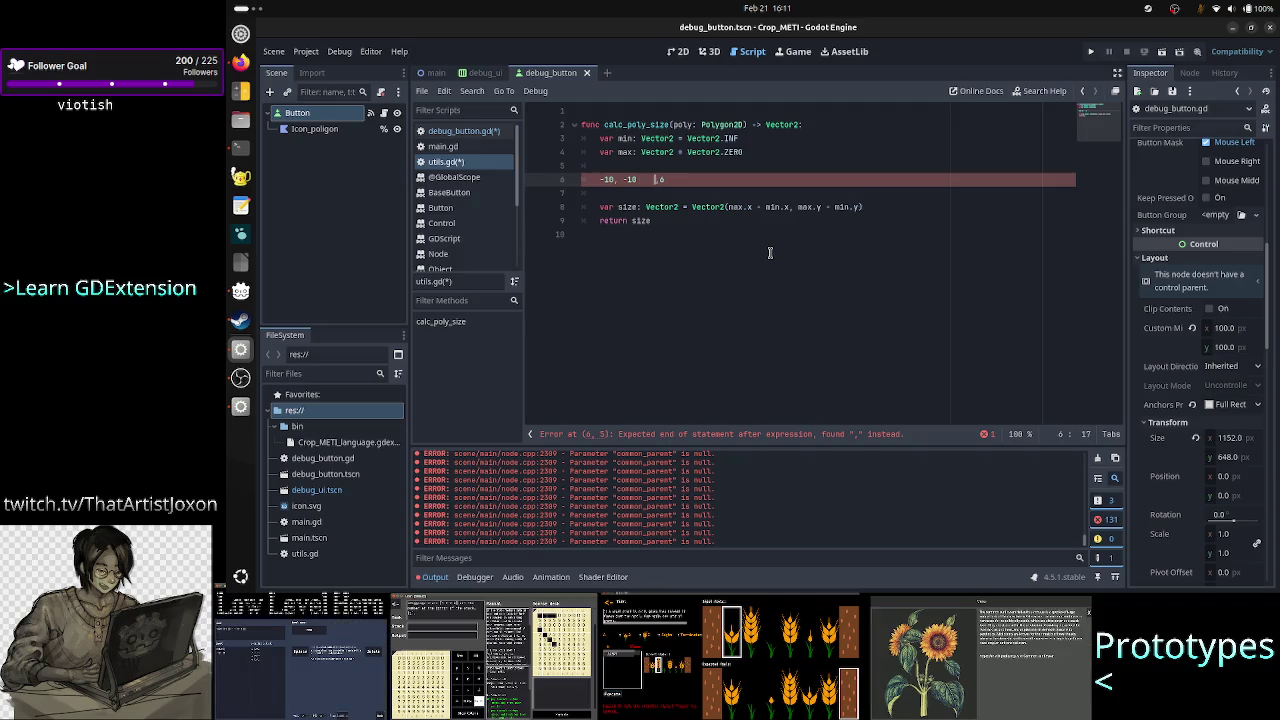
{"action": "type", "text": "1,-1"}
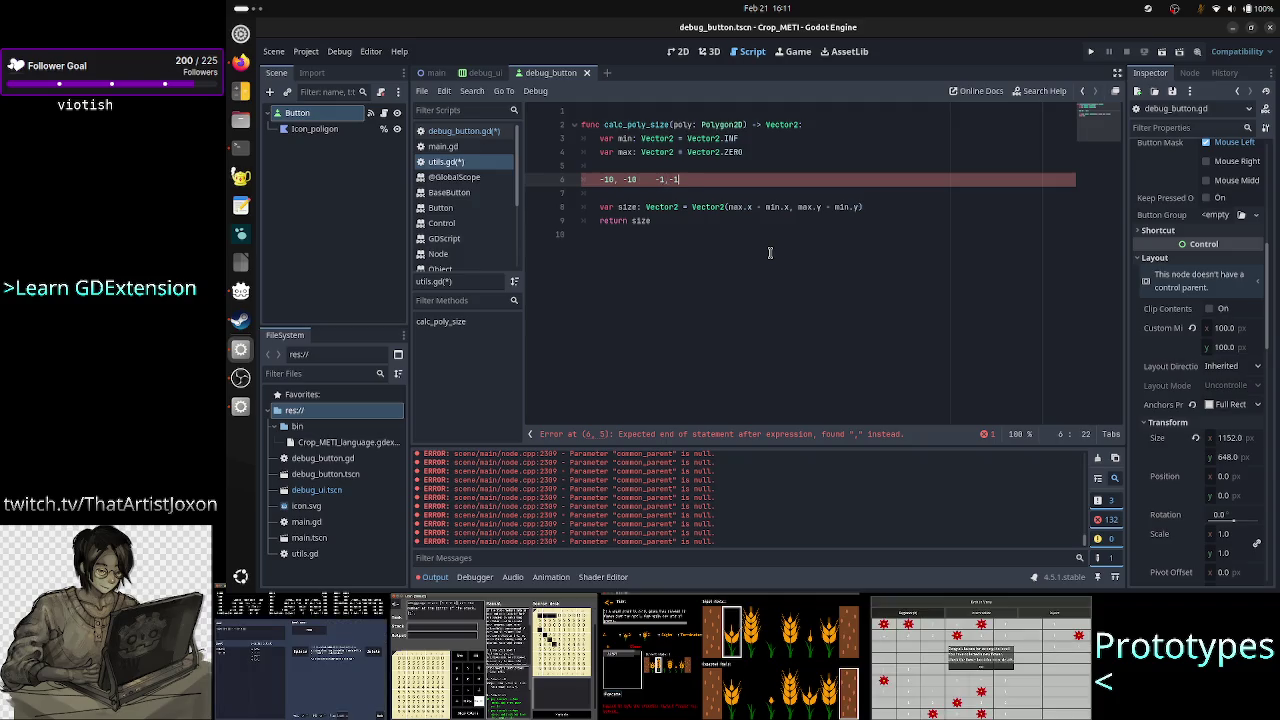
{"action": "key", "text": "Left"}
{"action": "key", "text": "Left"}
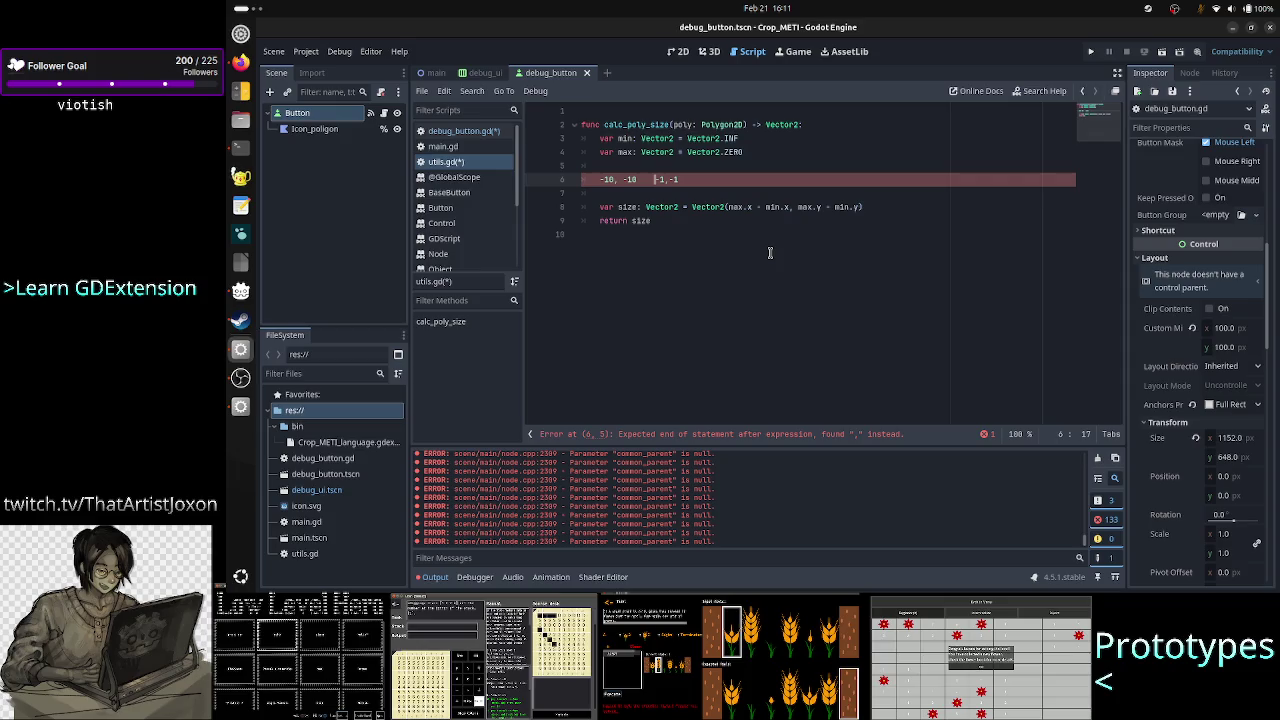
Separate the two -1 values on the scratch line with a comma
{"action": "key", "text": "Right"}
{"action": "key", "text": "Right"}
{"action": "key", "text": "Up"}
{"action": "key", "text": "Down"}
{"action": "key", "text": "Down"}
{"action": "key", "text": "Up"}
{"action": "key", "text": "End"}
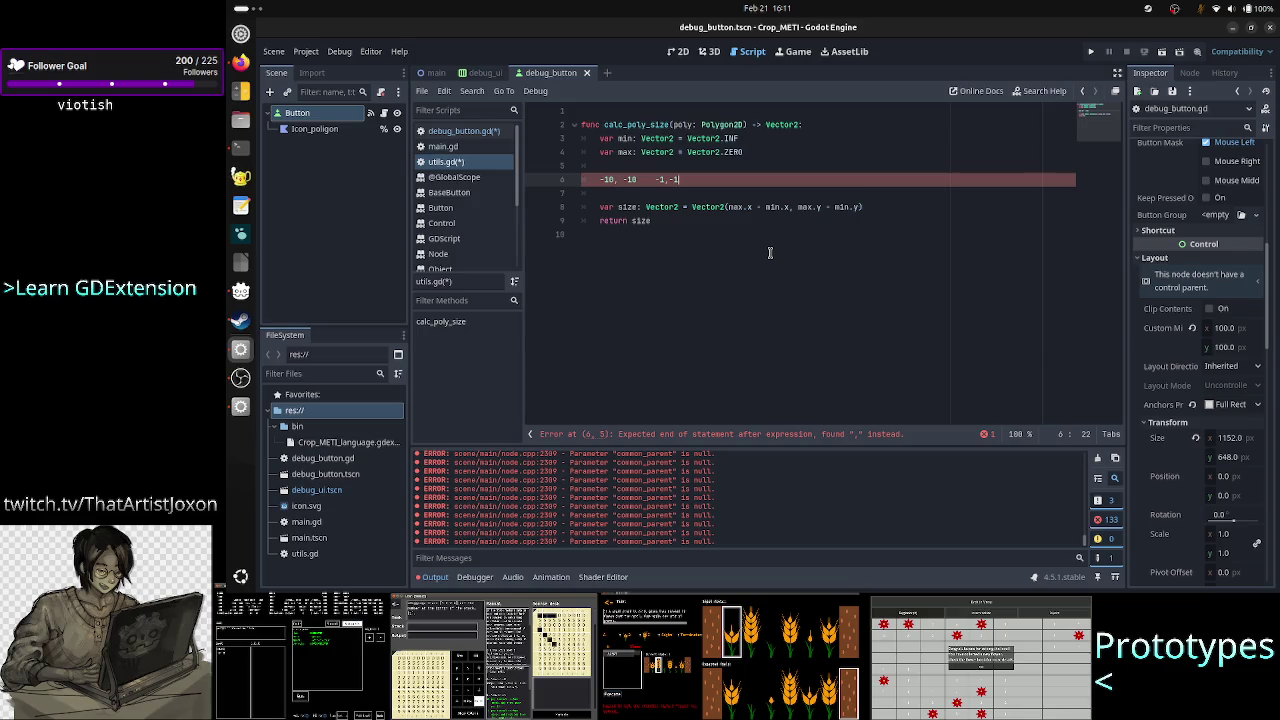
{"action": "key", "text": "Up"}
{"action": "key", "text": "Up"}
{"action": "key", "text": "Up"}
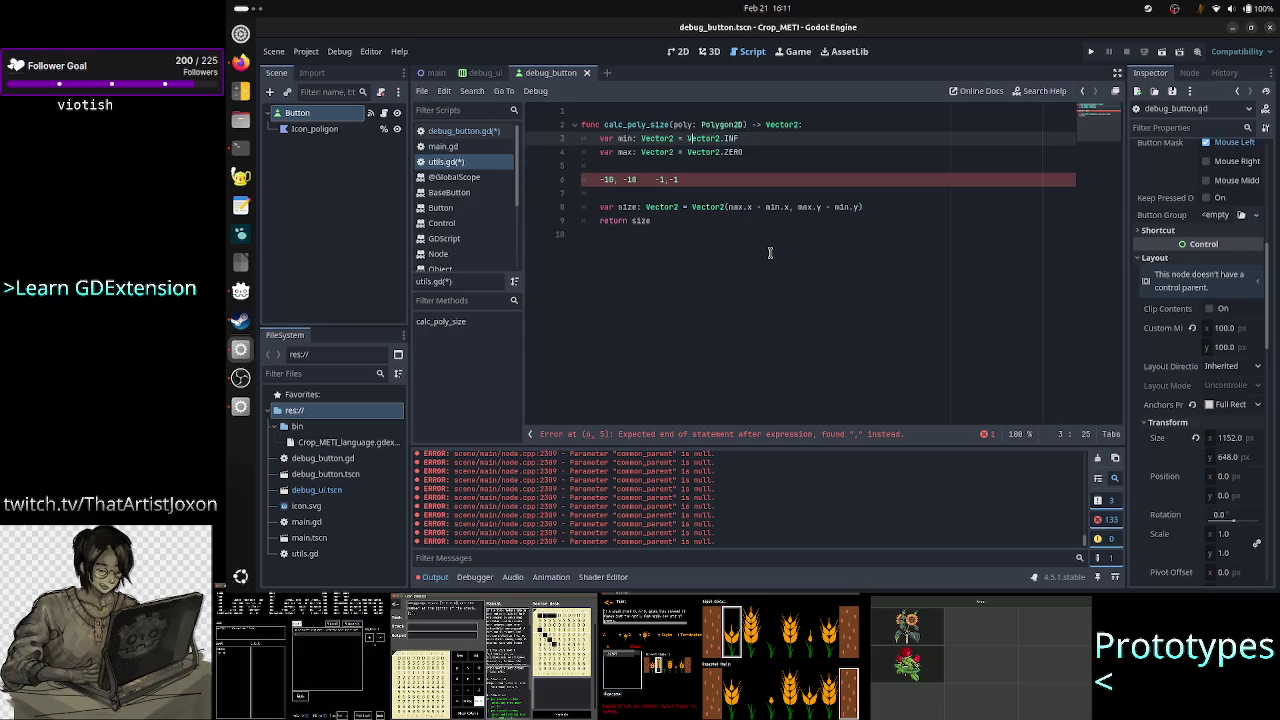
{"action": "key", "text": "Down"}
{"action": "key", "text": "Down"}
{"action": "key", "text": "Up"}
{"action": "key", "text": "Down"}
{"action": "key", "text": "Down"}
{"action": "key", "text": "Left"}
{"action": "key", "text": "Left"}
{"action": "key", "text": "Left"}
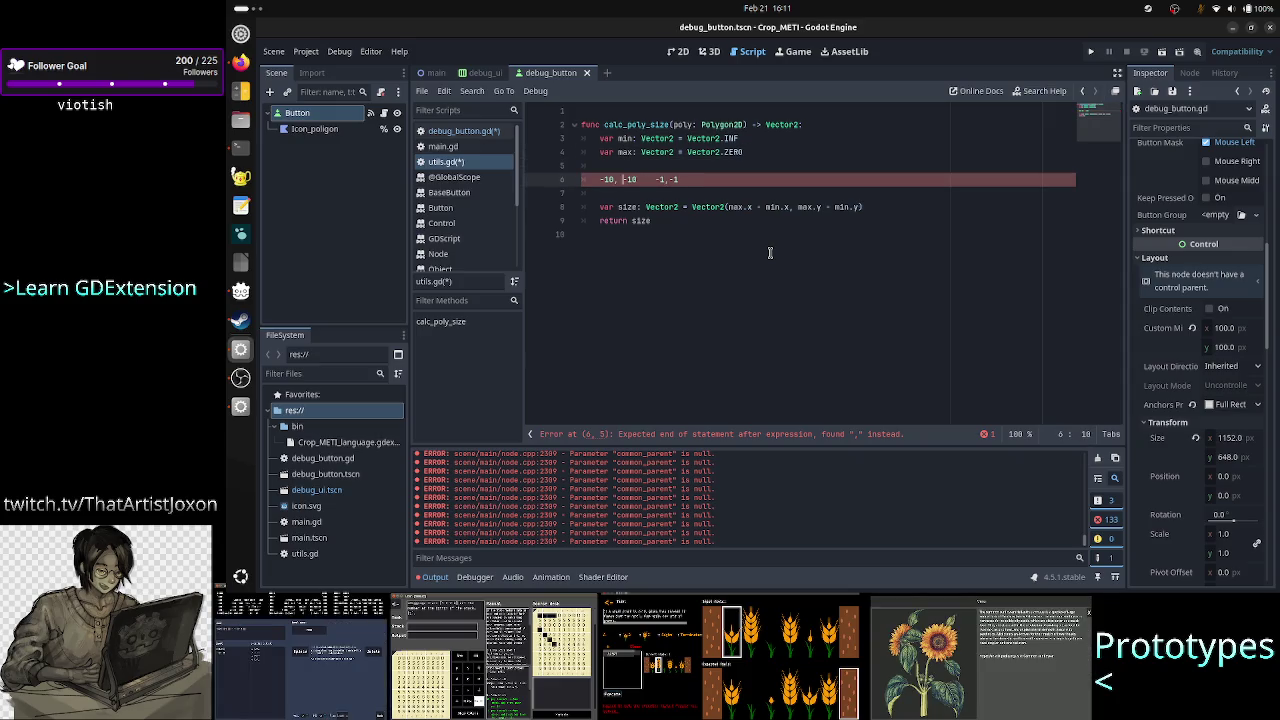
{"action": "key", "text": "Right"}
{"action": "key", "text": "Right"}
{"action": "key", "text": "Right"}
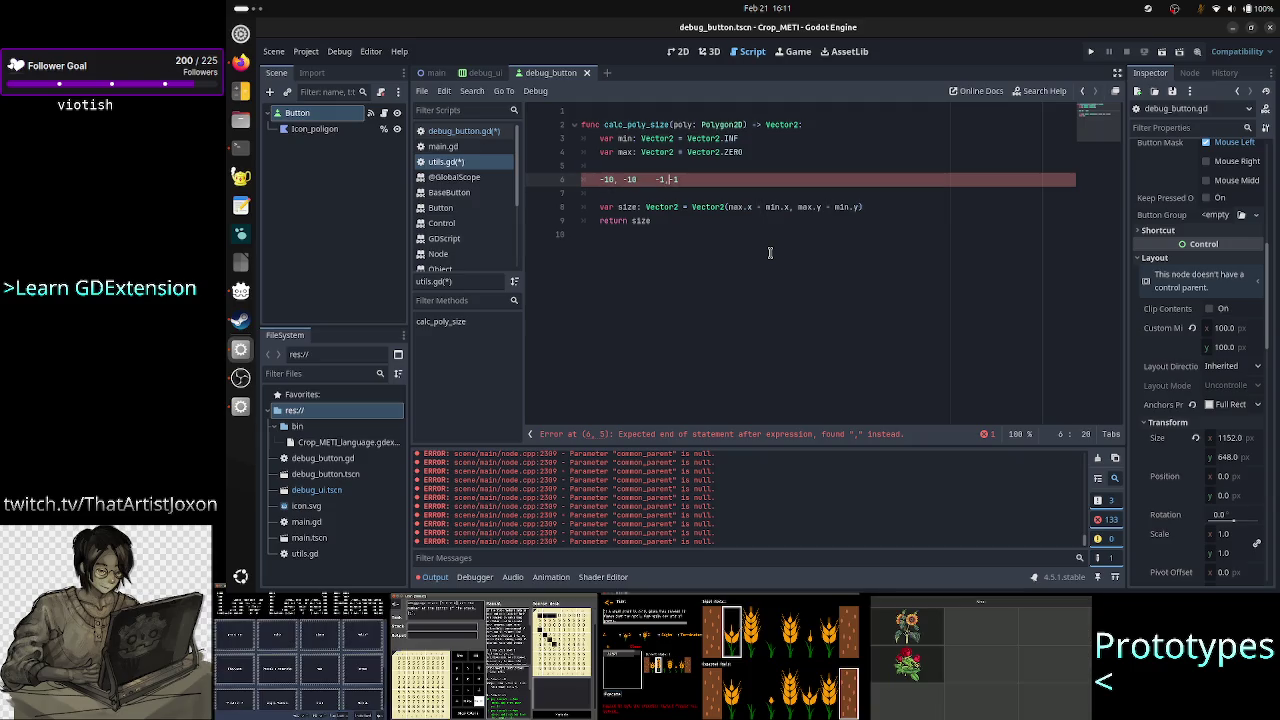
{"action": "type", "text": ","}
{"action": "key", "text": "shift+End"}
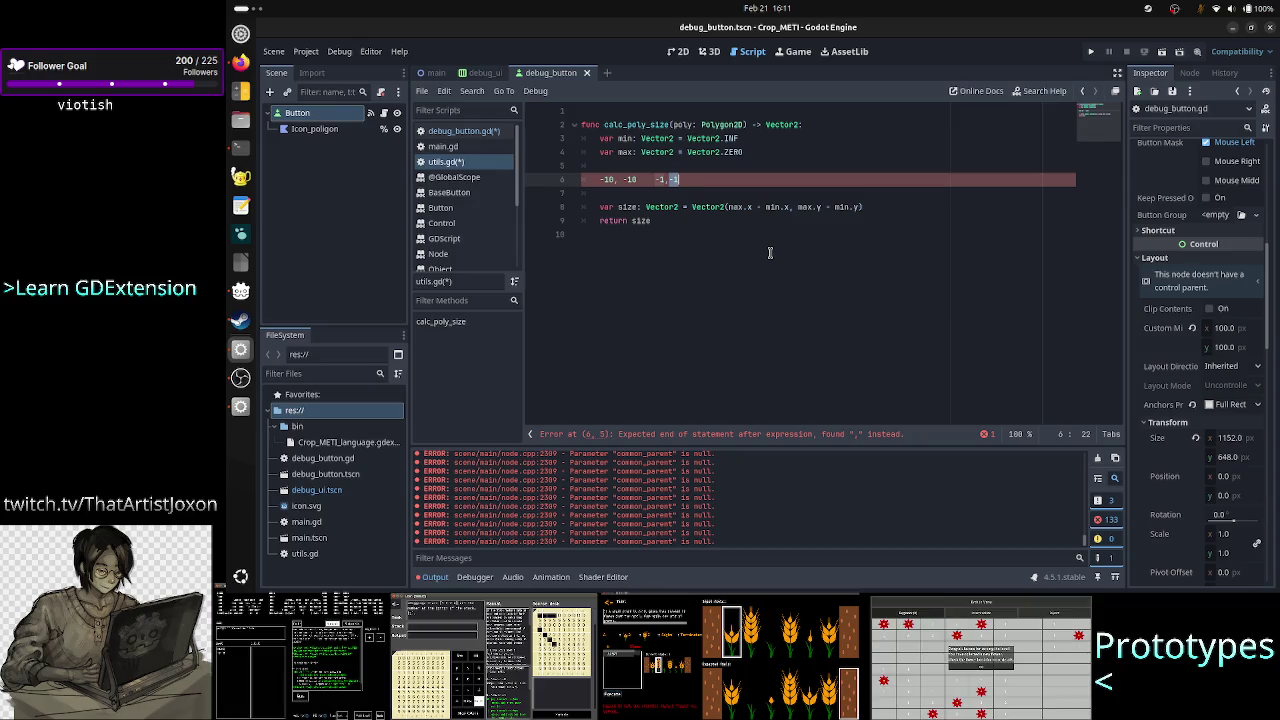
Remove Vector2.ZERO from max and start assigning it '= poly.polygon[0].'
{"action": "key", "text": "Up"}
{"action": "key", "text": "Up"}
{"action": "key", "text": "End"}
{"action": "key", "text": "shift+Left"}
{"action": "key", "text": "shift+Left"}
{"action": "key", "text": "shift+Left"}
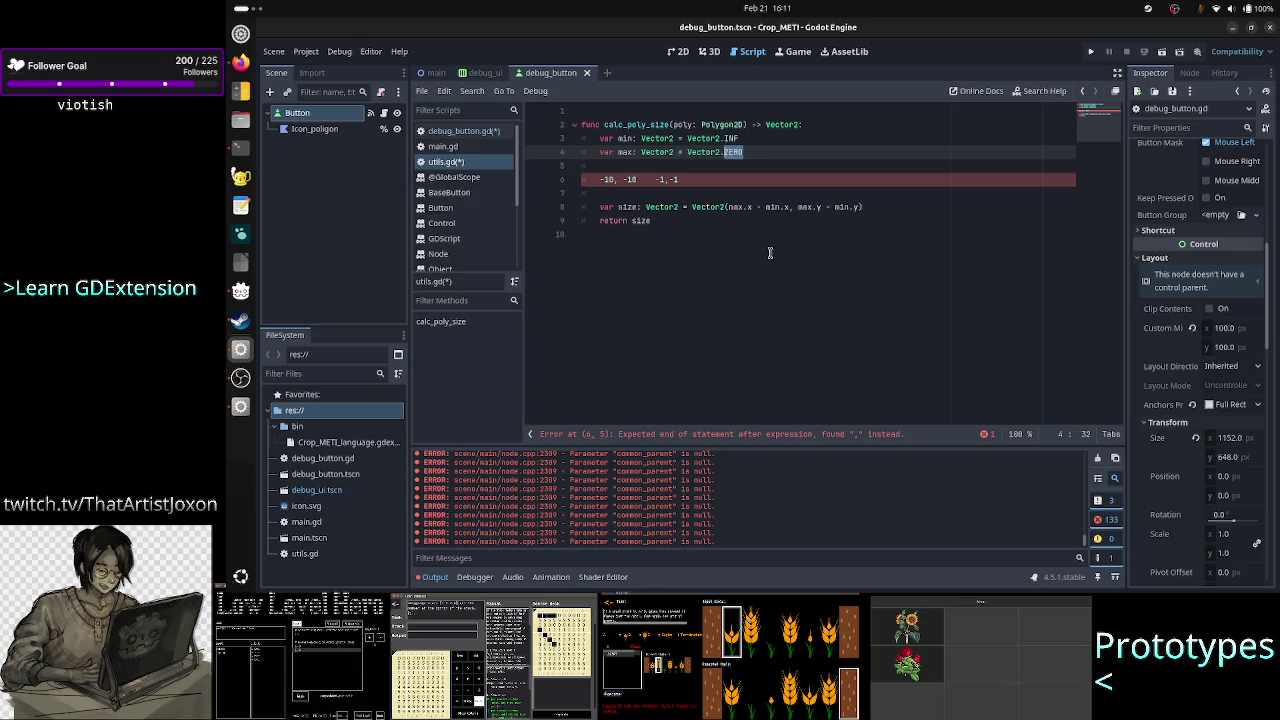
{"action": "key", "text": "BackSpace"}
{"action": "key", "text": "BackSpace"}
{"action": "key", "text": "BackSpace"}
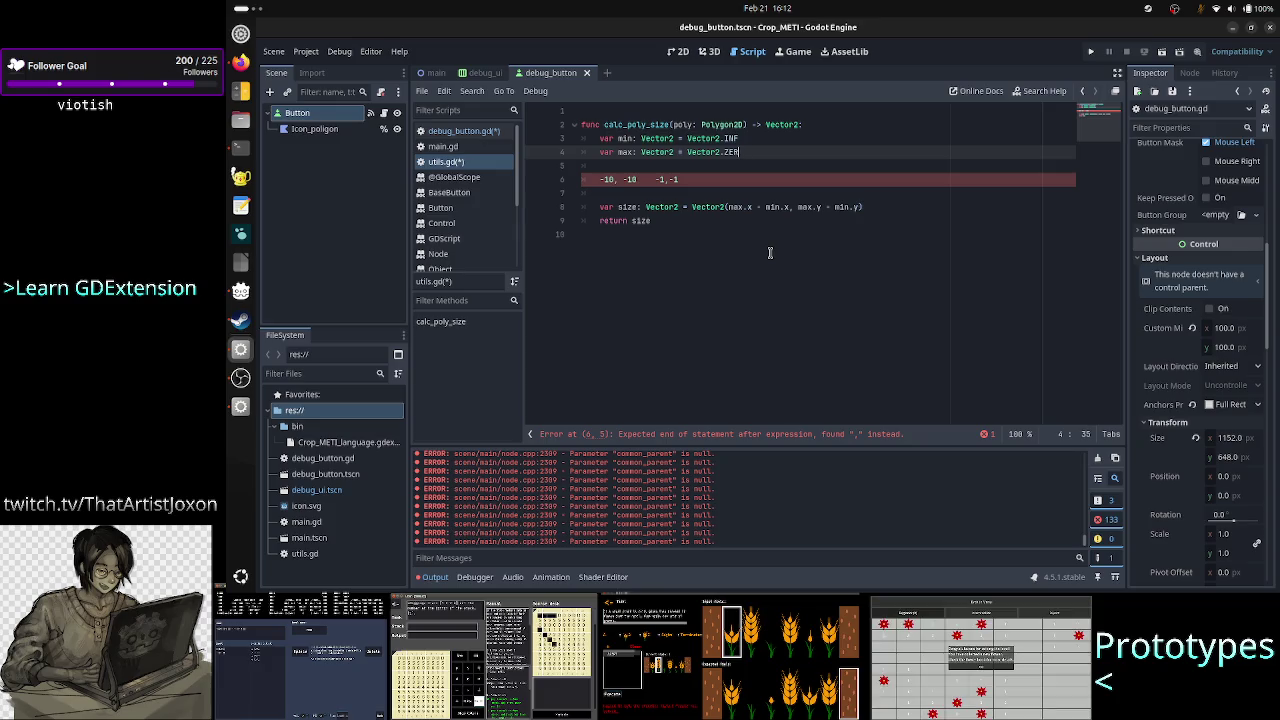
{"action": "key", "text": "BackSpace"}
{"action": "key", "text": "BackSpace"}
{"action": "key", "text": "BackSpace"}
{"action": "key", "text": "Up"}
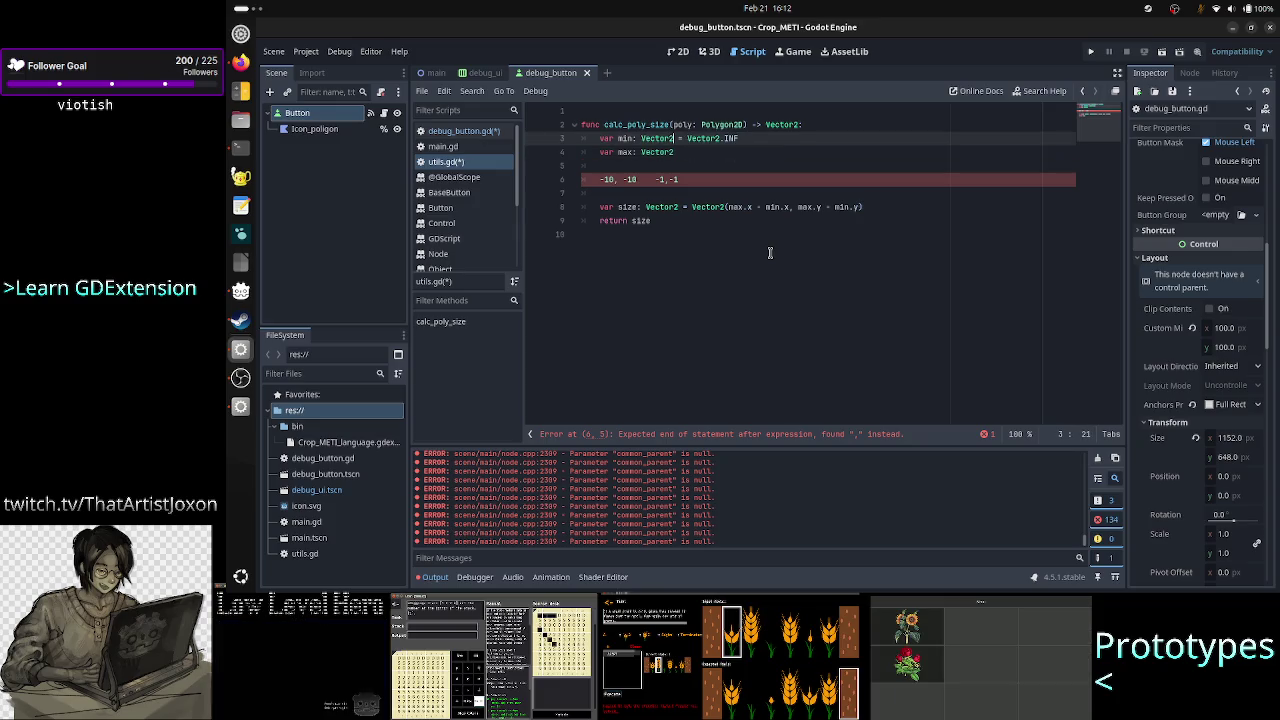
{"action": "key", "text": "End"}
{"action": "key", "text": "Left"}
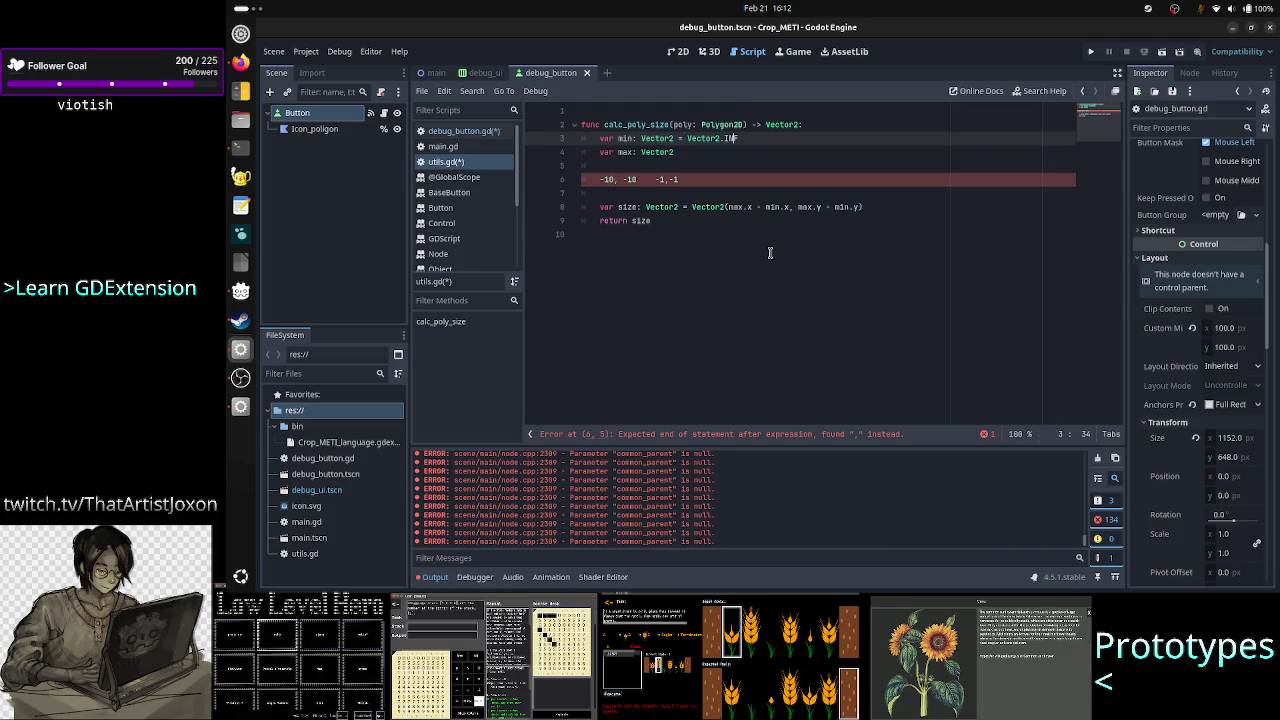
{"action": "key", "text": "Down"}
{"action": "type", "text": "= poly"}
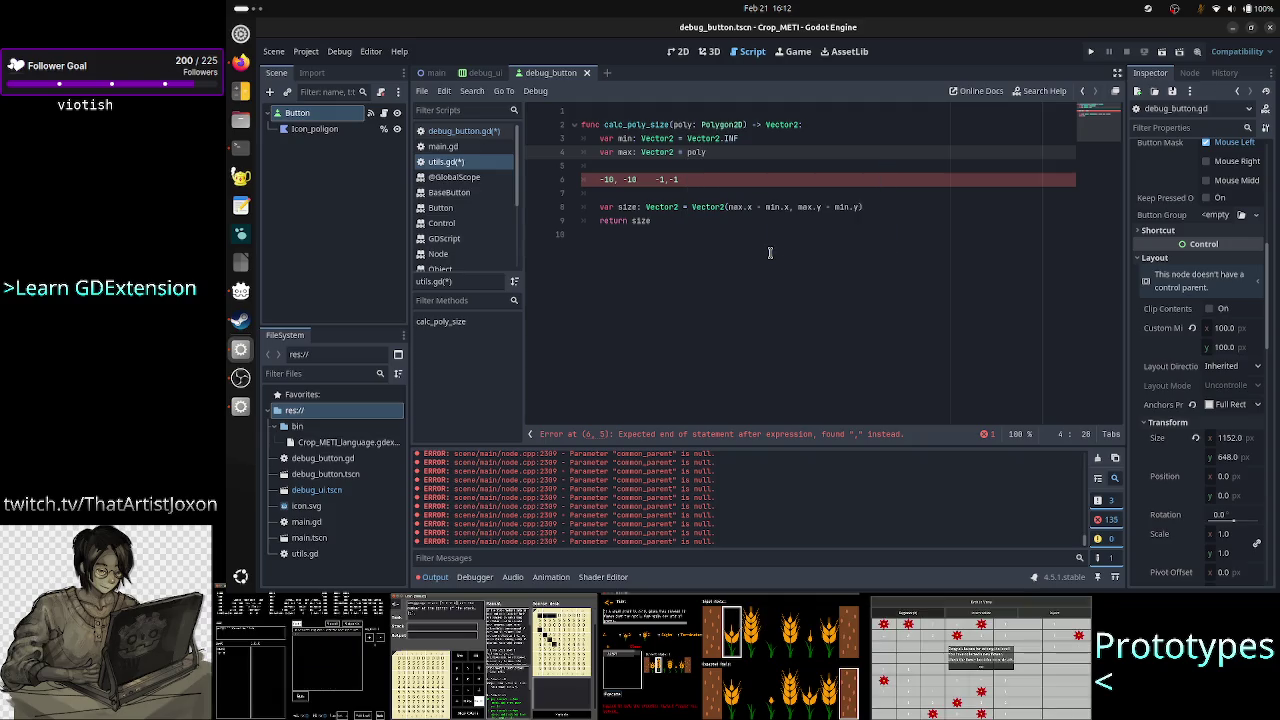
{"action": "type", "text": ".pol"}
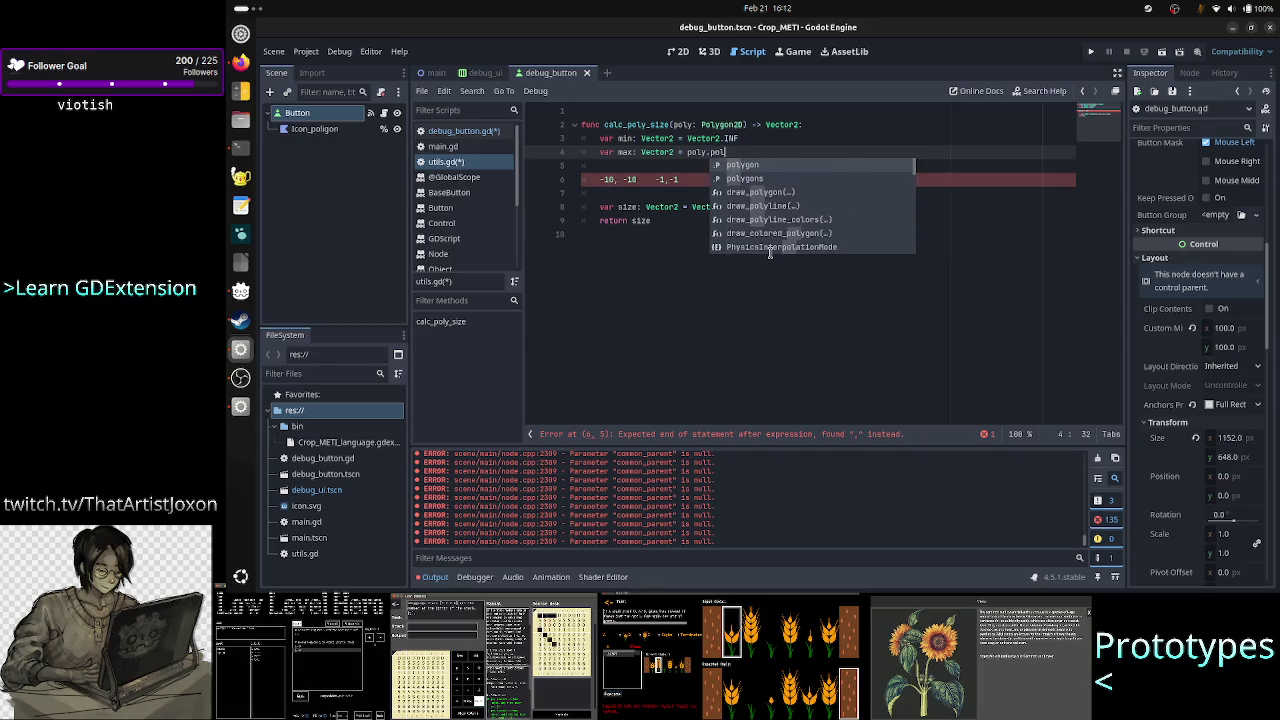
{"action": "type", "text": "ygon["}
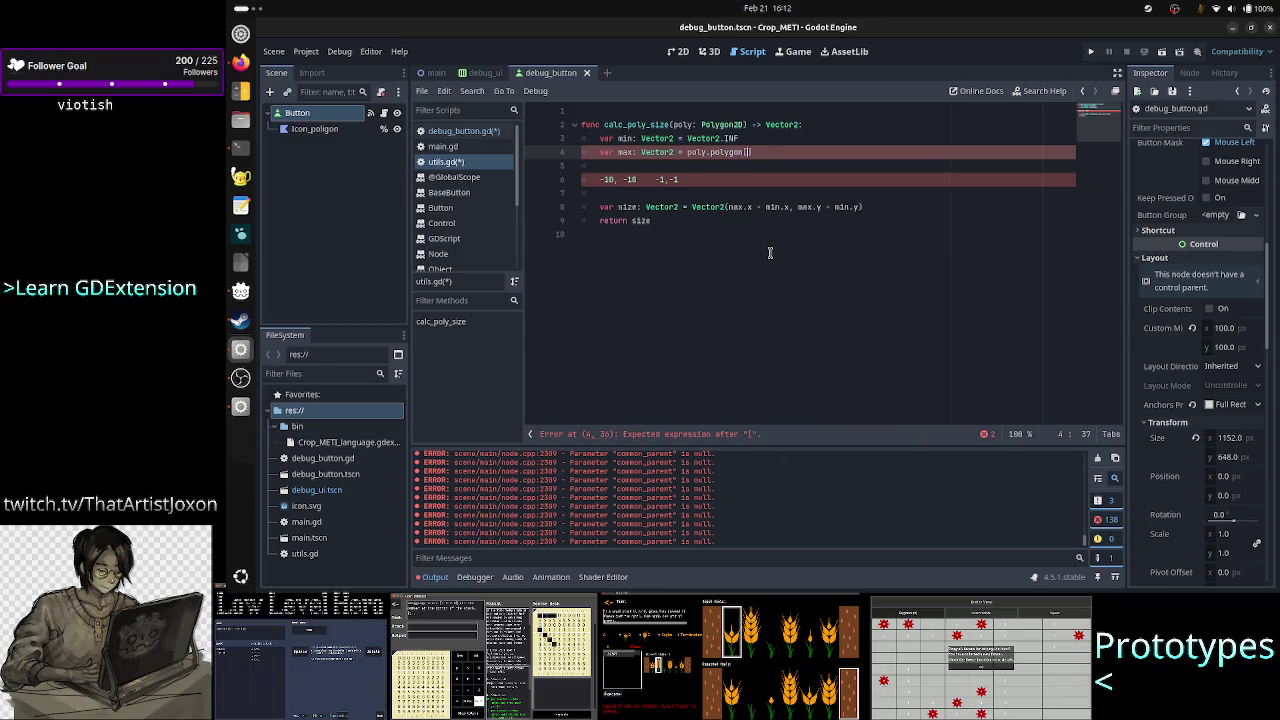
{"action": "type", "text": "0]."}
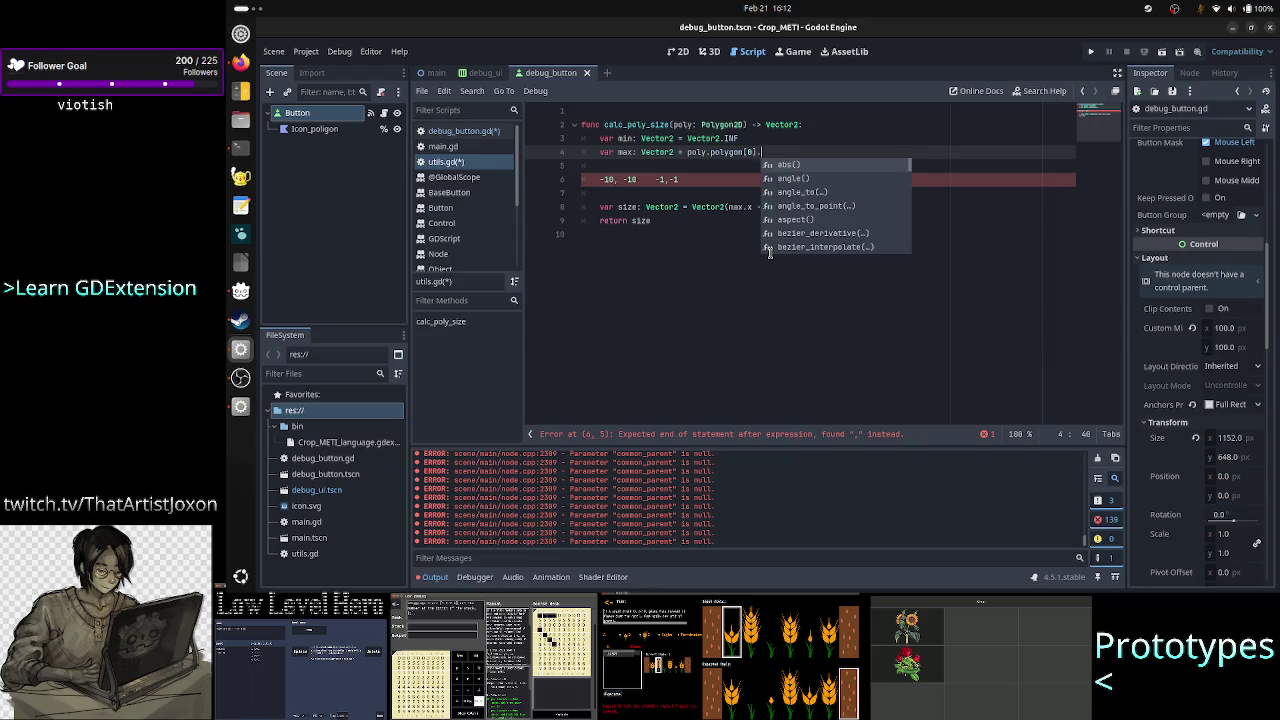
Set max's initial value to poly.polygon[0].x and check the scratch numbers
{"action": "key", "text": "BackSpace"}
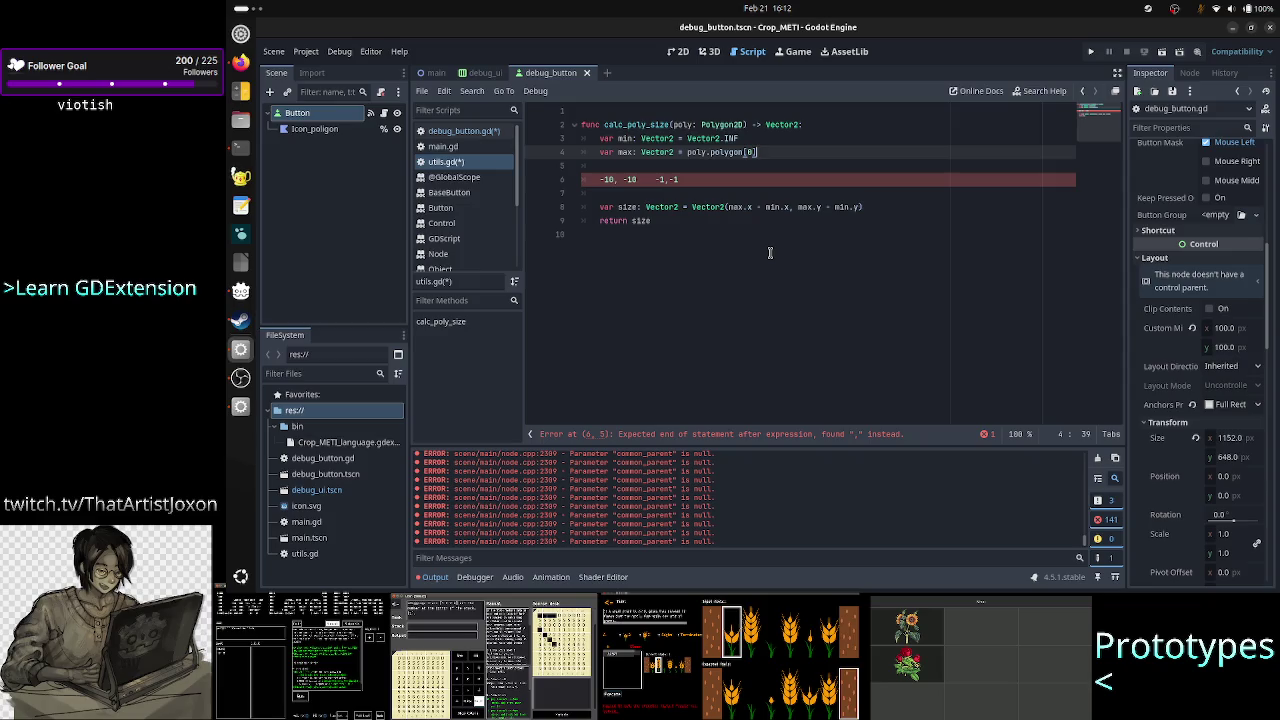
{"action": "type", "text": ".x"}
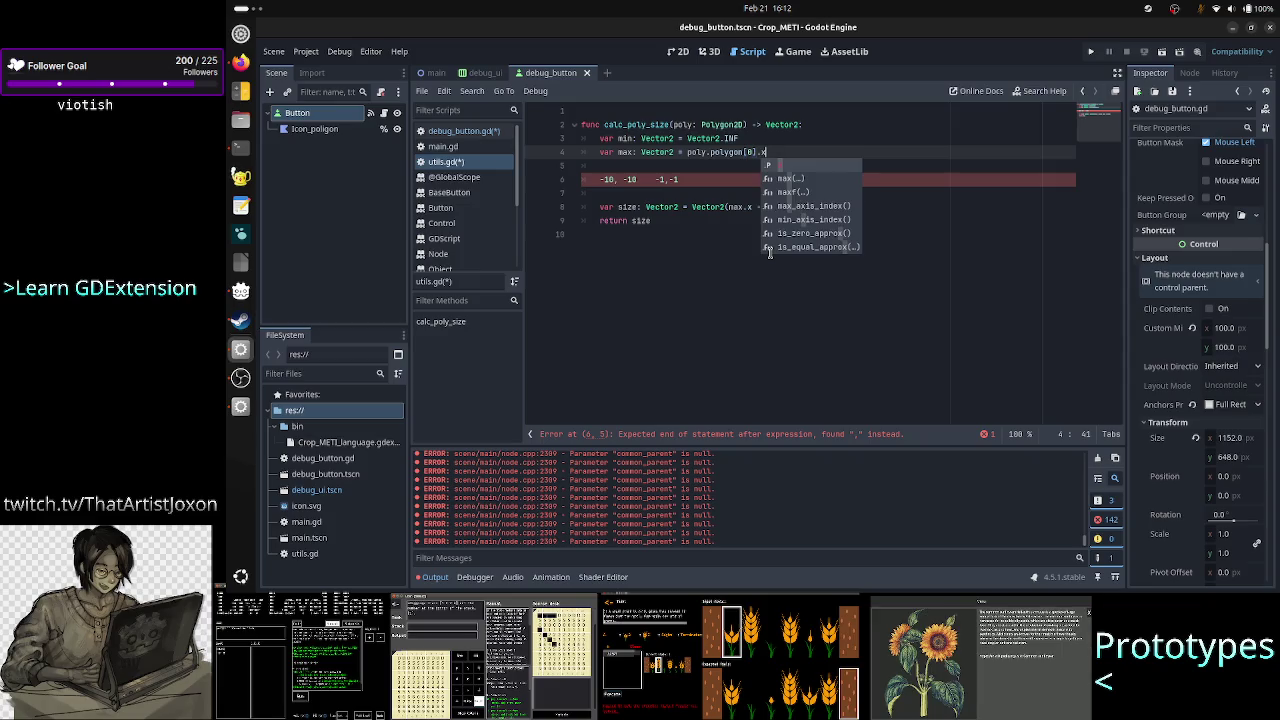
{"action": "key", "text": "Escape"}
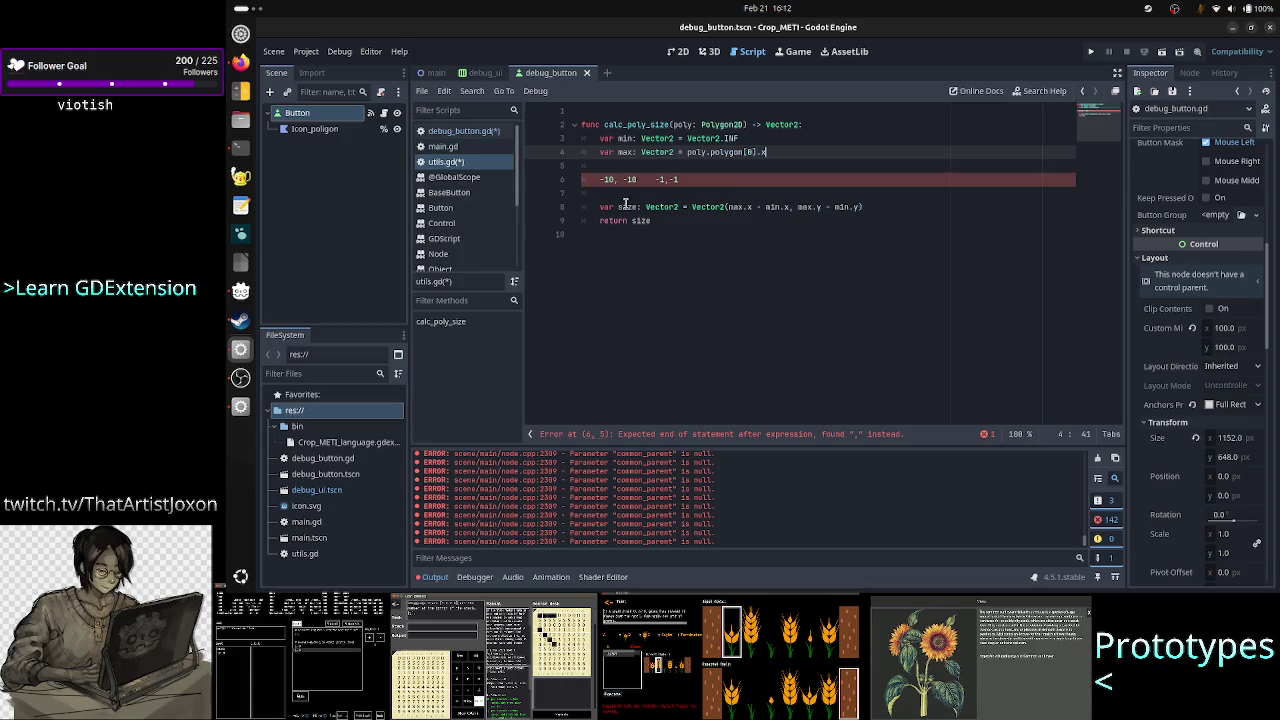
{"action": "left_click", "coordinate": [690, 180]}
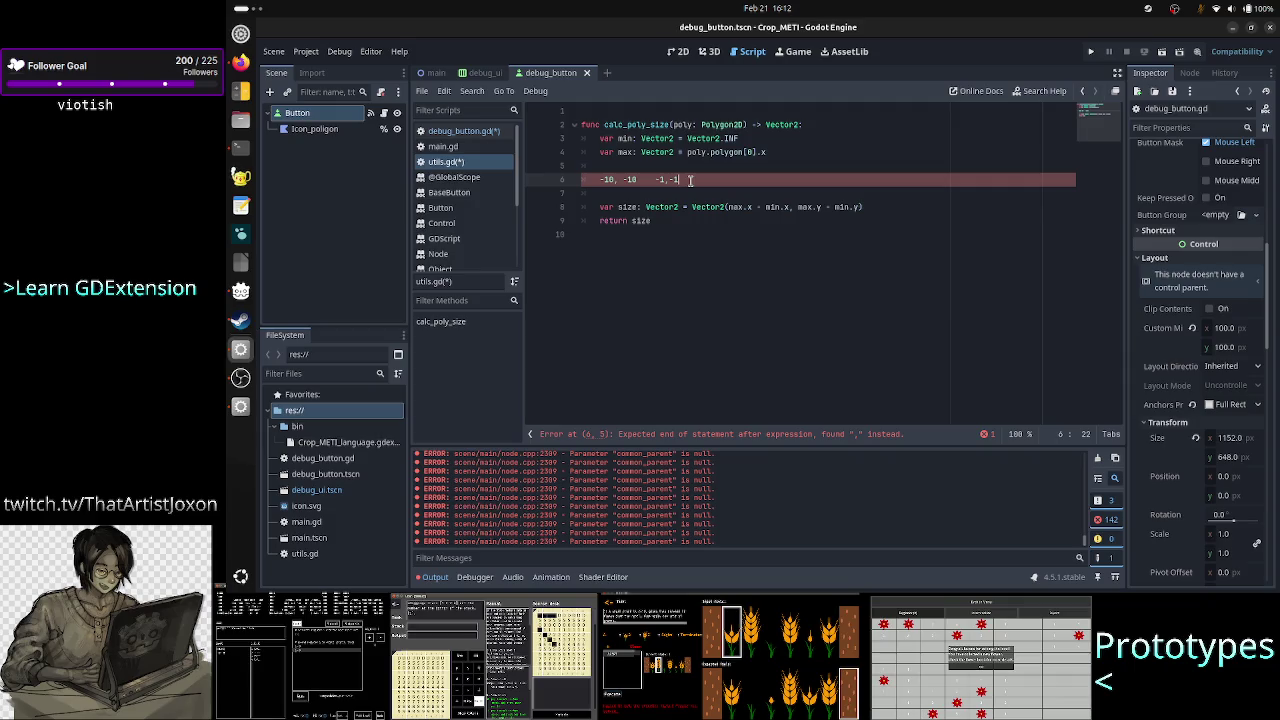
{"action": "key", "text": "shift+Left"}
{"action": "key", "text": "shift+Left"}
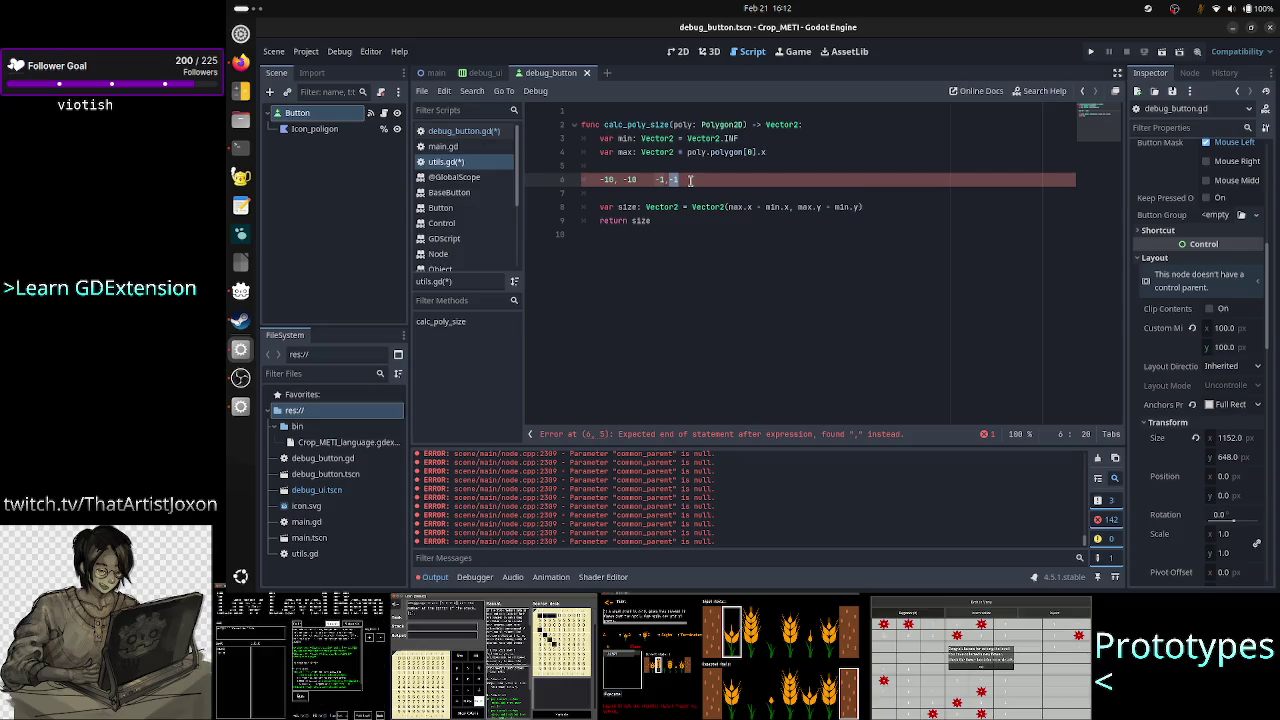
{"action": "key", "text": "Up"}
{"action": "key", "text": "Up"}
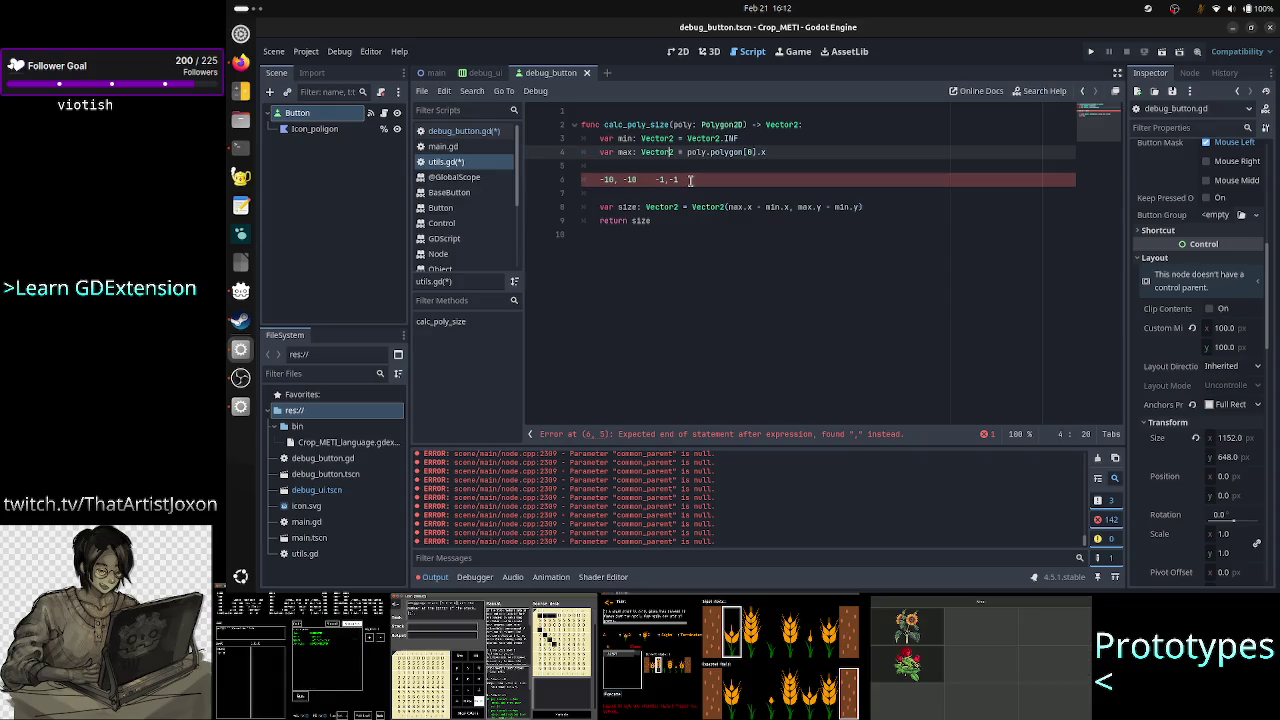
{"action": "left_click", "coordinate": [690, 180]}
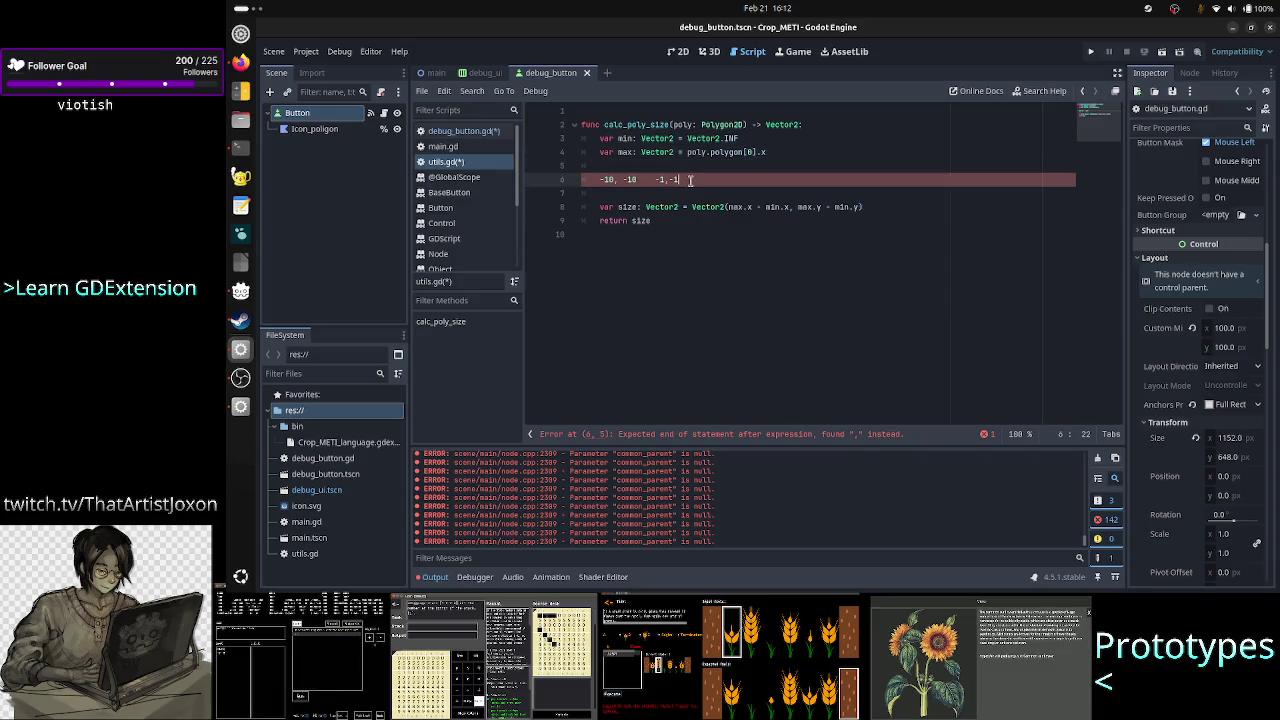
{"action": "key", "text": "ctrl+shift+Left"}
{"action": "key", "text": "ctrl+shift+Left"}
{"action": "key", "text": "ctrl+shift+Left"}
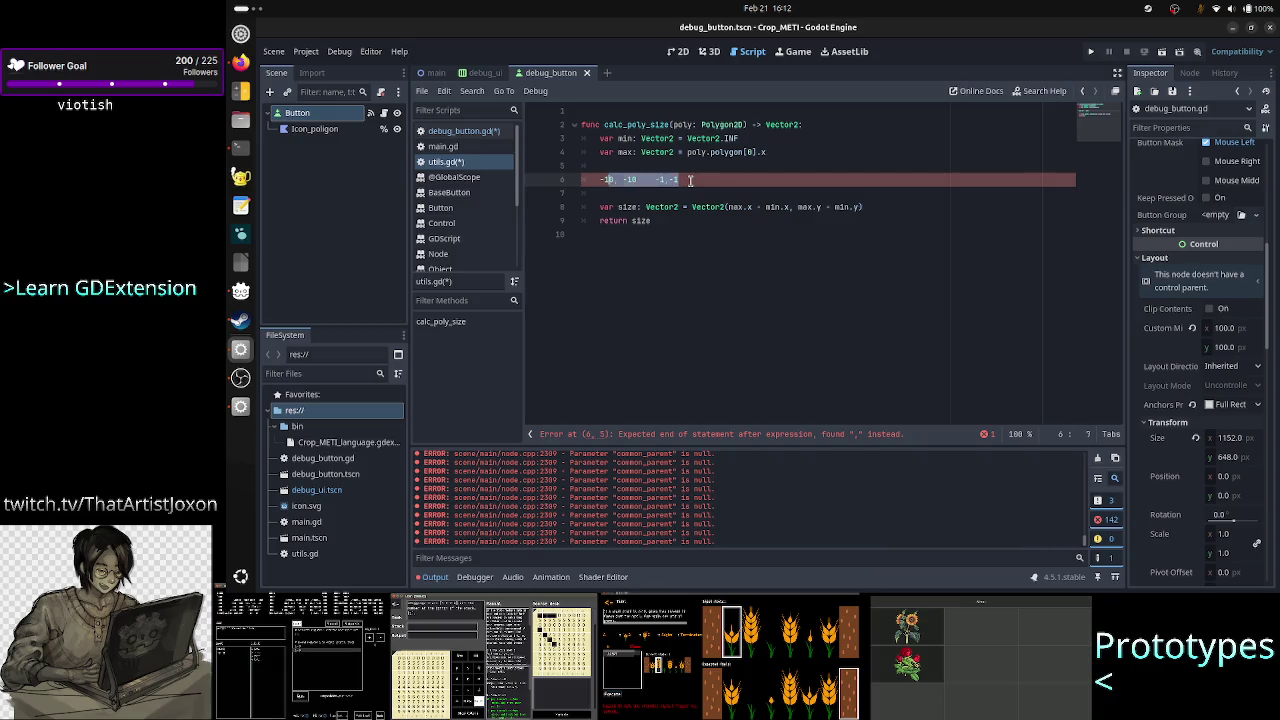
Change max's initial value from poly.polygon[0].x to the whole point poly.polygon[0]
{"action": "key", "text": "Up"}
{"action": "key", "text": "Up"}
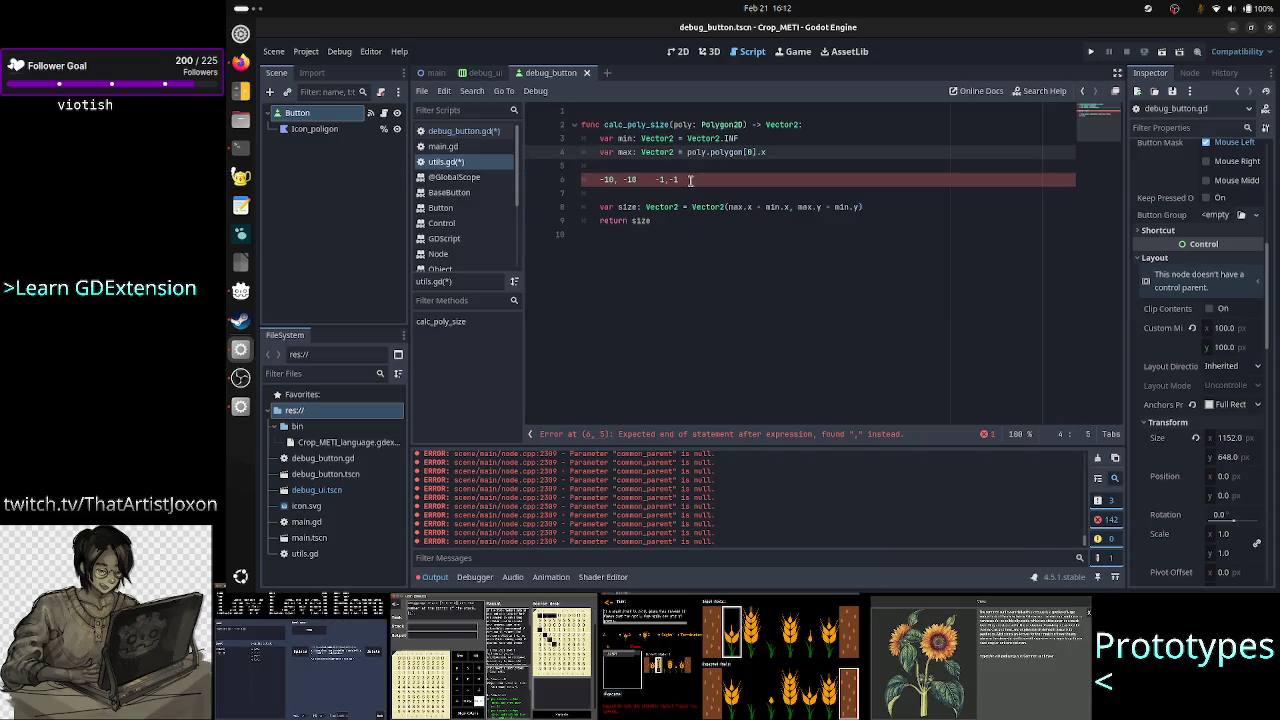
{"action": "key", "text": "Right"}
{"action": "key", "text": "Right"}
{"action": "key", "text": "Right"}
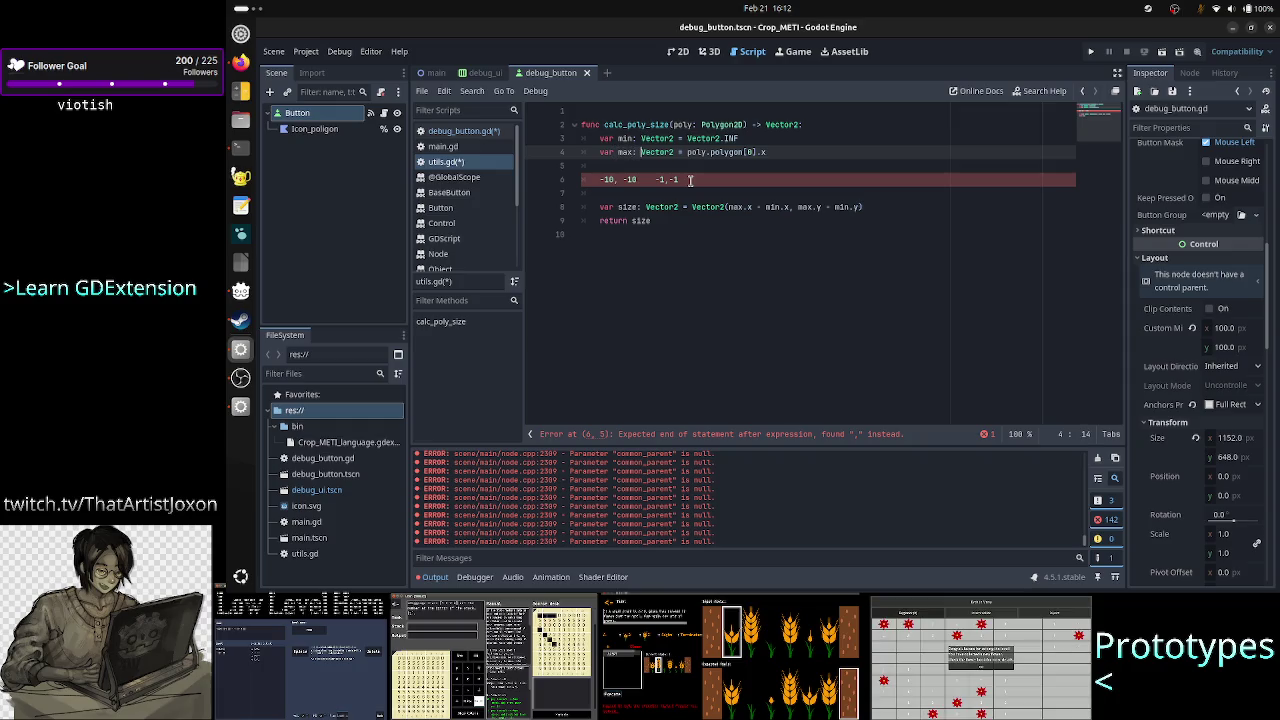
{"action": "key", "text": "ctrl+Right"}
{"action": "key", "text": "ctrl+Right"}
{"action": "key", "text": "ctrl+Right"}
{"action": "key", "text": "shift+Right"}
{"action": "key", "text": "shift+Right"}
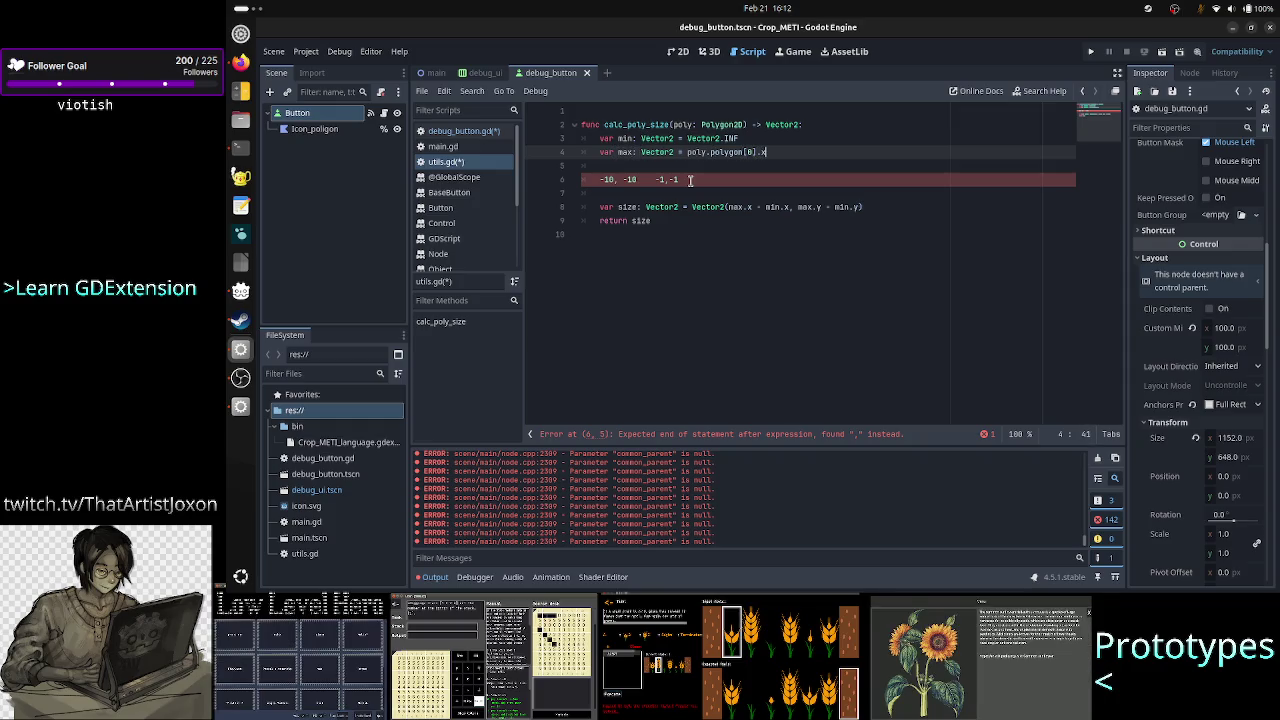
{"action": "key", "text": "ctrl+shift+Left"}
{"action": "key", "text": "ctrl+shift+Left"}
{"action": "key", "text": "ctrl+shift+Left"}
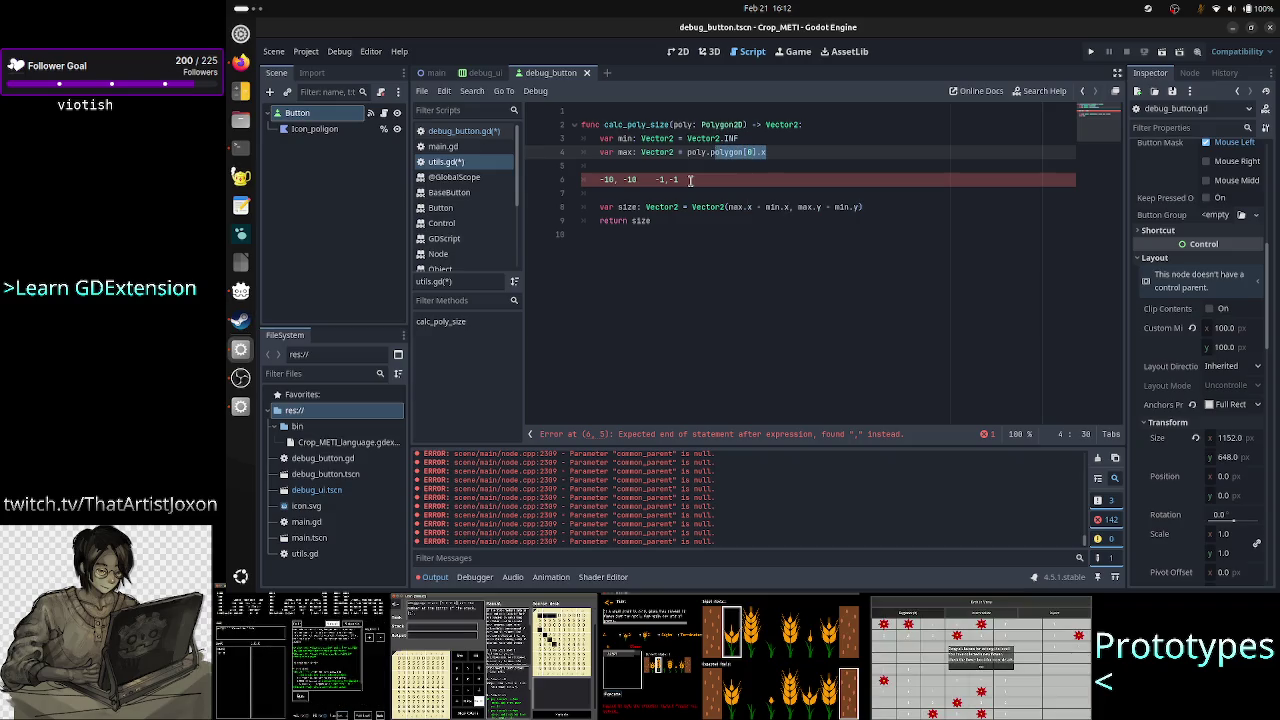
{"action": "type", "text": "olygon[0]"}
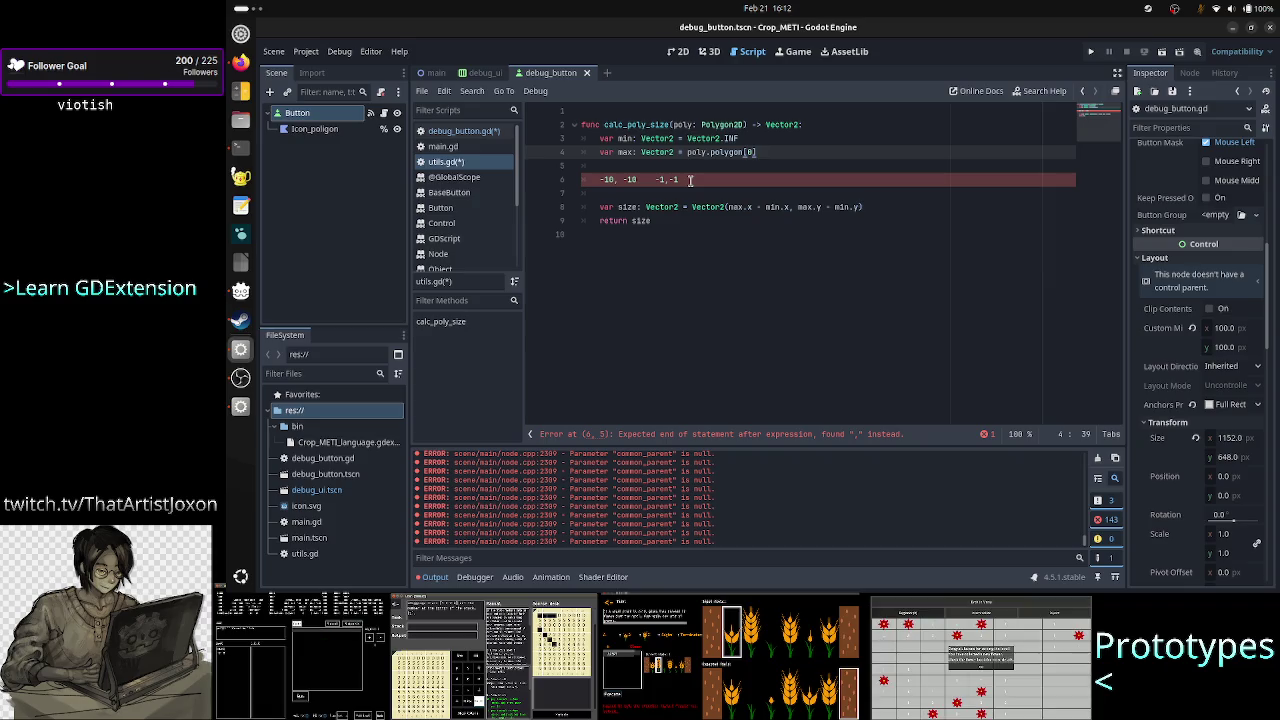
Replace min's Vector2.INF initial value with poly.polygon[0]
{"action": "key", "text": "Up"}
{"action": "key", "text": "BackSpace"}
{"action": "key", "text": "BackSpace"}
{"action": "key", "text": "BackSpace"}
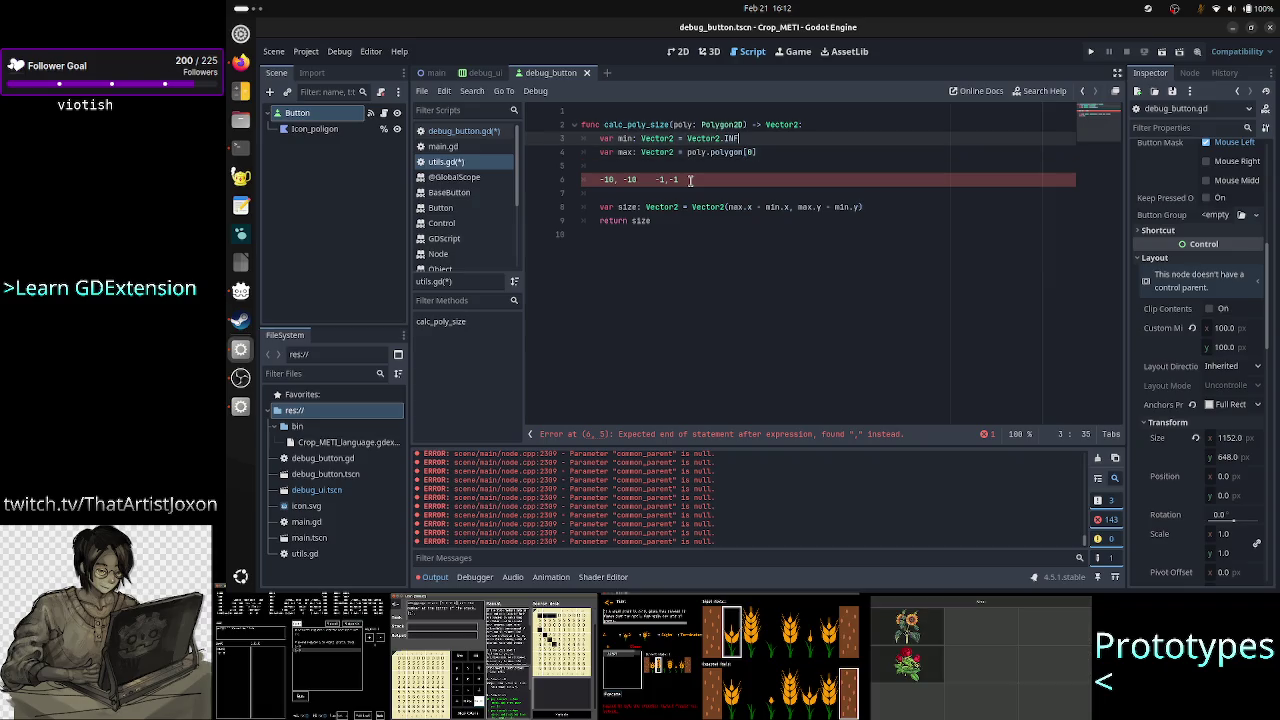
{"action": "key", "text": "BackSpace"}
{"action": "key", "text": "BackSpace"}
{"action": "key", "text": "BackSpace"}
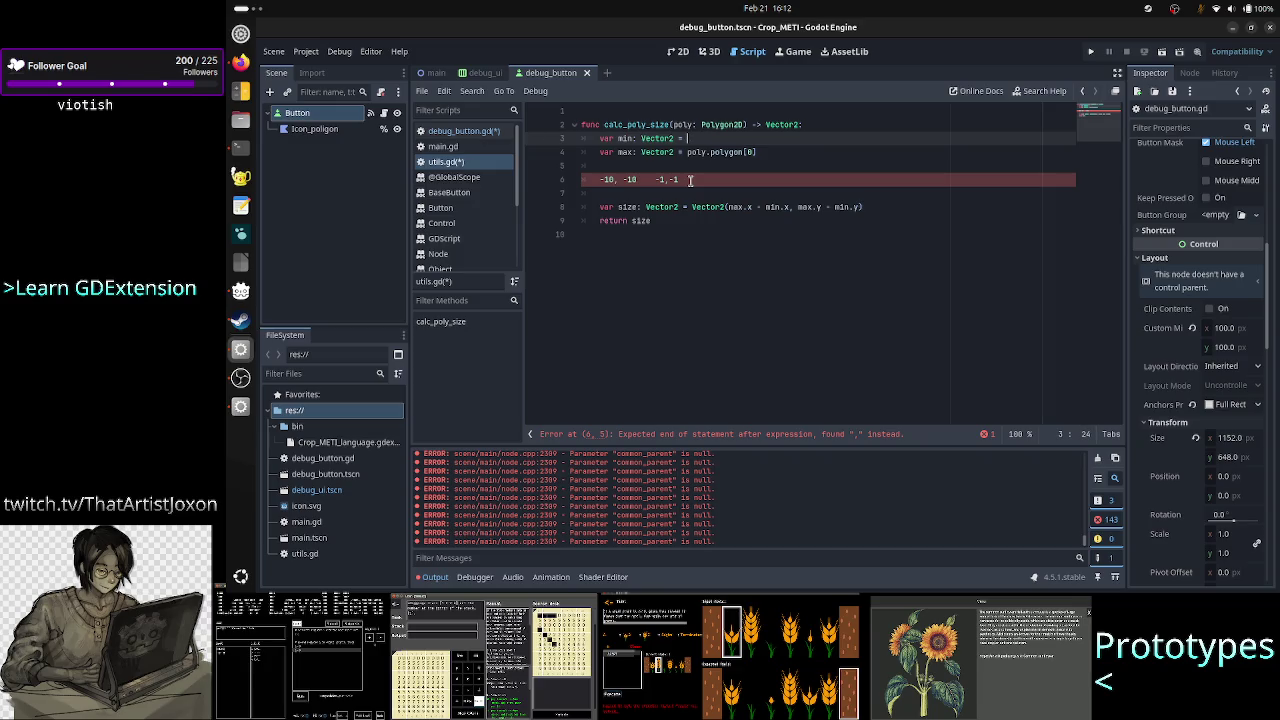
{"action": "type", "text": "poly"}
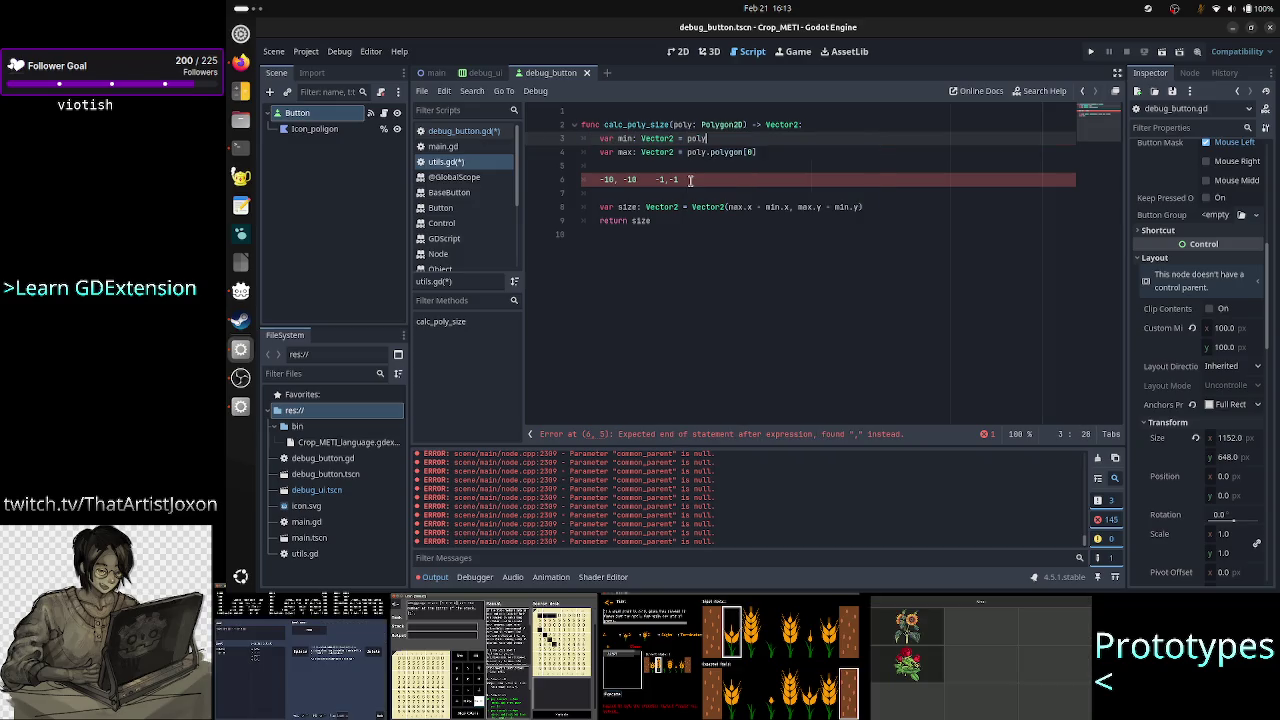
{"action": "type", "text": ".pol"}
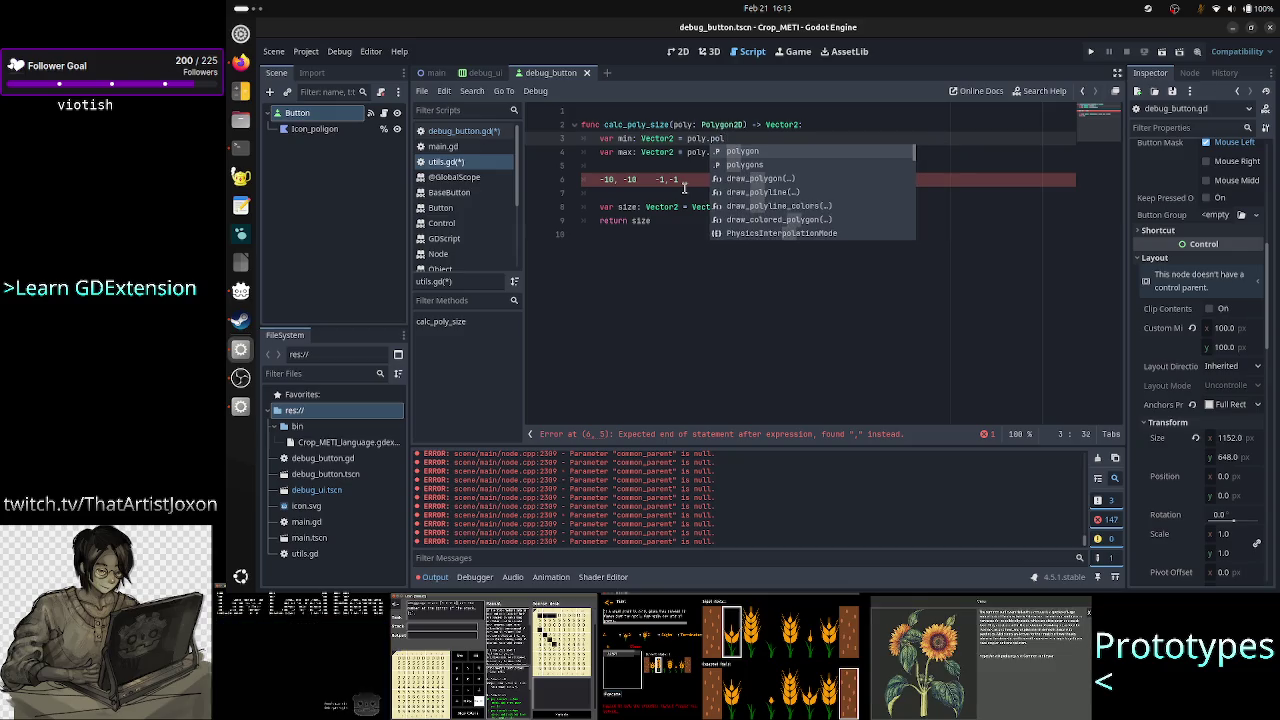
{"action": "key", "text": "Return"}
{"action": "type", "text": "[0"}
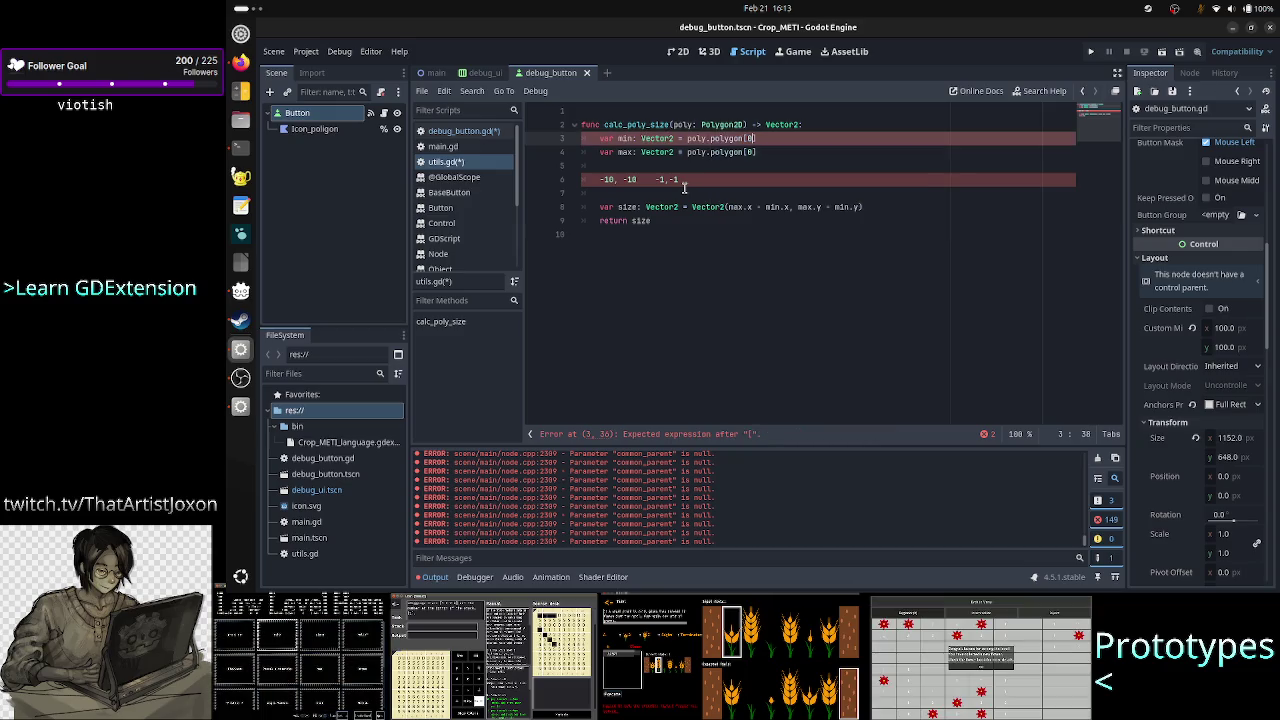
{"action": "type", "text": "]"}
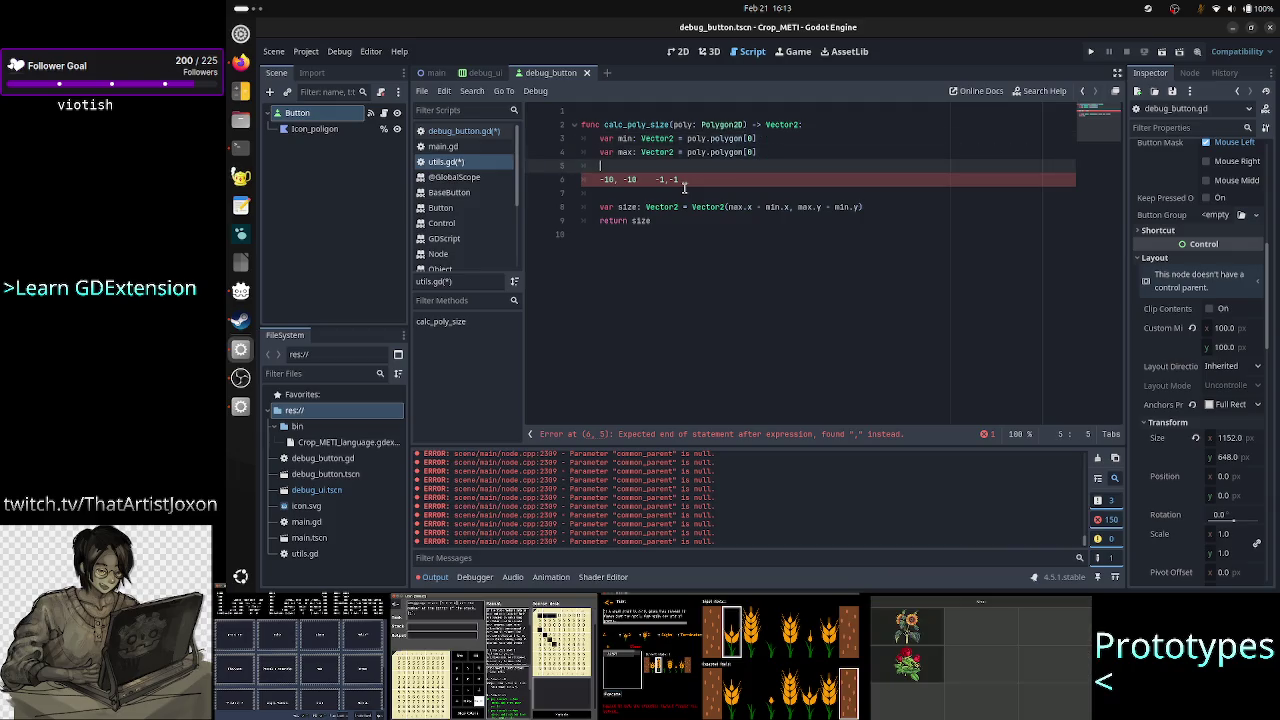
Delete the scratch coordinates line and indent the blank line inside the function
{"action": "key", "text": "Down"}
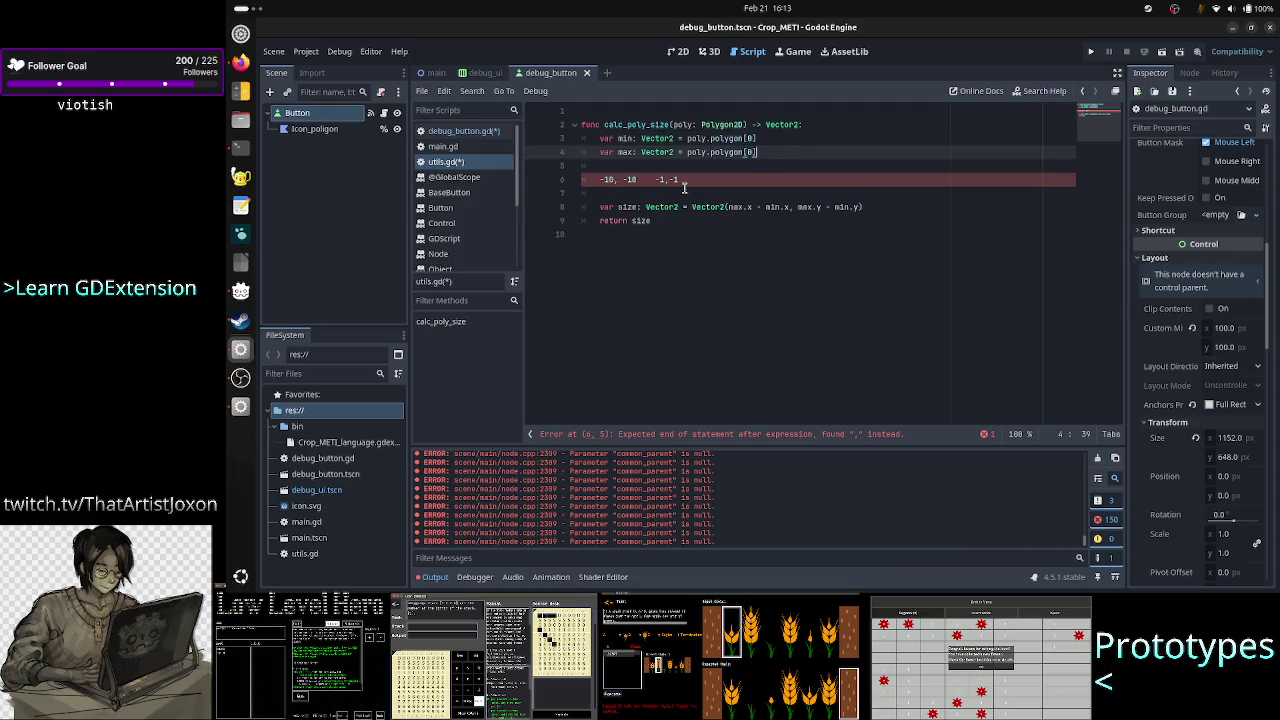
{"action": "key", "text": "Down"}
{"action": "key", "text": "Down"}
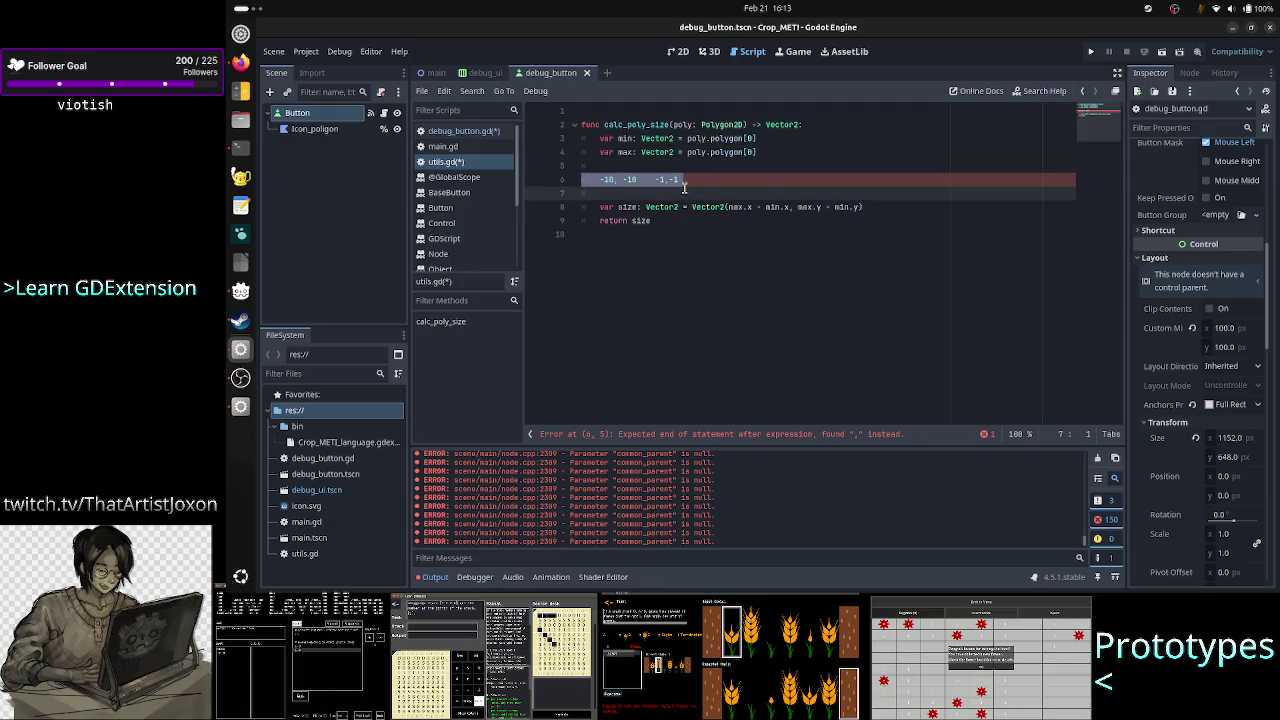
{"action": "key", "text": "ctrl+shift+k"}
{"action": "key", "text": "ctrl+shift+k"}
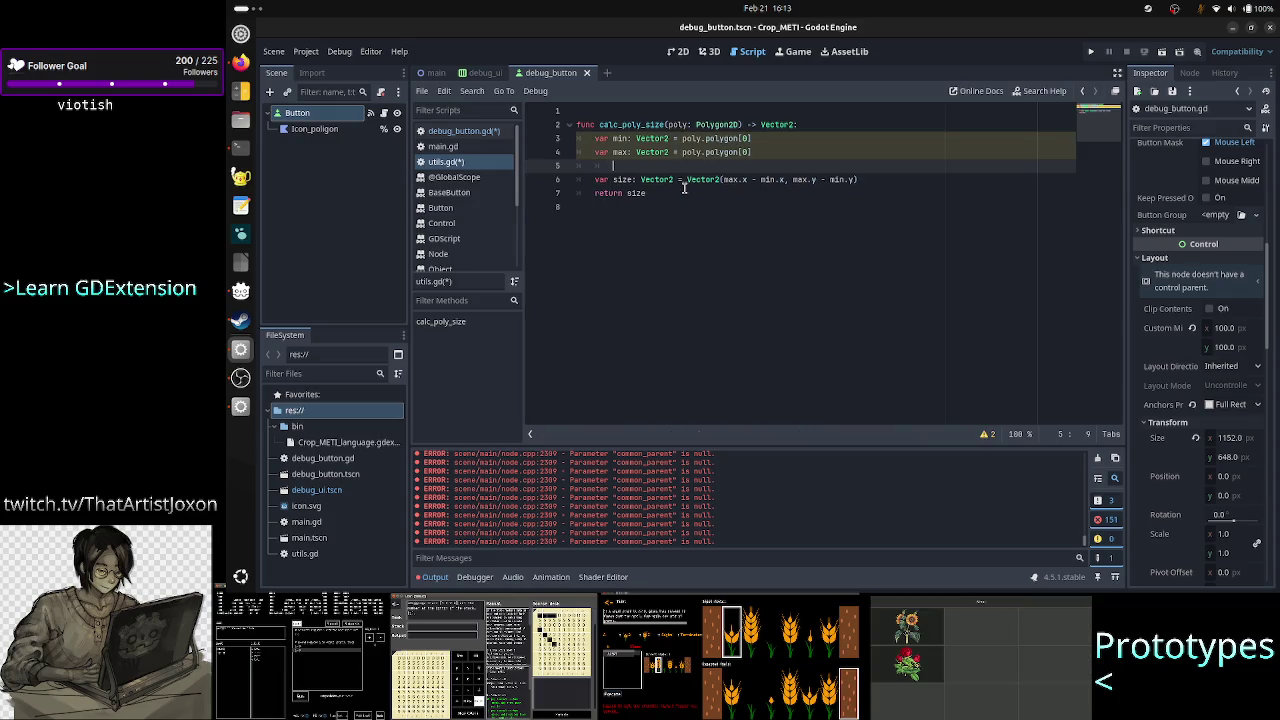
{"action": "key", "text": "BackSpace"}
{"action": "key", "text": "BackSpace"}
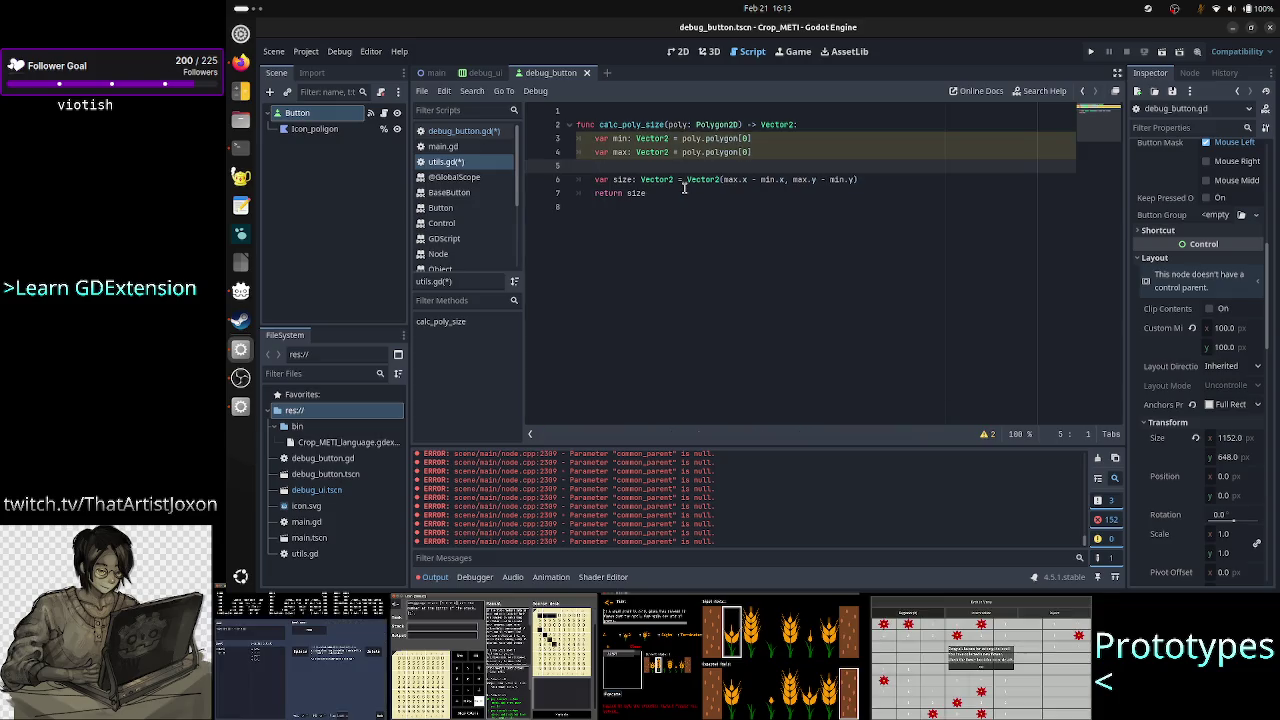
{"action": "key", "text": "Tab"}
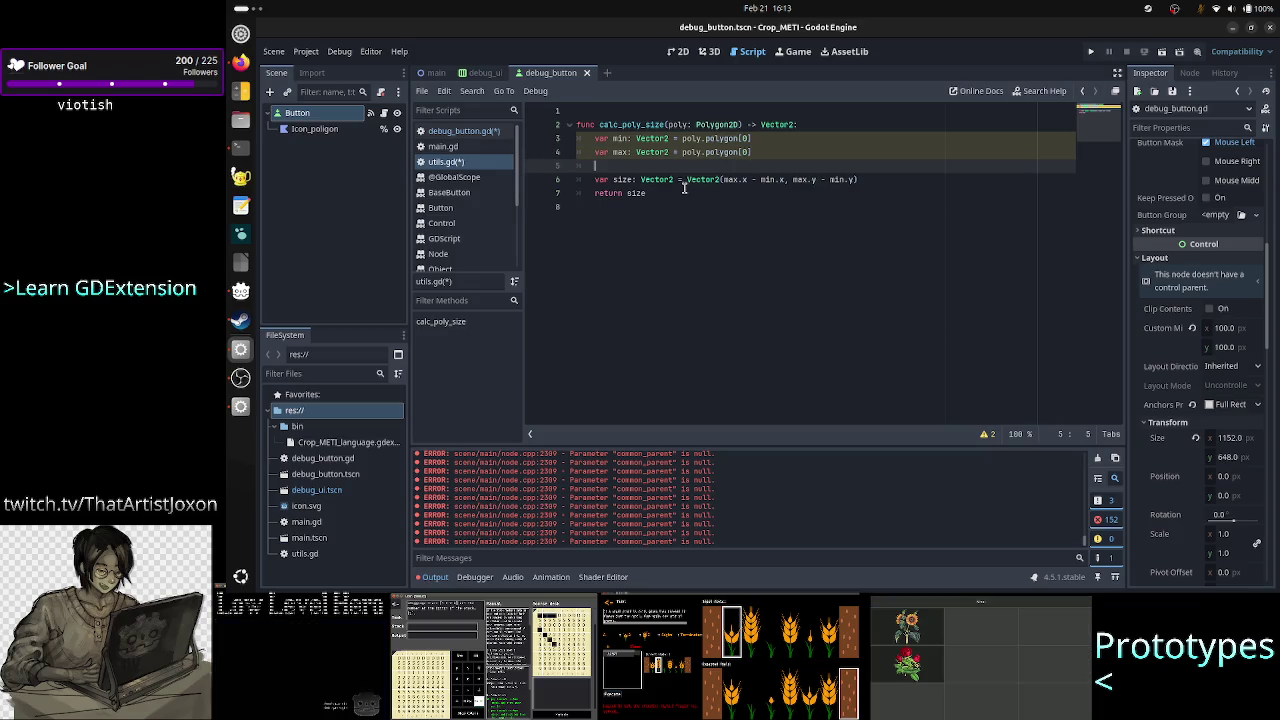
Add a 'for v in poly.polygon:' loop to calc_poly_size
{"action": "type", "text": "for "}
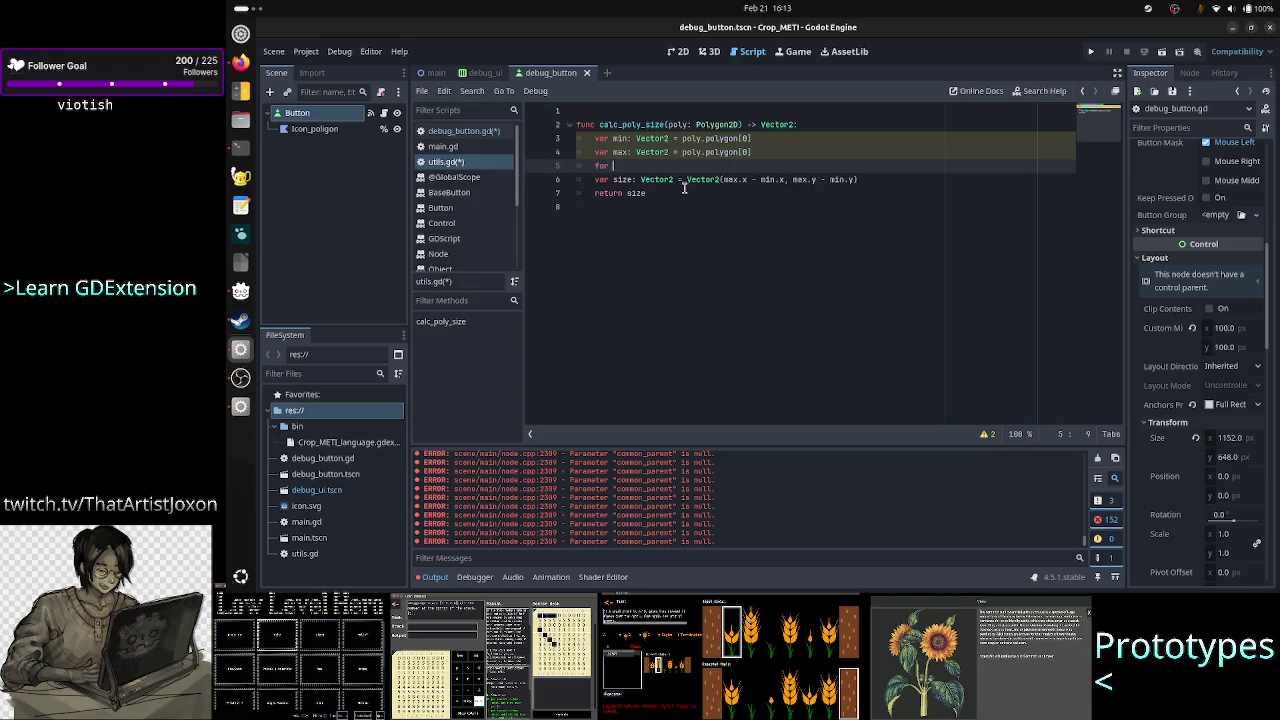
{"action": "type", "text": "v in poly"}
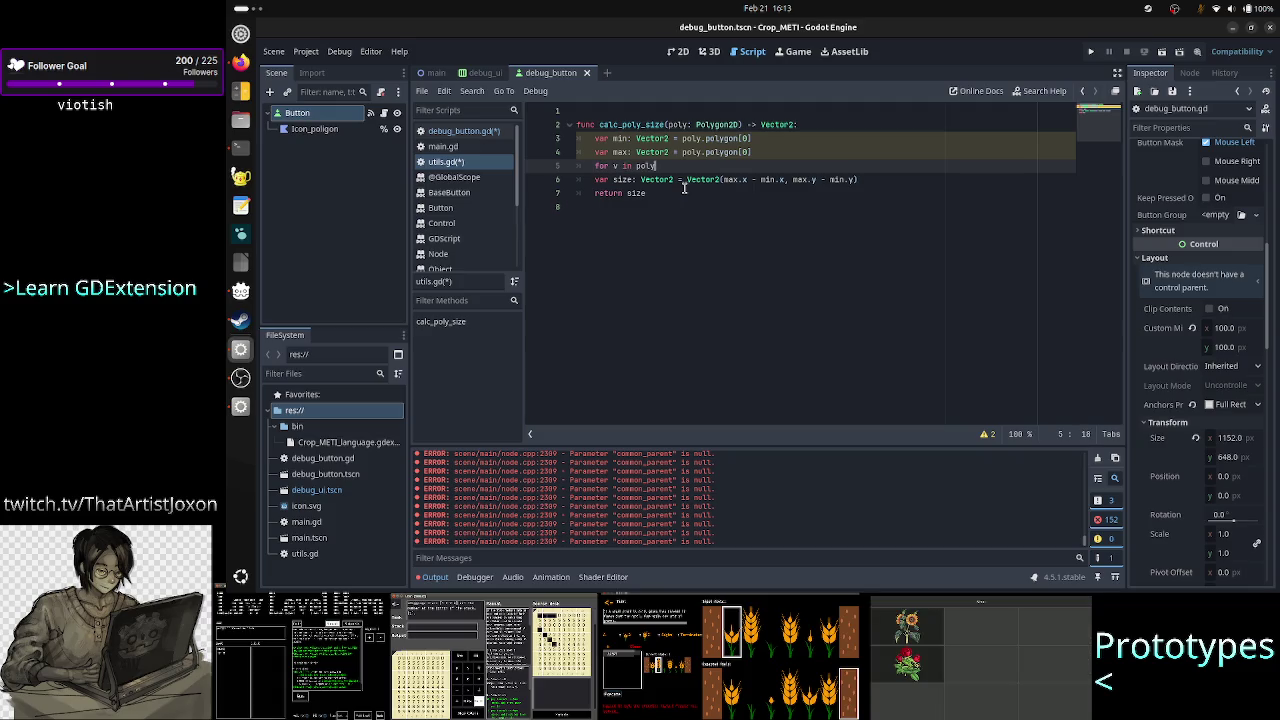
{"action": "type", "text": ".pol"}
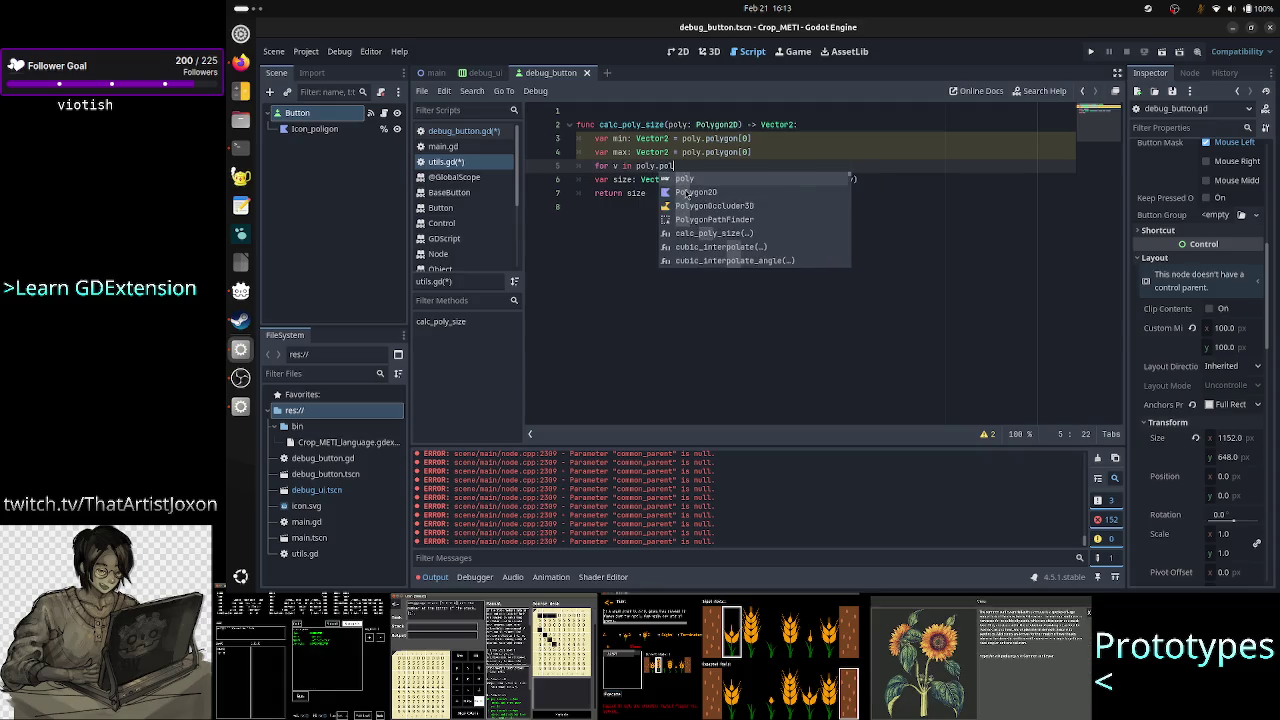
{"action": "key", "text": "Return"}
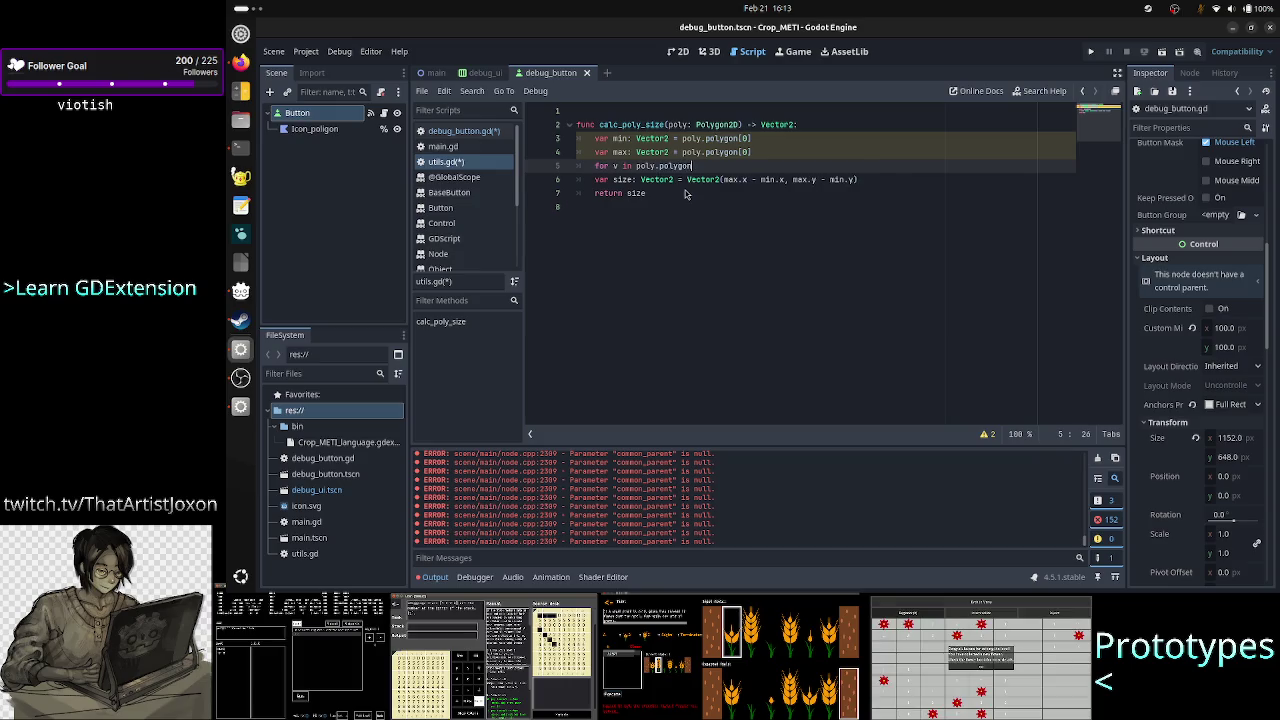
{"action": "type", "text": ":"}
{"action": "key", "text": "Return"}
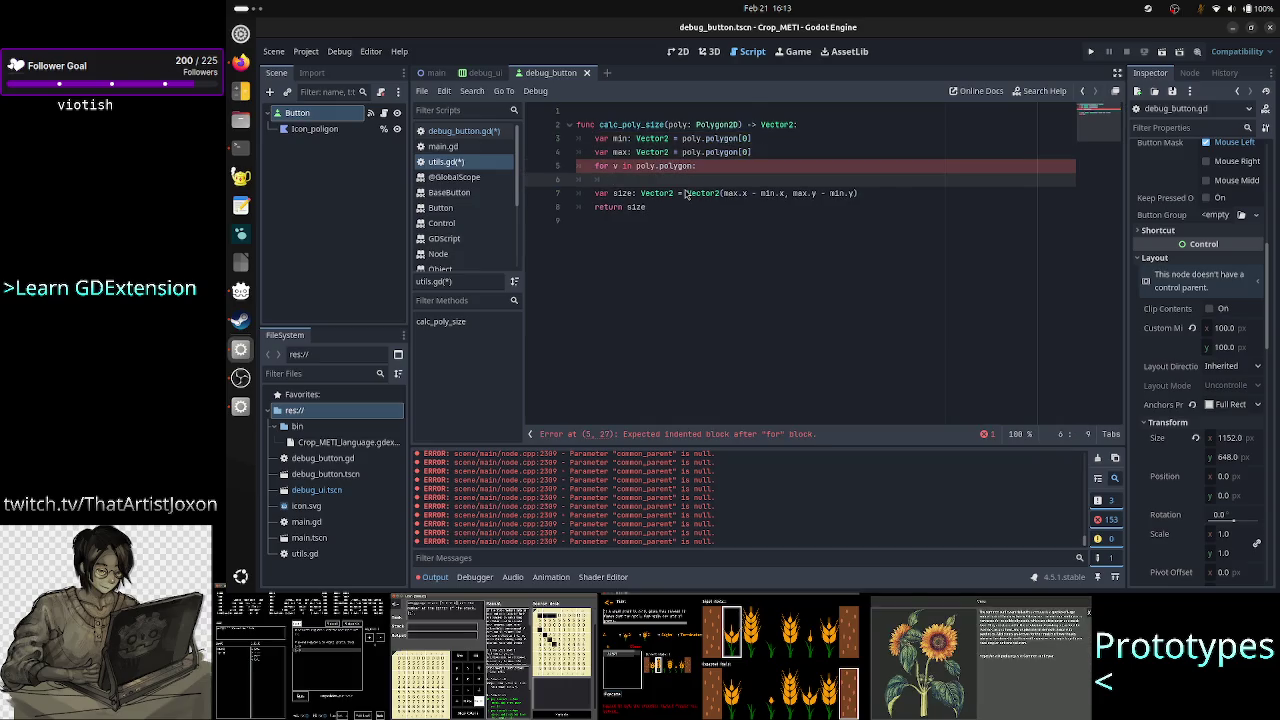
Update min.x = min(min.x, v.x) and min.y = min(min.y, v.y) in the loop
{"action": "type", "text": "min."}
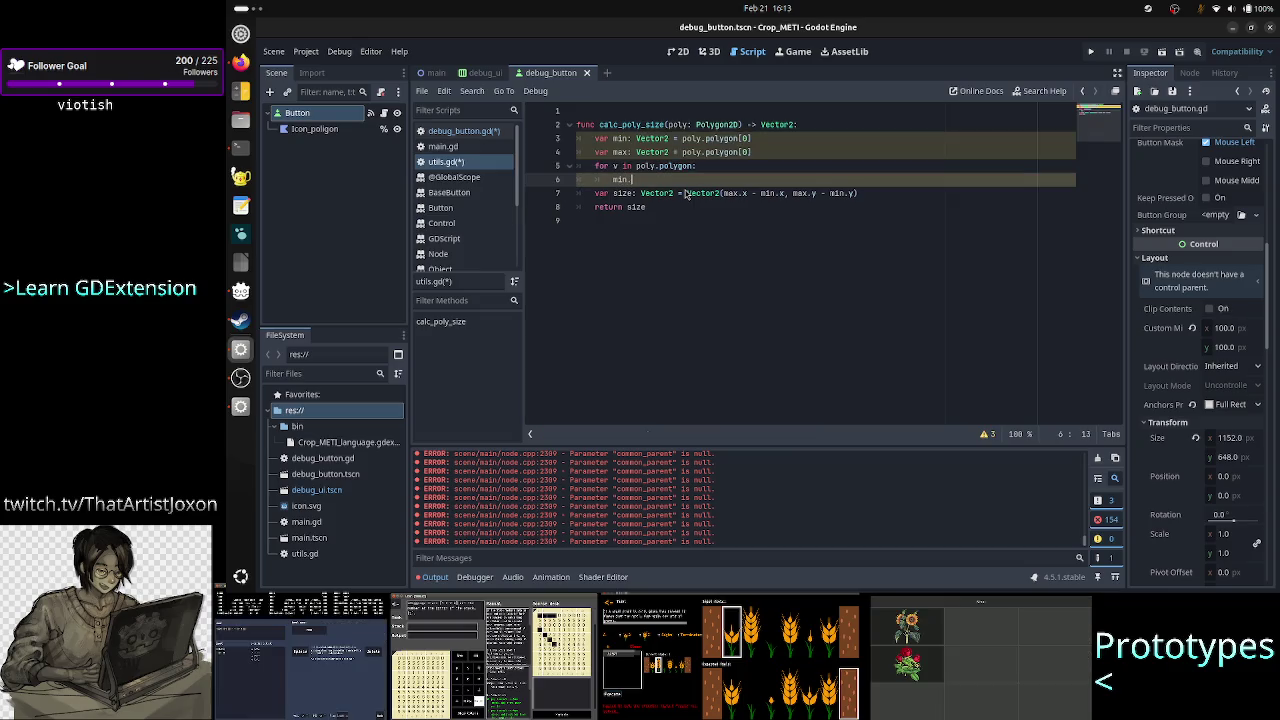
{"action": "key", "text": "BackSpace"}
{"action": "type", "text": ".x "}
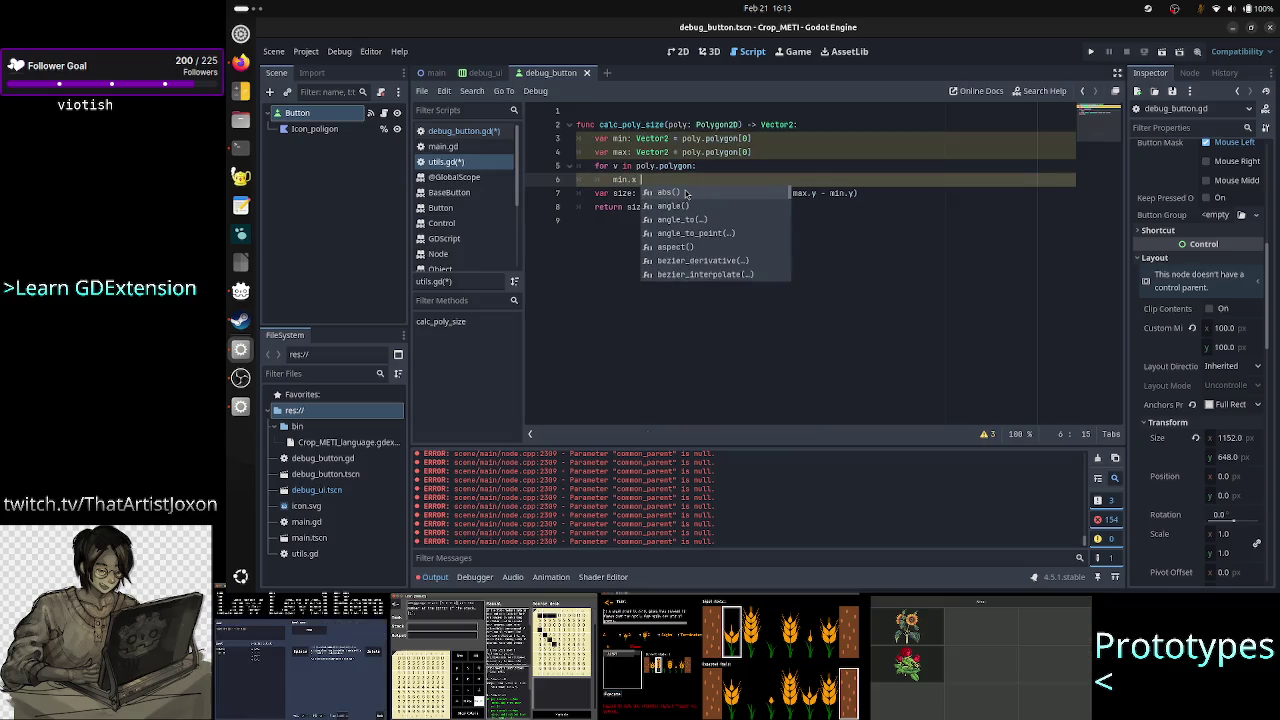
{"action": "type", "text": "= "}
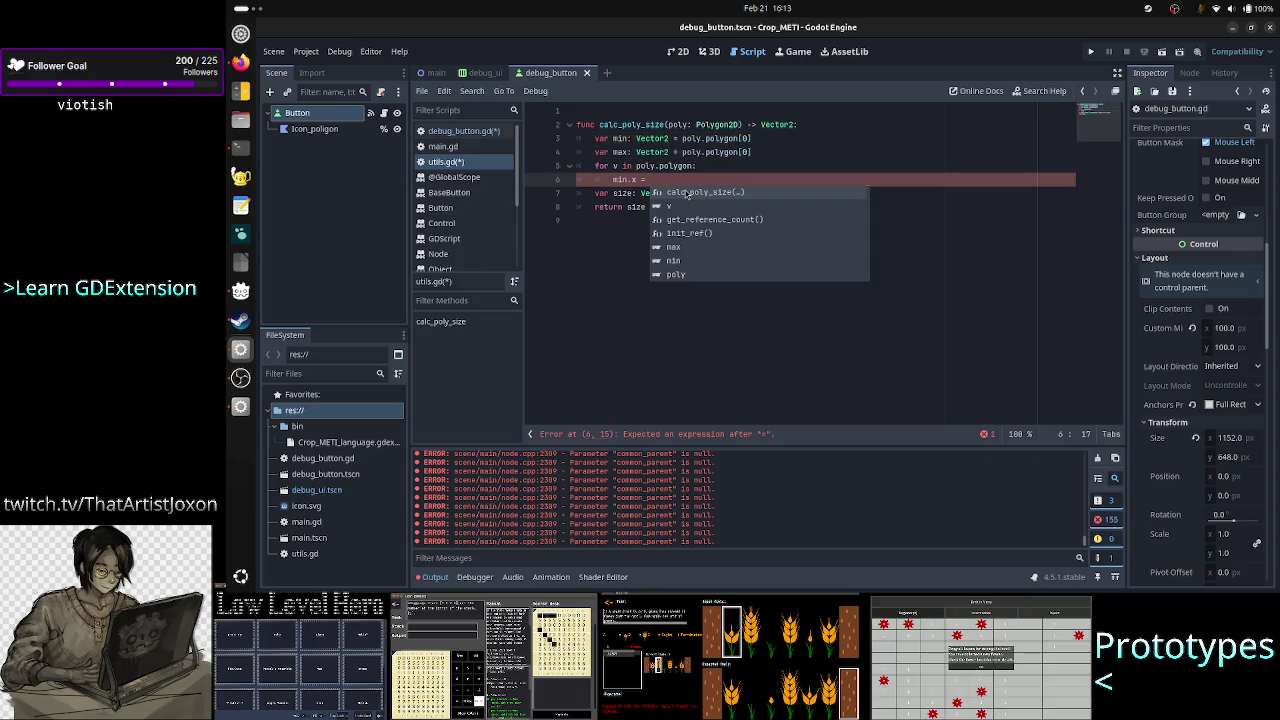
{"action": "type", "text": "min("}
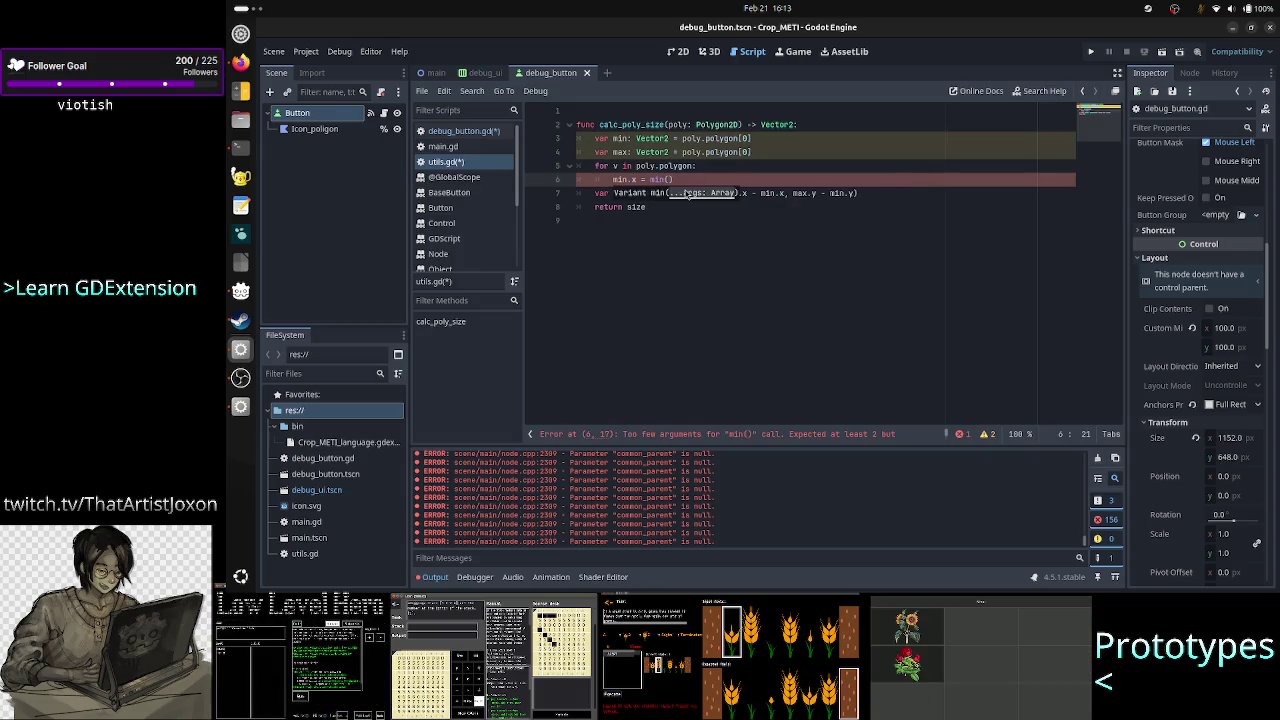
{"action": "type", "text": "min."}
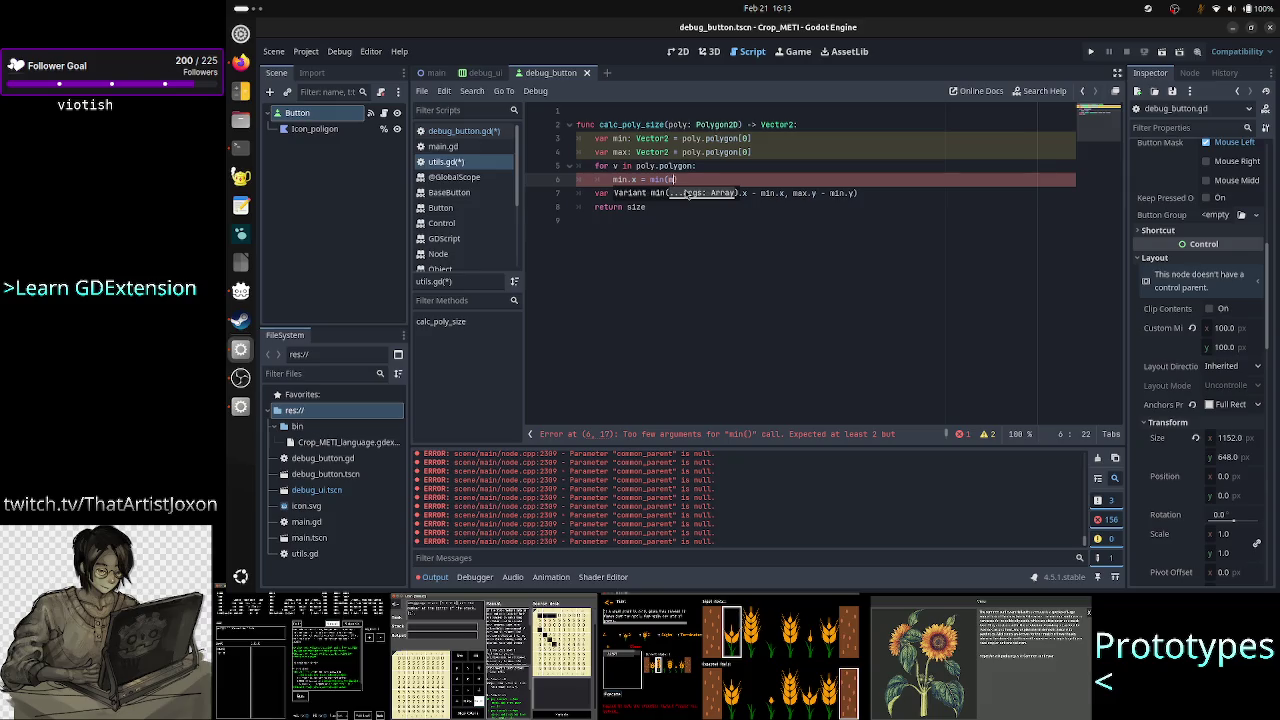
{"action": "type", "text": "x"}
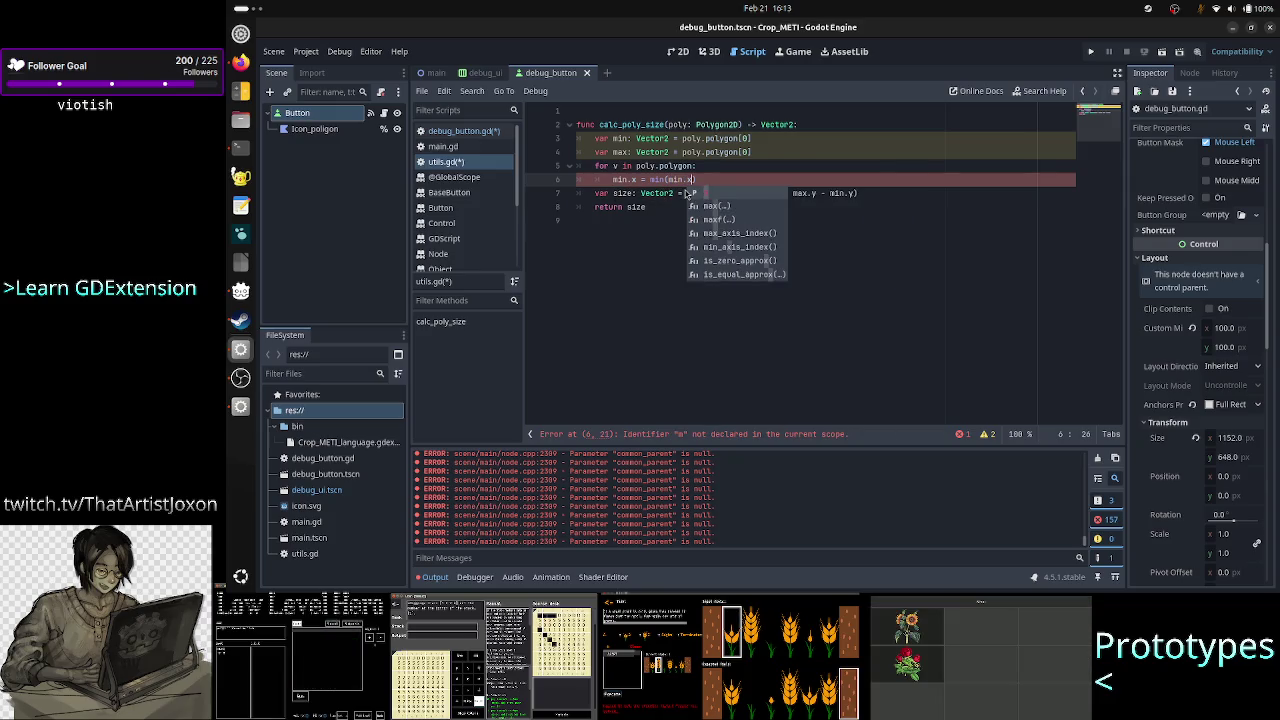
{"action": "type", "text": ", "}
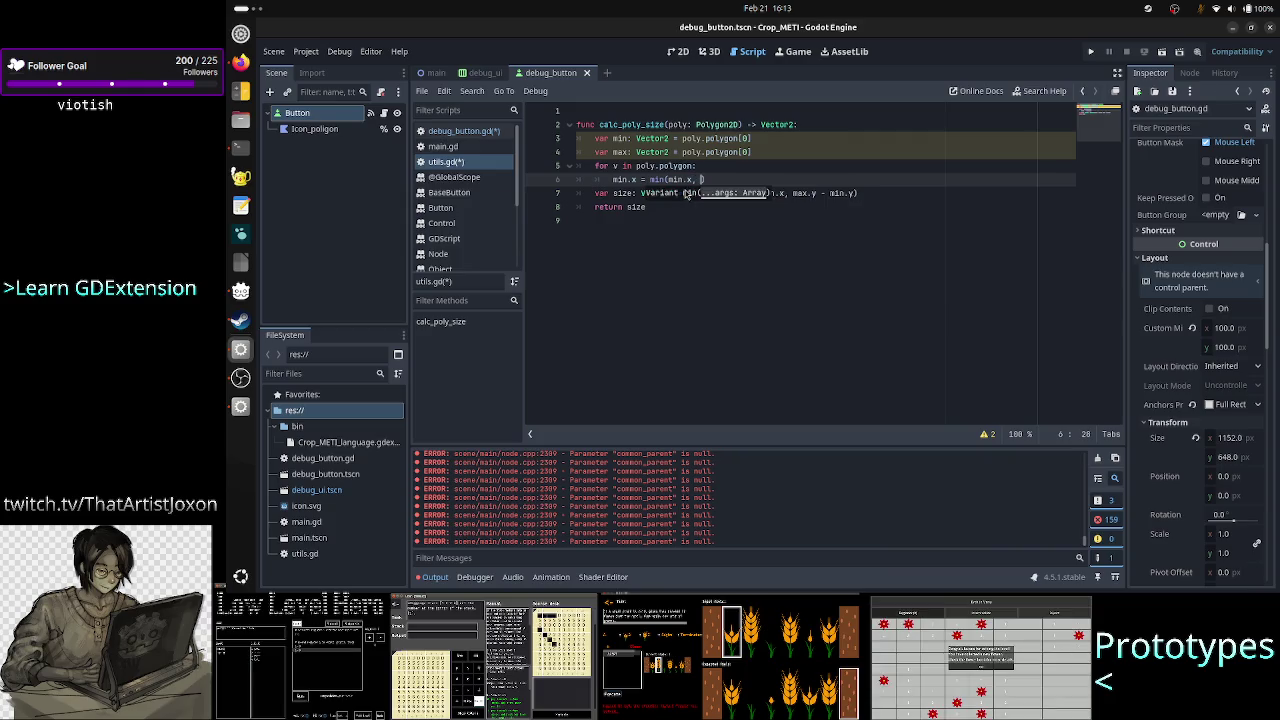
{"action": "type", "text": "v.x)"}
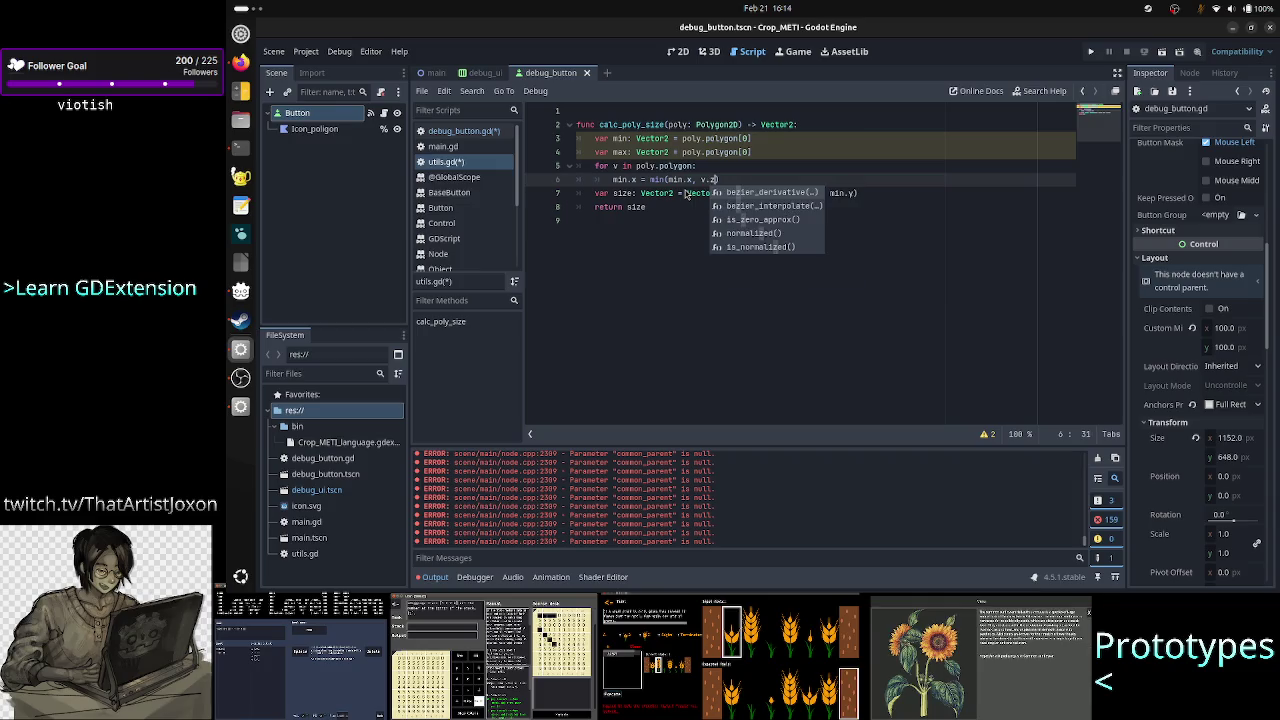
{"action": "key", "text": "Return"}
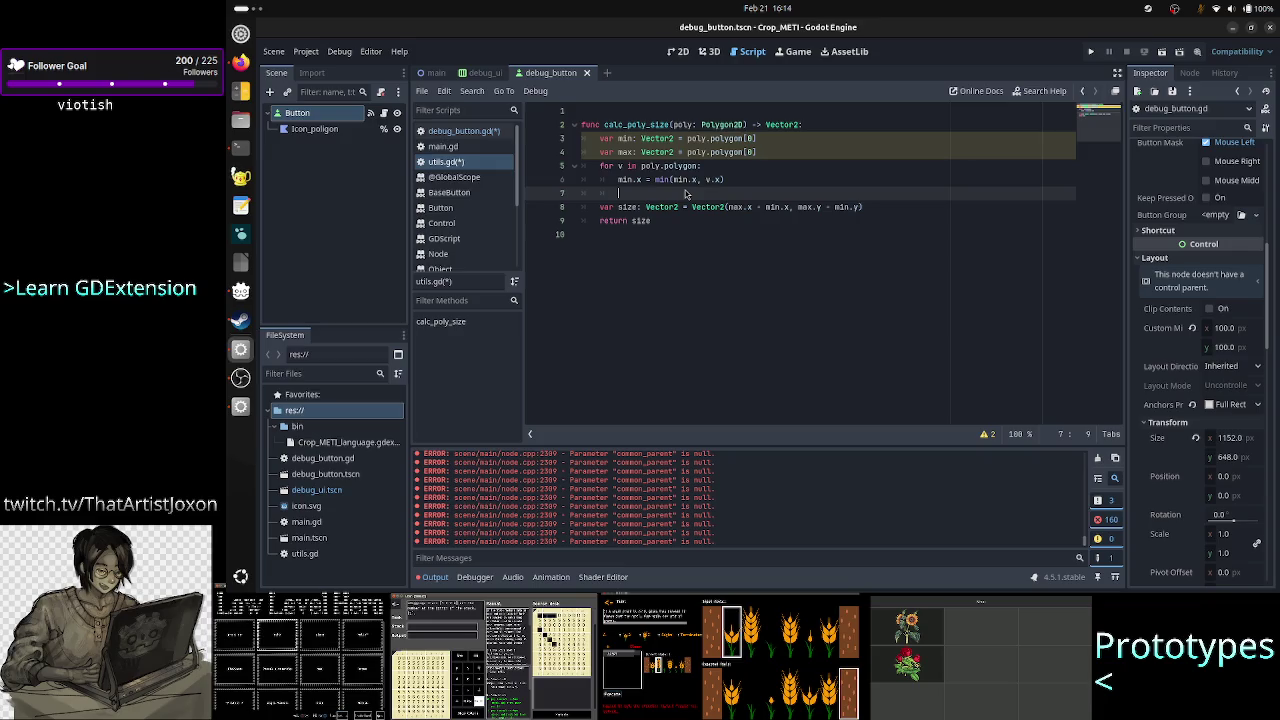
{"action": "type", "text": "min.y ="}
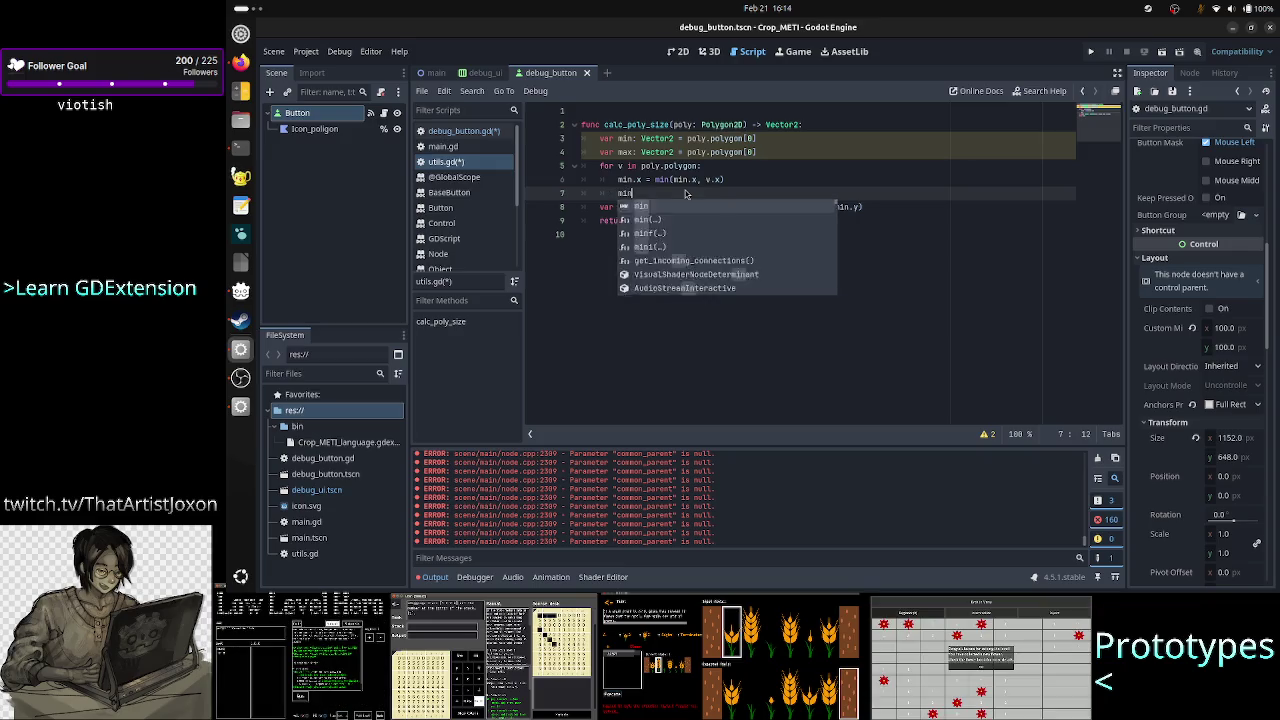
{"action": "type", "text": " min("}
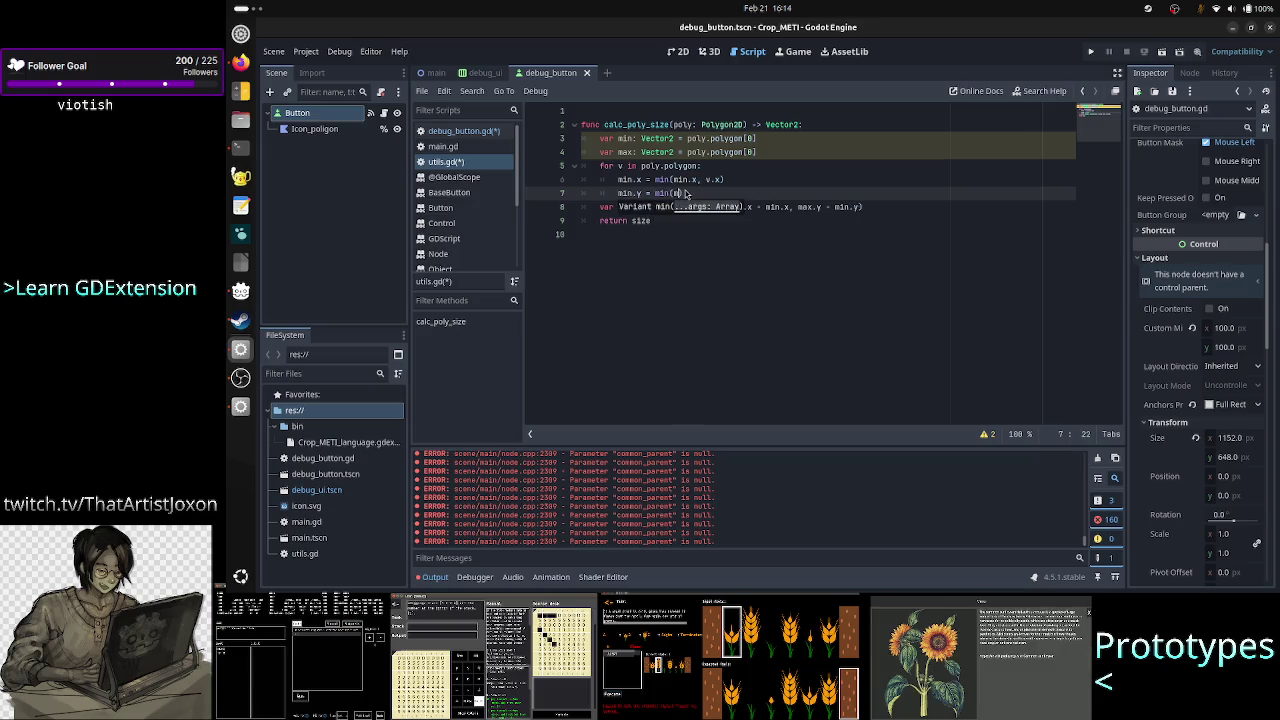
{"action": "type", "text": "min"}
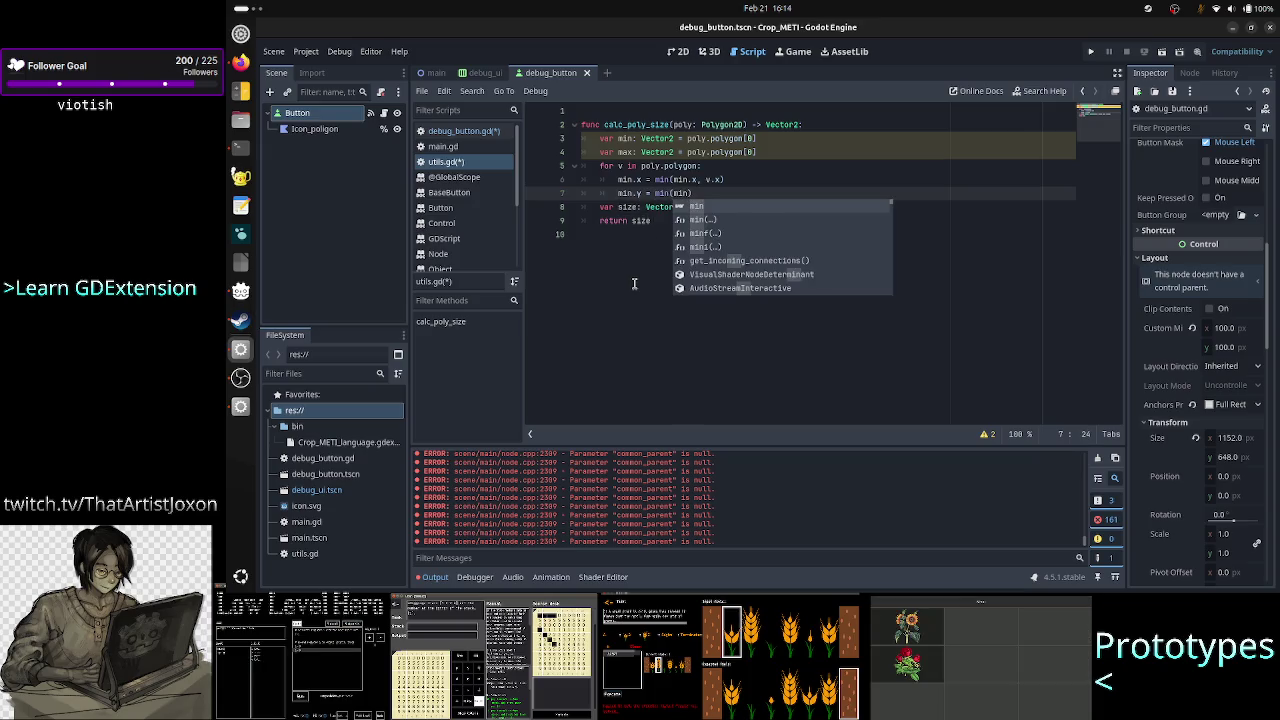
{"action": "type", "text": ".y, v.y"}
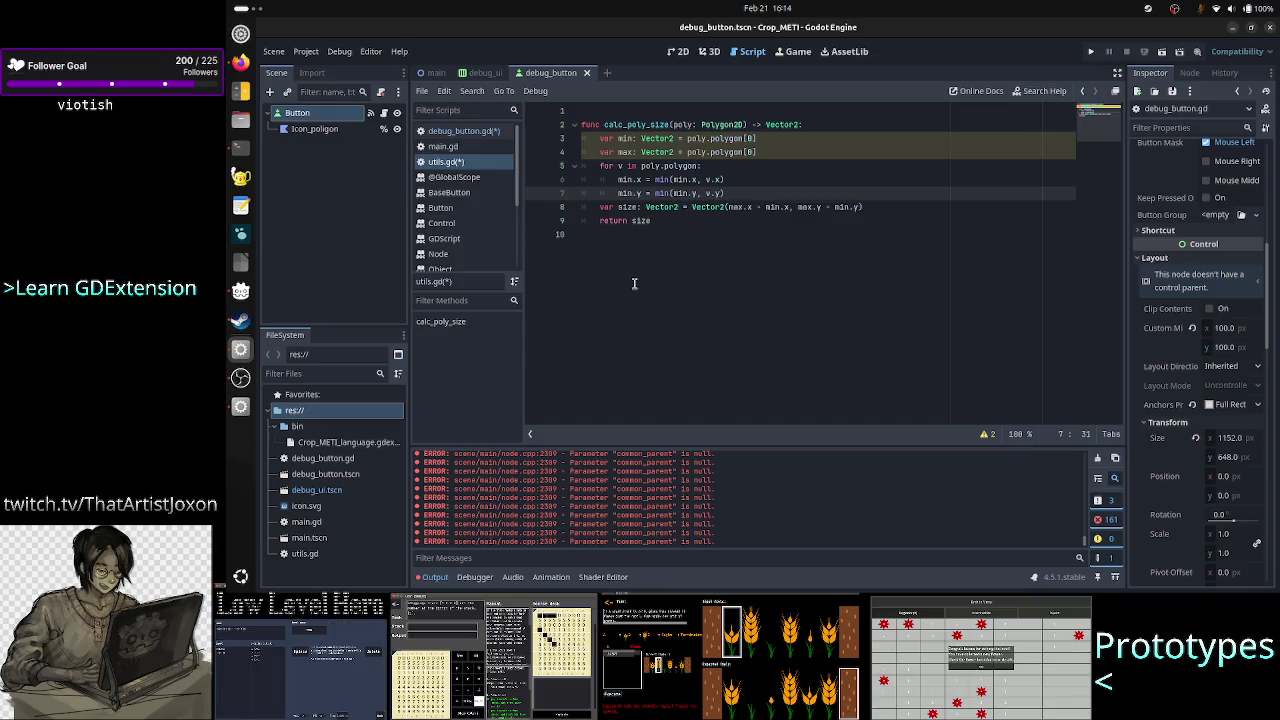
{"action": "key", "text": "Return"}
Add max.x = max(max.x, v.x) and max.y = max(max.y, v.y) to the loop
{"action": "type", "text": "max."}
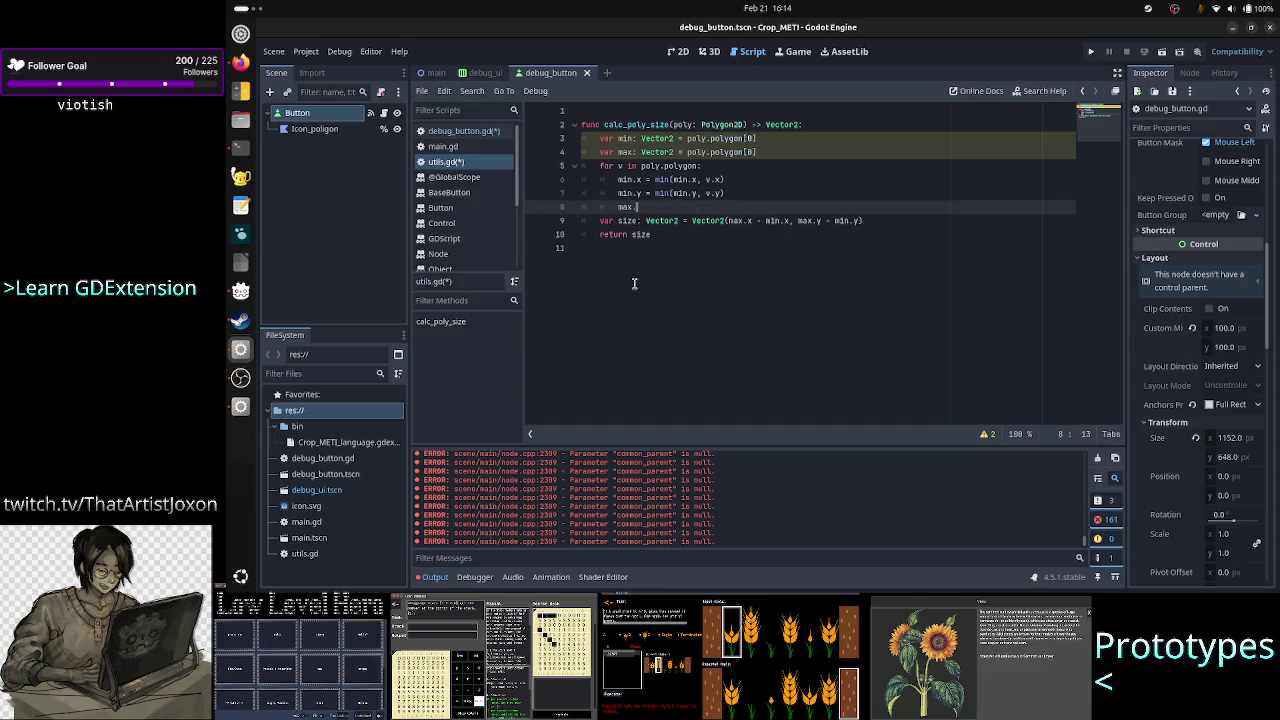
{"action": "type", "text": "x "}
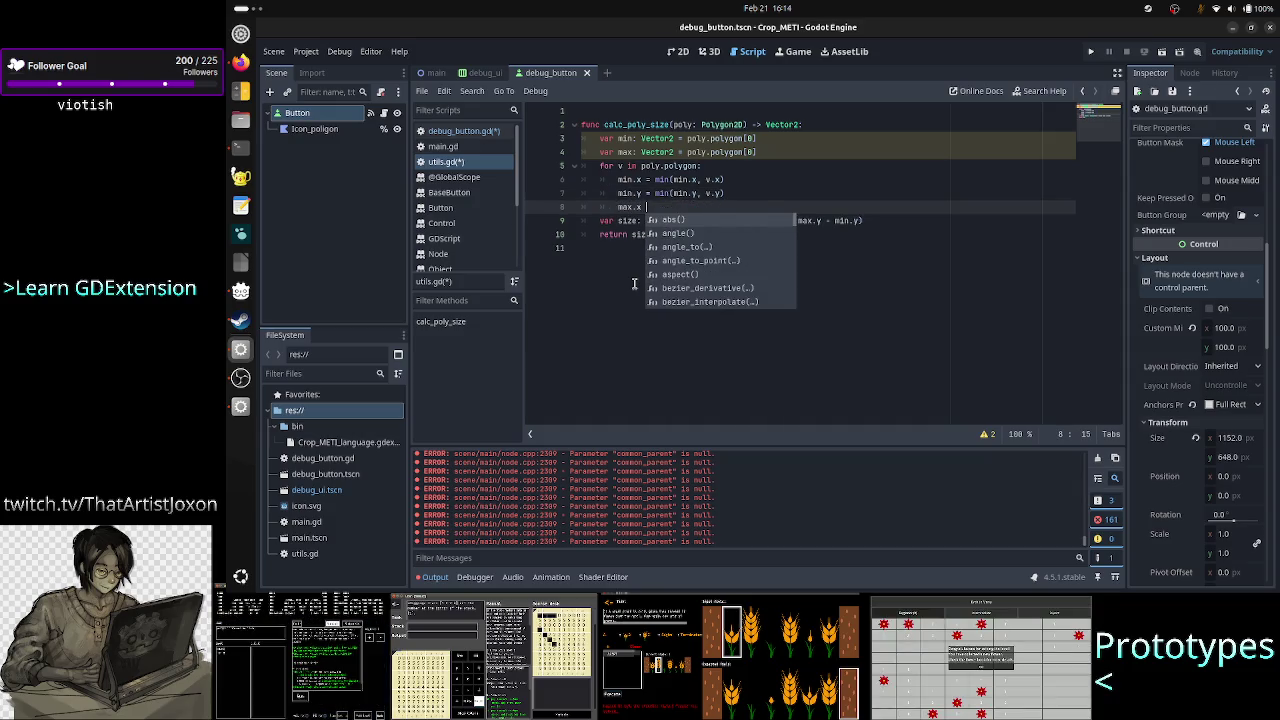
{"action": "type", "text": "= max"}
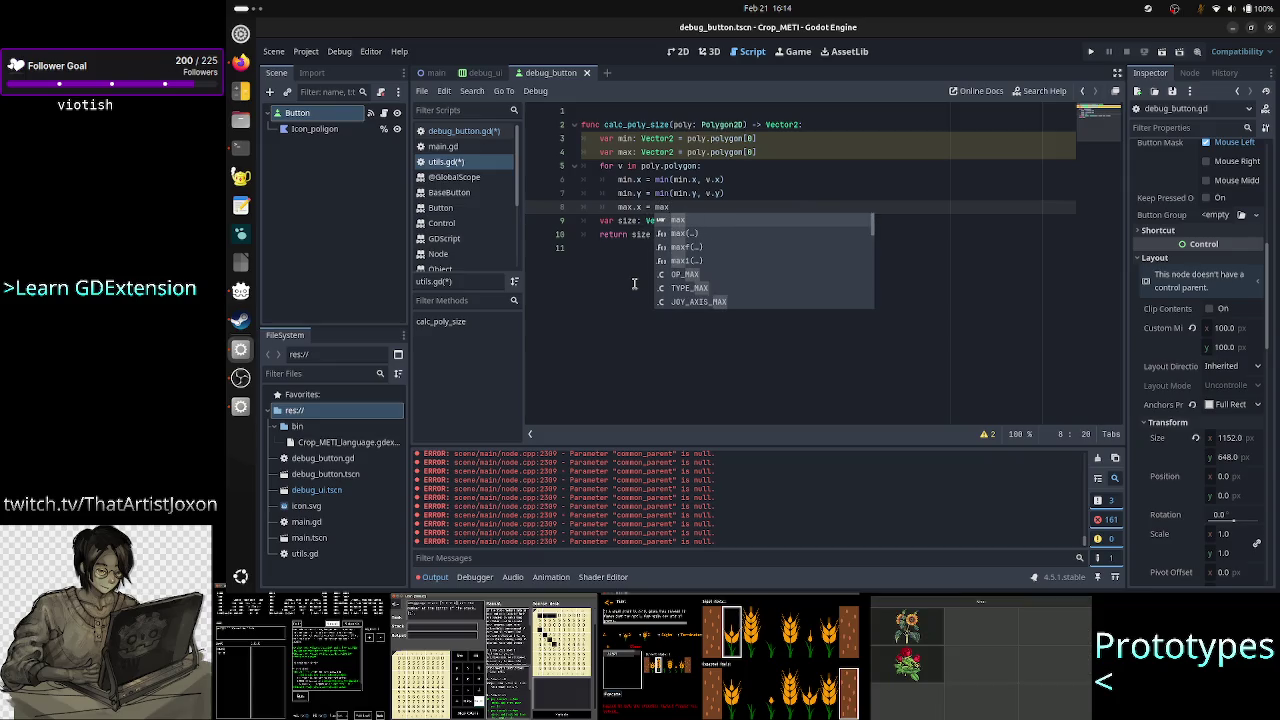
{"action": "key", "text": "Escape"}
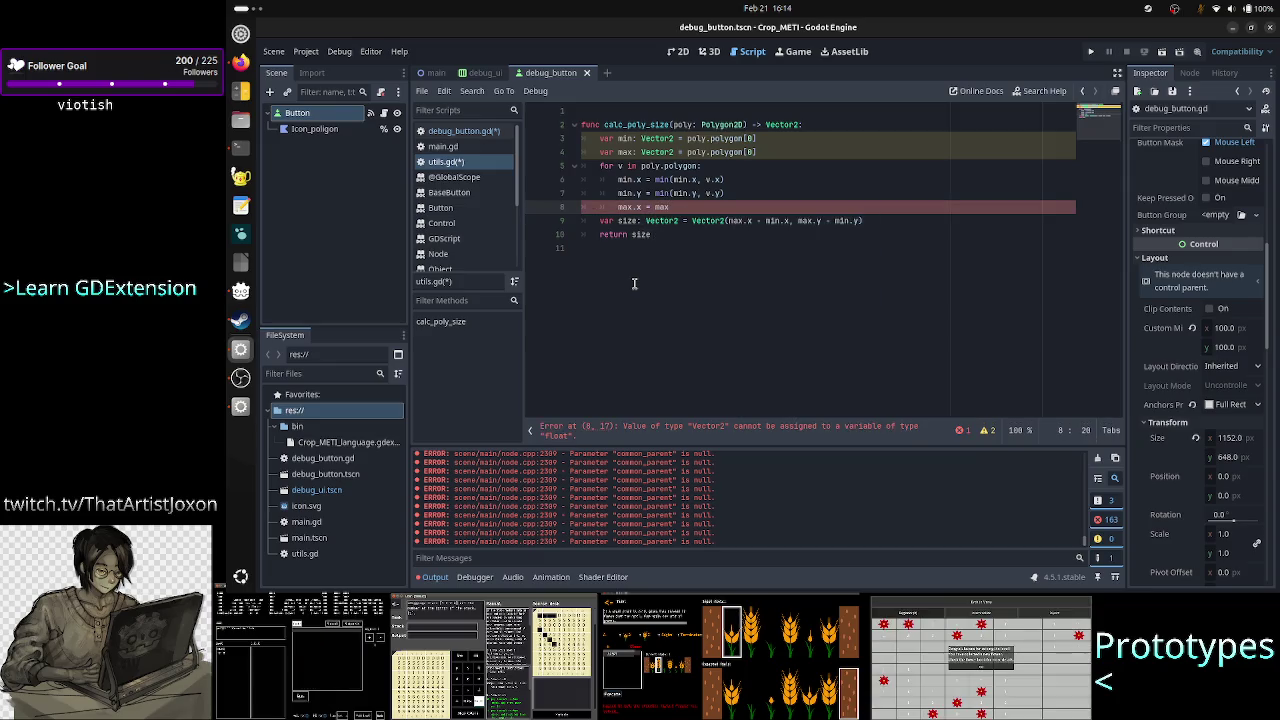
{"action": "type", "text": "(ma"}
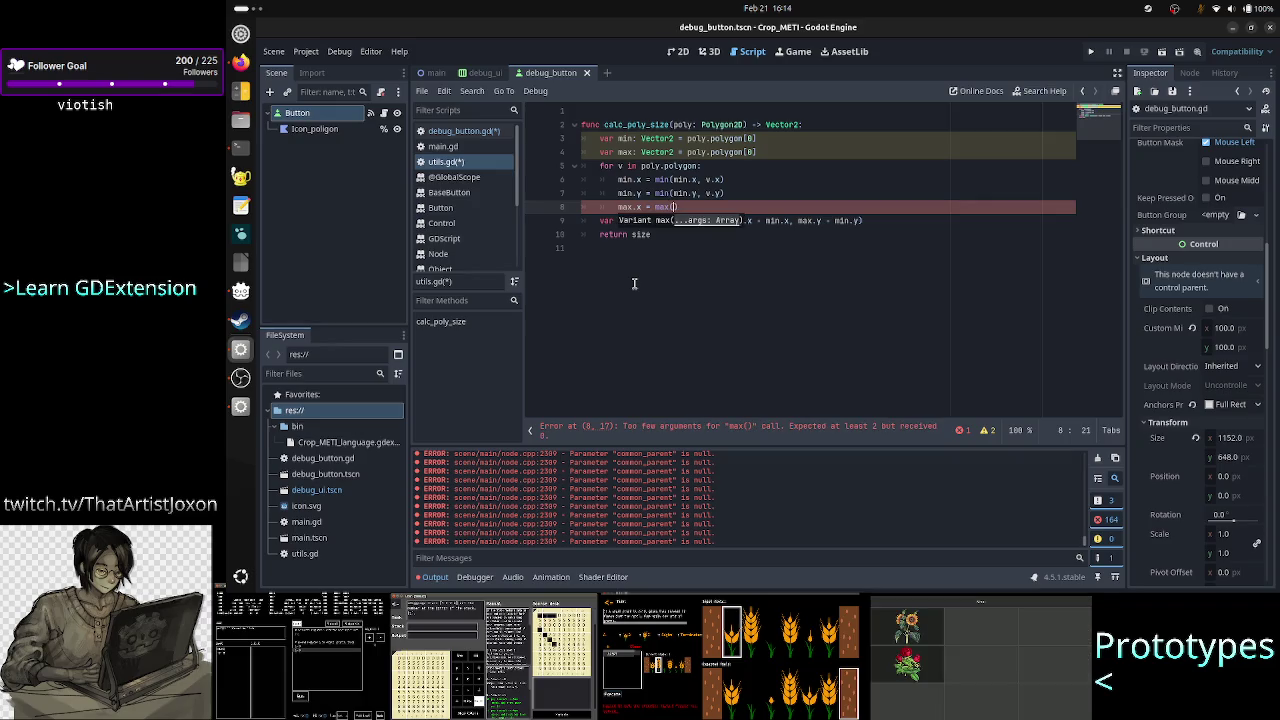
{"action": "type", "text": "x."}
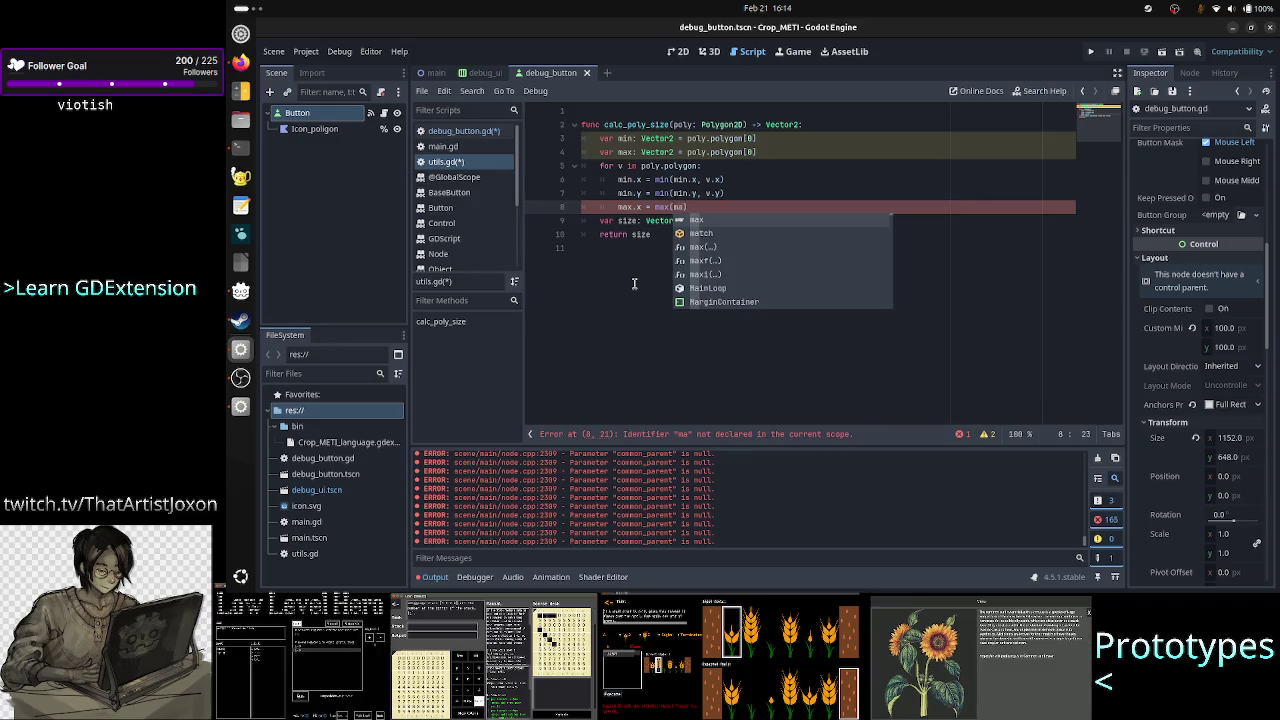
{"action": "type", "text": "x, "}
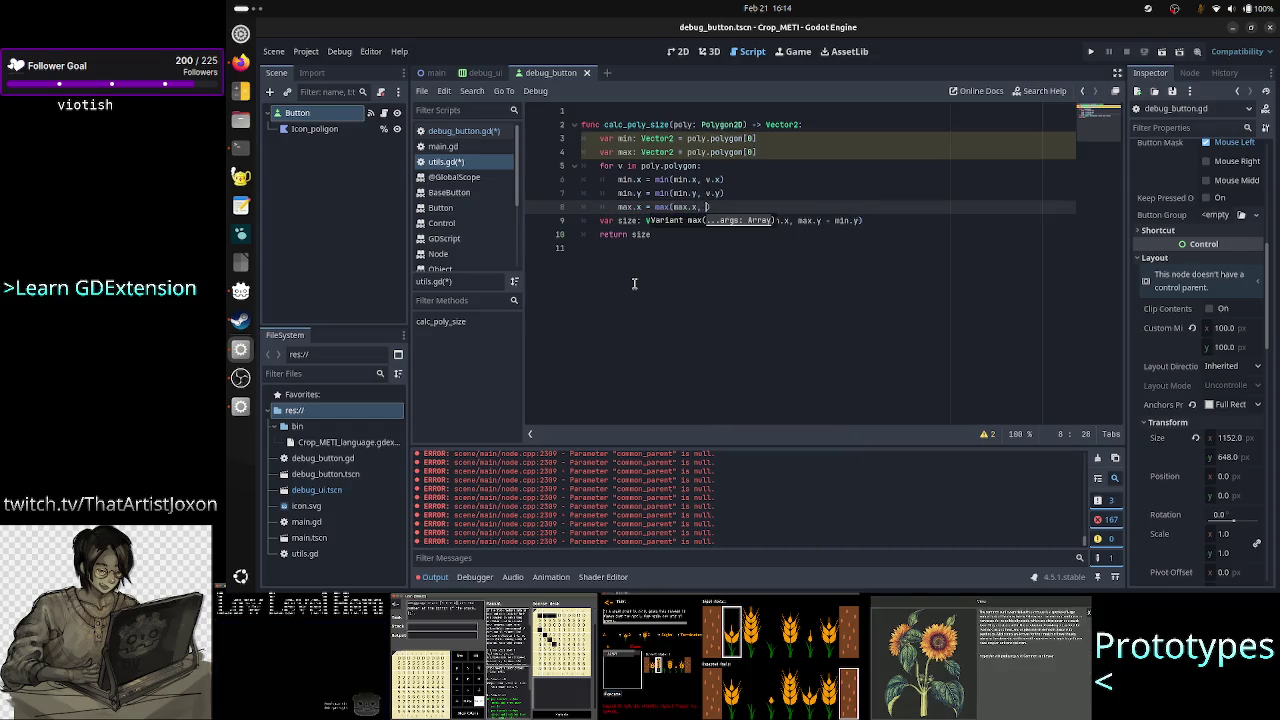
{"action": "type", "text": "v.x"}
{"action": "key", "text": "Return"}
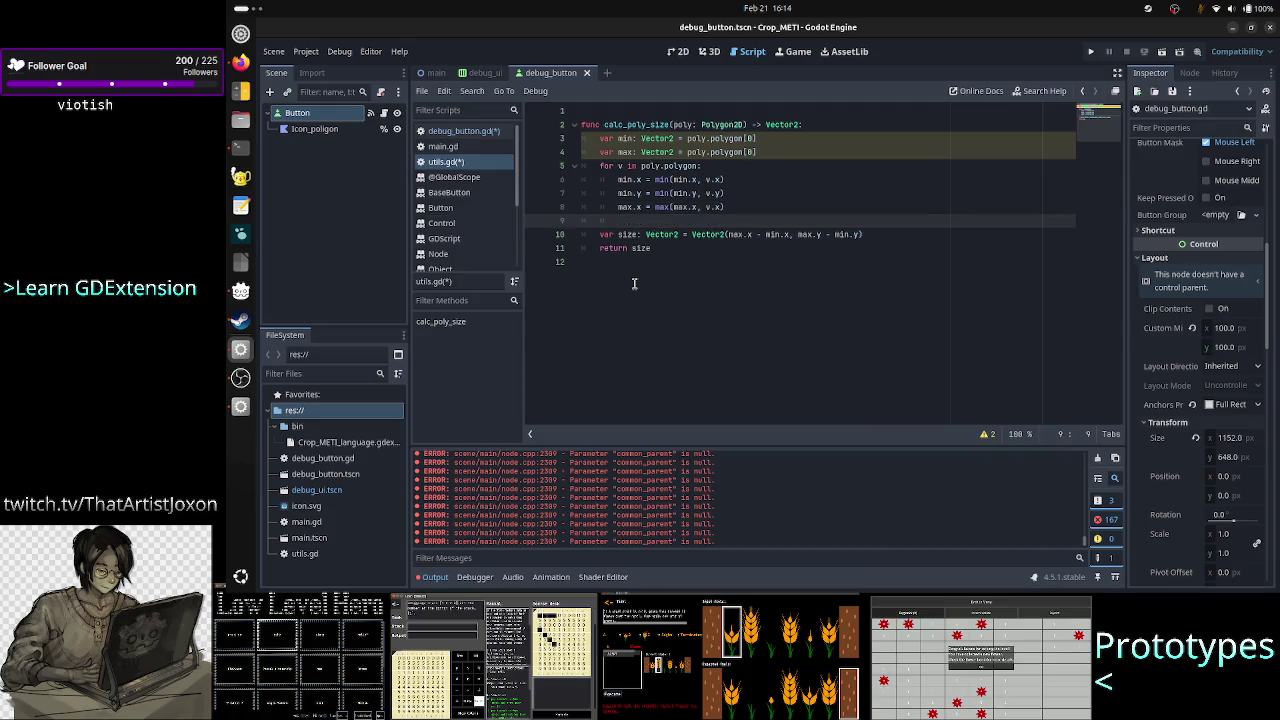
{"action": "type", "text": "max.y = "}
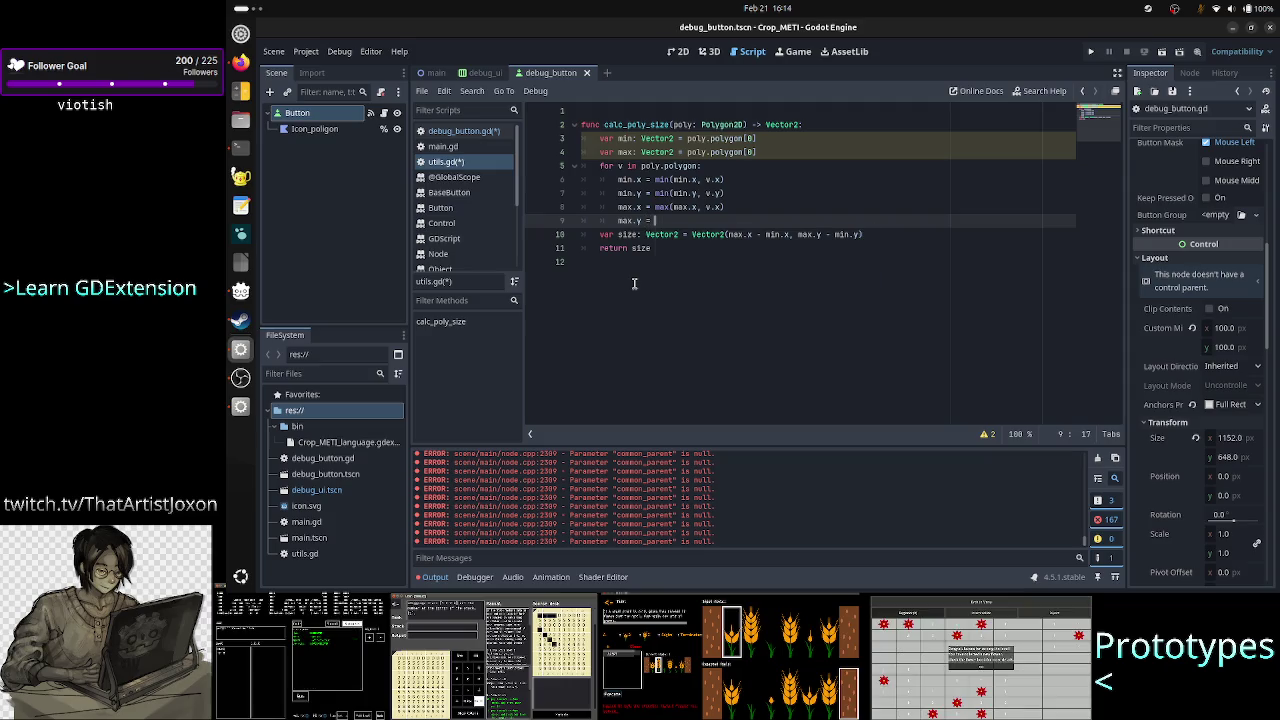
{"action": "type", "text": "max(m"}
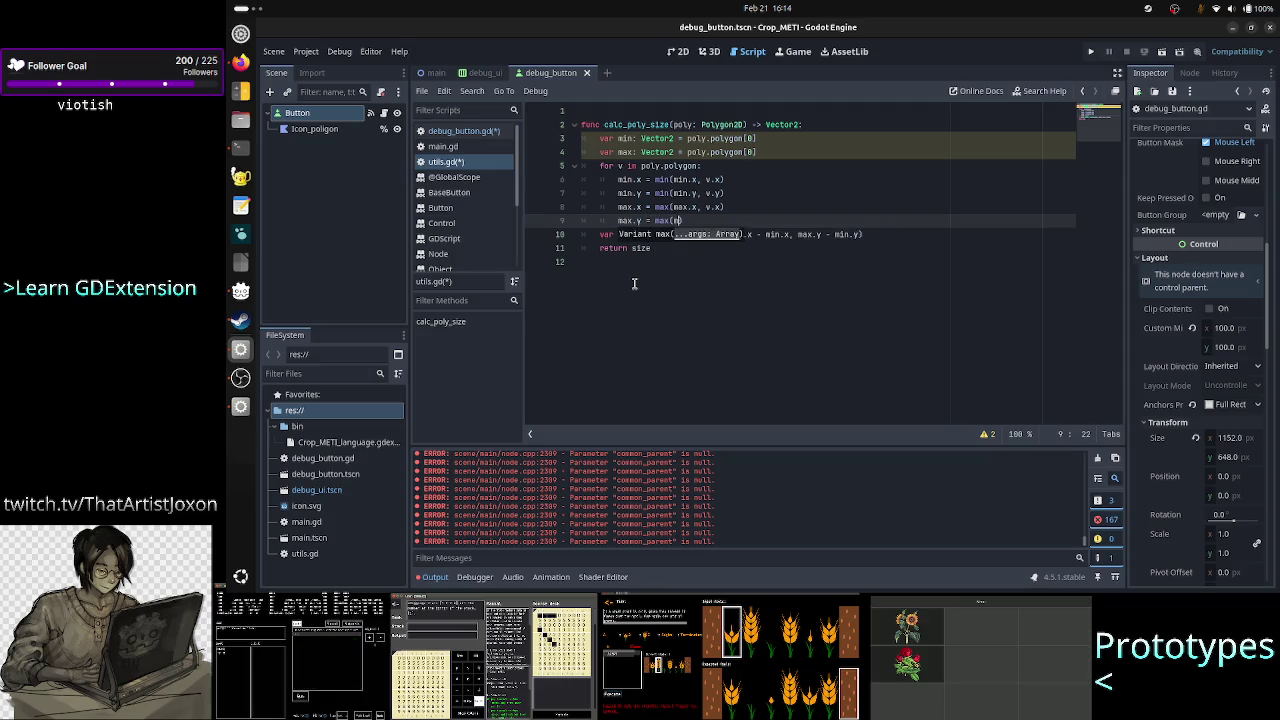
{"action": "type", "text": "a"}
{"action": "type", "text": "x.y"}
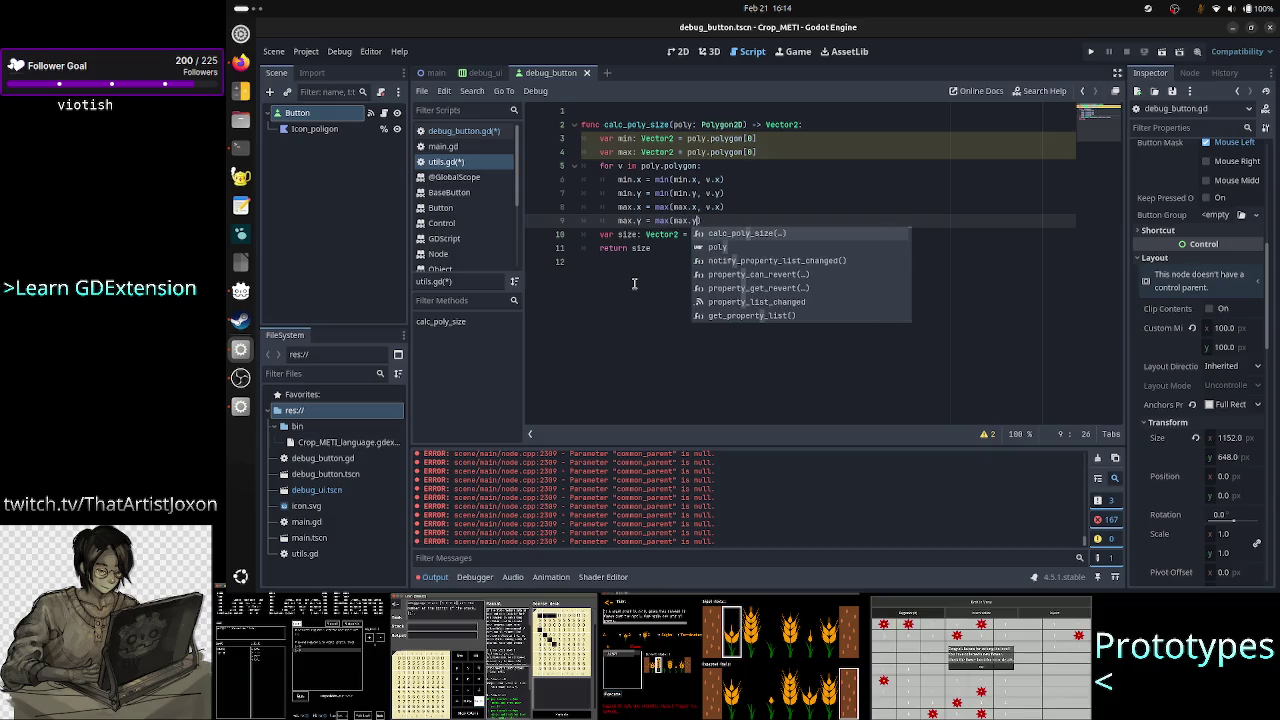
{"action": "type", "text": ", v.y"}
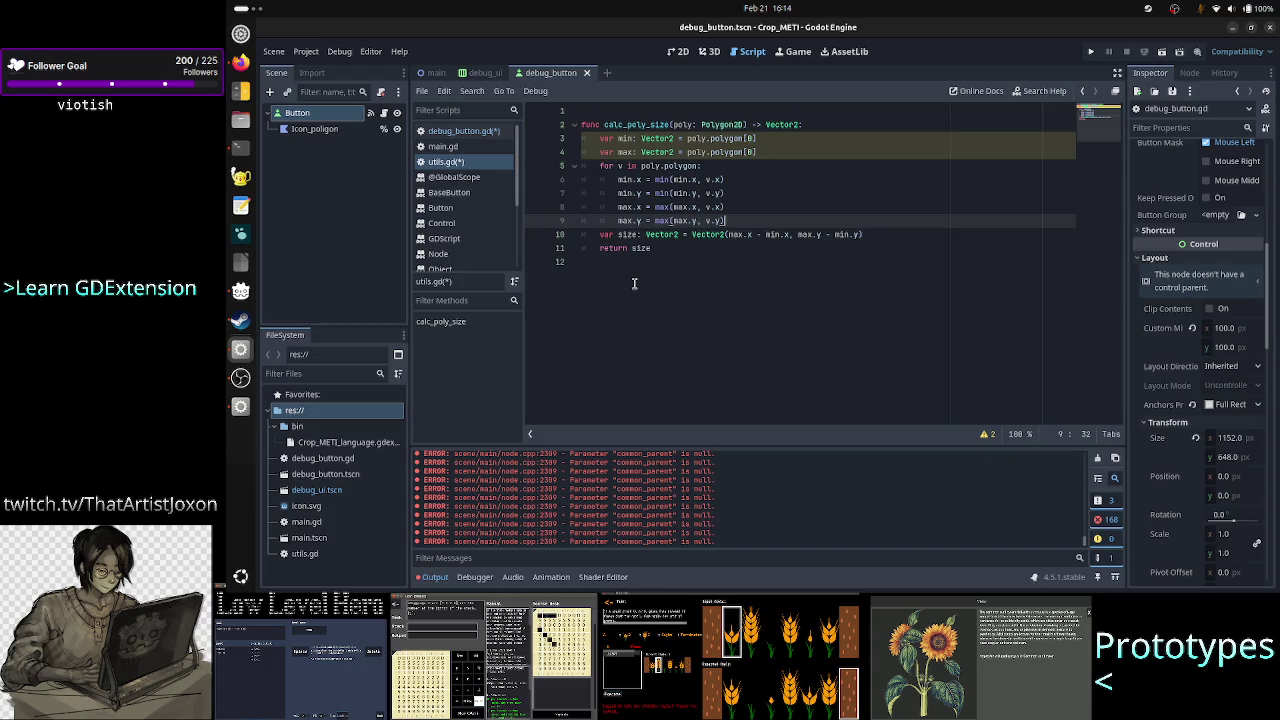
Review the size calculation line below the loop
{"action": "key", "text": "Right"}
{"action": "key", "text": "Right"}
{"action": "key", "text": "Right"}
{"action": "key", "text": "Right"}
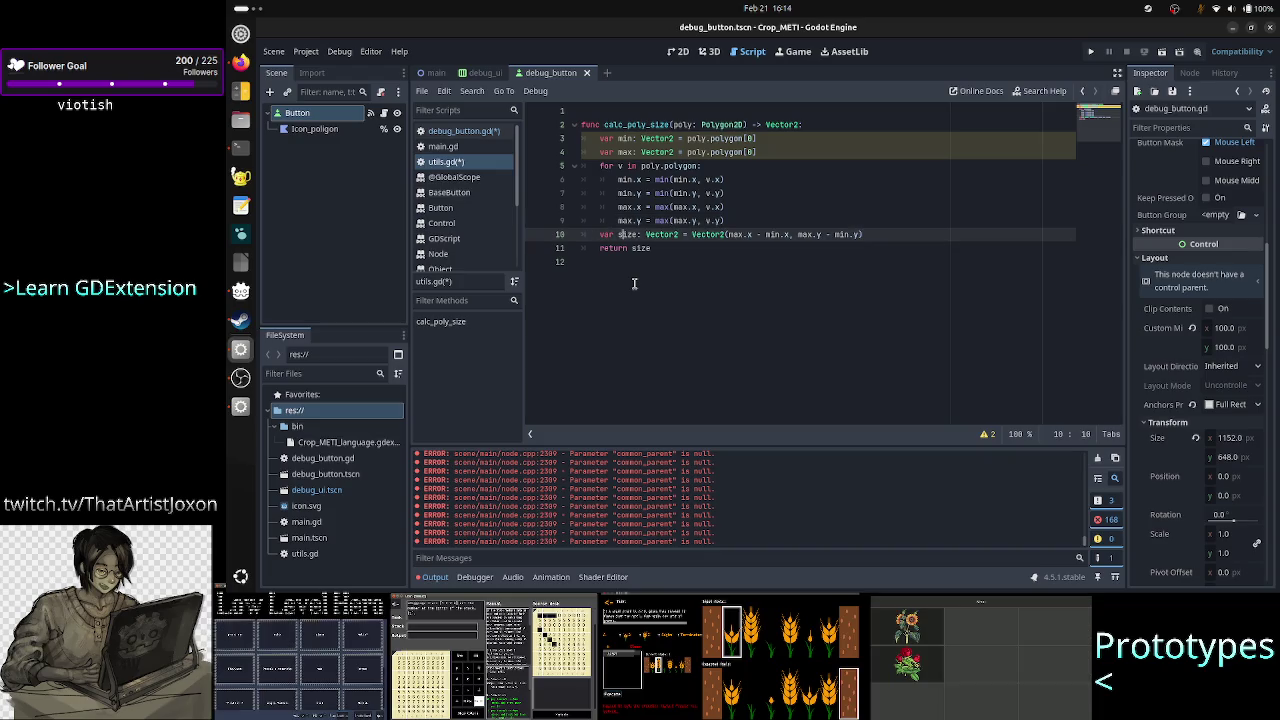
{"action": "key", "text": "Right"}
{"action": "key", "text": "Right"}
{"action": "key", "text": "Right"}
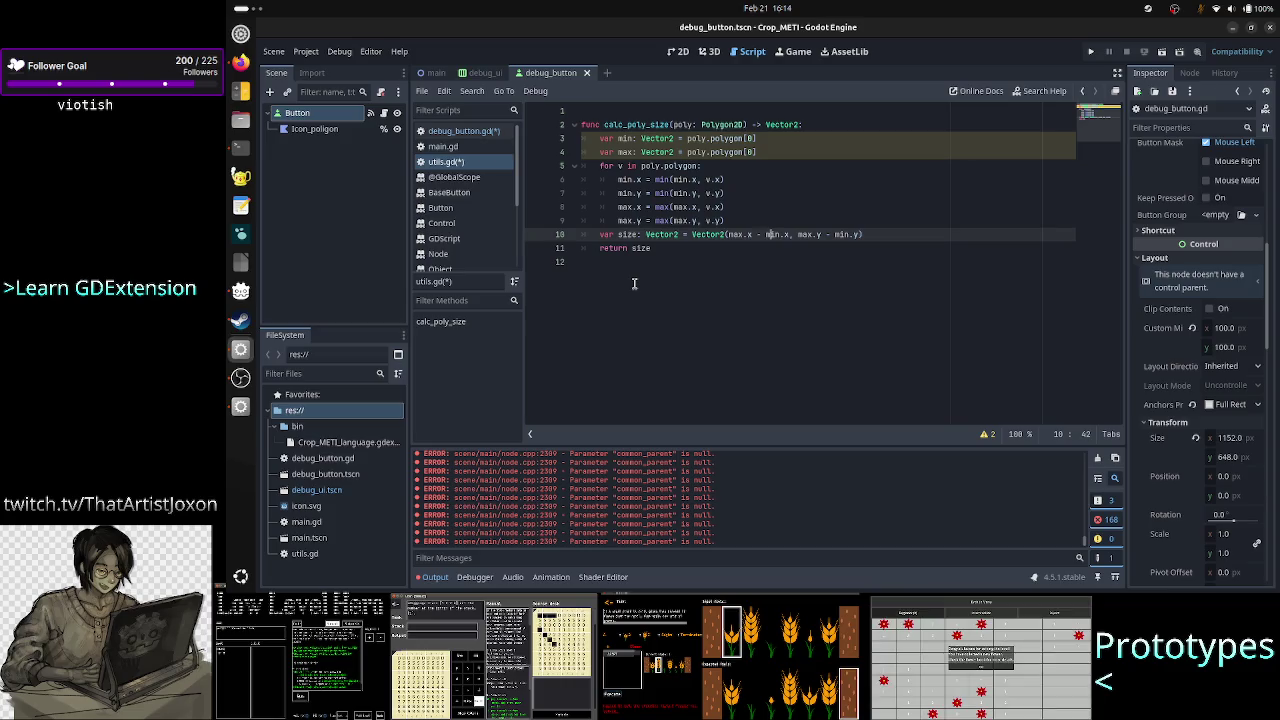
{"action": "key", "text": "Right"}
{"action": "key", "text": "Right"}
{"action": "key", "text": "Right"}
{"action": "key", "text": "Right"}
{"action": "key", "text": "Right"}
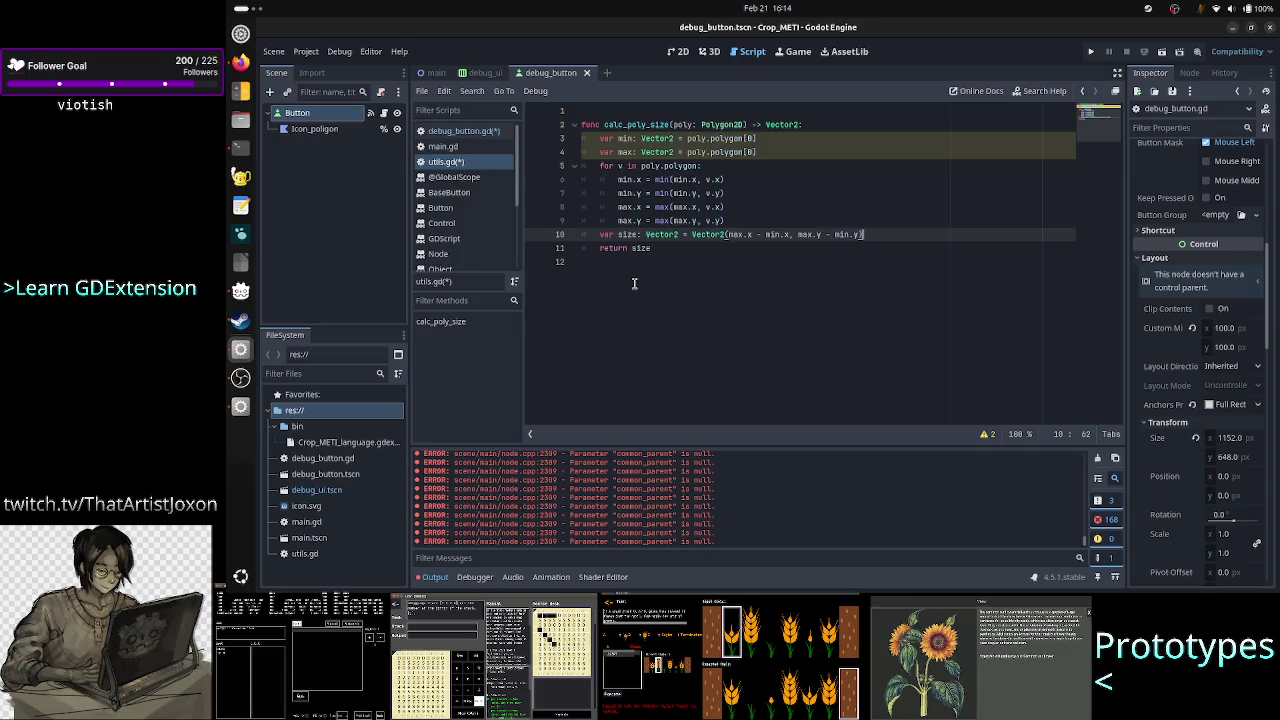
{"action": "key", "text": "Down"}
{"action": "key", "text": "Down"}
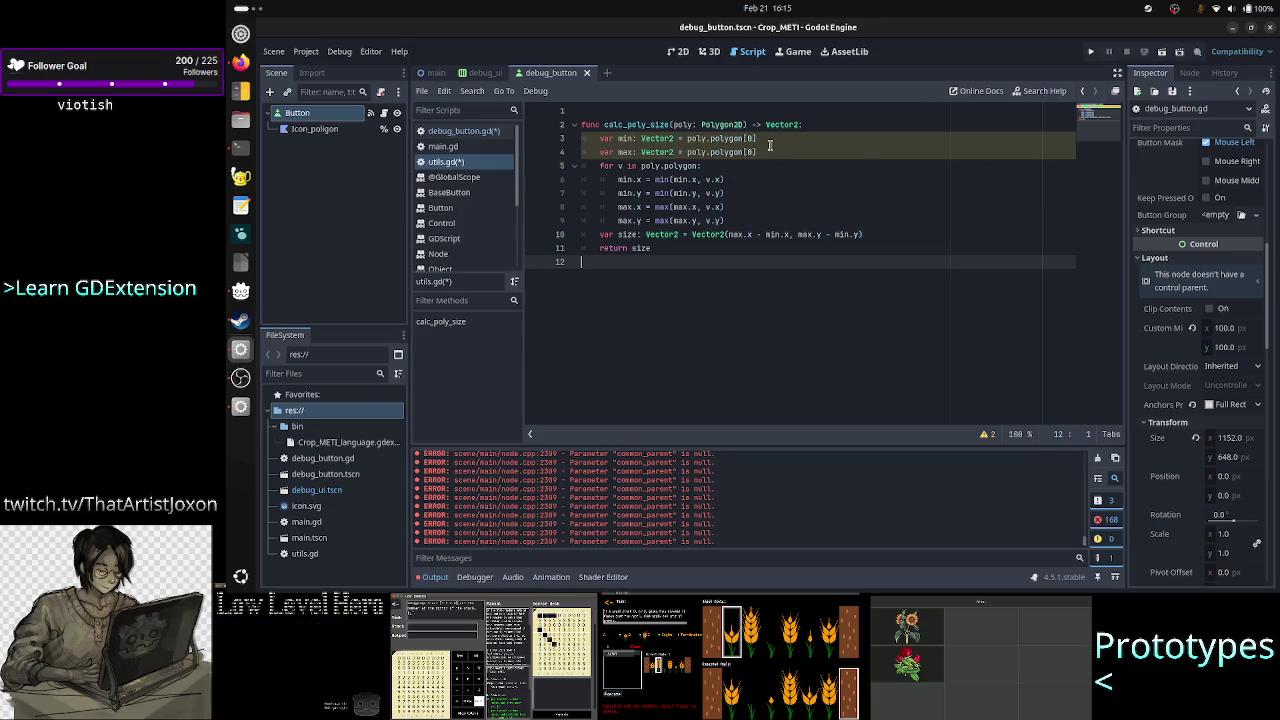
Toggle the Output log, switch to the Debugger, then collapse the bottom panel
{"action": "mouse_move", "coordinate": [732, 152]}
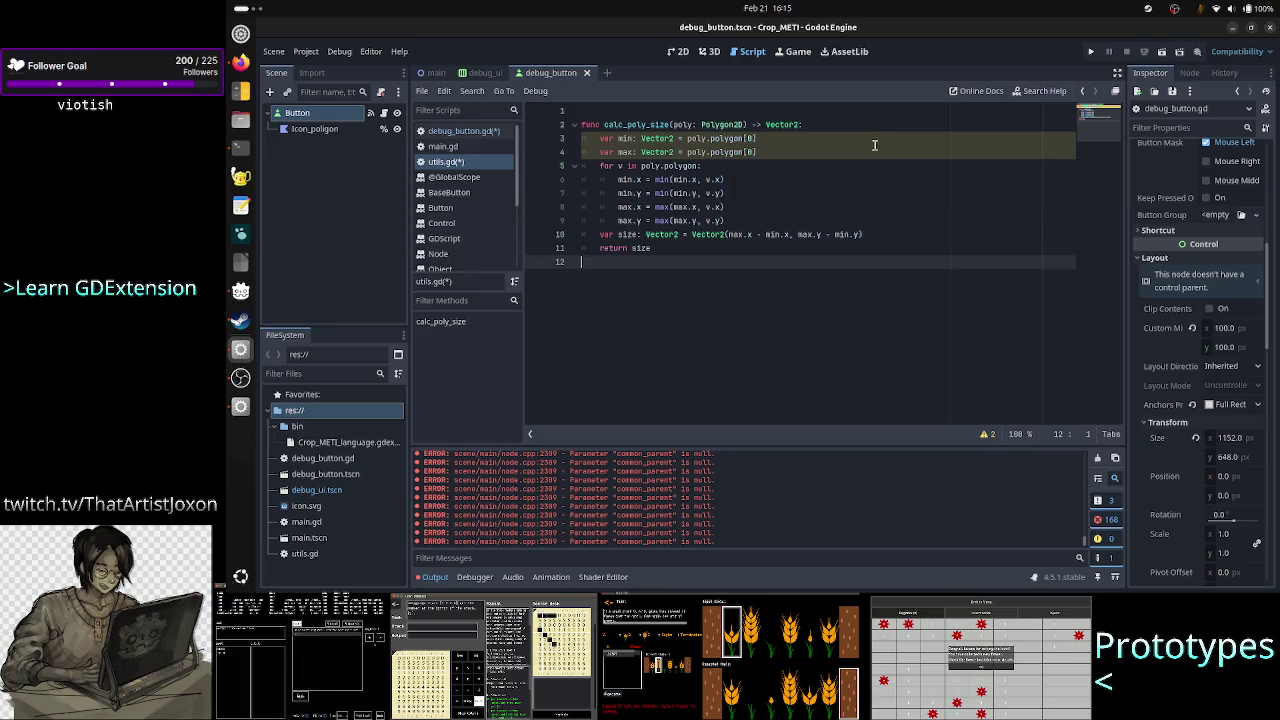
{"action": "left_click", "coordinate": [435, 577]}
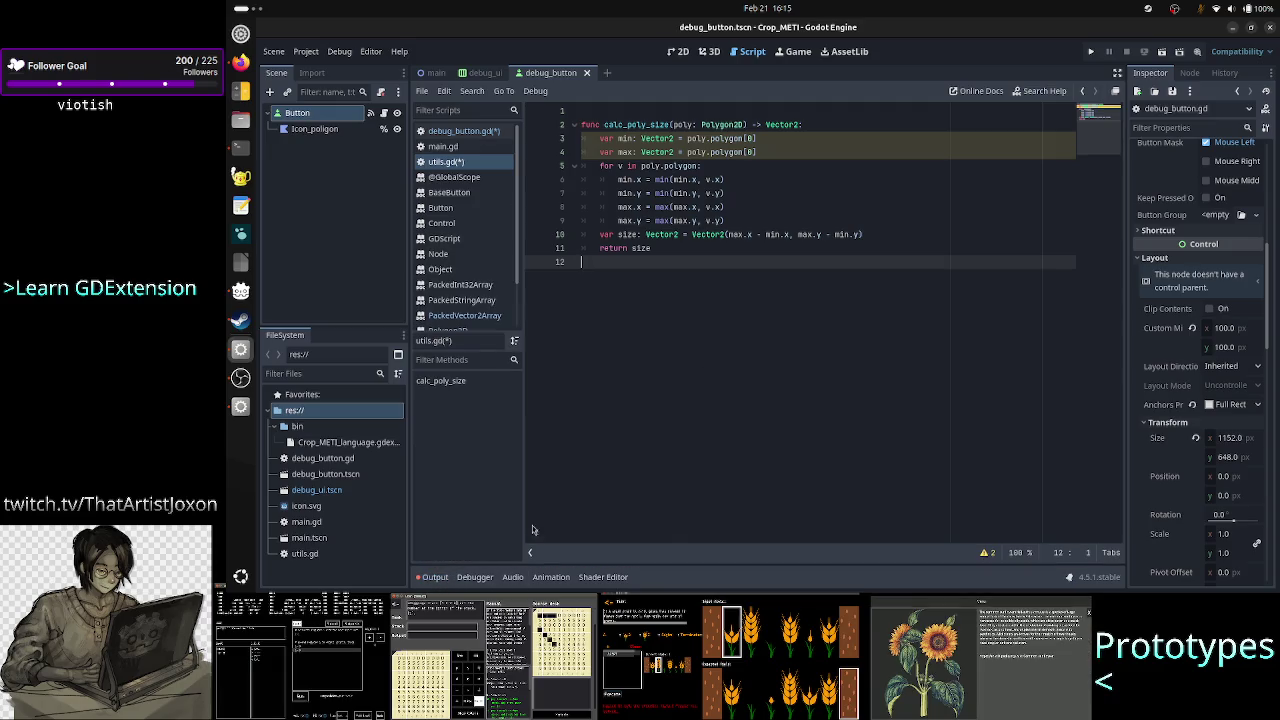
{"action": "left_click", "coordinate": [435, 577]}
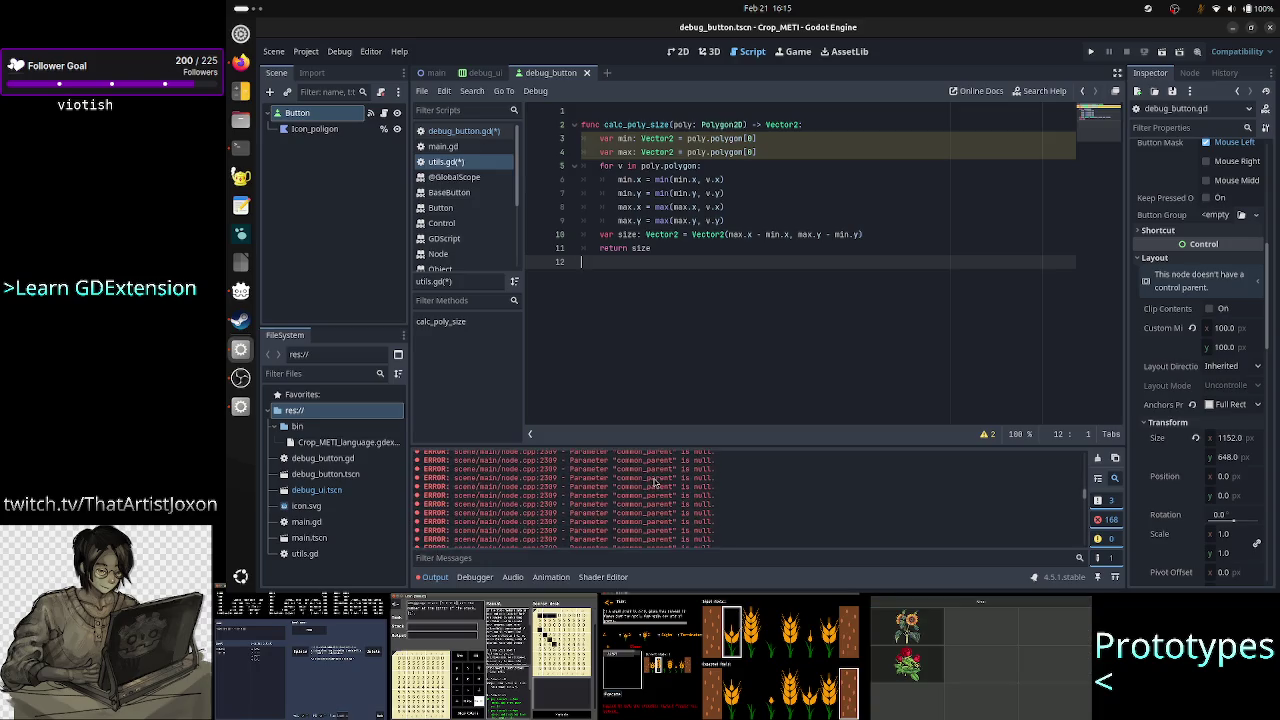
{"action": "scroll", "coordinate": [655, 483], "scroll_direction": "up", "scroll_amount": 10}
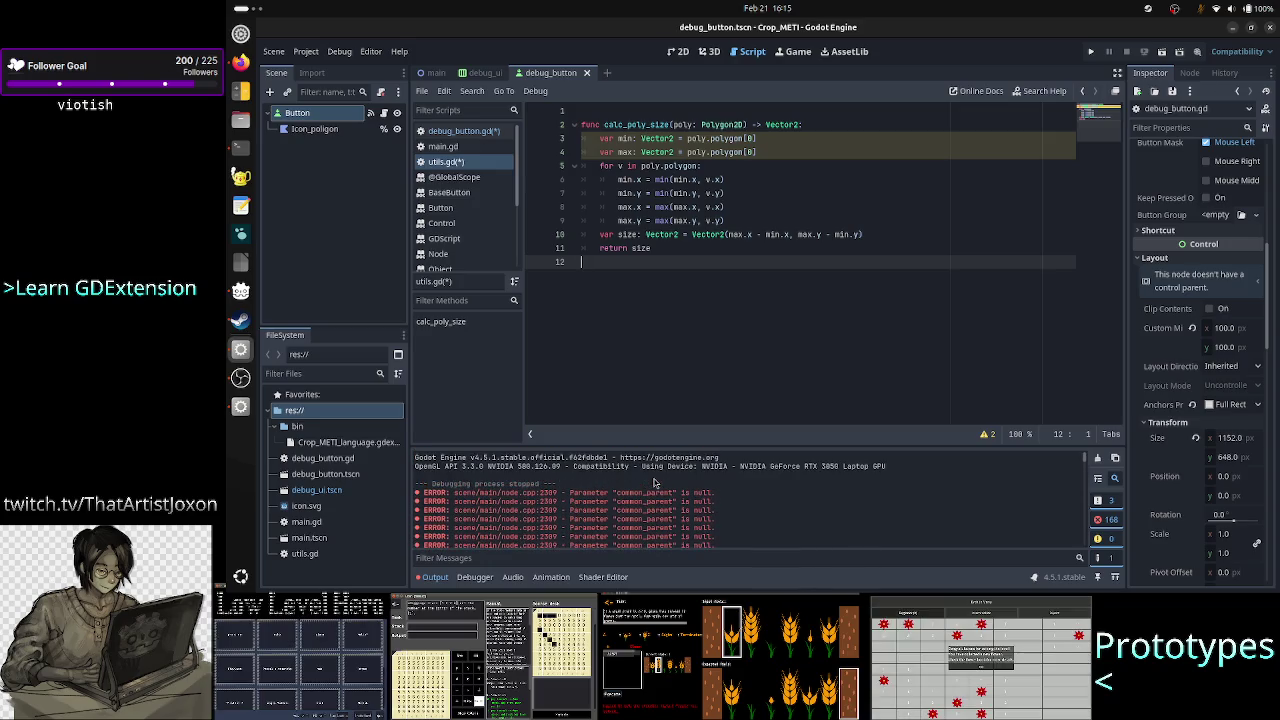
{"action": "left_click", "coordinate": [482, 580]}
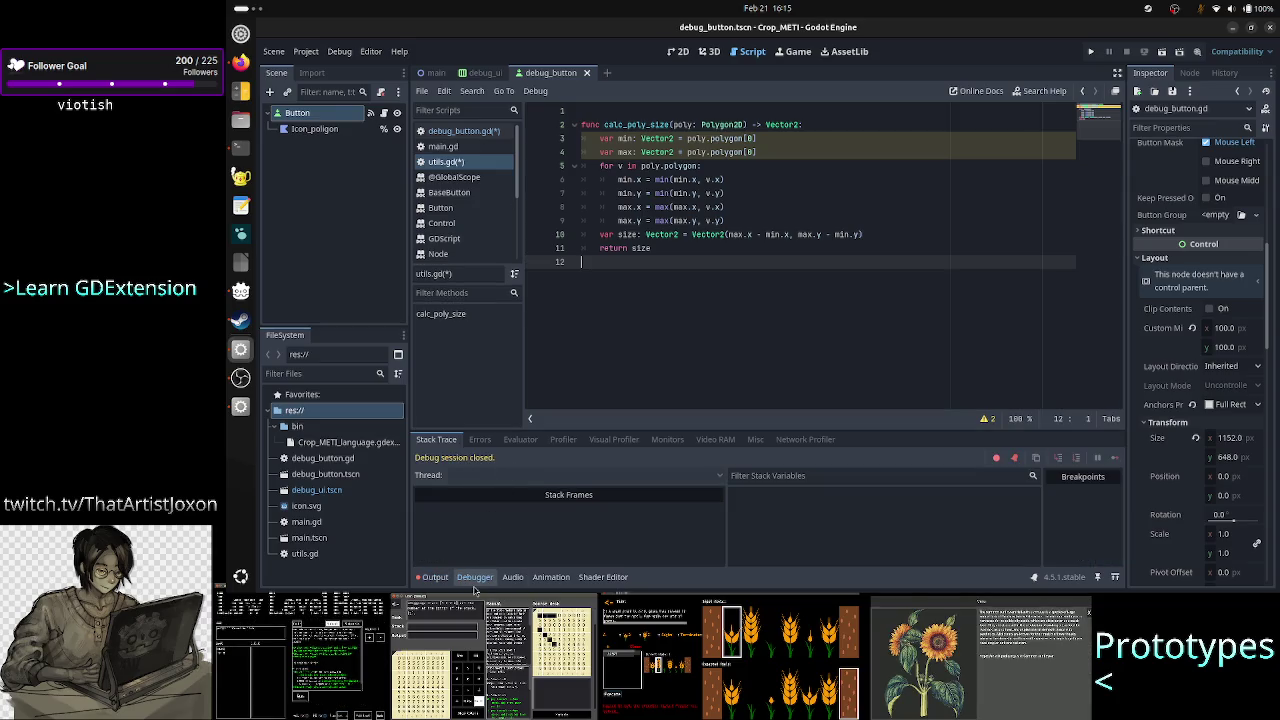
{"action": "left_click", "coordinate": [475, 580]}
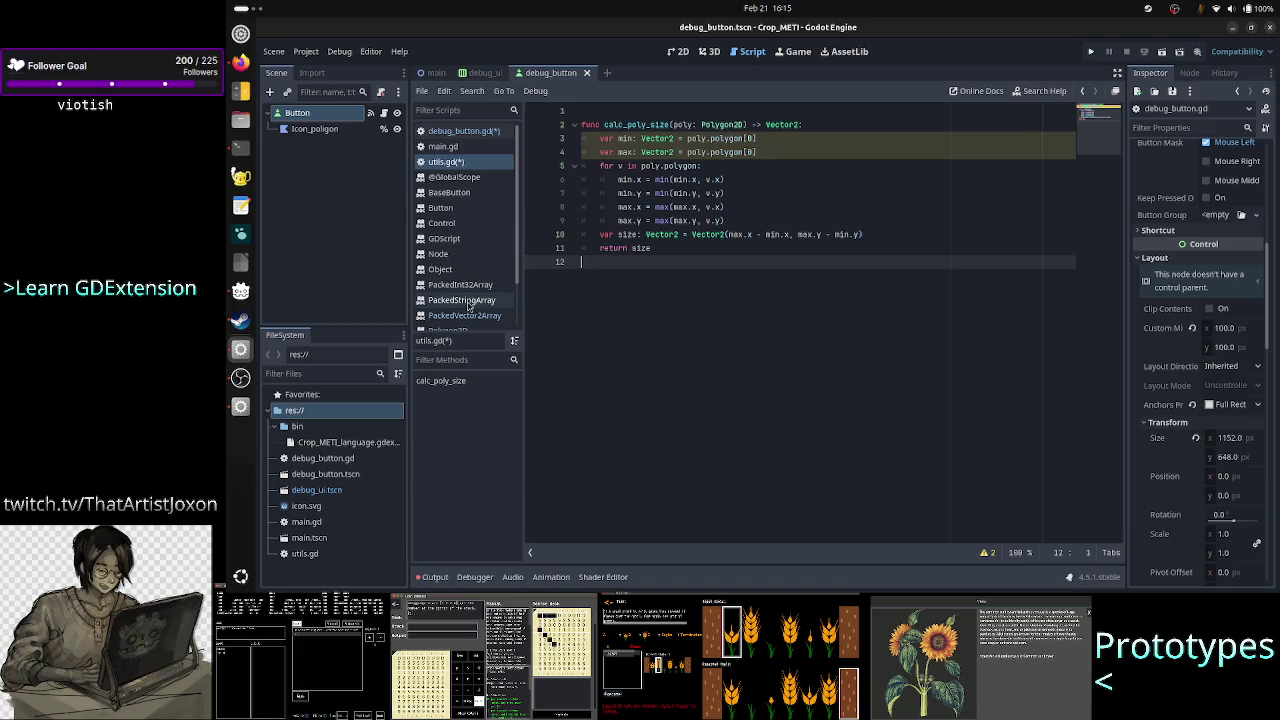
{"action": "scroll", "coordinate": [468, 280], "scroll_direction": "down", "scroll_amount": 2}
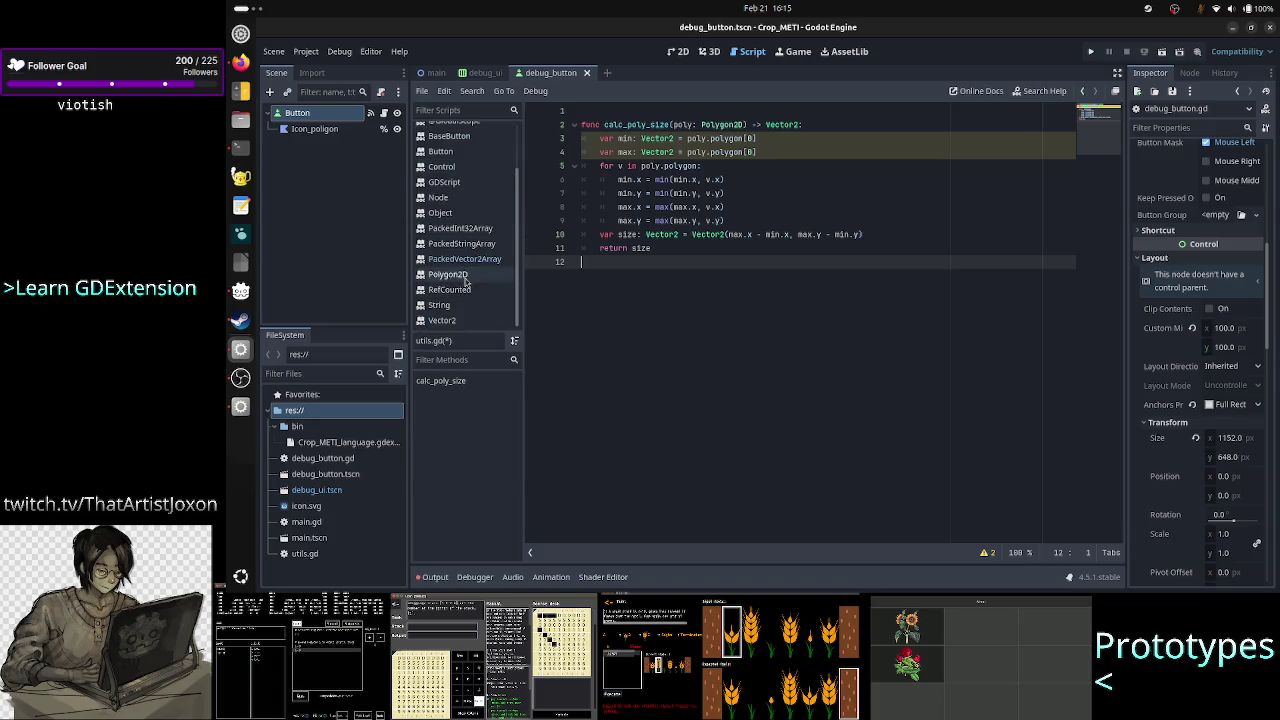
{"action": "left_click", "coordinate": [465, 276]}
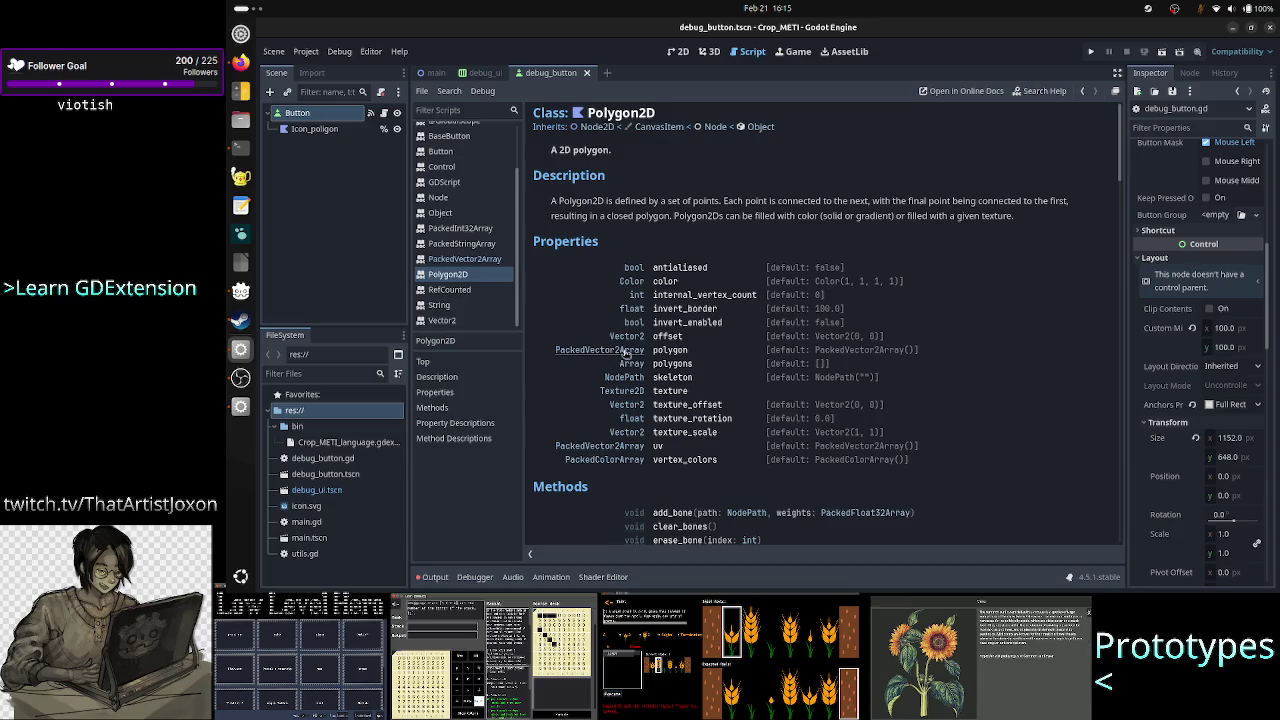
{"action": "left_click", "coordinate": [620, 351]}
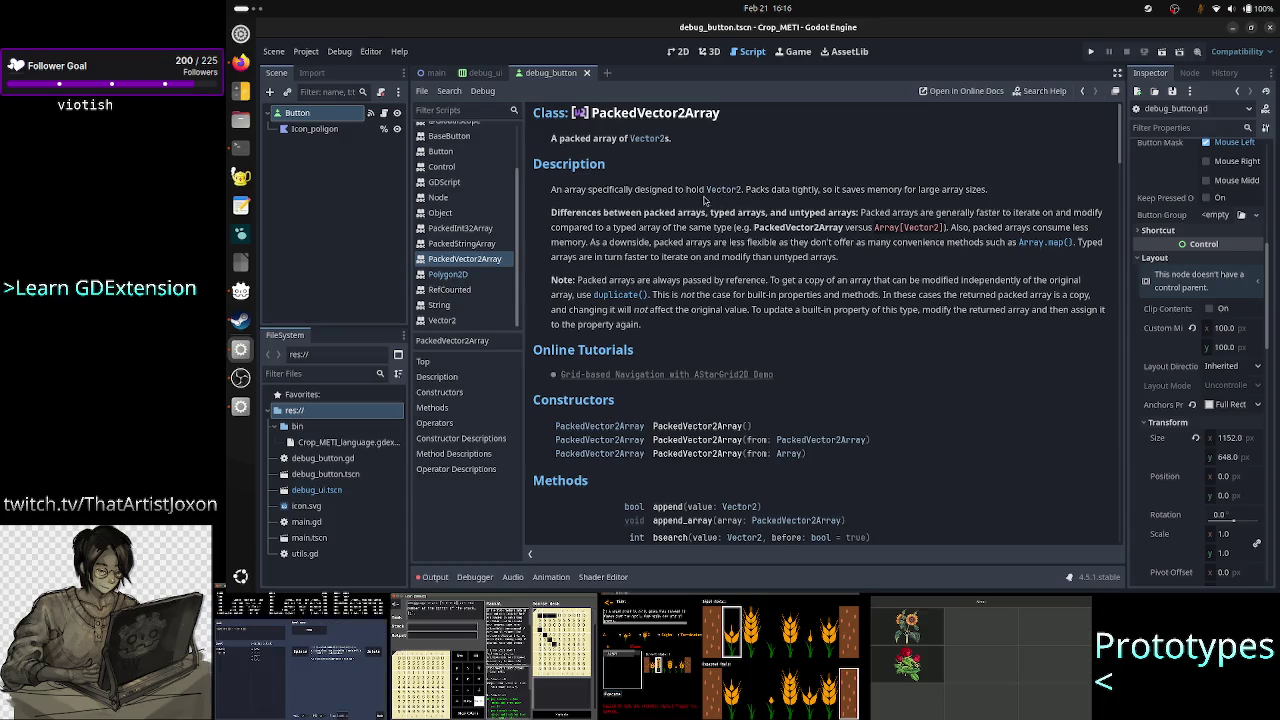
{"action": "scroll", "coordinate": [785, 345], "scroll_direction": "down", "scroll_amount": 5}
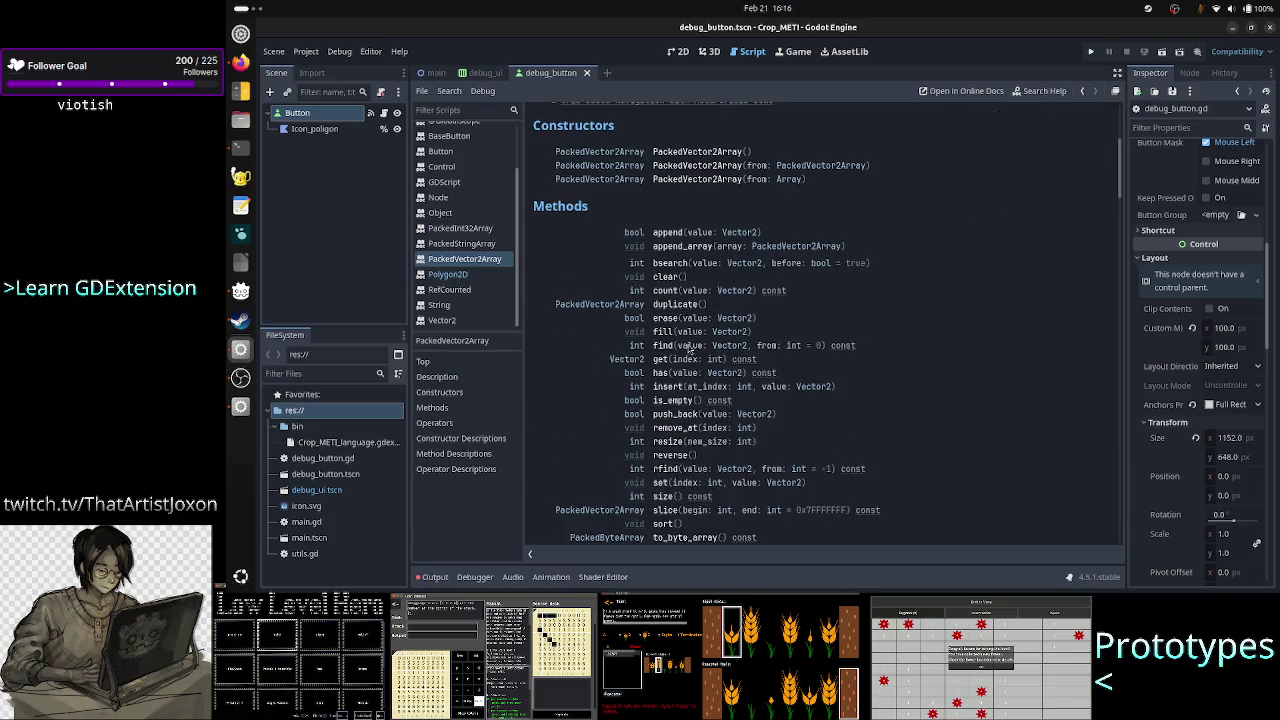
{"action": "scroll", "coordinate": [684, 380], "scroll_direction": "down", "scroll_amount": 3}
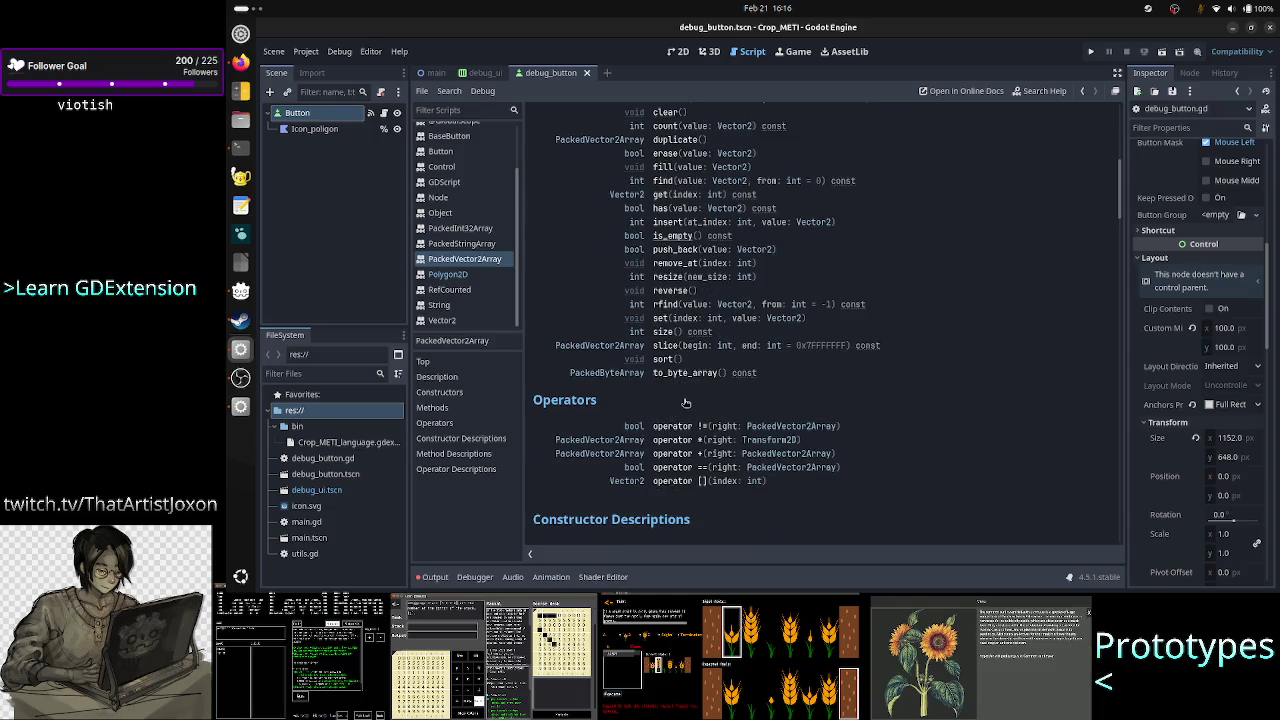
{"action": "scroll", "coordinate": [685, 402], "scroll_direction": "up", "scroll_amount": 15}
{"action": "scroll", "coordinate": [450, 243], "scroll_direction": "up", "scroll_amount": 2}
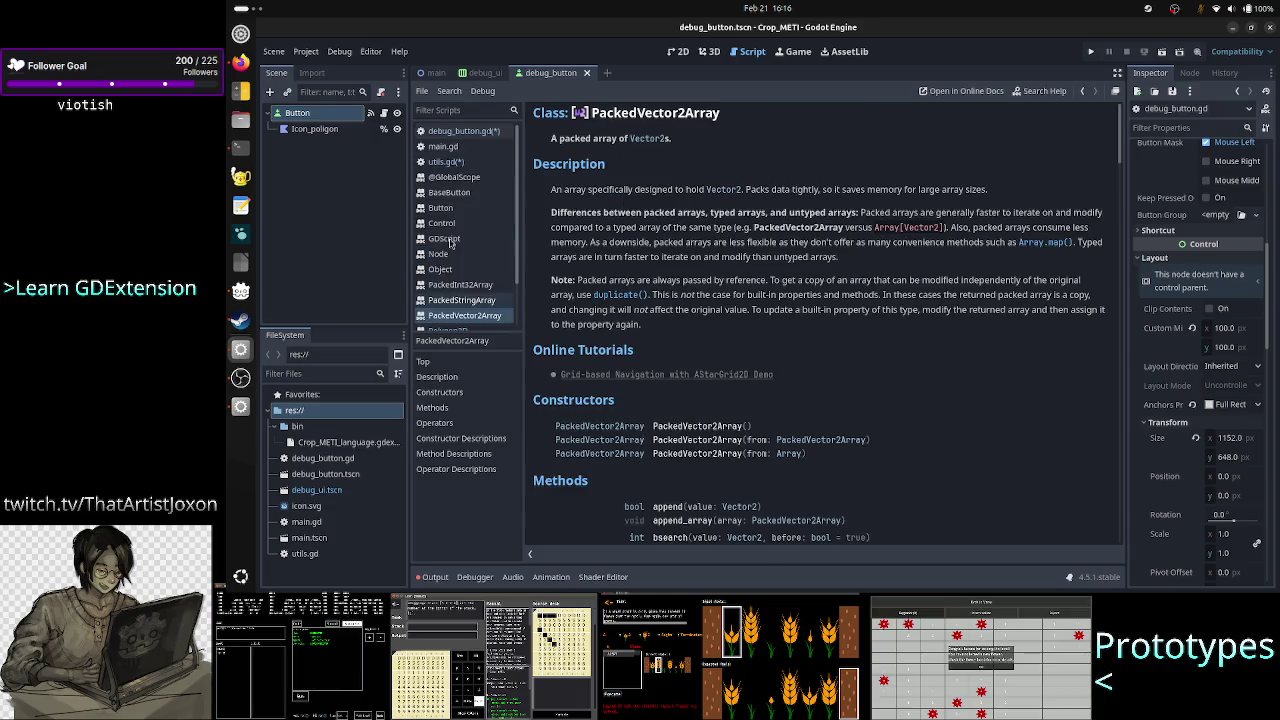
{"action": "left_click", "coordinate": [460, 131]}
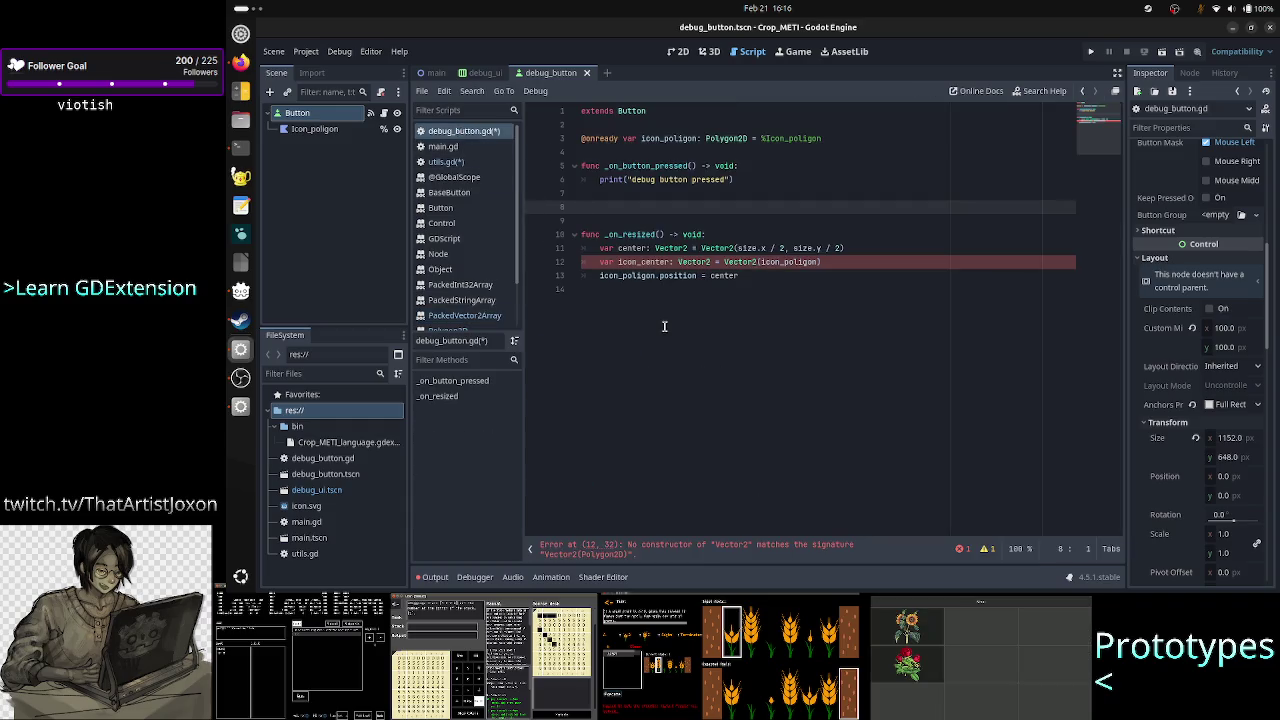
Save all scripts and delete the empty first line of utils.gd
{"action": "key", "text": "ctrl+shift+period"}
{"action": "key", "text": "ctrl+shift+period"}
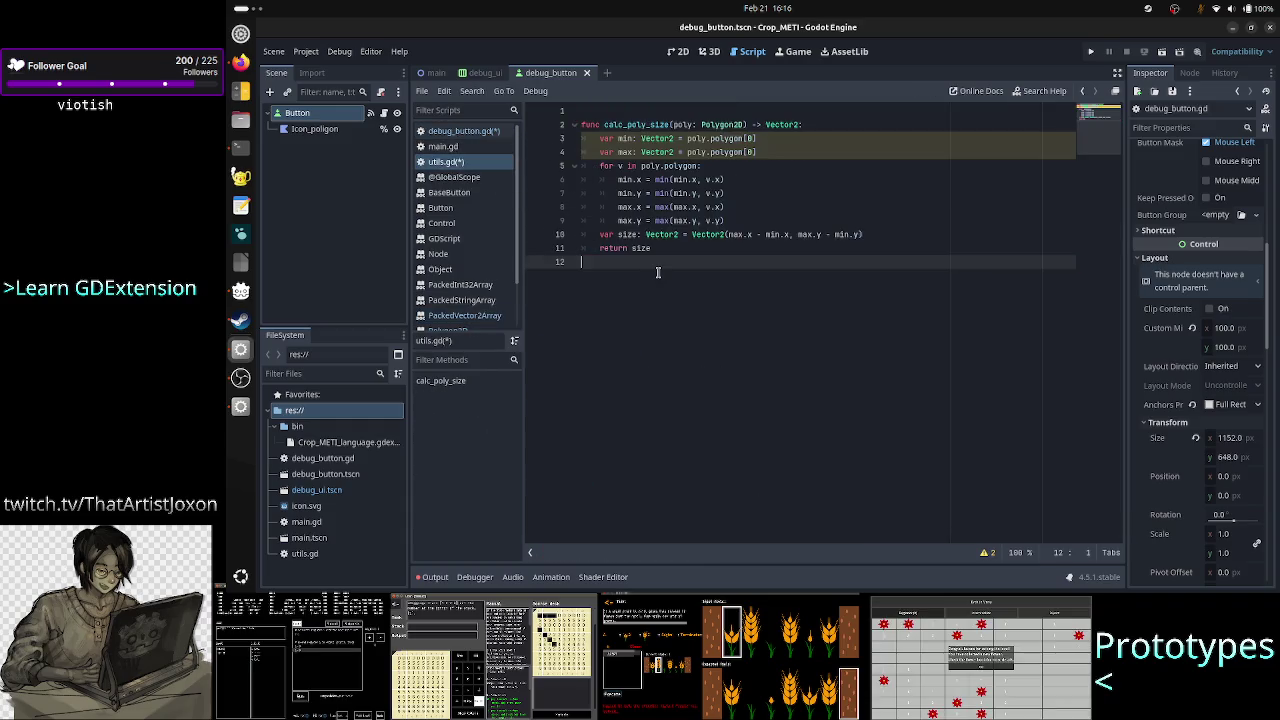
{"action": "key", "text": "ctrl+s"}
{"action": "key", "text": "Up"}
{"action": "key", "text": "Up"}
{"action": "key", "text": "Up"}
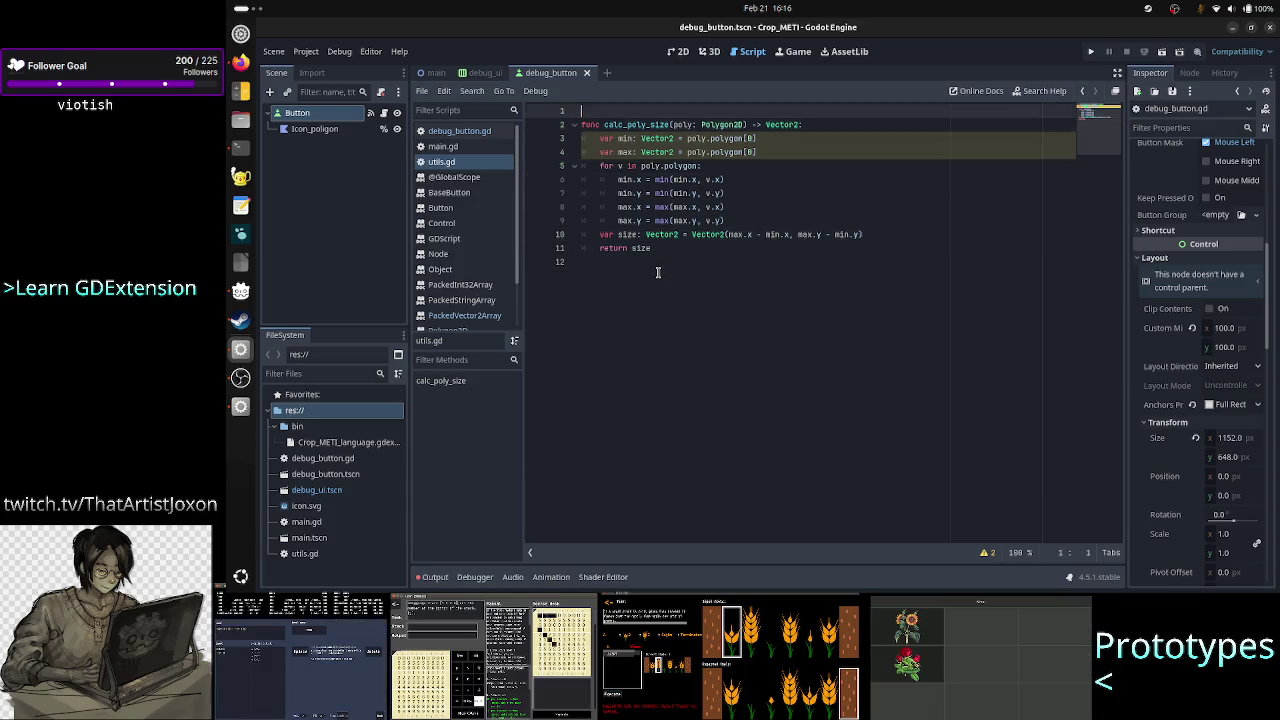
{"action": "key", "text": "BackSpace"}
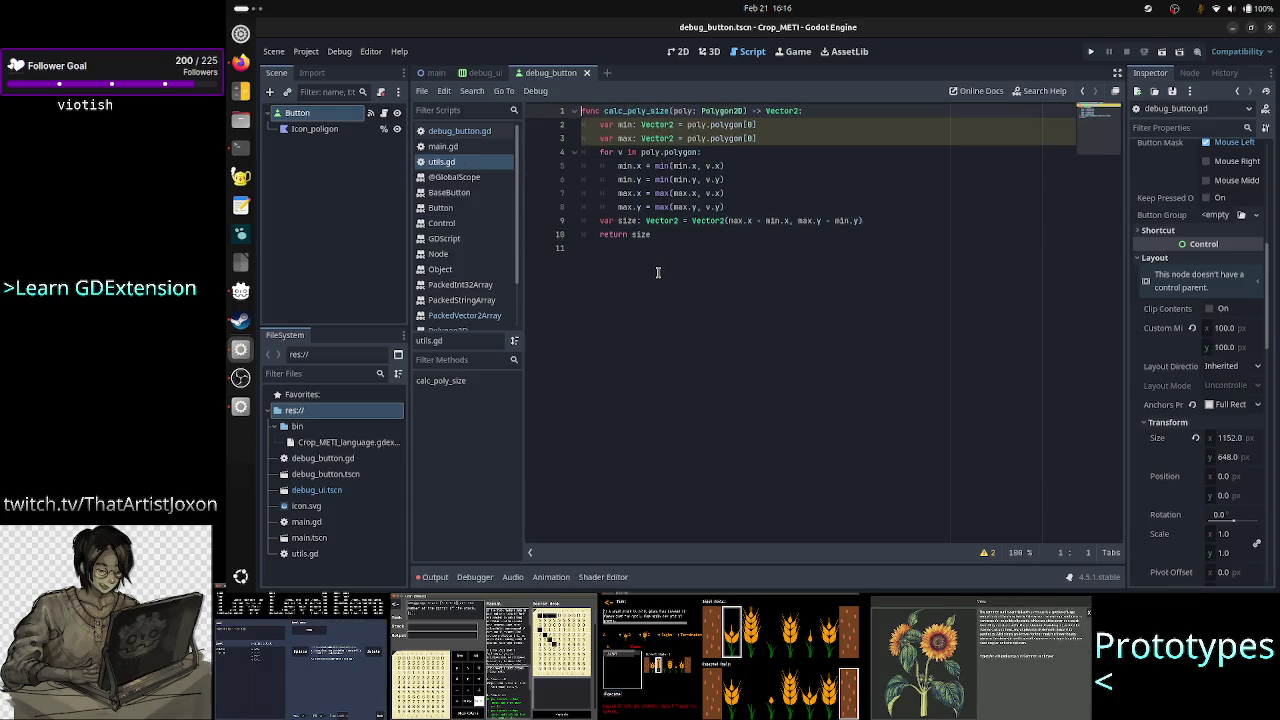
In debug_button.gd, remove blank lines and cut line 10 back to 'var icon_cen'
{"action": "left_click", "coordinate": [465, 138]}
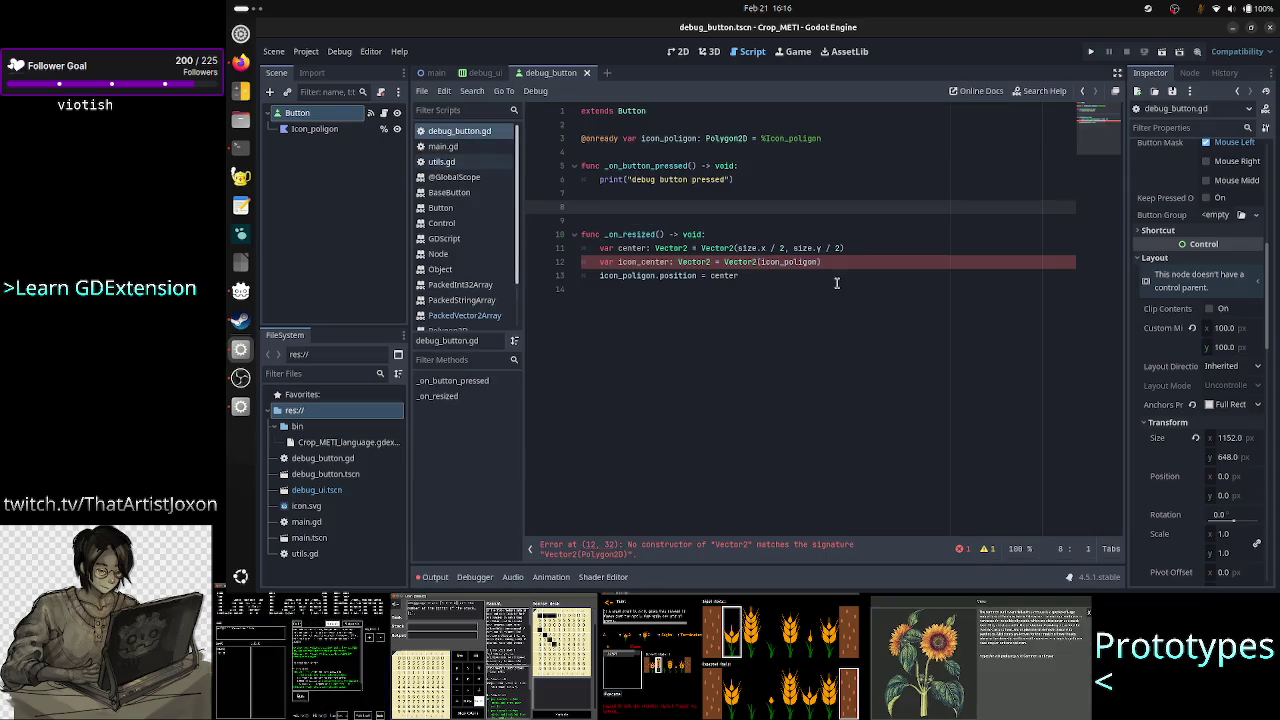
{"action": "key", "text": "BackSpace"}
{"action": "key", "text": "BackSpace"}
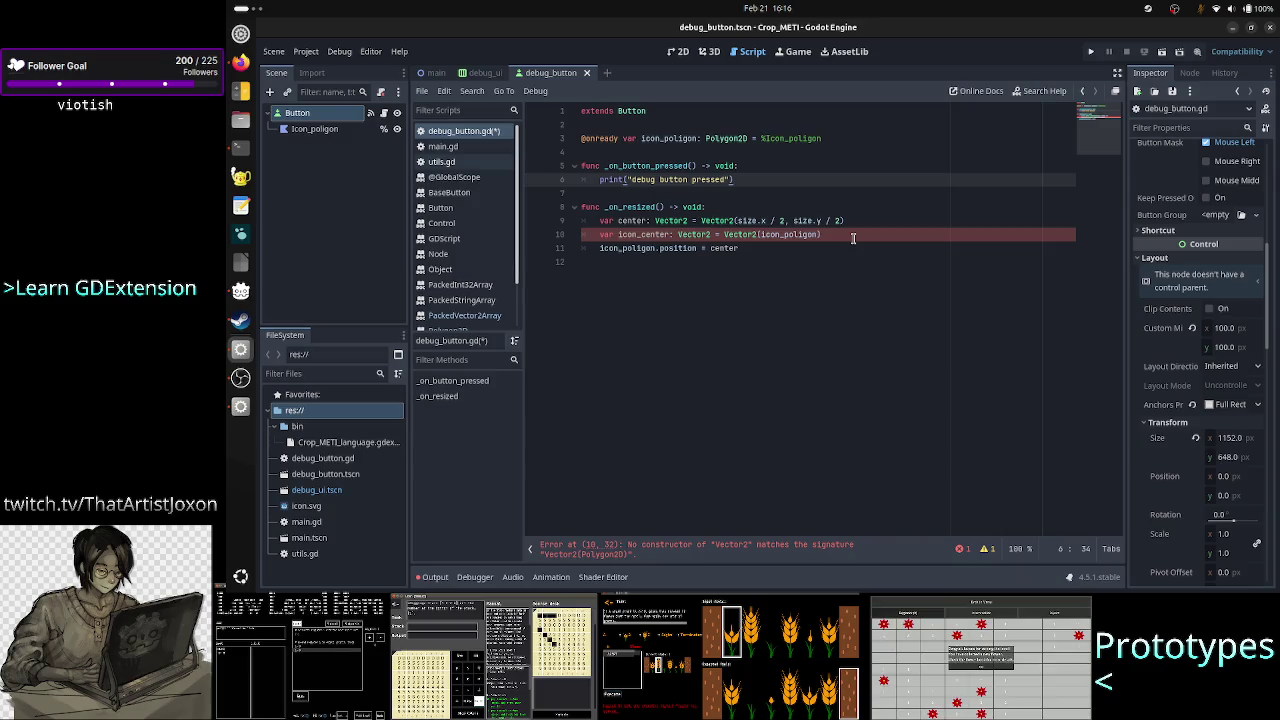
{"action": "key", "text": "Down"}
{"action": "key", "text": "Down"}
{"action": "key", "text": "Down"}
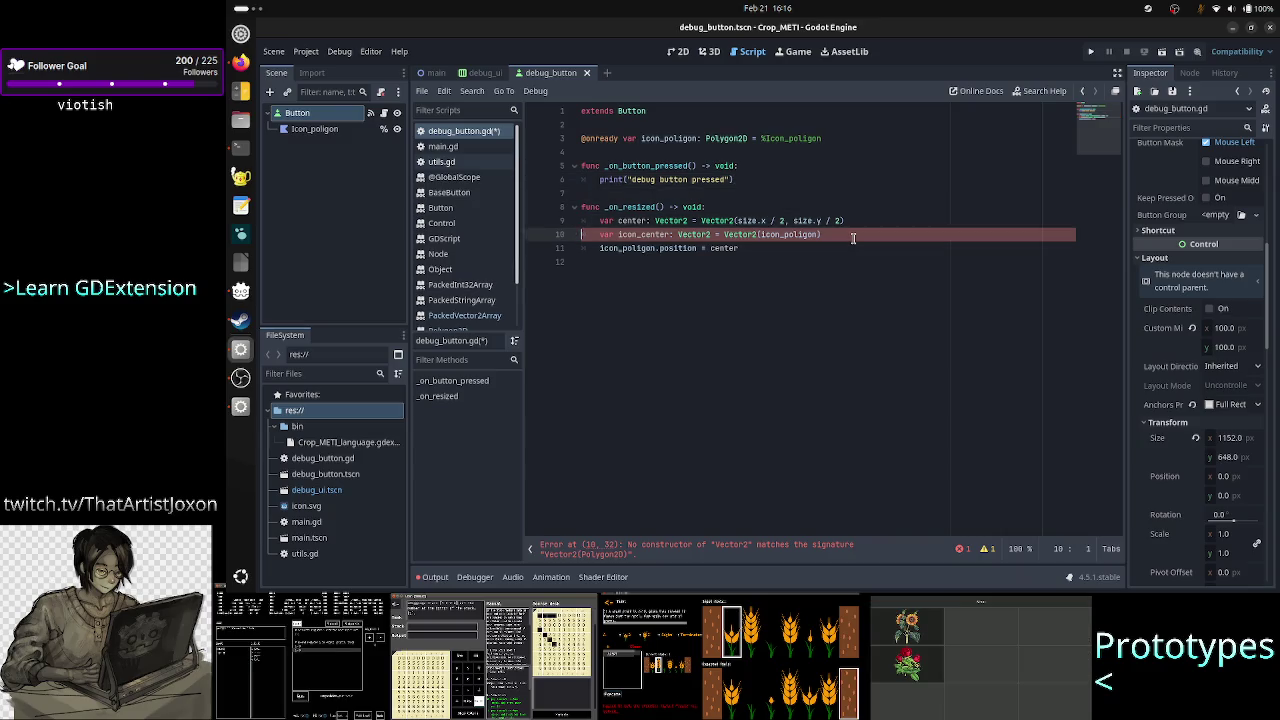
{"action": "key", "text": "End"}
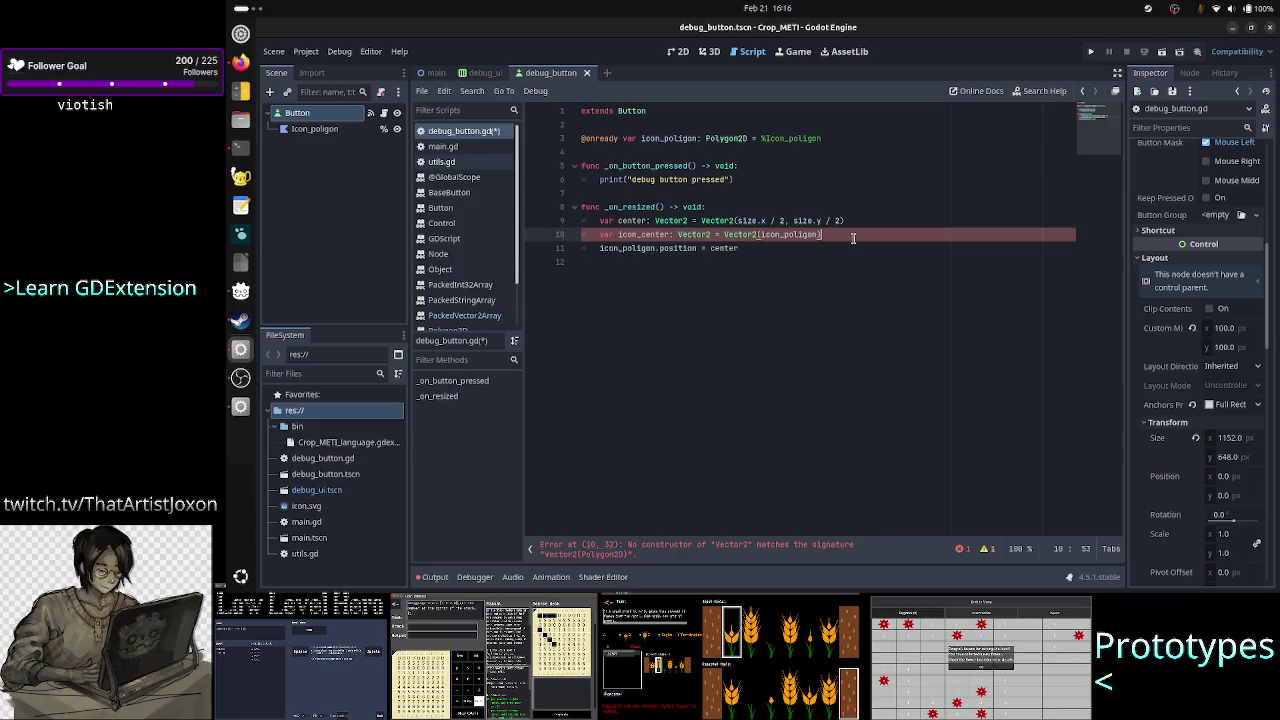
{"action": "key", "text": "BackSpace"}
{"action": "key", "text": "BackSpace"}
{"action": "key", "text": "BackSpace"}
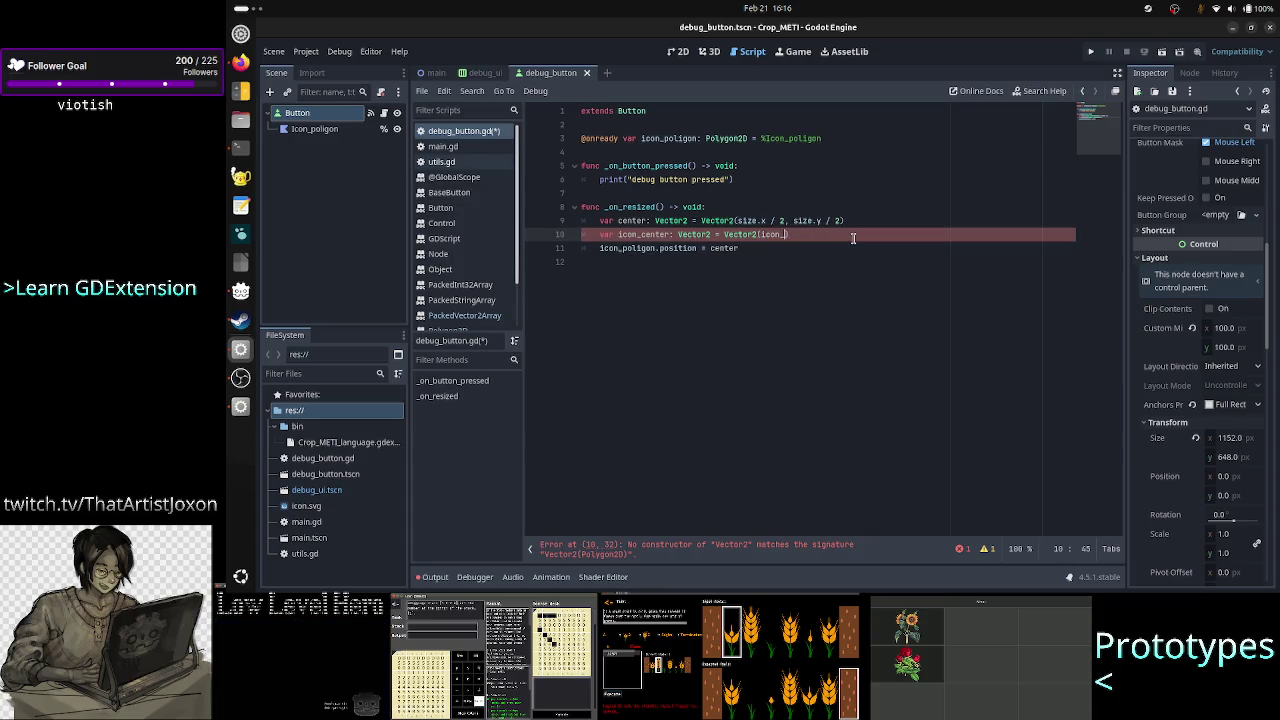
{"action": "key", "text": "BackSpace"}
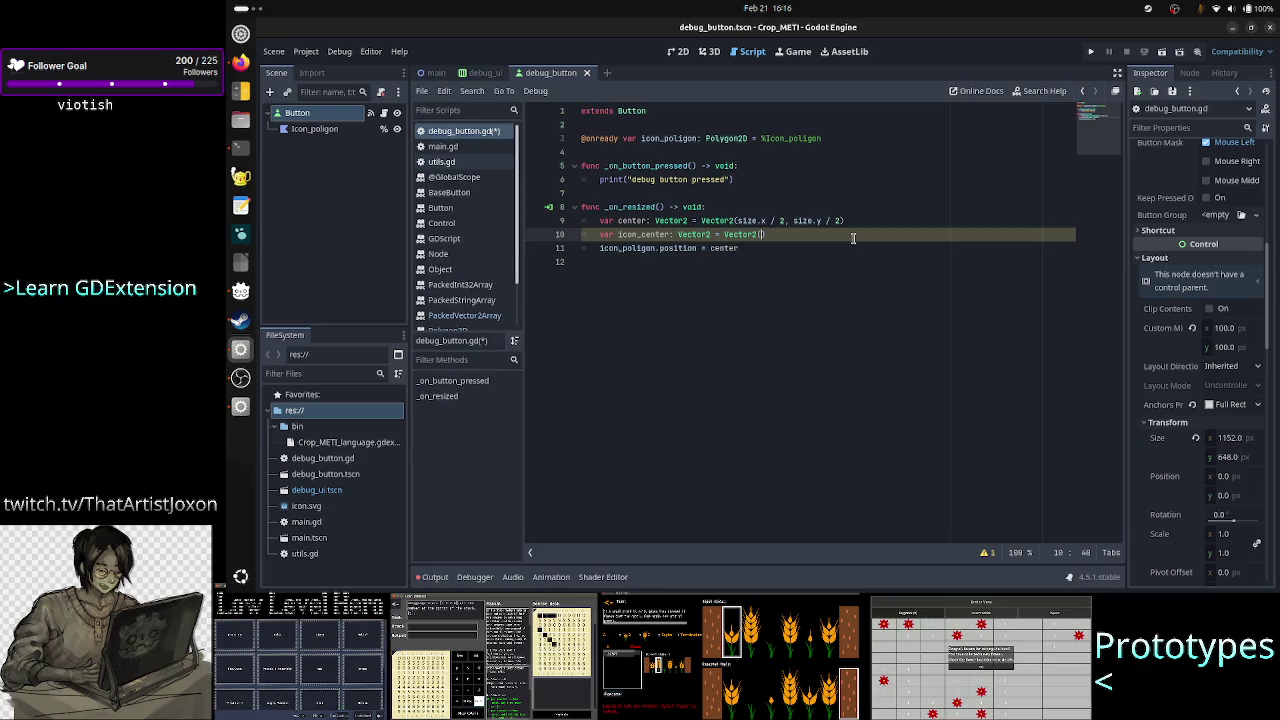
{"action": "key", "text": "Right"}
{"action": "key", "text": "BackSpace"}
{"action": "key", "text": "BackSpace"}
{"action": "key", "text": "BackSpace"}
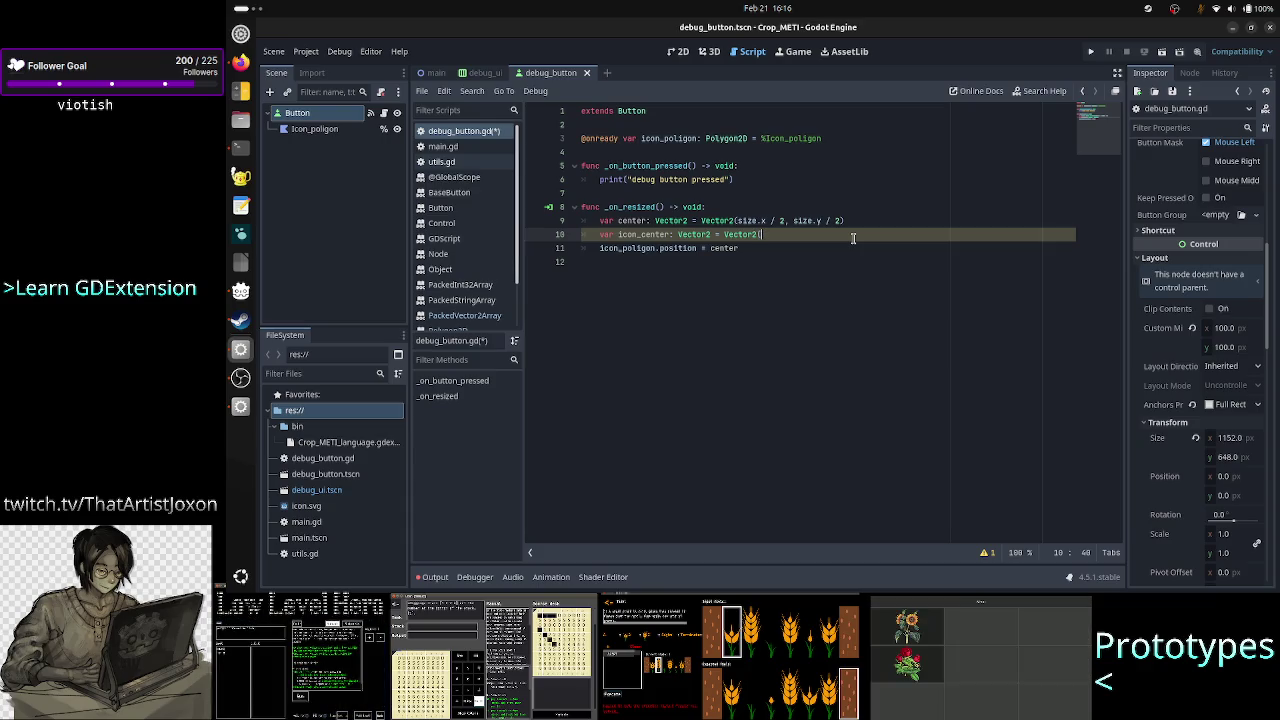
{"action": "key", "text": "BackSpace"}
{"action": "key", "text": "BackSpace"}
{"action": "key", "text": "BackSpace"}
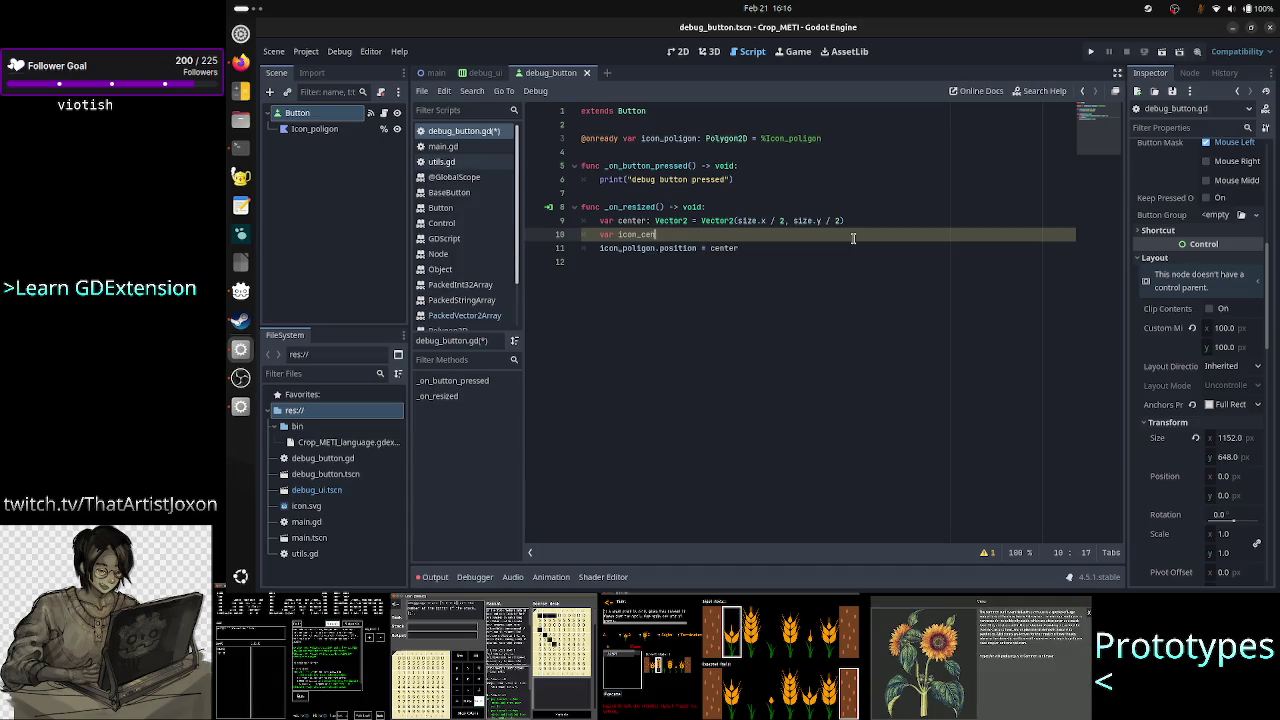
Type 'size = calc_pol' on line 10, checking calc_poly_size in utils.gd
{"action": "type", "text": "size ="}
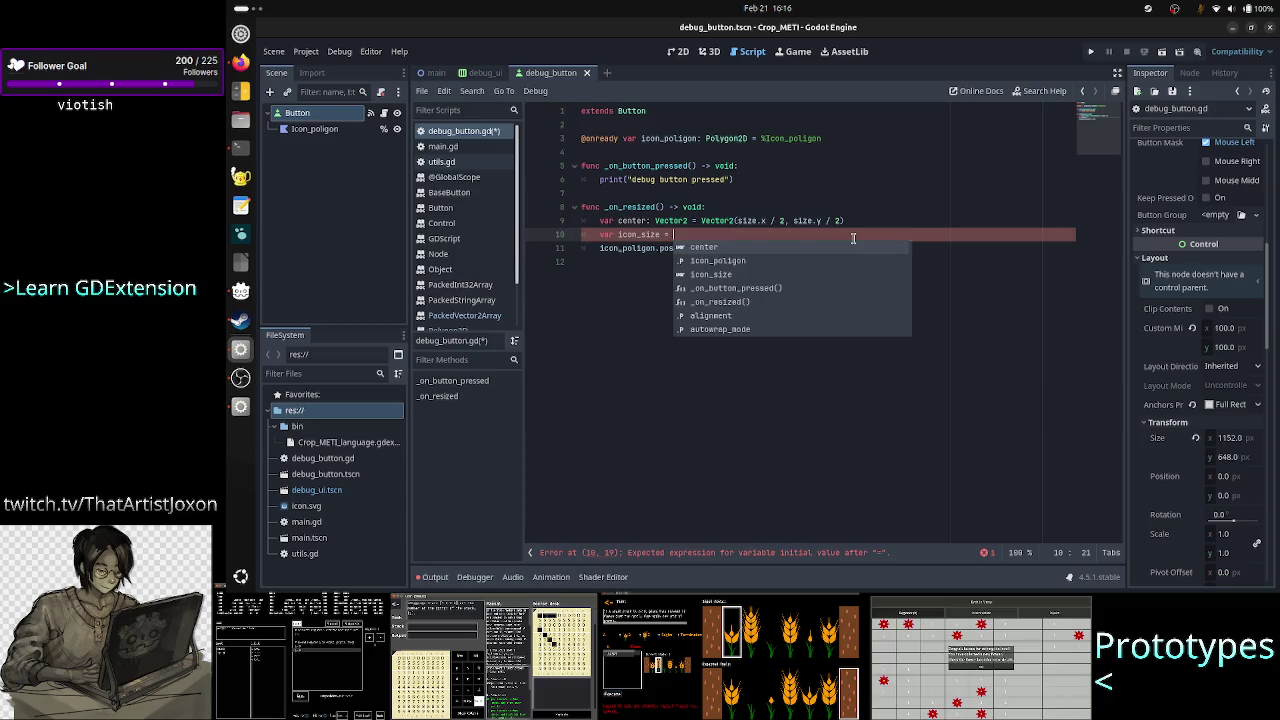
{"action": "type", "text": "calc"}
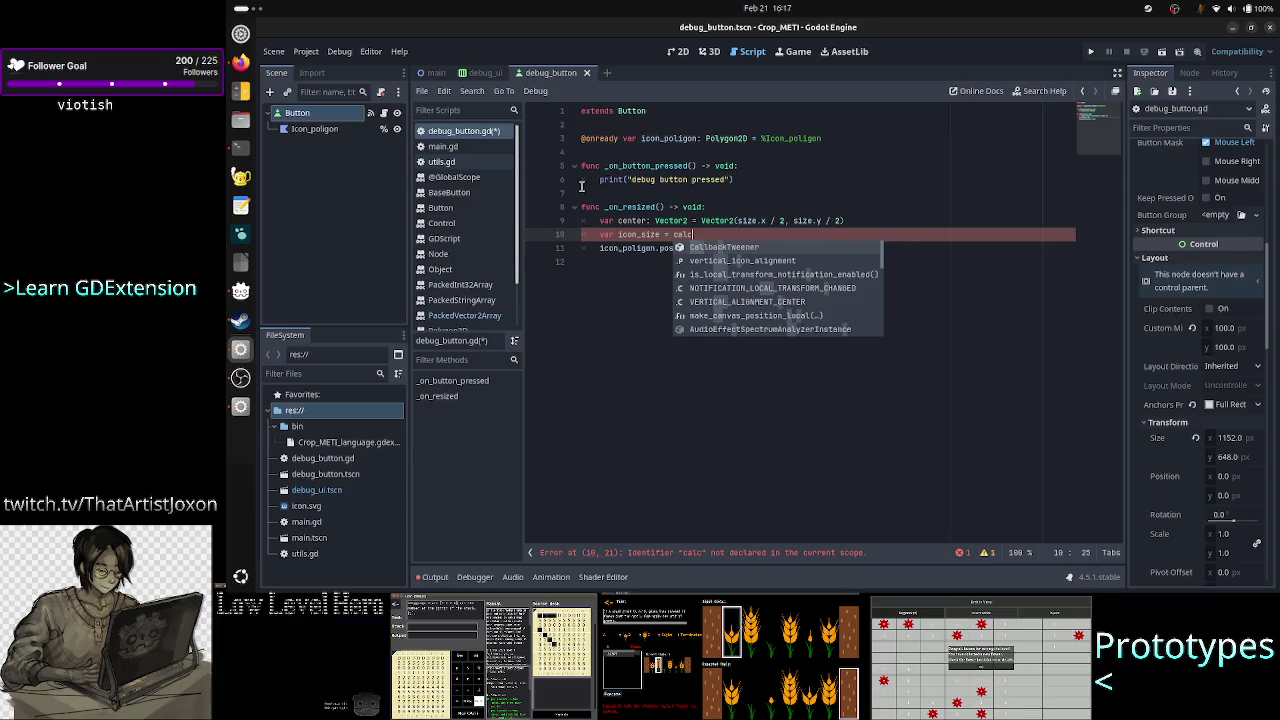
{"action": "left_click", "coordinate": [455, 162]}
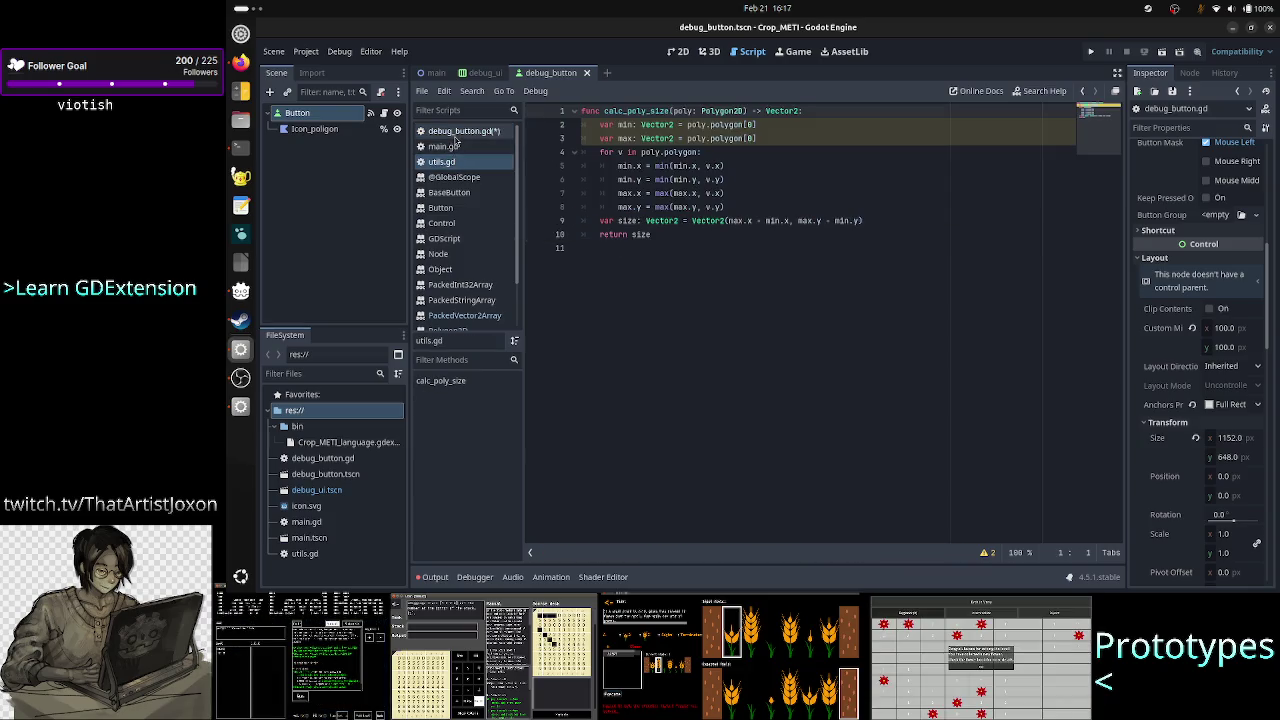
{"action": "left_click", "coordinate": [452, 136]}
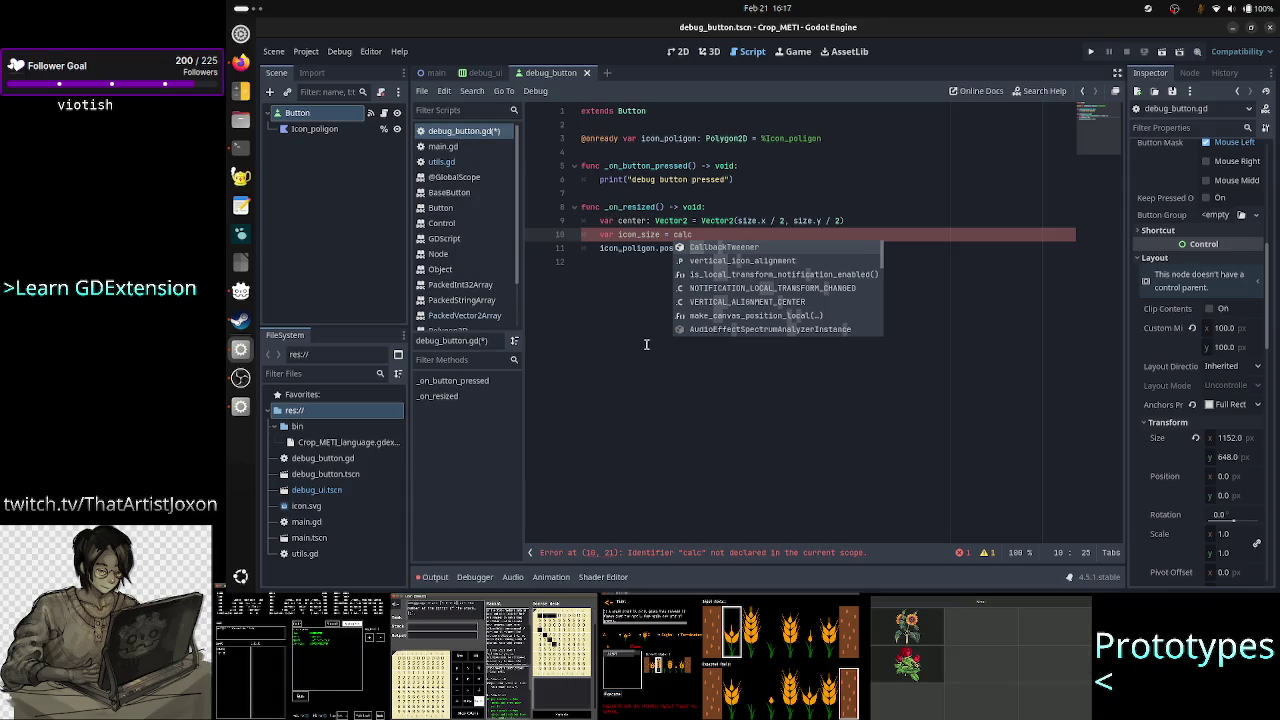
{"action": "type", "text": "_pol"}
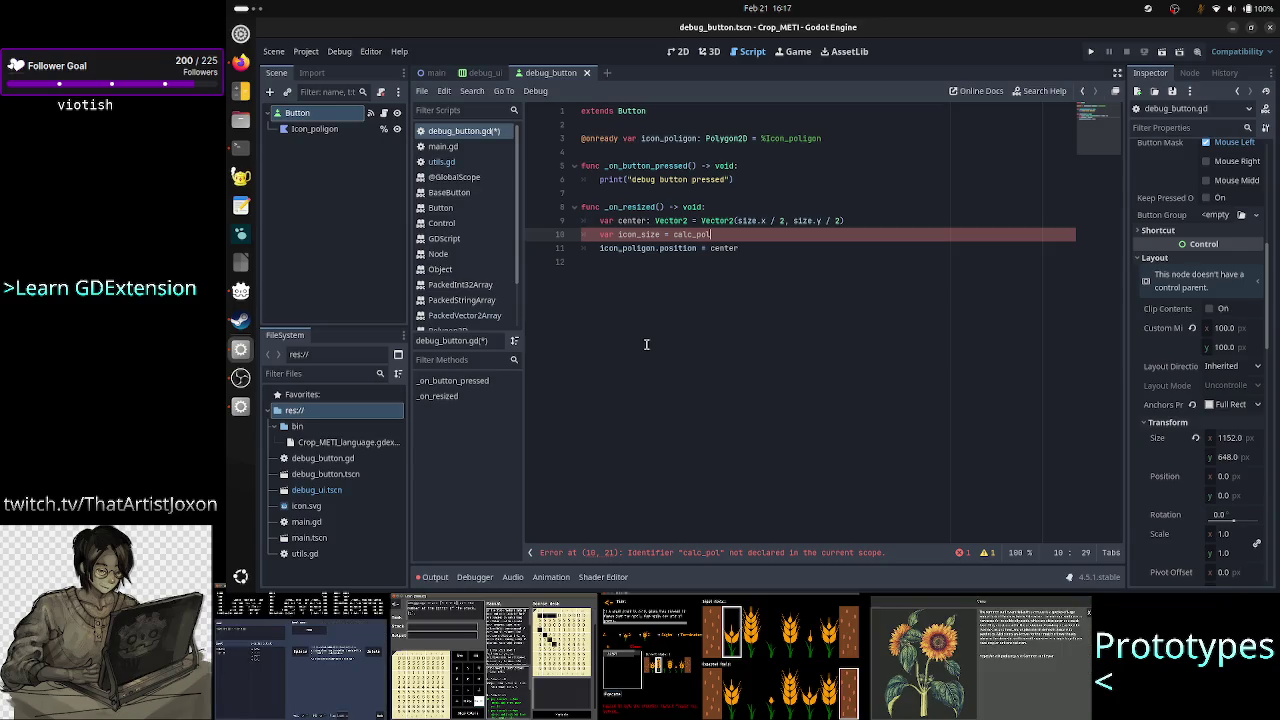
{"action": "left_click", "coordinate": [467, 166]}
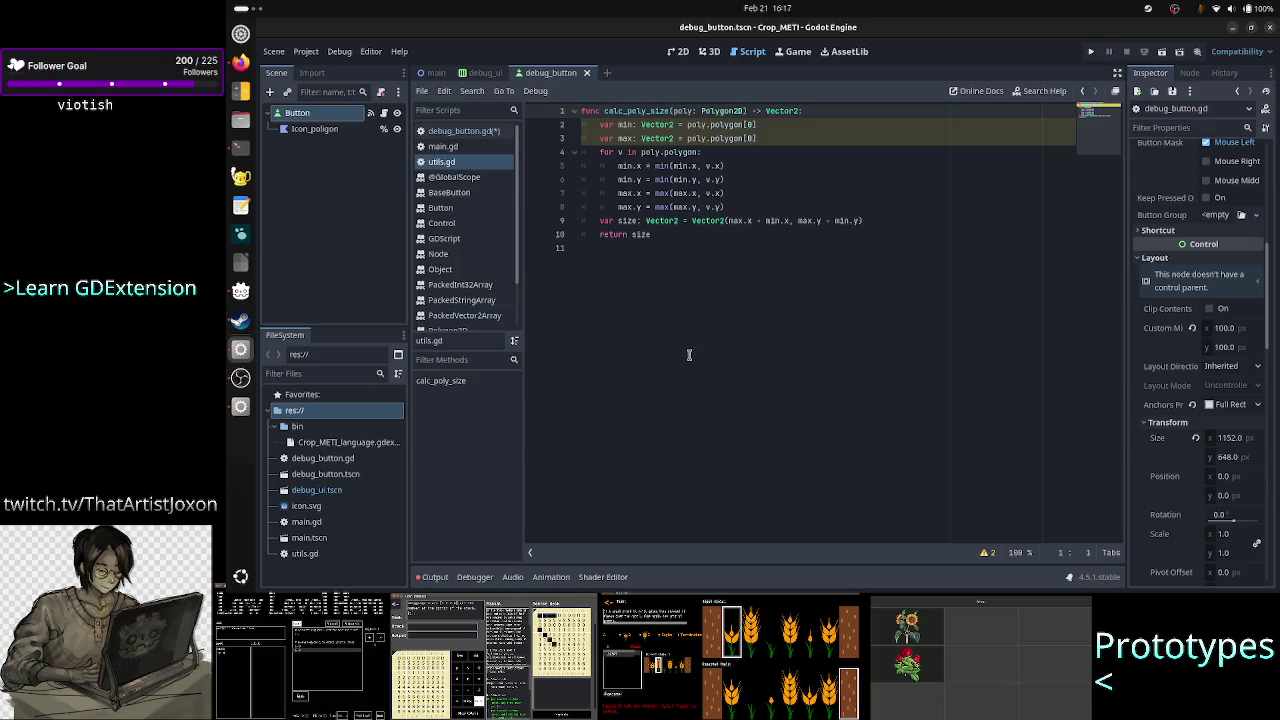
Make calc_poly_size a static function and save the scripts
{"action": "type", "text": "static"}
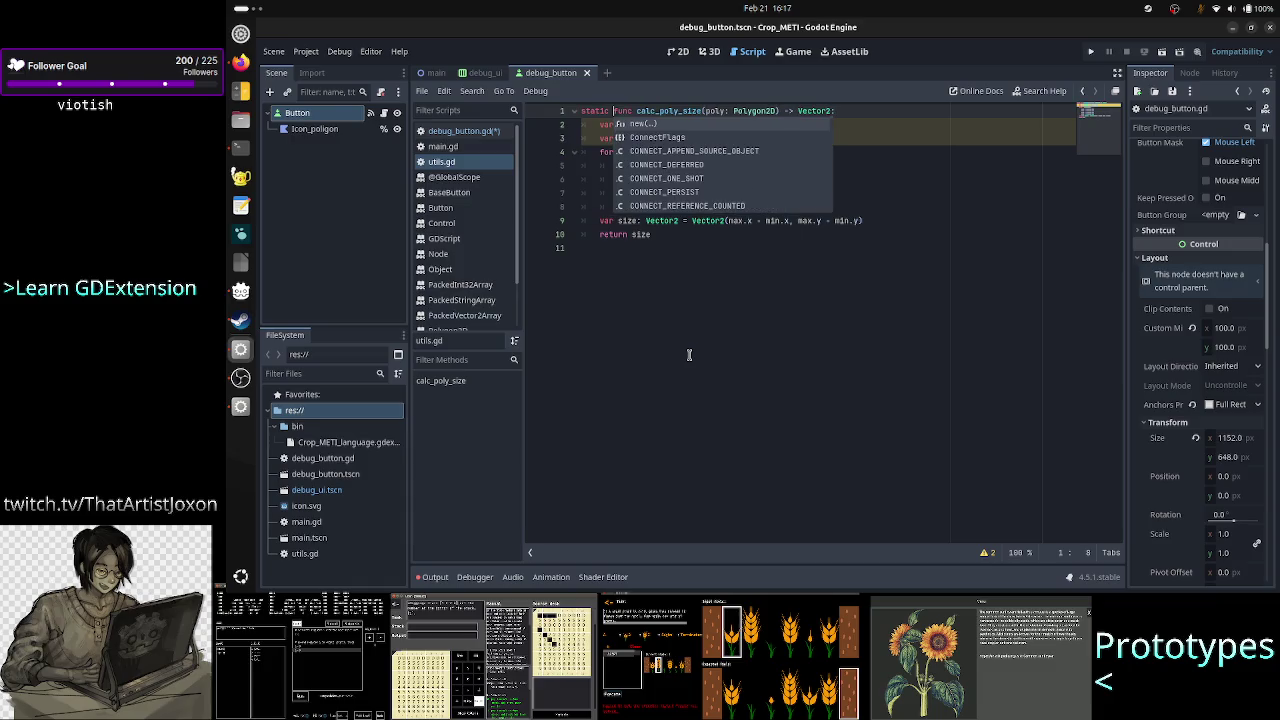
{"action": "key", "text": "Escape"}
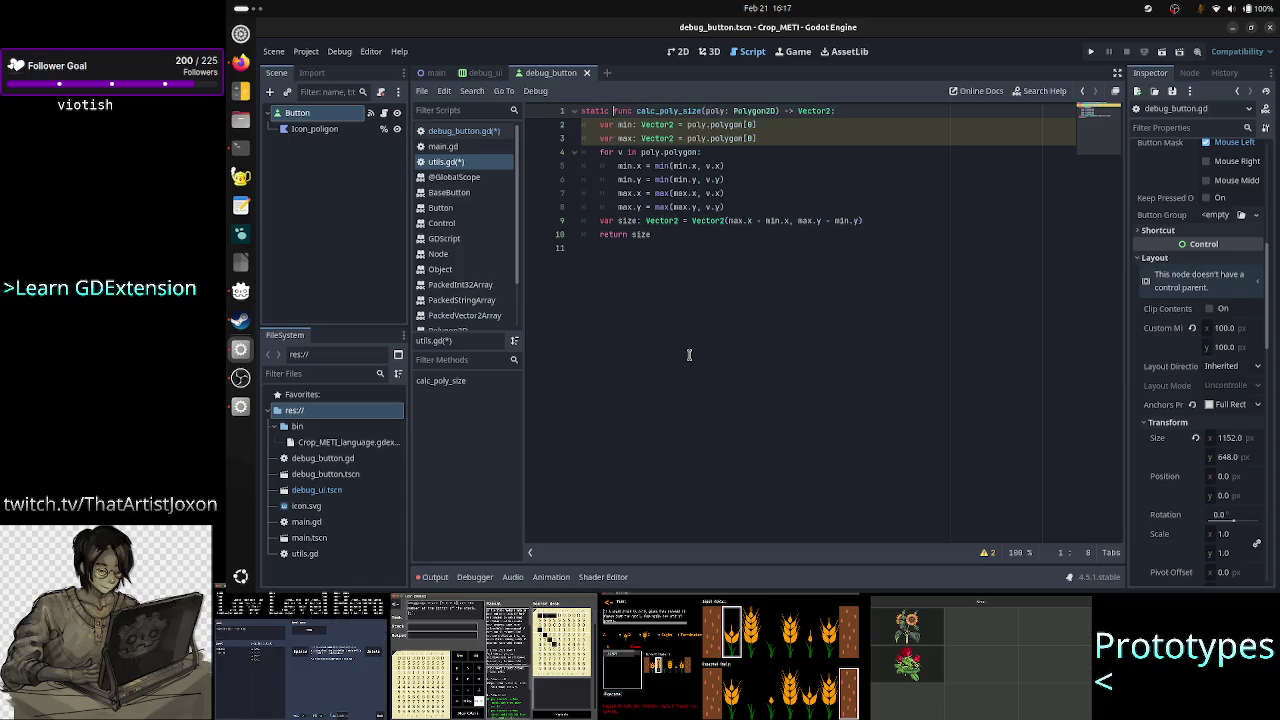
{"action": "key", "text": "ctrl+s"}
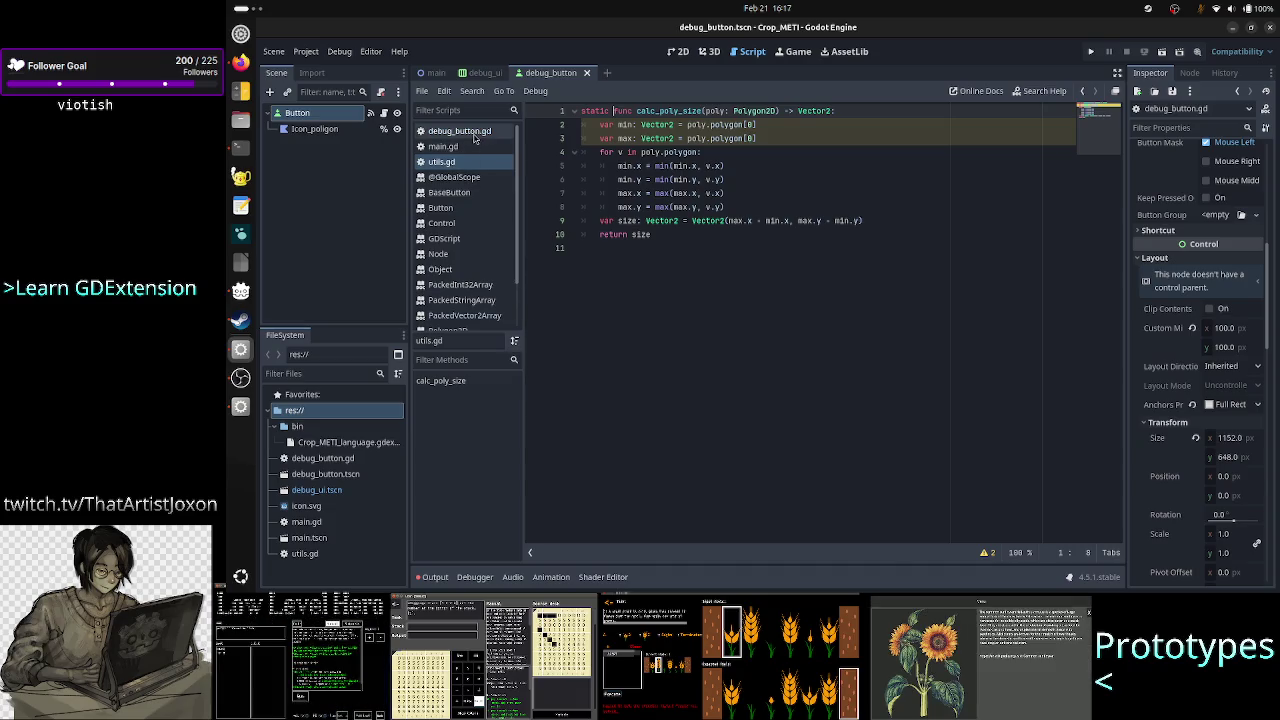
In debug_button.gd, replace the calc_pol call on line 10 with utils
{"action": "left_click", "coordinate": [475, 136]}
{"action": "key", "text": "BackSpace"}
{"action": "key", "text": "BackSpace"}
{"action": "key", "text": "BackSpace"}
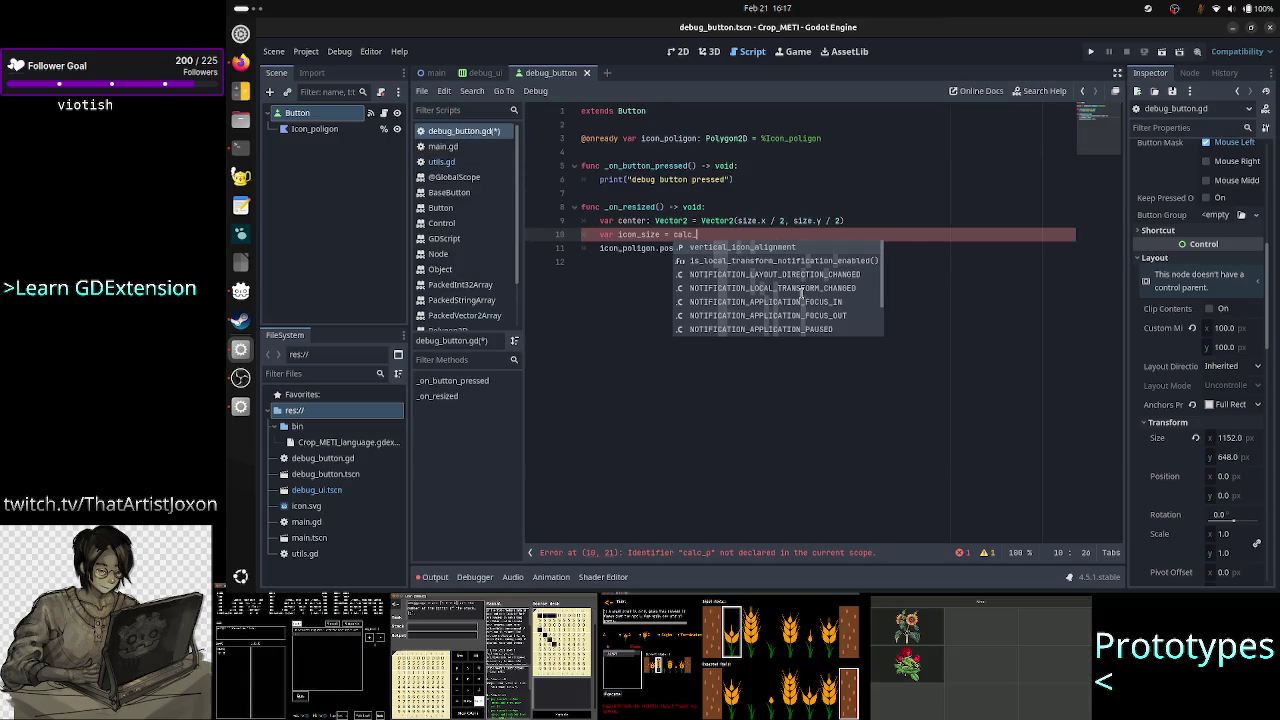
{"action": "key", "text": "BackSpace"}
{"action": "key", "text": "BackSpace"}
{"action": "key", "text": "BackSpace"}
{"action": "type", "text": "uti"}
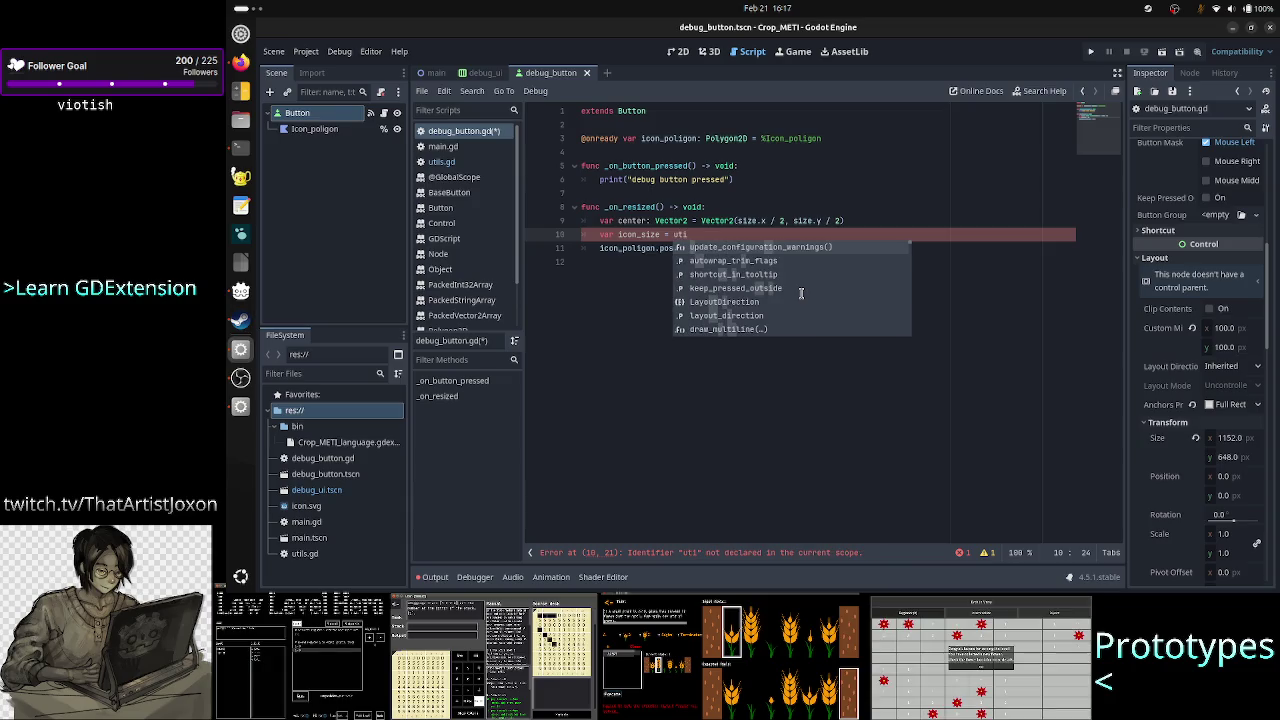
{"action": "type", "text": "ls"}
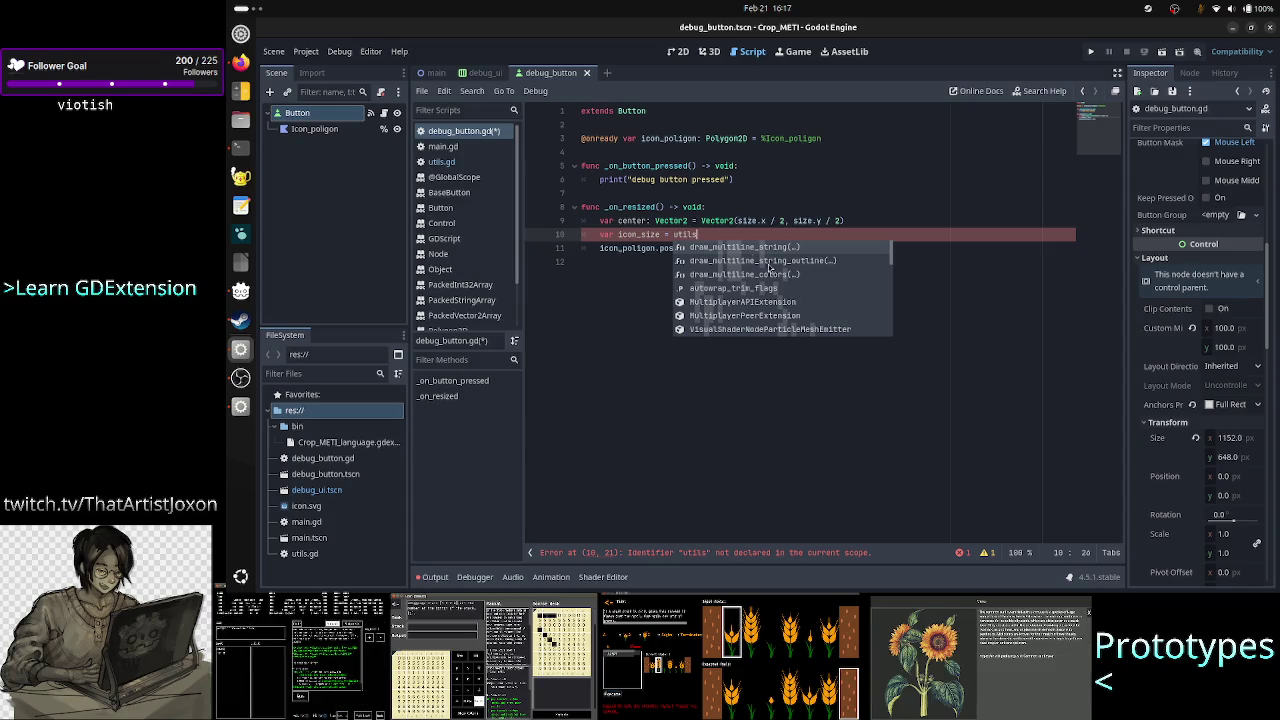
Add a 'class_name U' declaration at the top of utils.gd and save
{"action": "left_click", "coordinate": [462, 164]}
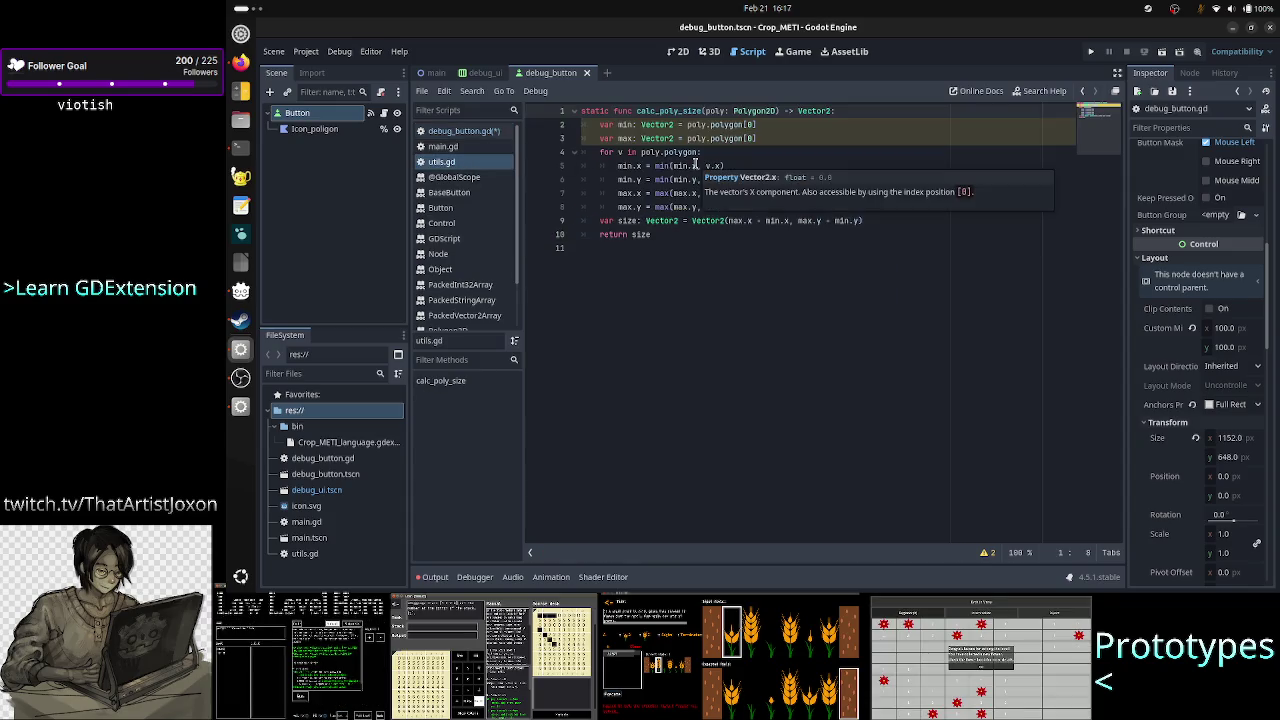
{"action": "key", "text": "Home"}
{"action": "key", "text": "Return"}
{"action": "key", "text": "Return"}
{"action": "key", "text": "Up"}
{"action": "key", "text": "Up"}
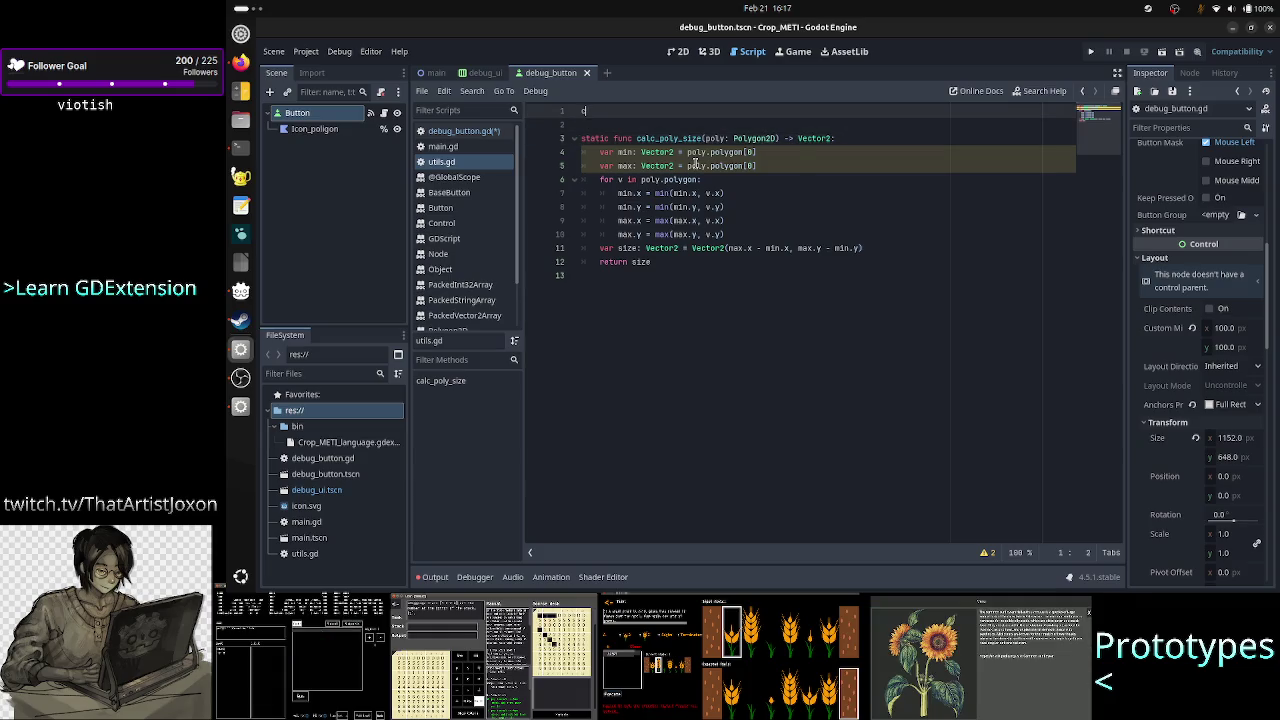
{"action": "type", "text": "class_name Uti"}
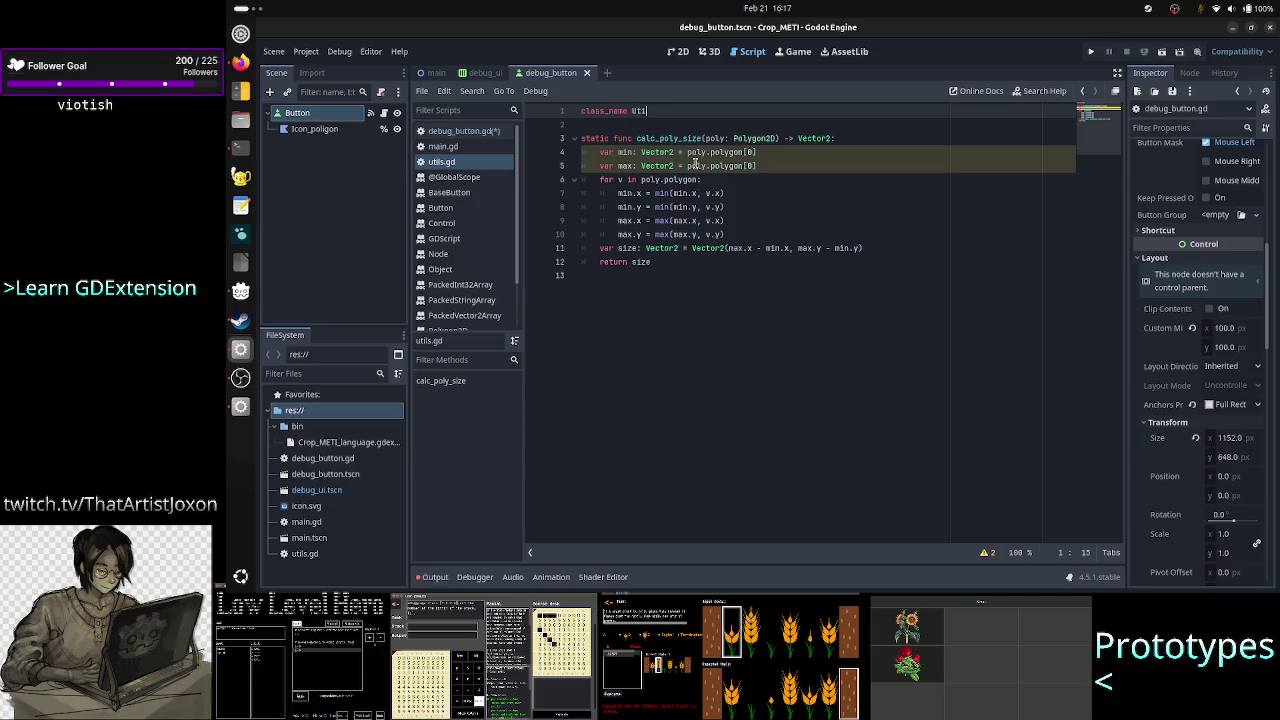
{"action": "key", "text": "BackSpace"}
{"action": "key", "text": "BackSpace"}
{"action": "key", "text": "ctrl+s"}
Make line 10 of debug_button.gd read var icon_size = U.calc_poly_size(icon_poligon)
{"action": "left_click", "coordinate": [443, 147]}
{"action": "left_click", "coordinate": [459, 131]}
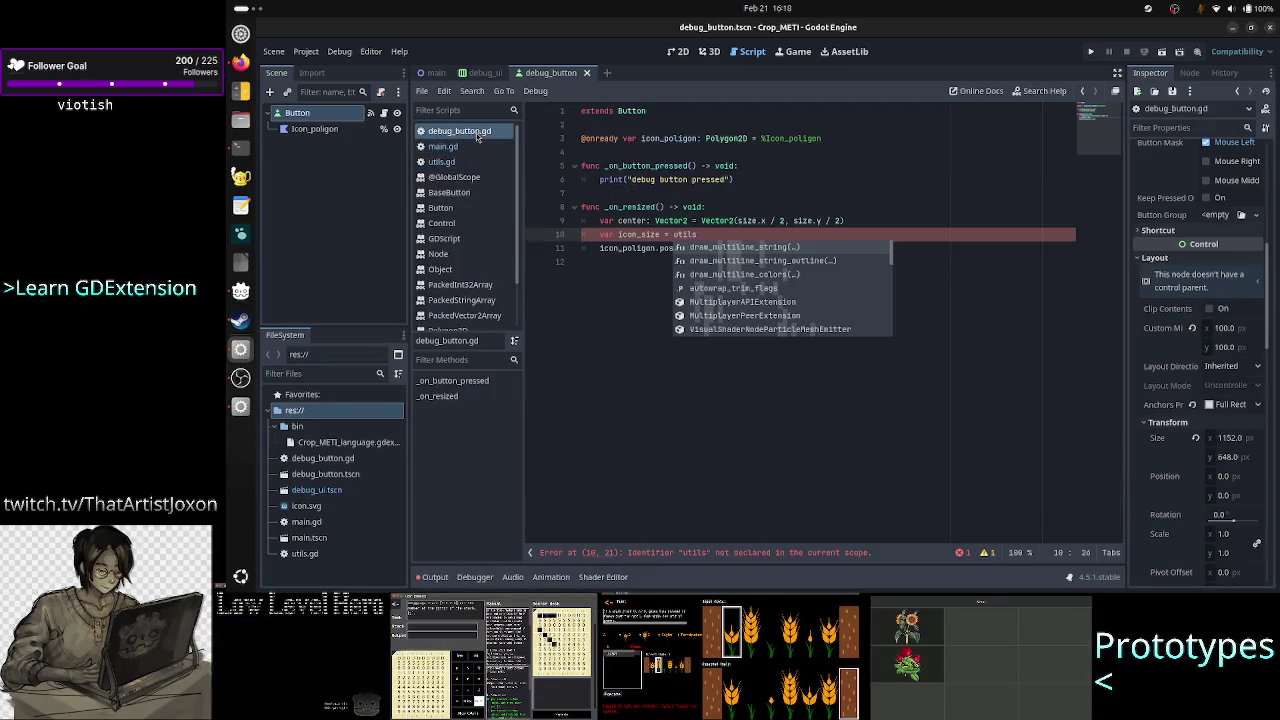
{"action": "left_click", "coordinate": [710, 406]}
{"action": "key", "text": "Up"}
{"action": "key", "text": "Up"}
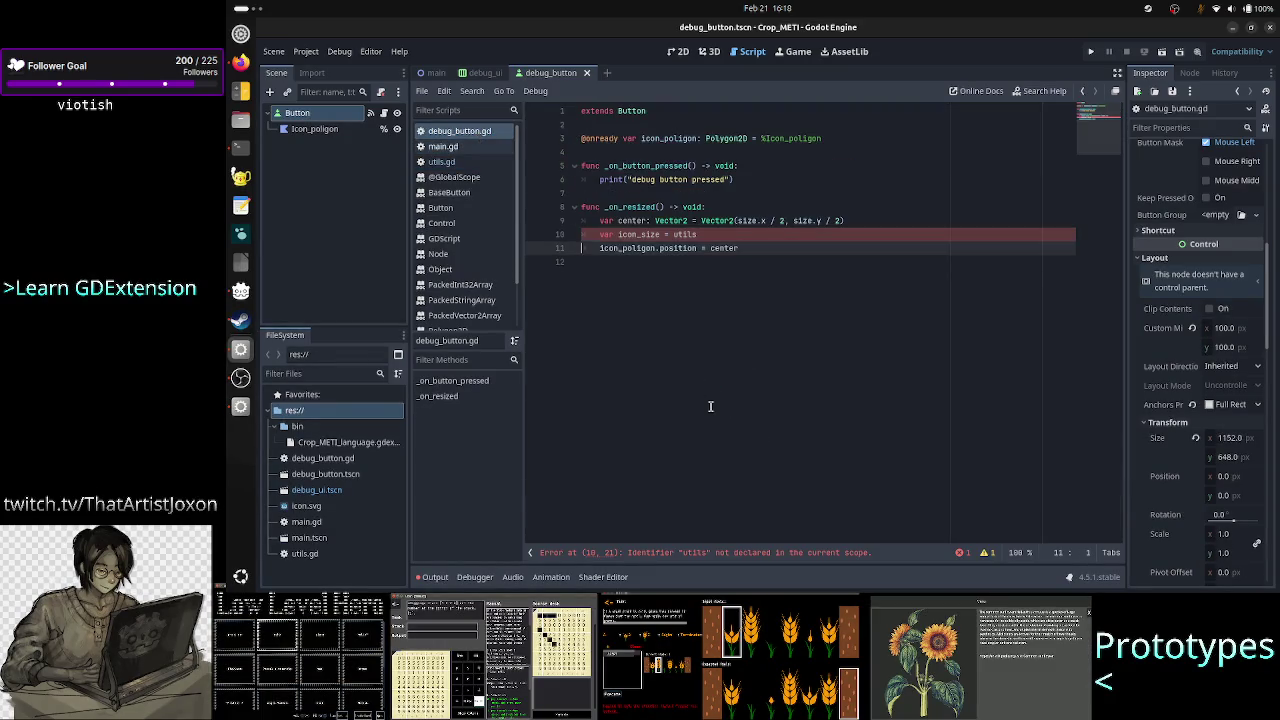
{"action": "key", "text": "End"}
{"action": "key", "text": "BackSpace"}
{"action": "key", "text": "BackSpace"}
{"action": "key", "text": "BackSpace"}
{"action": "type", "text": "U"}
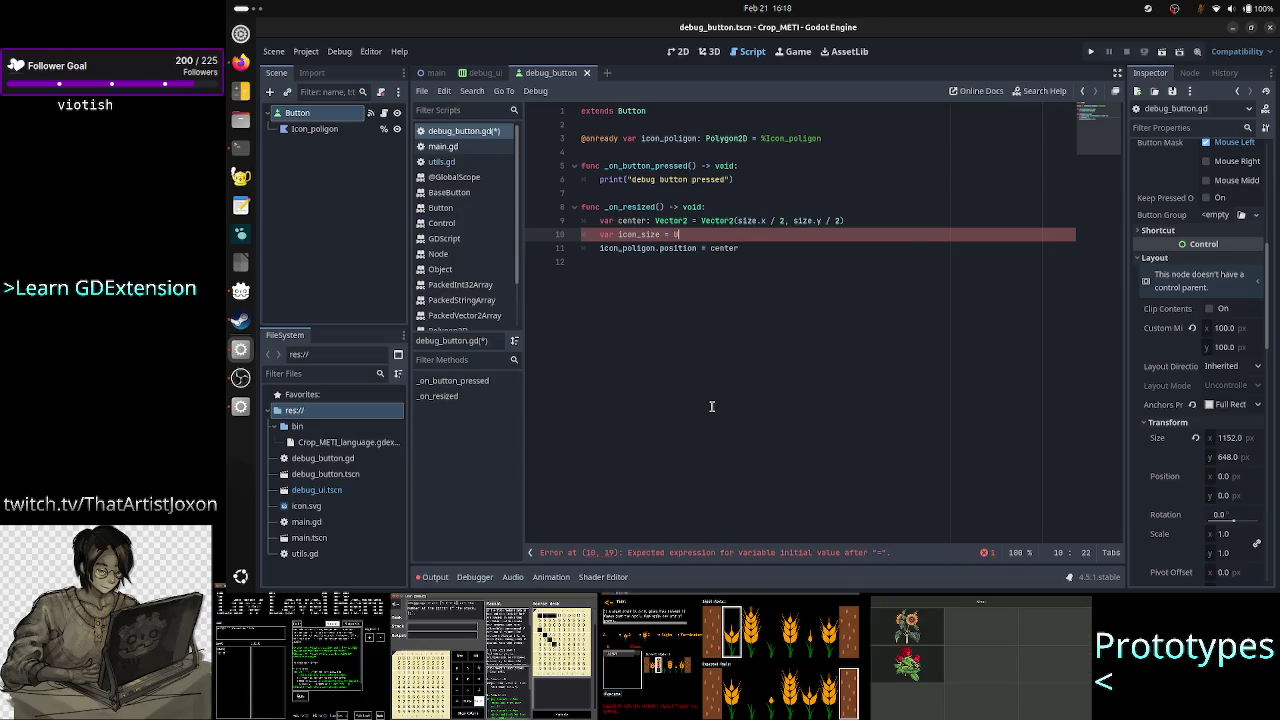
{"action": "type", "text": "::calc"}
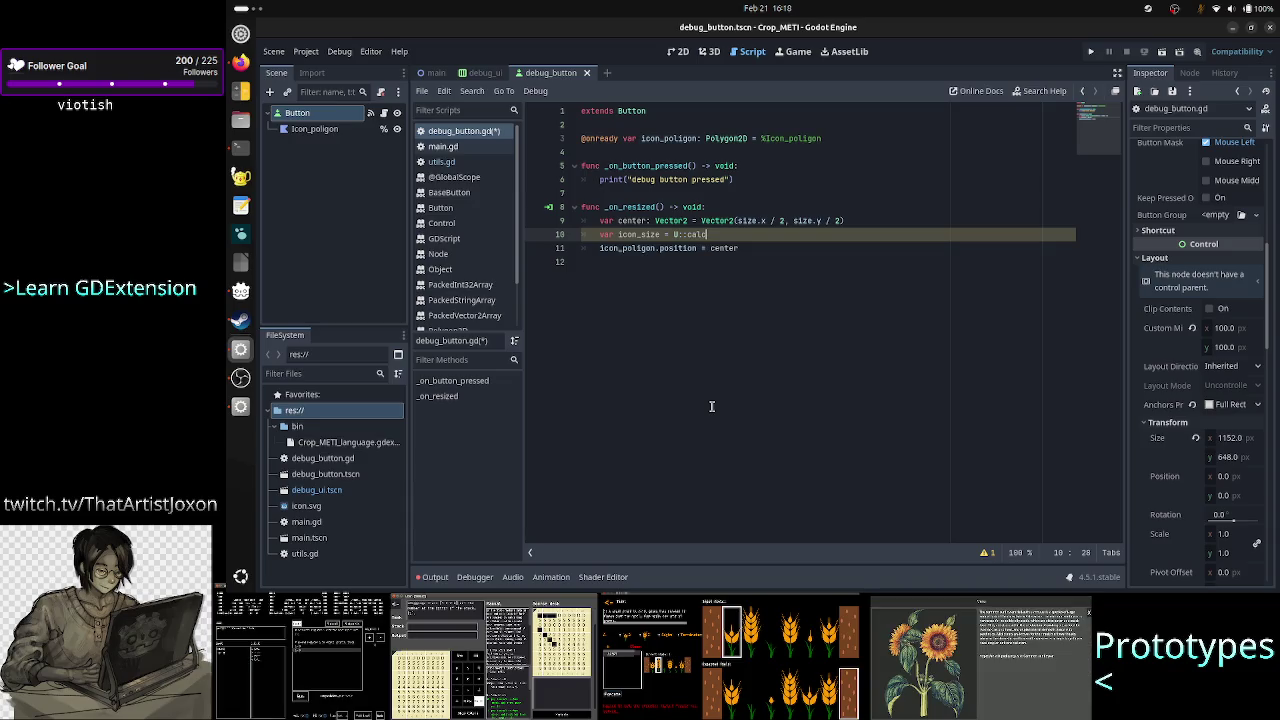
{"action": "key", "text": "BackSpace"}
{"action": "key", "text": "BackSpace"}
{"action": "key", "text": "BackSpace"}
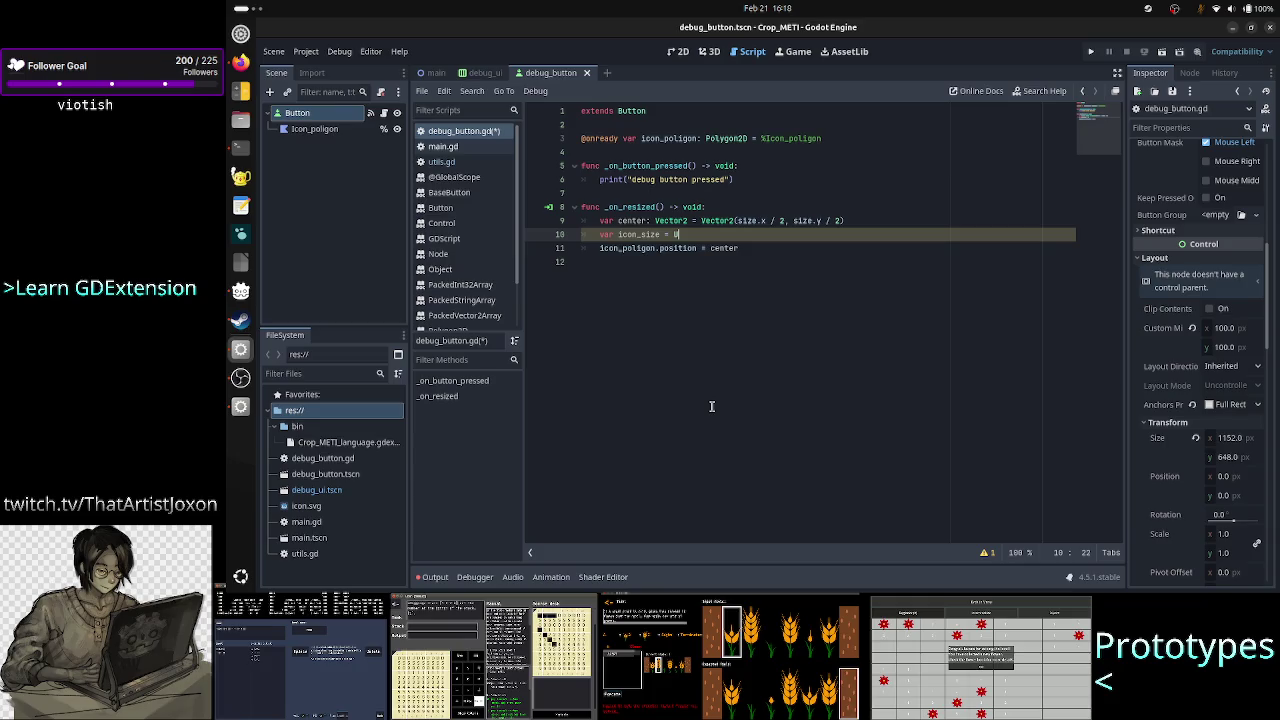
{"action": "type", "text": ".ca"}
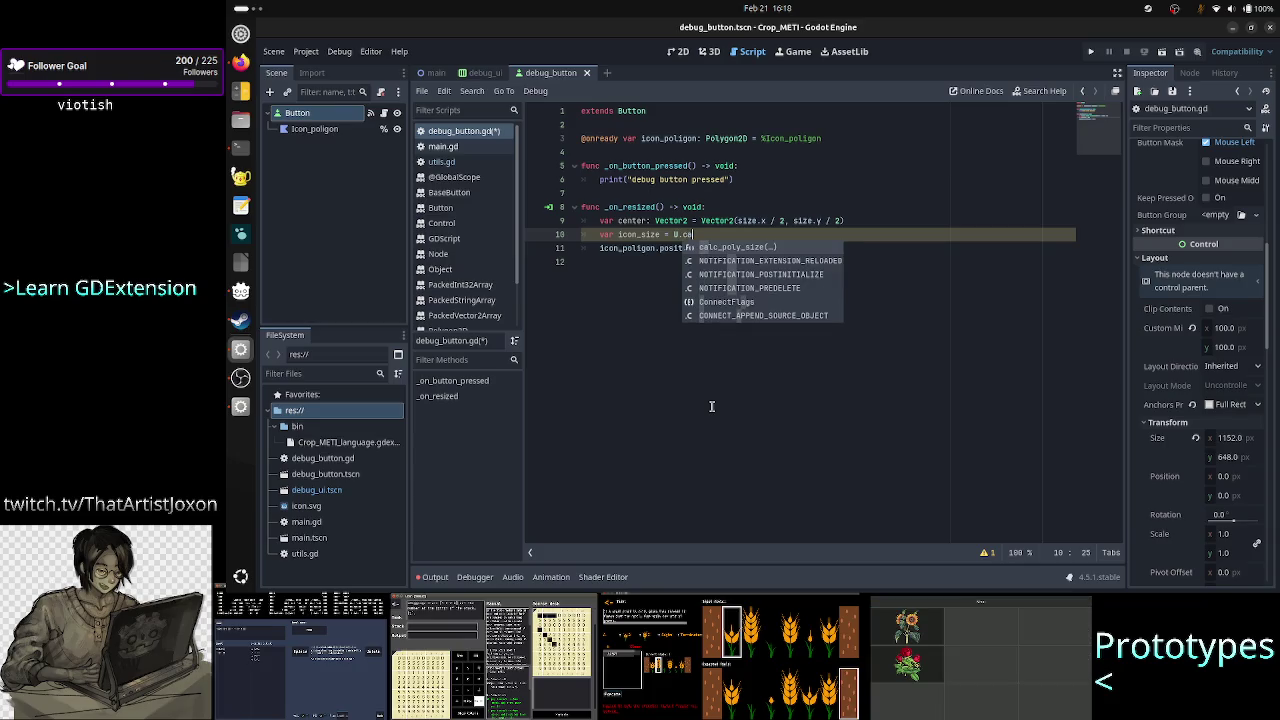
{"action": "key", "text": "Return"}
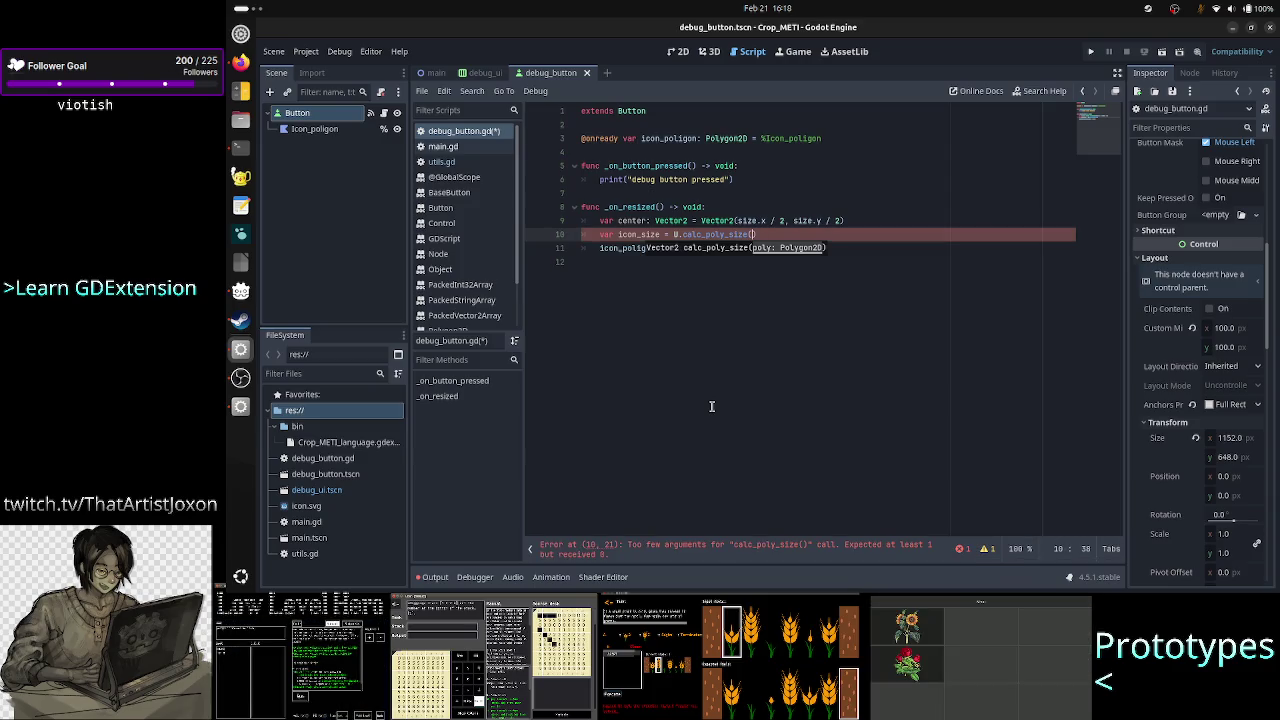
{"action": "type", "text": "on_poligon)"}
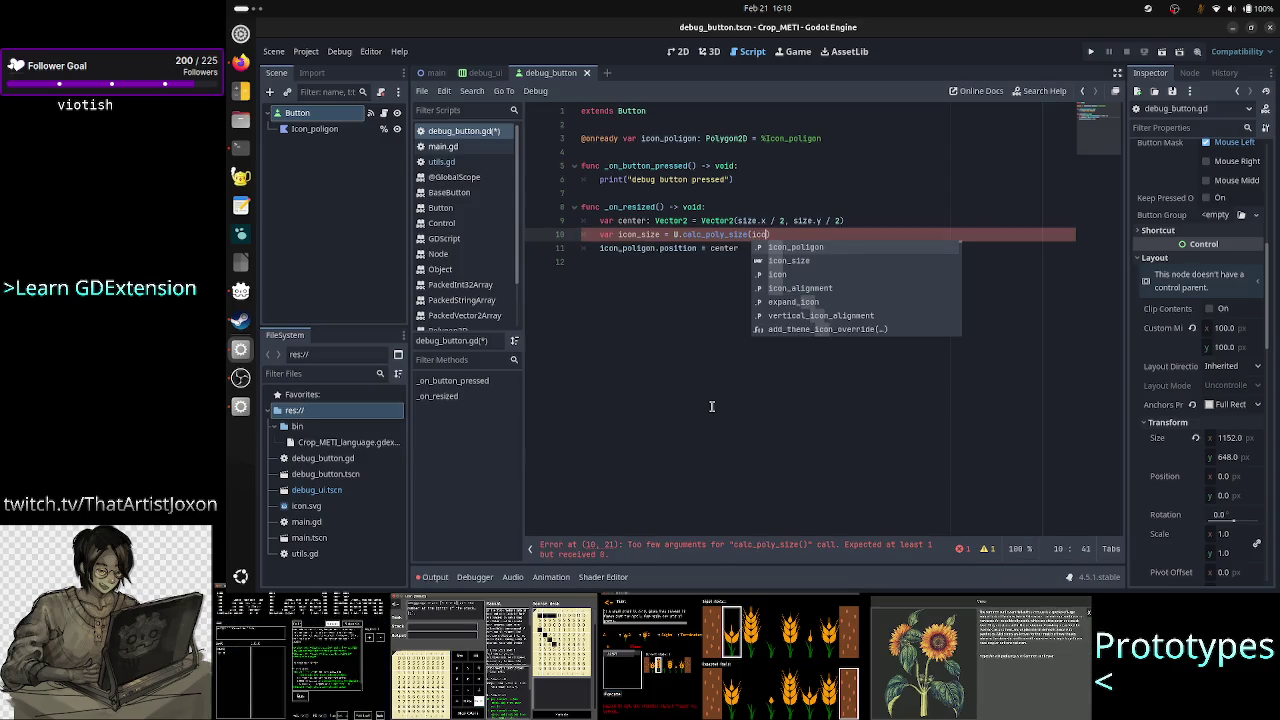
Go to the end of line 11 and begin appending a + operator
{"action": "key", "text": "Down"}
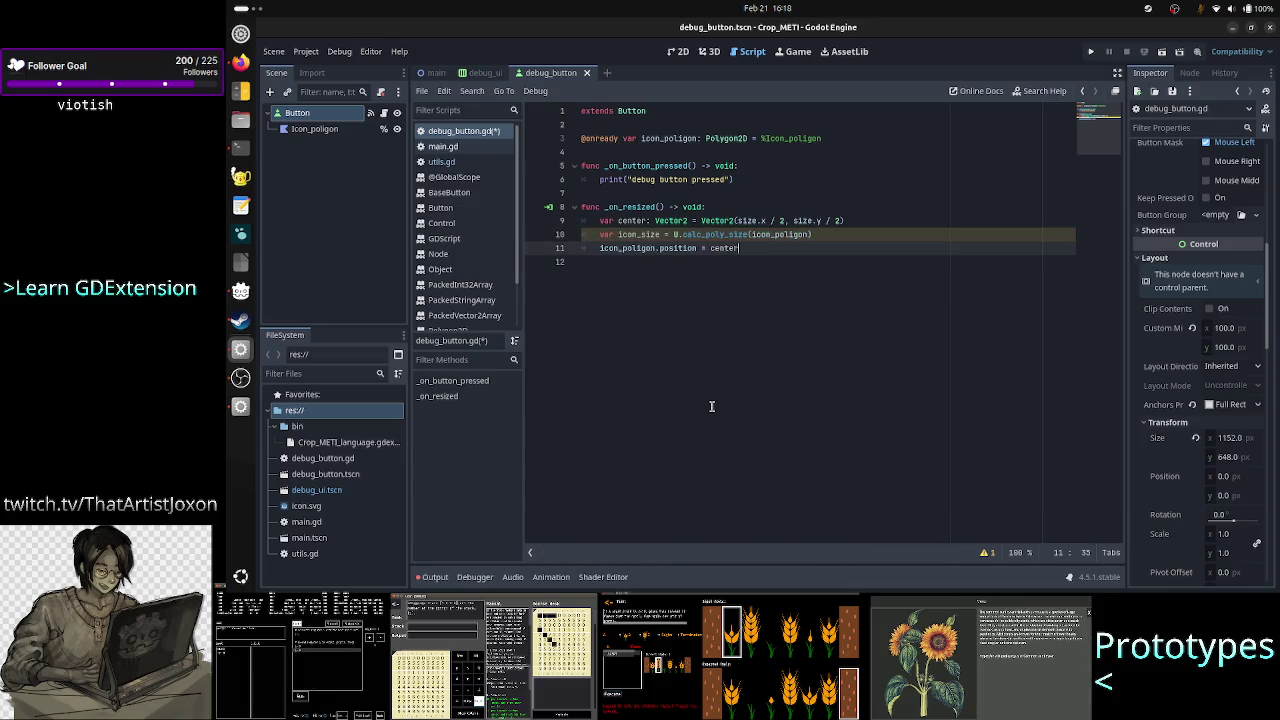
{"action": "key", "text": "Up"}
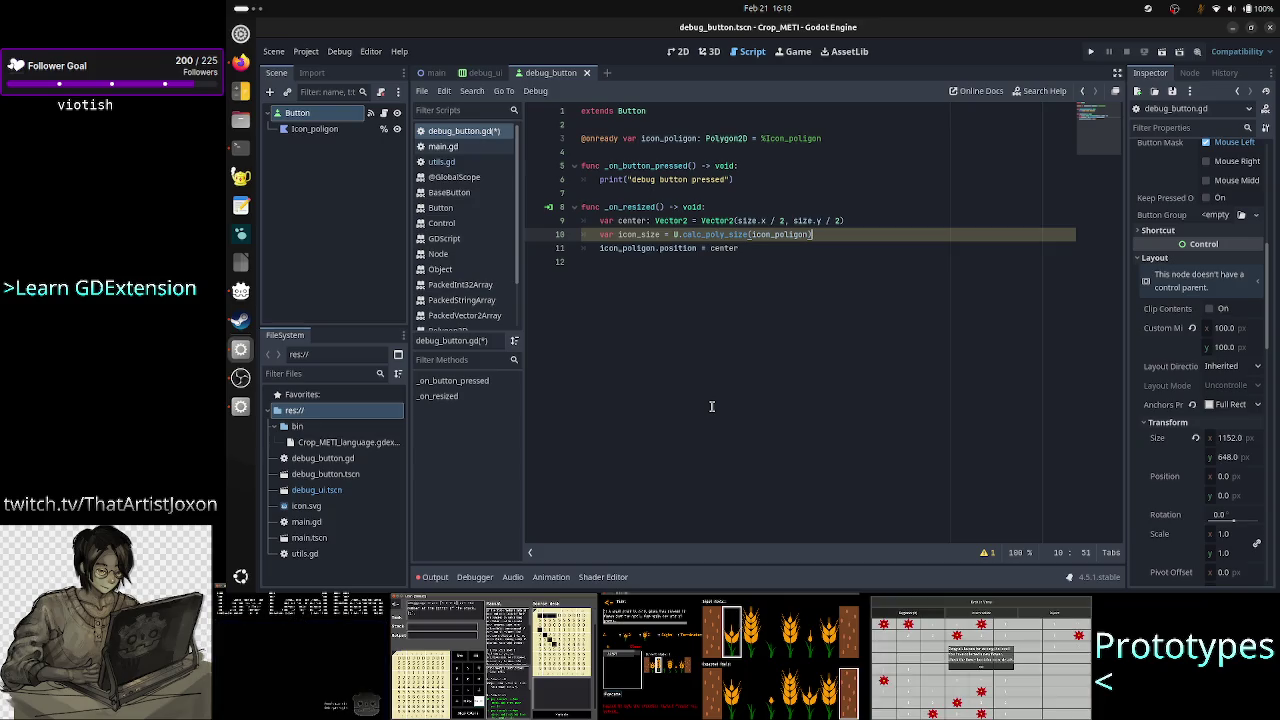
{"action": "key", "text": "Down"}
{"action": "key", "text": "Down"}
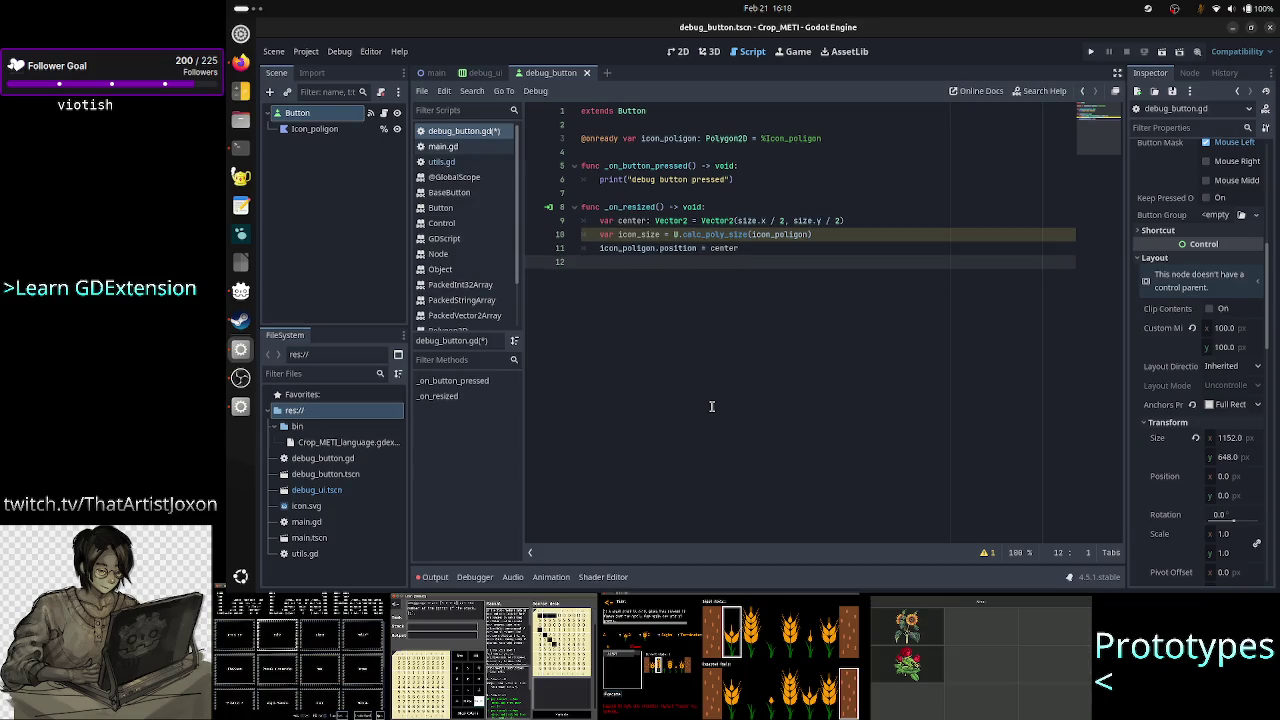
{"action": "key", "text": "Up"}
{"action": "type", "text": "+"}
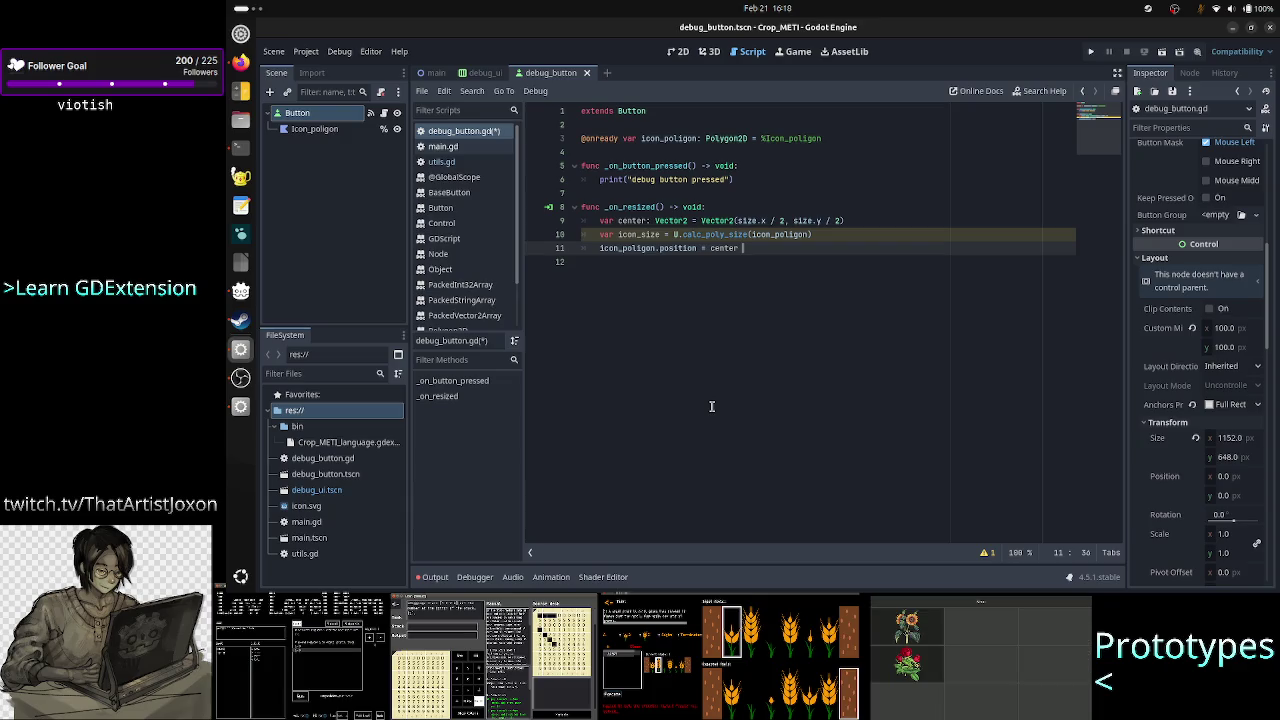
{"action": "left_click", "coordinate": [1090, 51]}
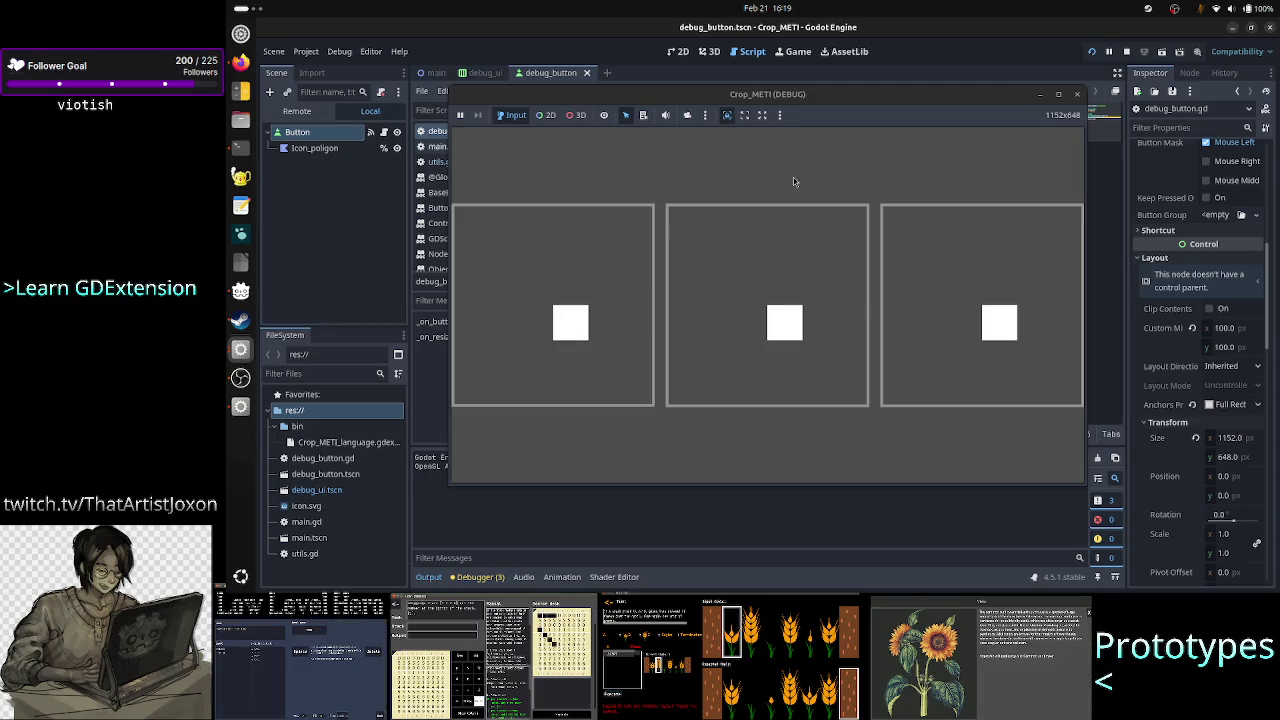
{"action": "left_click", "coordinate": [1076, 94]}
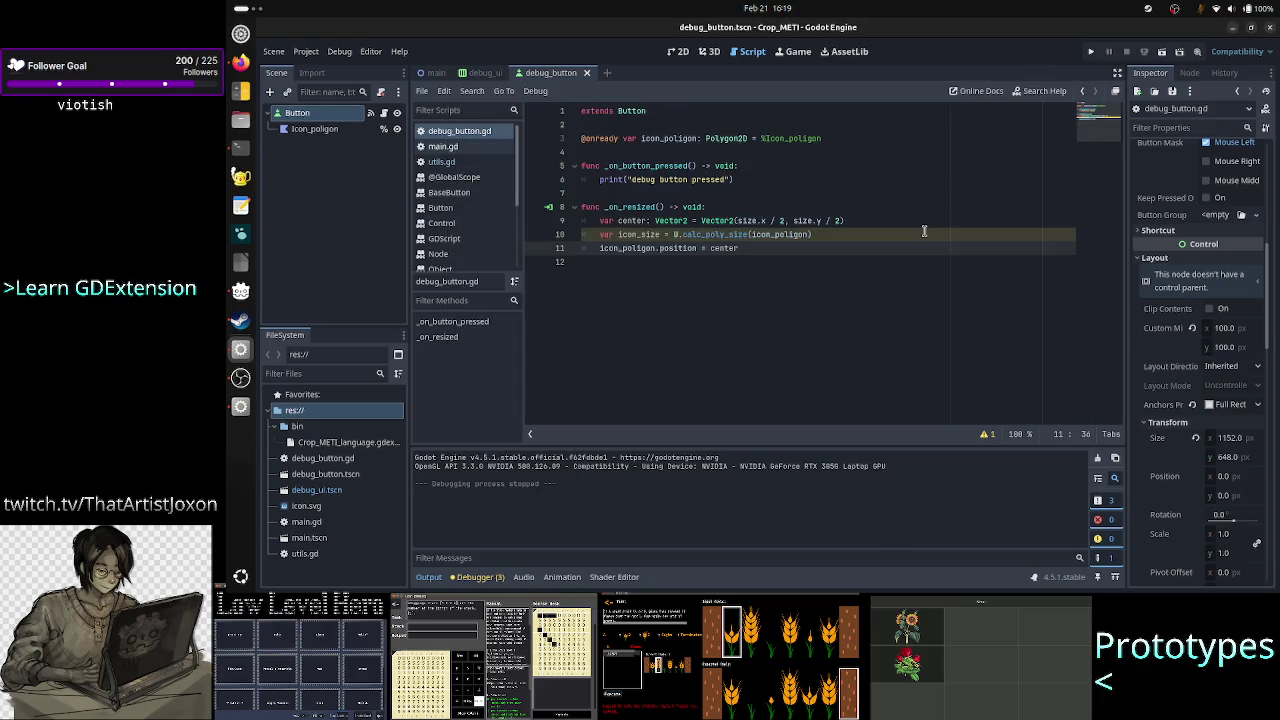
On line 11, subtract icon_size from center instead of a Vector2 constructor
{"action": "type", "text": "- "}
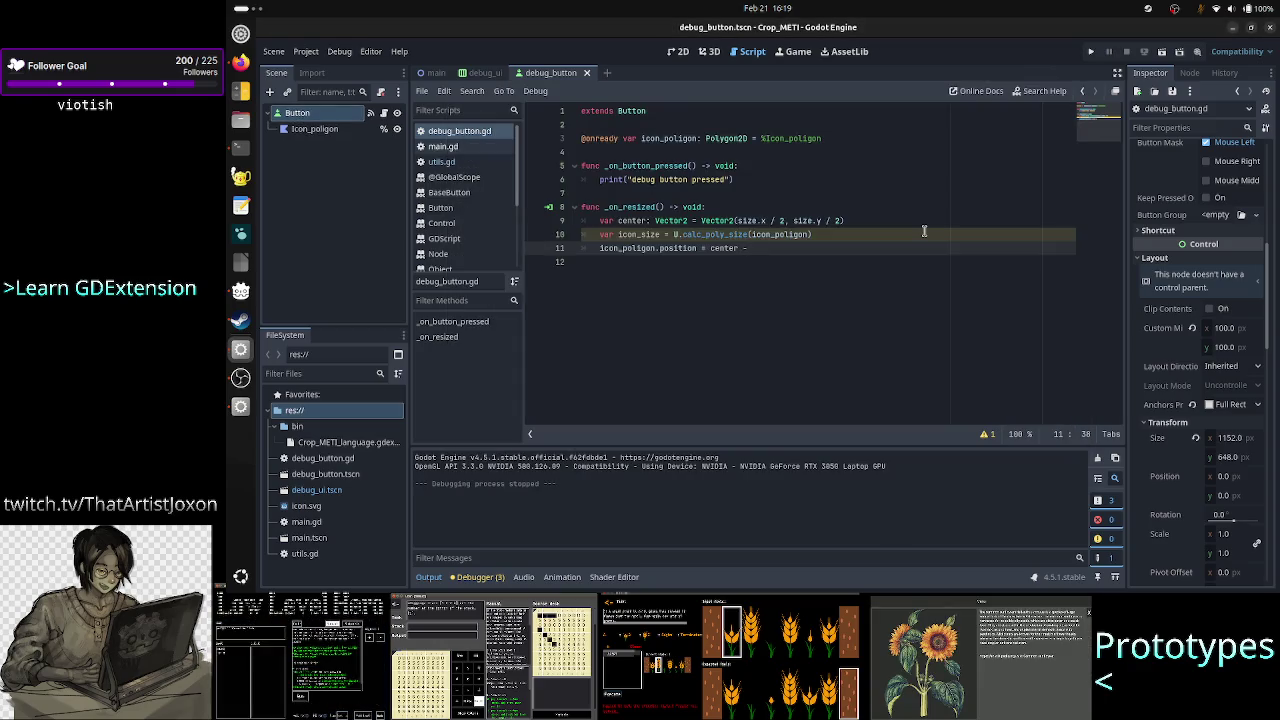
{"action": "type", "text": "Vect"}
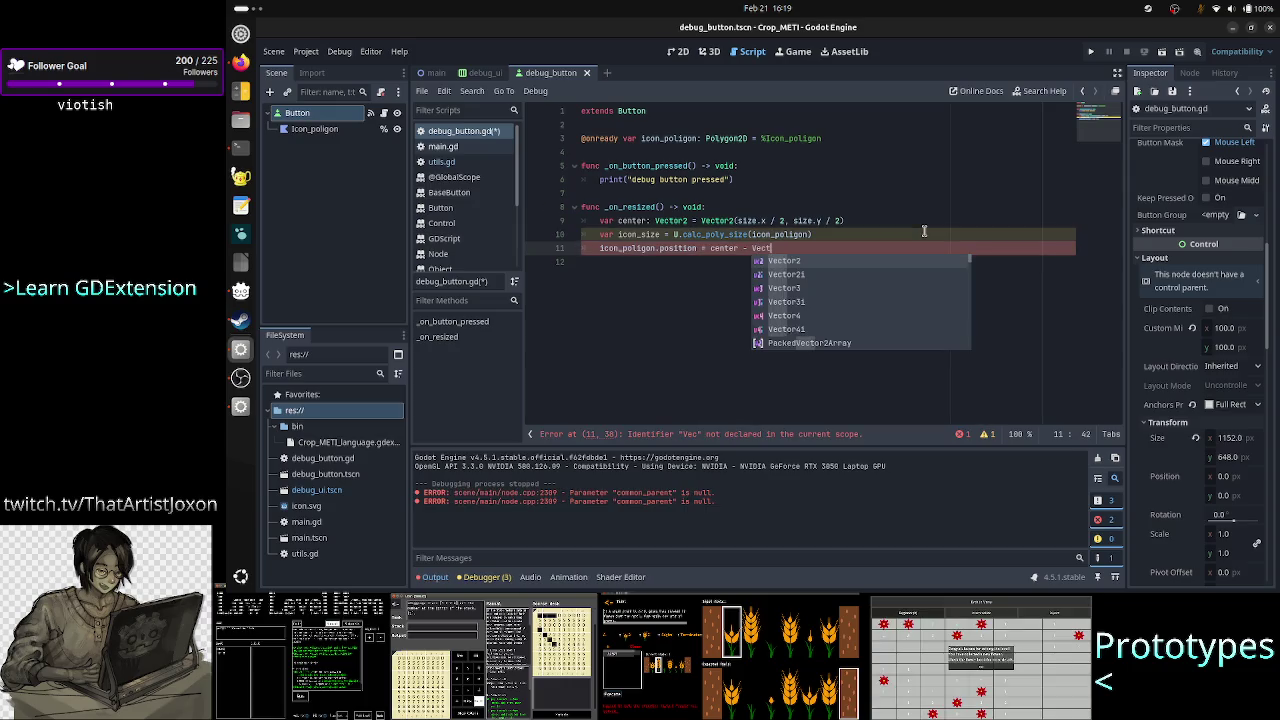
{"action": "key", "text": "Return"}
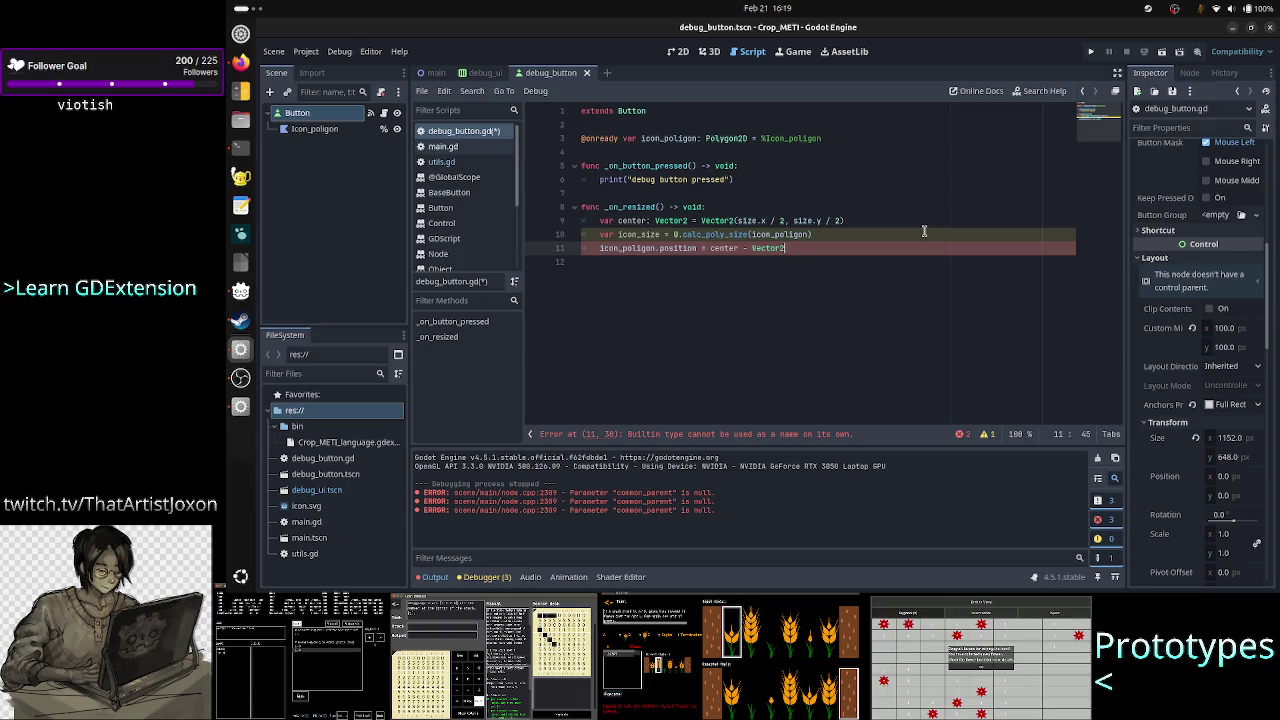
{"action": "type", "text": "(ic"}
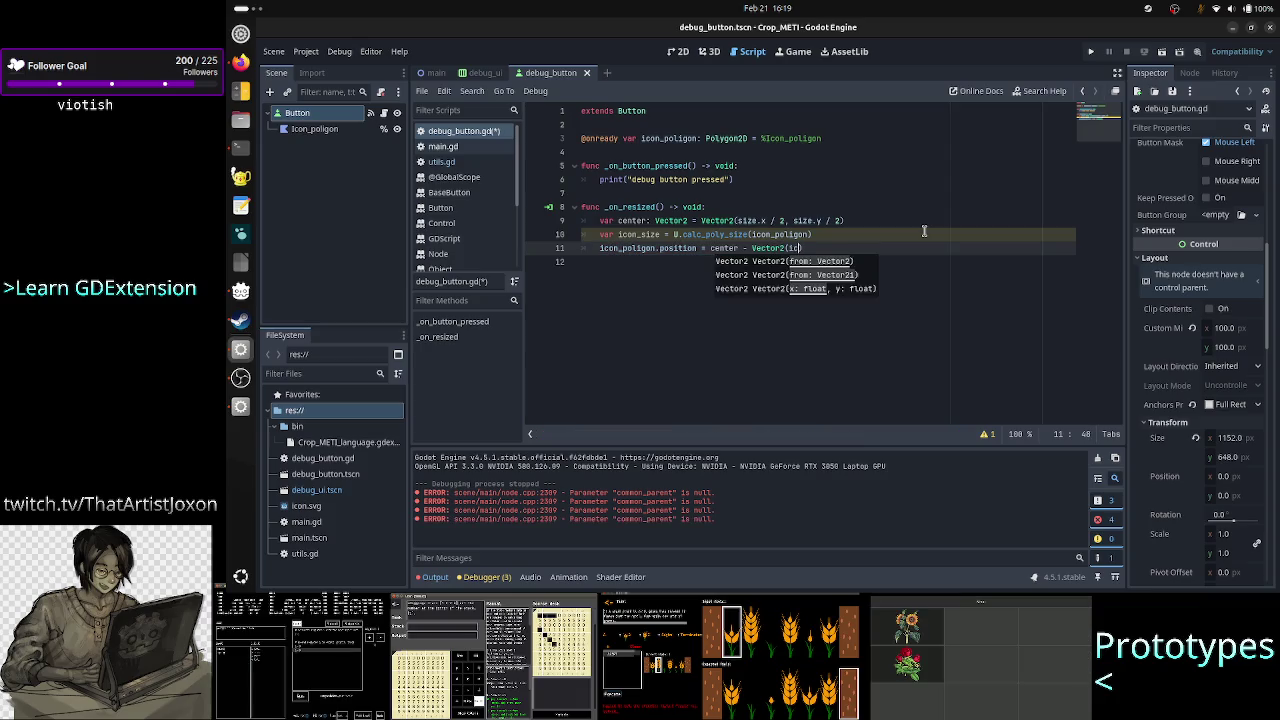
{"action": "type", "text": "o"}
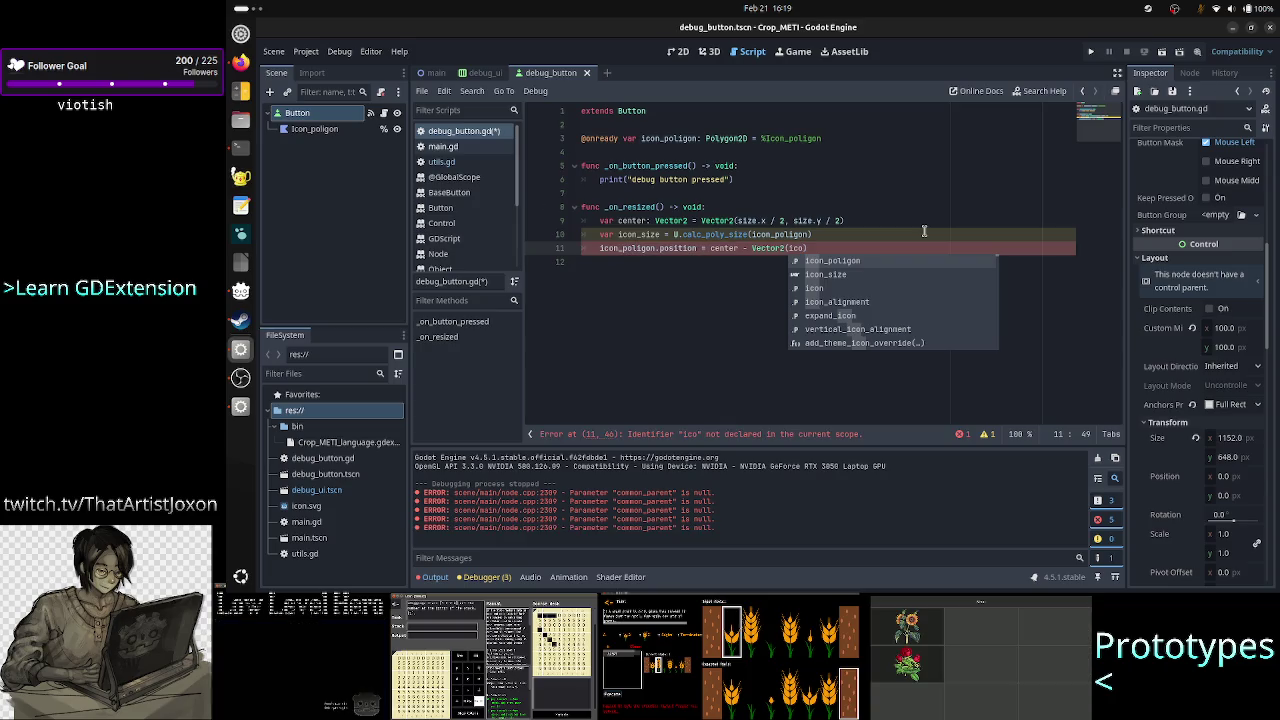
{"action": "key", "text": "BackSpace"}
{"action": "key", "text": "BackSpace"}
{"action": "key", "text": "BackSpace"}
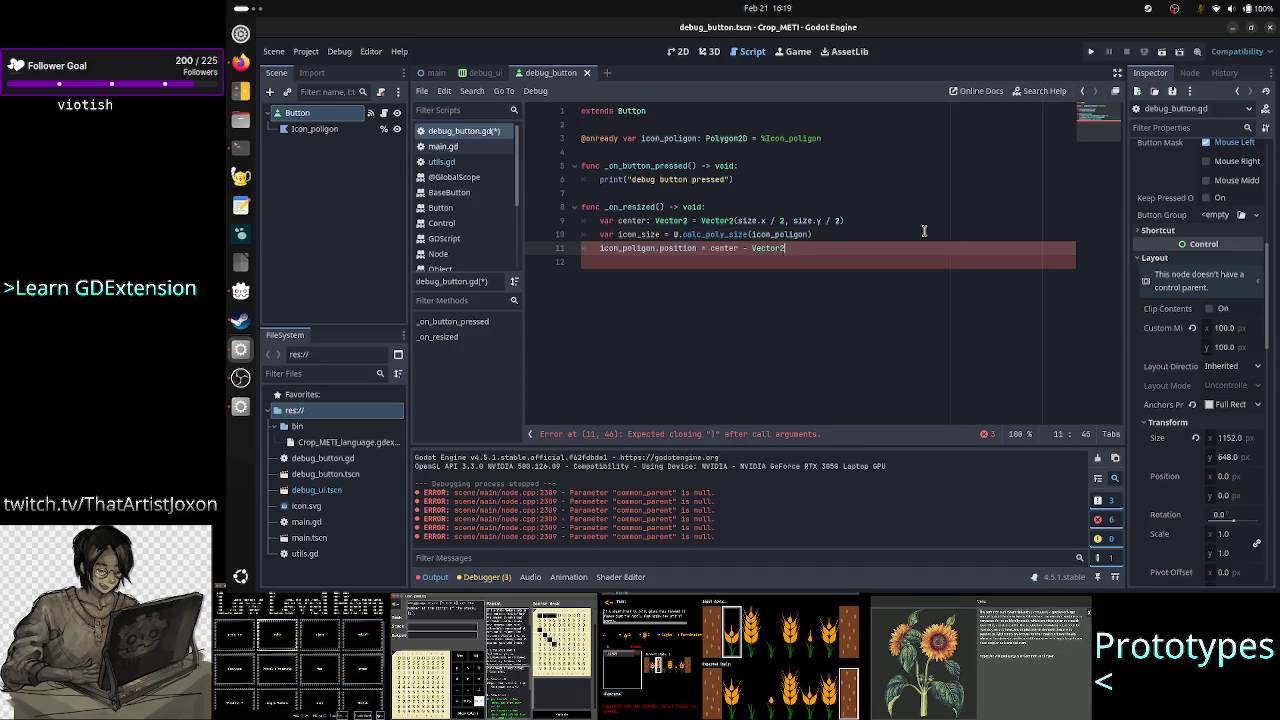
{"action": "key", "text": "BackSpace"}
{"action": "key", "text": "BackSpace"}
{"action": "key", "text": "BackSpace"}
{"action": "type", "text": "on"}
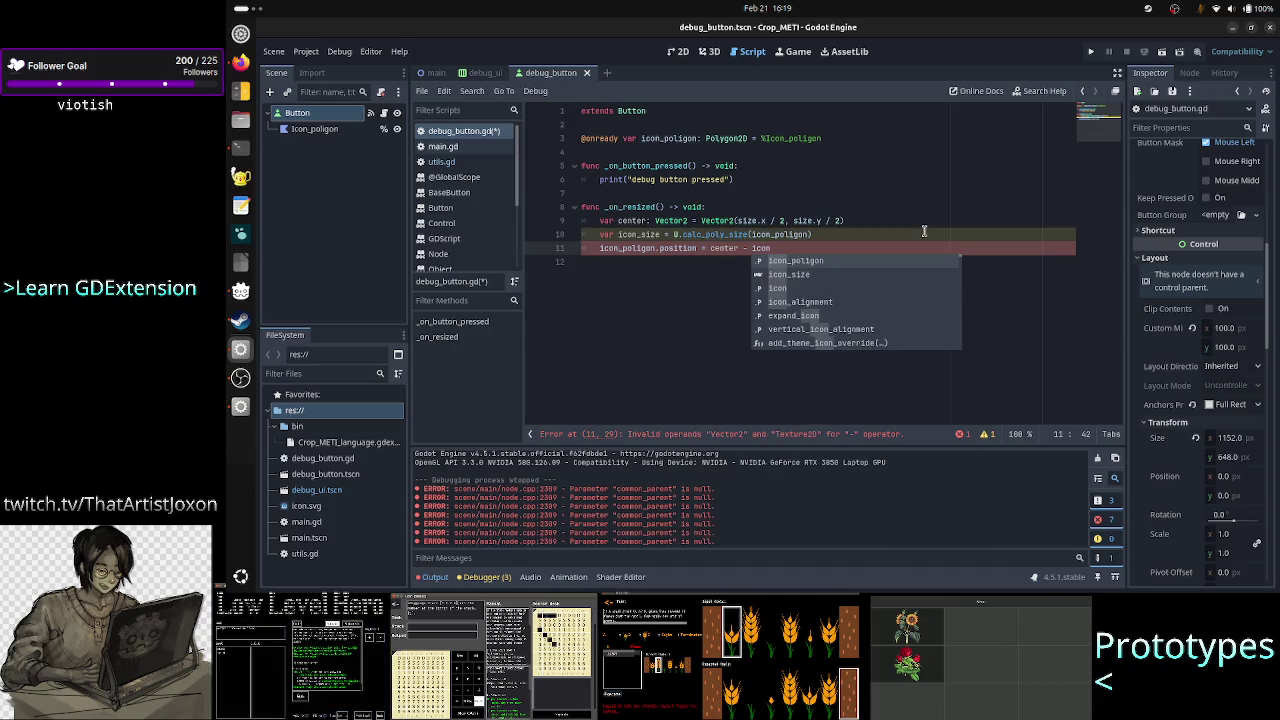
{"action": "type", "text": "_size"}
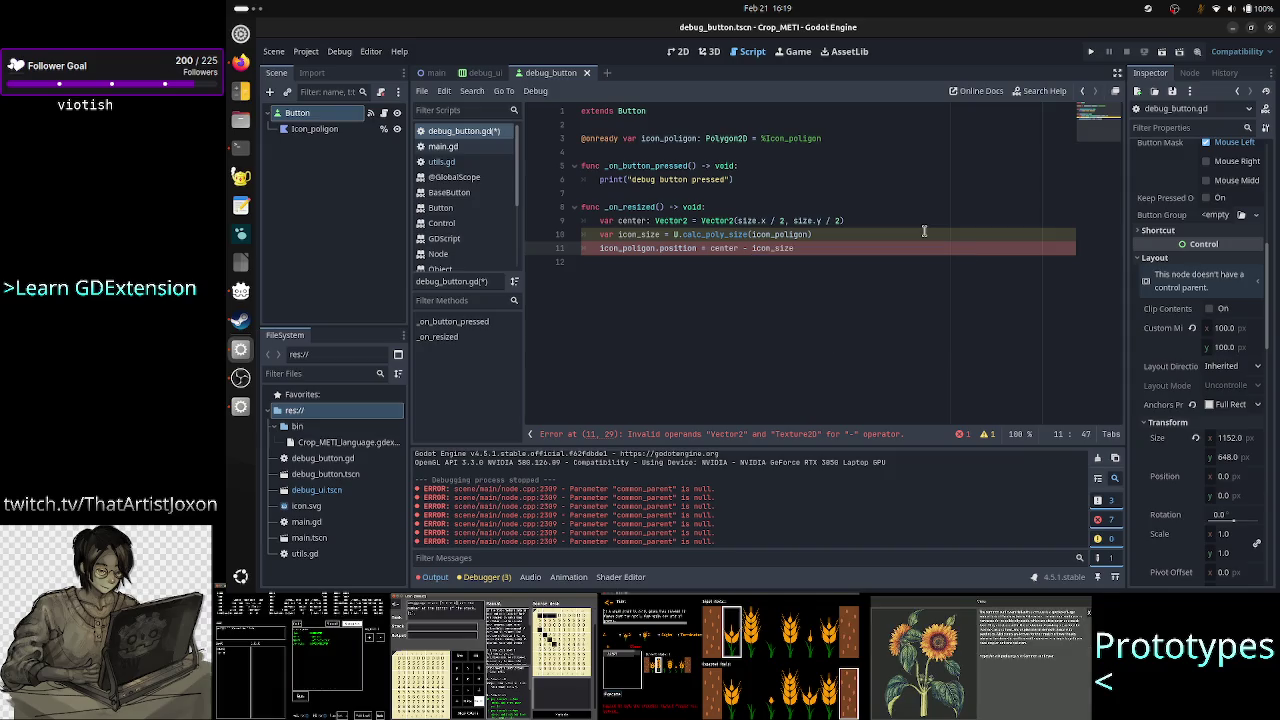
Declare icon_size on line 10 with the type Vector2
{"action": "key", "text": "Up"}
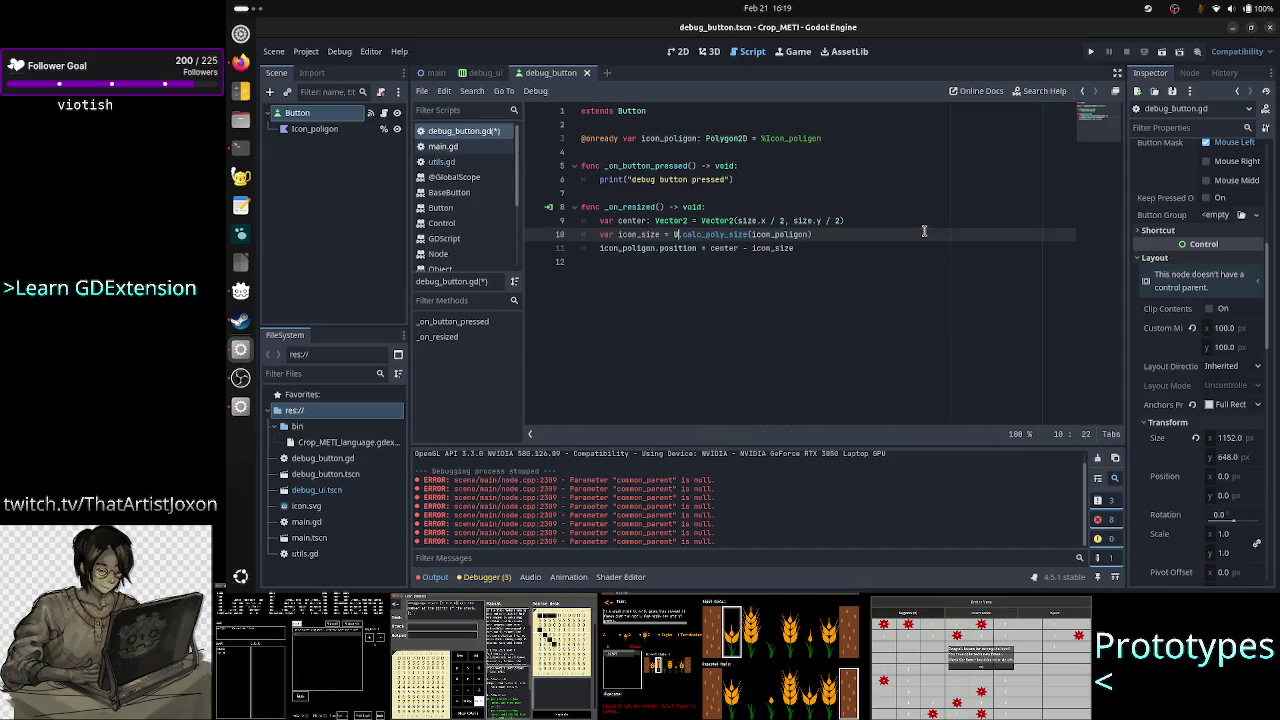
{"action": "type", "text": ": Vec"}
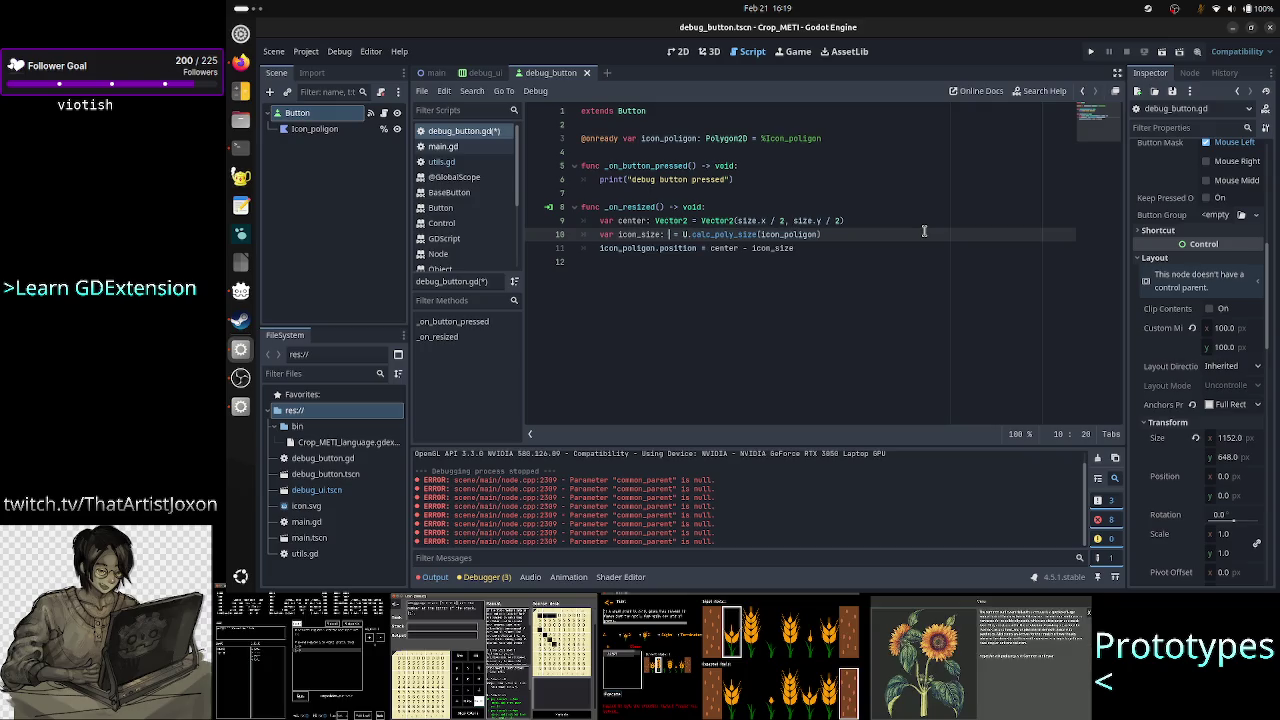
{"action": "key", "text": "Return"}
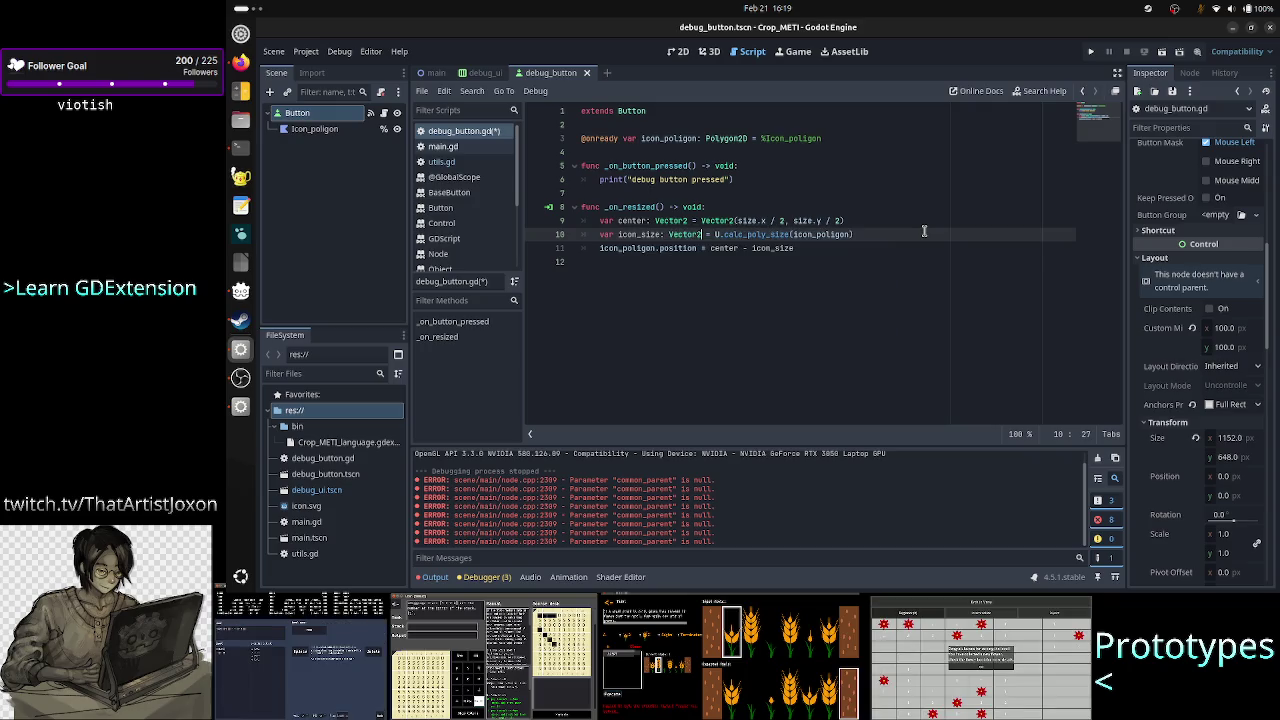
Finish line 11 as center - (icon_size / 2)
{"action": "key", "text": "Down"}
{"action": "key", "text": "End"}
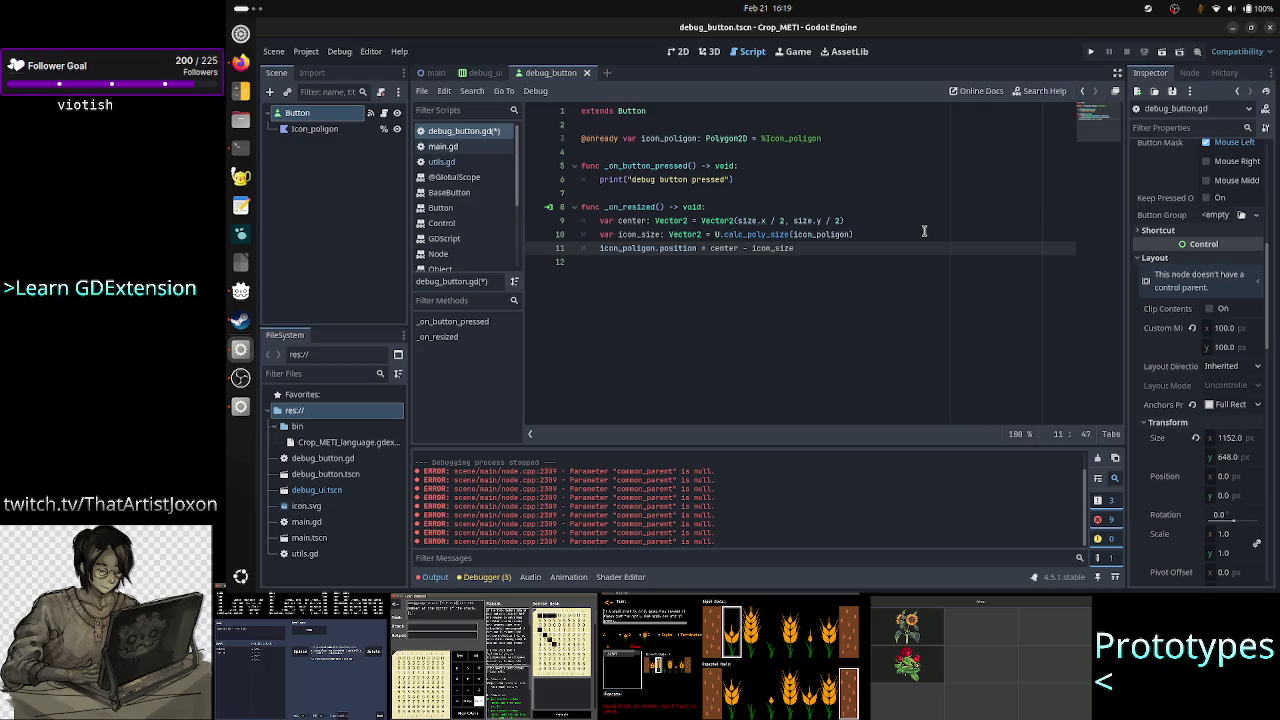
{"action": "type", "text": " / 2"}
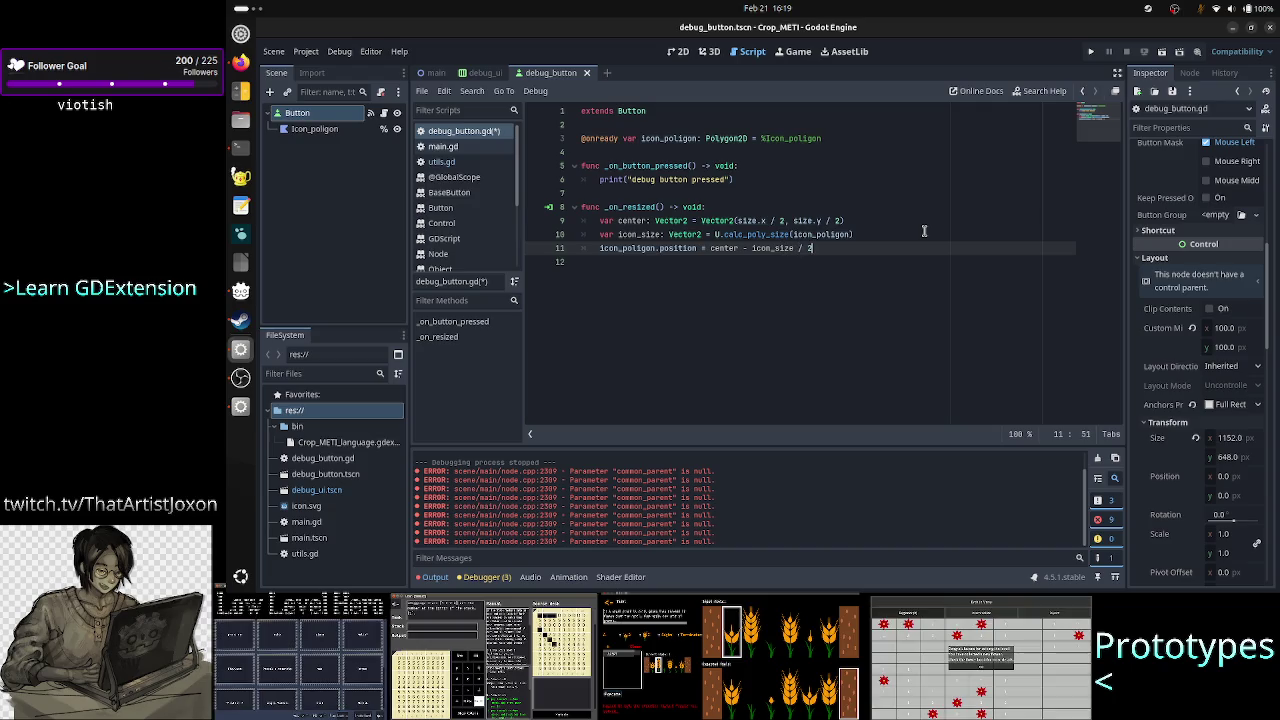
{"action": "type", "text": ")"}
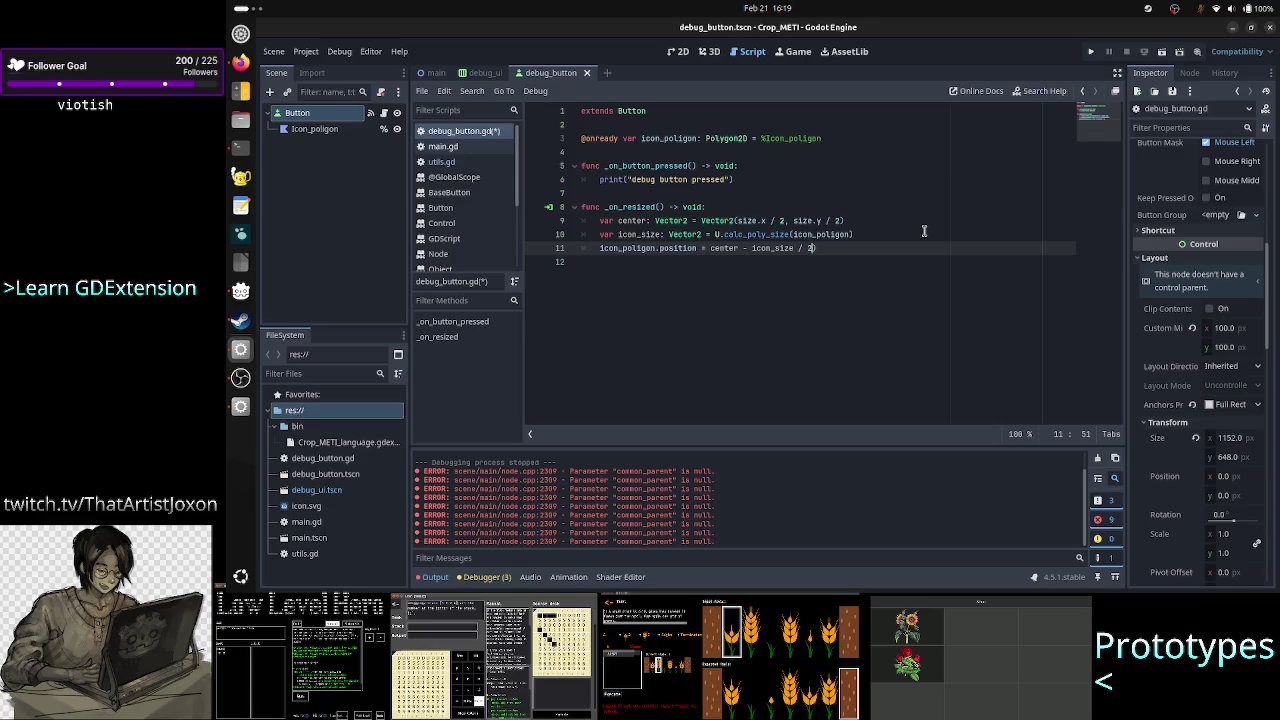
{"action": "key", "text": "ctrl+Left"}
{"action": "key", "text": "ctrl+Left"}
{"action": "key", "text": "ctrl+Left"}
{"action": "type", "text": "("}
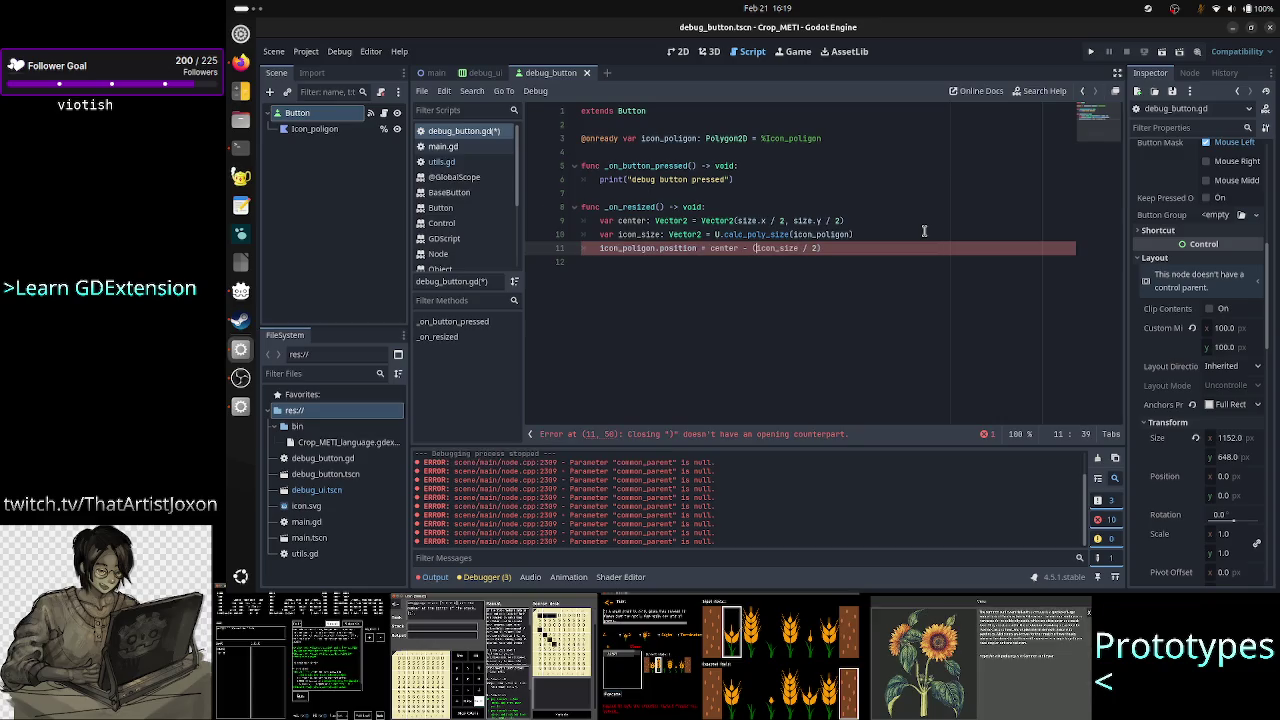
{"action": "key", "text": "Down"}
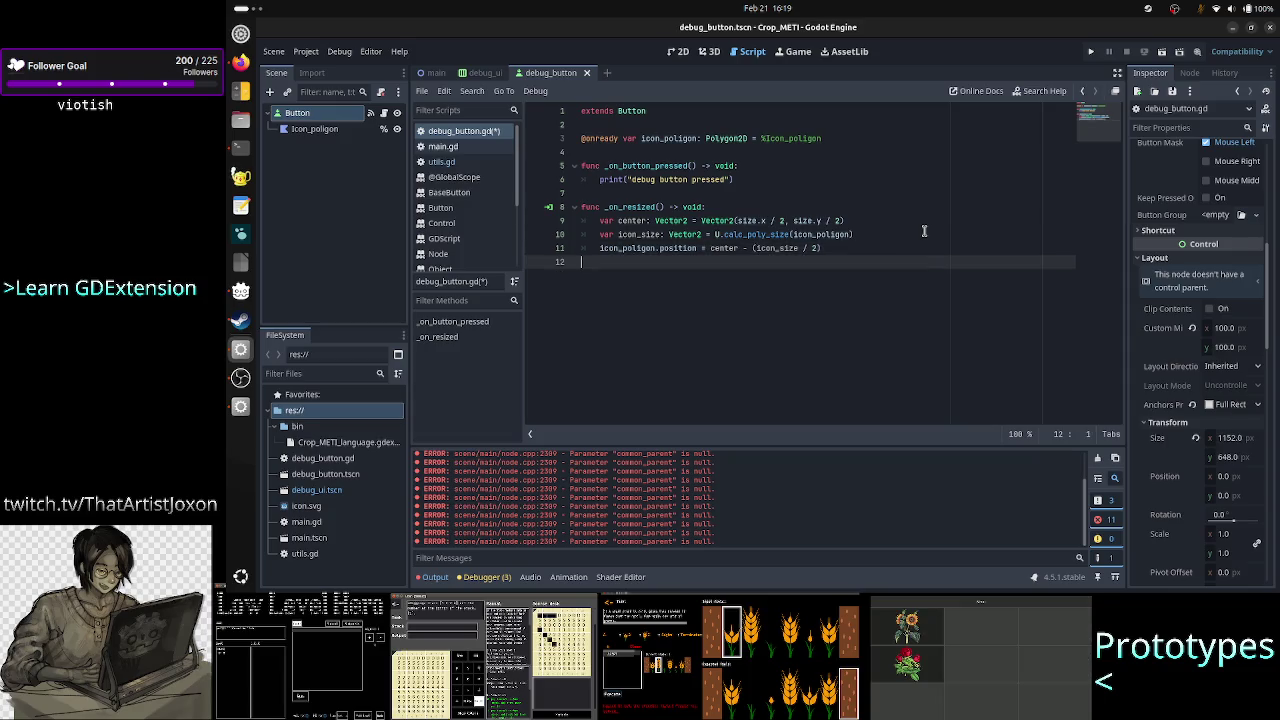
Run the project and capture the Crop_METI game window as a window screenshot
{"action": "left_click", "coordinate": [1089, 53]}
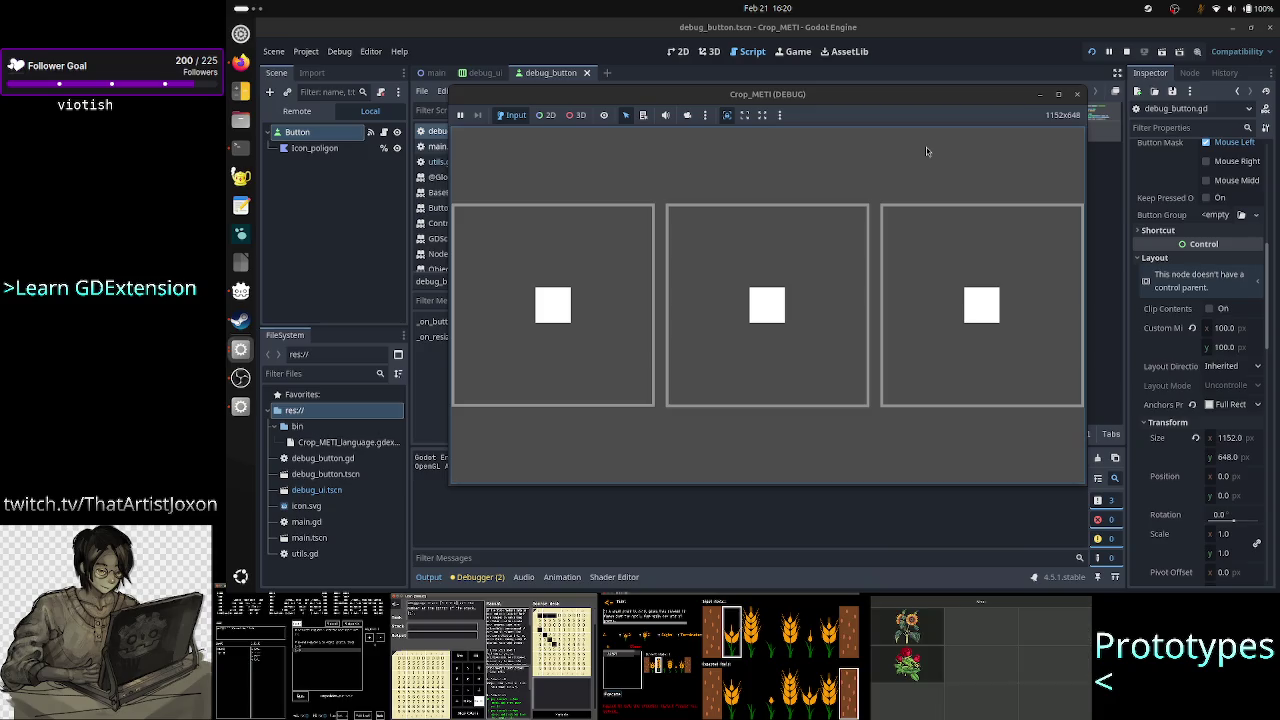
{"action": "key", "text": "Print"}
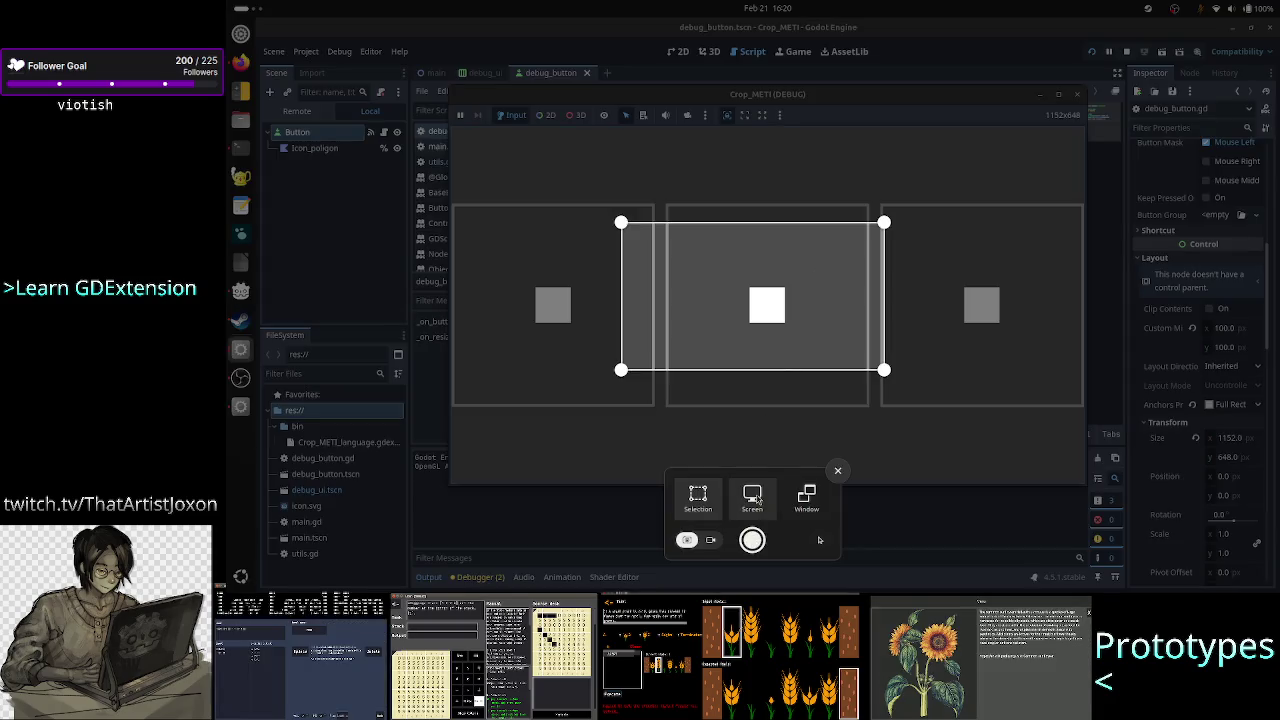
{"action": "left_click", "coordinate": [754, 495]}
{"action": "left_click", "coordinate": [808, 500]}
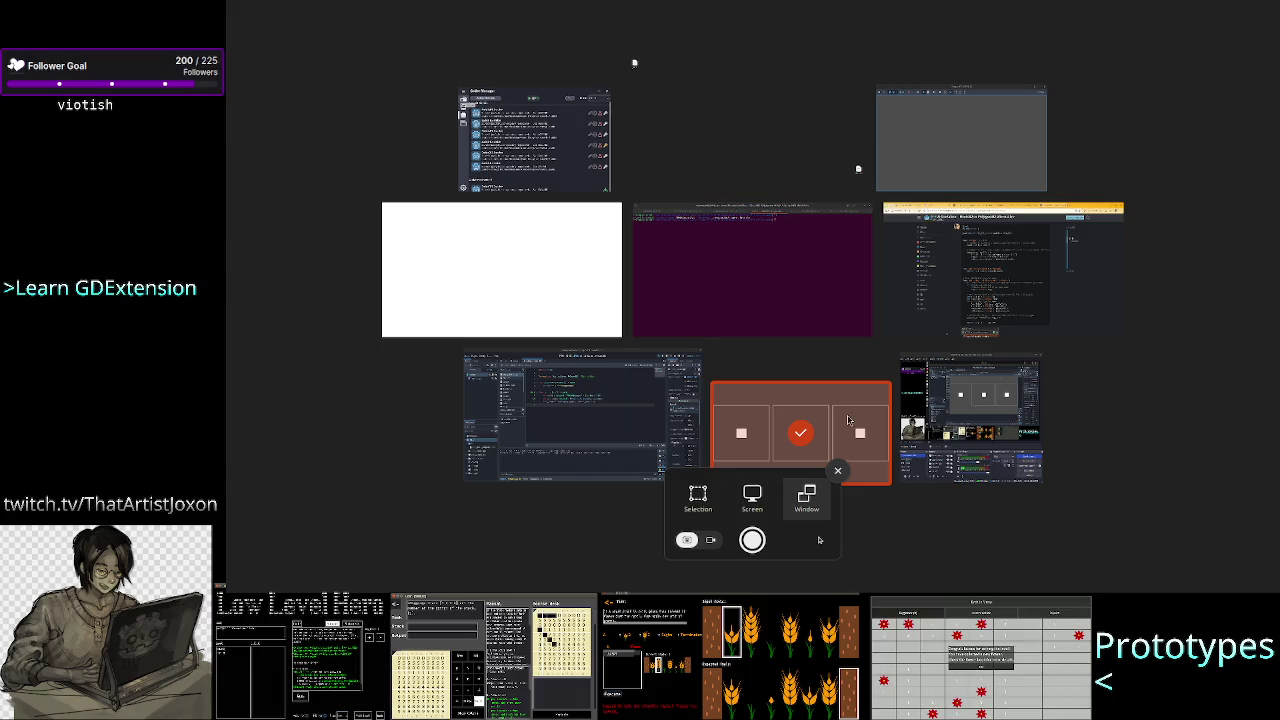
{"action": "left_click", "coordinate": [752, 540]}
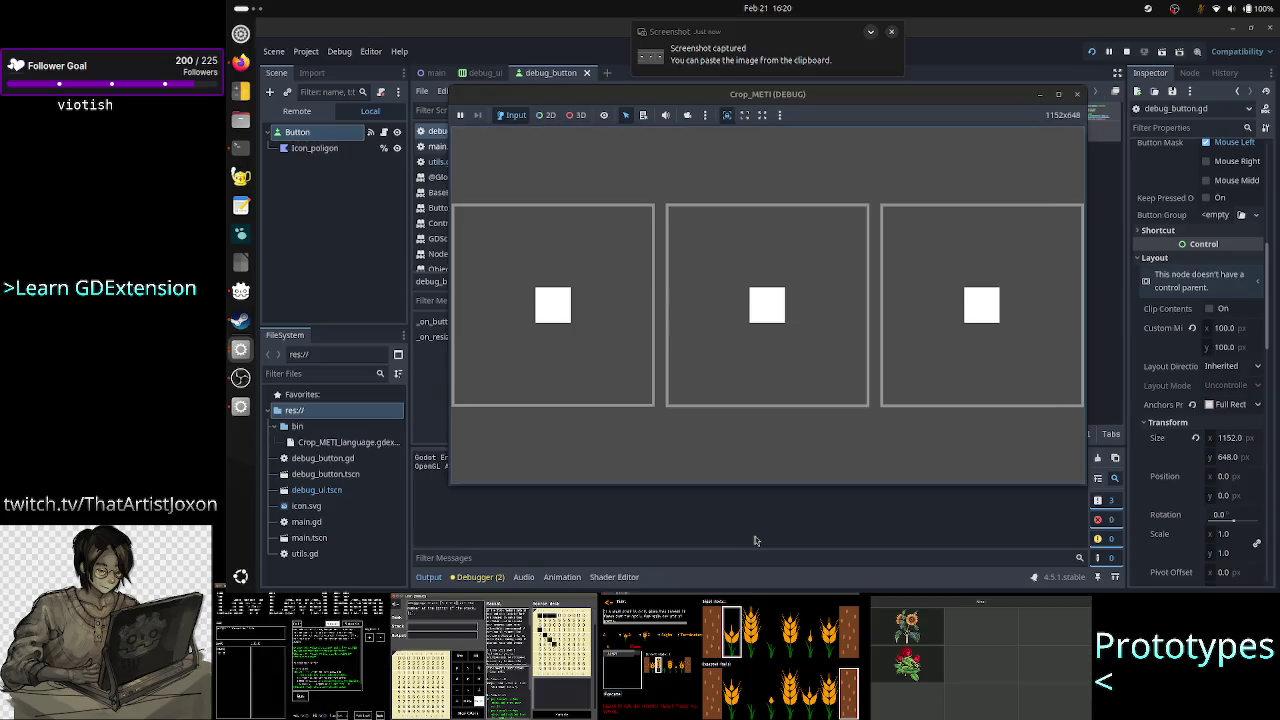
{"action": "key", "text": "super"}
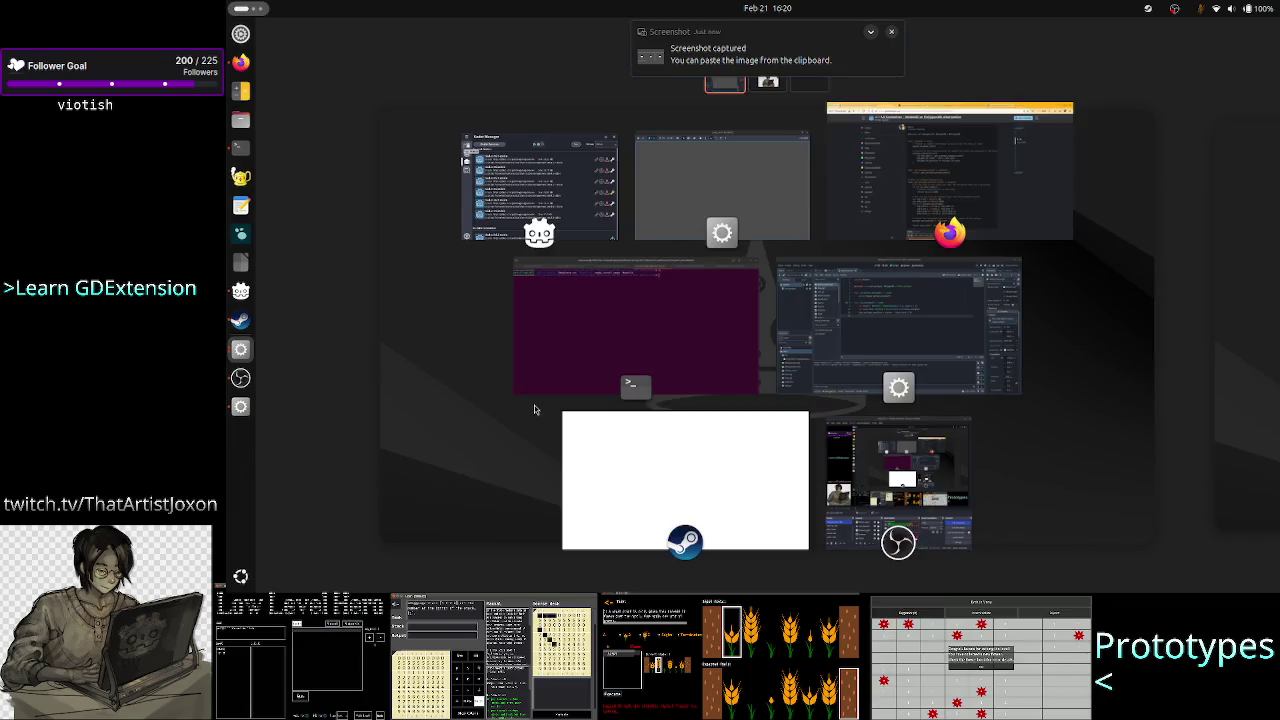
Open GIMP, paste the screenshot as a new 1152x648 image, and return to Godot
{"action": "type", "text": "imp"}
{"action": "left_click", "coordinate": [774, 98]}
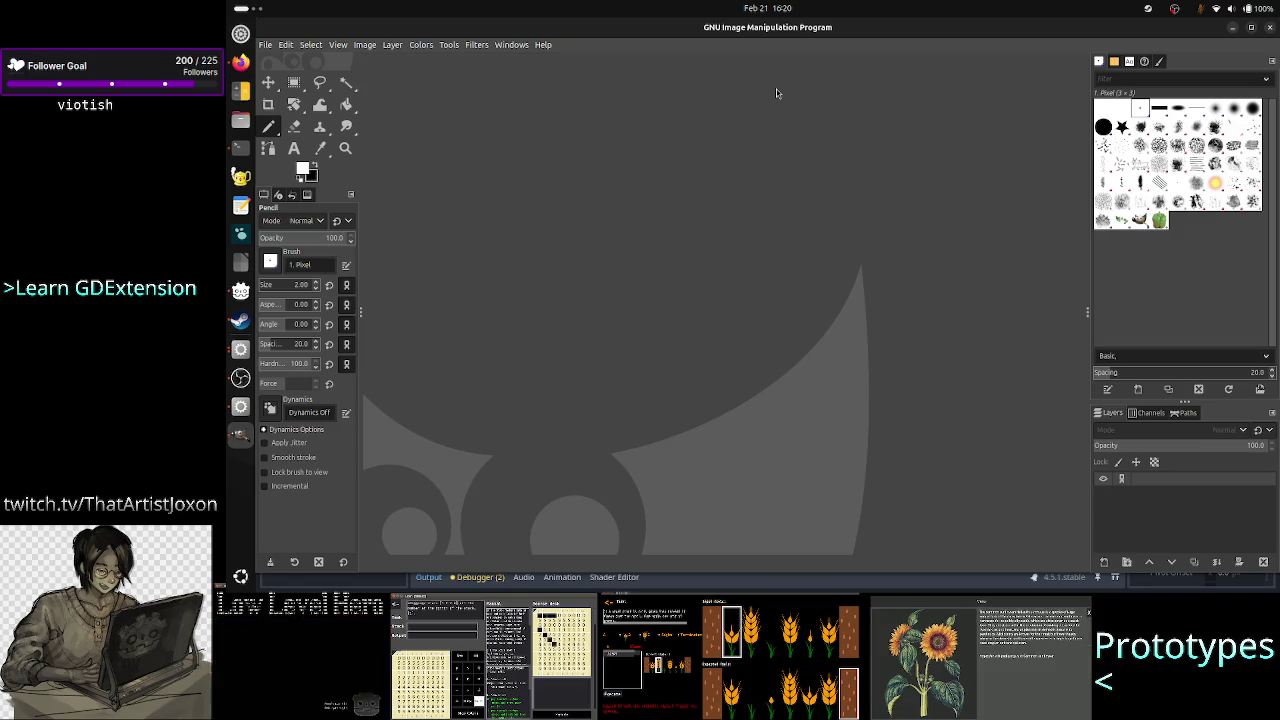
{"action": "left_click", "coordinate": [286, 47]}
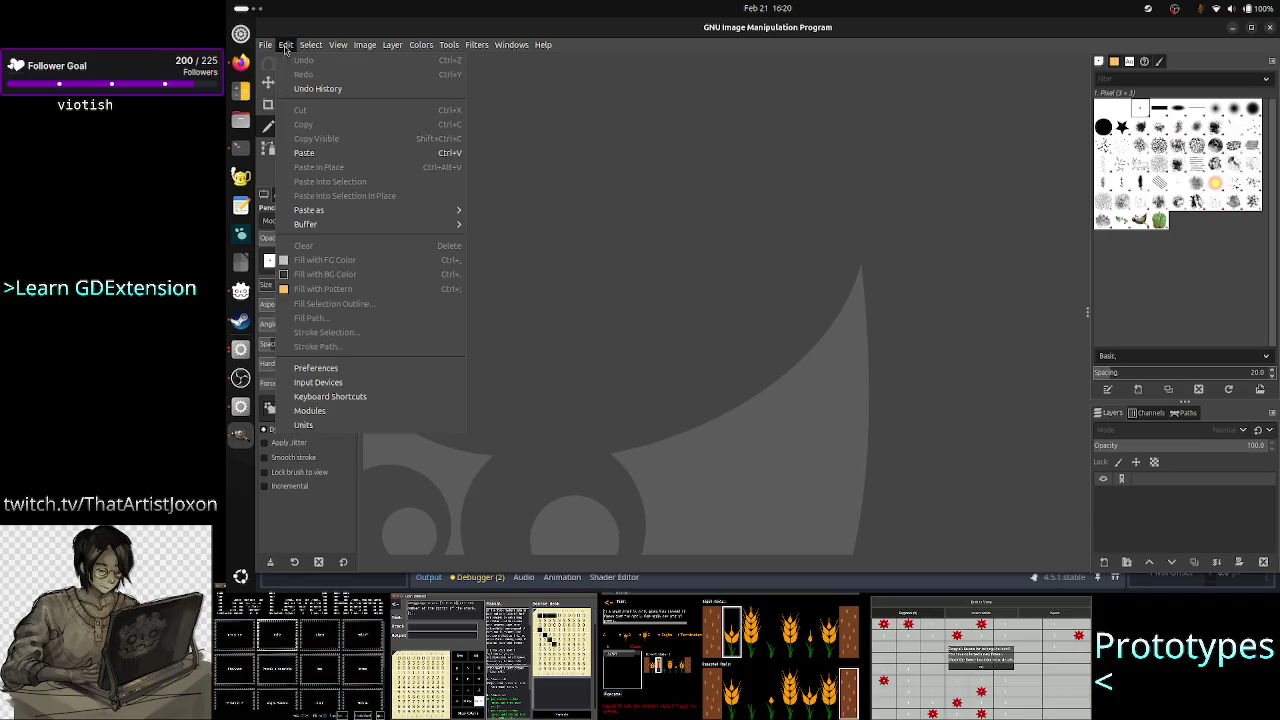
{"action": "mouse_move", "coordinate": [376, 210]}
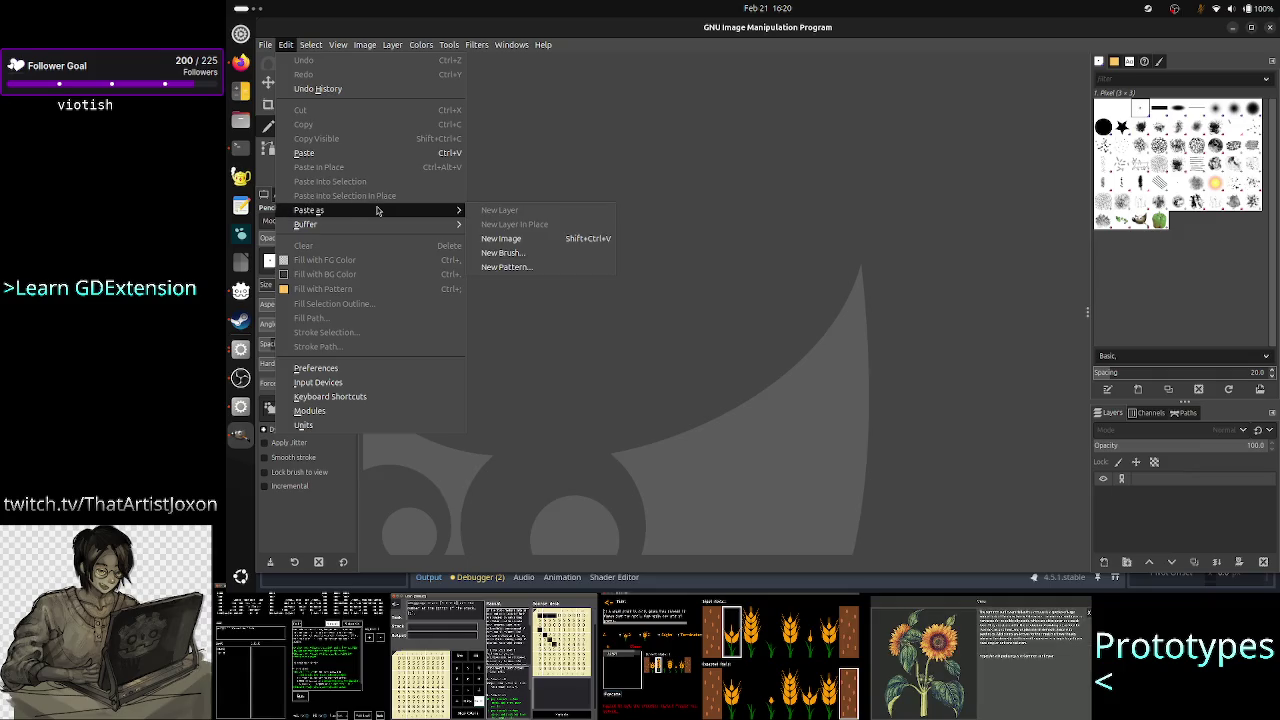
{"action": "left_click", "coordinate": [510, 239]}
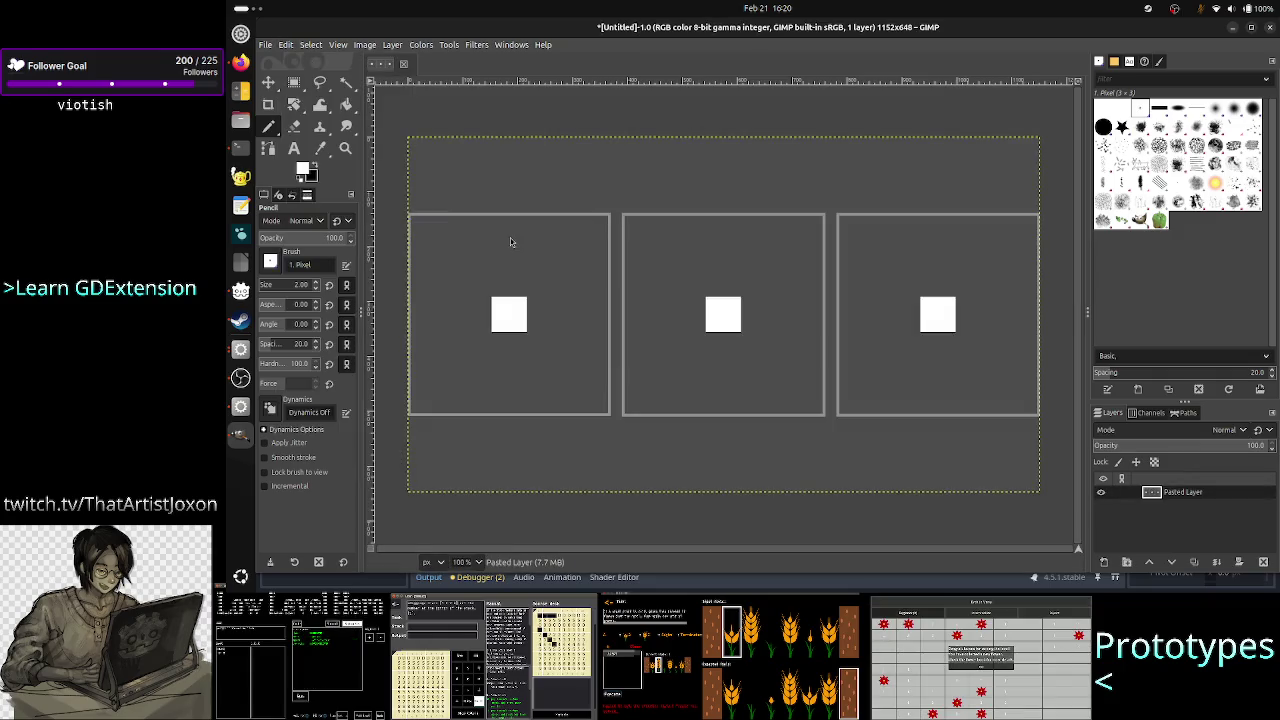
{"action": "key", "text": "alt+Tab"}
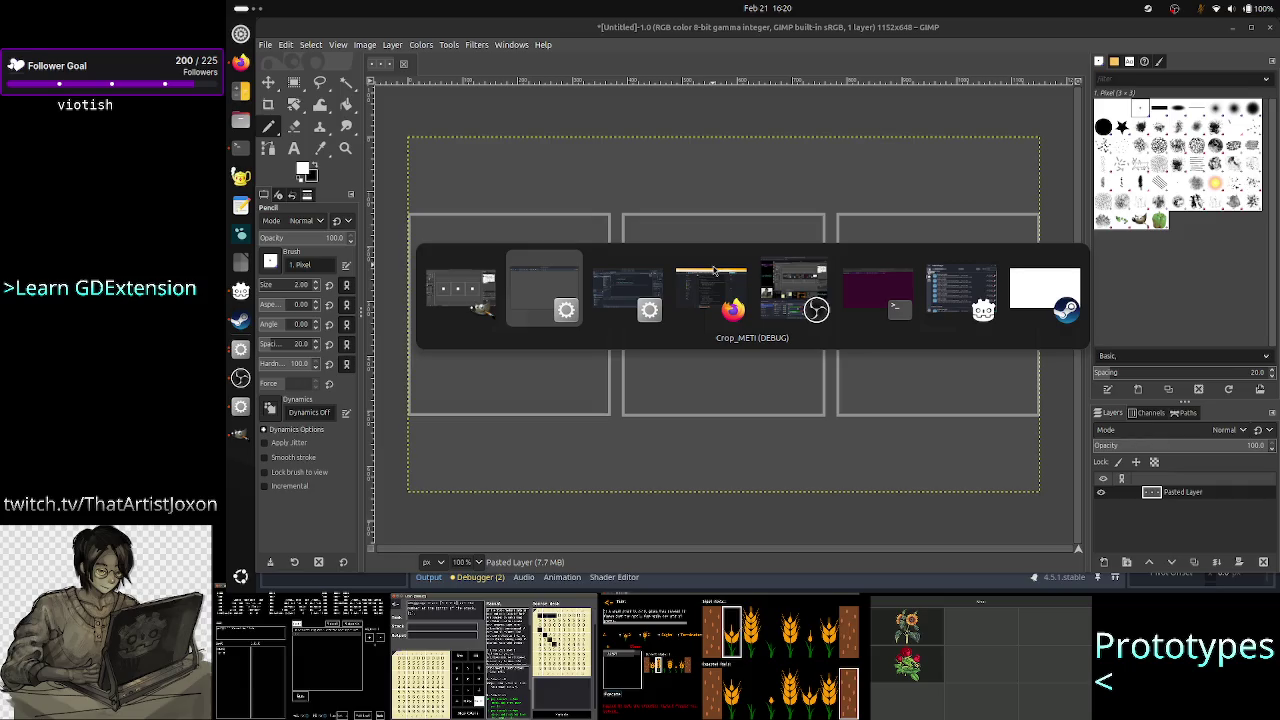
{"action": "key", "text": "alt+Tab"}
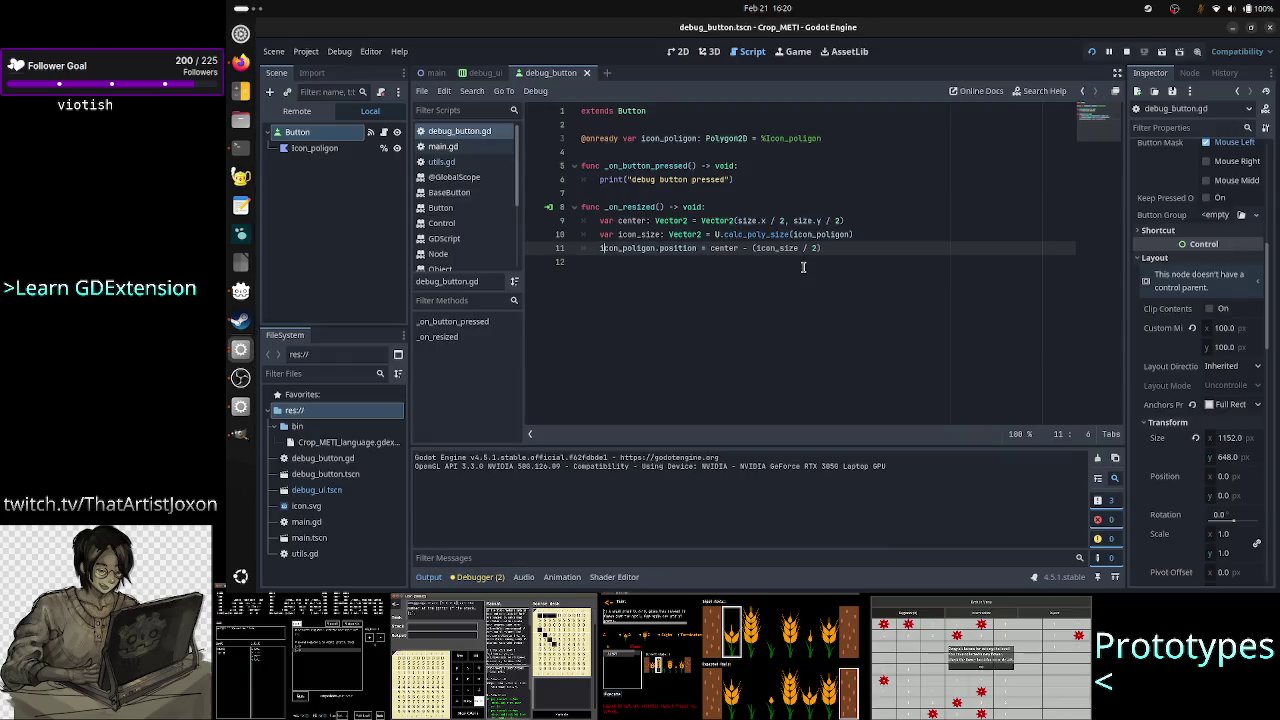
Comment out the - (icon_size / 2) offset on line 11 and rerun the project
{"action": "key", "text": "ctrl+Right"}
{"action": "key", "text": "ctrl+Right"}
{"action": "key", "text": "ctrl+Right"}
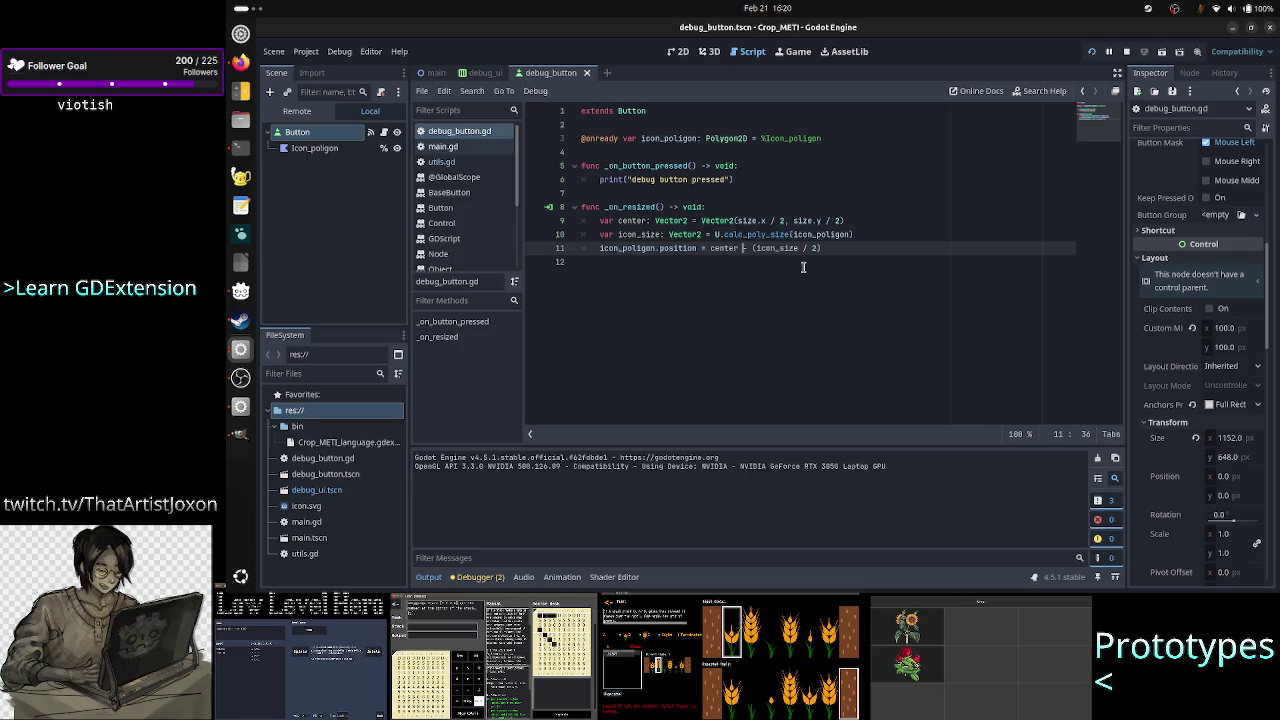
{"action": "type", "text": "+"}
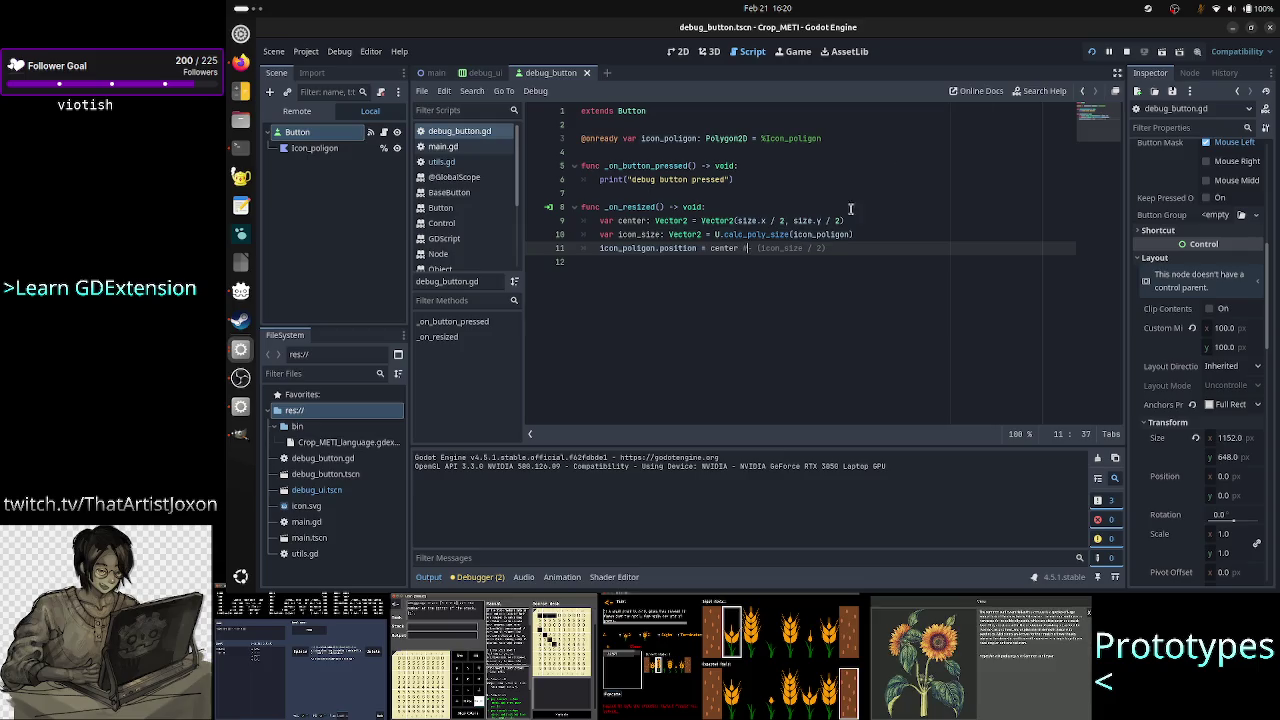
{"action": "left_click", "coordinate": [1092, 51]}
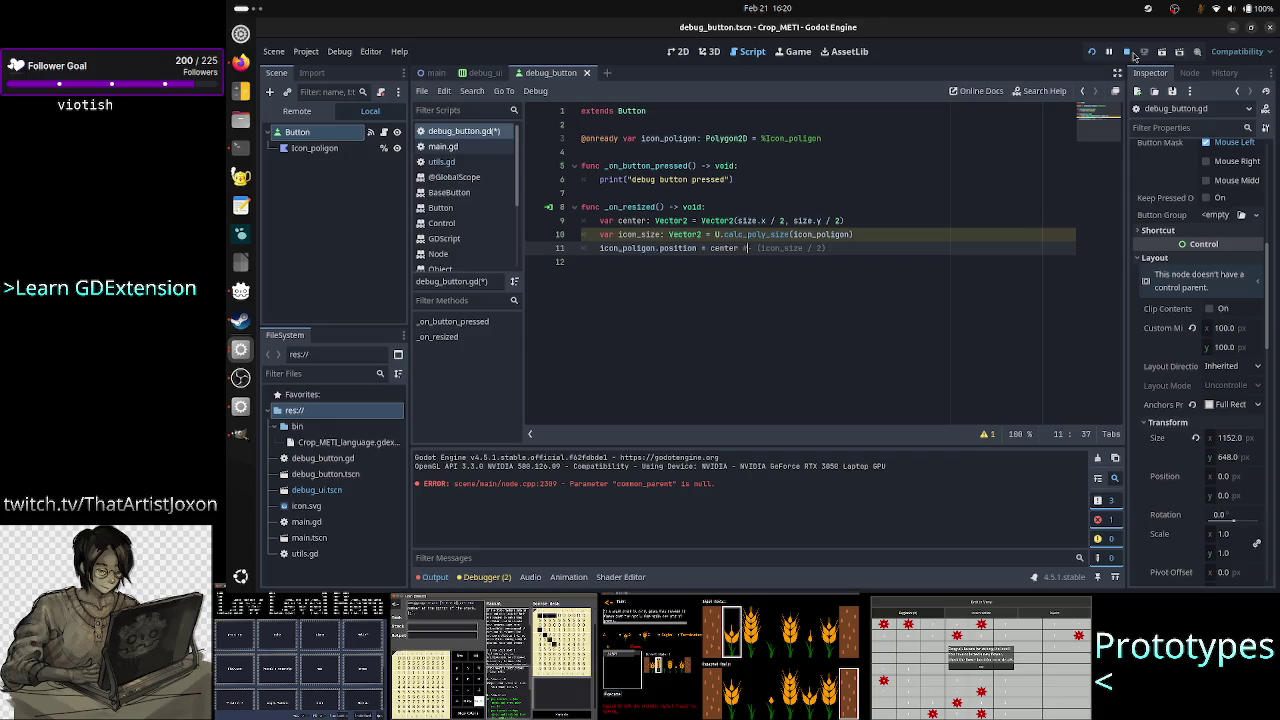
{"action": "left_click", "coordinate": [1092, 52]}
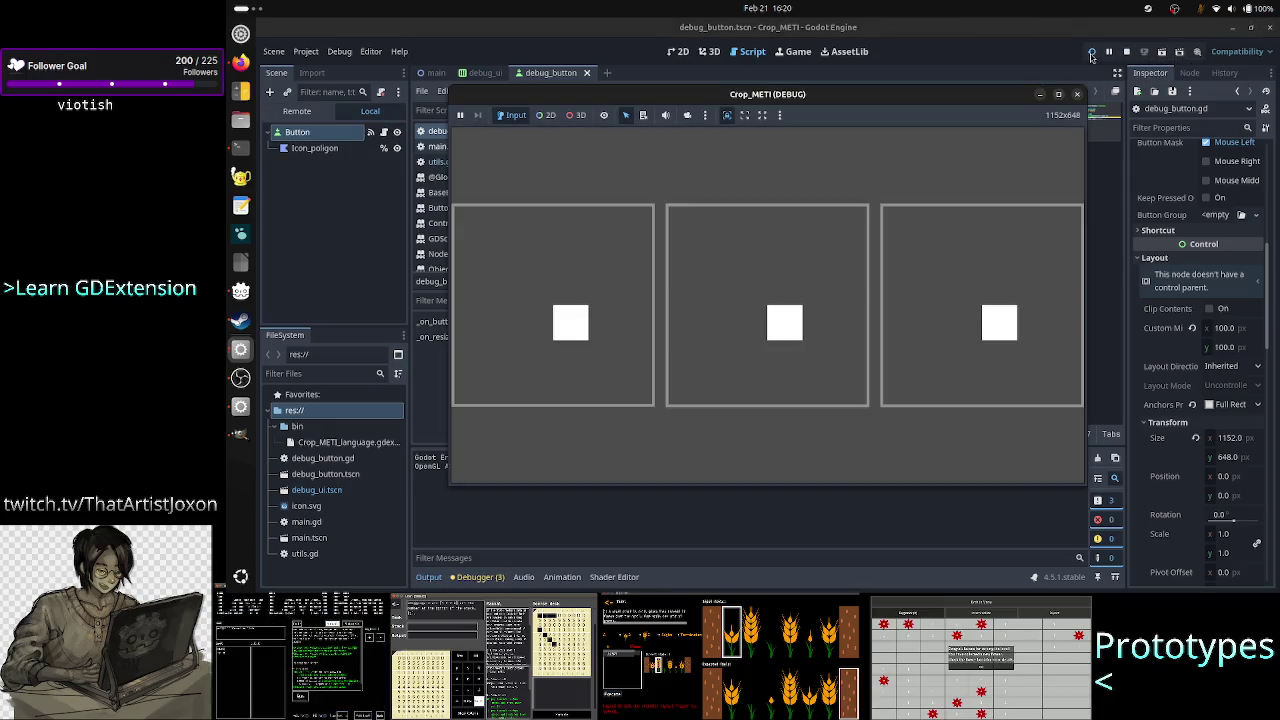
Capture a screenshot of the running game window and bring GIMP back
{"action": "key", "text": "Print"}
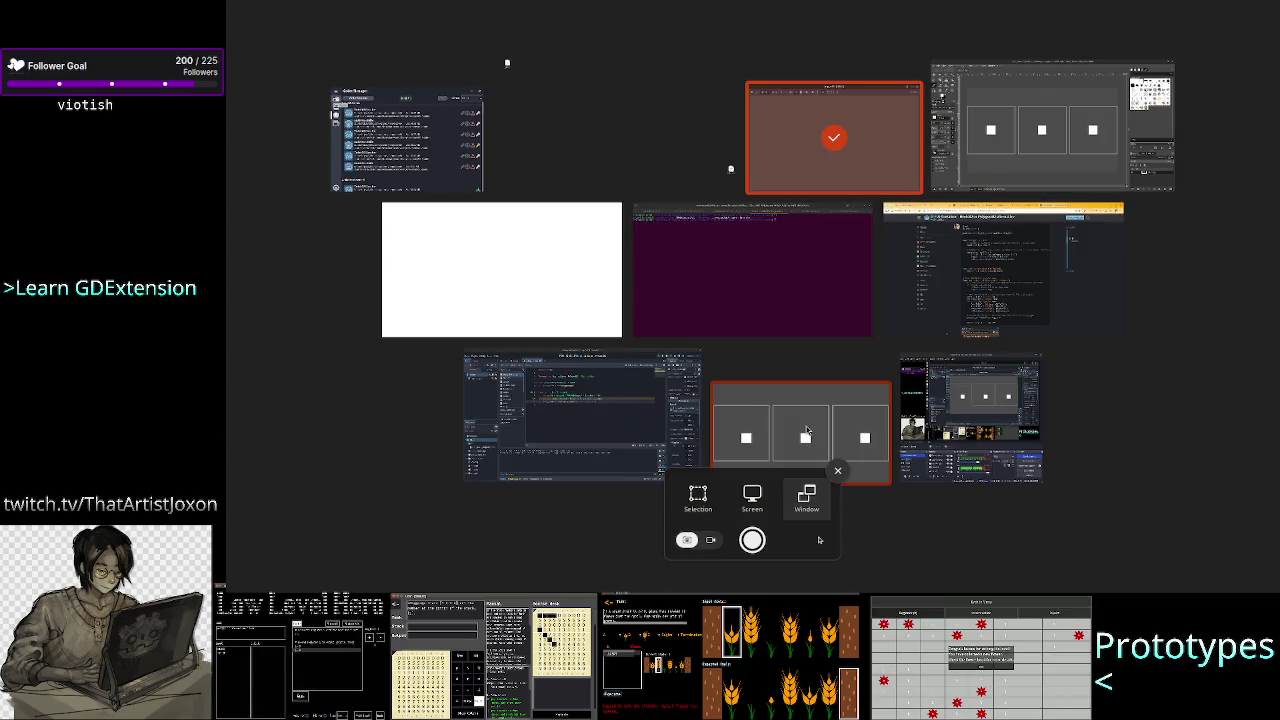
{"action": "left_click", "coordinate": [793, 436]}
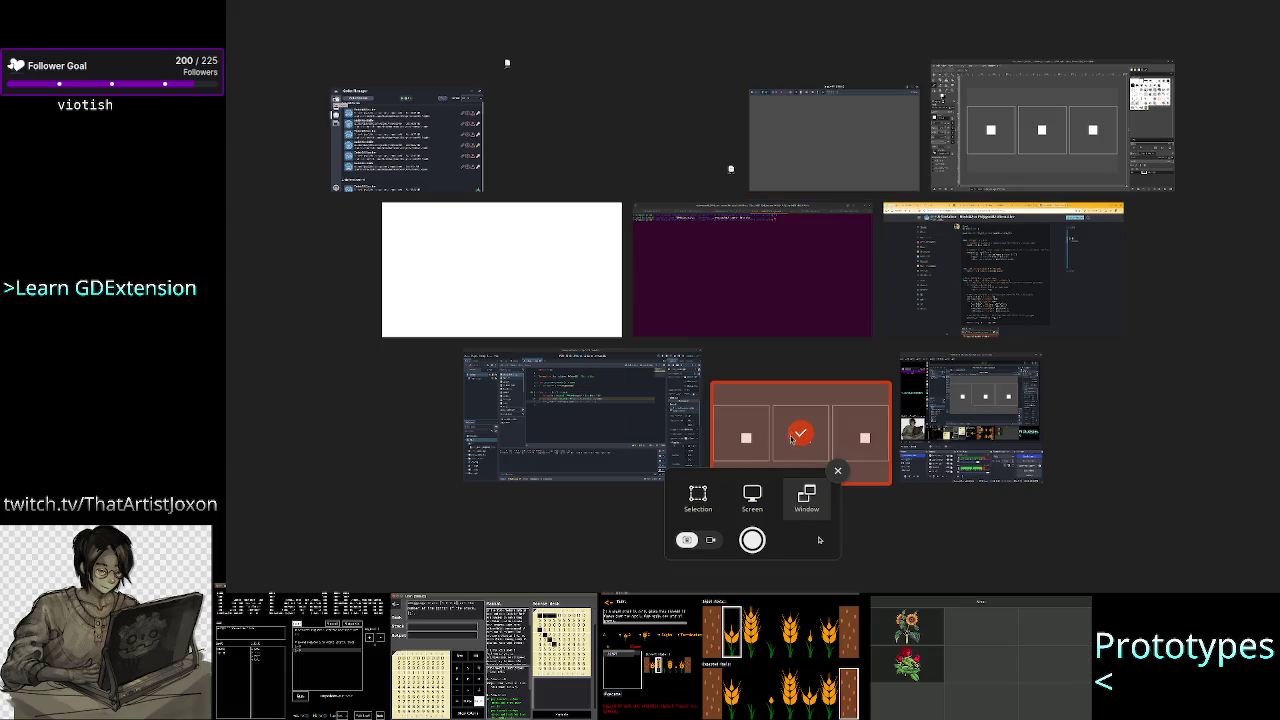
{"action": "left_click", "coordinate": [752, 541]}
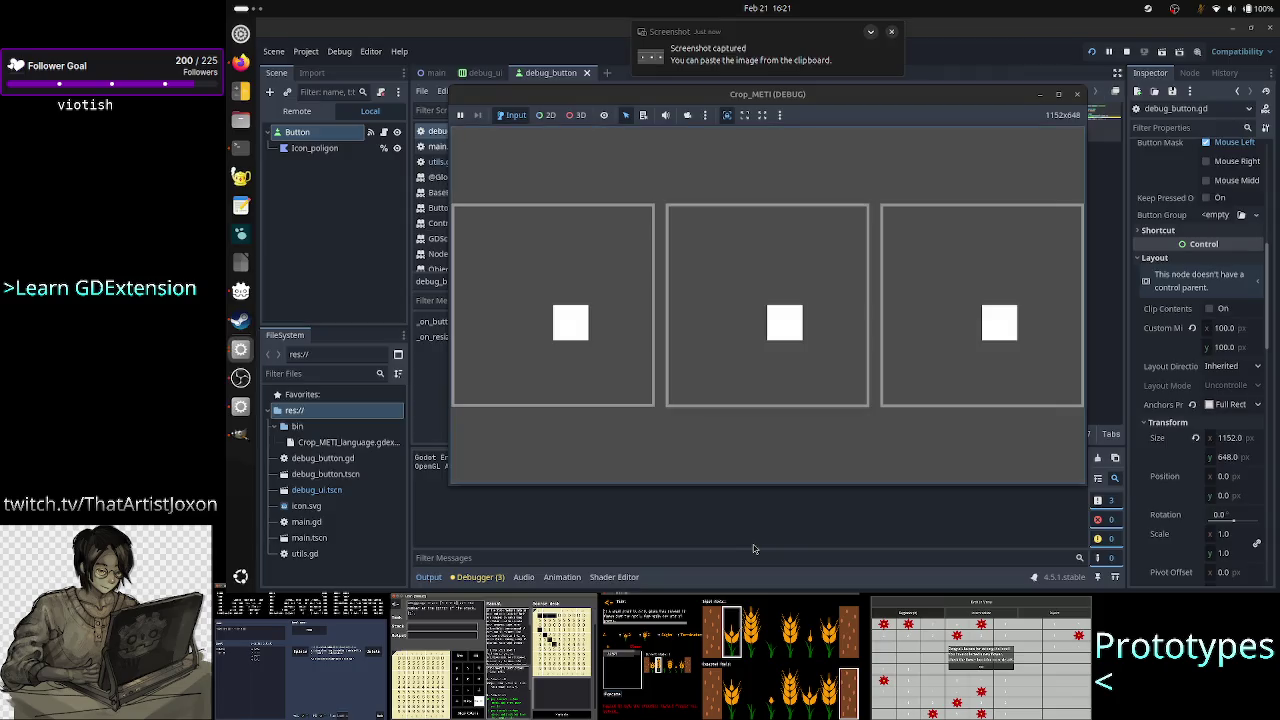
{"action": "left_click", "coordinate": [238, 441]}
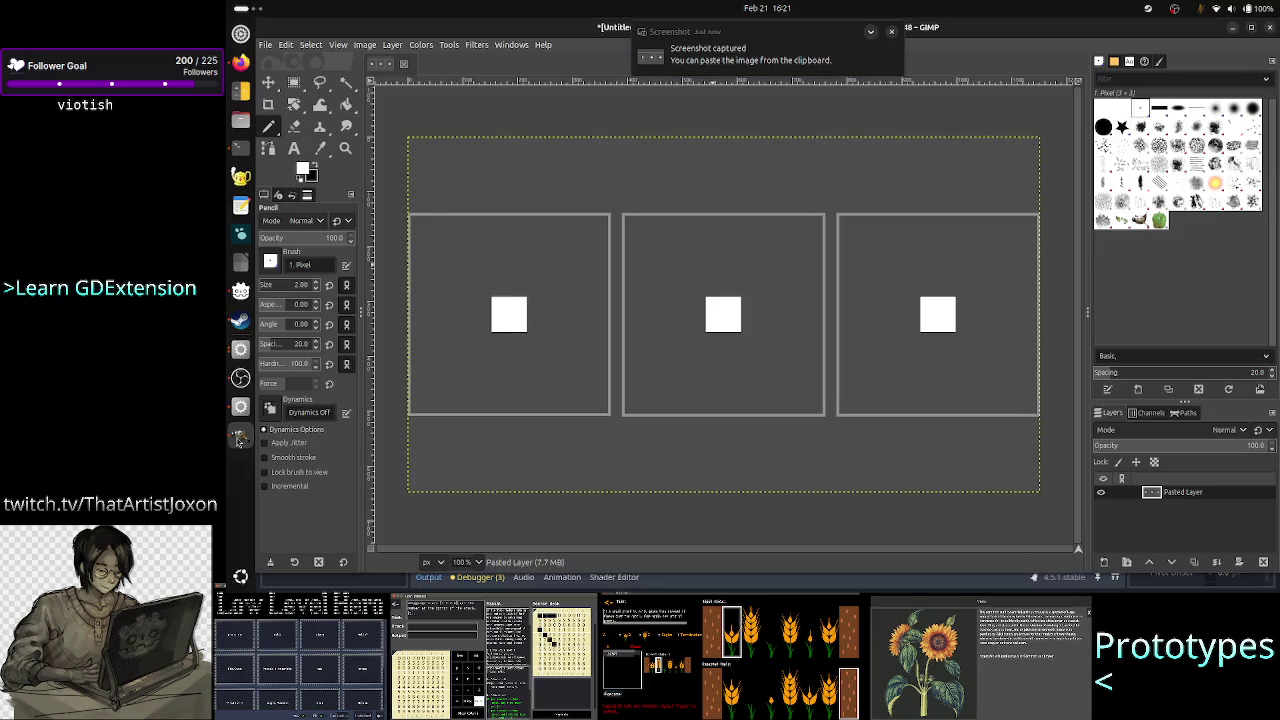
Paste the new game screenshot into GIMP as a second image
{"action": "left_click", "coordinate": [285, 45]}
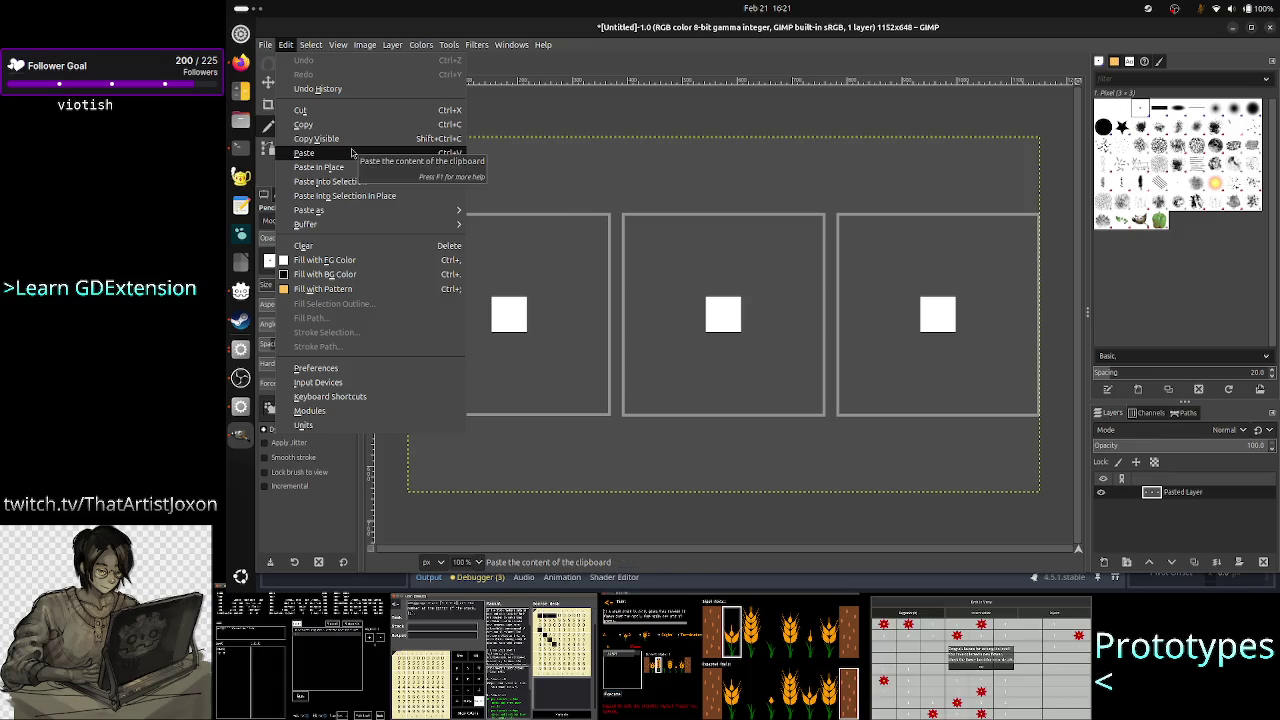
{"action": "mouse_move", "coordinate": [376, 211]}
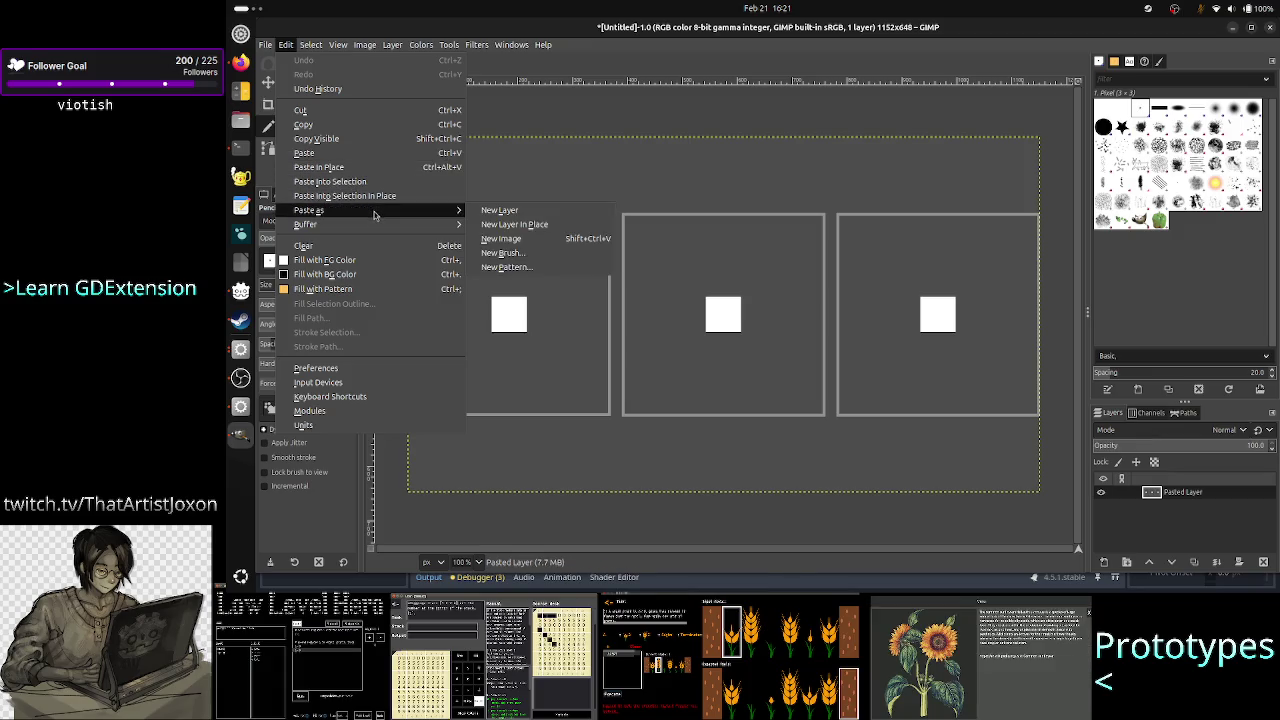
{"action": "left_click", "coordinate": [536, 241]}
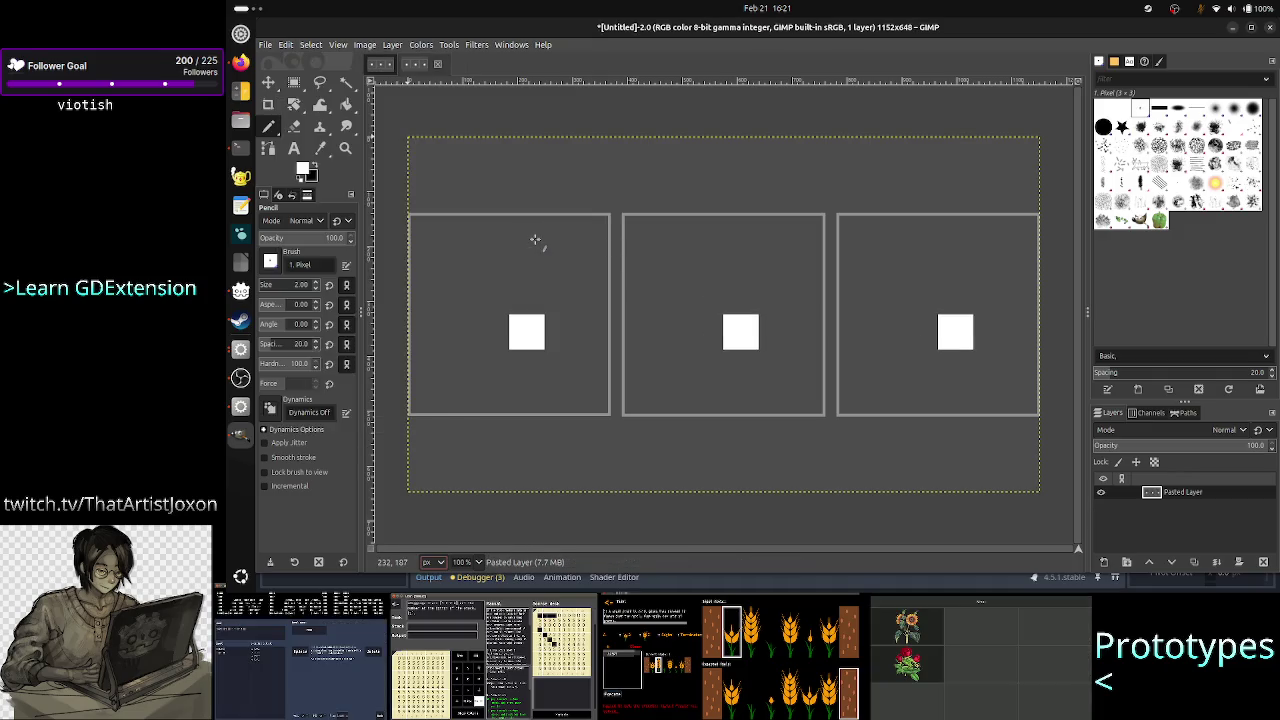
Compare the two screenshots by flipping between them, then quit GIMP discarding both
{"action": "left_click", "coordinate": [380, 67]}
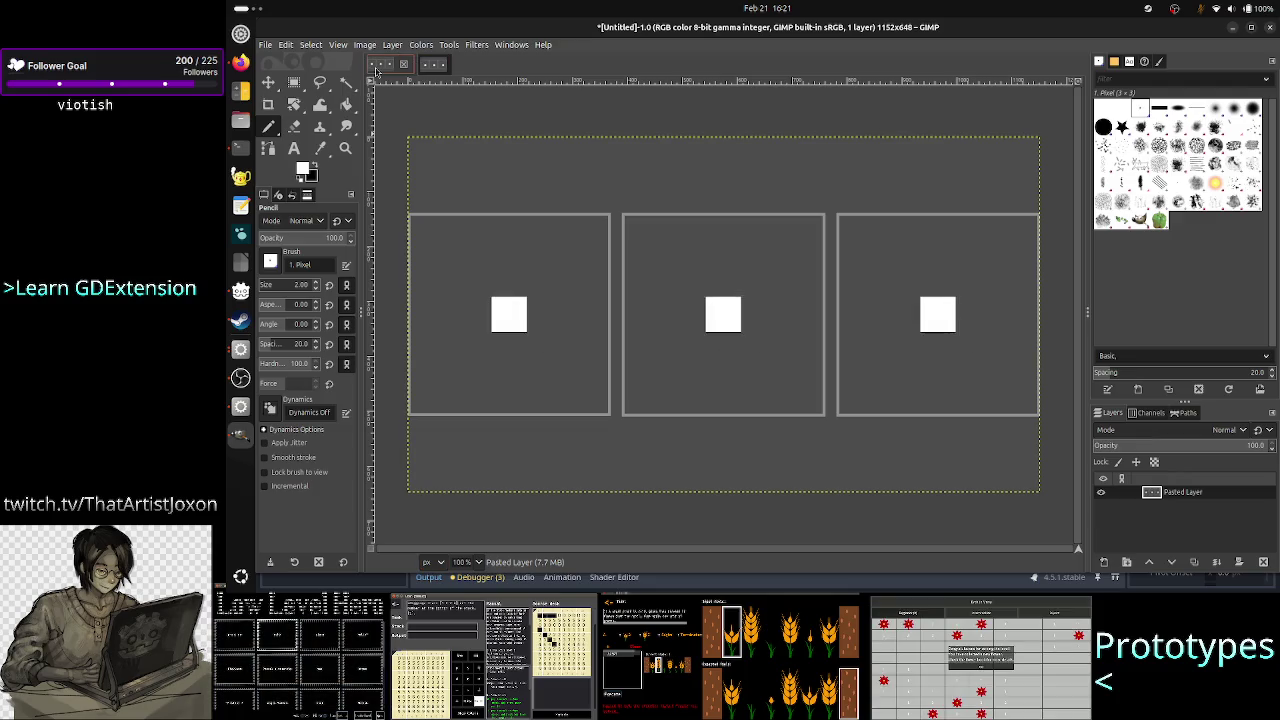
{"action": "left_click", "coordinate": [432, 67]}
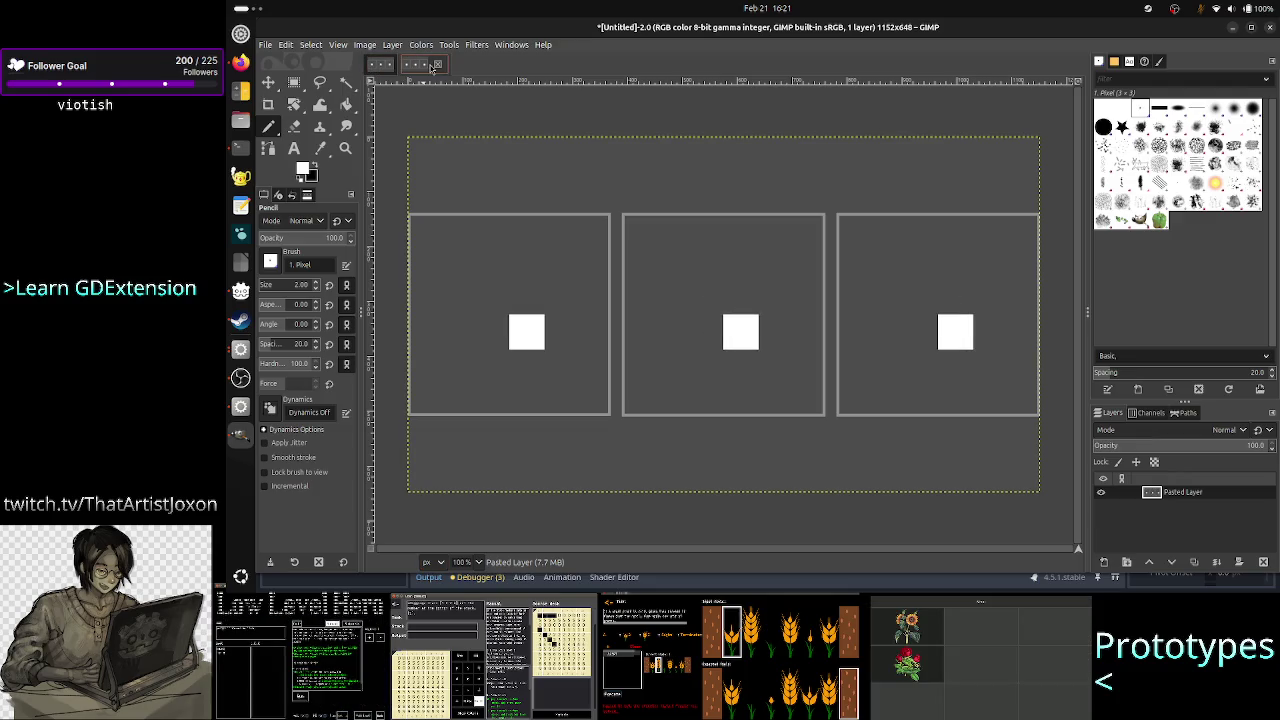
{"action": "left_click", "coordinate": [380, 67]}
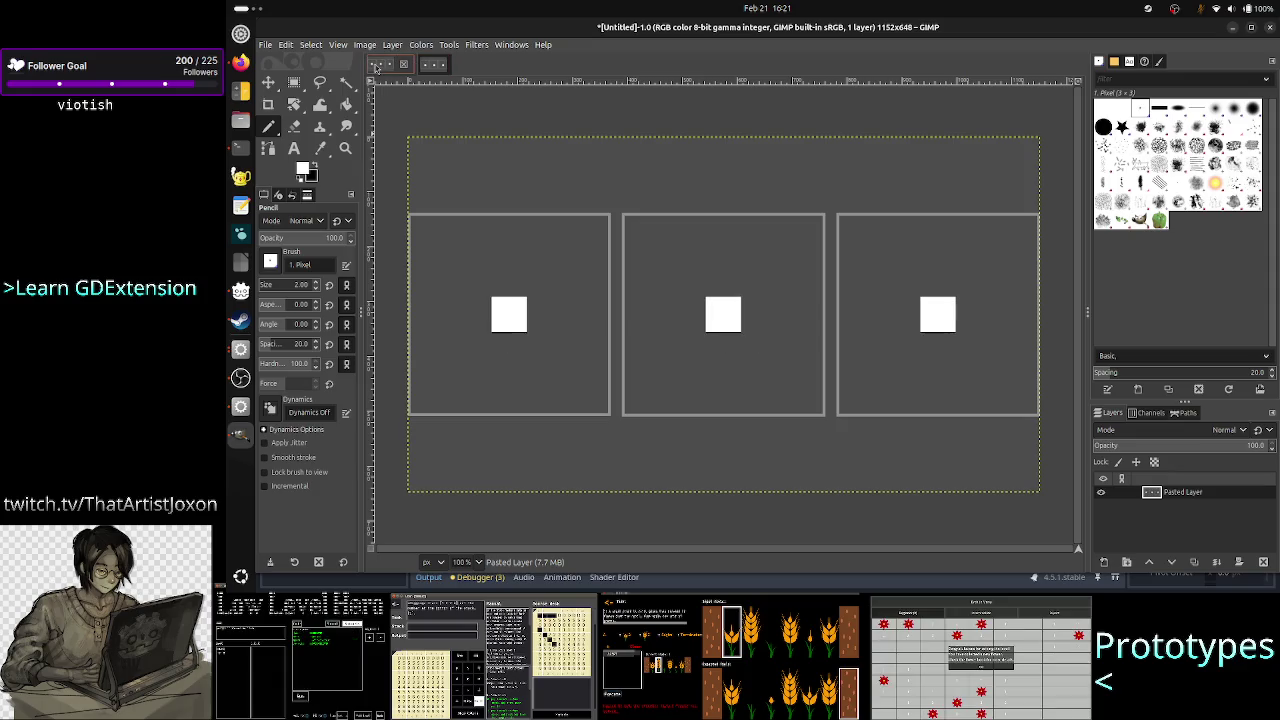
{"action": "left_click", "coordinate": [428, 67]}
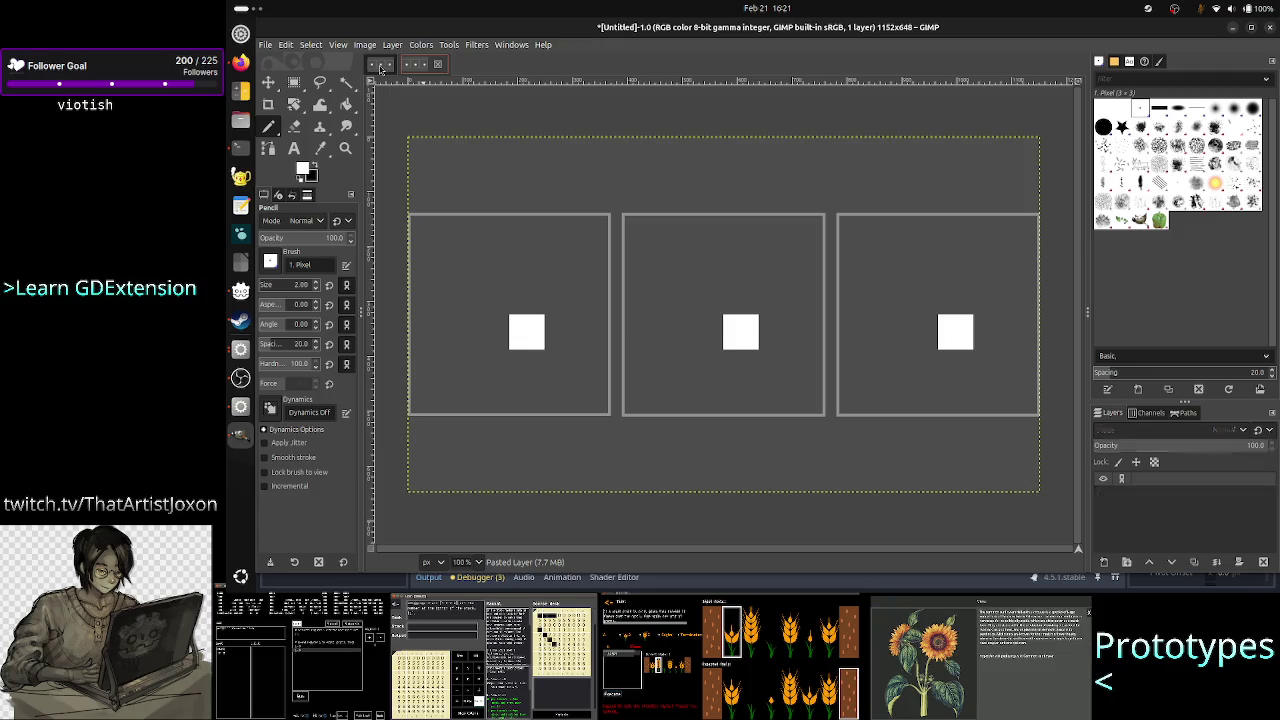
{"action": "left_click", "coordinate": [380, 67]}
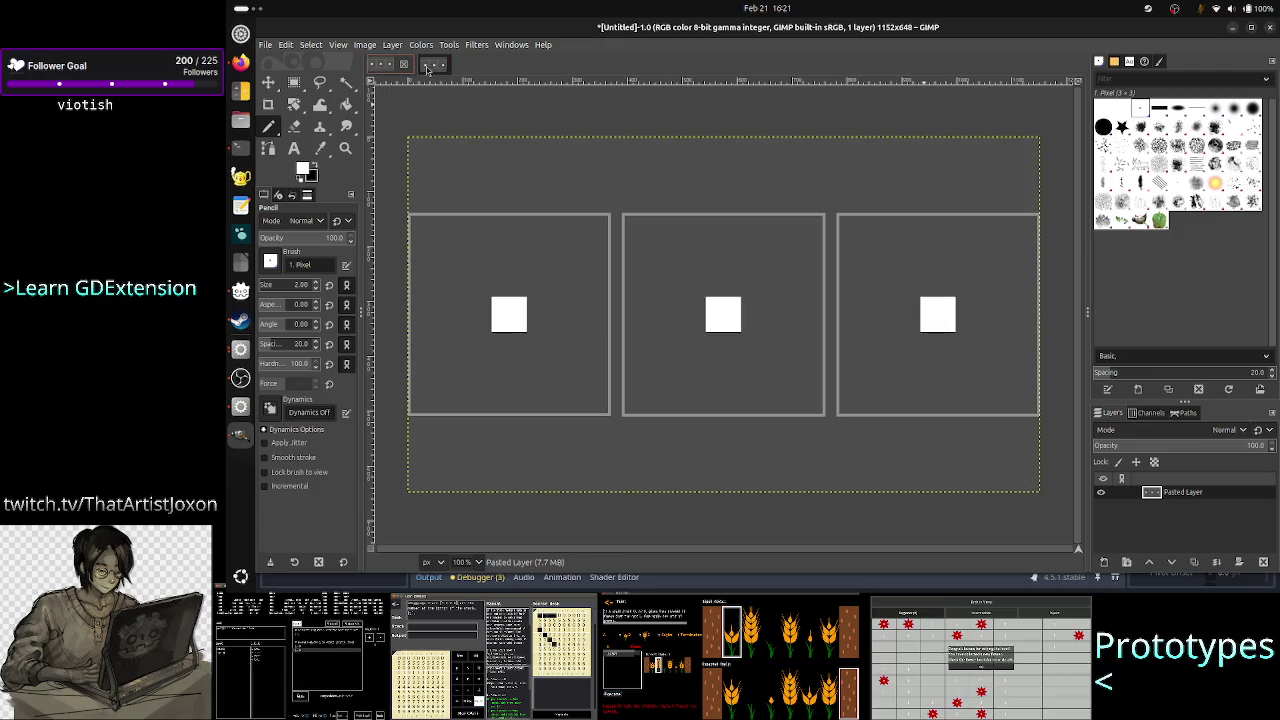
{"action": "left_click", "coordinate": [428, 67]}
{"action": "left_click", "coordinate": [378, 67]}
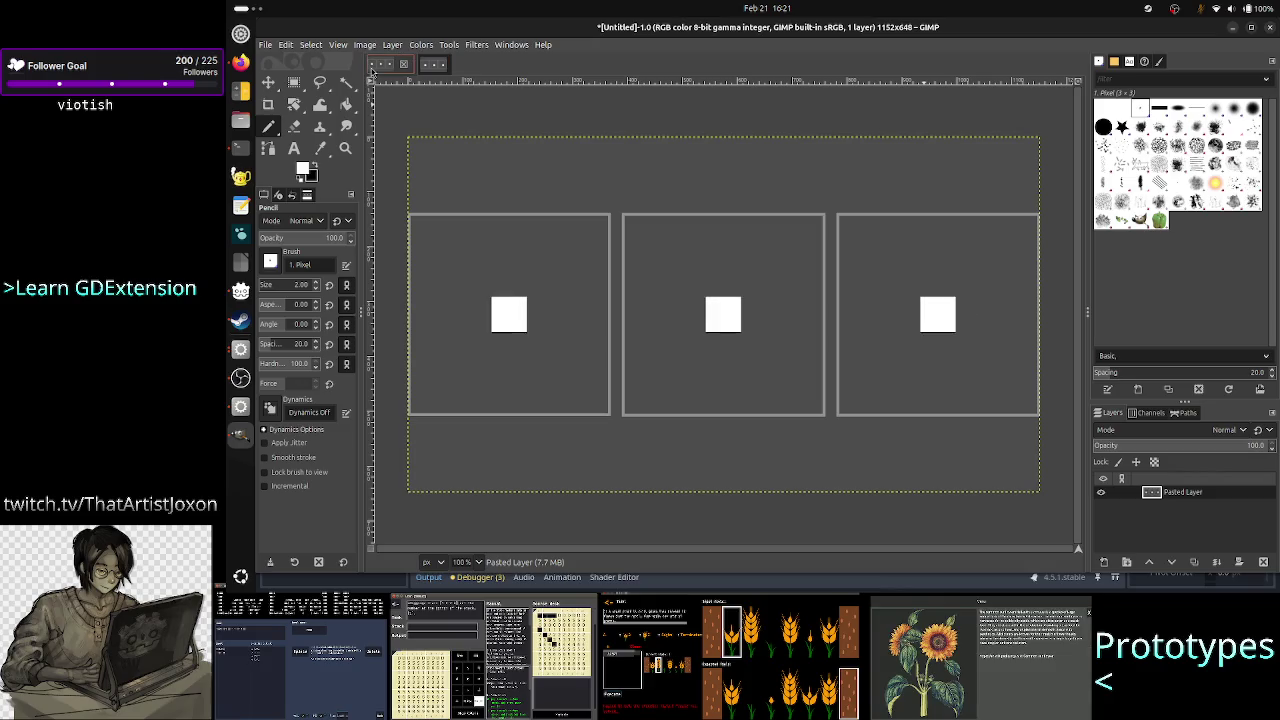
{"action": "left_click", "coordinate": [1270, 27]}
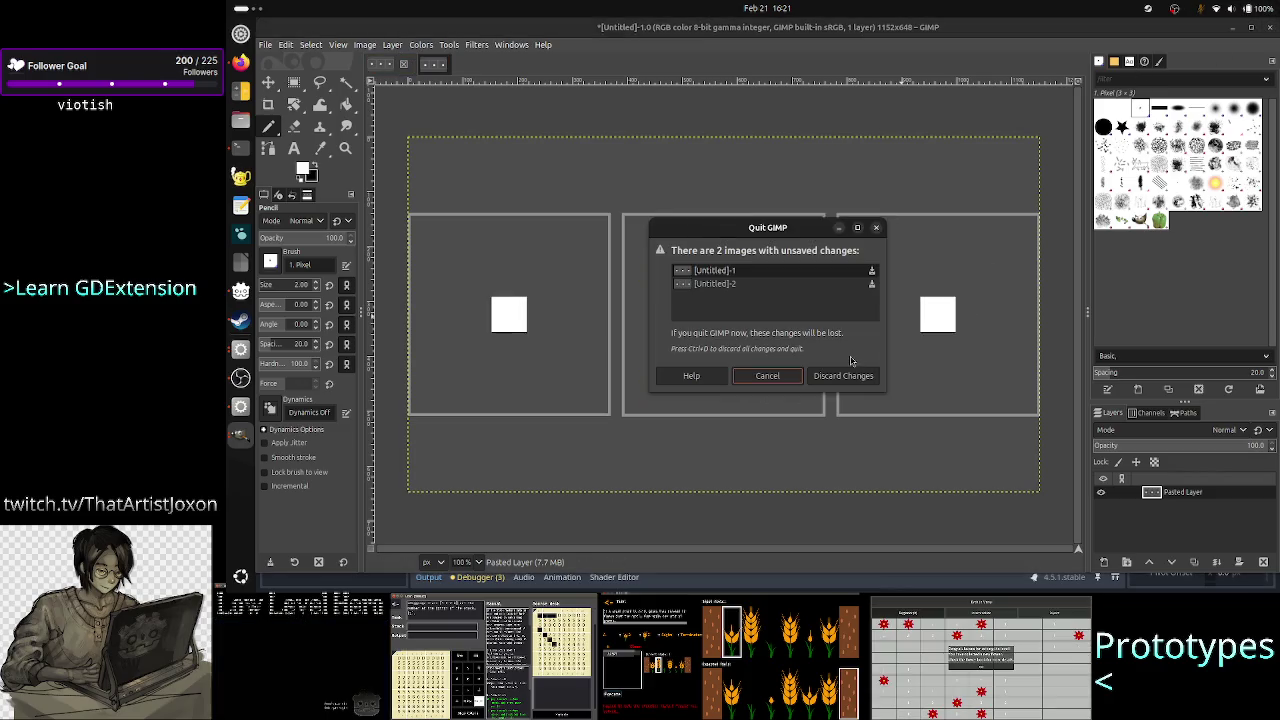
{"action": "left_click", "coordinate": [835, 377]}
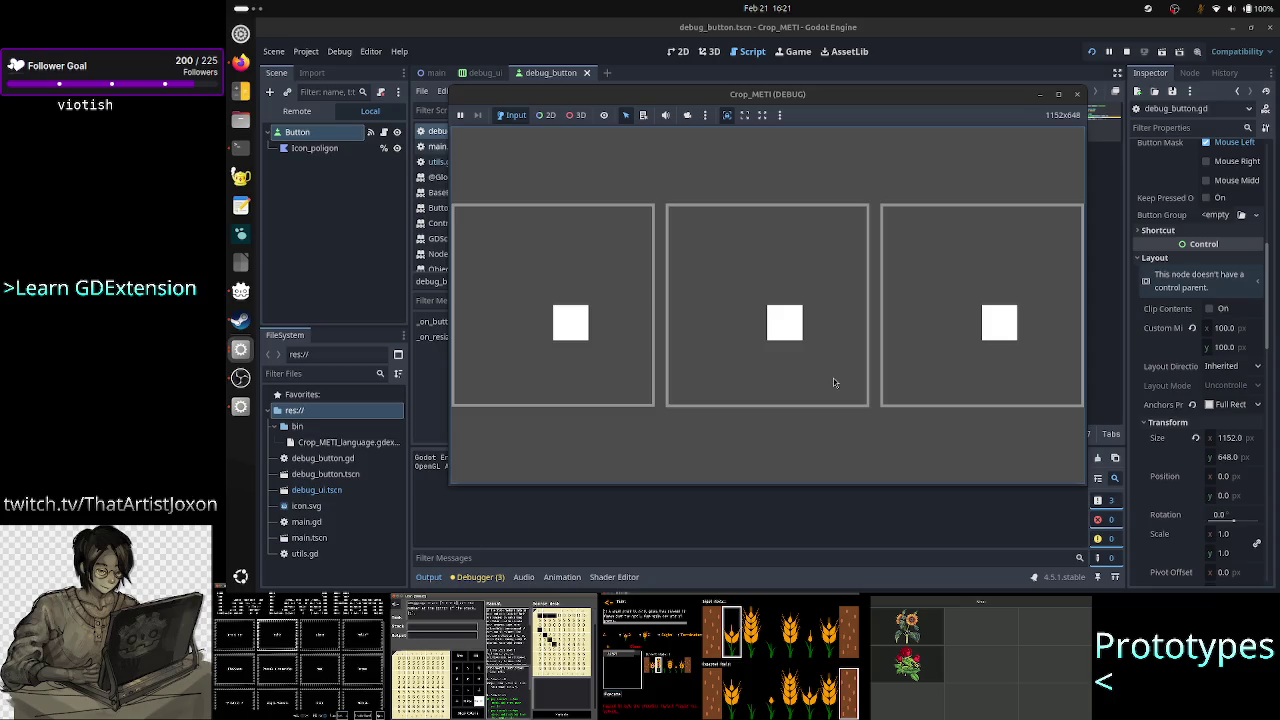
Close the running game, open utils.gd at line 8 of calc_poly_size, then switch to Firefox
{"action": "left_click", "coordinate": [1076, 94]}
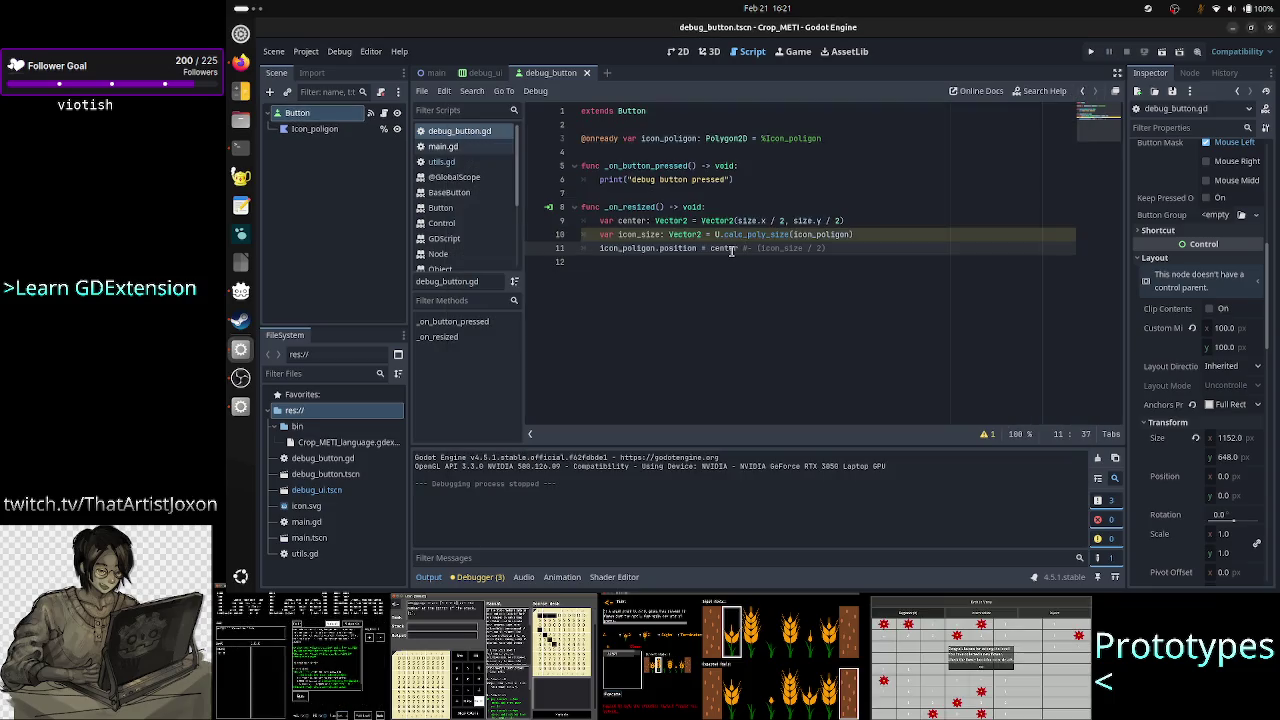
{"action": "left_click", "coordinate": [484, 163]}
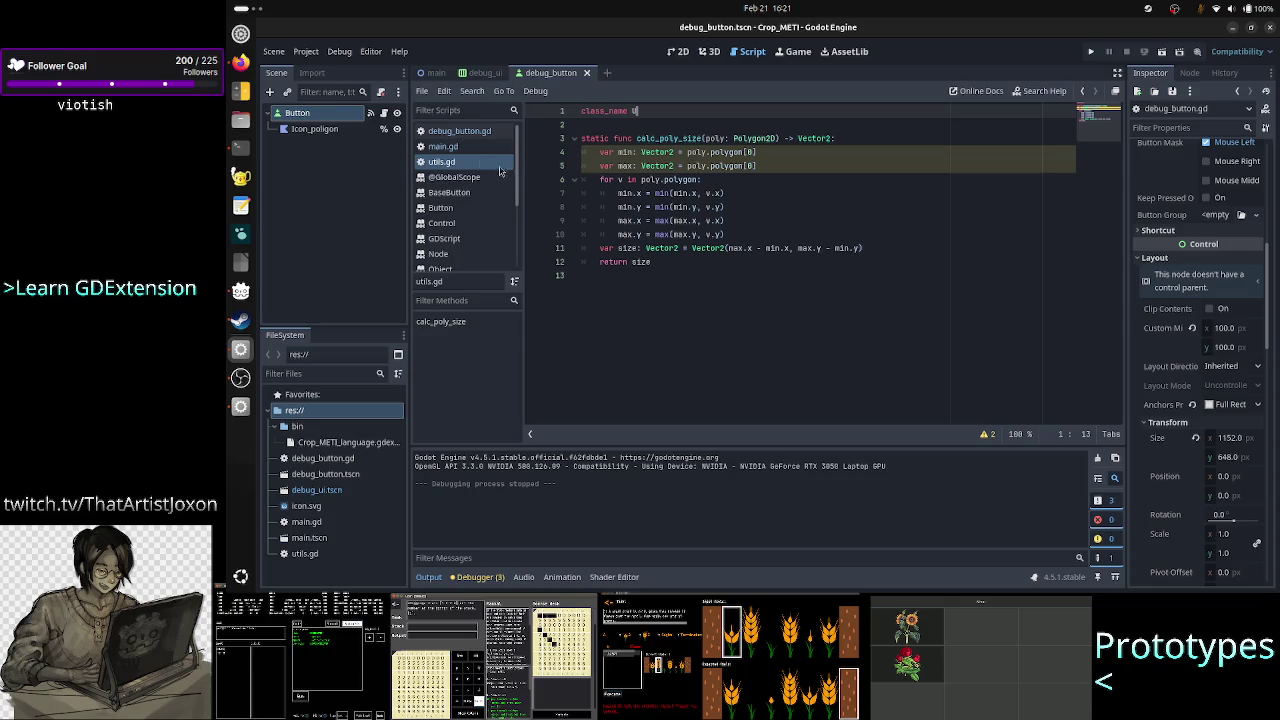
{"action": "left_click", "coordinate": [748, 206]}
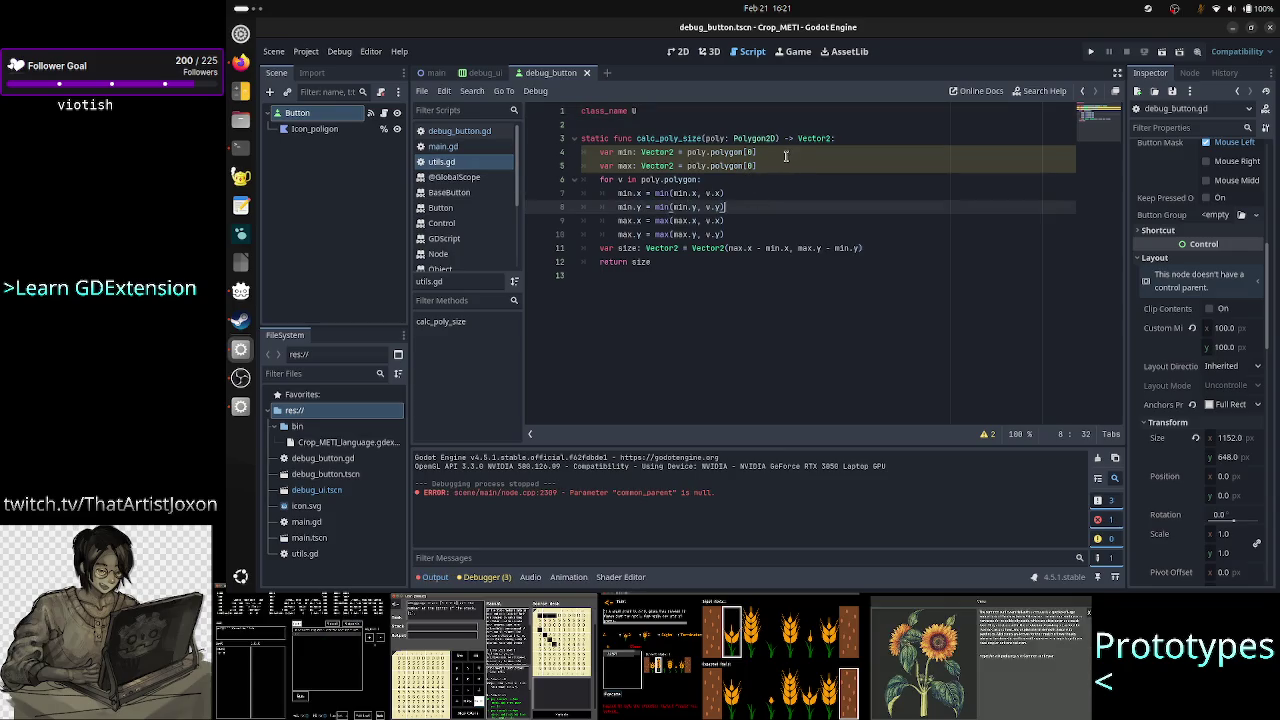
{"action": "key", "text": "alt+Tab"}
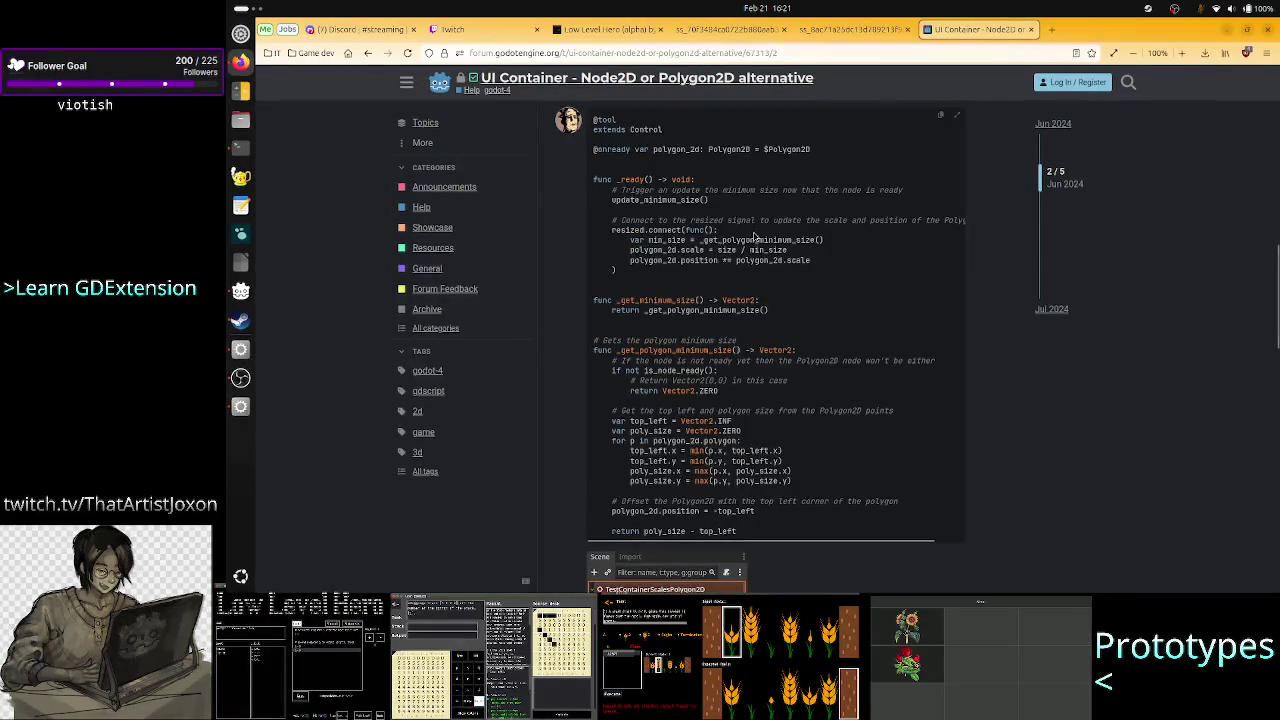
Highlight the forum's top_left/poly_size declarations and per-point min/max lines, then return to Godot
{"action": "left_click_drag", "start_coordinate": [748, 432], "coordinate": [600, 425]}
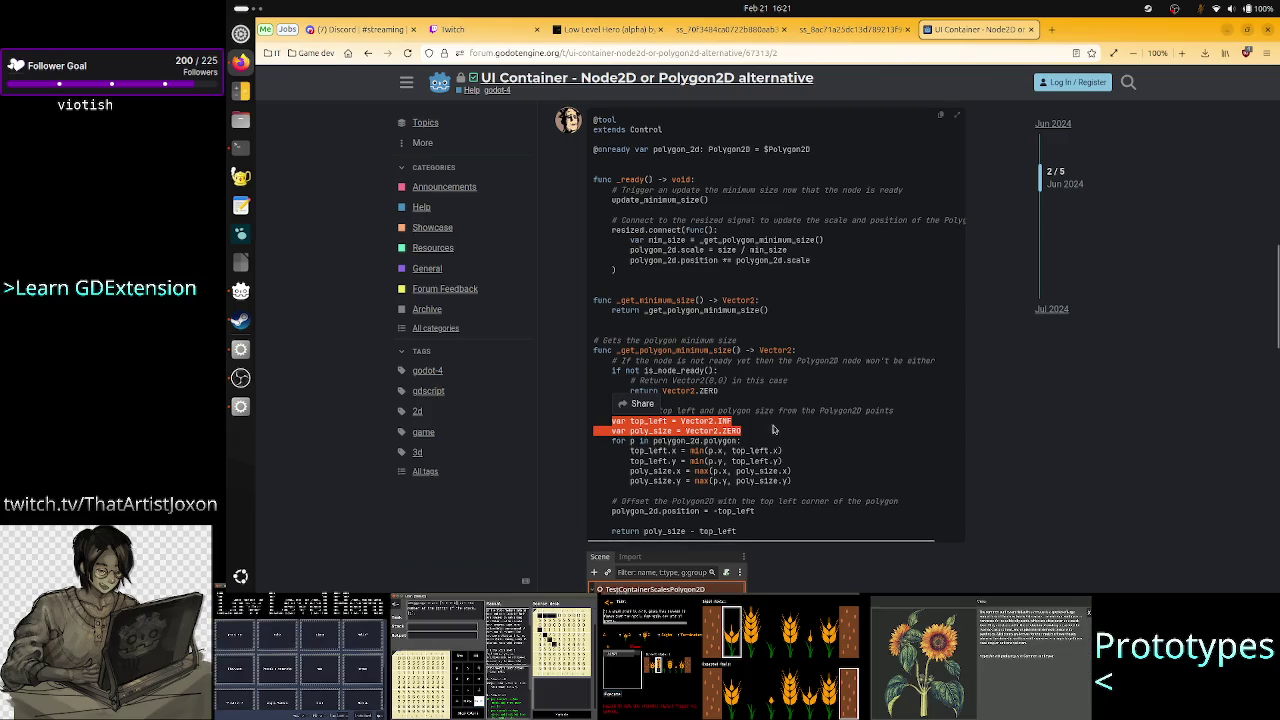
{"action": "left_click", "coordinate": [743, 441]}
{"action": "mouse_move", "coordinate": [742, 436]}
{"action": "left_mouse_down"}
{"action": "mouse_move", "coordinate": [683, 431]}
{"action": "mouse_move", "coordinate": [712, 471]}
{"action": "mouse_move", "coordinate": [792, 471]}
{"action": "left_mouse_up"}
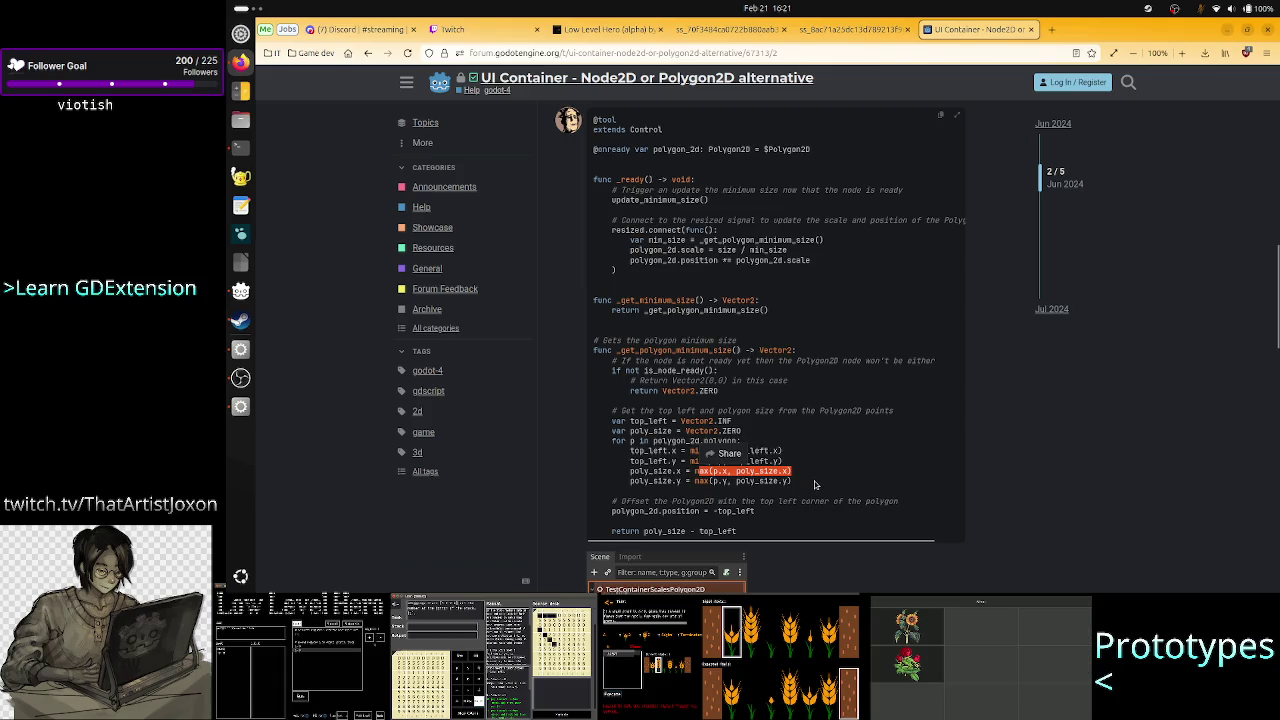
{"action": "left_click", "coordinate": [815, 485]}
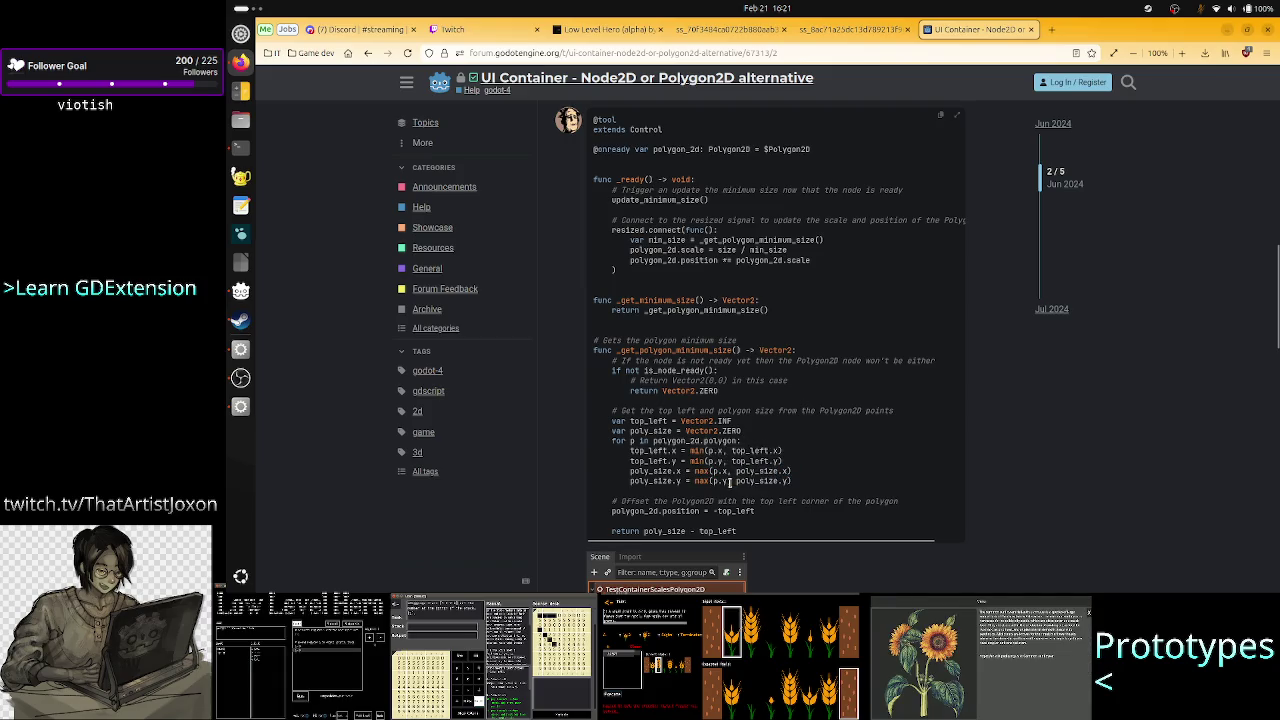
{"action": "left_click_drag", "start_coordinate": [729, 482], "coordinate": [712, 481]}
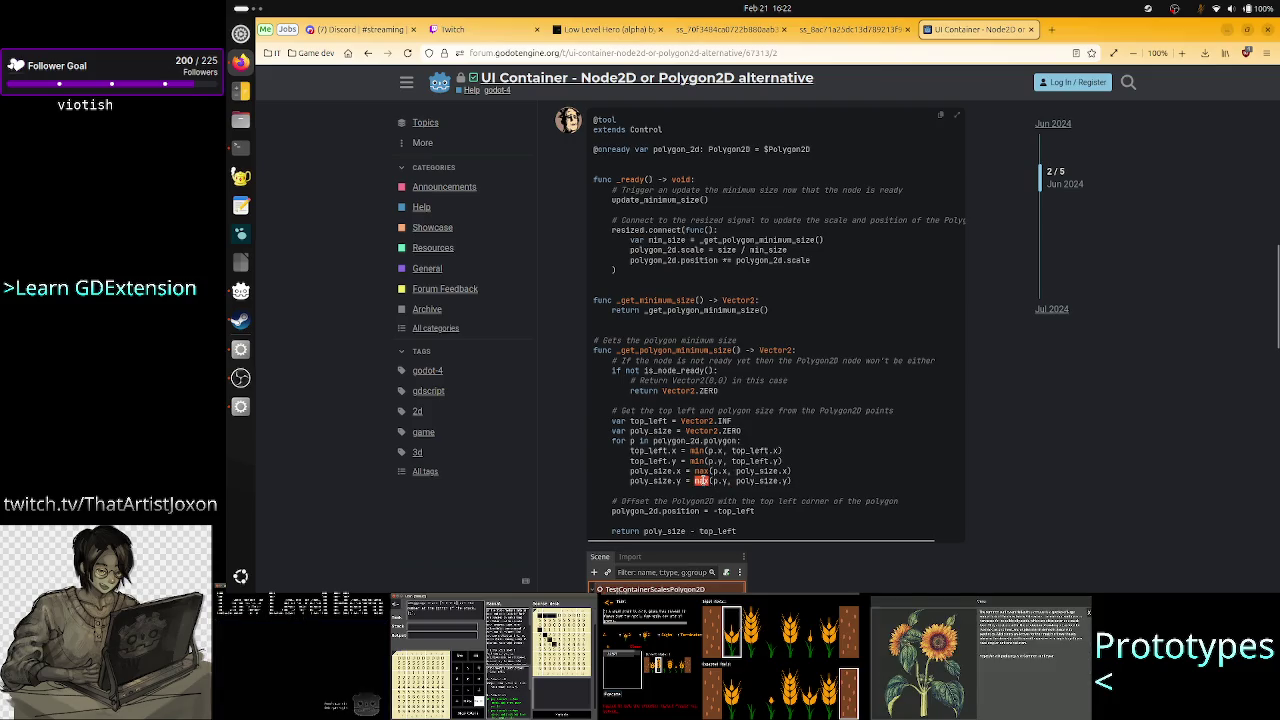
{"action": "double_click", "coordinate": [701, 481]}
{"action": "left_click", "coordinate": [735, 431]}
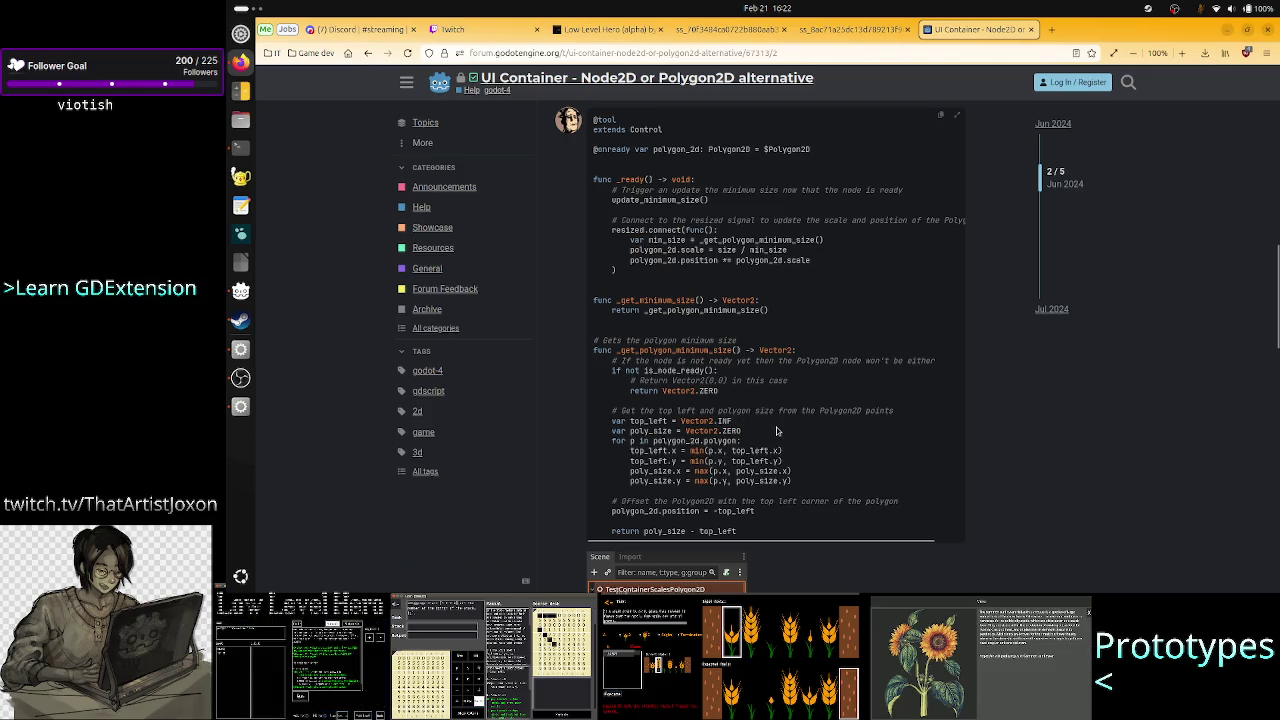
{"action": "key", "text": "alt+Tab"}
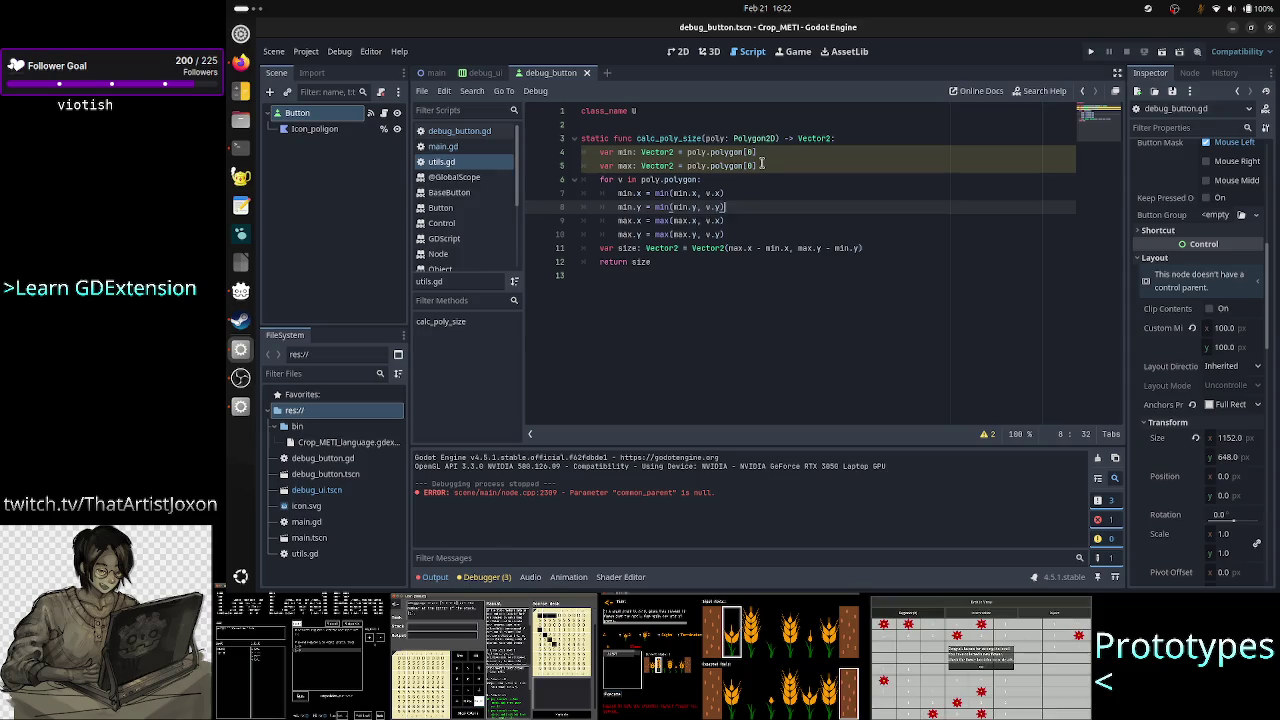
{"action": "left_click_drag", "start_coordinate": [762, 164], "coordinate": [685, 151]}
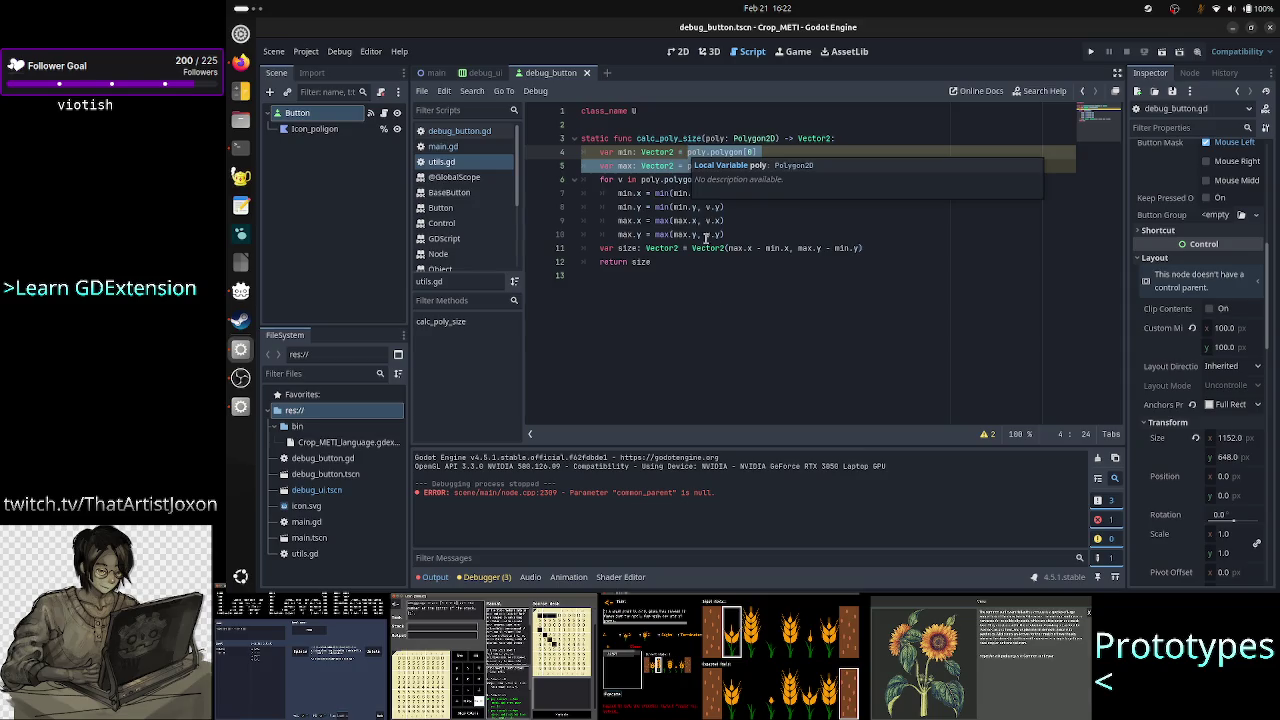
{"action": "left_click", "coordinate": [716, 303]}
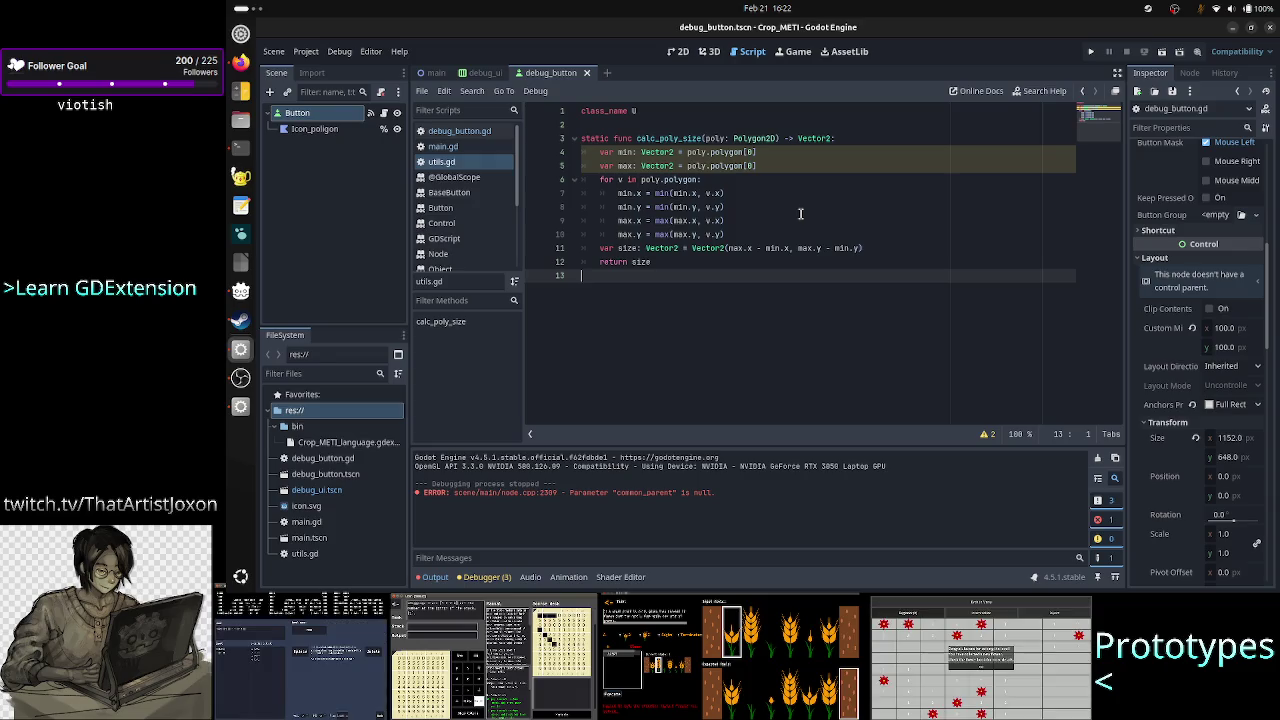
{"action": "left_click_drag", "start_coordinate": [770, 163], "coordinate": [686, 166]}
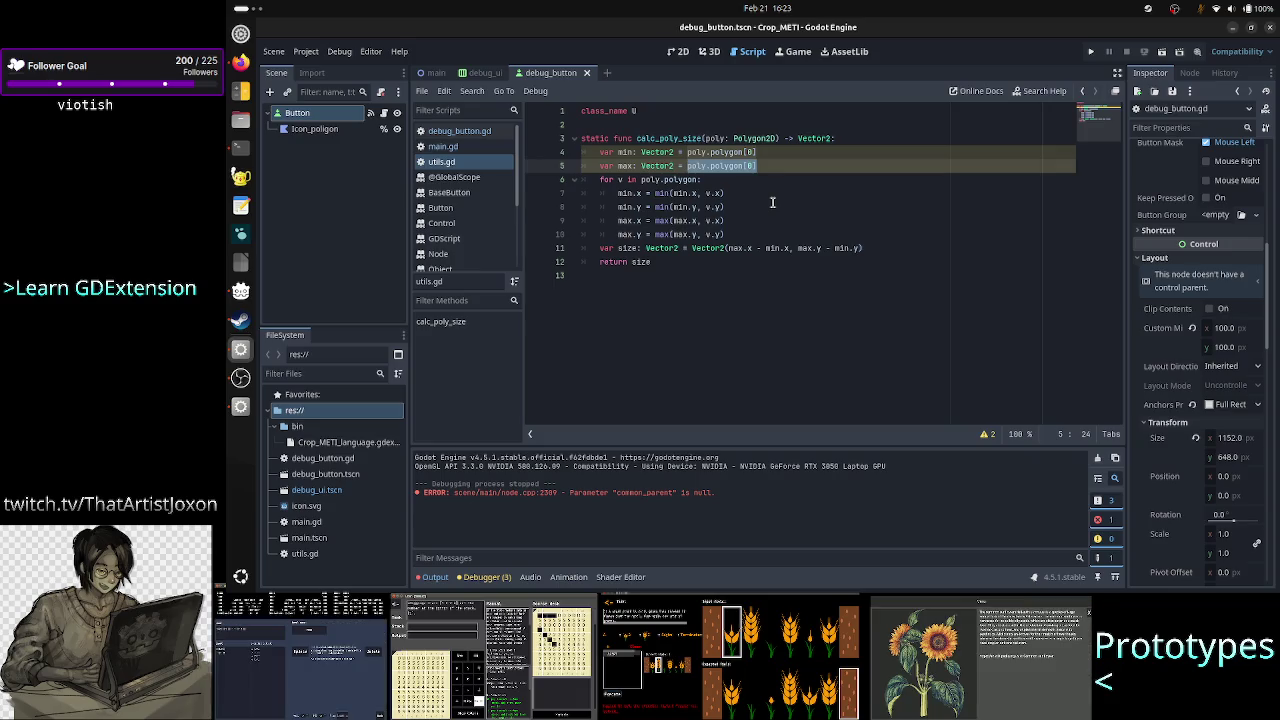
{"action": "left_click", "coordinate": [756, 345]}
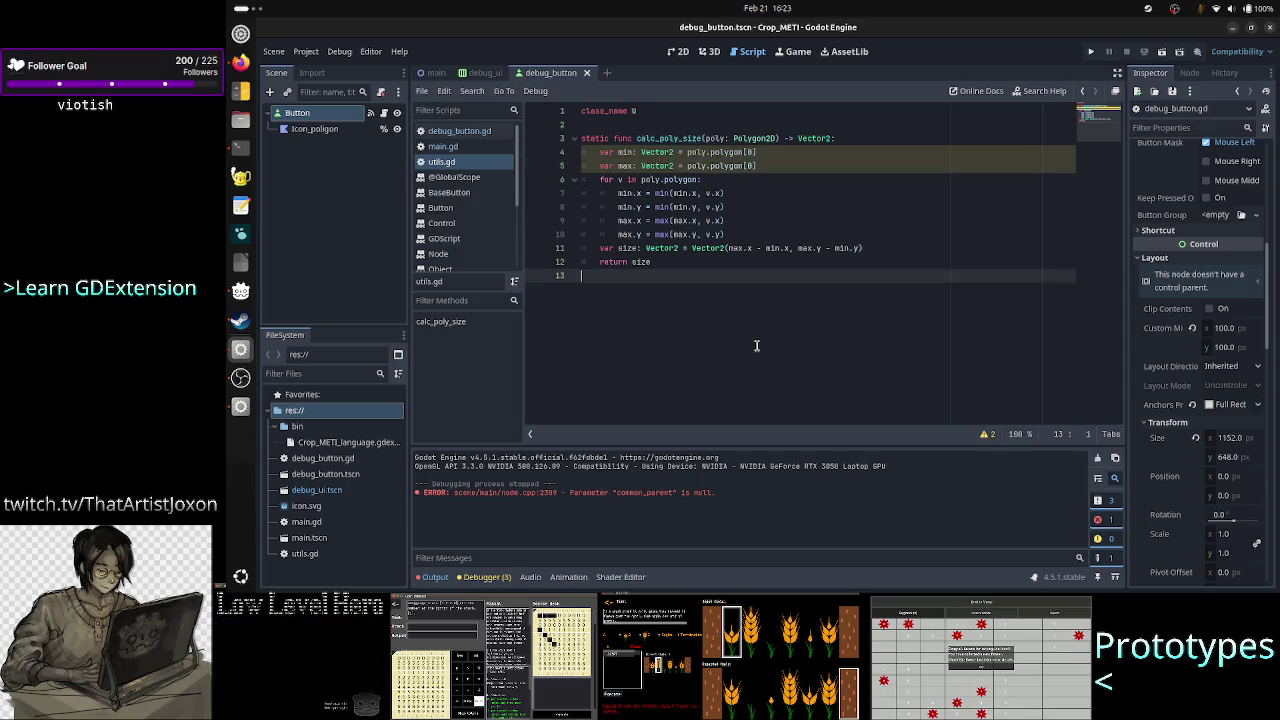
Below the function, add a scratch line '-1 3 -4 9' with 'max = 0' above it
{"action": "key", "text": "Return"}
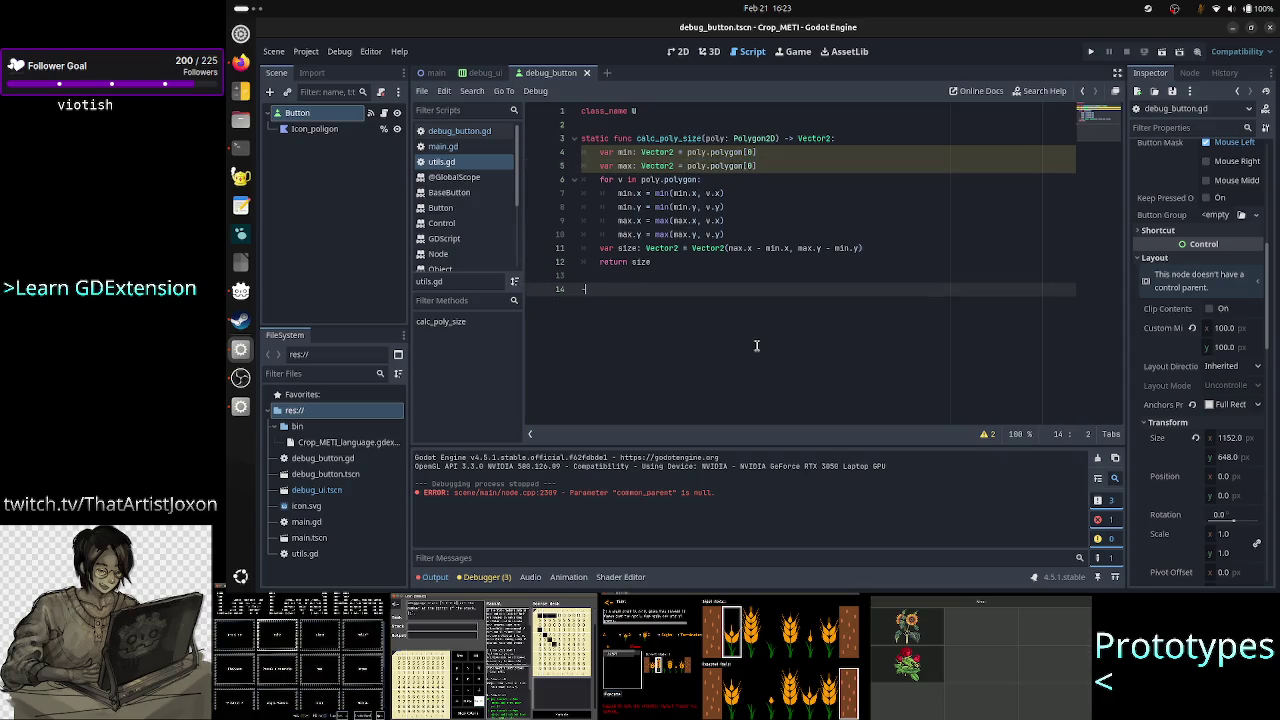
{"action": "type", "text": "-1 3 "}
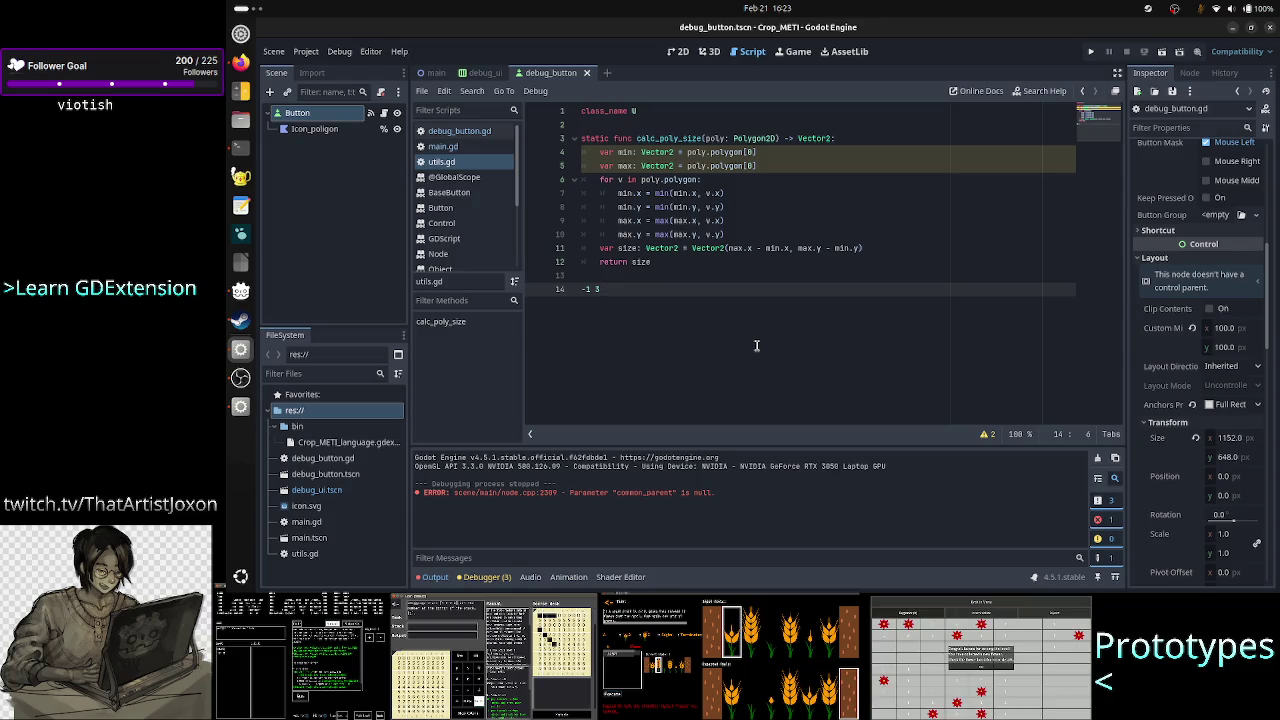
{"action": "type", "text": "-4 "}
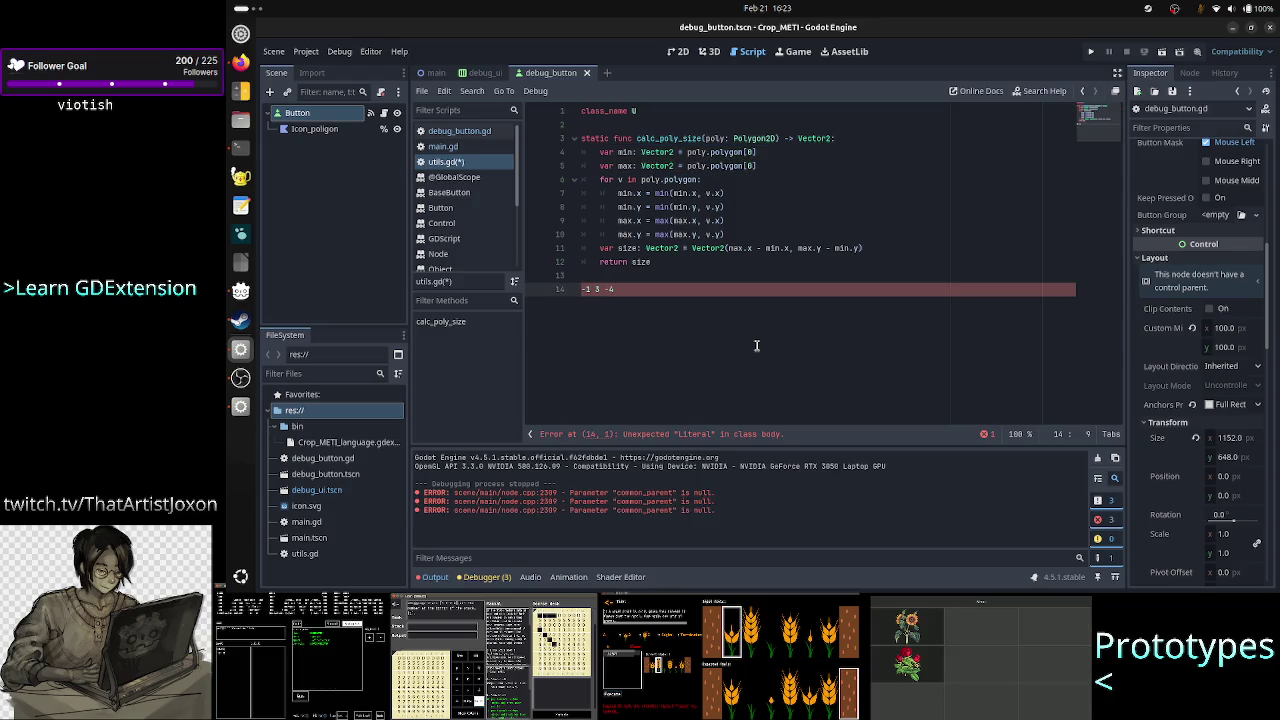
{"action": "type", "text": "9 -1"}
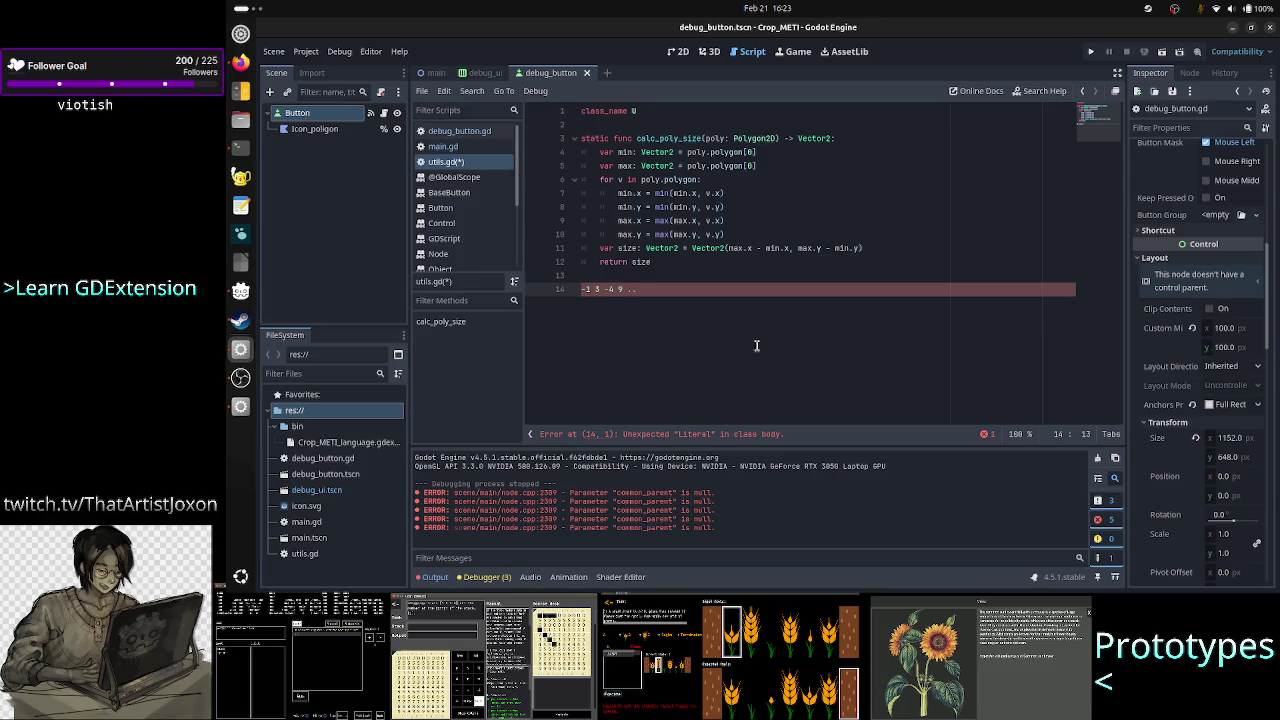
{"action": "key", "text": "ctrl+shift+Return"}
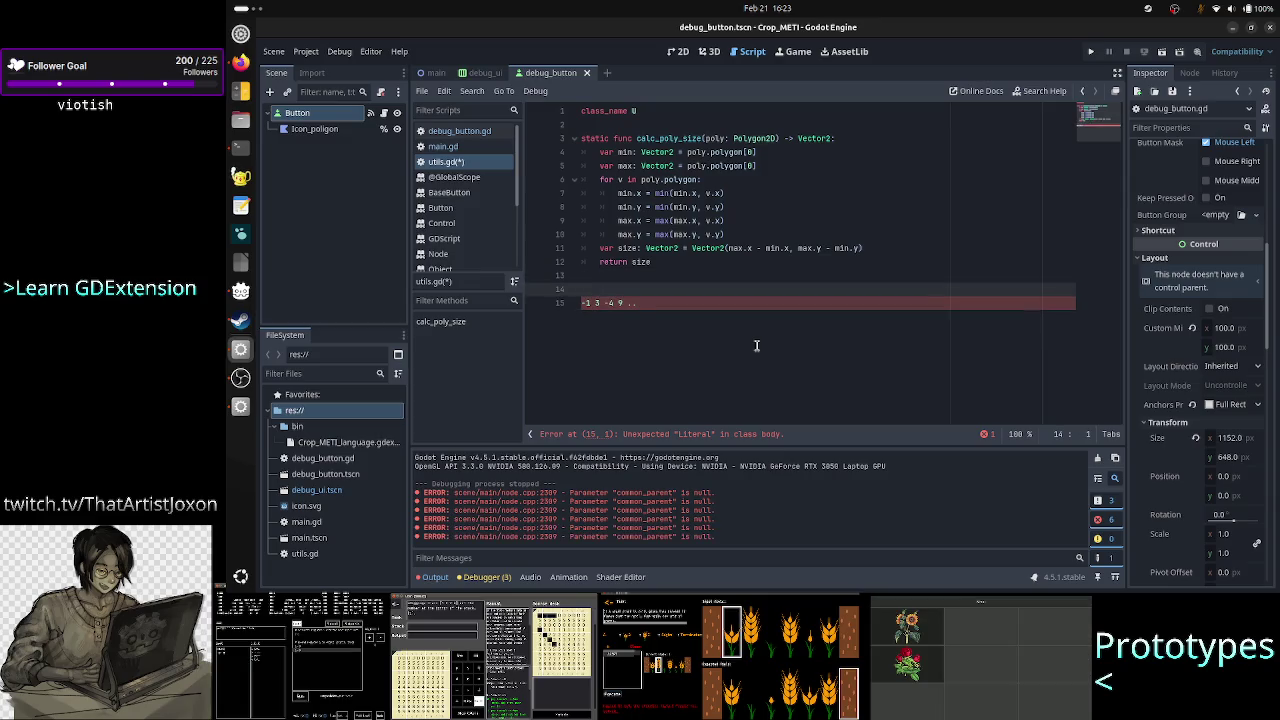
{"action": "type", "text": "#ax = 0"}
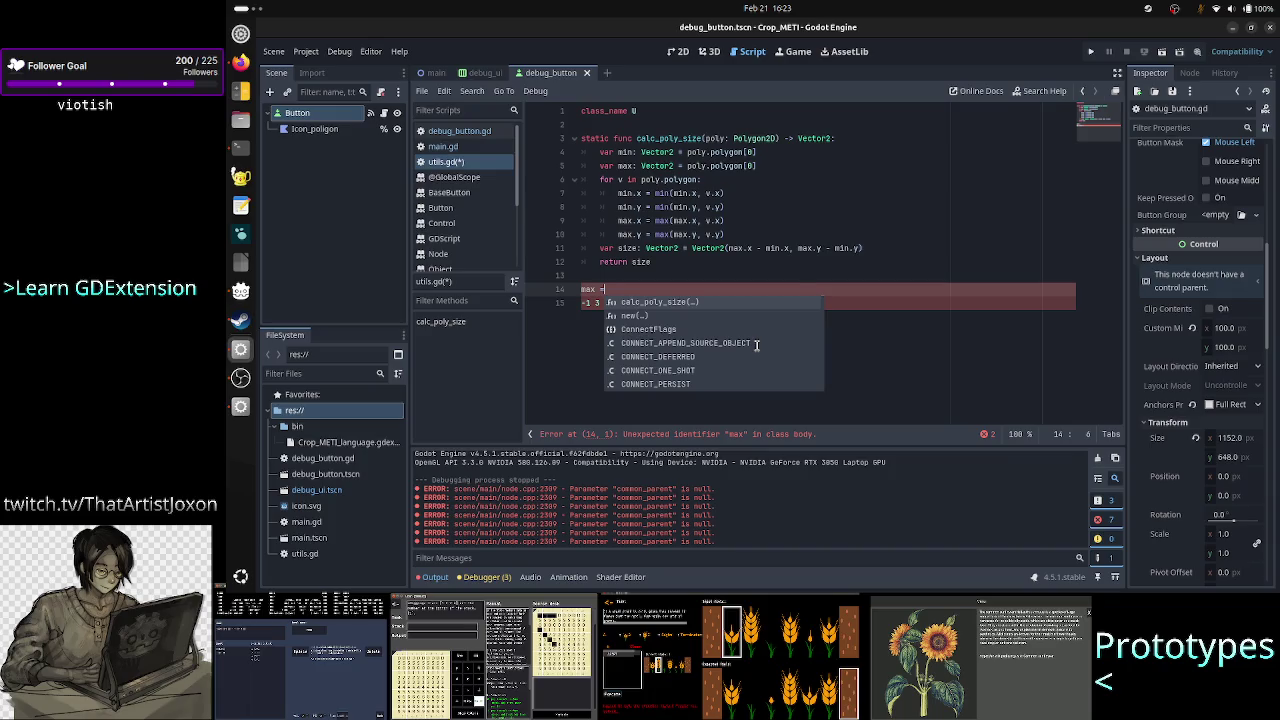
{"action": "key", "text": "alt+Tab"}
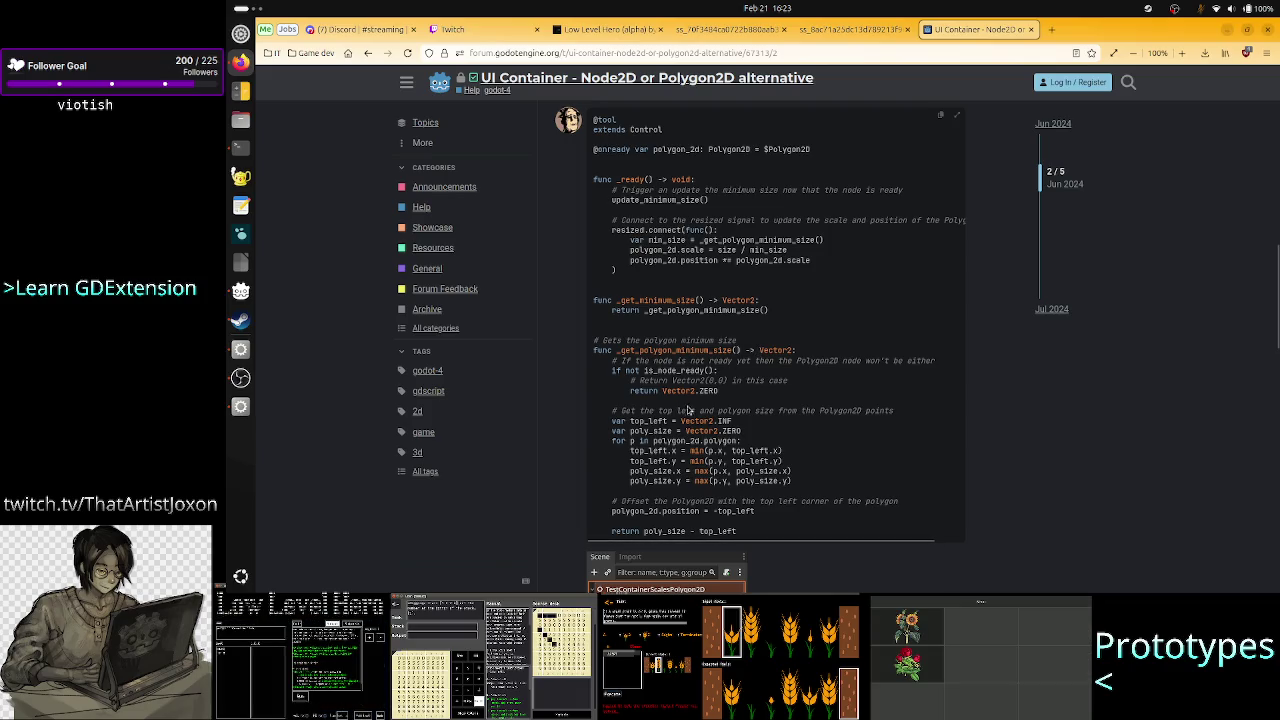
{"action": "key", "text": "alt+Tab"}
Rename max to size and add an unfinished 'size = max(size,' line
{"action": "key", "text": "Left"}
{"action": "key", "text": "Left"}
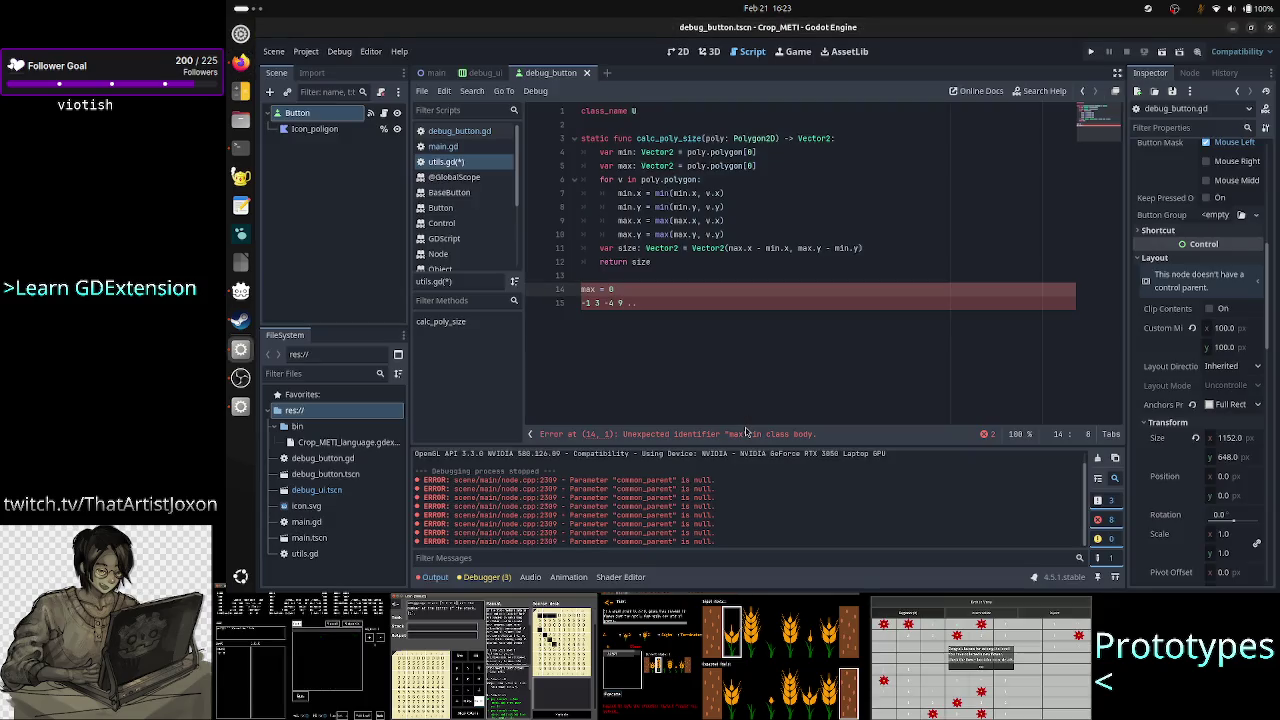
{"action": "key", "text": "BackSpace"}
{"action": "key", "text": "BackSpace"}
{"action": "key", "text": "BackSpace"}
{"action": "type", "text": "size"}
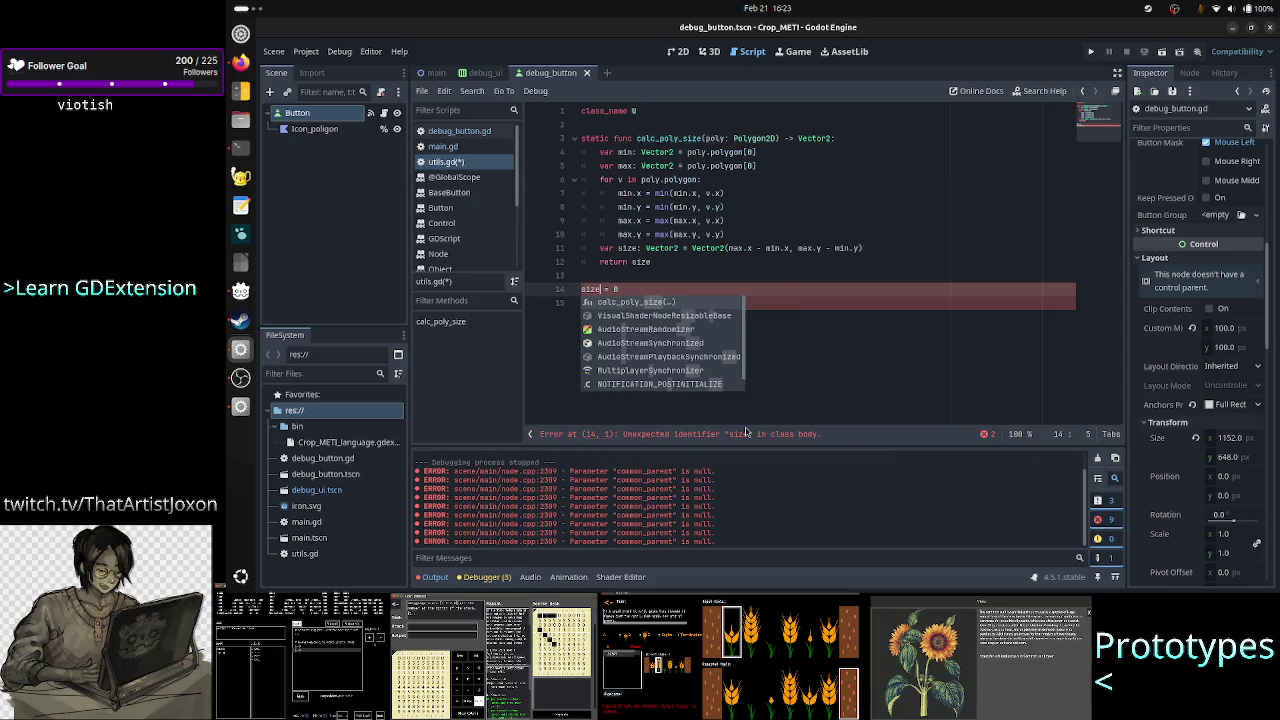
{"action": "key", "text": "Right"}
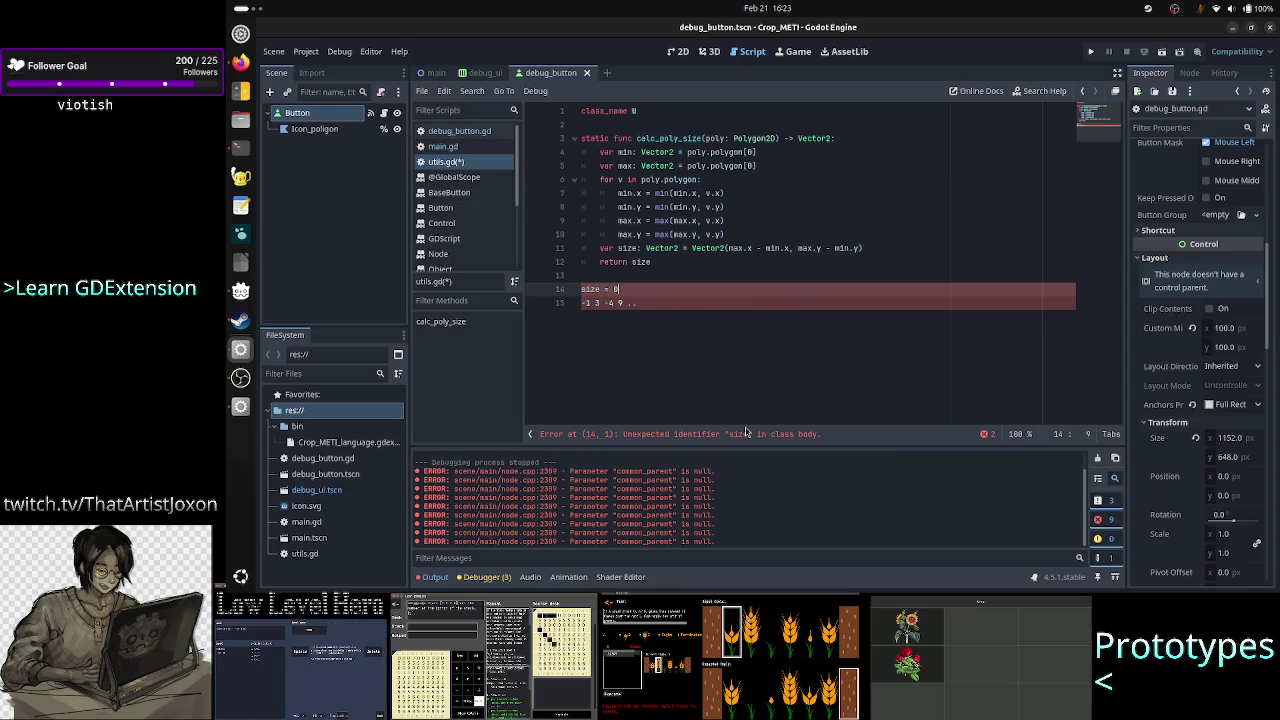
{"action": "key", "text": "Return"}
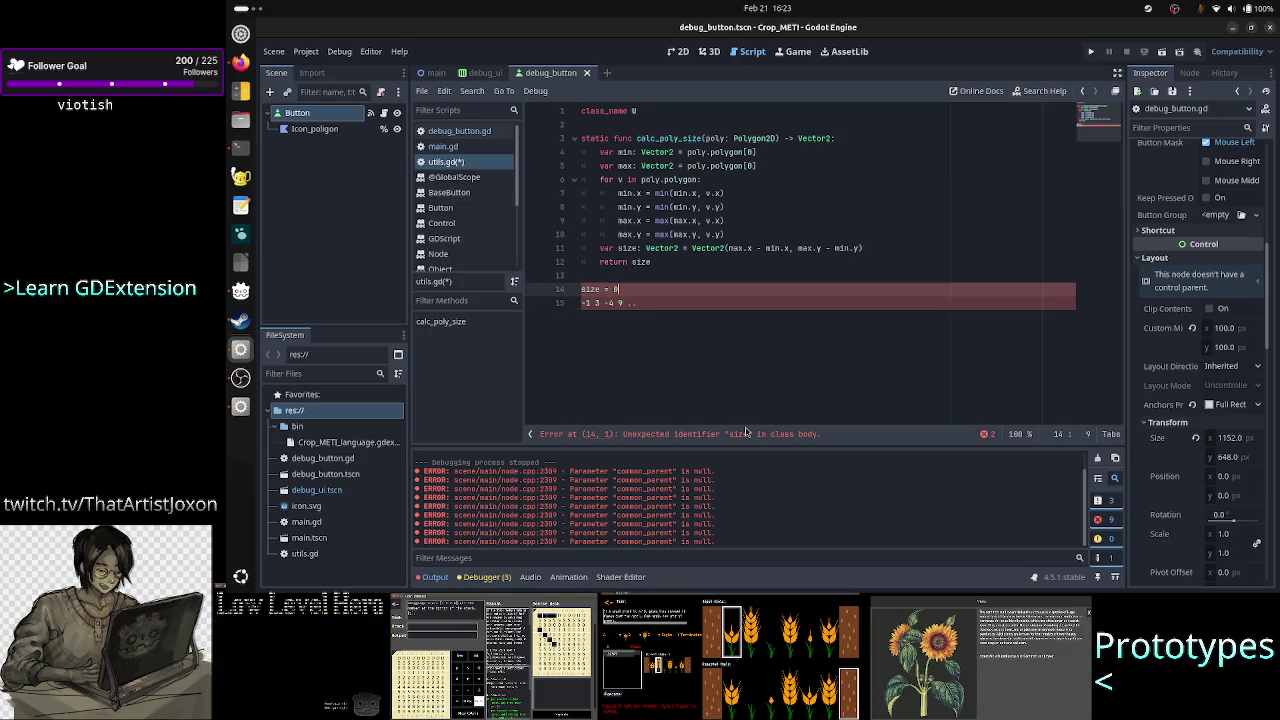
{"action": "type", "text": "ma"}
{"action": "key", "text": "BackSpace"}
{"action": "key", "text": "BackSpace"}
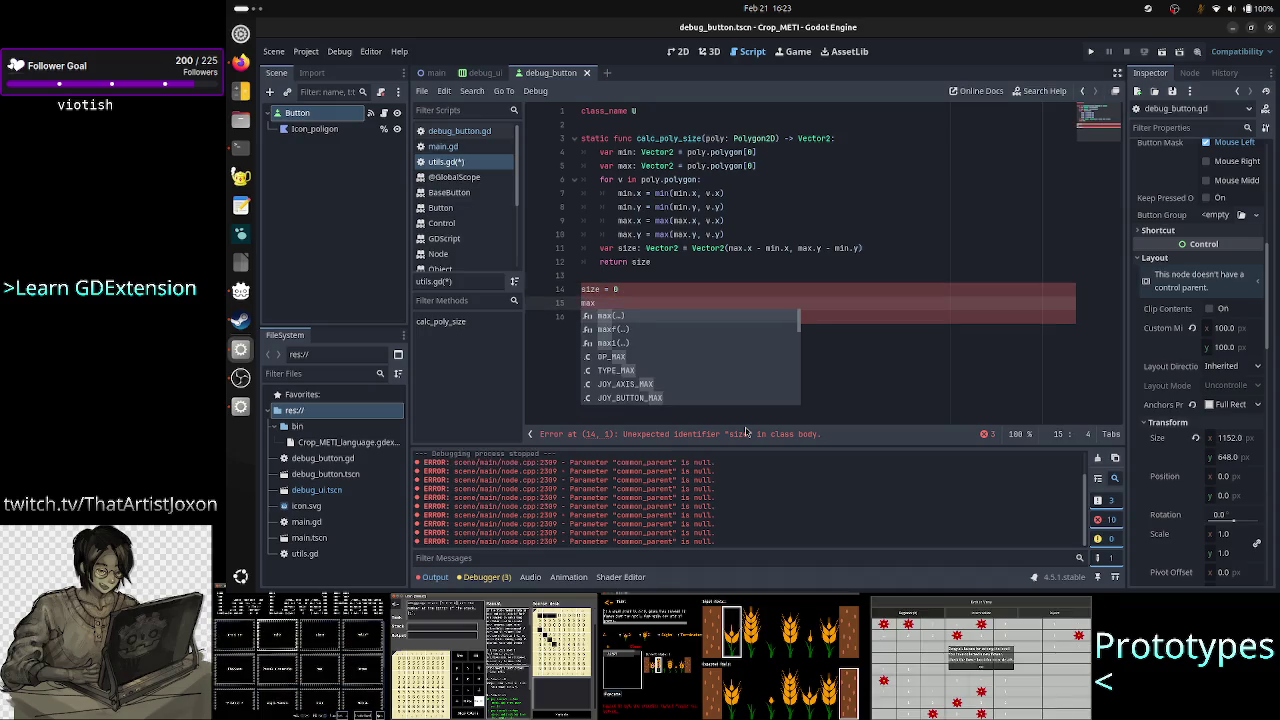
{"action": "type", "text": "size = "}
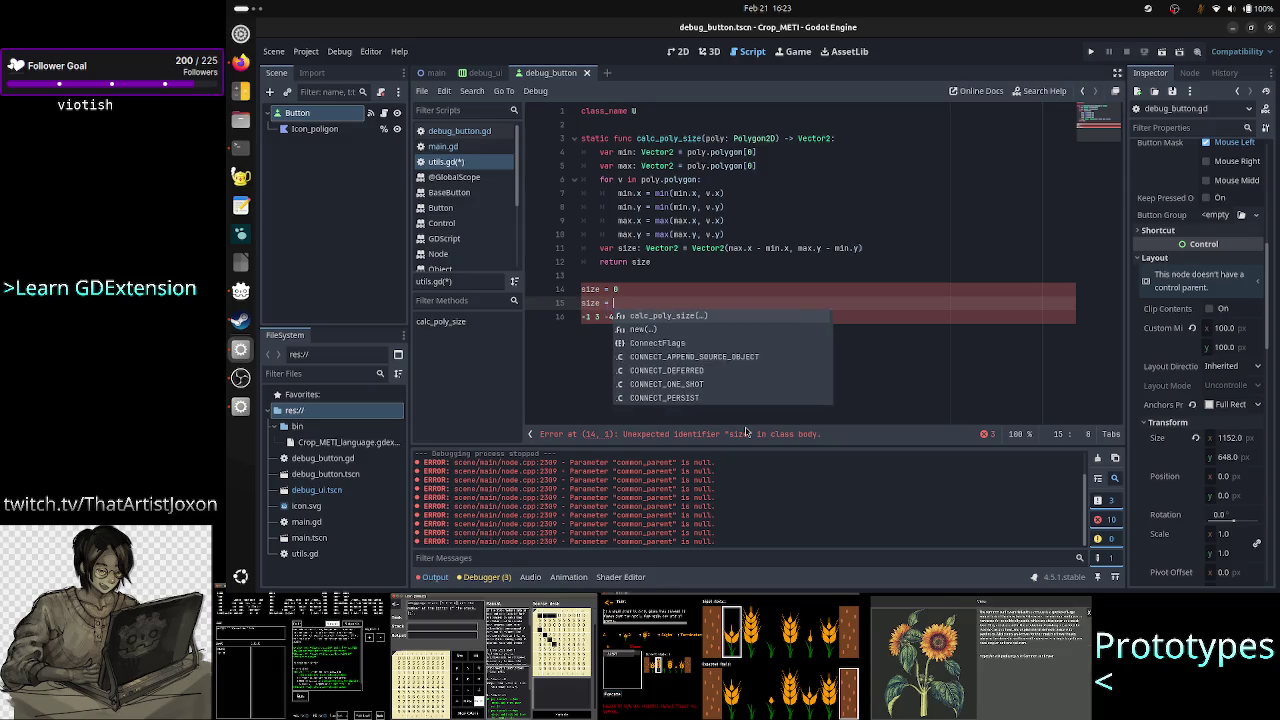
{"action": "type", "text": "max(size,"}
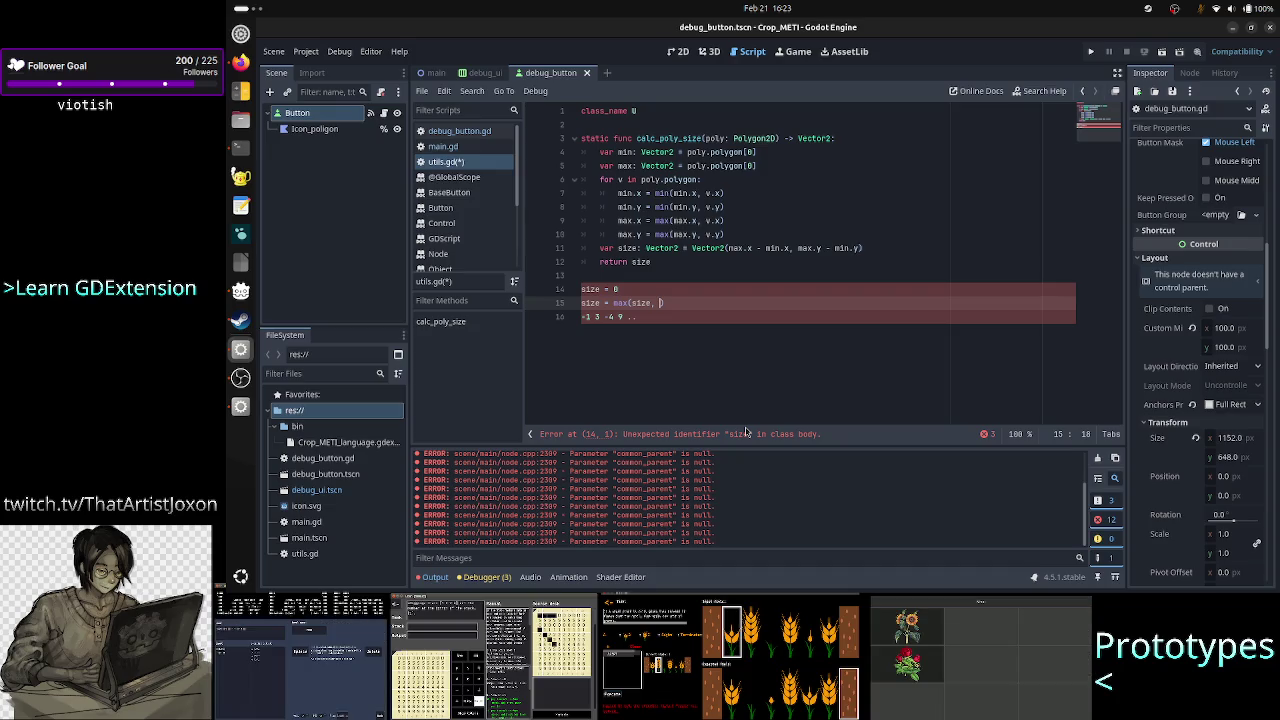
{"action": "key", "text": "alt+Tab"}
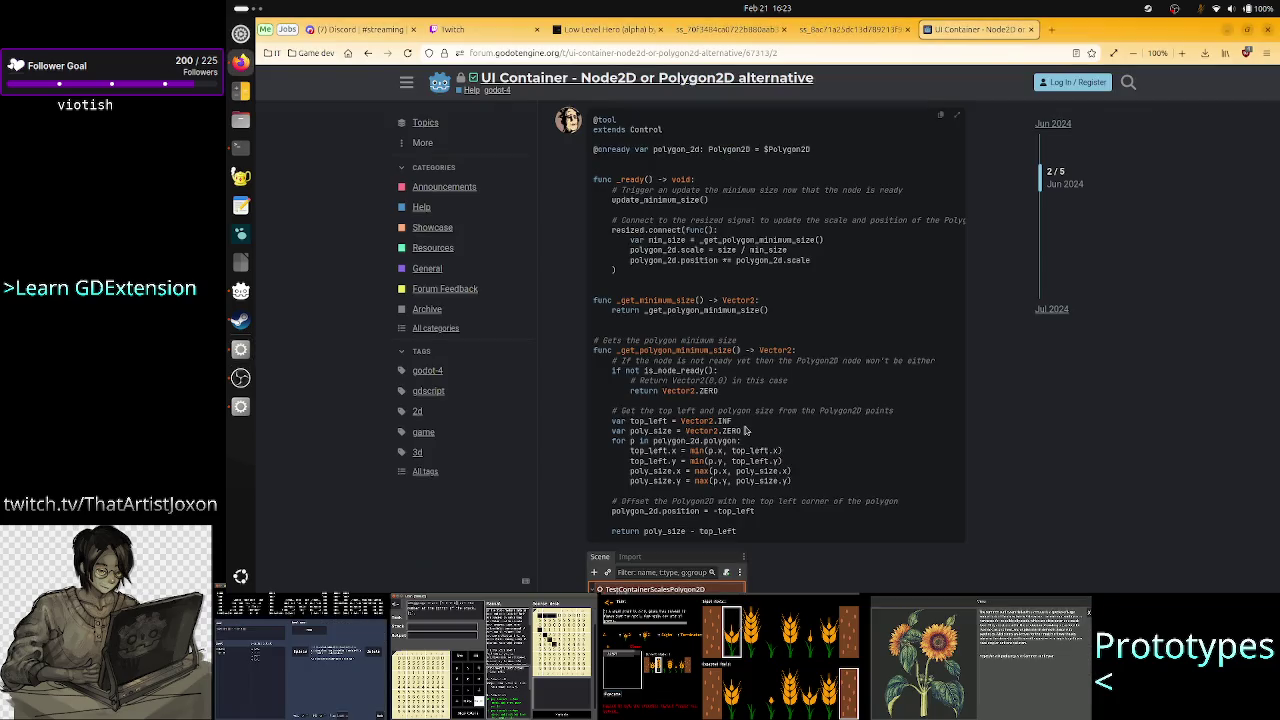
{"action": "key", "text": "alt+Tab"}
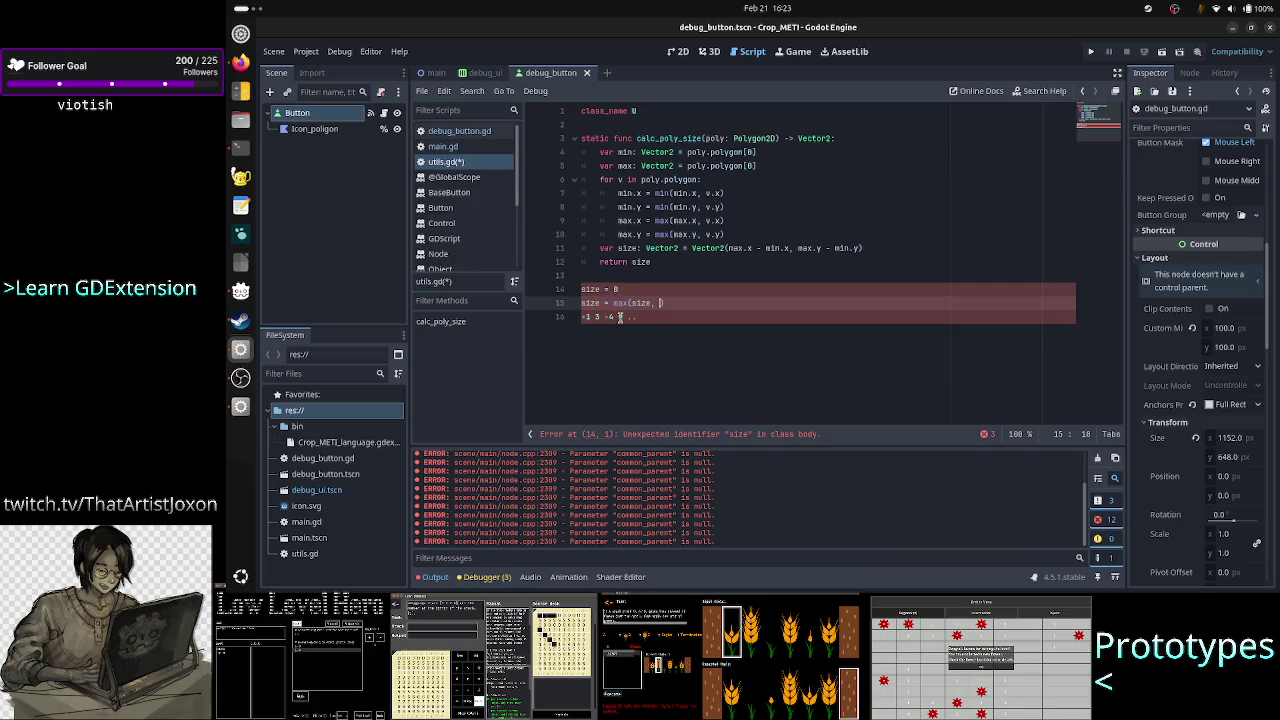
Step through the scratch number list, then change the scratch size = 0 line to size = -1
{"action": "left_click", "coordinate": [706, 311]}
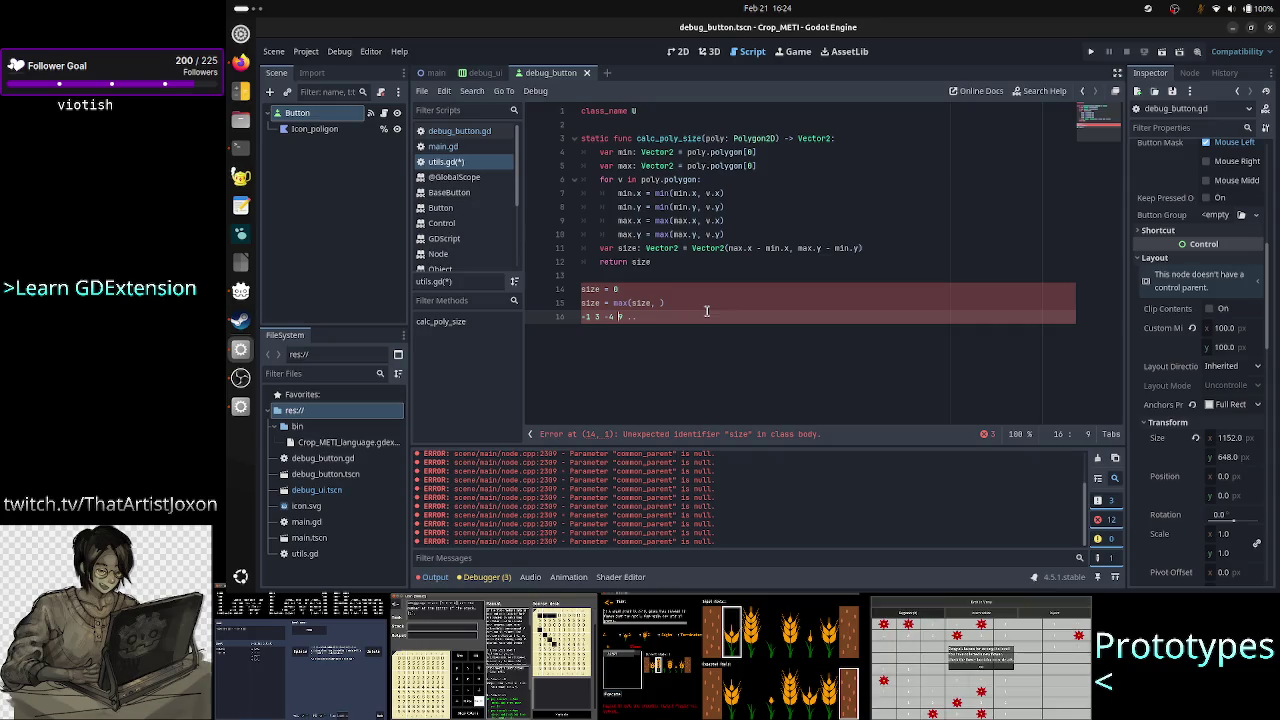
{"action": "type", "text": "-"}
{"action": "key", "text": "Left"}
{"action": "key", "text": "Left"}
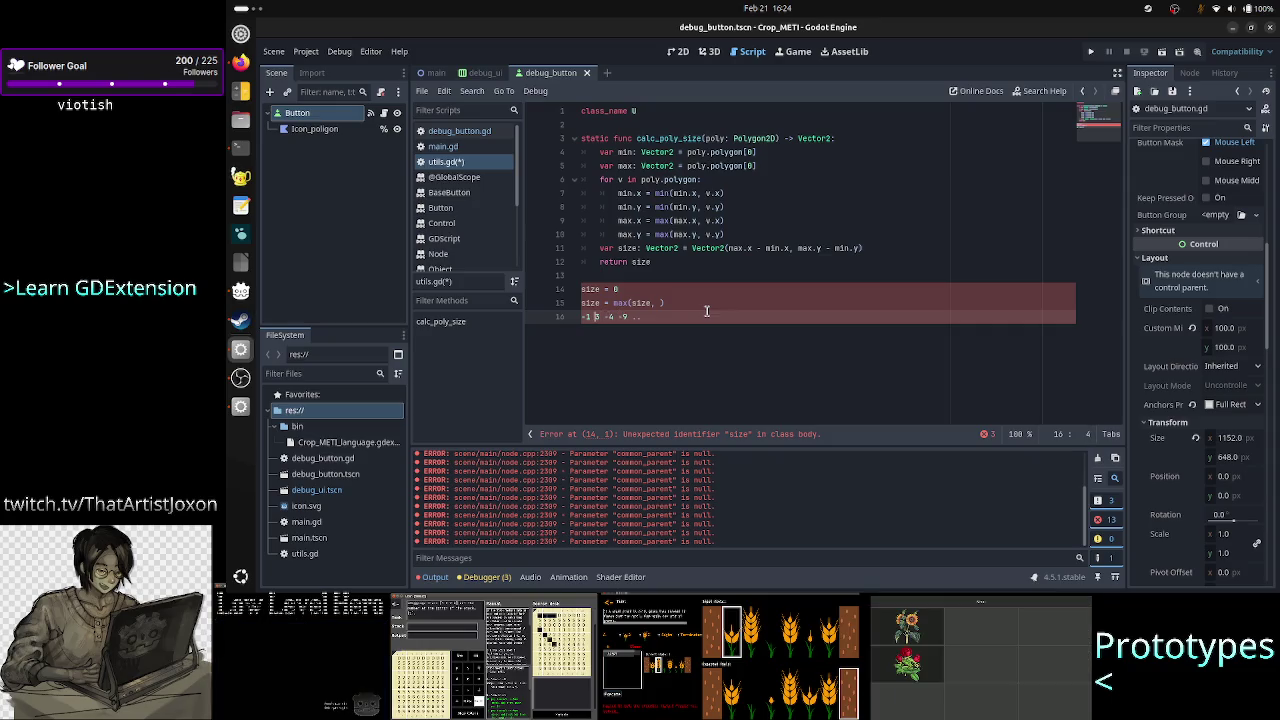
{"action": "key", "text": "Left"}
{"action": "key", "text": "Left"}
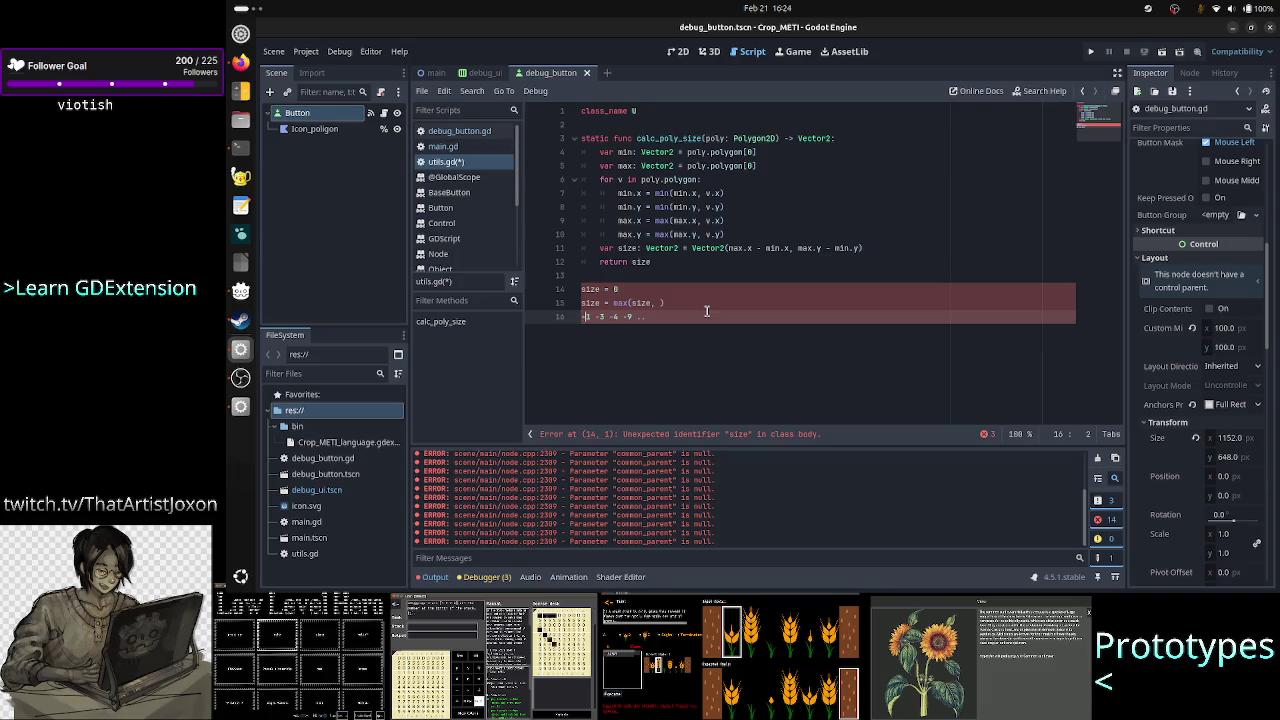
{"action": "key", "text": "Right"}
{"action": "key", "text": "Right"}
{"action": "key", "text": "Right"}
{"action": "key", "text": "Up"}
{"action": "key", "text": "Right"}
{"action": "key", "text": "Right"}
{"action": "key", "text": "Right"}
{"action": "key", "text": "Down"}
{"action": "key", "text": "Left"}
{"action": "key", "text": "Left"}
{"action": "key", "text": "Left"}
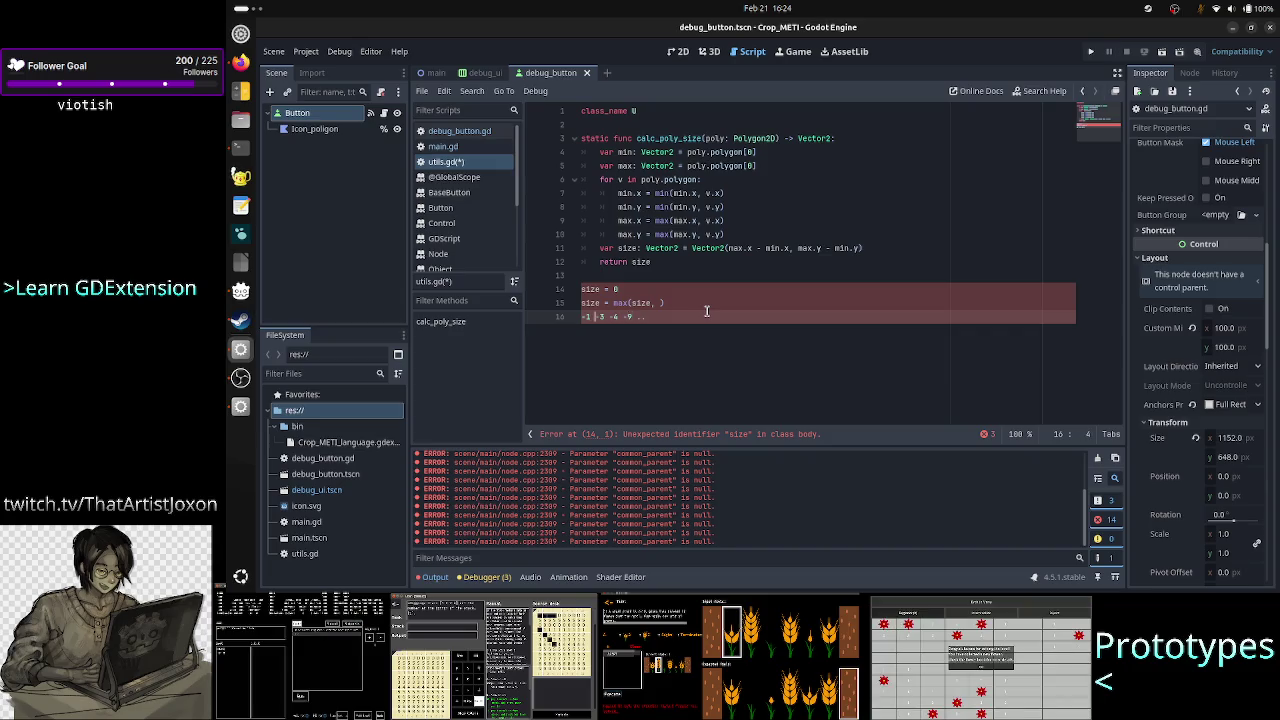
{"action": "key", "text": "shift+Right"}
{"action": "key", "text": "shift+Right"}
{"action": "key", "text": "Right"}
{"action": "key", "text": "shift+Right"}
{"action": "key", "text": "shift+Right"}
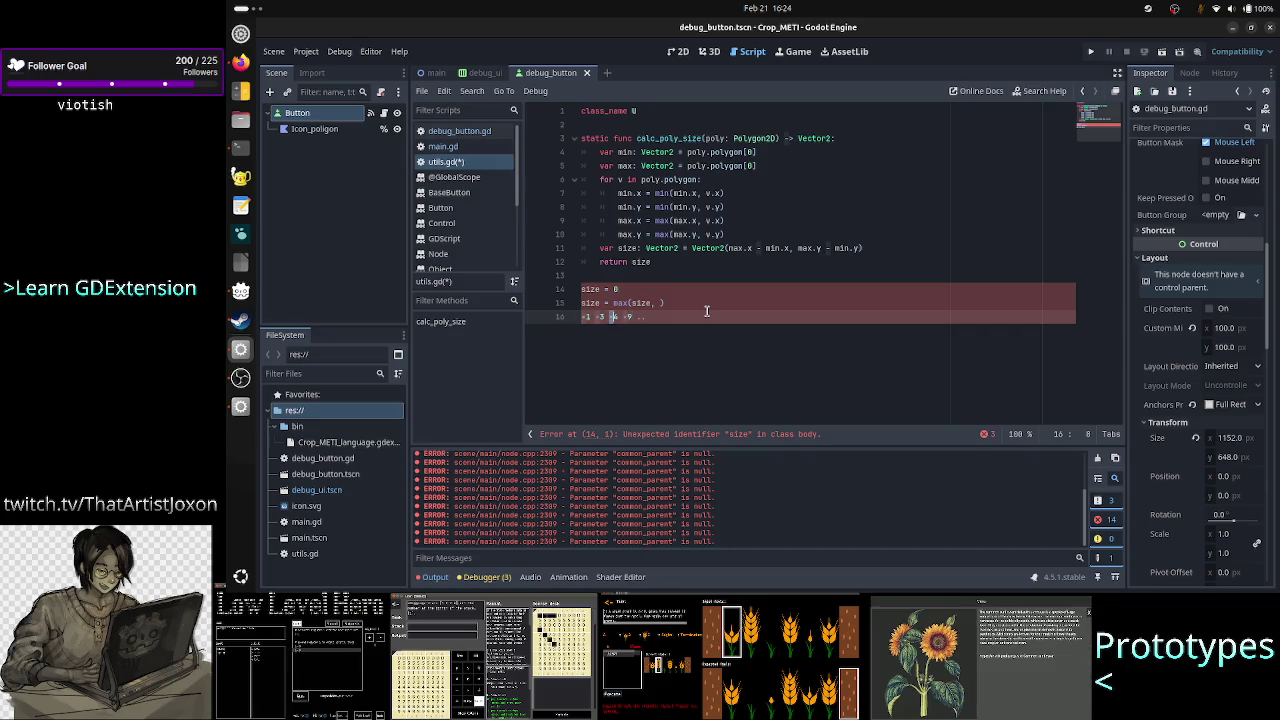
{"action": "key", "text": "Right"}
{"action": "key", "text": "shift+Right"}
{"action": "key", "text": "shift+Right"}
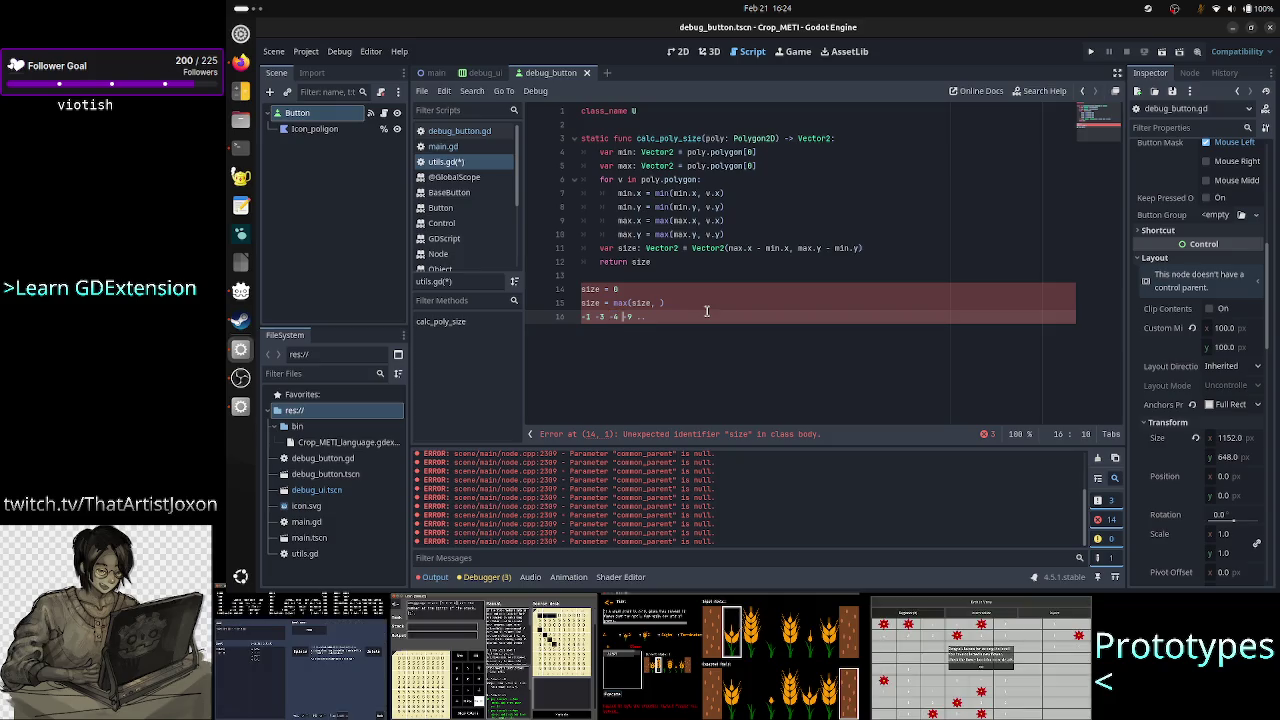
{"action": "key", "text": "Right"}
{"action": "key", "text": "shift+Right"}
{"action": "key", "text": "shift+Right"}
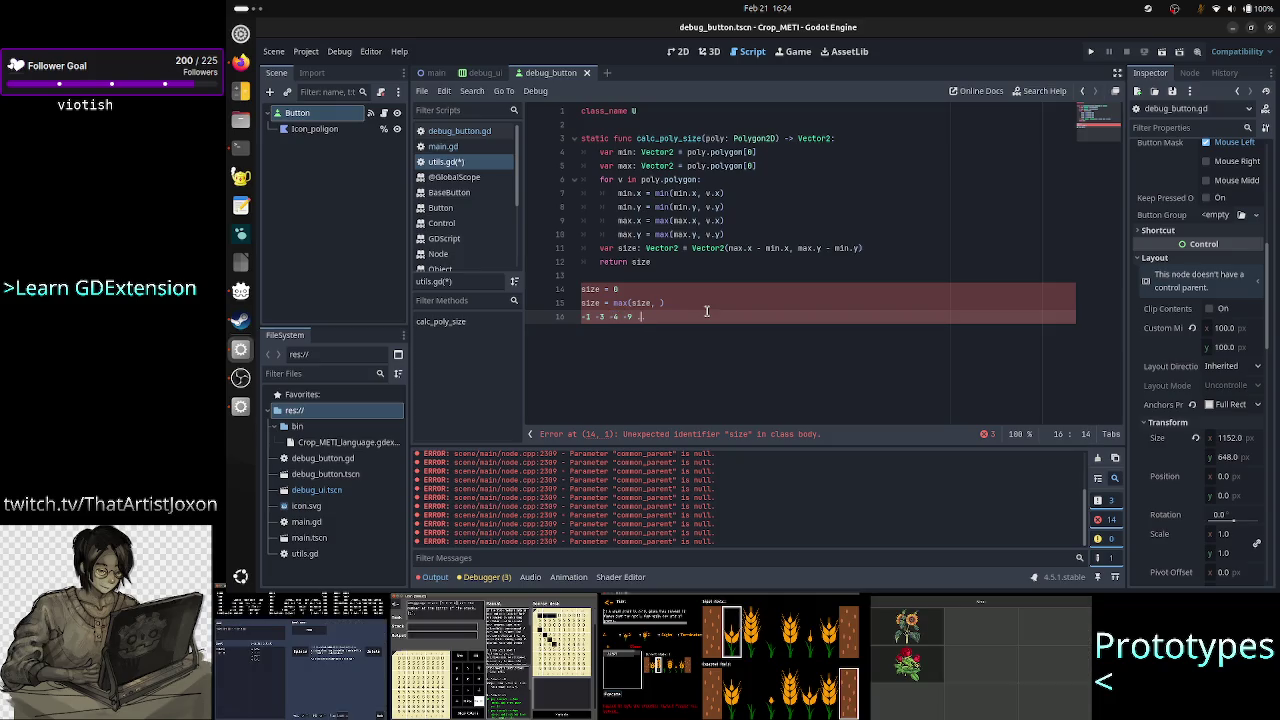
{"action": "key", "text": "Up"}
{"action": "key", "text": "Up"}
{"action": "key", "text": "BackSpace"}
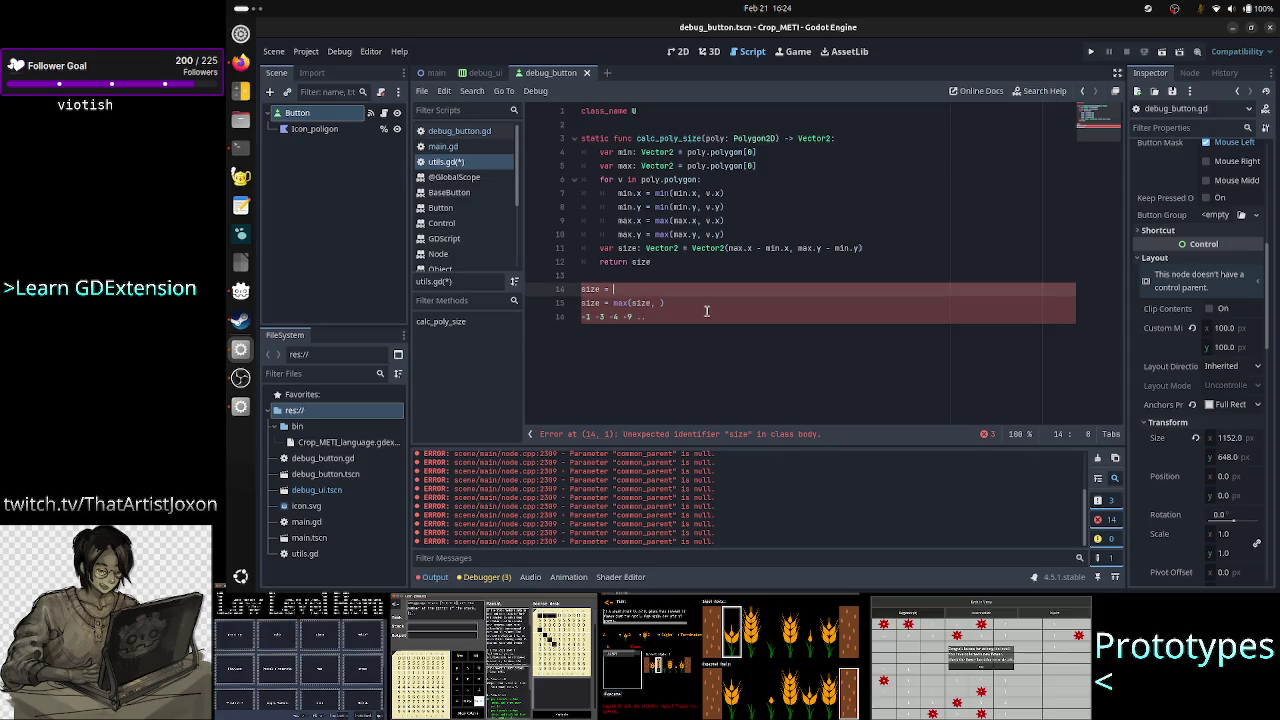
{"action": "type", "text": "-1"}
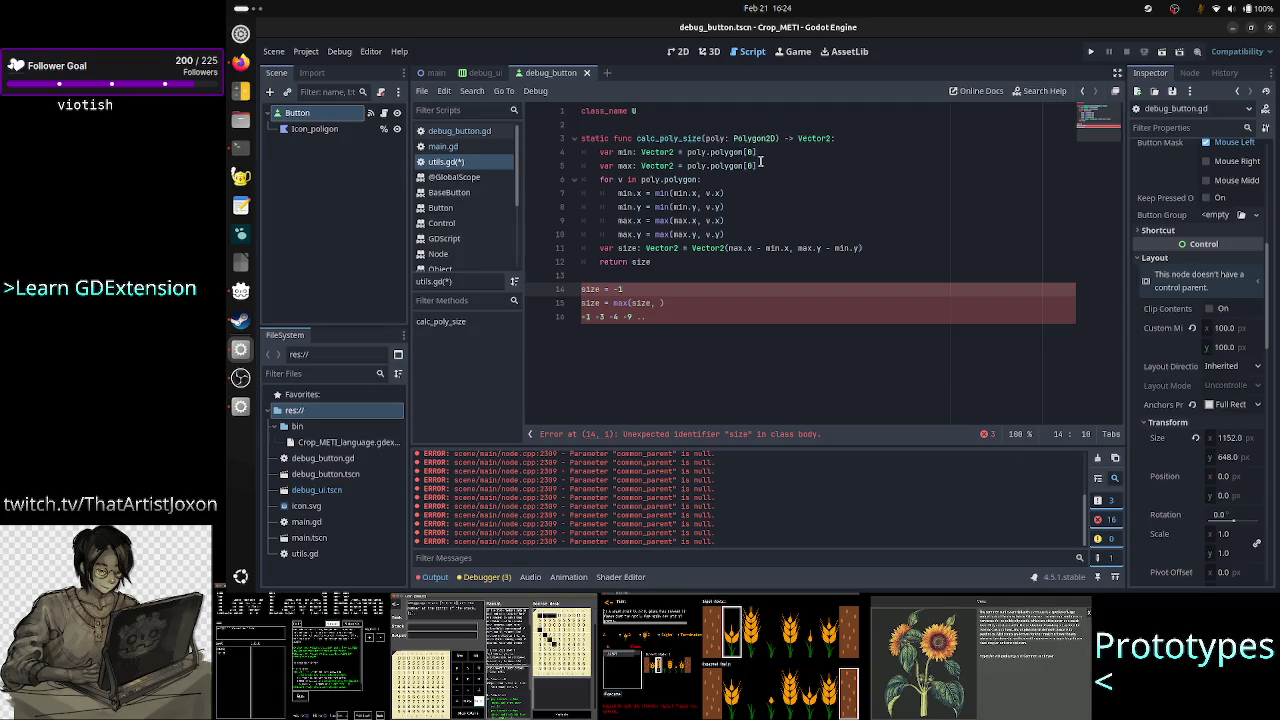
Check the min initialisation on line 4, then insert -8 at the start of line 16
{"action": "left_click", "coordinate": [762, 152]}
{"action": "key", "text": "Left"}
{"action": "key", "text": "Left"}
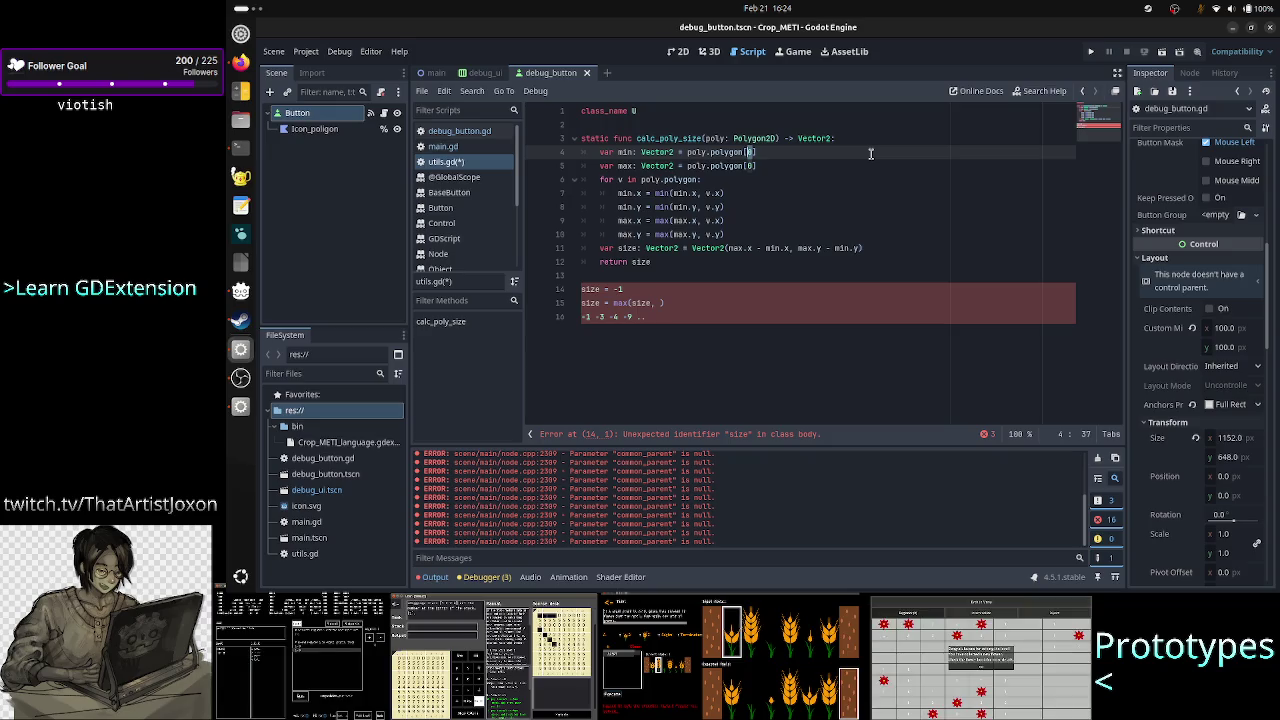
{"action": "key", "text": "Home"}
{"action": "key", "text": "Down"}
{"action": "key", "text": "Down"}
{"action": "key", "text": "Down"}
{"action": "key", "text": "Down"}
{"action": "key", "text": "Down"}
{"action": "key", "text": "Down"}
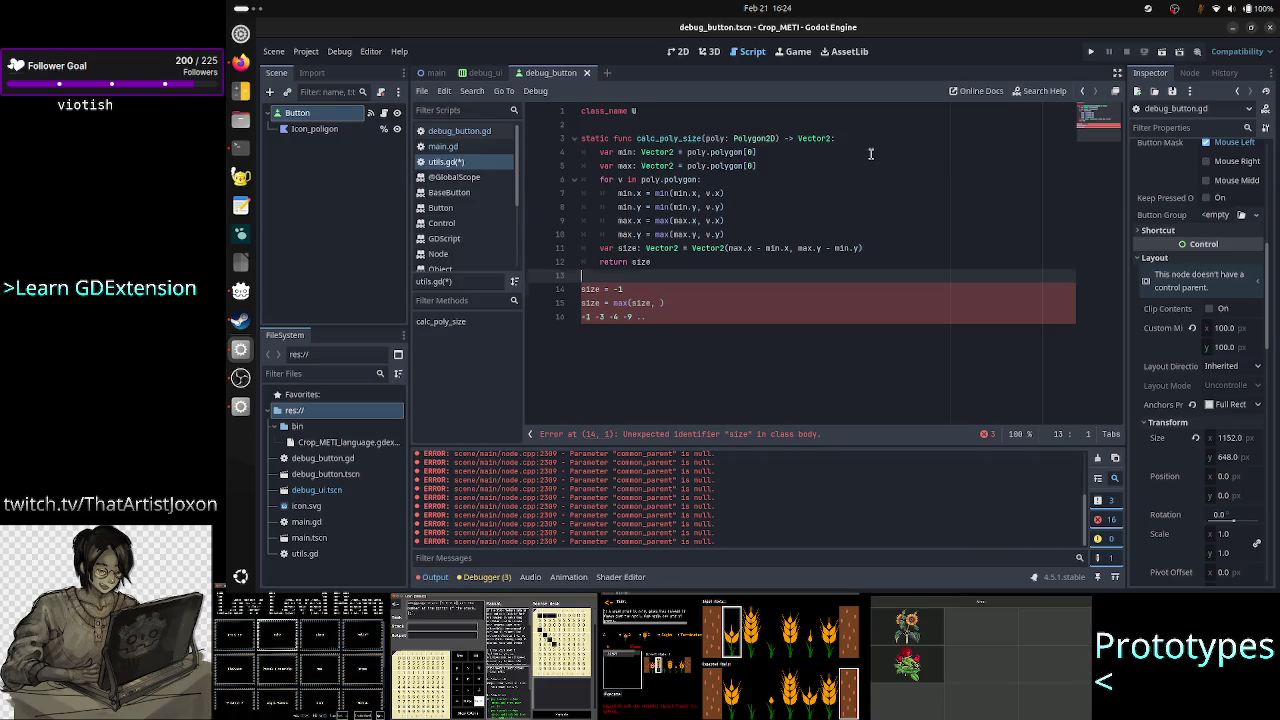
{"action": "key", "text": "Down"}
{"action": "key", "text": "Down"}
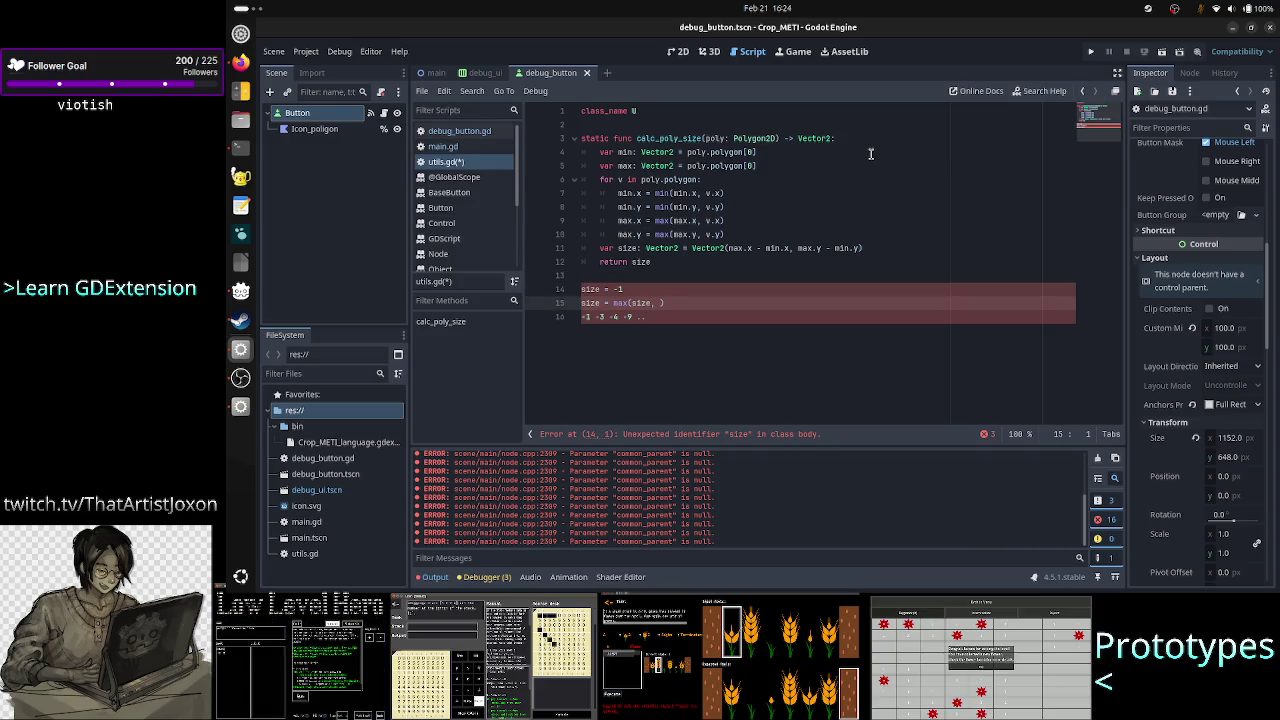
{"action": "key", "text": "Down"}
{"action": "key", "text": "shift+Right"}
{"action": "key", "text": "shift+Right"}
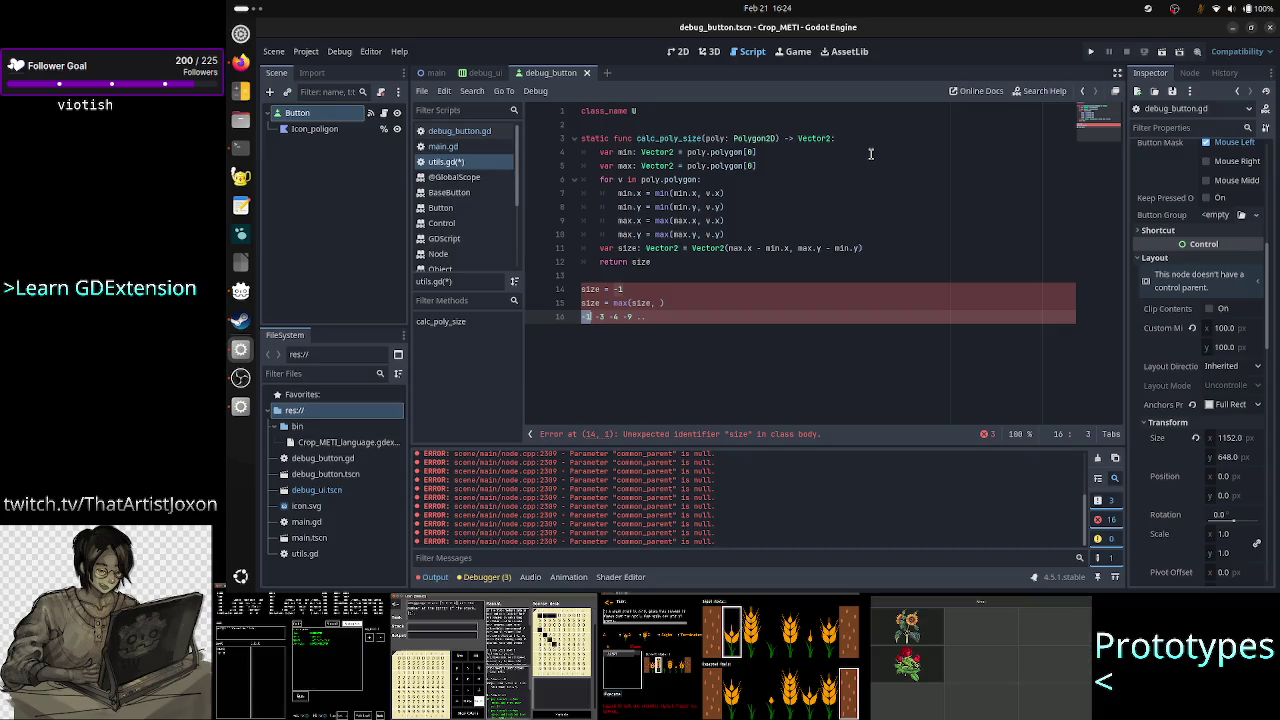
{"action": "key", "text": "Right"}
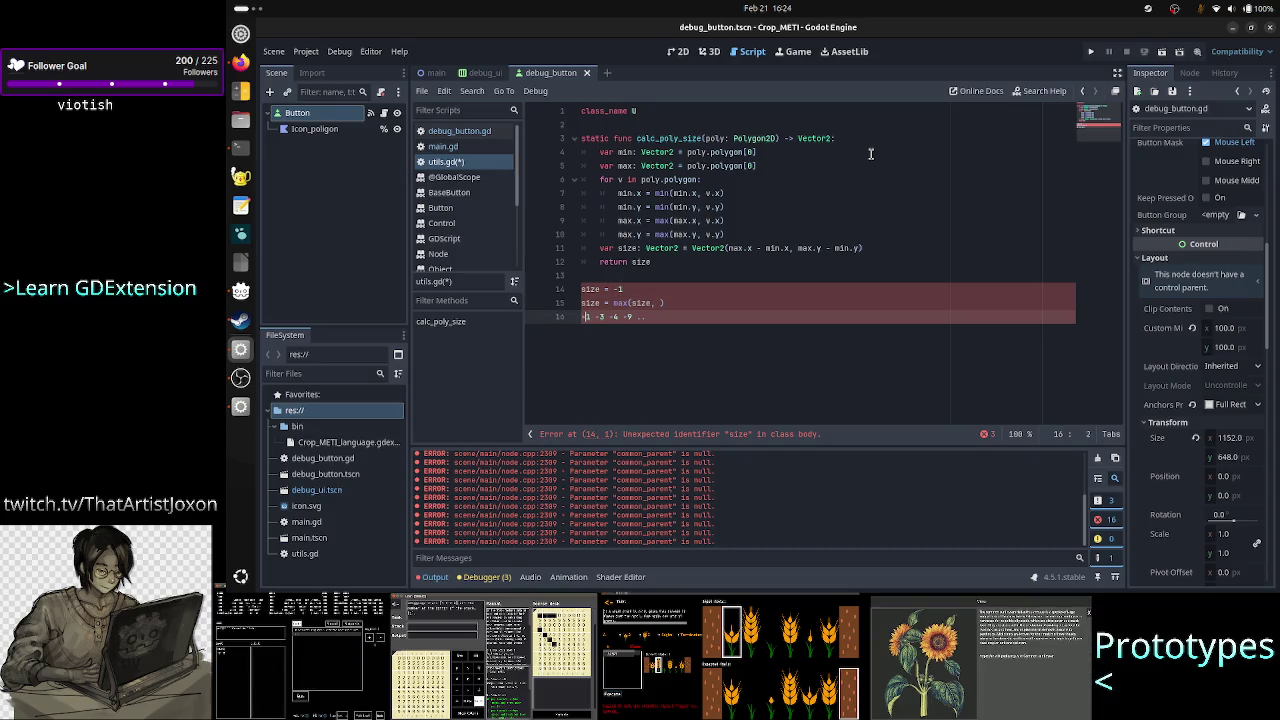
{"action": "key", "text": "Home"}
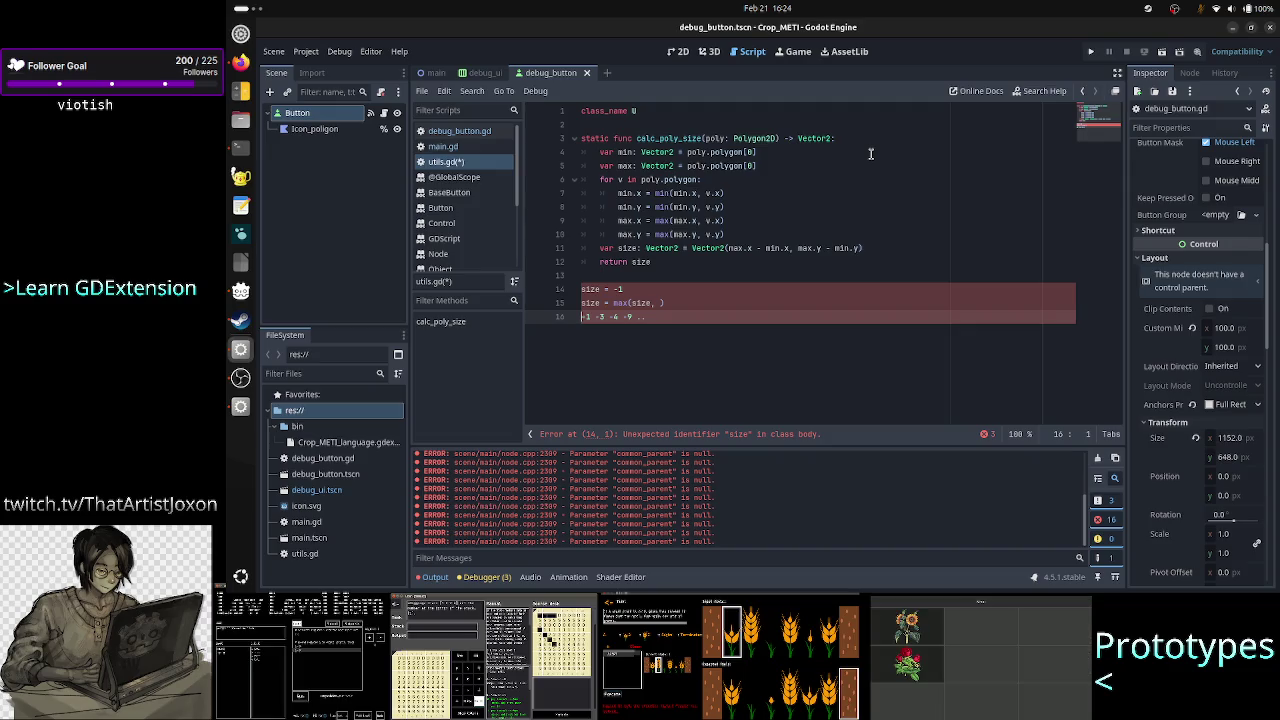
{"action": "type", "text": "-8"}
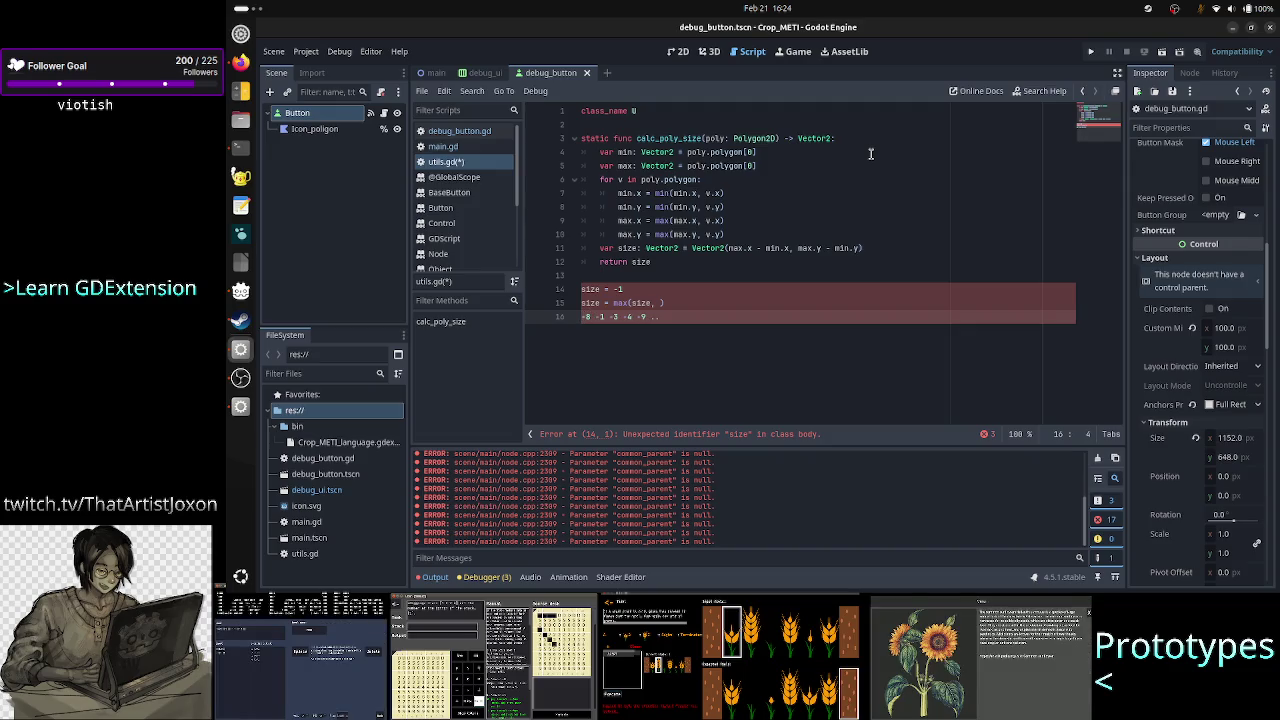
Change the scratch size value to -98 and add -1 after -8 on line 16
{"action": "key", "text": "Up"}
{"action": "key", "text": "Up"}
{"action": "key", "text": "End"}
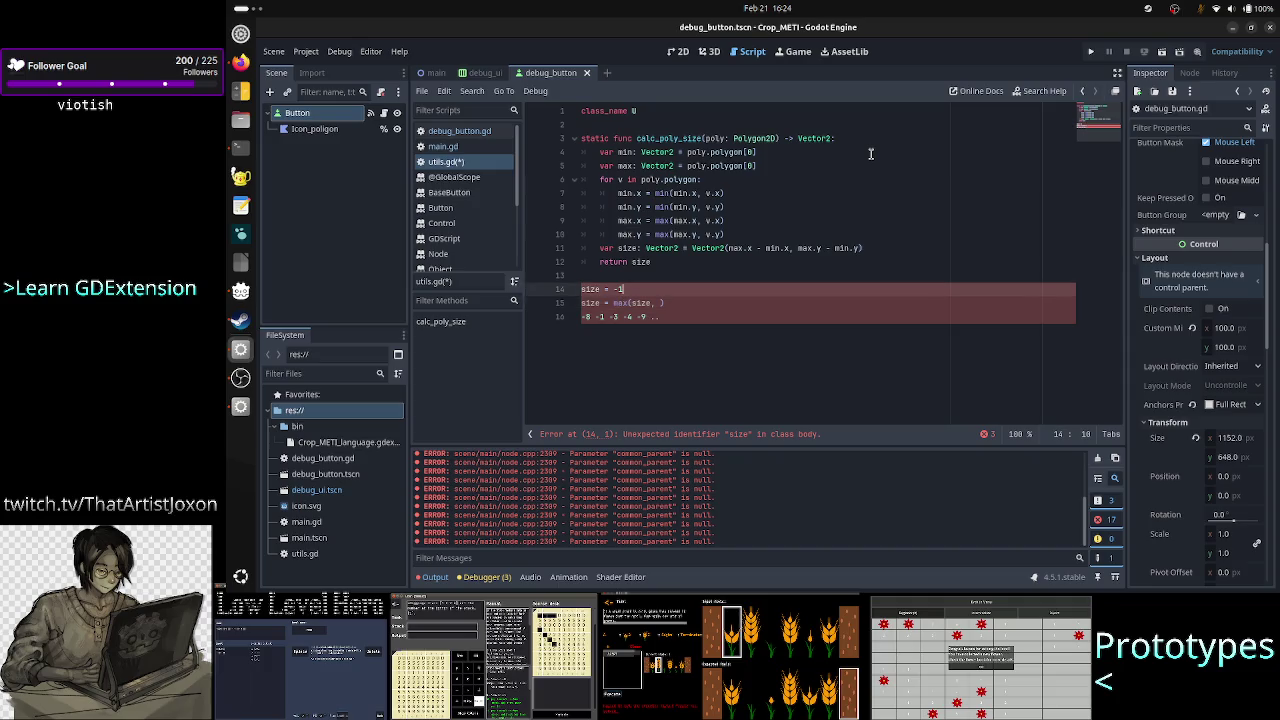
{"action": "key", "text": "BackSpace"}
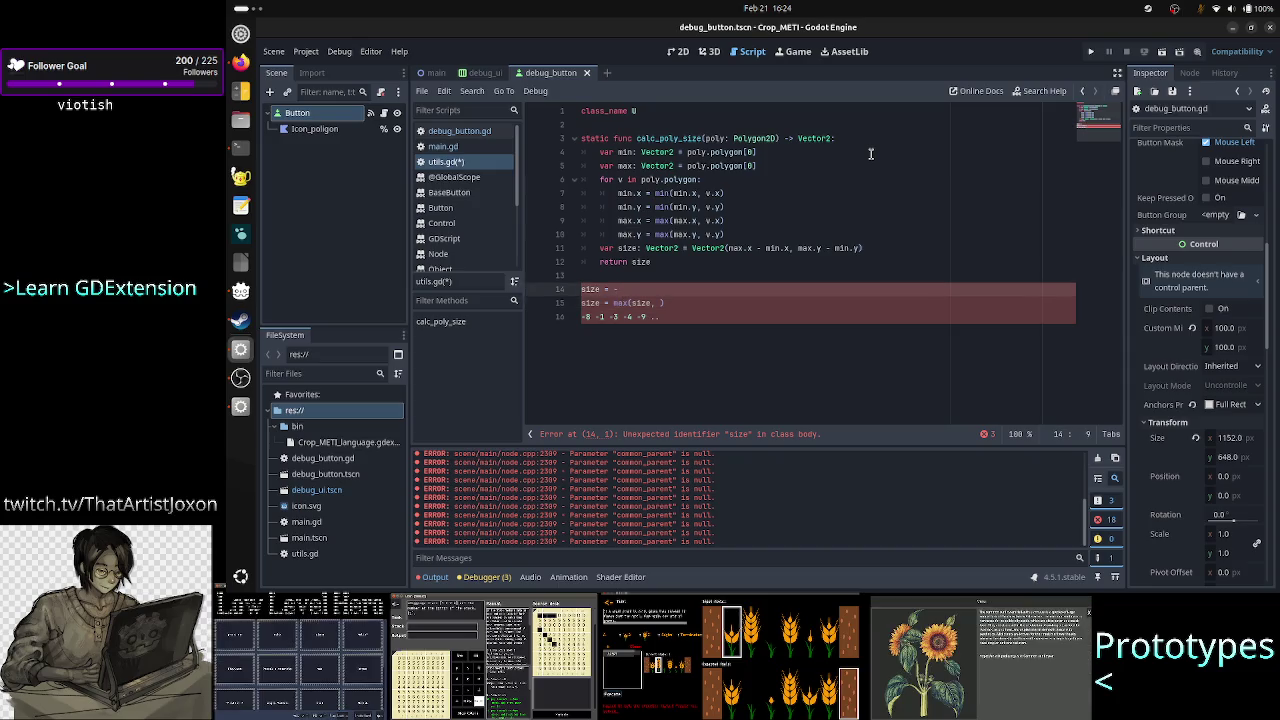
{"action": "type", "text": "9"}
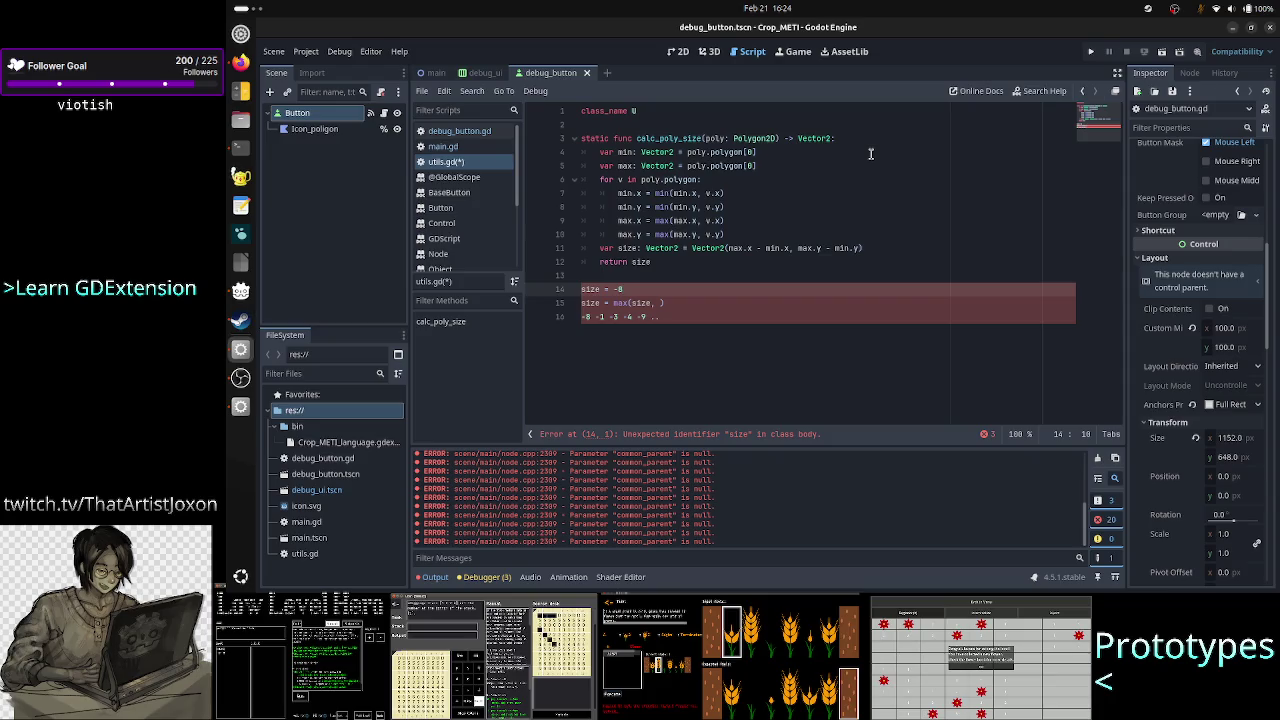
{"action": "type", "text": "8"}
{"action": "key", "text": "Down"}
{"action": "key", "text": "Right"}
{"action": "key", "text": "Right"}
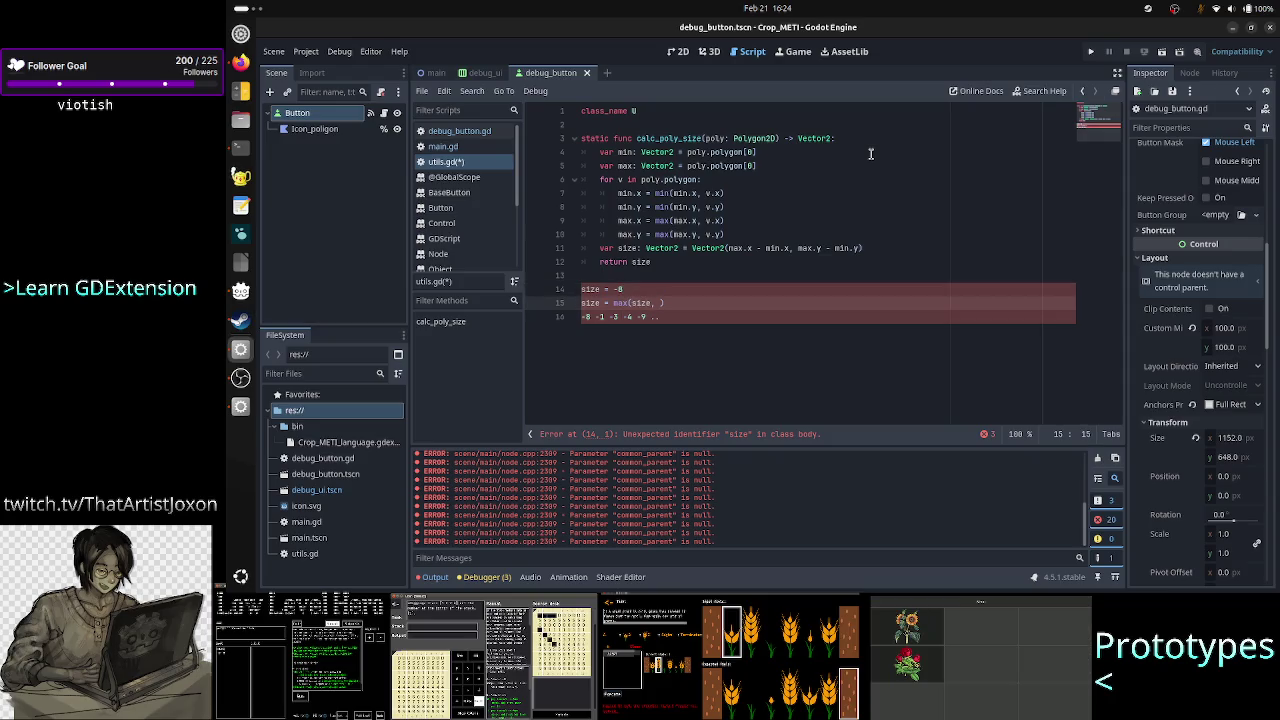
{"action": "key", "text": "Left"}
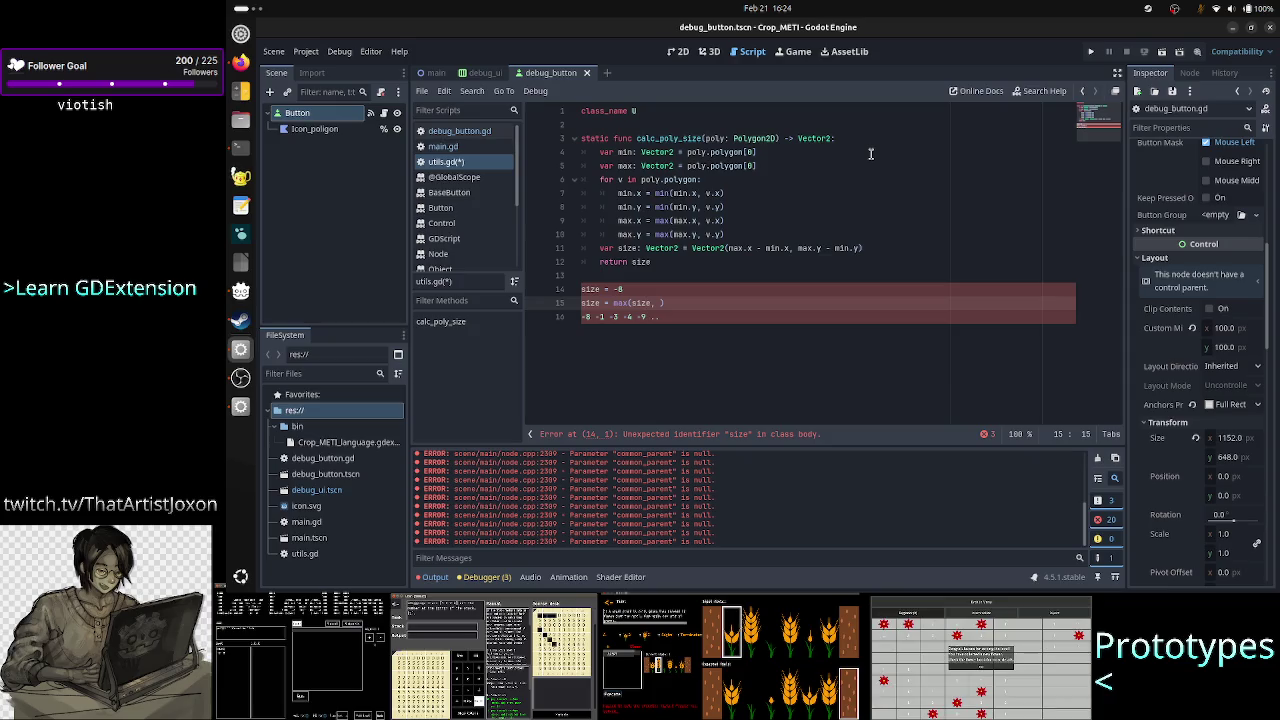
{"action": "key", "text": "Down"}
{"action": "key", "text": "Left"}
{"action": "key", "text": "Left"}
{"action": "key", "text": "Left"}
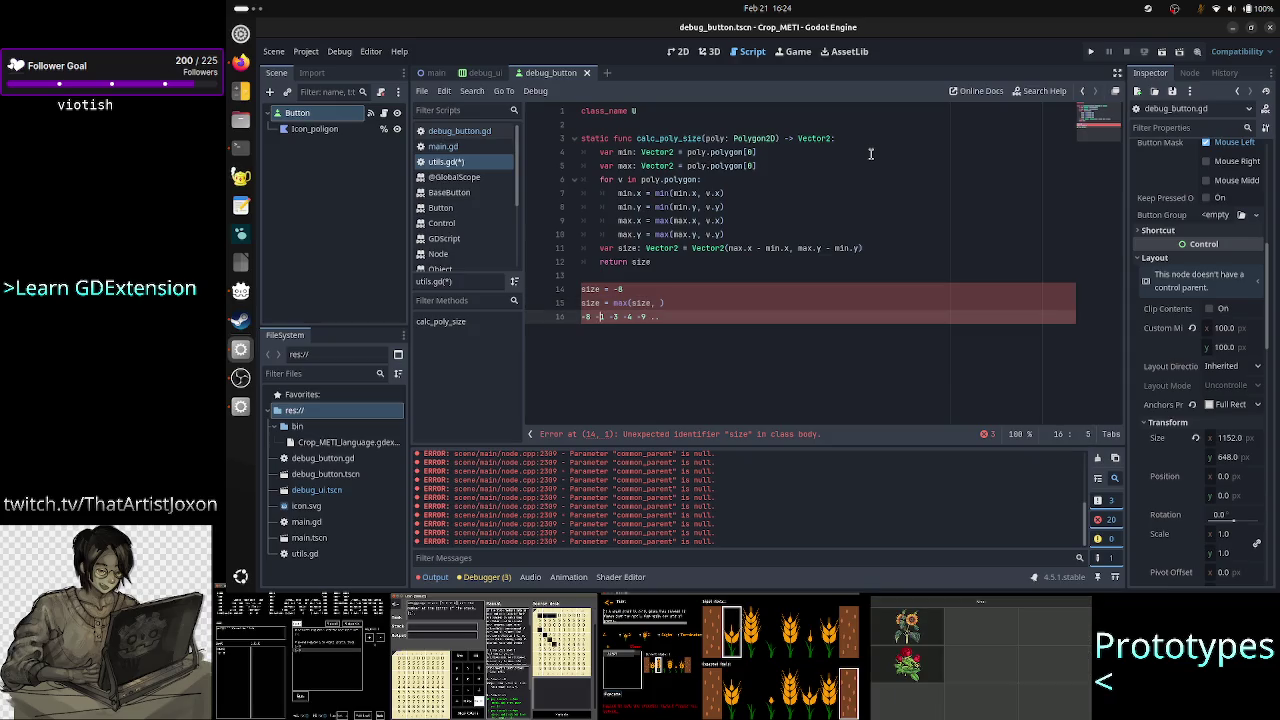
{"action": "key", "text": "Up"}
{"action": "key", "text": "Up"}
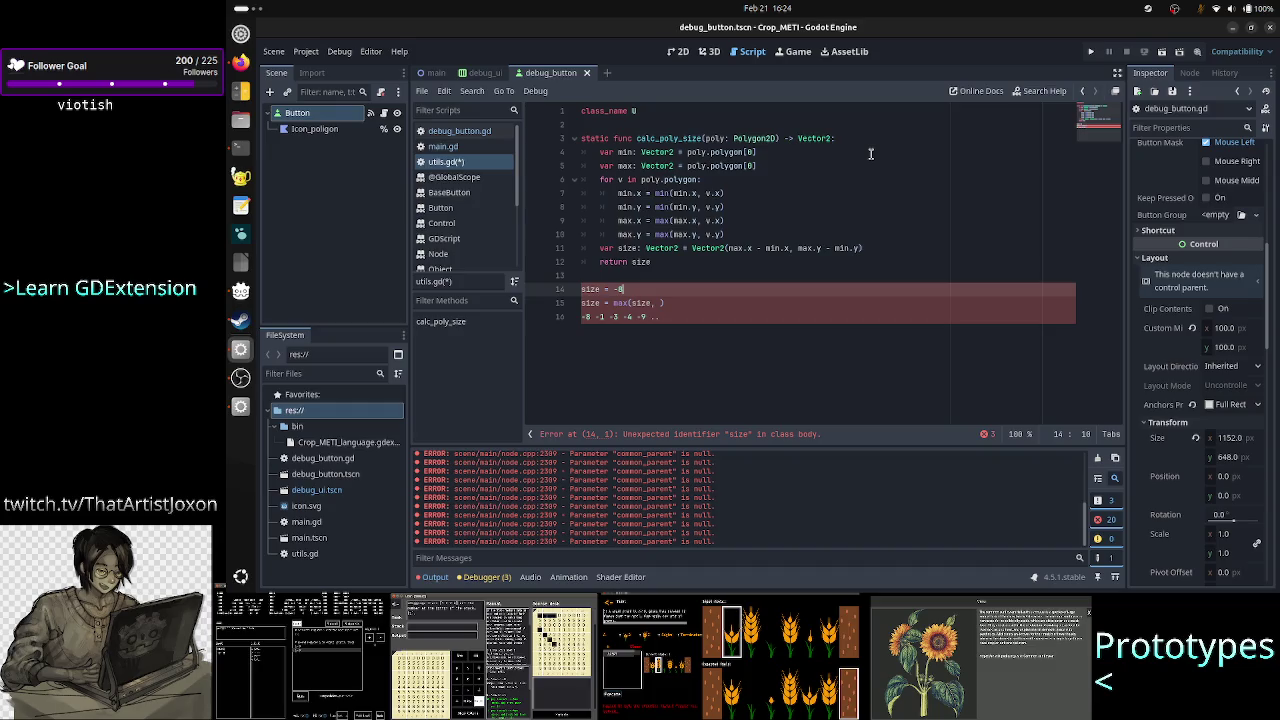
{"action": "key", "text": "Down"}
{"action": "key", "text": "Down"}
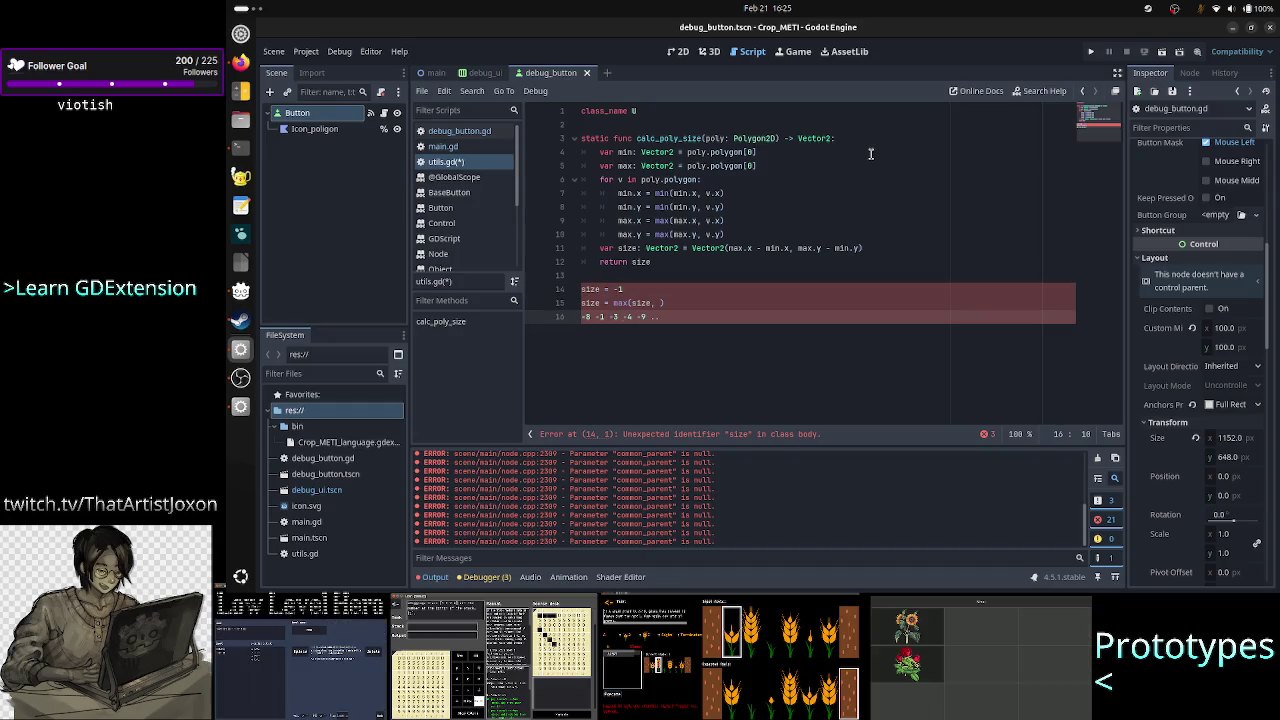
{"action": "type", "text": "-1"}
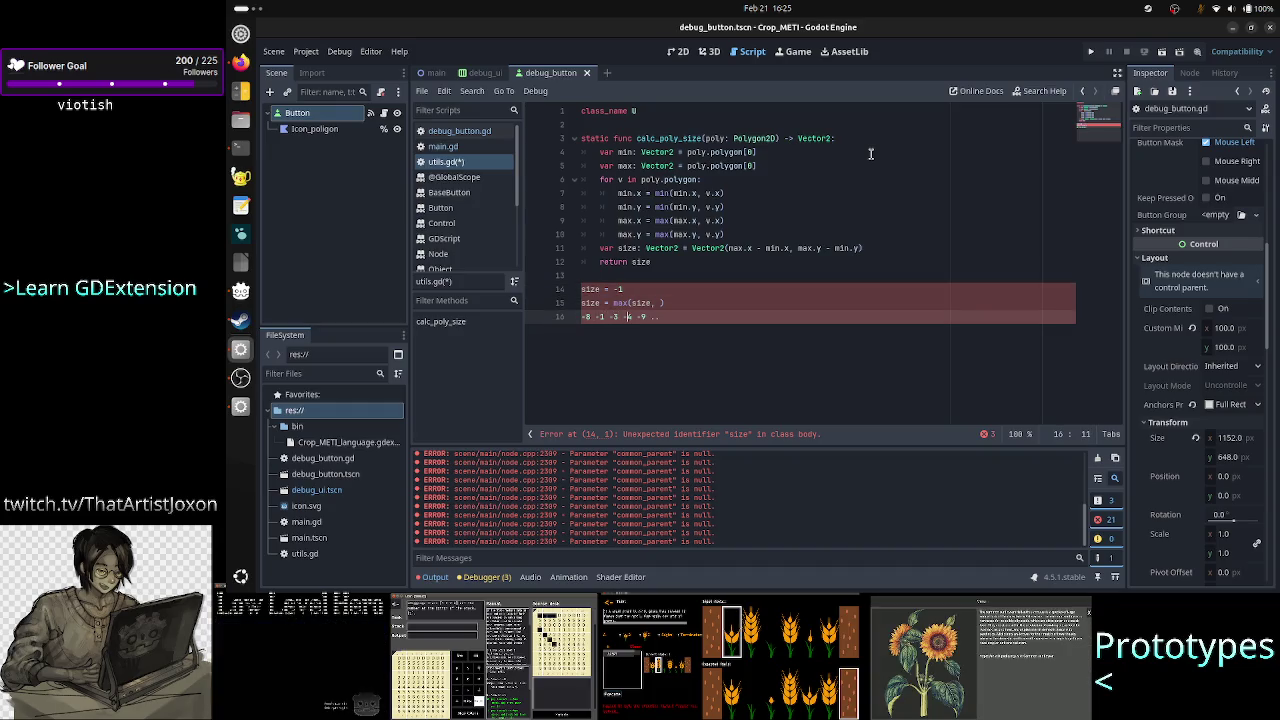
Delete scratch lines 14–16 so utils.gd ends at return size
{"action": "key", "text": "Up"}
{"action": "key", "text": "Up"}
{"action": "key", "text": "Up"}
{"action": "key", "text": "Down"}
{"action": "key", "text": "Home"}
{"action": "key", "text": "shift+Down"}
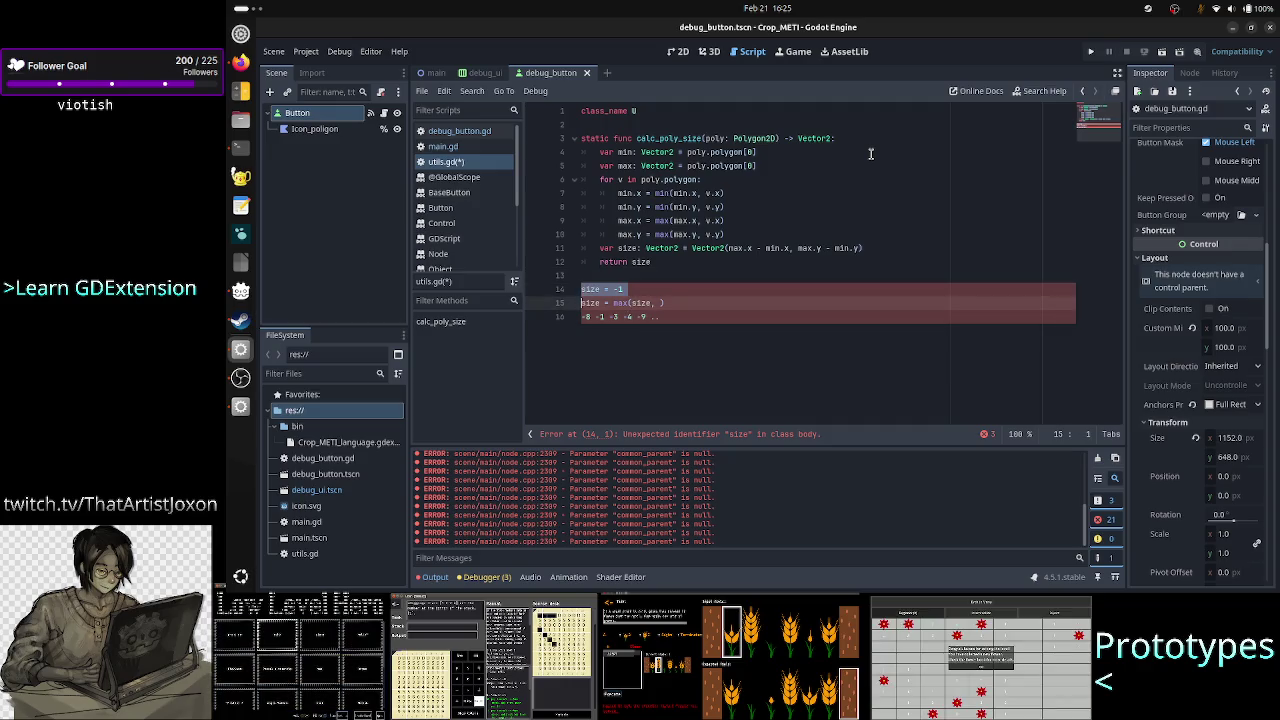
{"action": "key", "text": "shift+Down"}
{"action": "key", "text": "shift+End"}
{"action": "key", "text": "BackSpace"}
{"action": "key", "text": "BackSpace"}
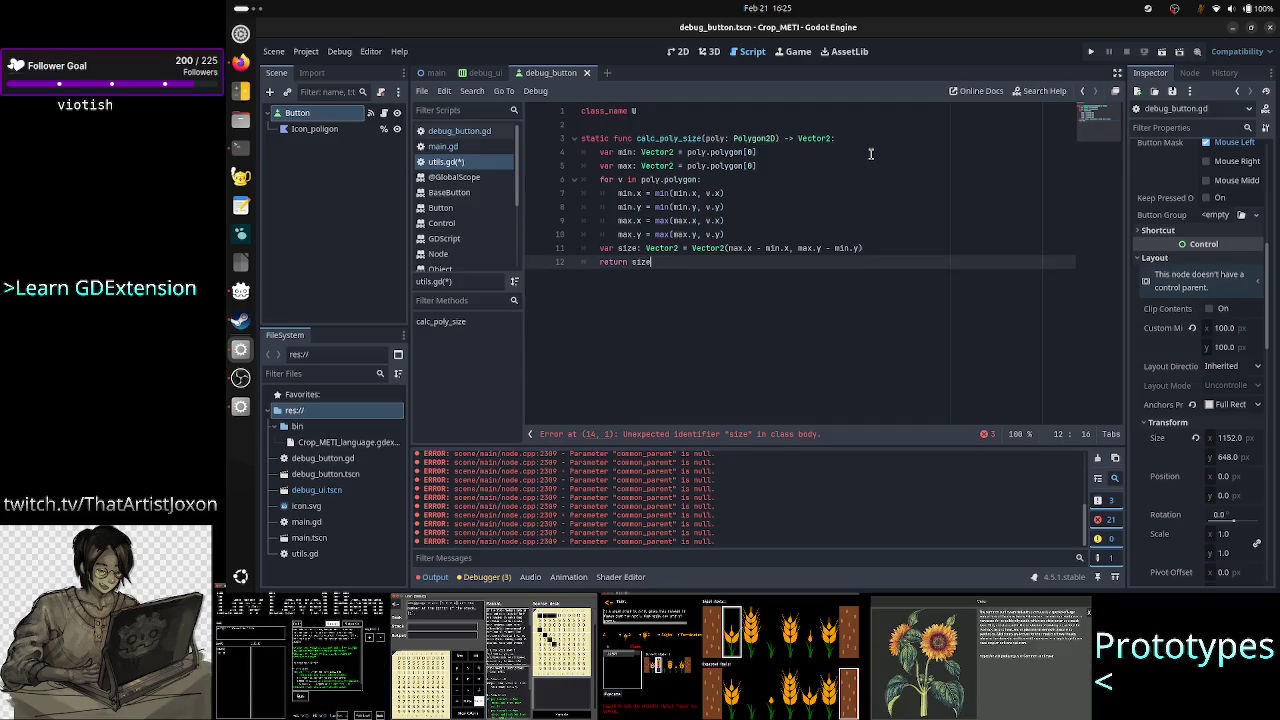
{"action": "key", "text": "alt+Tab"}
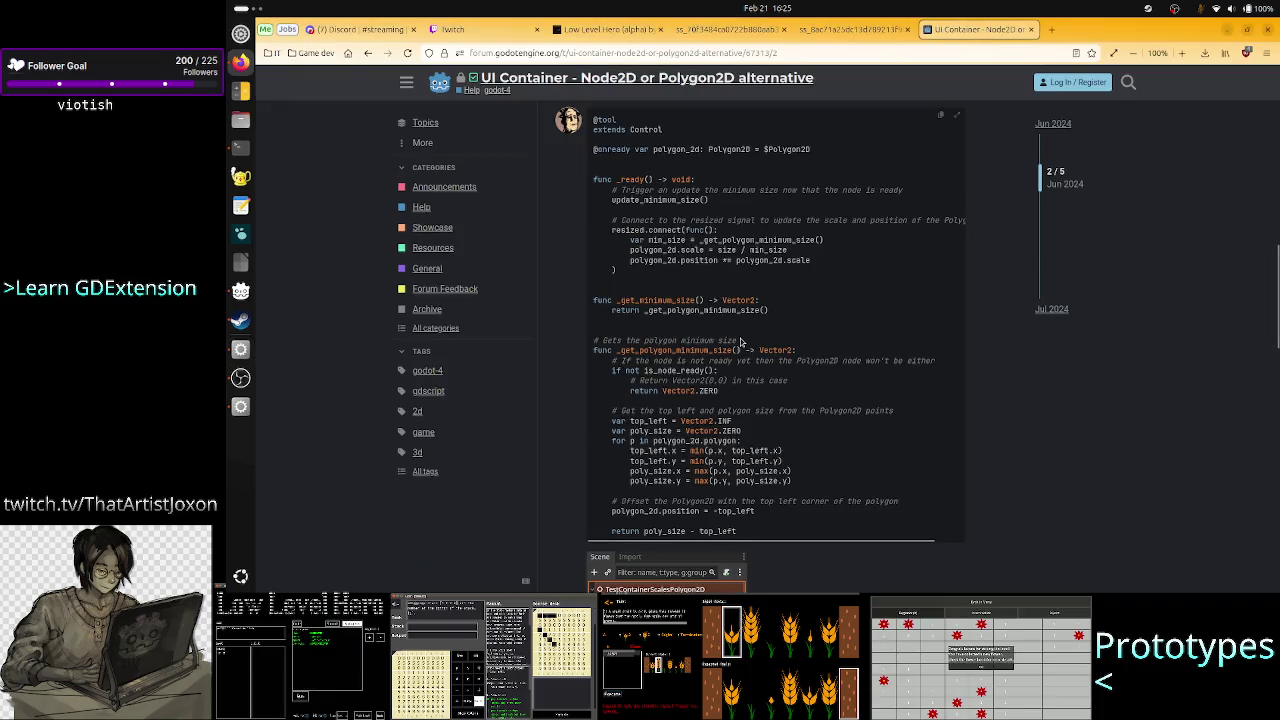
Select Vector2.INF in the forum's example code, then return to the Godot editor
{"action": "mouse_move", "coordinate": [733, 422]}
{"action": "left_mouse_down"}
{"action": "mouse_move", "coordinate": [714, 411]}
{"action": "mouse_move", "coordinate": [681, 421]}
{"action": "left_mouse_up"}
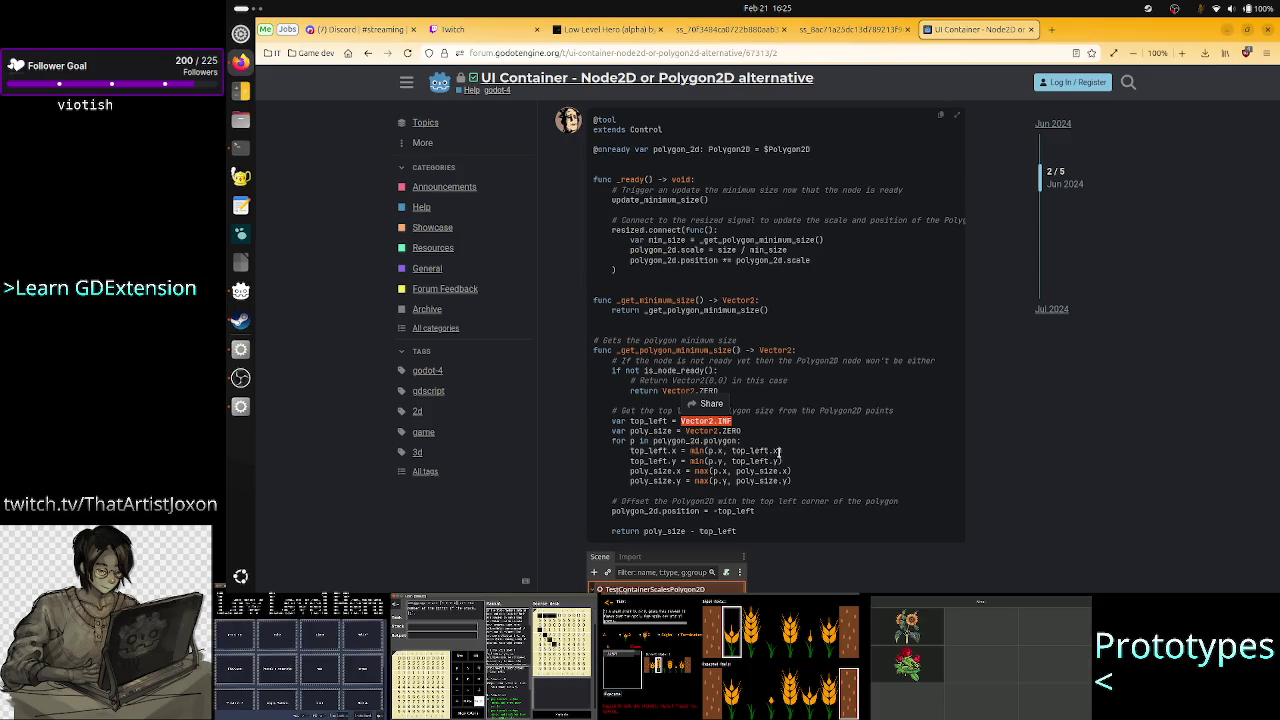
{"action": "key", "text": "alt+Tab"}
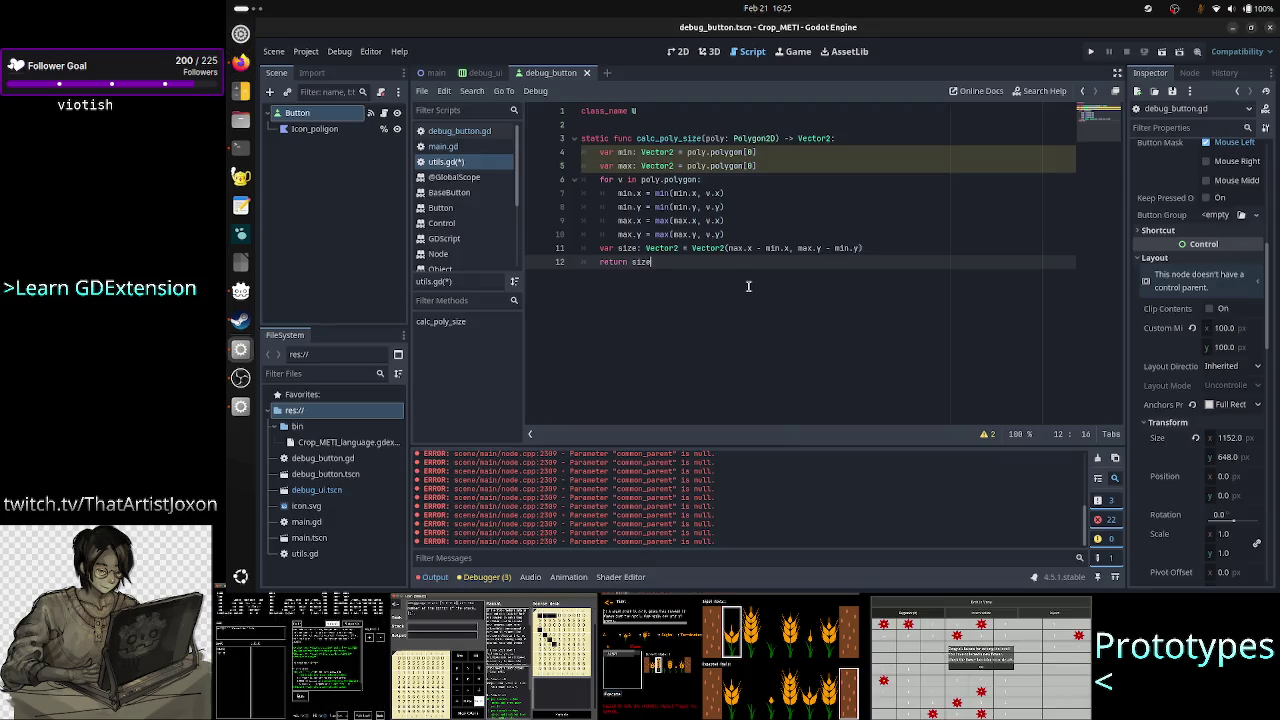
{"action": "left_click", "coordinate": [789, 165]}
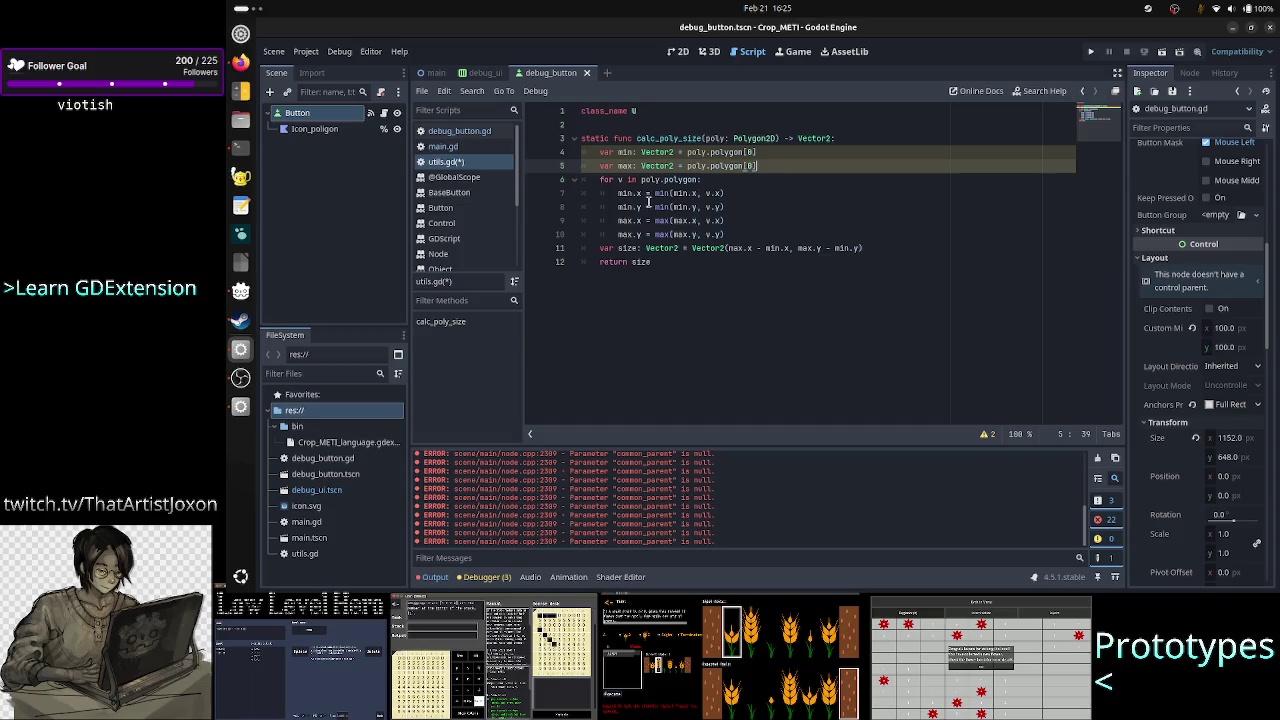
{"action": "mouse_move", "coordinate": [647, 193]}
{"action": "left_mouse_down"}
{"action": "mouse_move", "coordinate": [617, 194]}
{"action": "mouse_move", "coordinate": [625, 222]}
{"action": "left_mouse_up"}
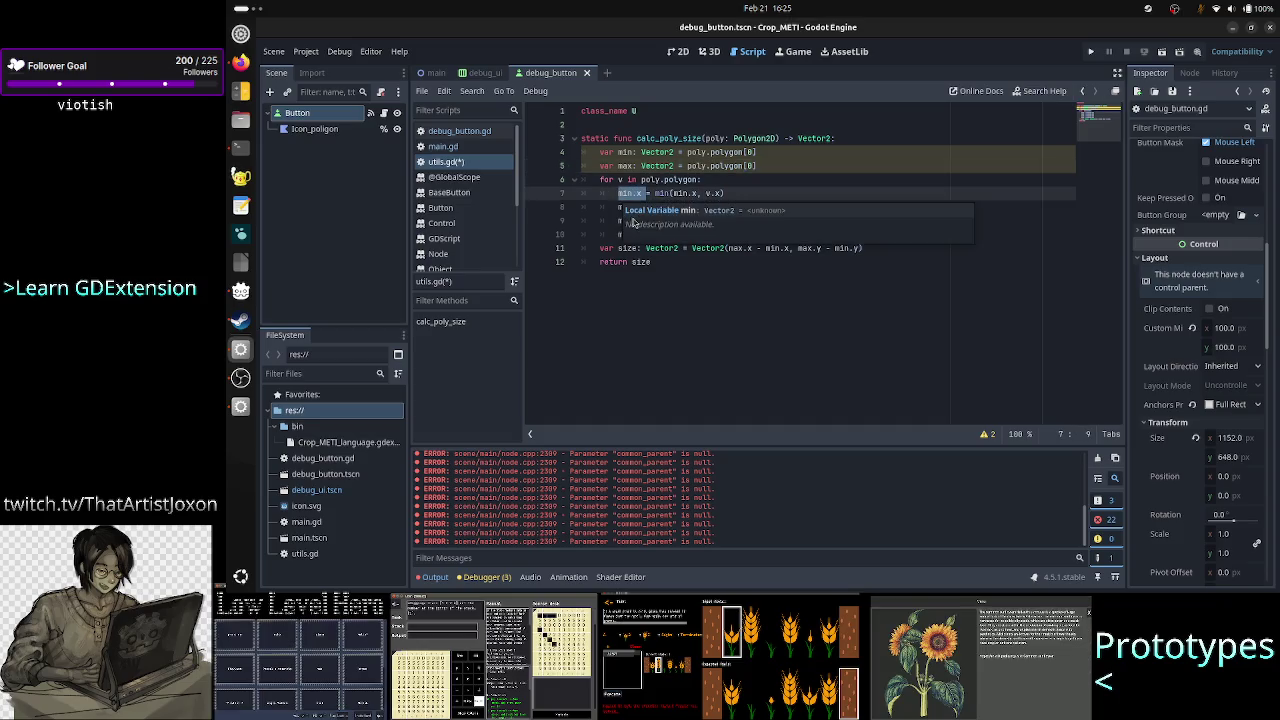
{"action": "left_click", "coordinate": [605, 194]}
{"action": "left_click_drag", "start_coordinate": [648, 207], "coordinate": [617, 208]}
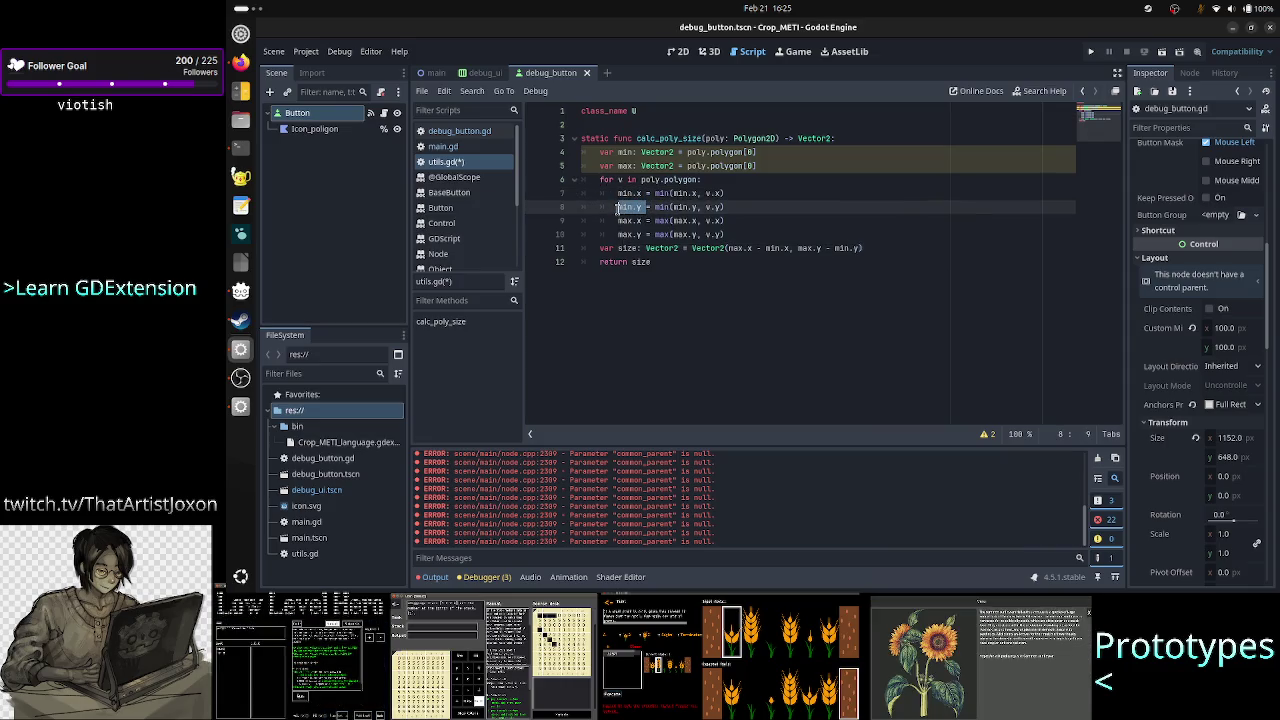
{"action": "left_click", "coordinate": [757, 204]}
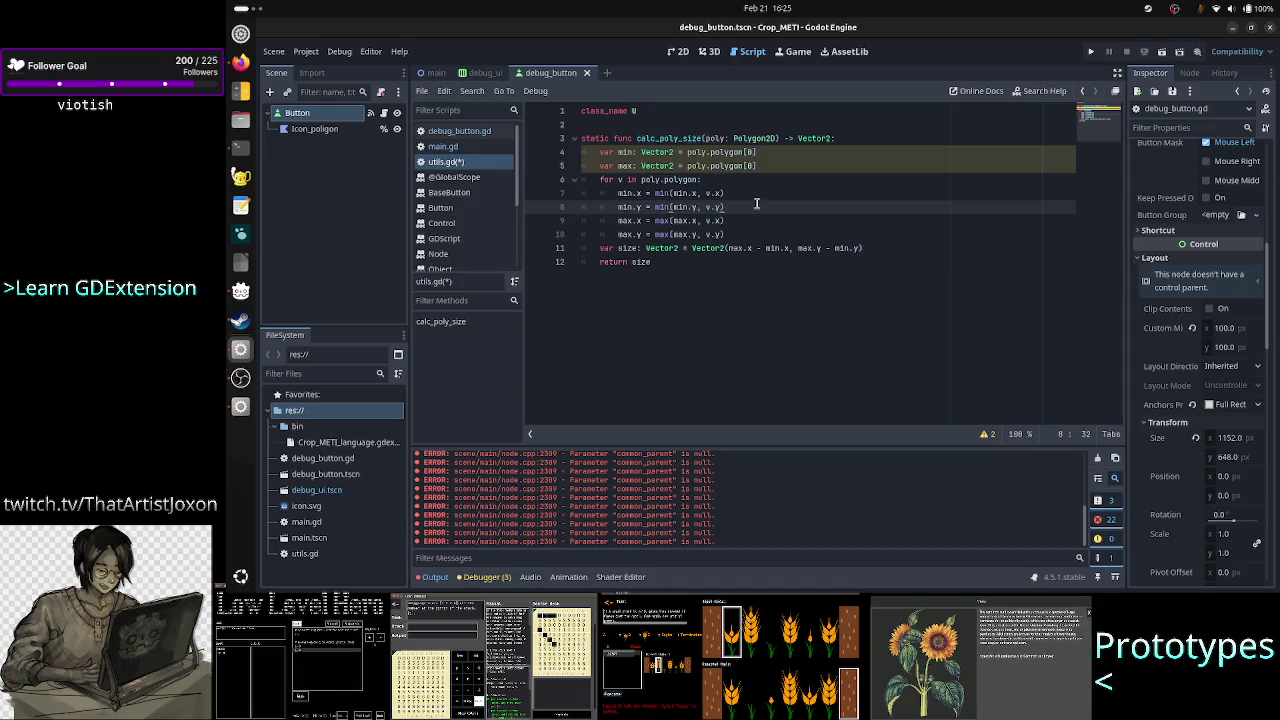
{"action": "key", "text": "Up"}
{"action": "key", "text": "Up"}
Add a min = Vector2() line with min(min.x, v.x) moved in as its first argument
{"action": "key", "text": "Return"}
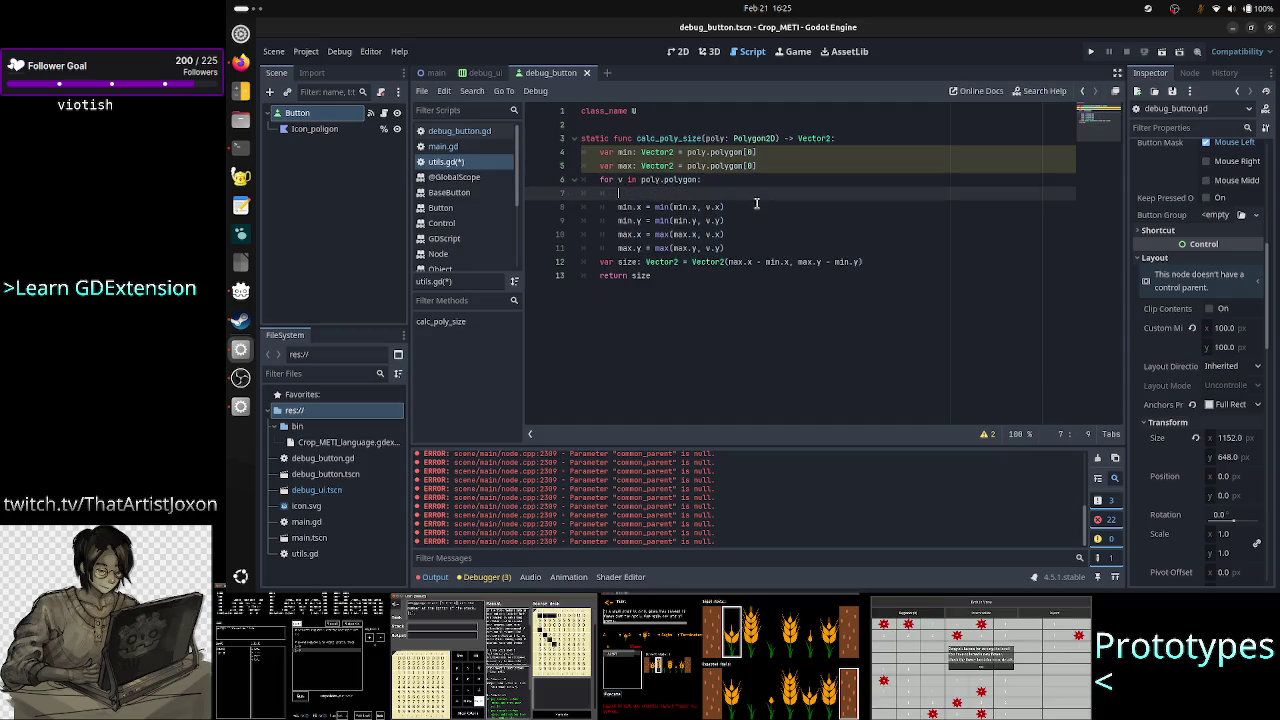
{"action": "type", "text": "min "}
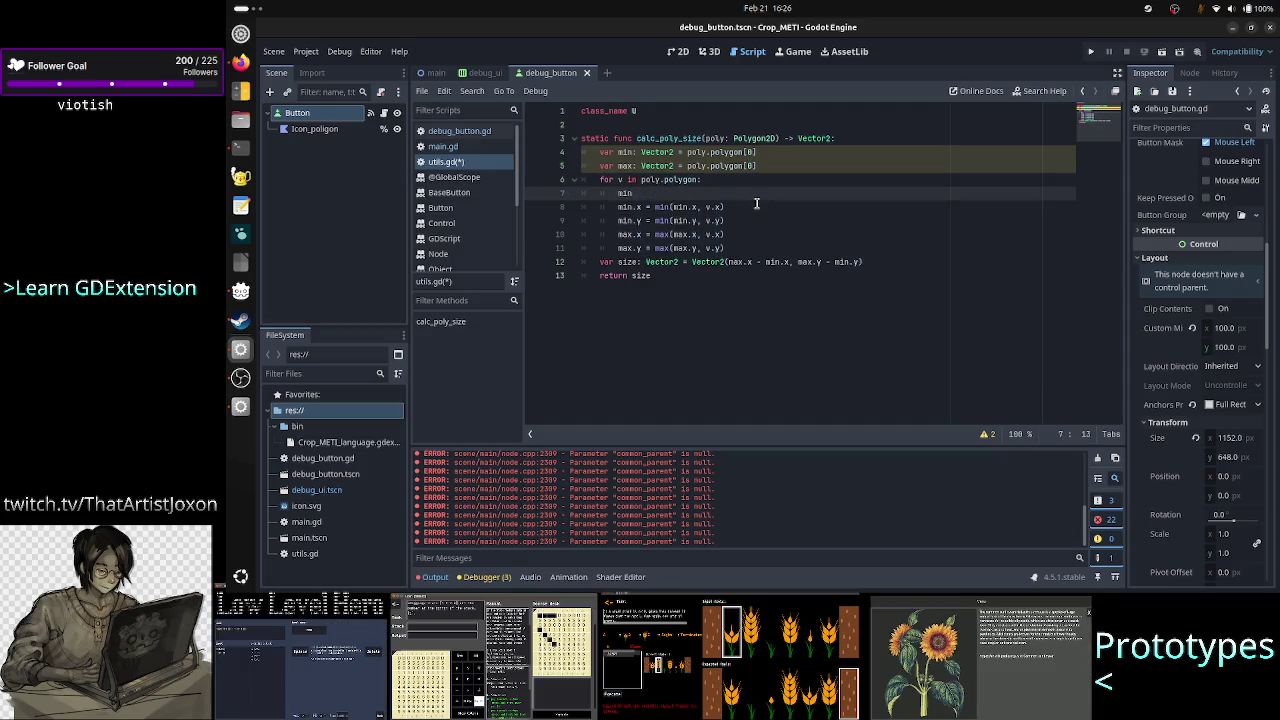
{"action": "type", "text": "= Vecto"}
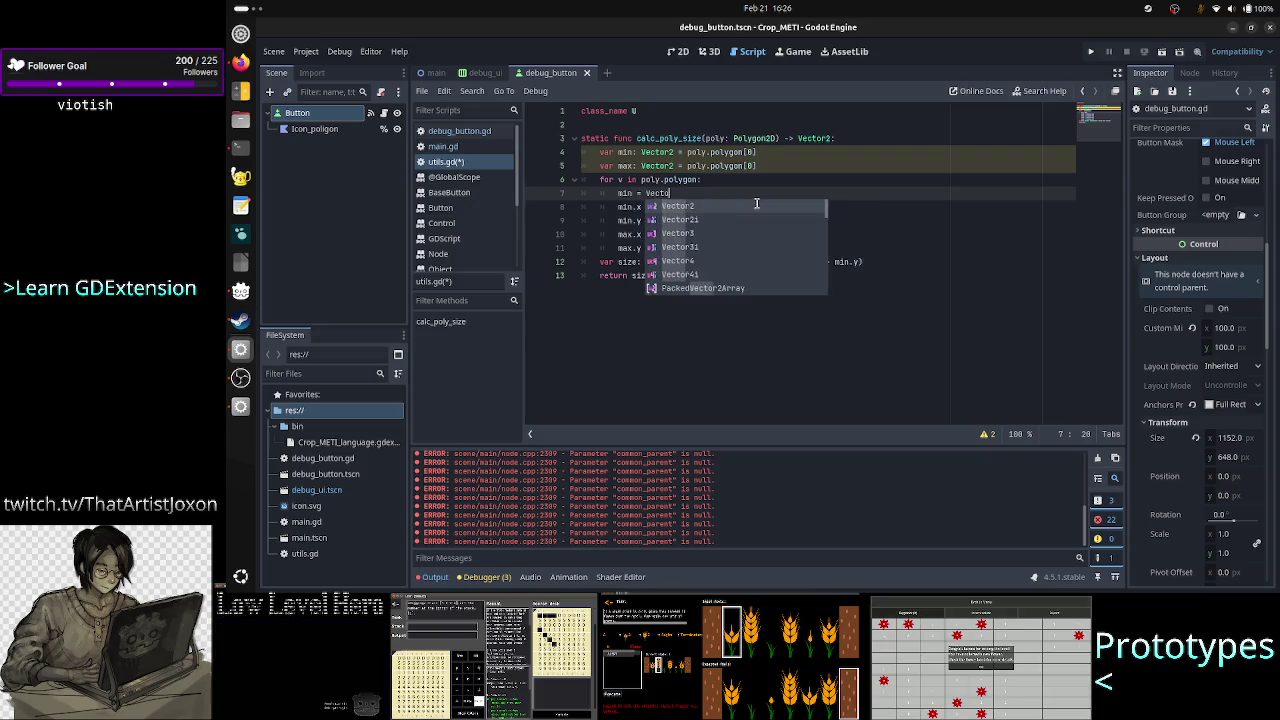
{"action": "type", "text": "r2("}
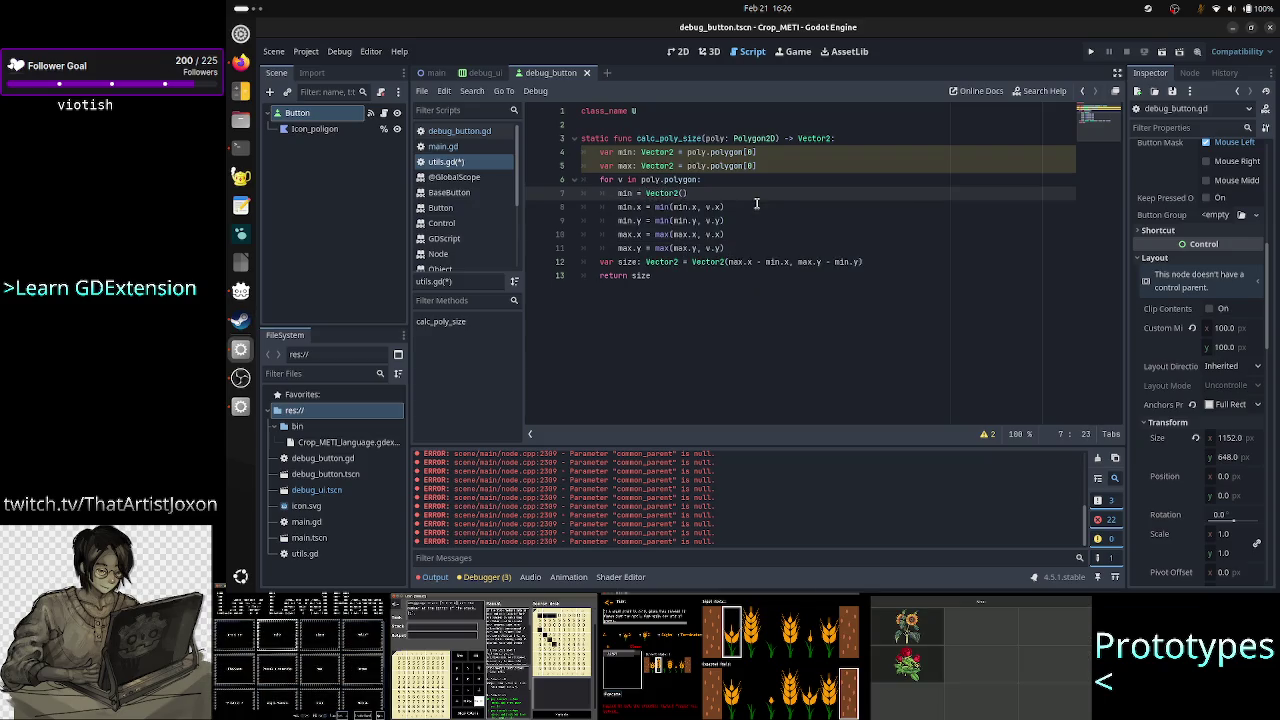
{"action": "key", "text": "Down"}
{"action": "key", "text": "Left"}
{"action": "key", "text": "Left"}
{"action": "key", "text": "Left"}
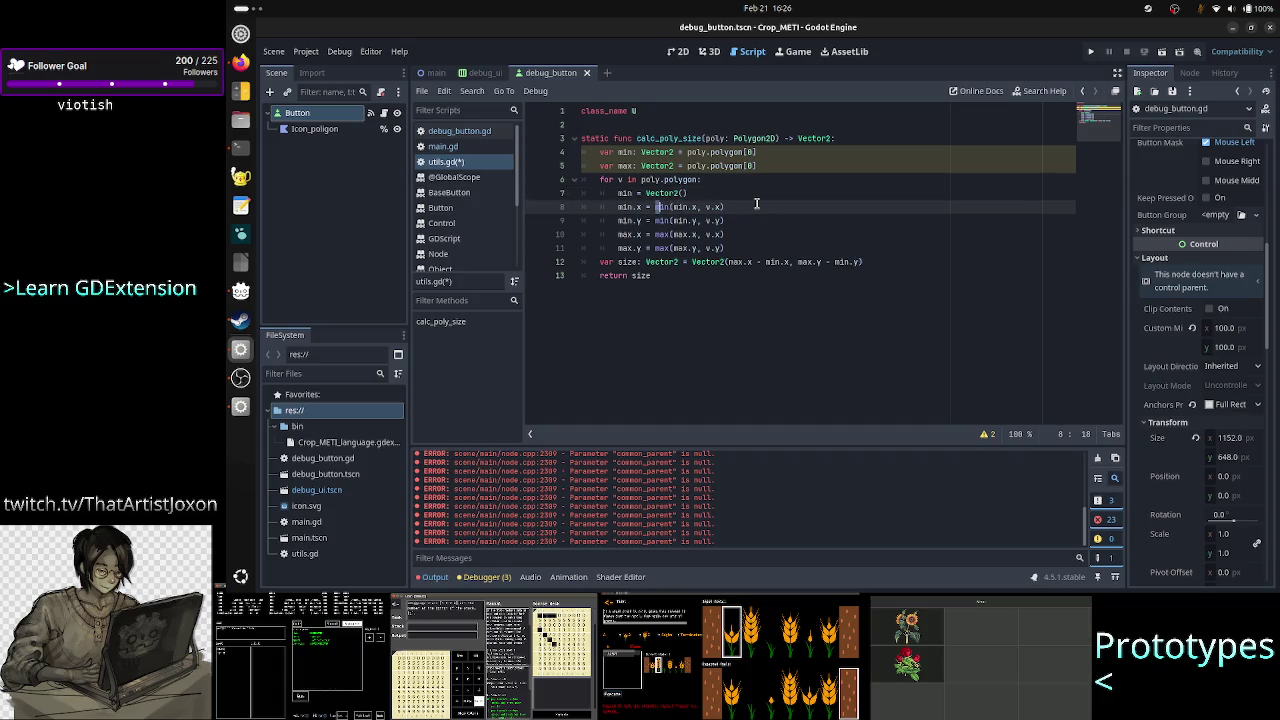
{"action": "key", "text": "shift+Right"}
{"action": "key", "text": "shift+Right"}
{"action": "key", "text": "shift+Right"}
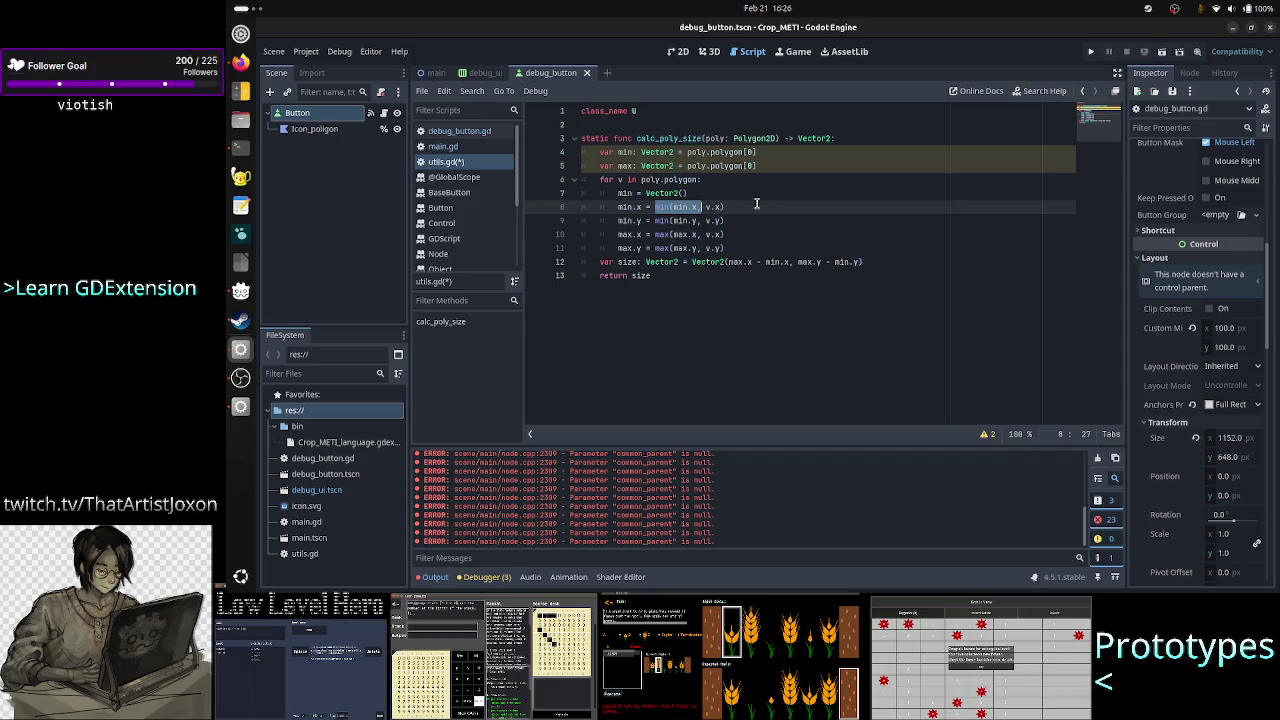
{"action": "key", "text": "shift+Right"}
{"action": "key", "text": "shift+Right"}
{"action": "key", "text": "shift+Right"}
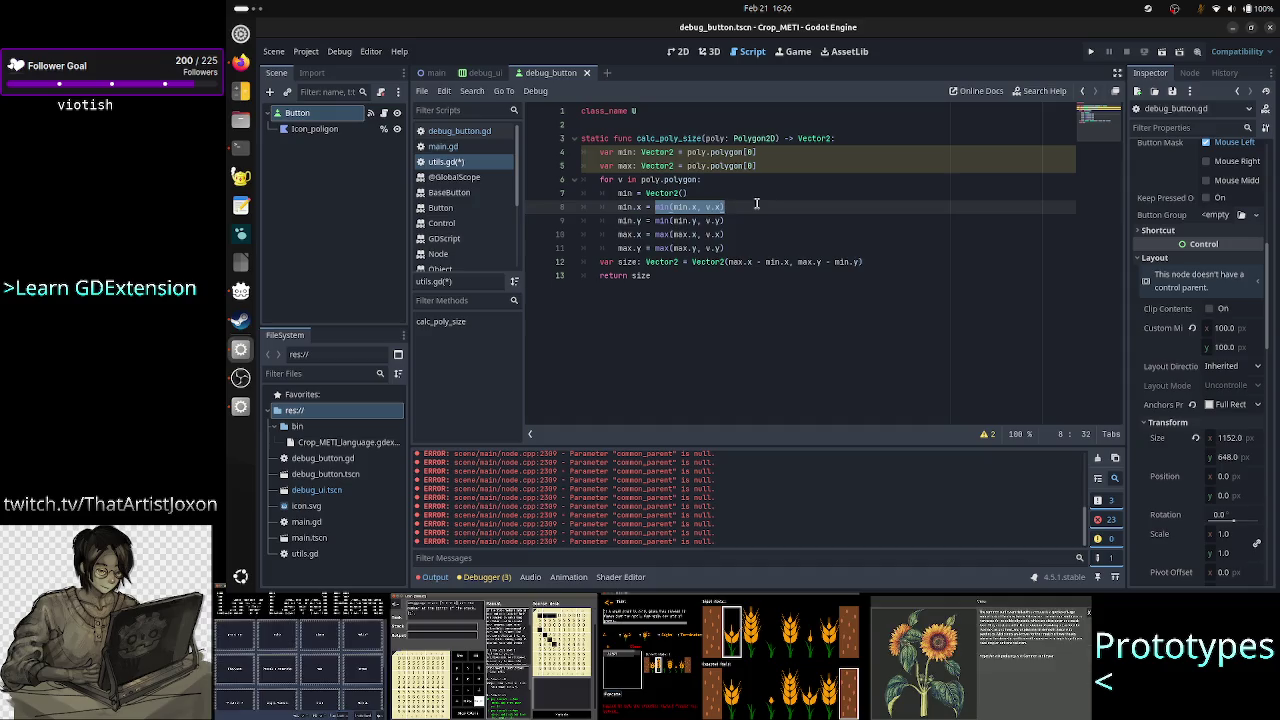
{"action": "key", "text": "ctrl+x"}
{"action": "key", "text": "Up"}
{"action": "key", "text": "End"}
{"action": "key", "text": "Left"}
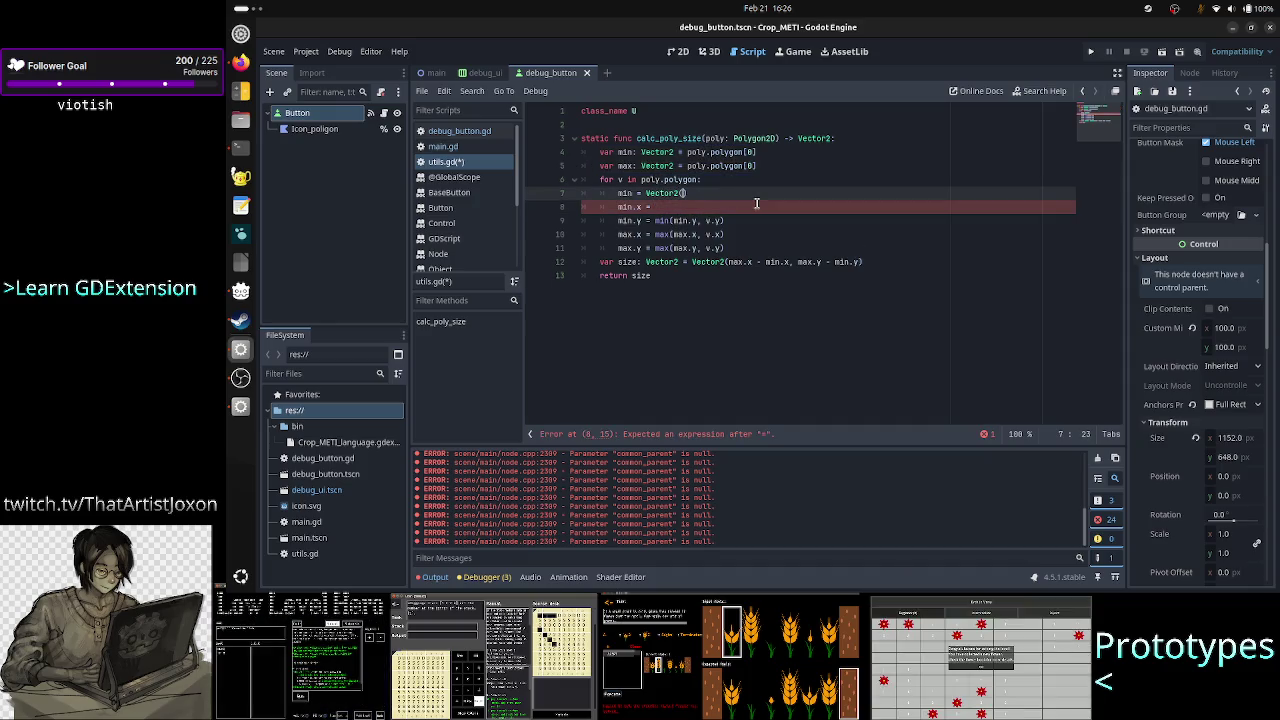
{"action": "key", "text": "ctrl+v"}
{"action": "type", "text": ","}
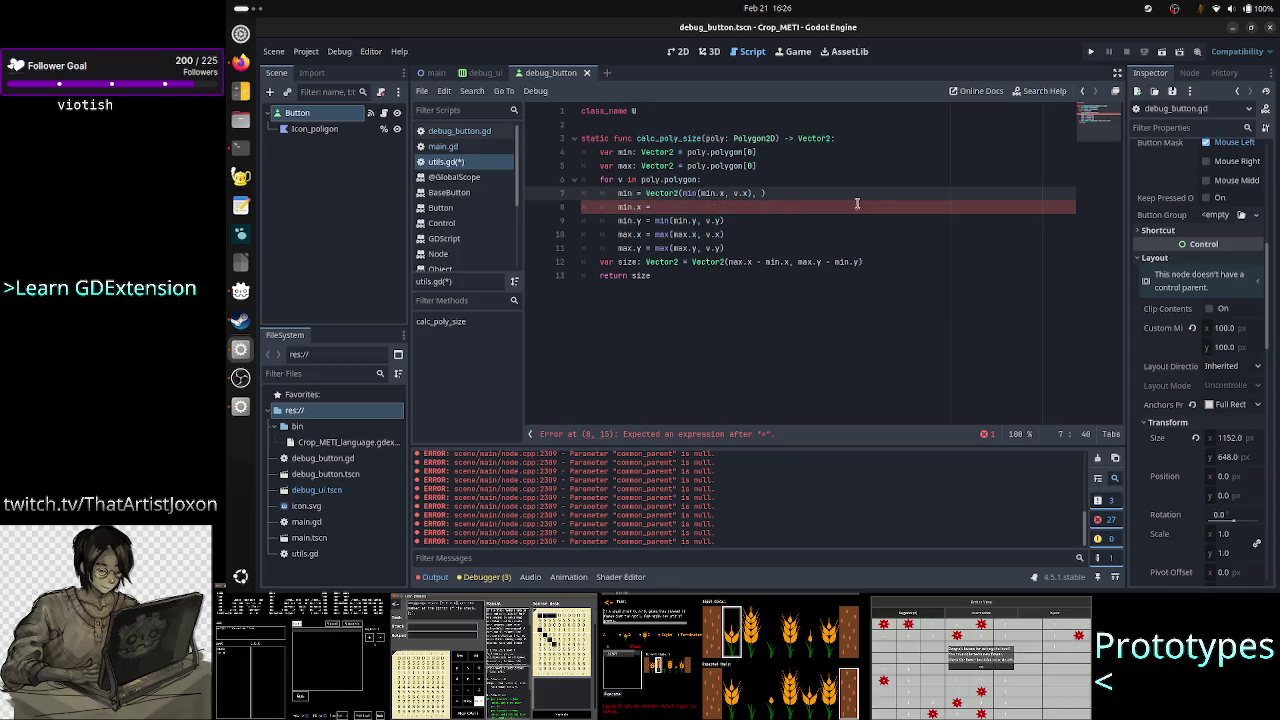
Move min(min.y, v.y) in as the second argument and delete the old min.x/min.y lines
{"action": "left_click", "coordinate": [874, 204]}
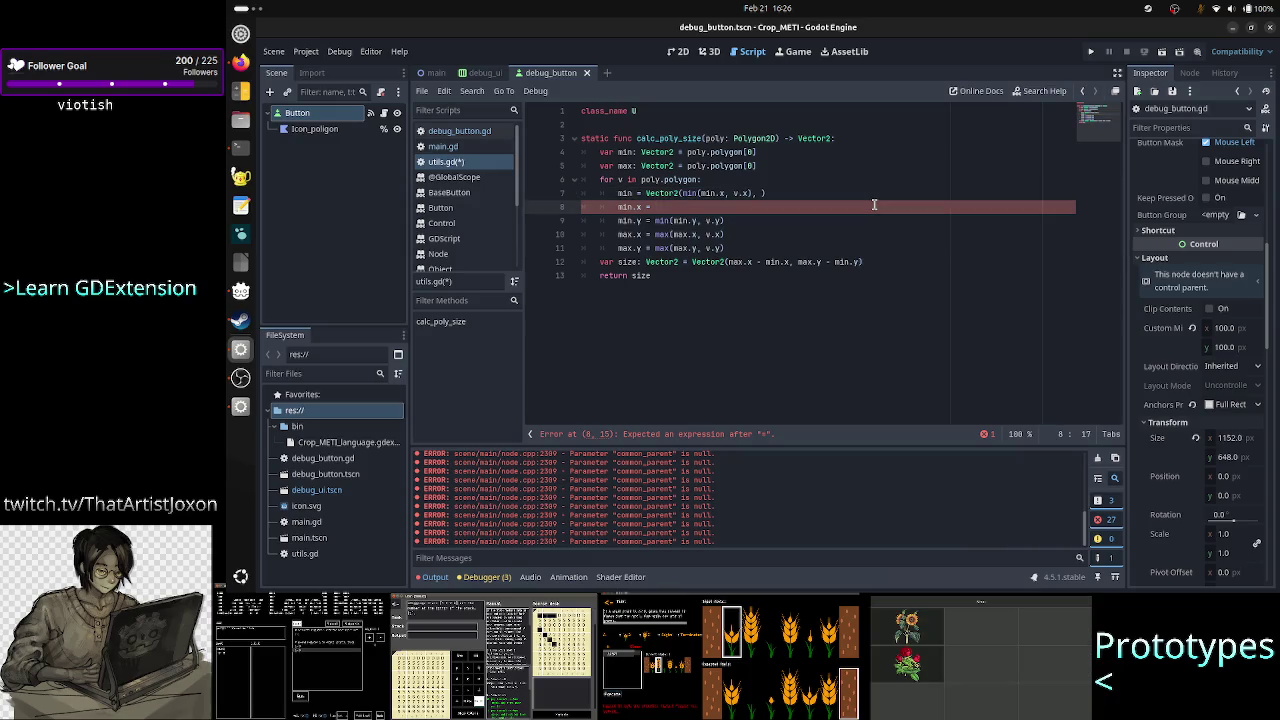
{"action": "key", "text": "Down"}
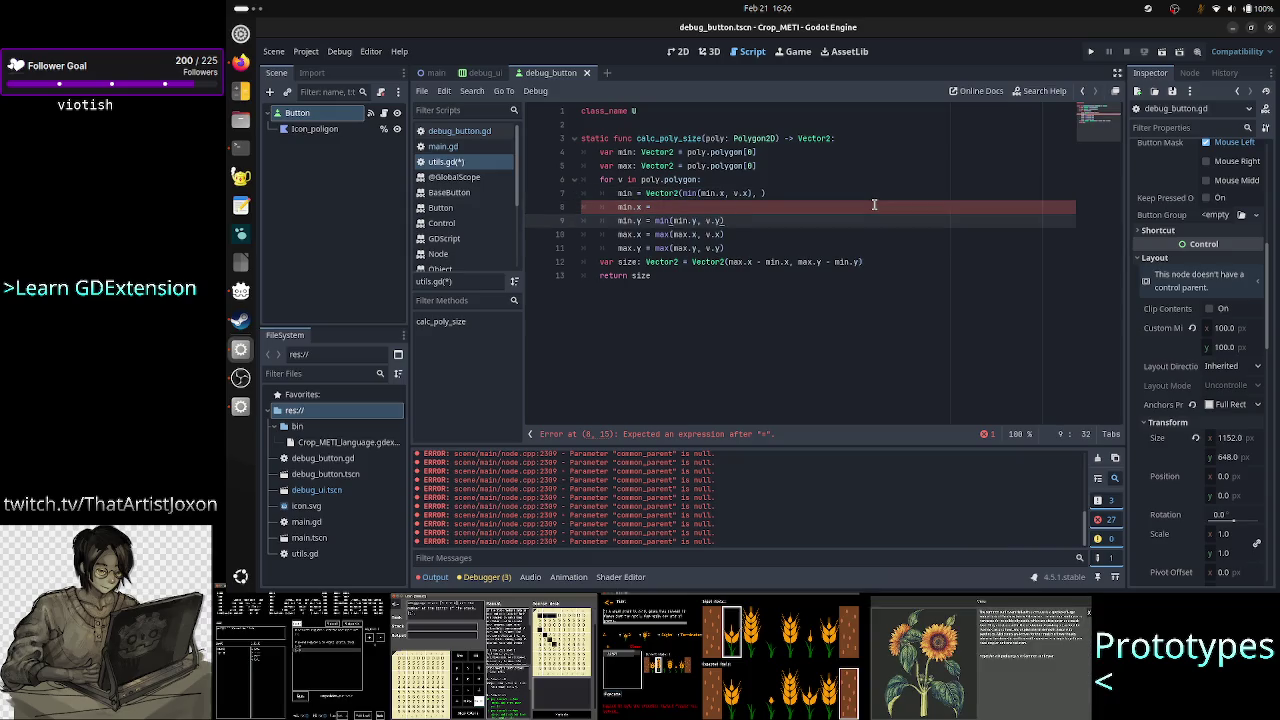
{"action": "key", "text": "shift+Left"}
{"action": "key", "text": "shift+Left"}
{"action": "key", "text": "shift+Left"}
{"action": "key", "text": "ctrl+x"}
{"action": "key", "text": "Up"}
{"action": "key", "text": "Up"}
{"action": "key", "text": "End"}
{"action": "key", "text": "Left"}
{"action": "key", "text": "ctrl+v"}
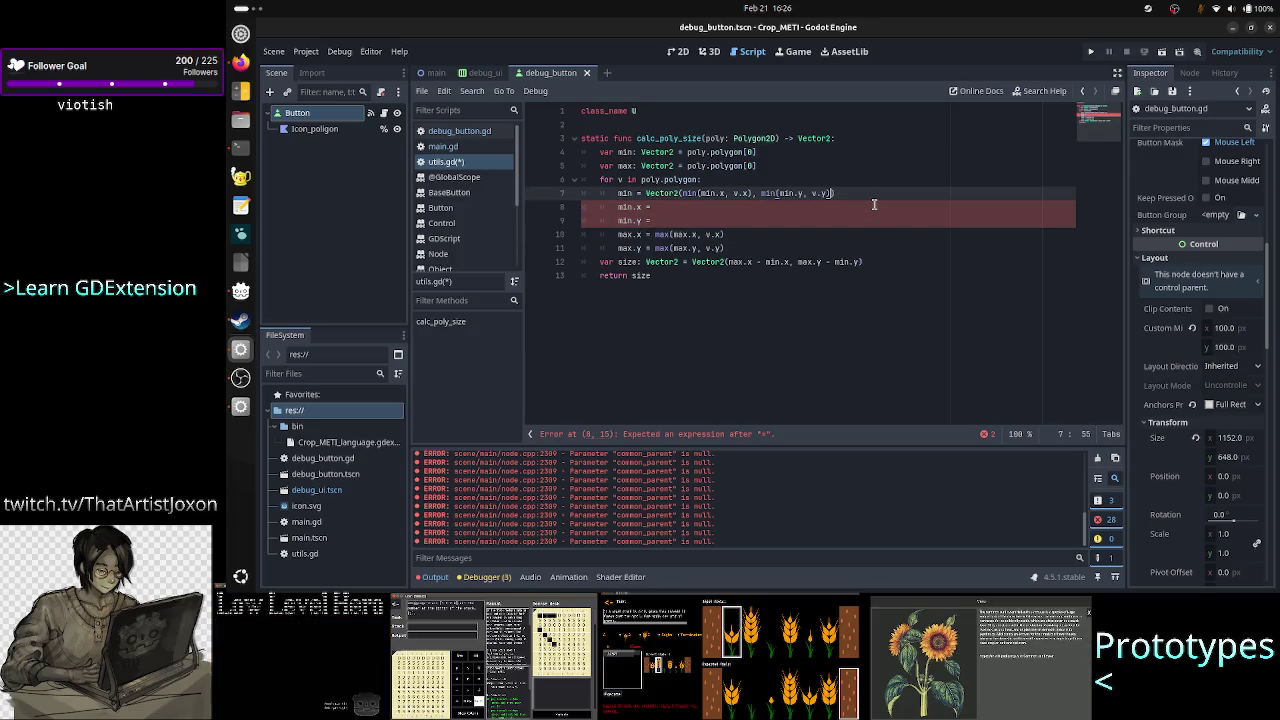
{"action": "key", "text": "Down"}
{"action": "key", "text": "Home"}
{"action": "key", "text": "shift+Down"}
{"action": "key", "text": "shift+End"}
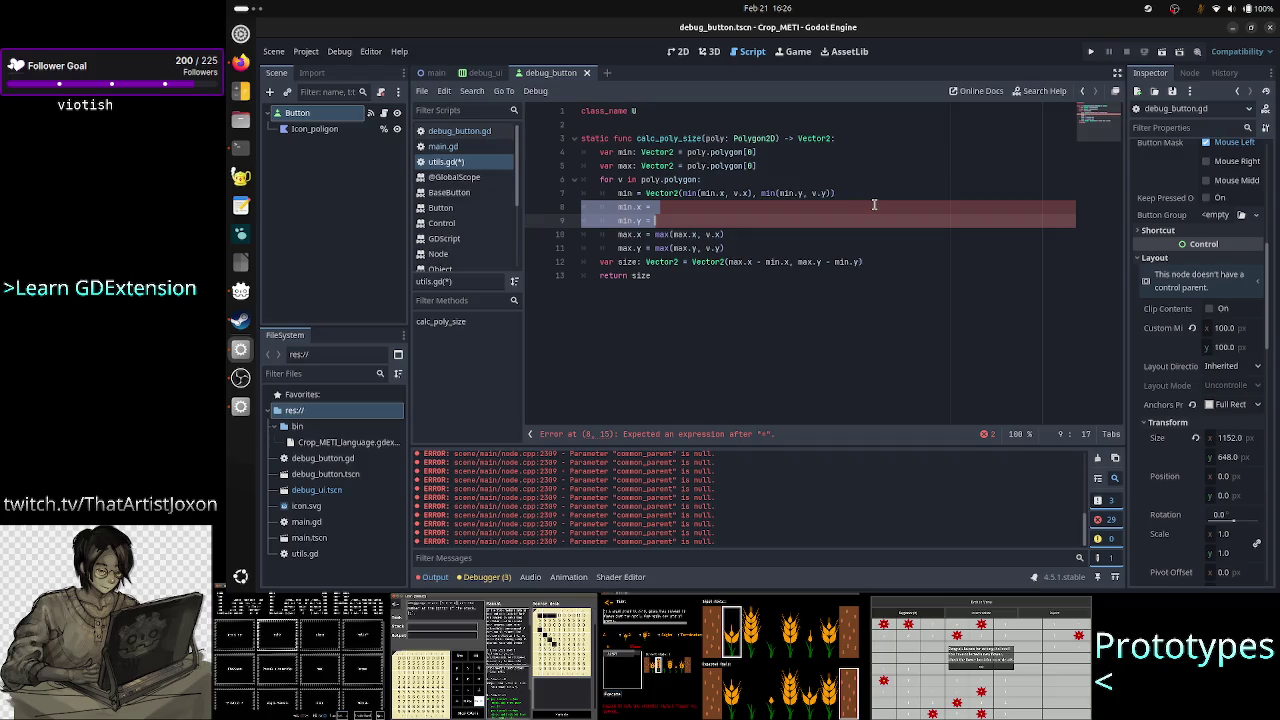
{"action": "key", "text": "BackSpace"}
{"action": "key", "text": "Tab"}
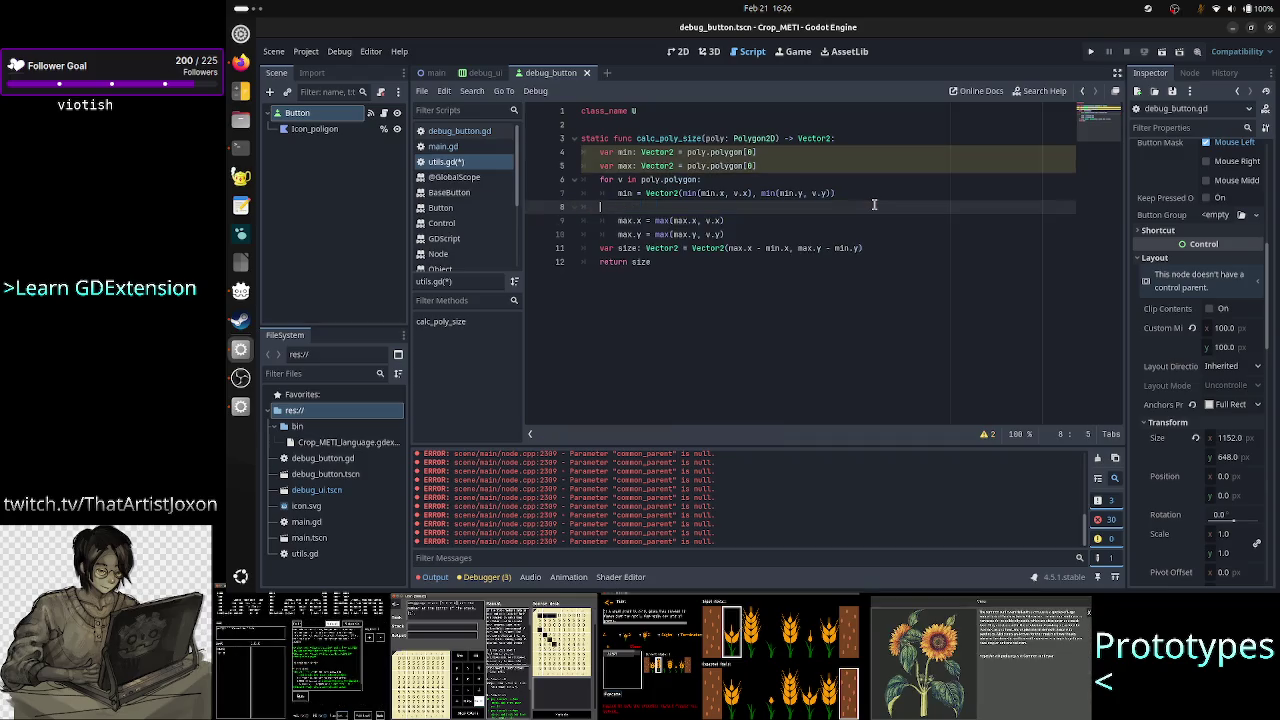
Write max = Vector2() with max(max.x, v.x) moved in as its first argument
{"action": "type", "text": "max"}
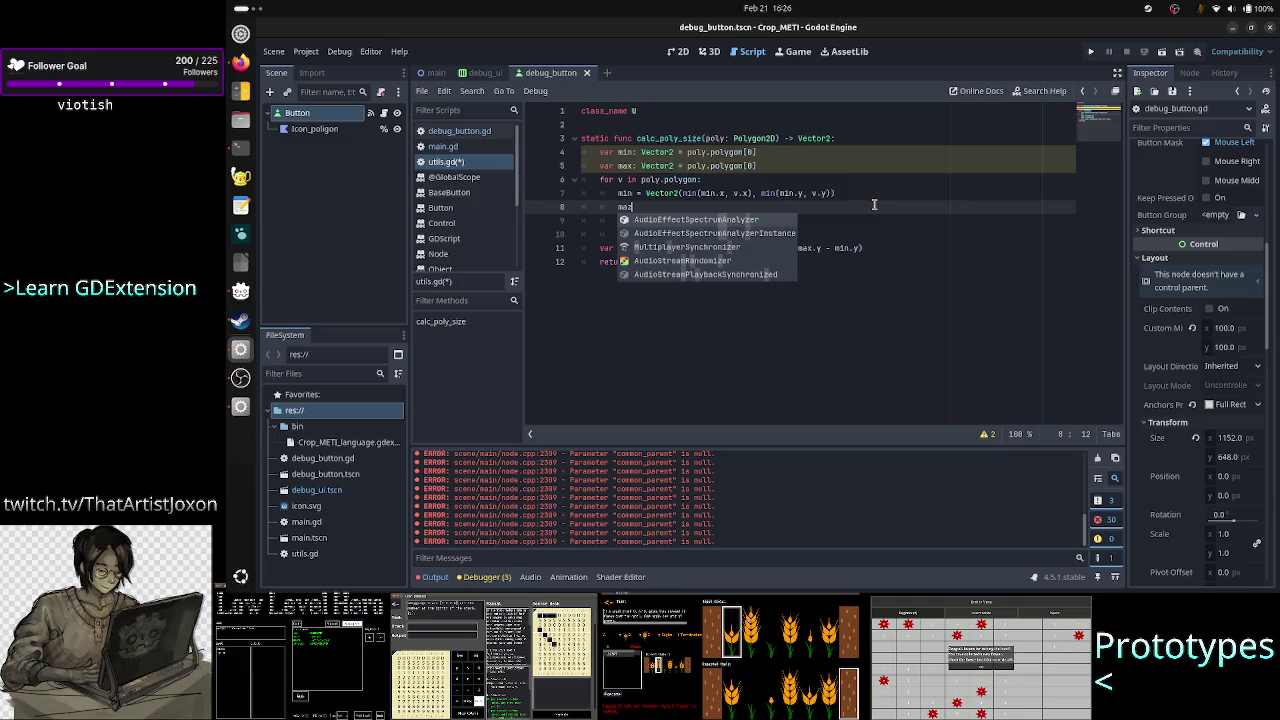
{"action": "type", "text": " = Vector2"}
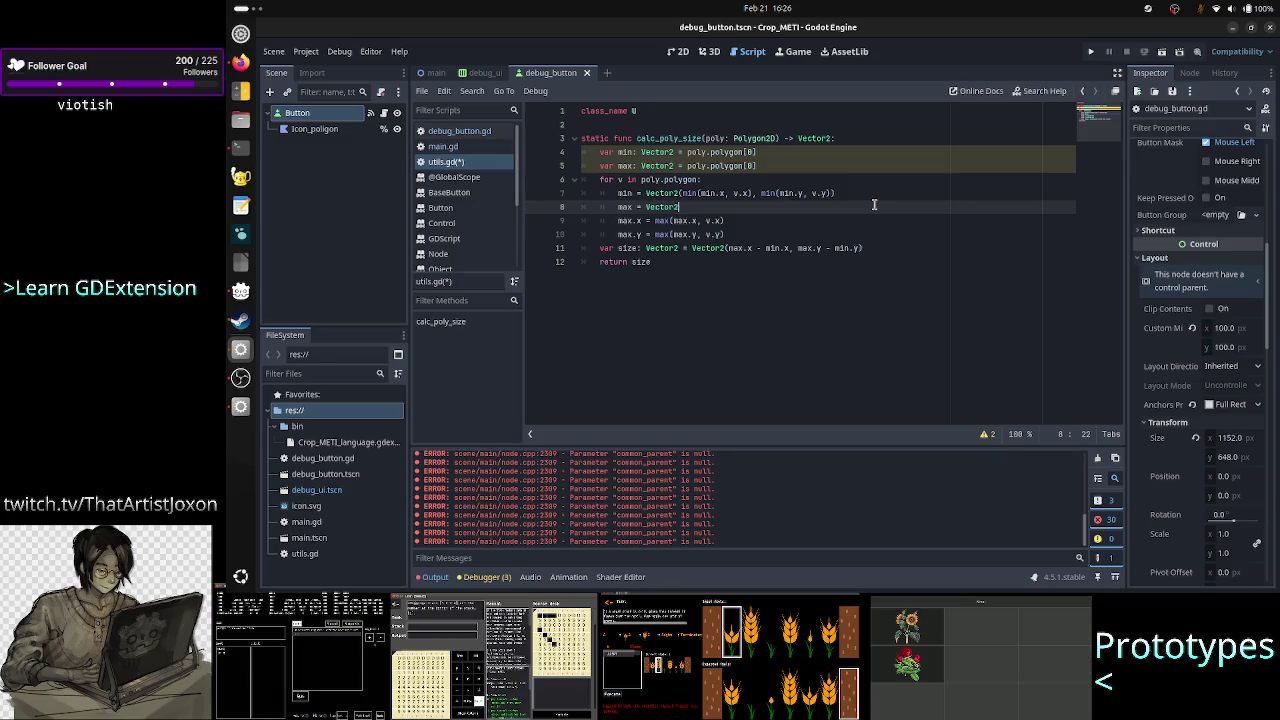
{"action": "type", "text": "("}
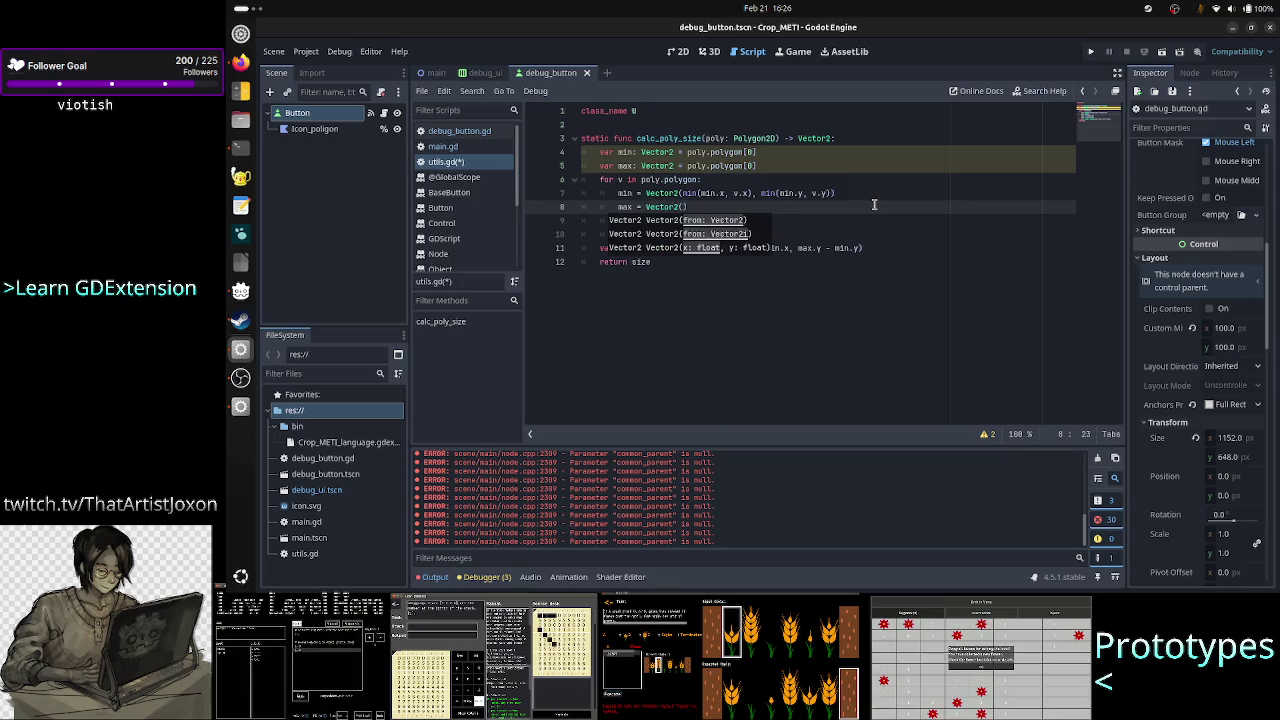
{"action": "key", "text": "Down"}
{"action": "key", "text": "Left"}
{"action": "key", "text": "Left"}
{"action": "key", "text": "shift+Right"}
{"action": "key", "text": "shift+Right"}
{"action": "key", "text": "shift+Right"}
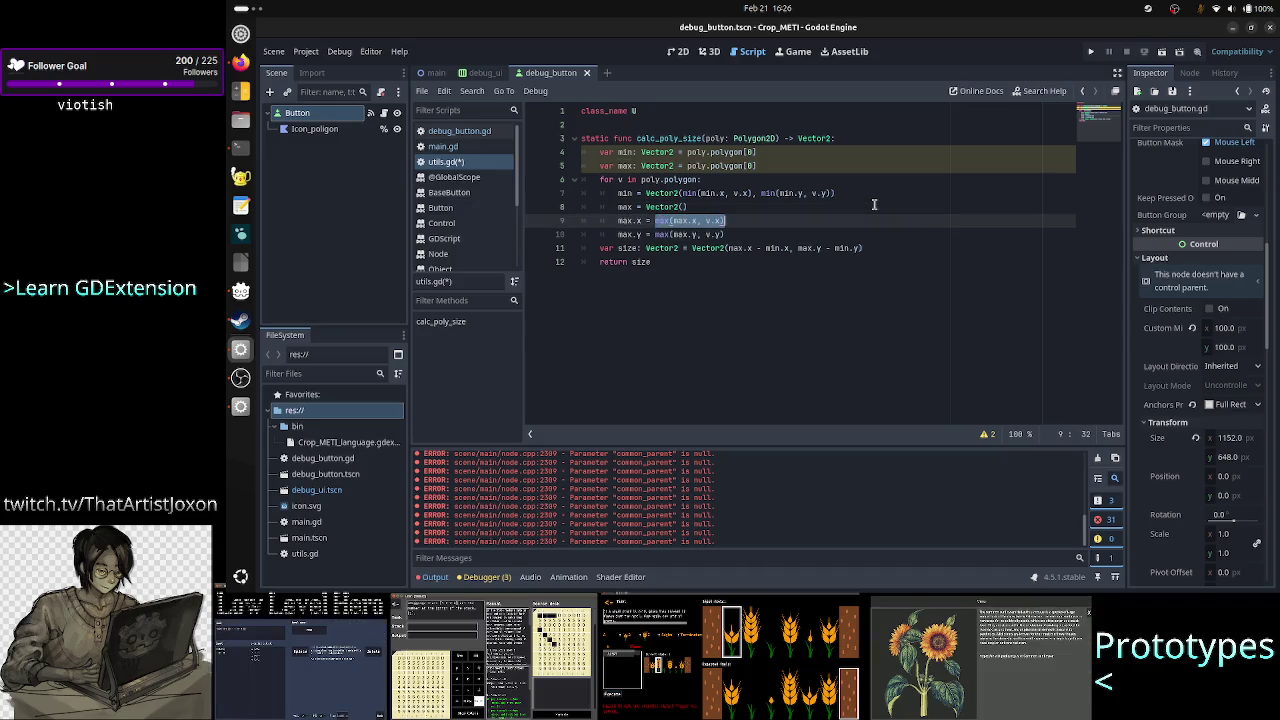
{"action": "key", "text": "ctrl+x"}
{"action": "key", "text": "Up"}
{"action": "key", "text": "Right"}
{"action": "key", "text": "Right"}
{"action": "key", "text": "Right"}
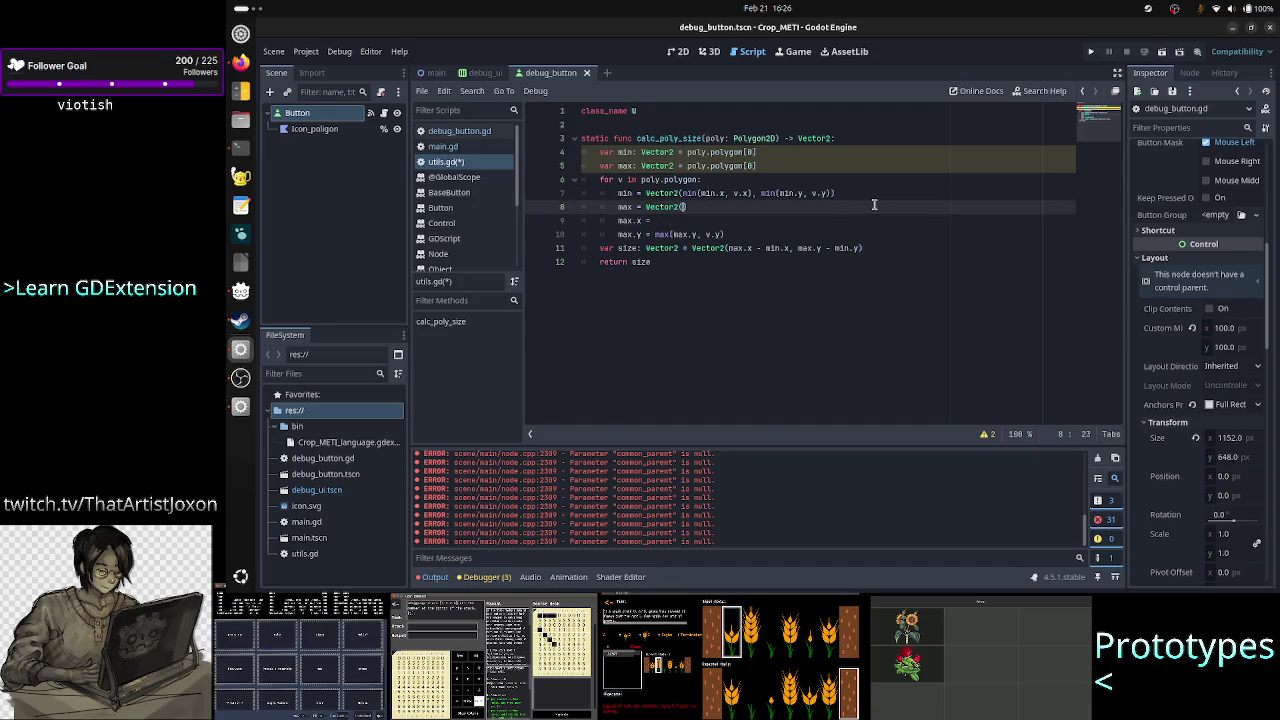
{"action": "key", "text": "ctrl+v"}
{"action": "type", "text": ","}
Add max(max.y, v.y) as the second argument and delete the old max.x/max.y lines
{"action": "key", "text": "Down"}
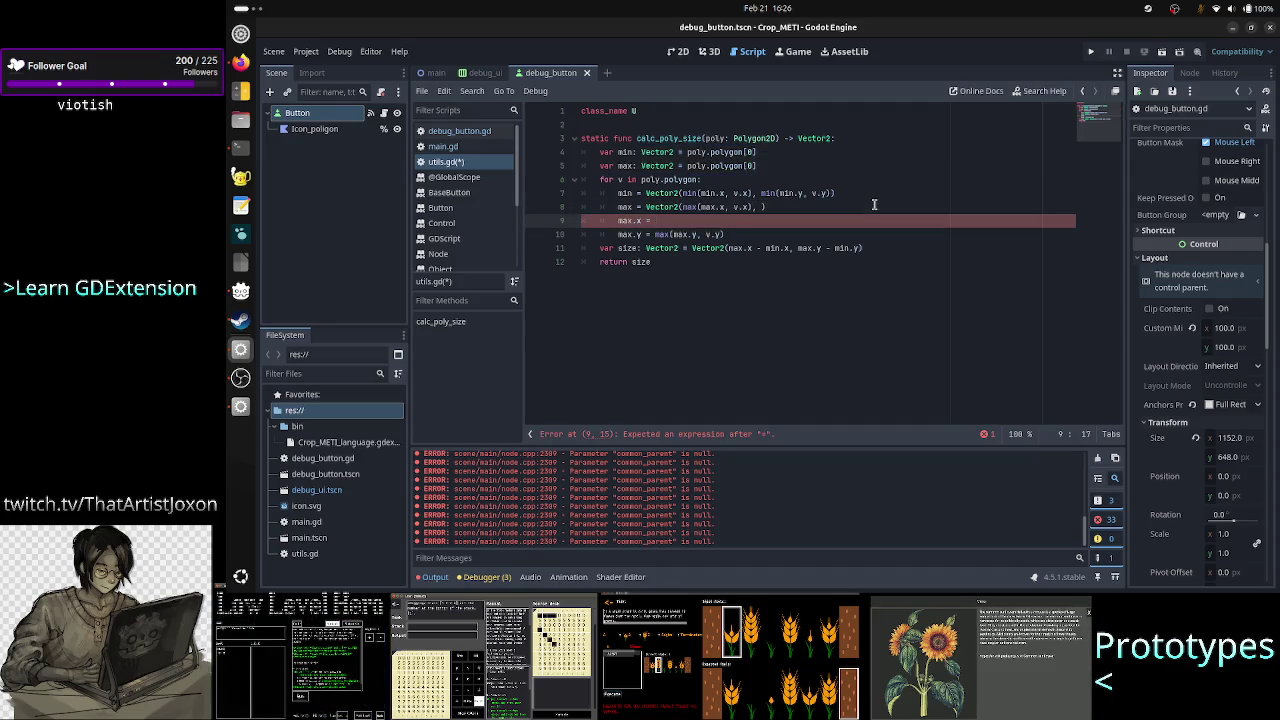
{"action": "key", "text": "Down"}
{"action": "key", "text": "End"}
{"action": "key", "text": "shift+Left"}
{"action": "key", "text": "shift+Left"}
{"action": "key", "text": "shift+Left"}
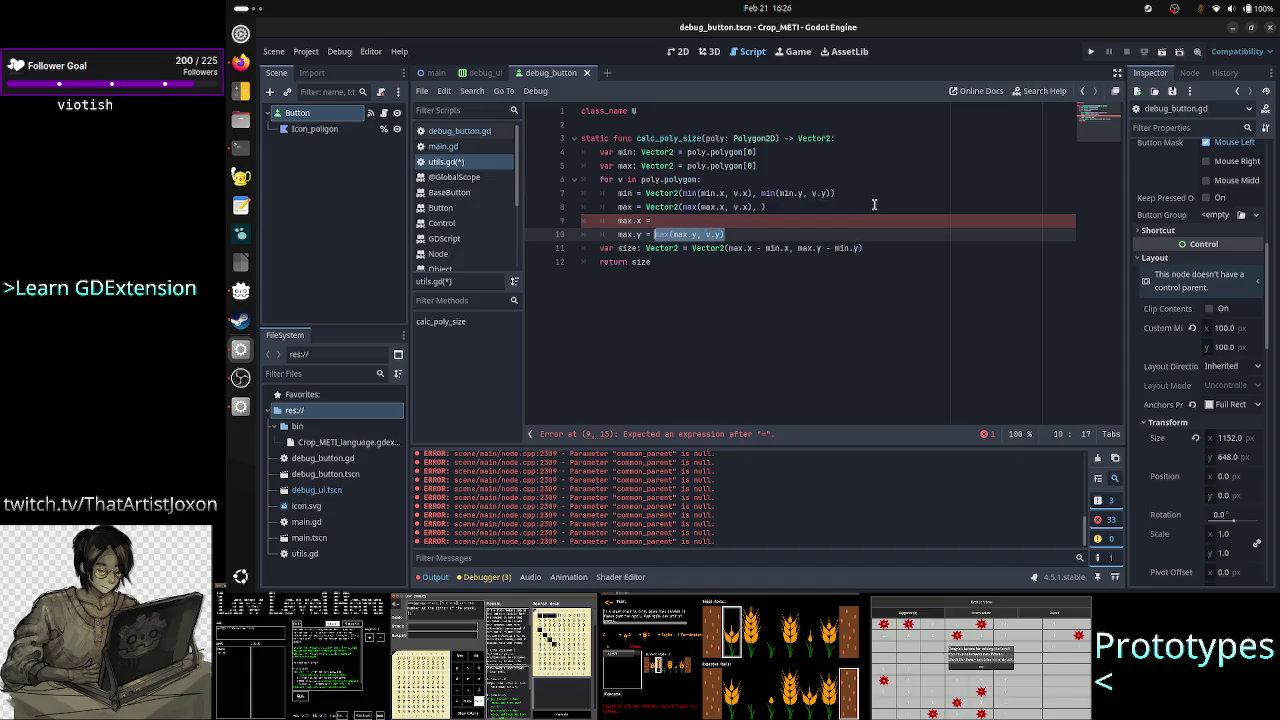
{"action": "key", "text": "ctrl+x"}
{"action": "key", "text": "Home"}
{"action": "key", "text": "Up"}
{"action": "key", "text": "shift+Down"}
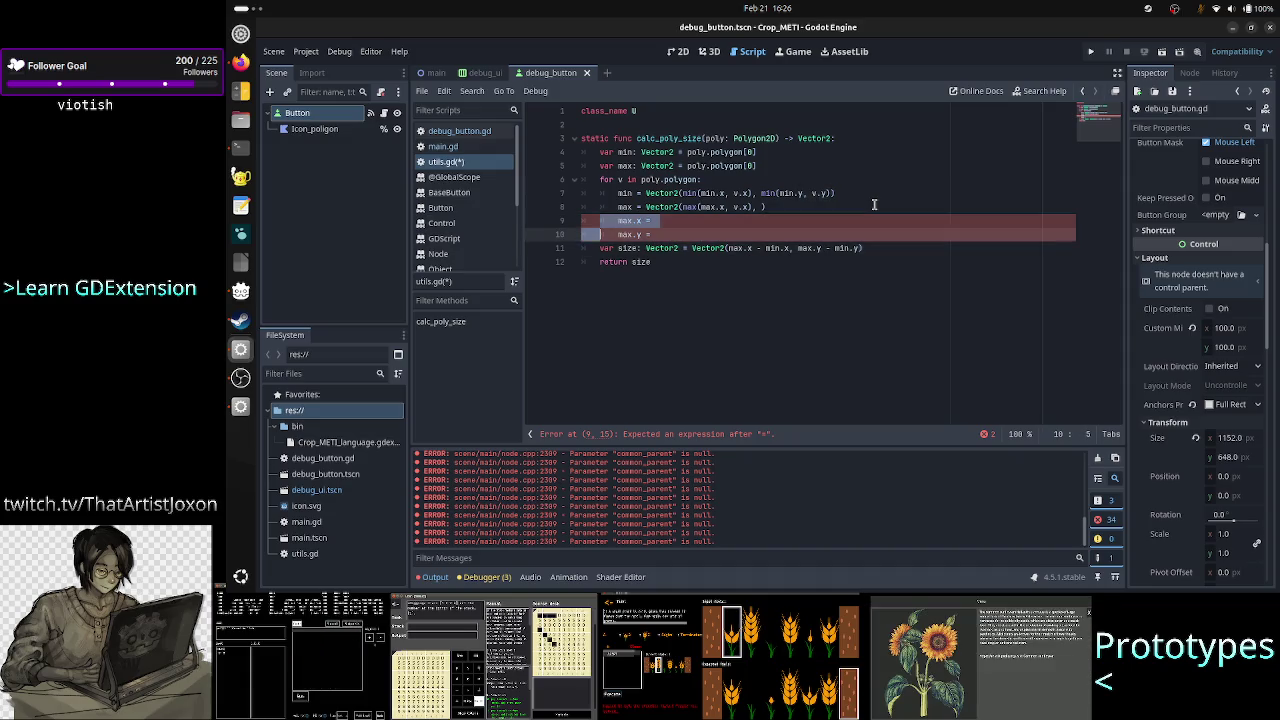
{"action": "key", "text": "shift+Down"}
{"action": "key", "text": "BackSpace"}
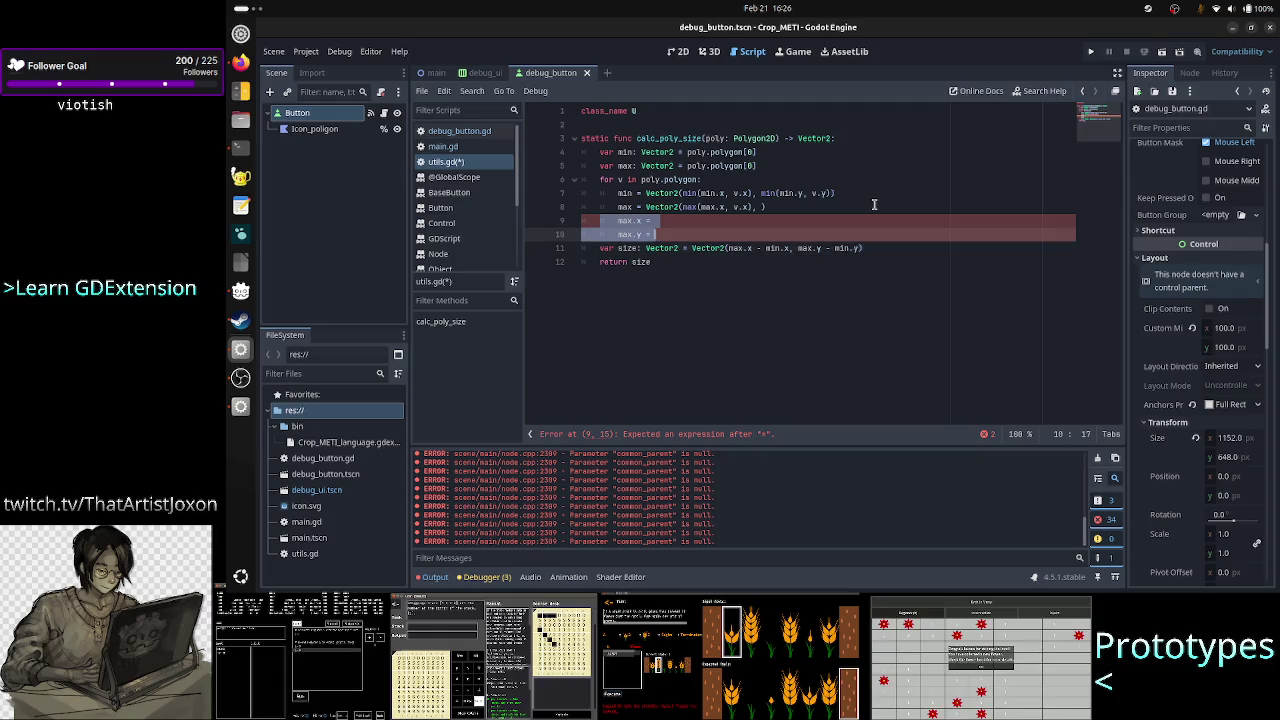
{"action": "key", "text": "Return"}
{"action": "key", "text": "Up"}
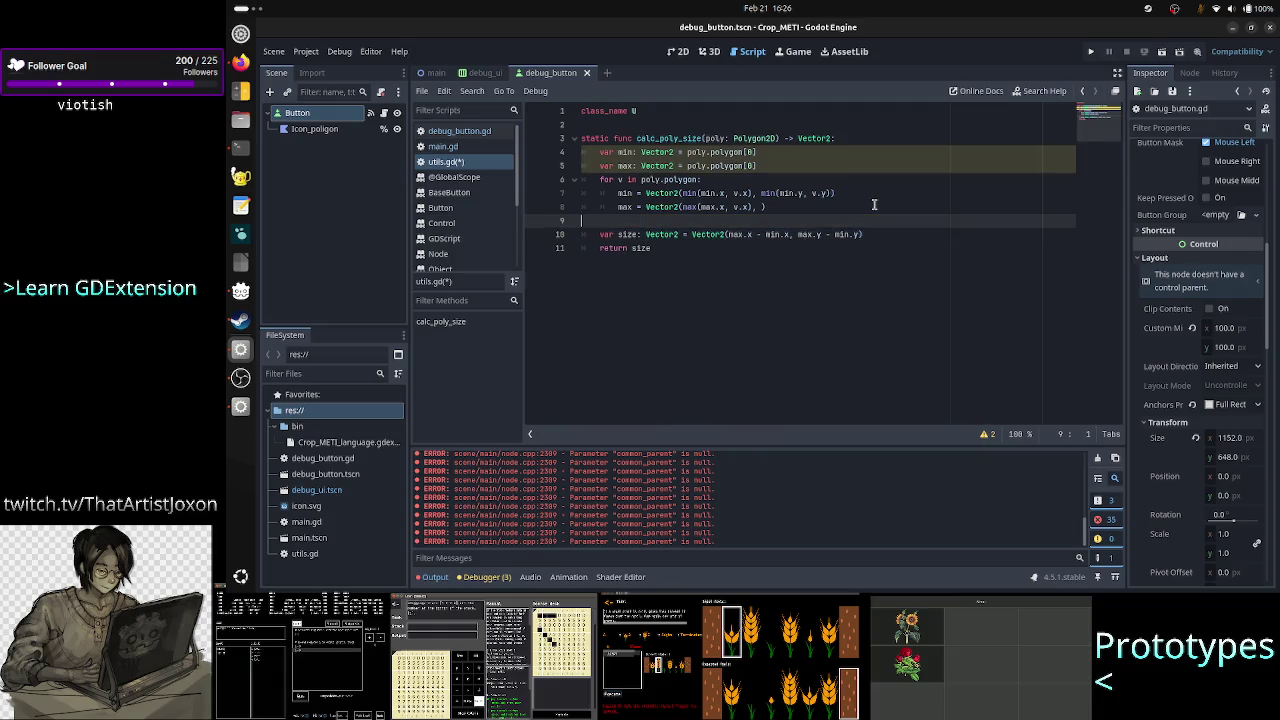
{"action": "key", "text": "BackSpace"}
{"action": "key", "text": "Left"}
{"action": "type", "text": "max(max.y, v.y)"}
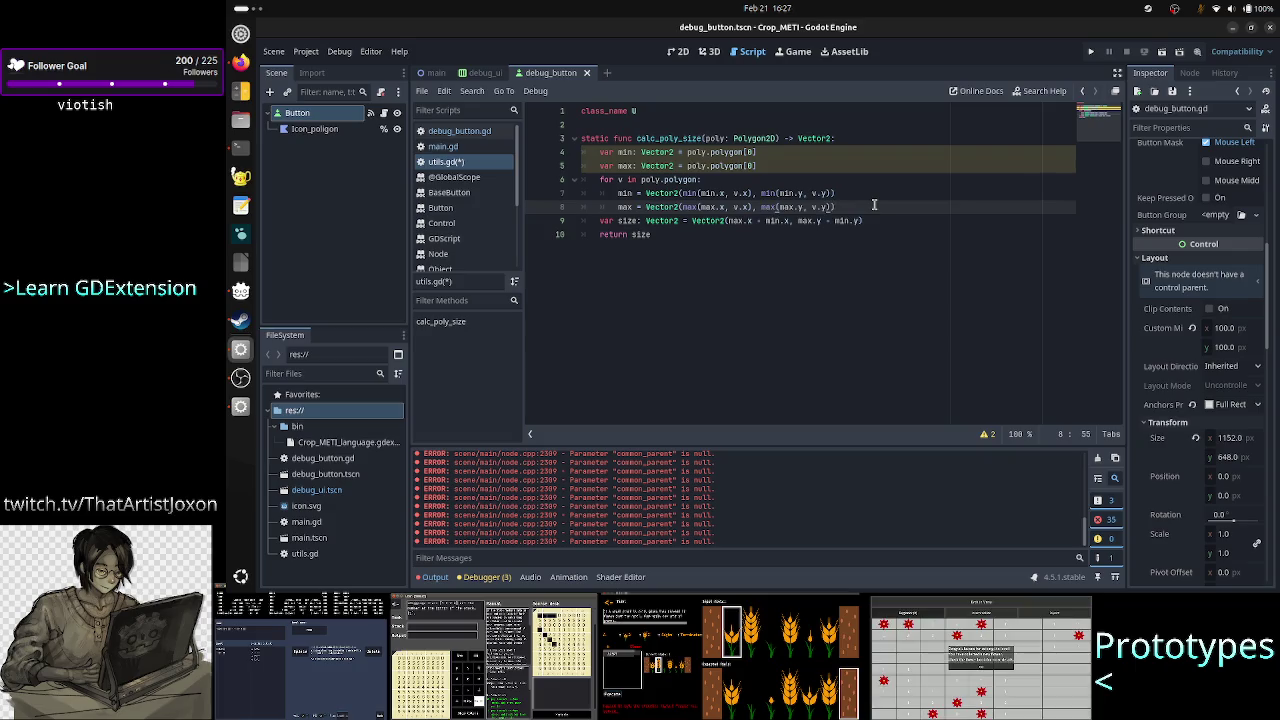
{"action": "type", "text": ")"}
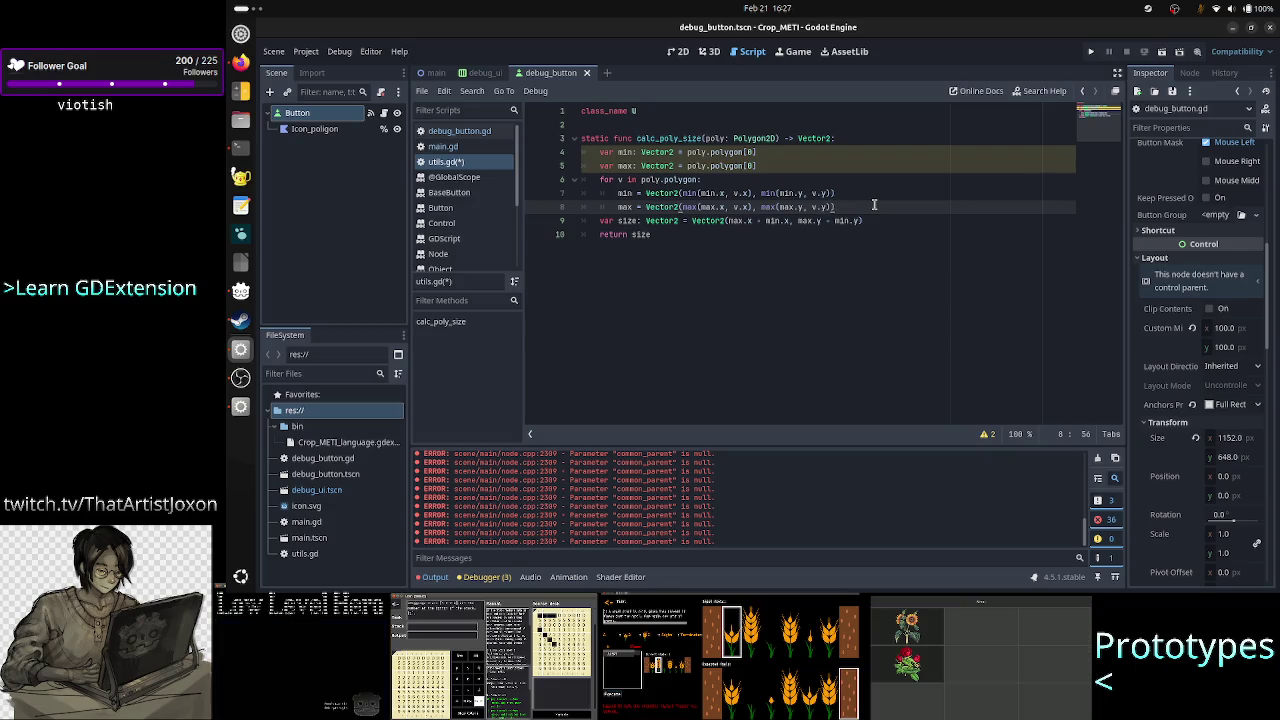
Add a blank line after return size and save utils.gd
{"action": "key", "text": "Down"}
{"action": "key", "text": "Down"}
{"action": "key", "text": "Return"}
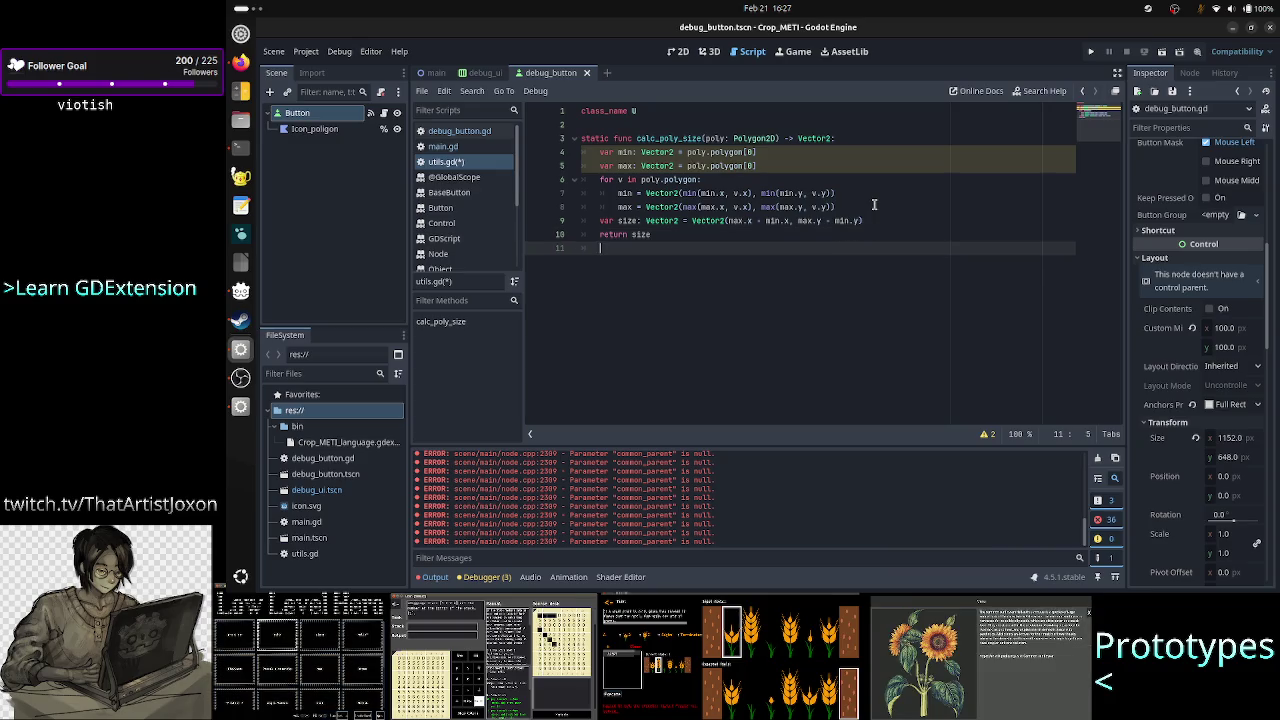
{"action": "key", "text": "ctrl+s"}
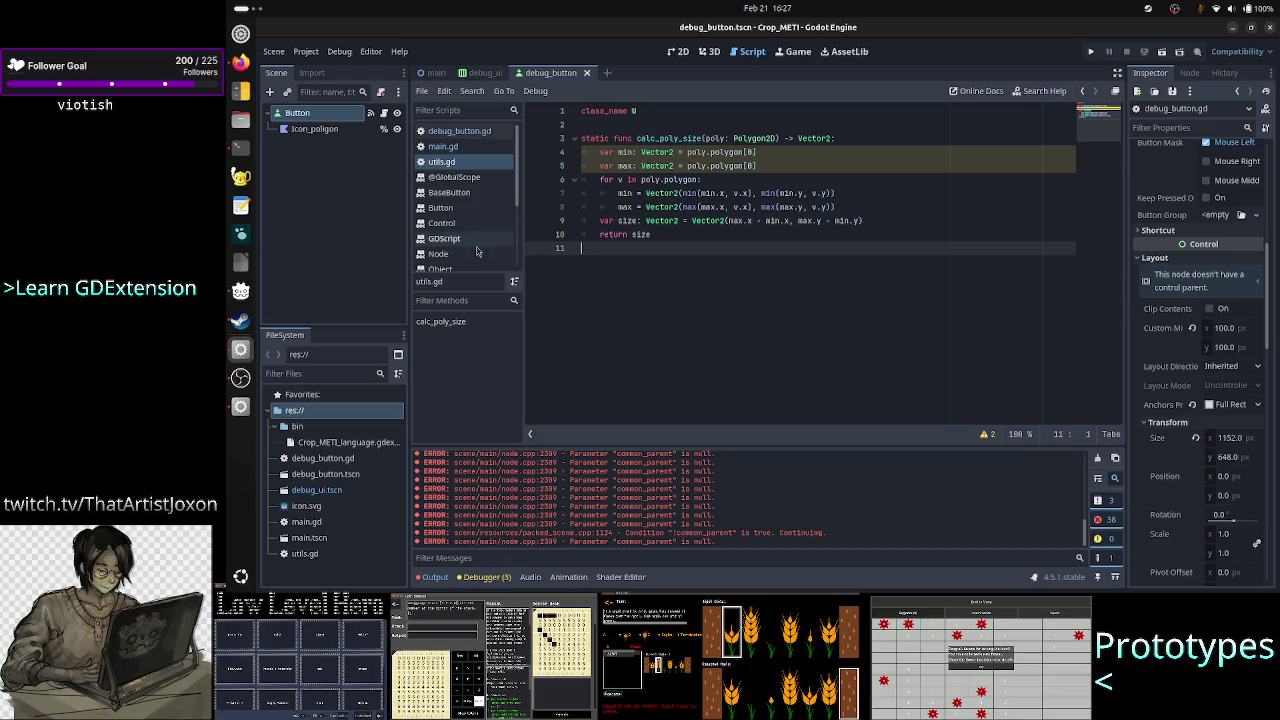
{"action": "left_click", "coordinate": [434, 72]}
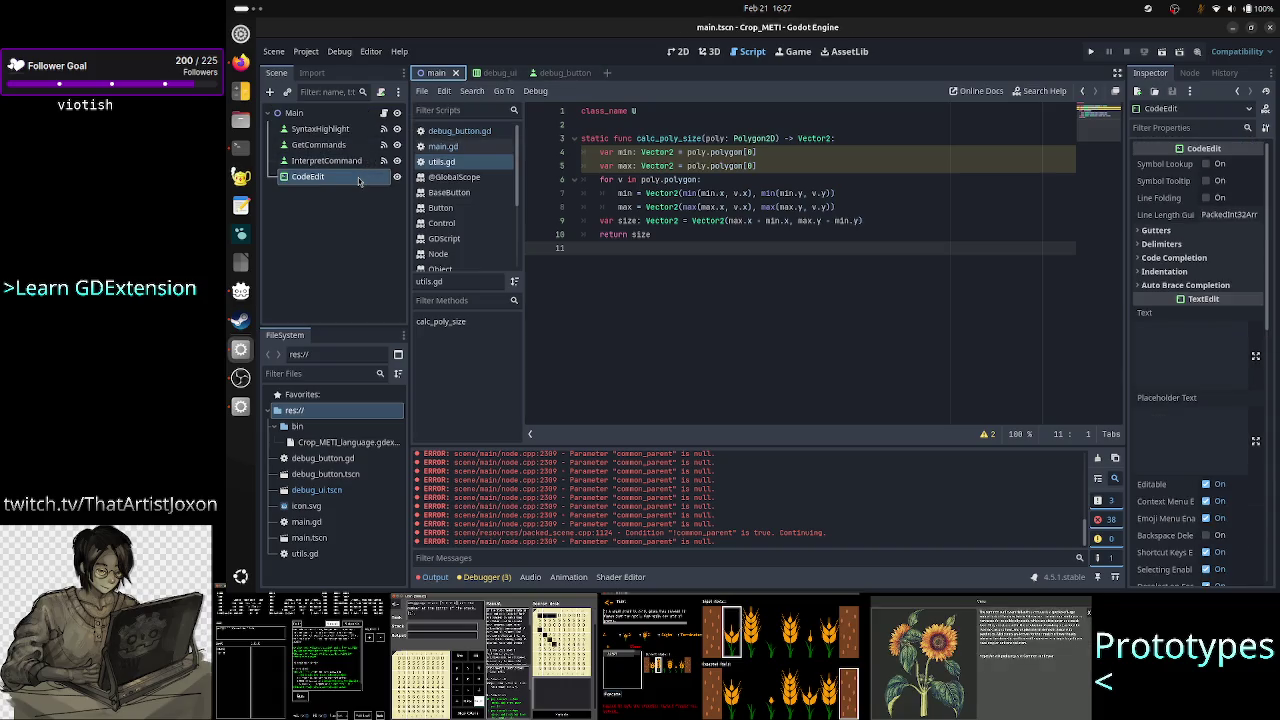
Open main.gd from the Main node, scroll down, and select an error message in the Output log
{"action": "left_click", "coordinate": [383, 114]}
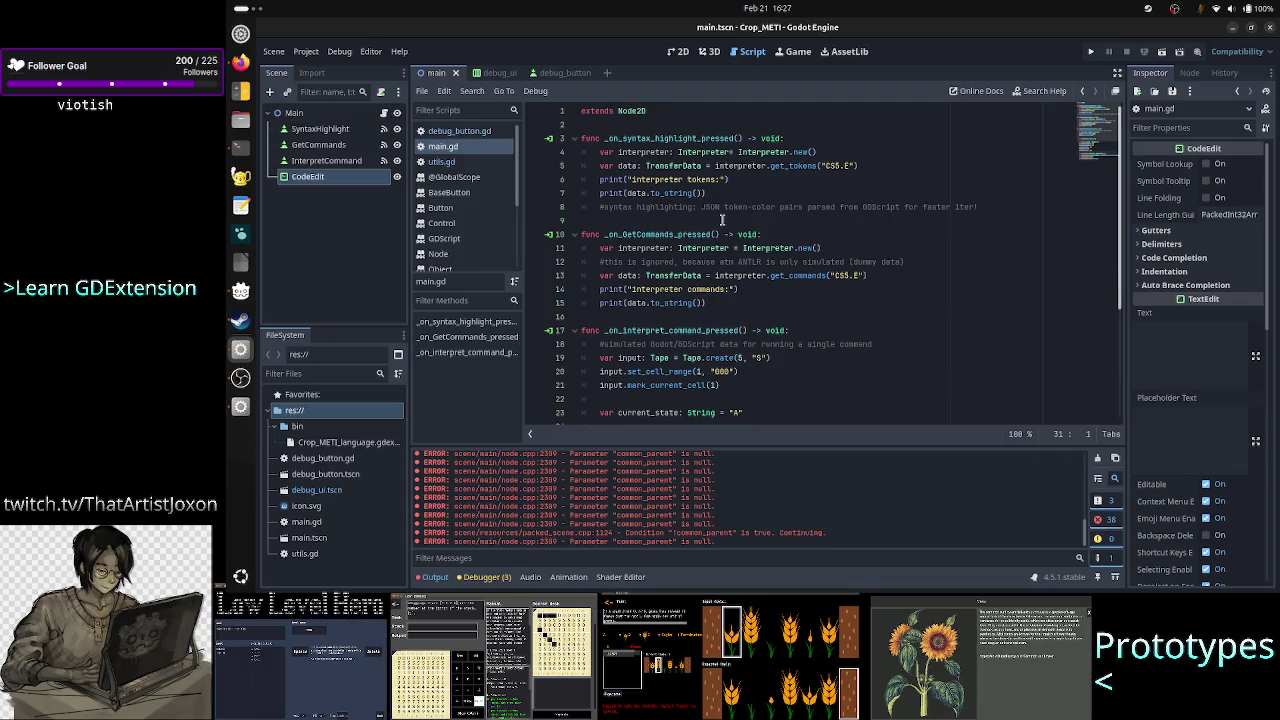
{"action": "scroll", "coordinate": [721, 219], "scroll_direction": "down", "scroll_amount": 4}
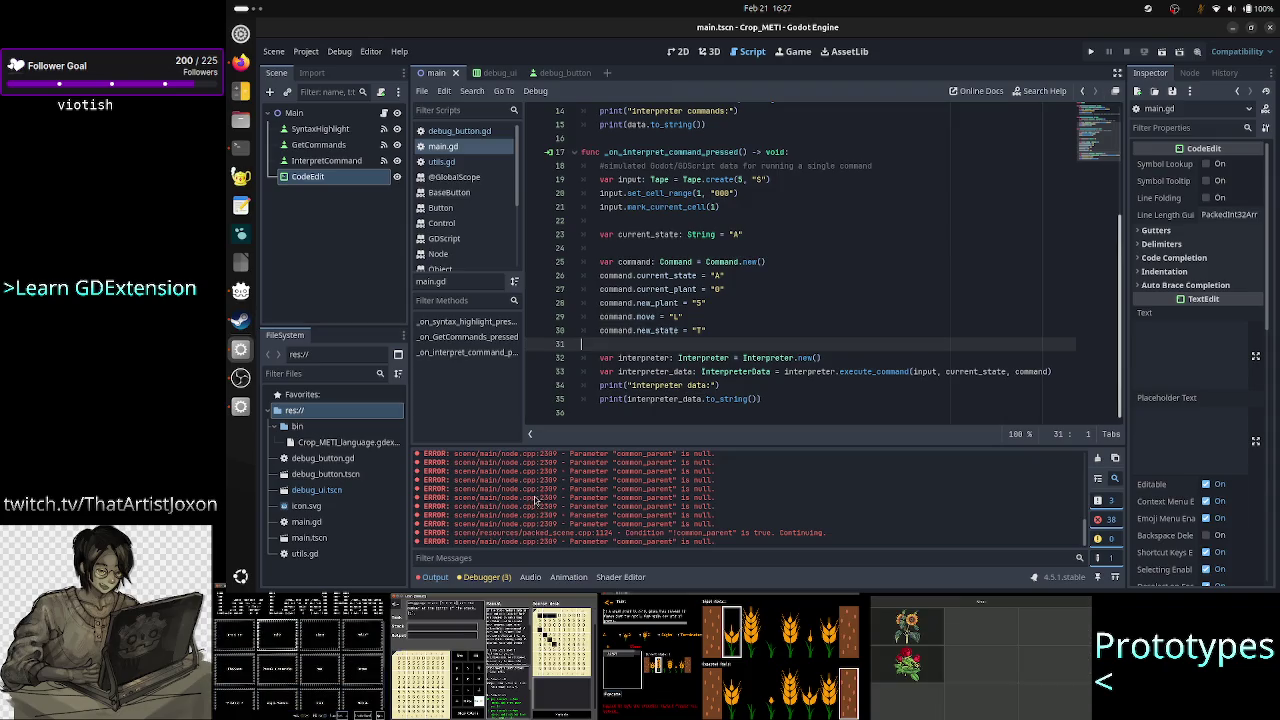
{"action": "left_click_drag", "start_coordinate": [530, 489], "coordinate": [557, 496]}
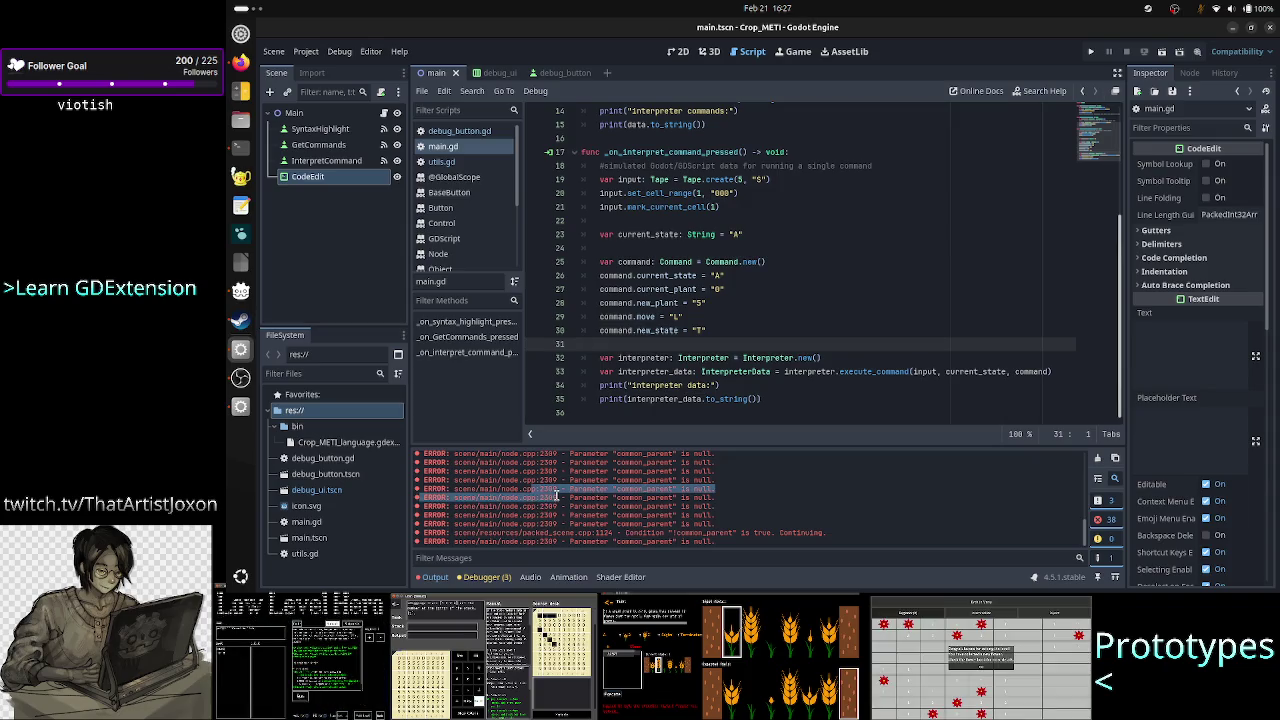
{"action": "left_click_drag", "start_coordinate": [557, 496], "coordinate": [717, 494]}
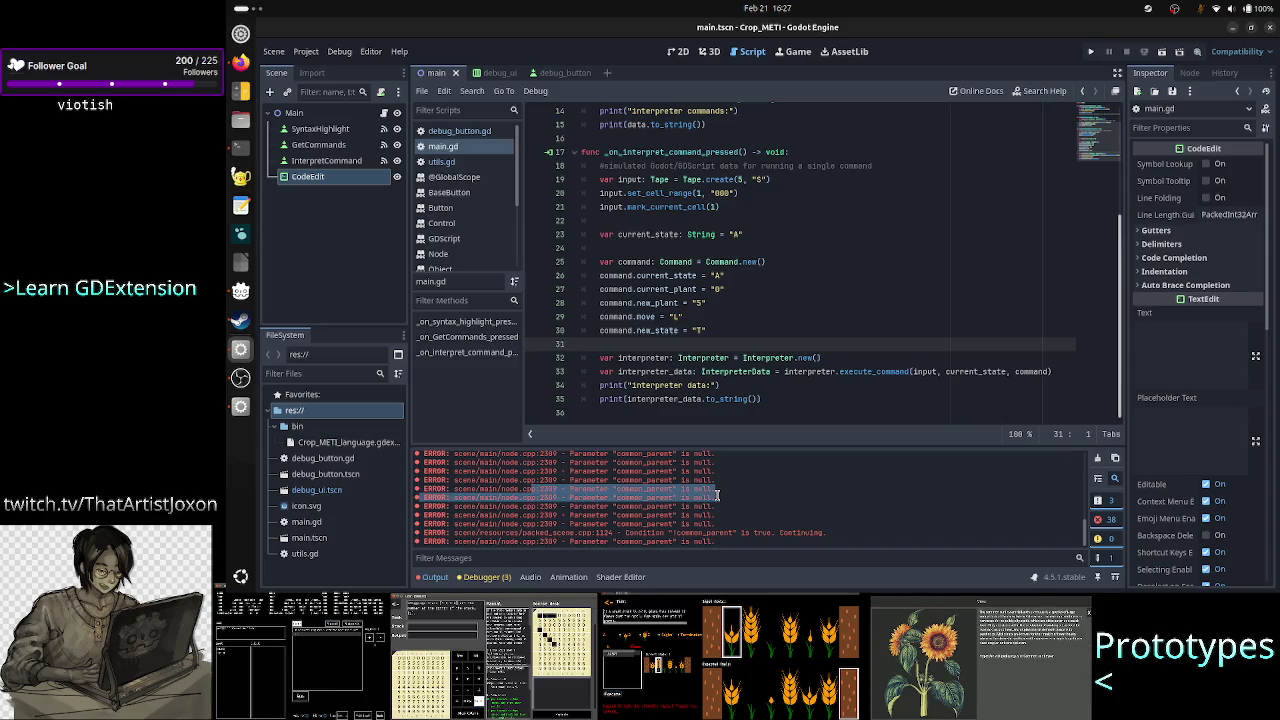
{"action": "left_click", "coordinate": [717, 494]}
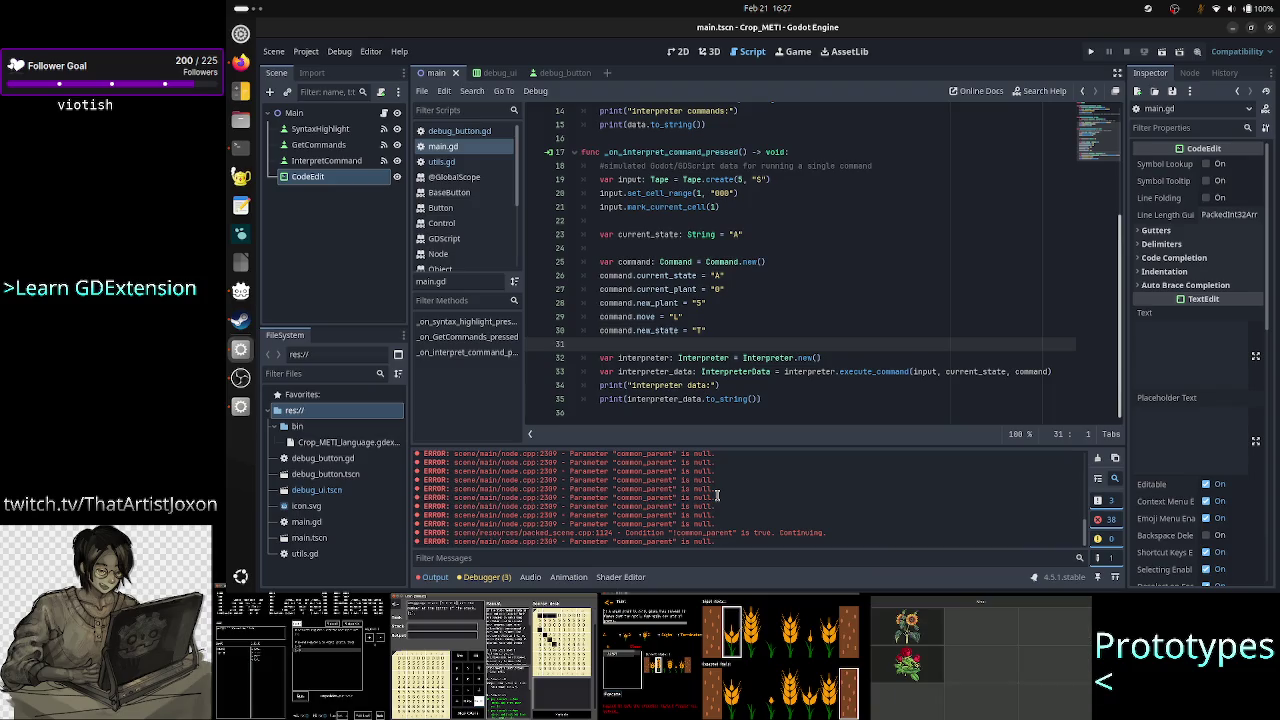